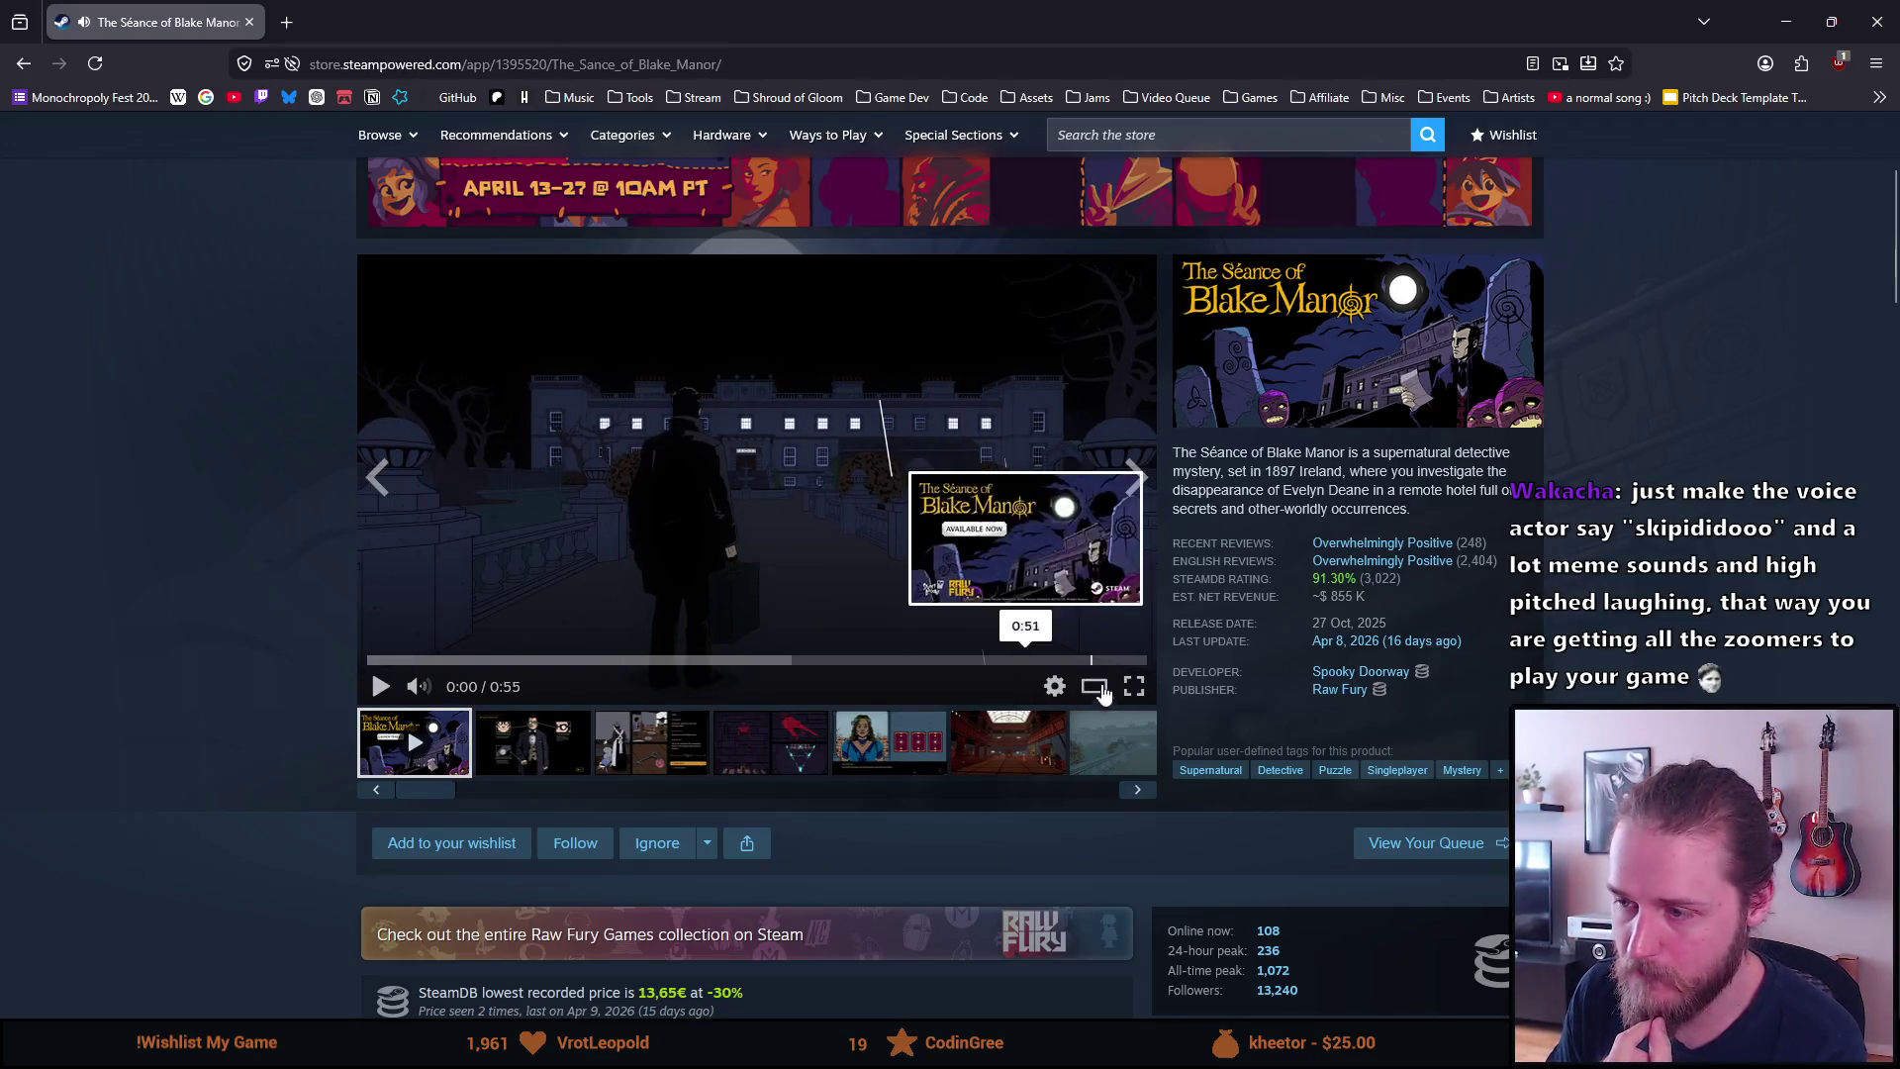
Play The Séance of Blake Manor trailer full screen to its end, then close the screenshot viewer
click(1134, 686)
click(68, 366)
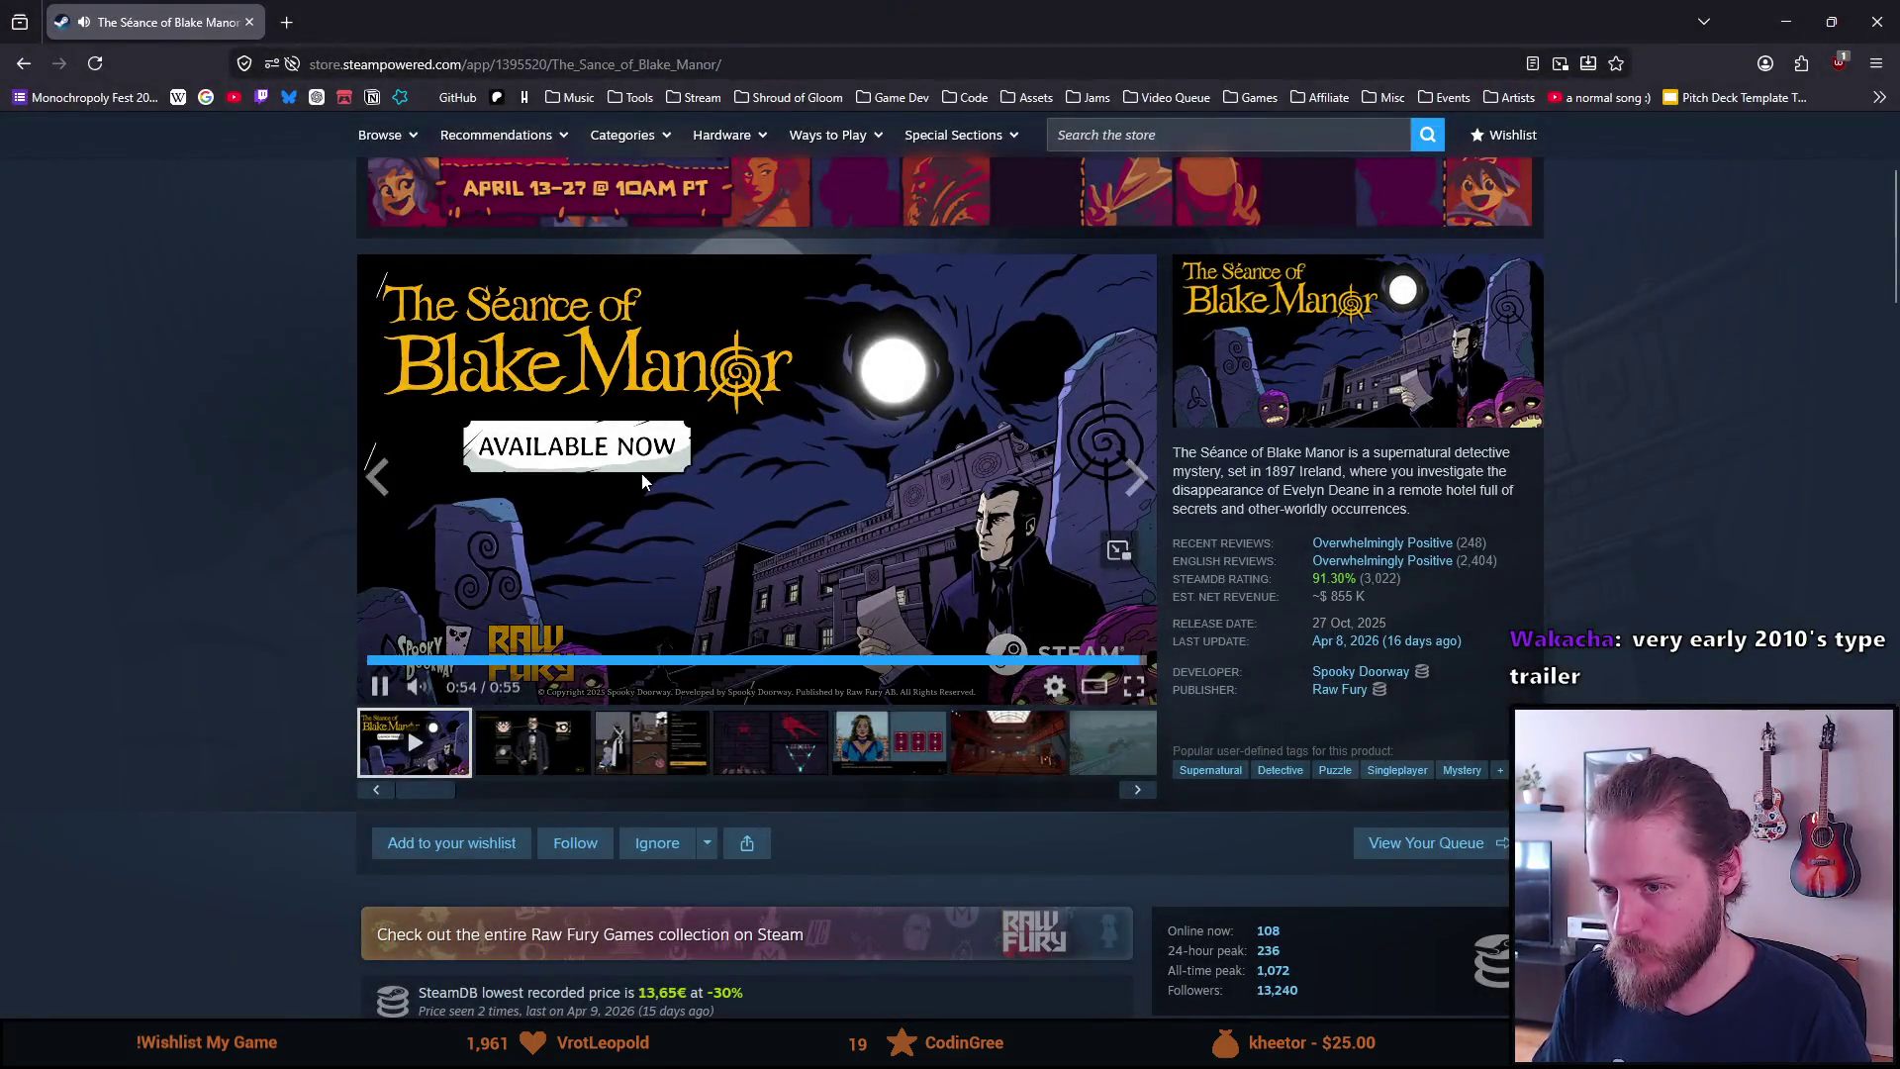
click(638, 476)
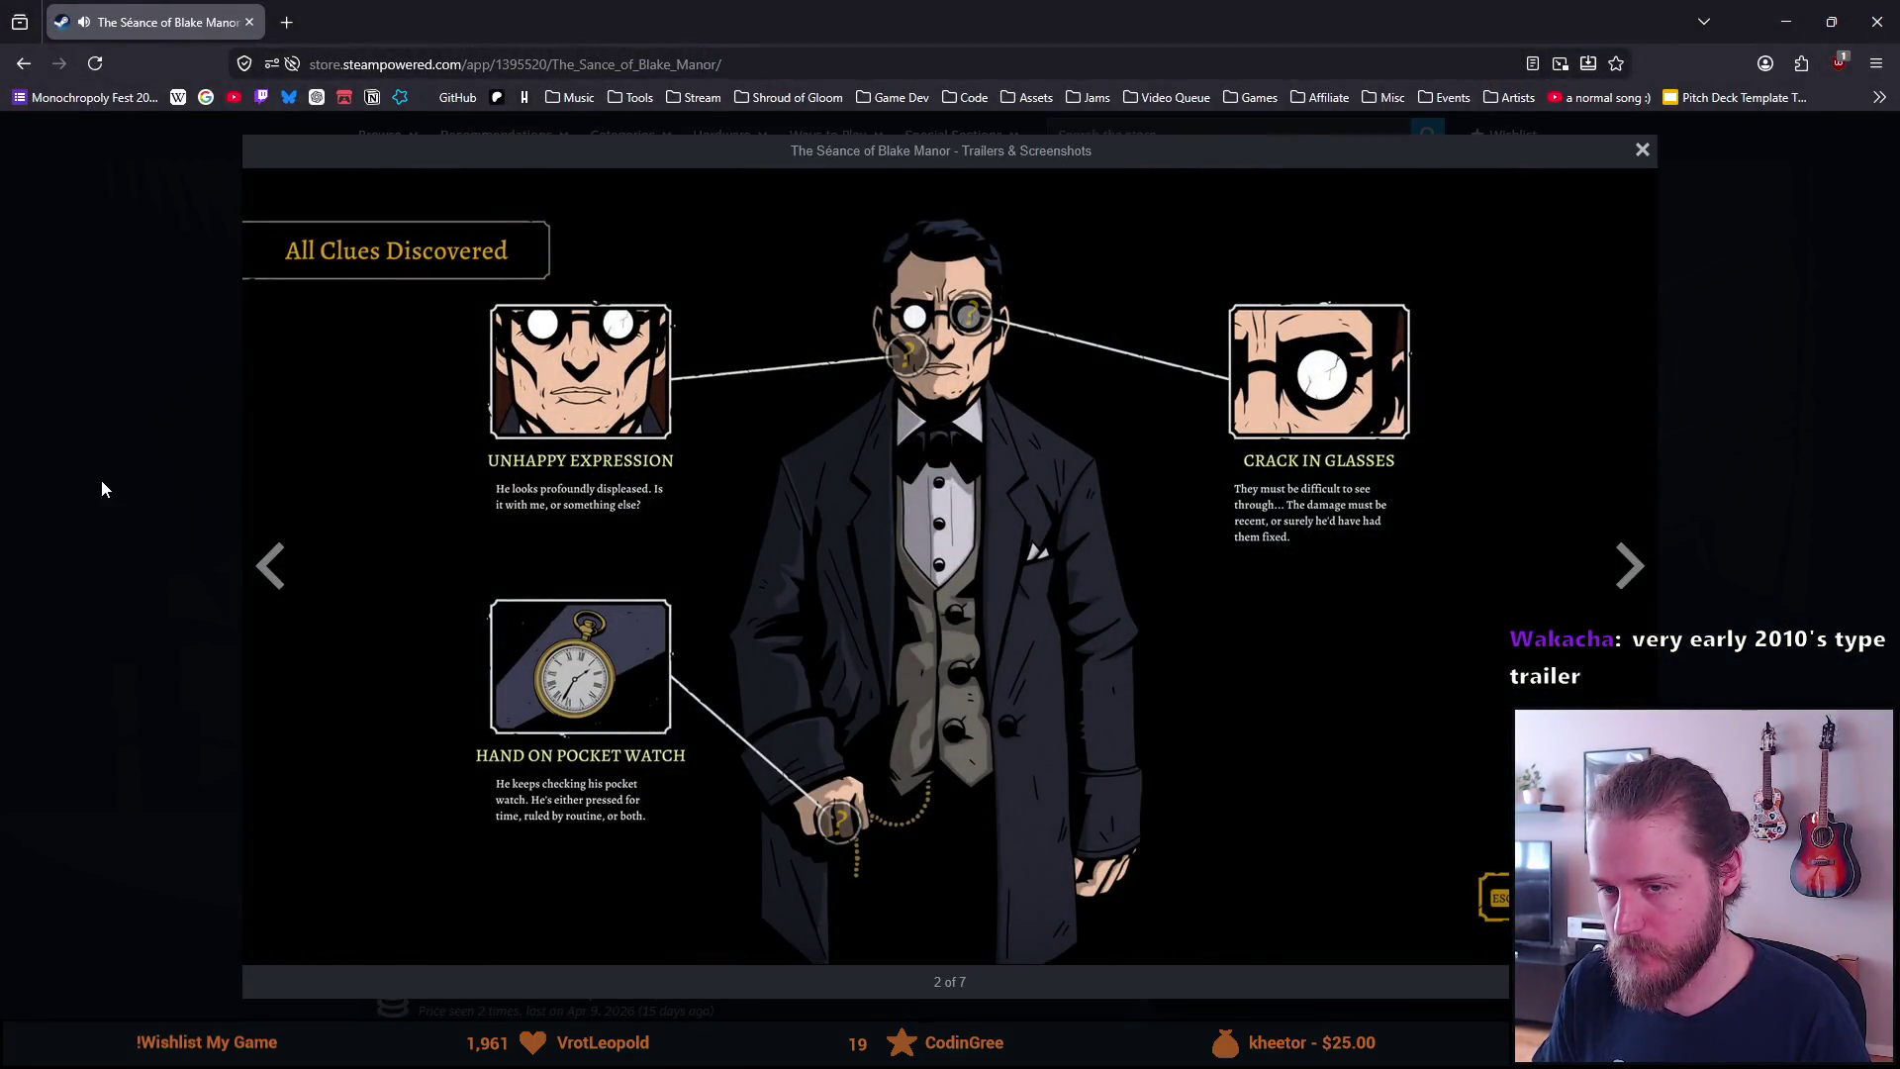
click(101, 489)
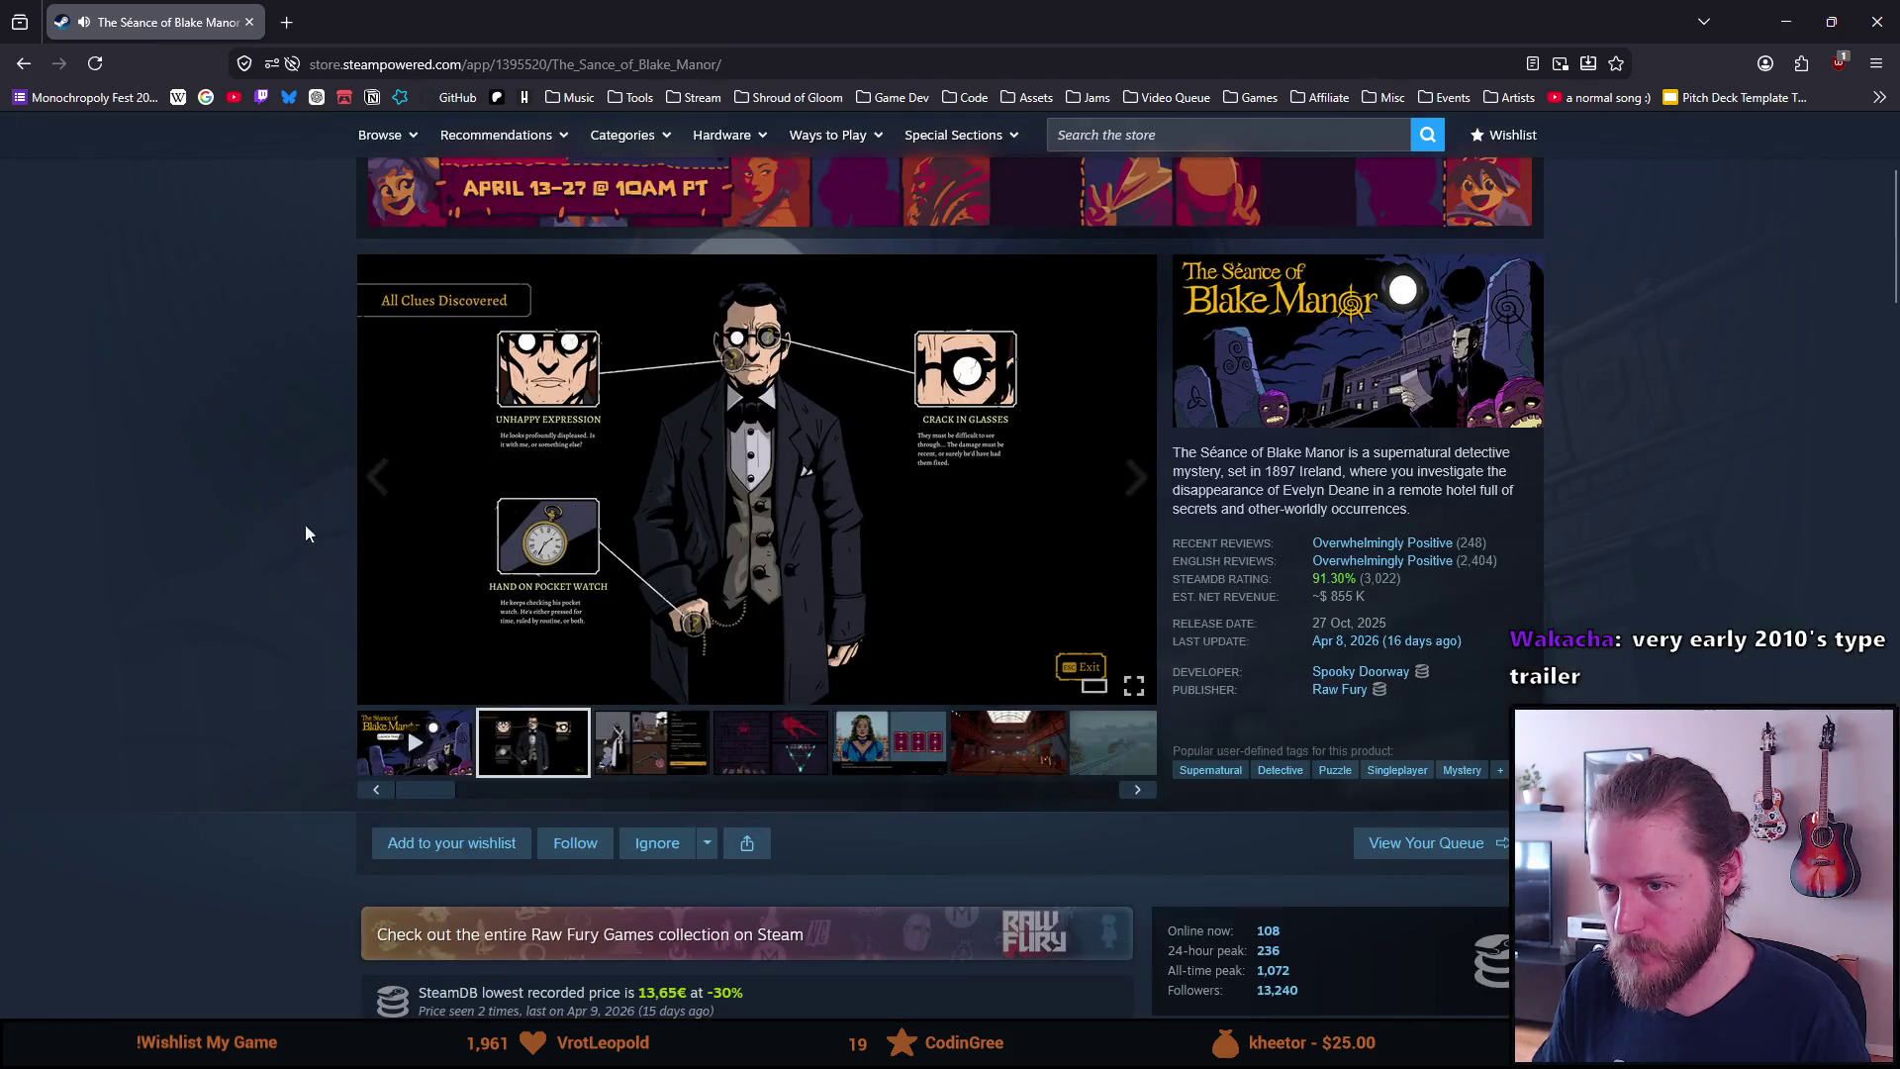
Browse down to 'More from Raw Fury Games' and open the Kathy Rain 2: Soothsayer page
scroll(330, 532, down, 5)
scroll(331, 531, up, 8)
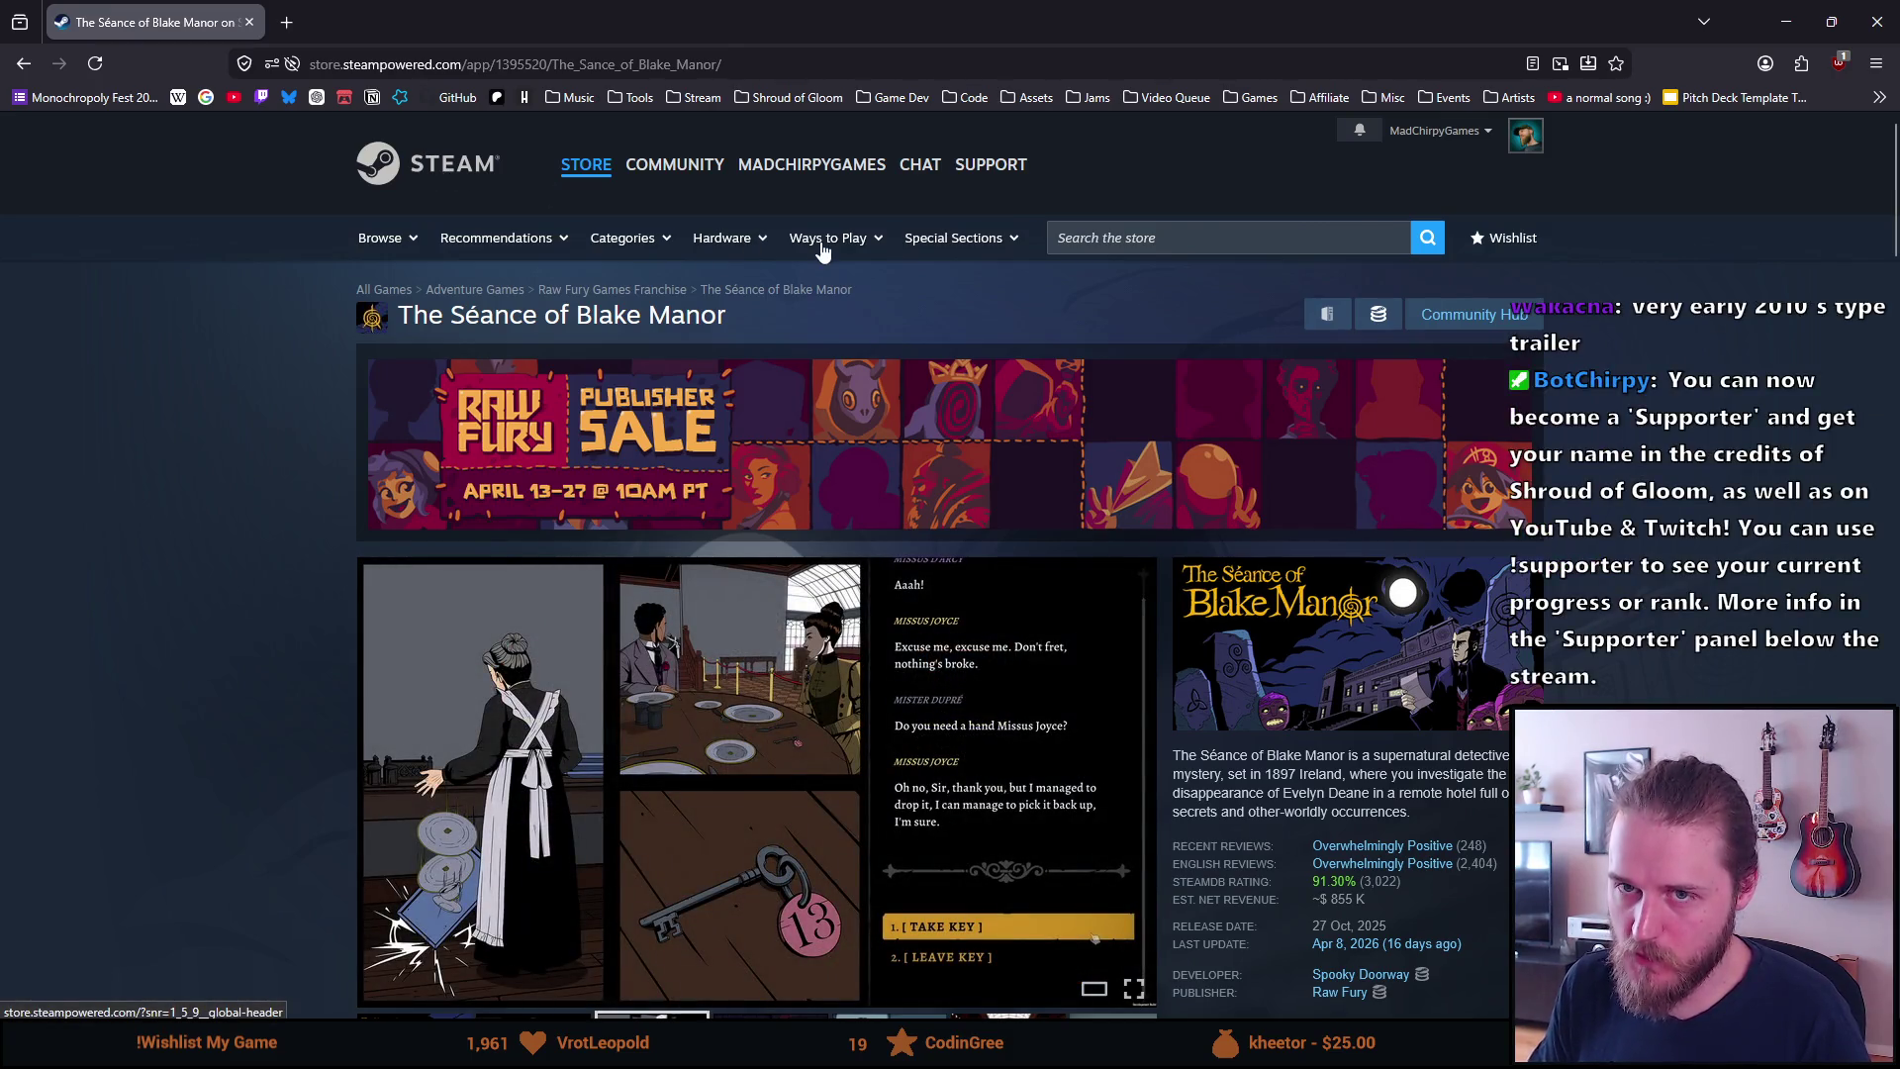
scroll(506, 706, down, 10)
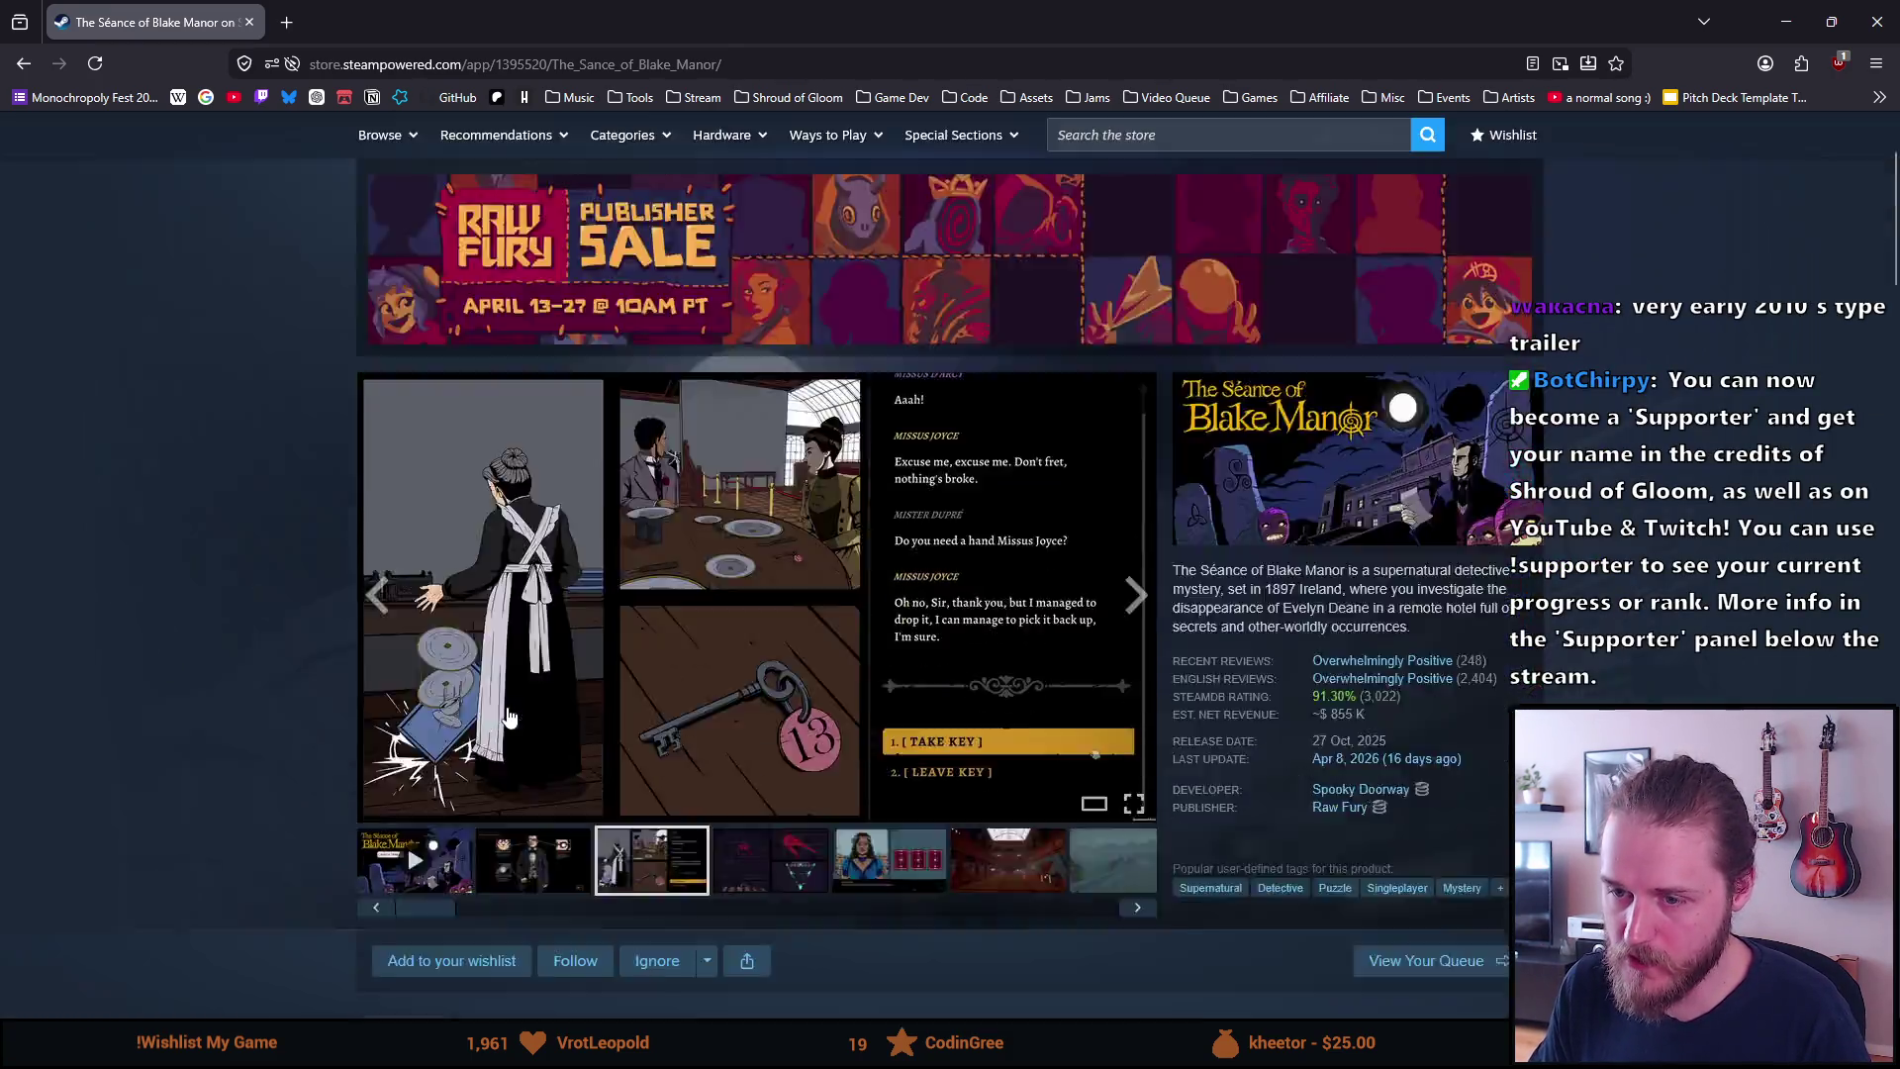
scroll(507, 706, down, 8)
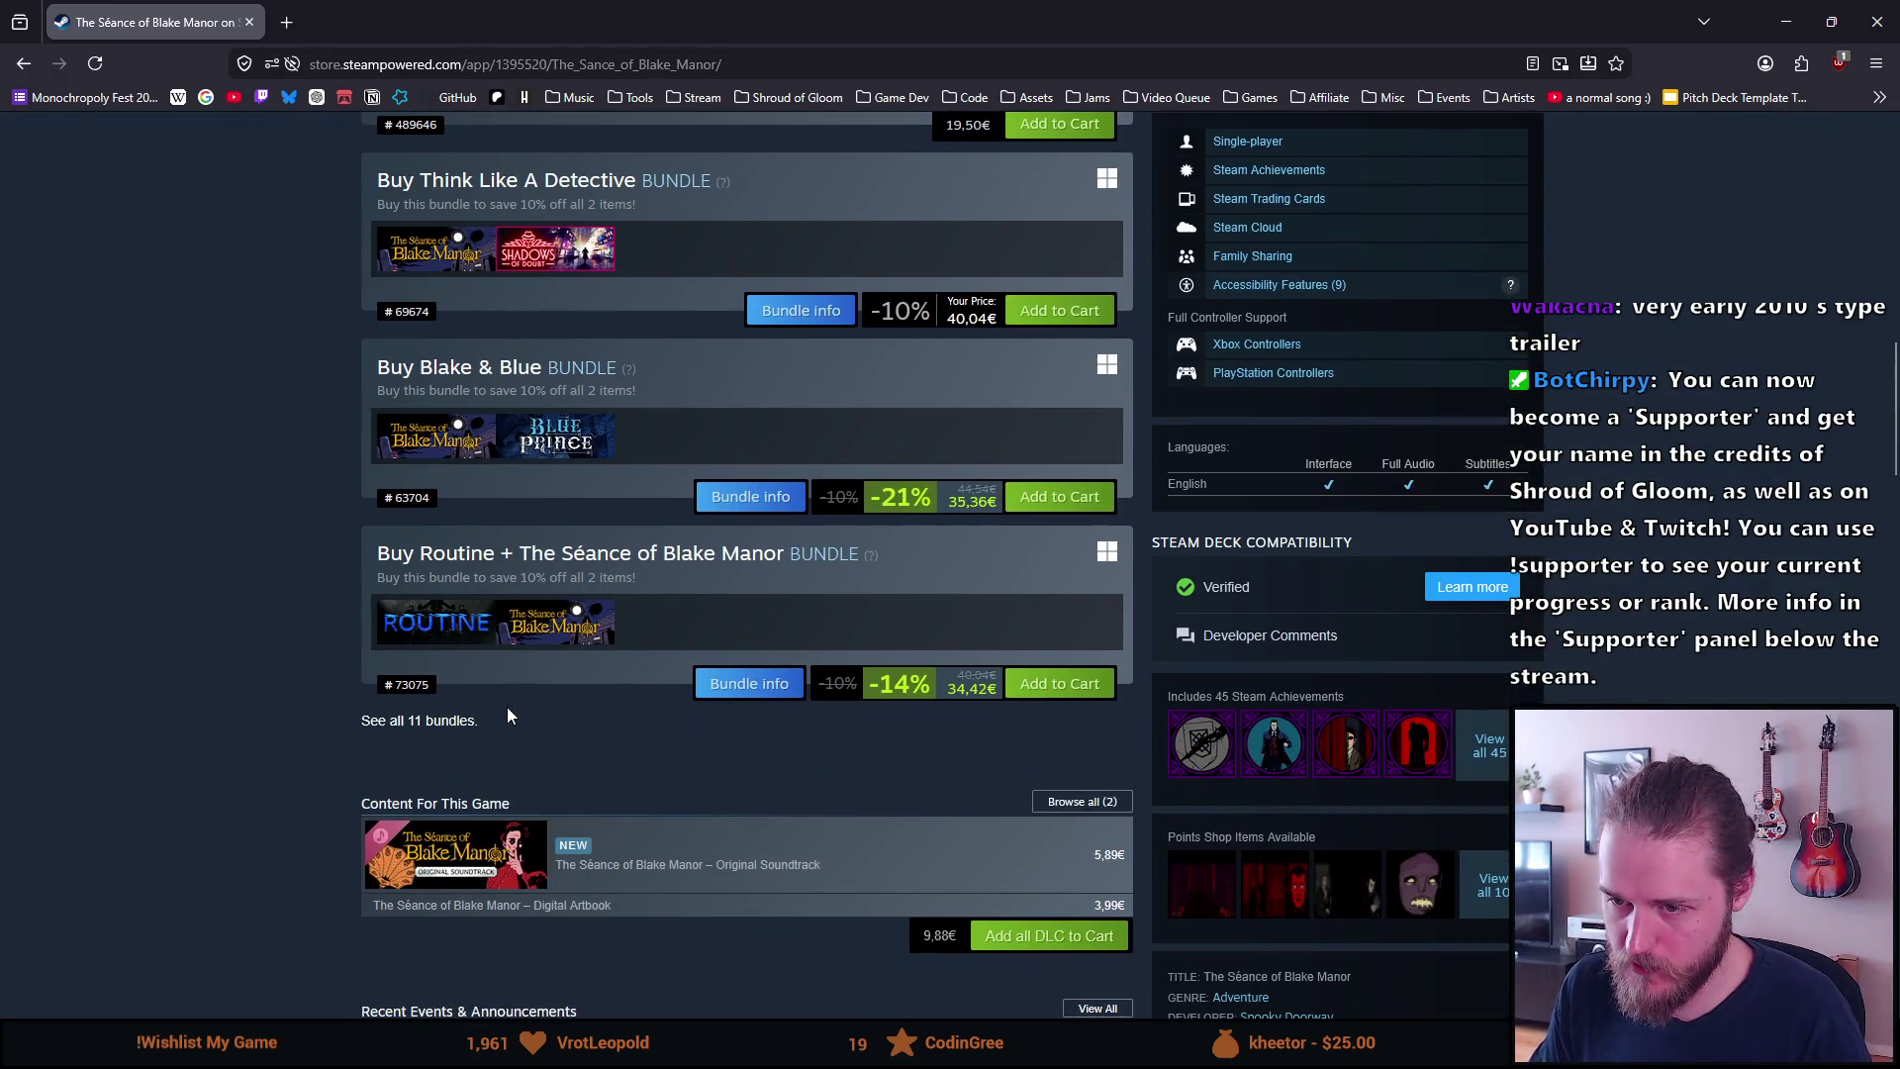
scroll(507, 714, down, 5)
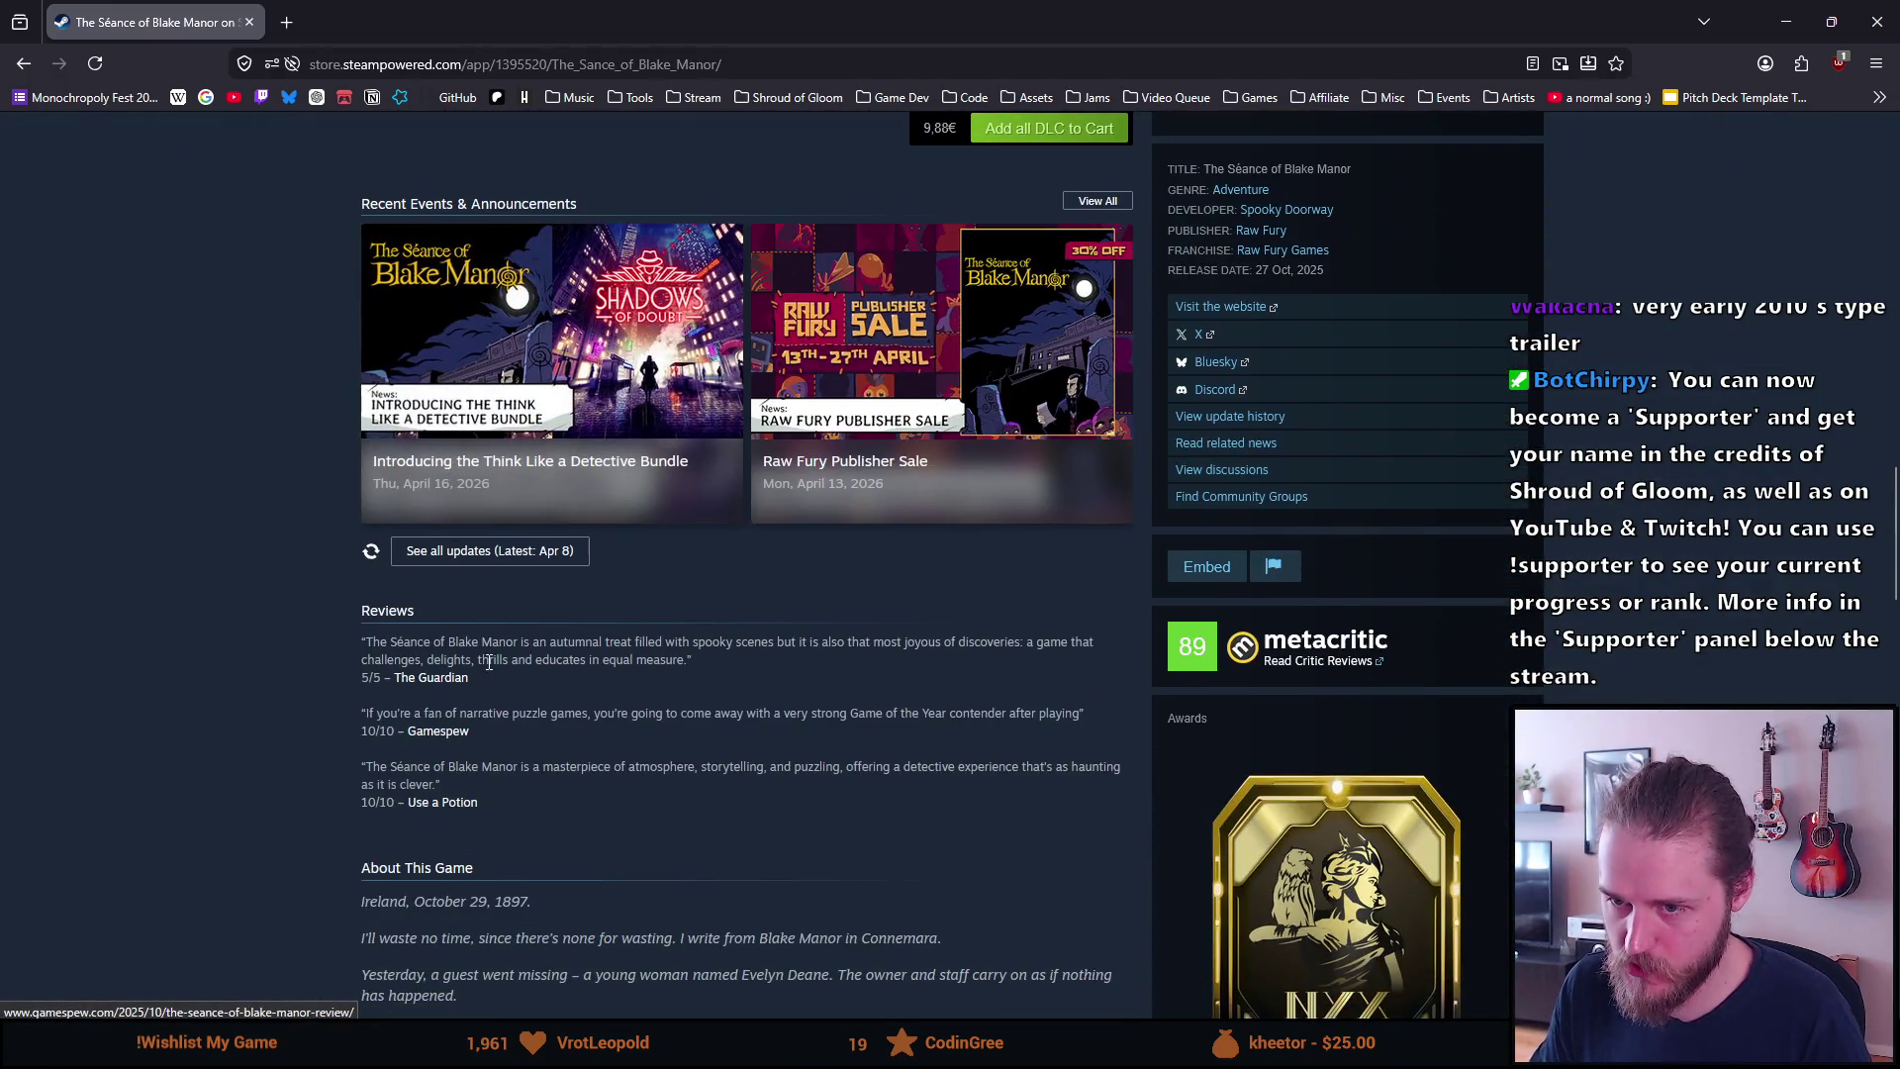
scroll(478, 717, down, 13)
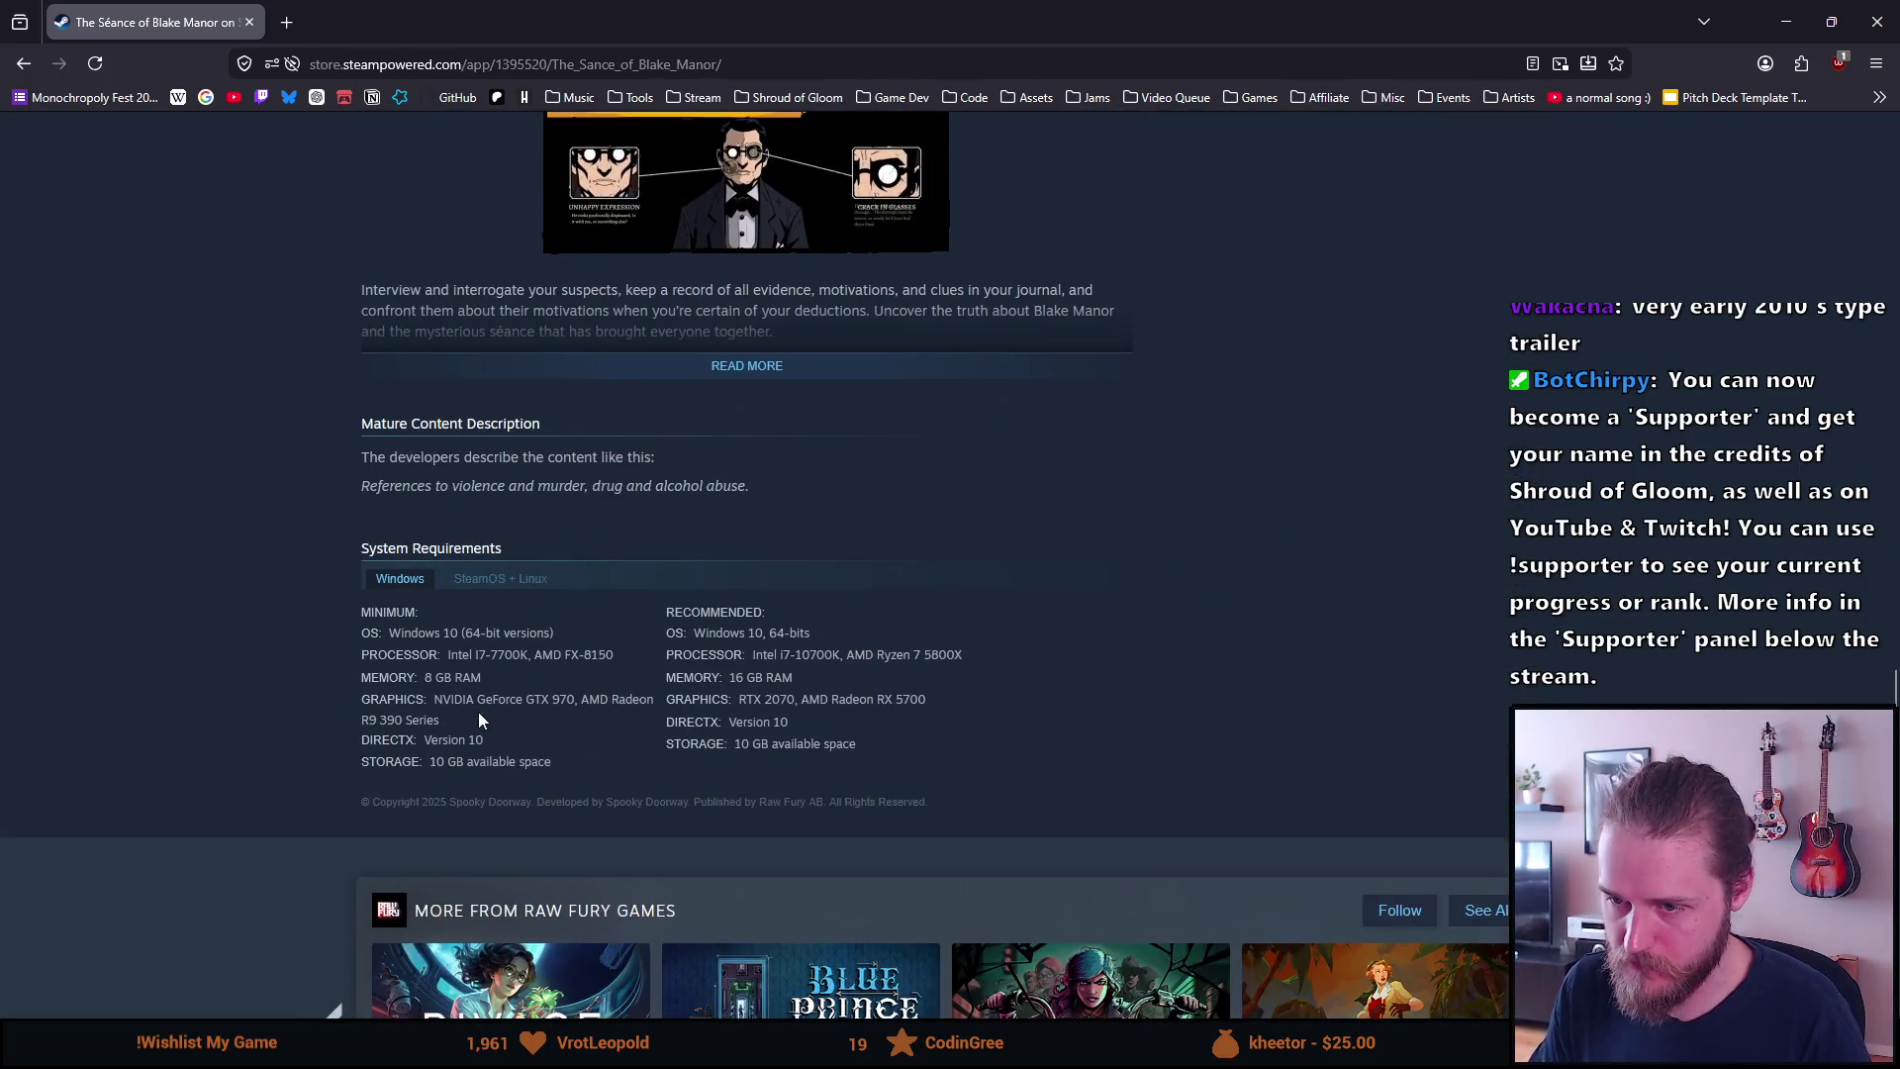
scroll(478, 718, down, 4)
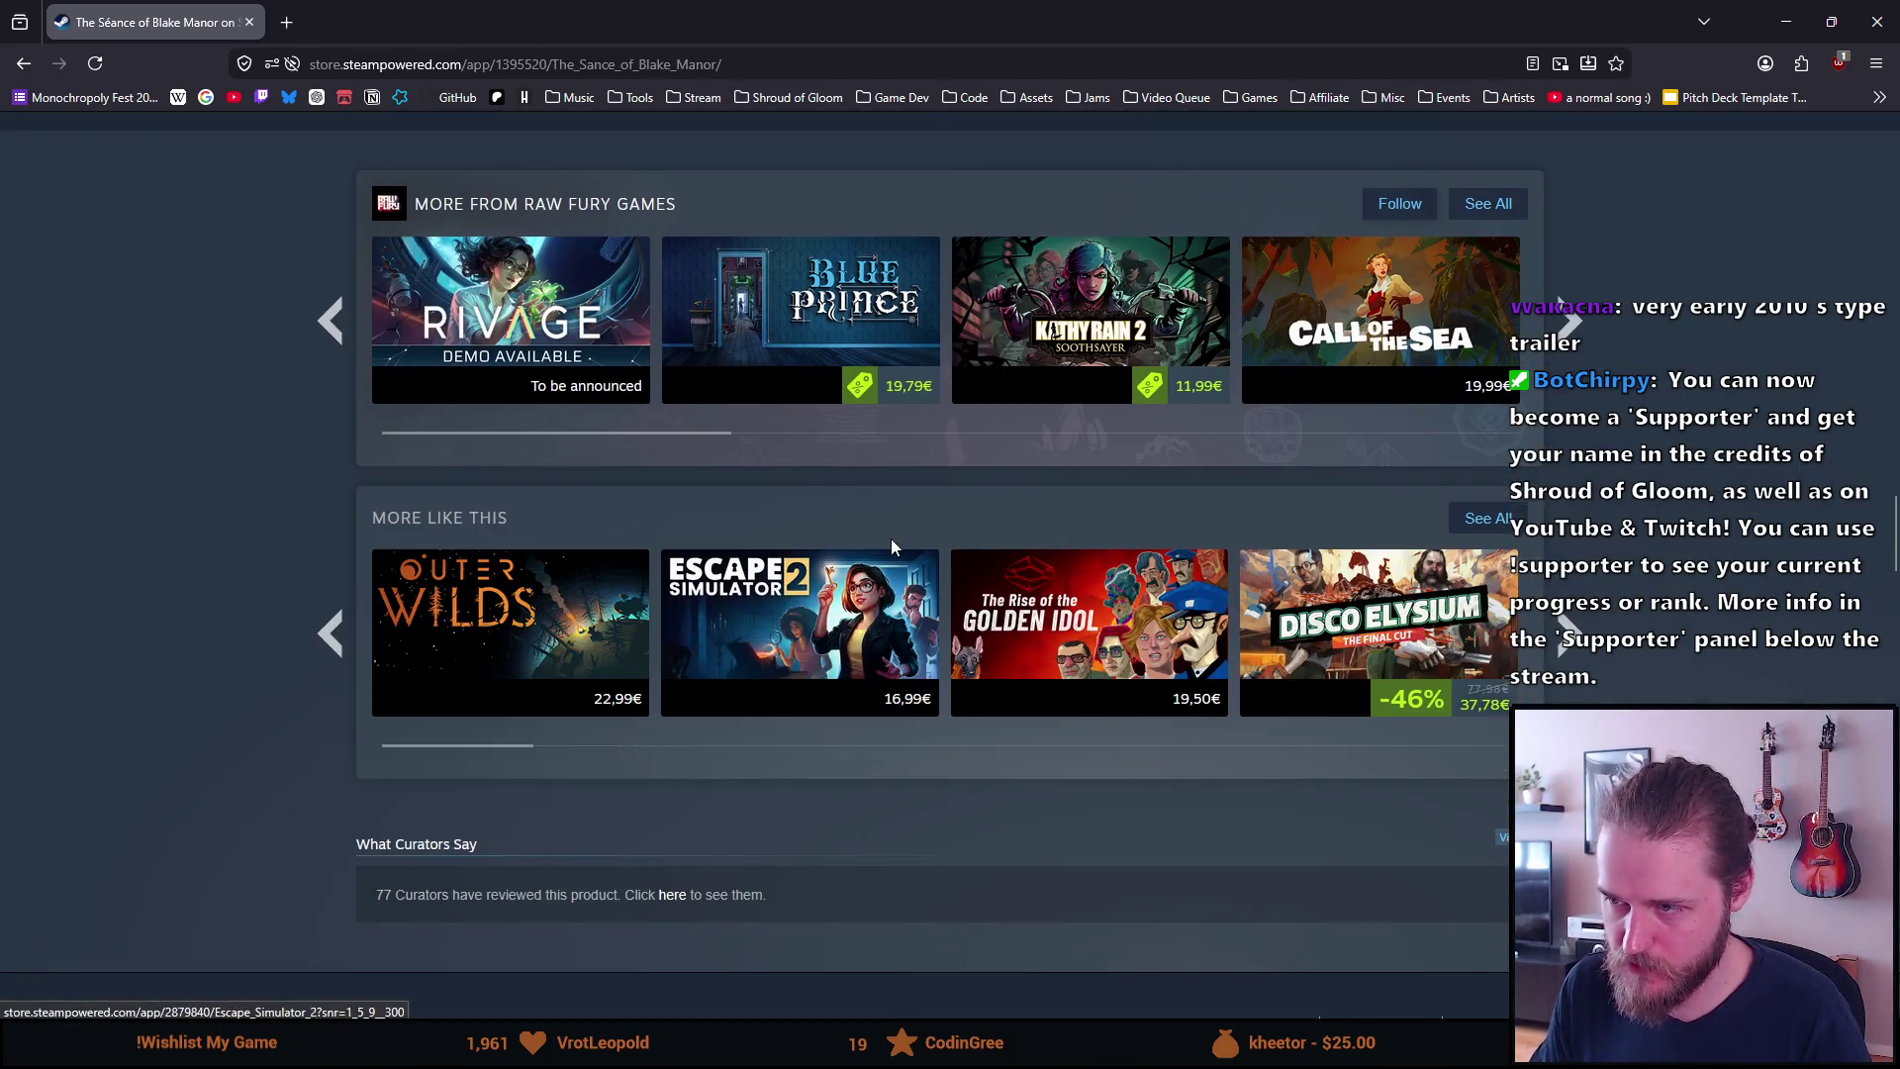
click(1156, 303)
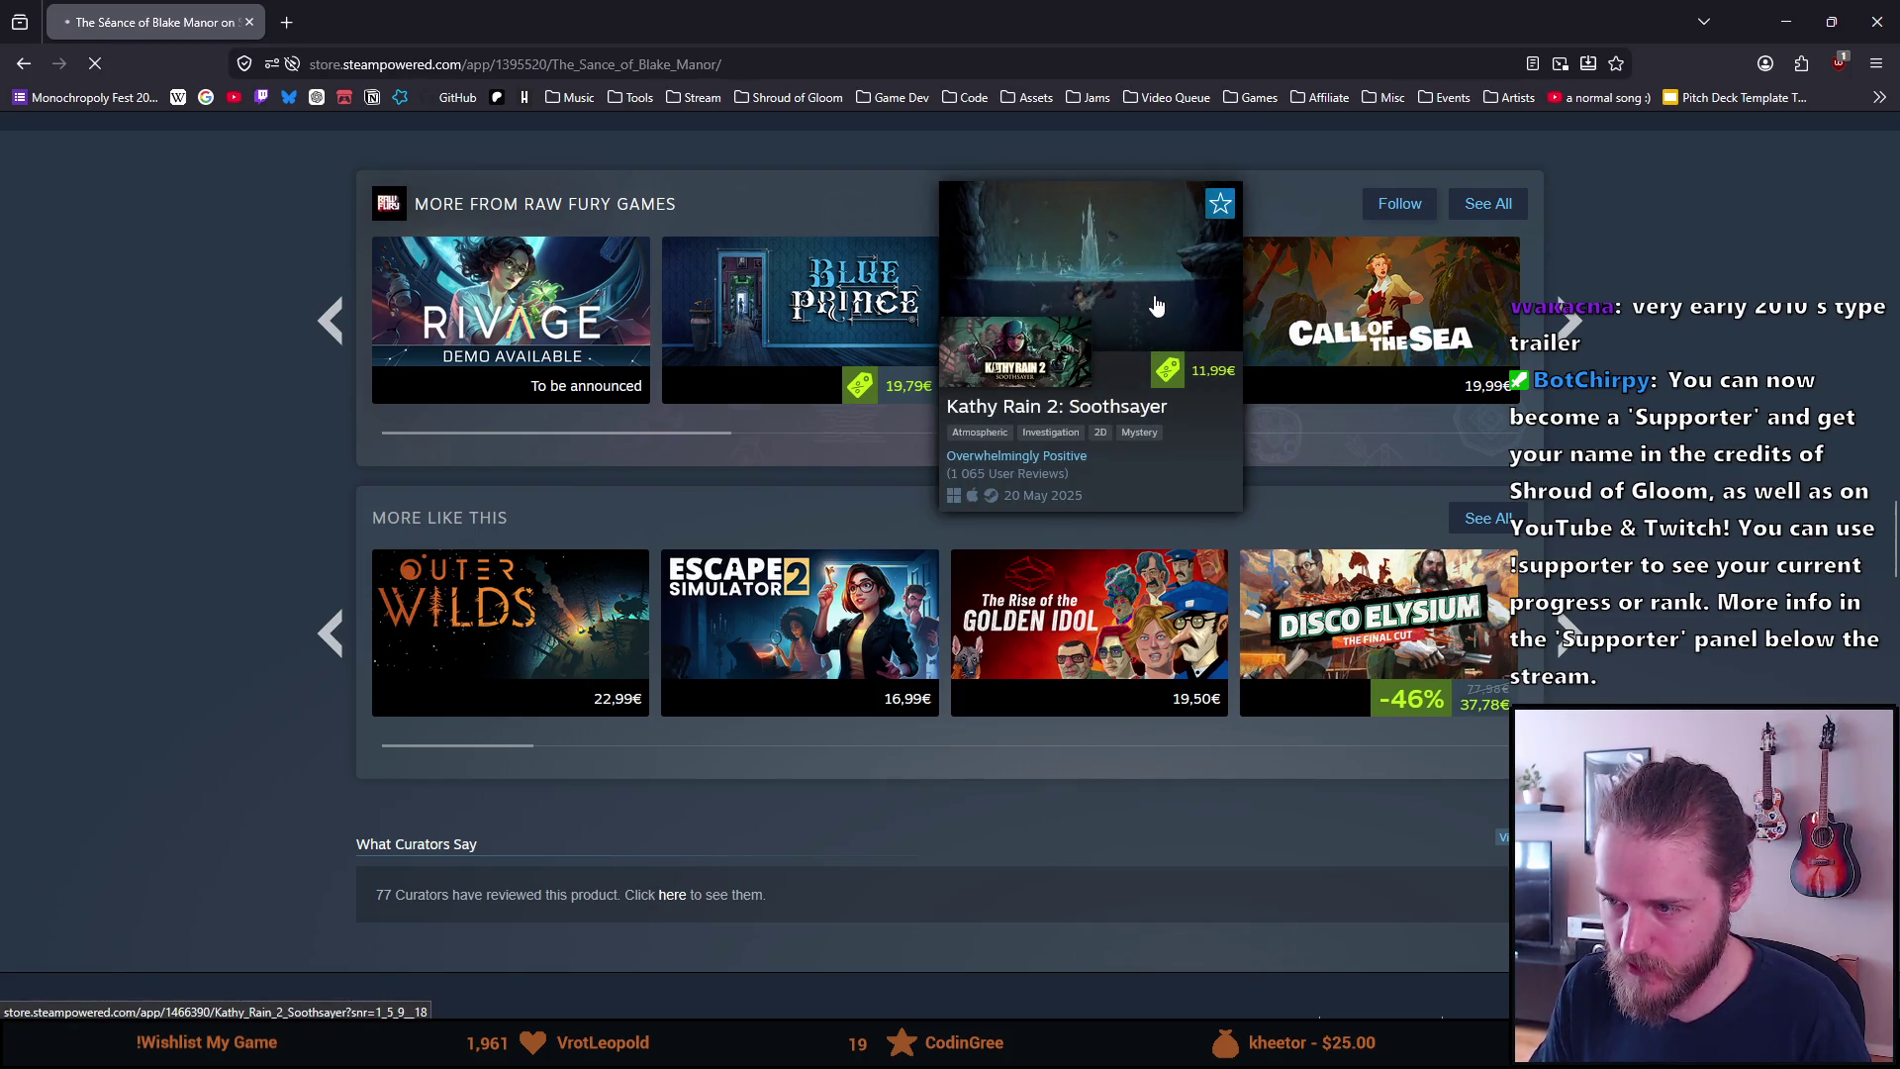
Play the Kathy Rain 2 trailer and pause it at 0:12
scroll(648, 462, down, 2)
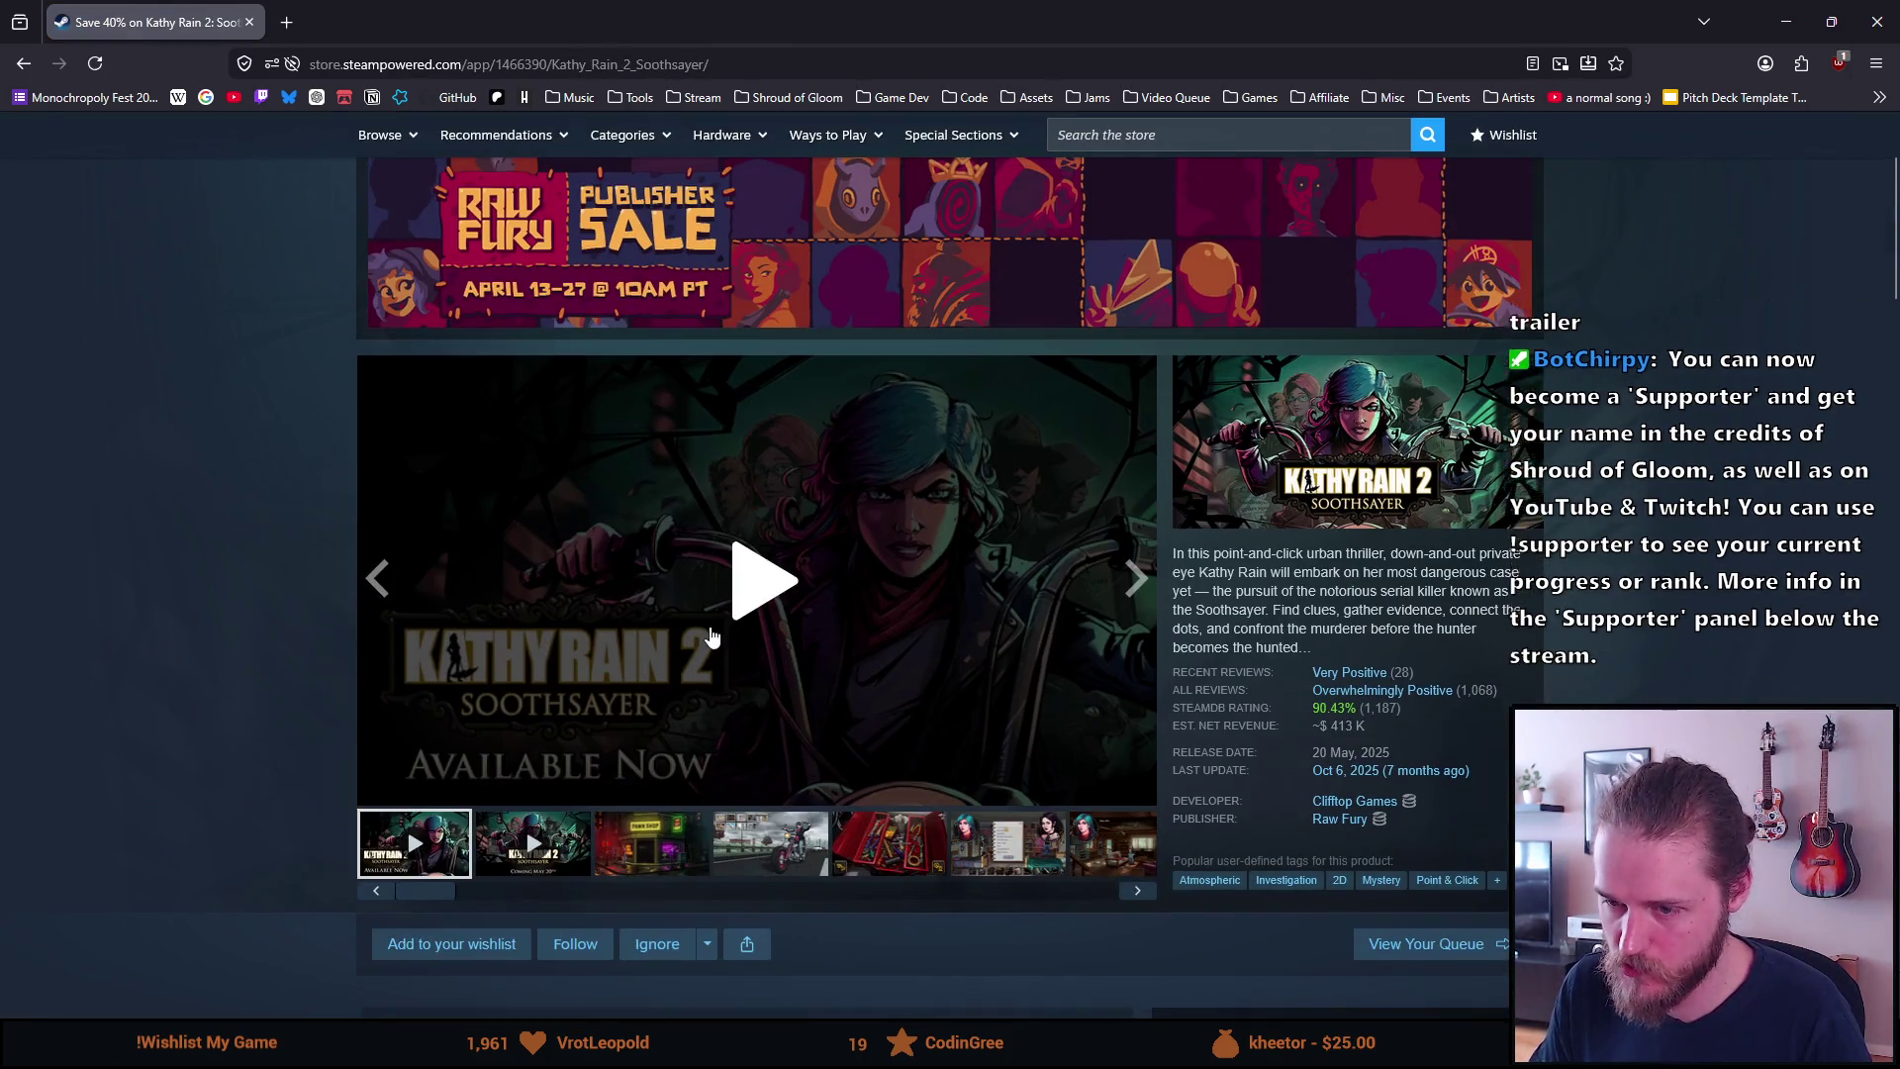
click(762, 582)
mouse_move(1133, 799)
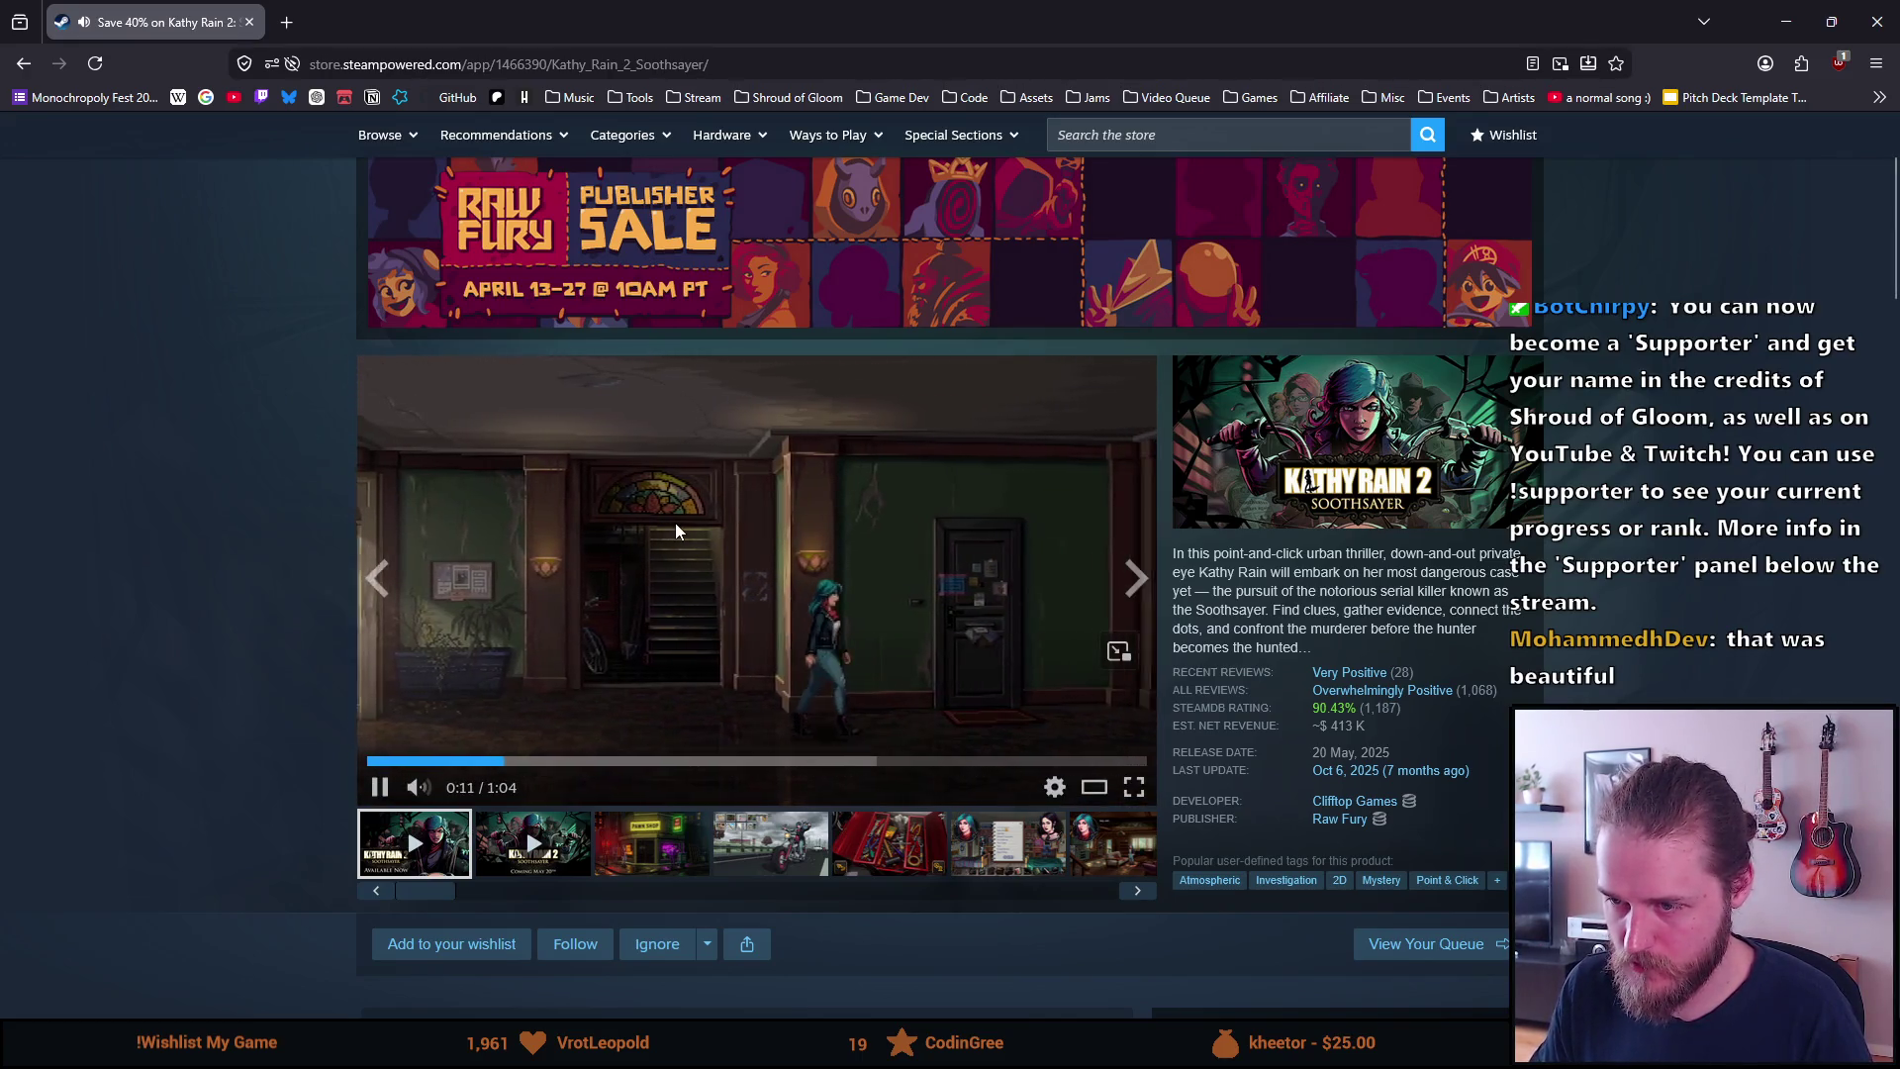
click(675, 524)
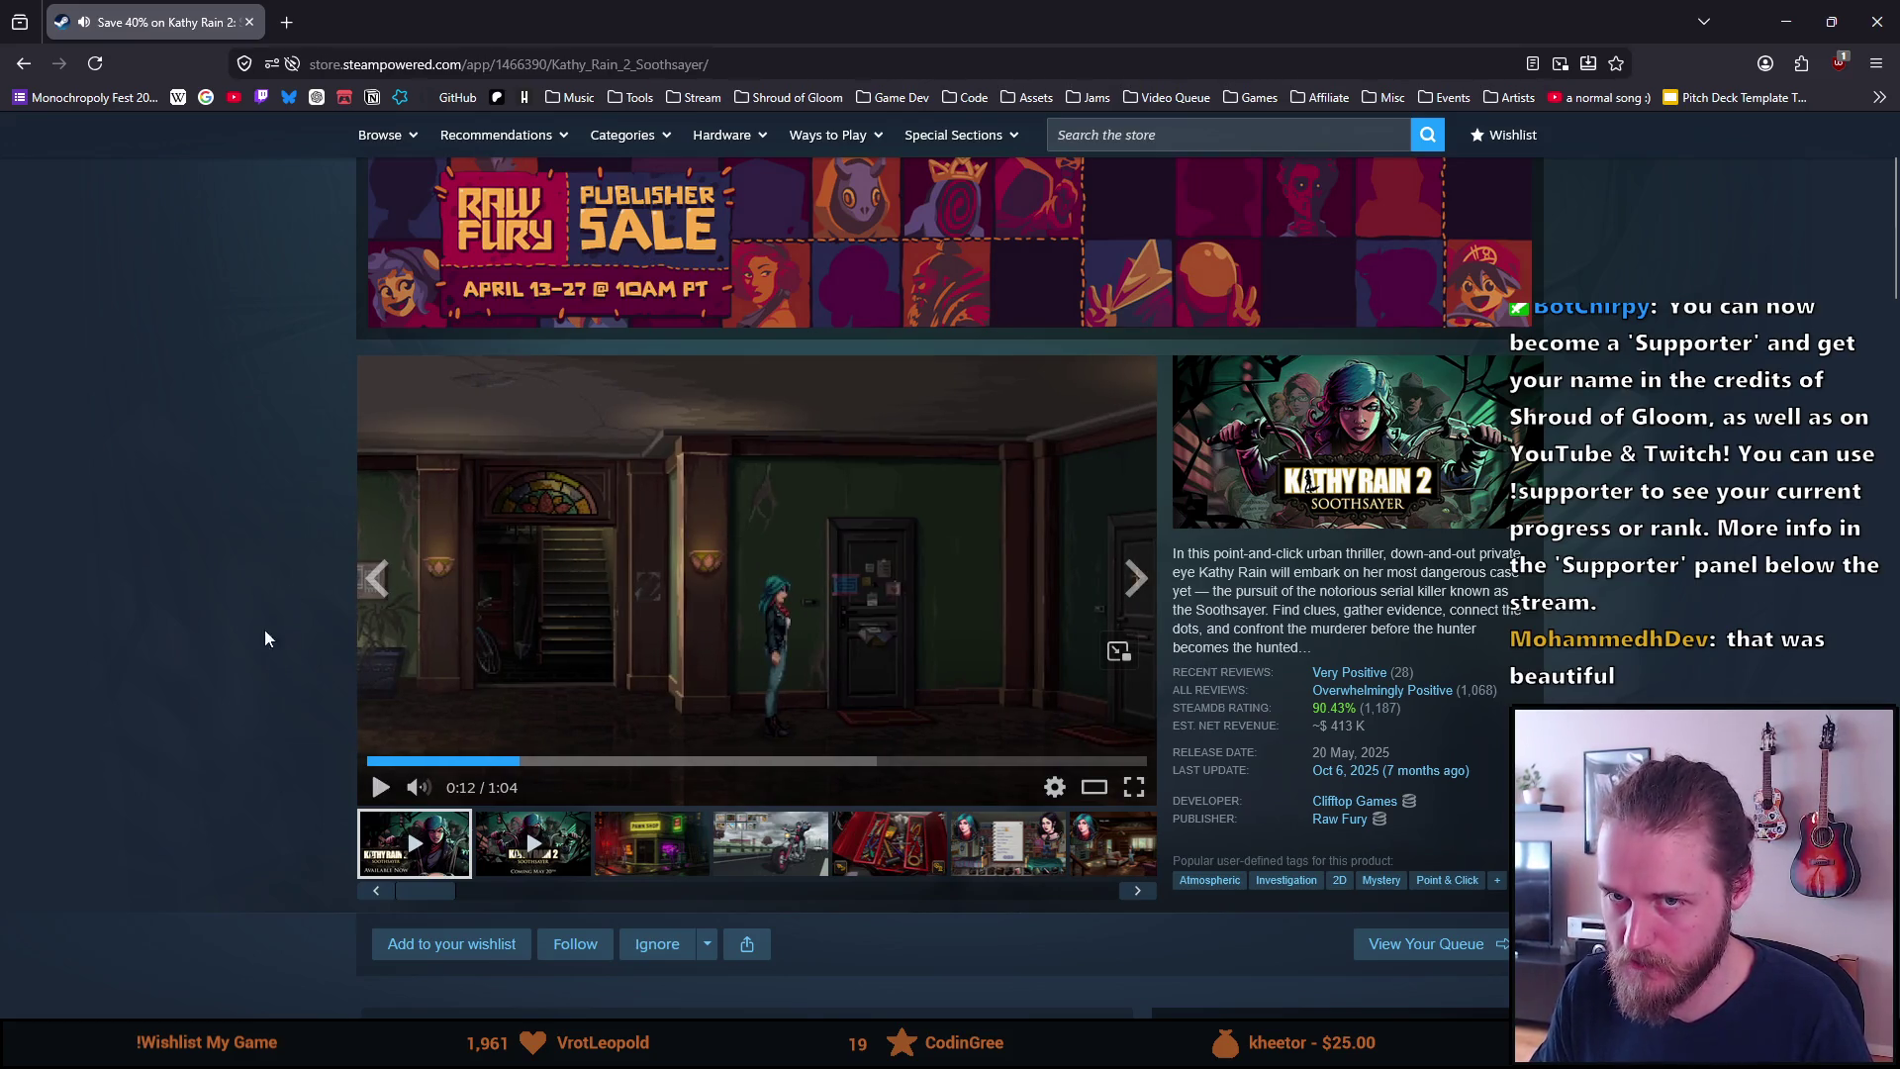
Open The Drifter's page from the Point-and-Click Mystery Bundle
scroll(108, 707, down, 3)
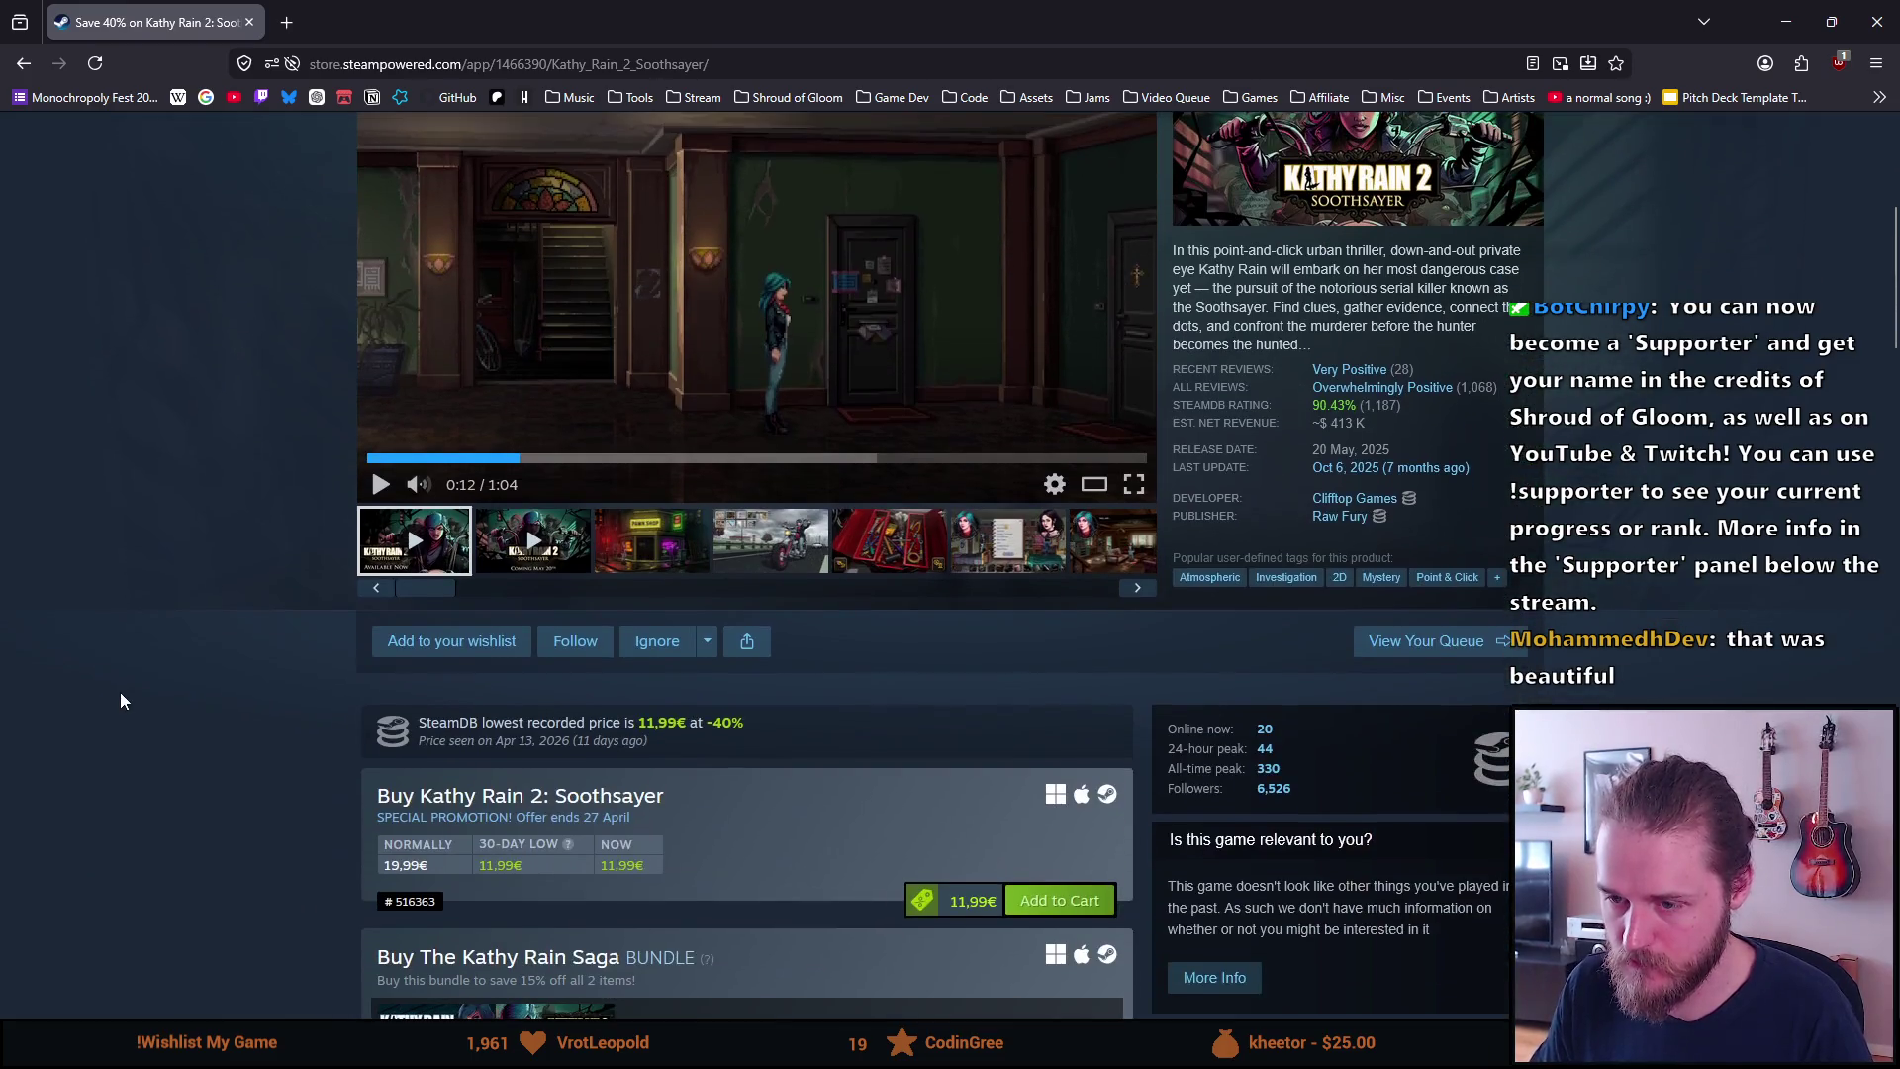
scroll(120, 701, down, 7)
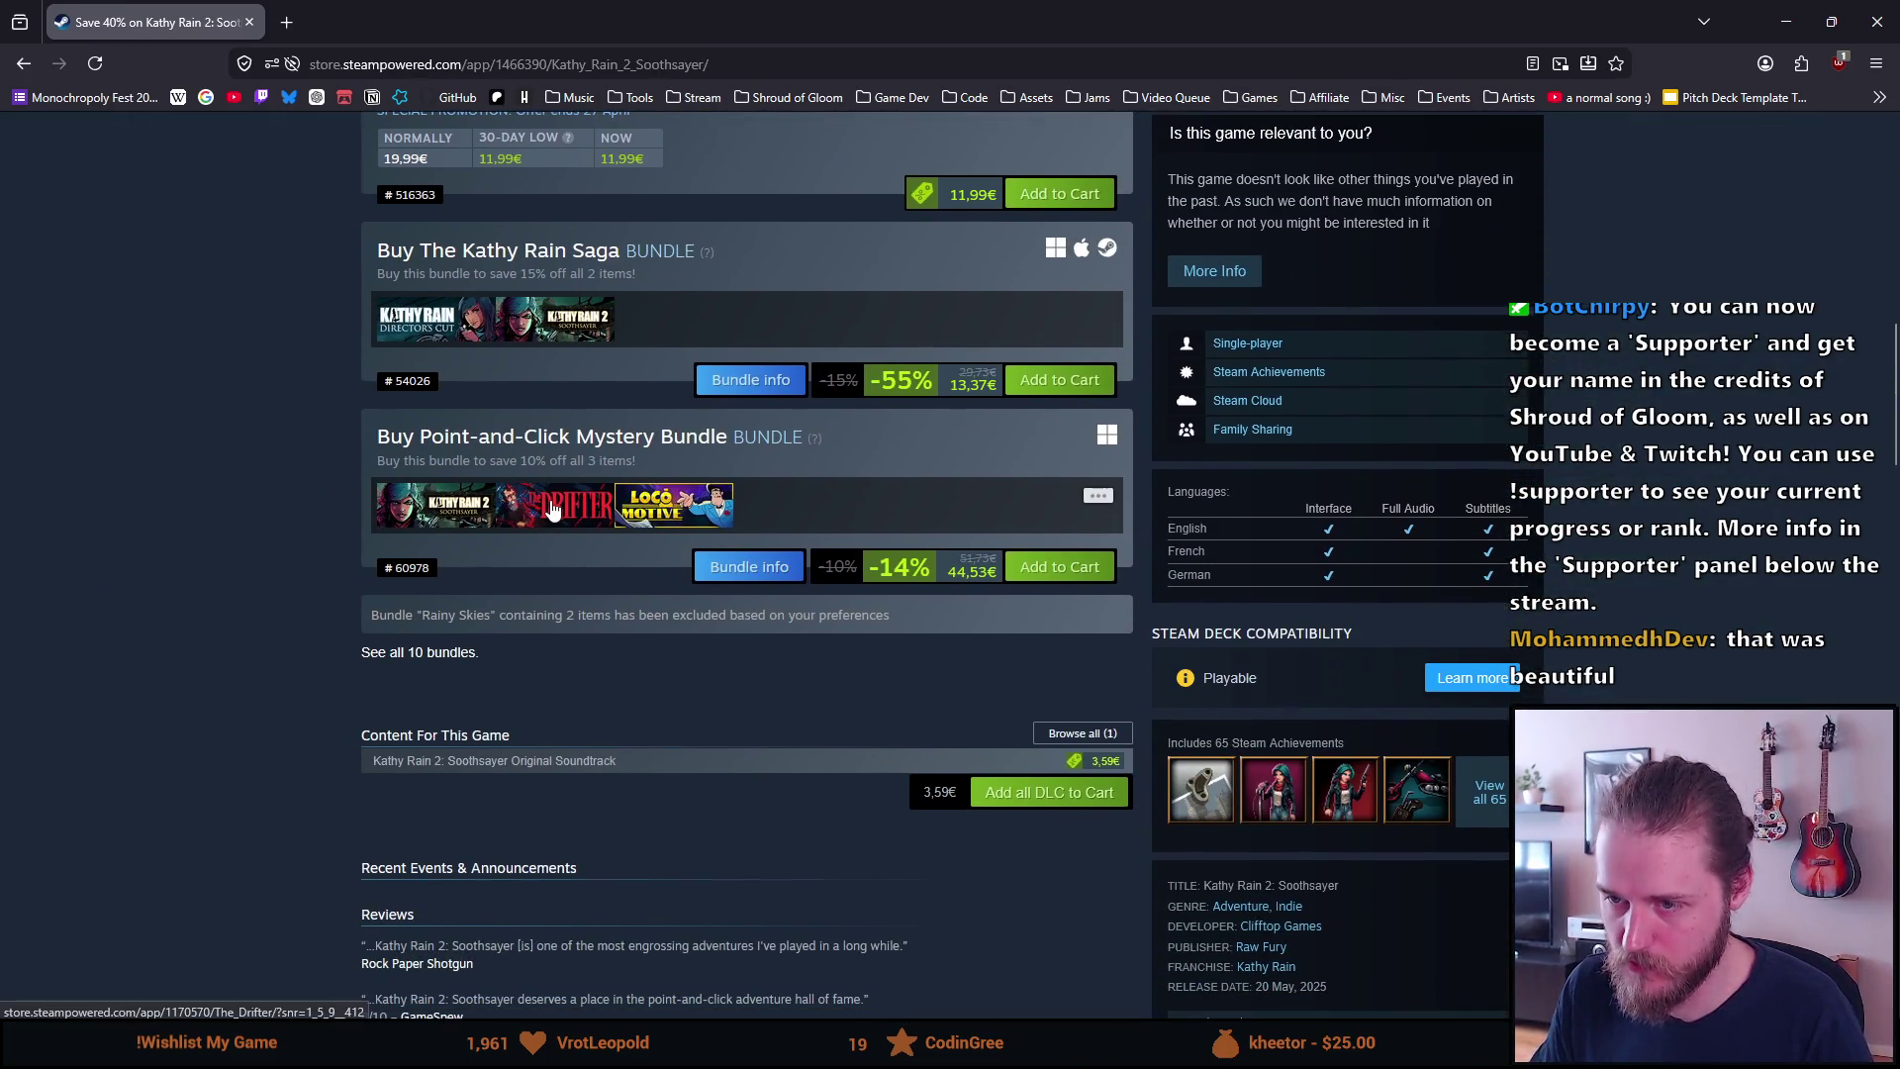
click(552, 510)
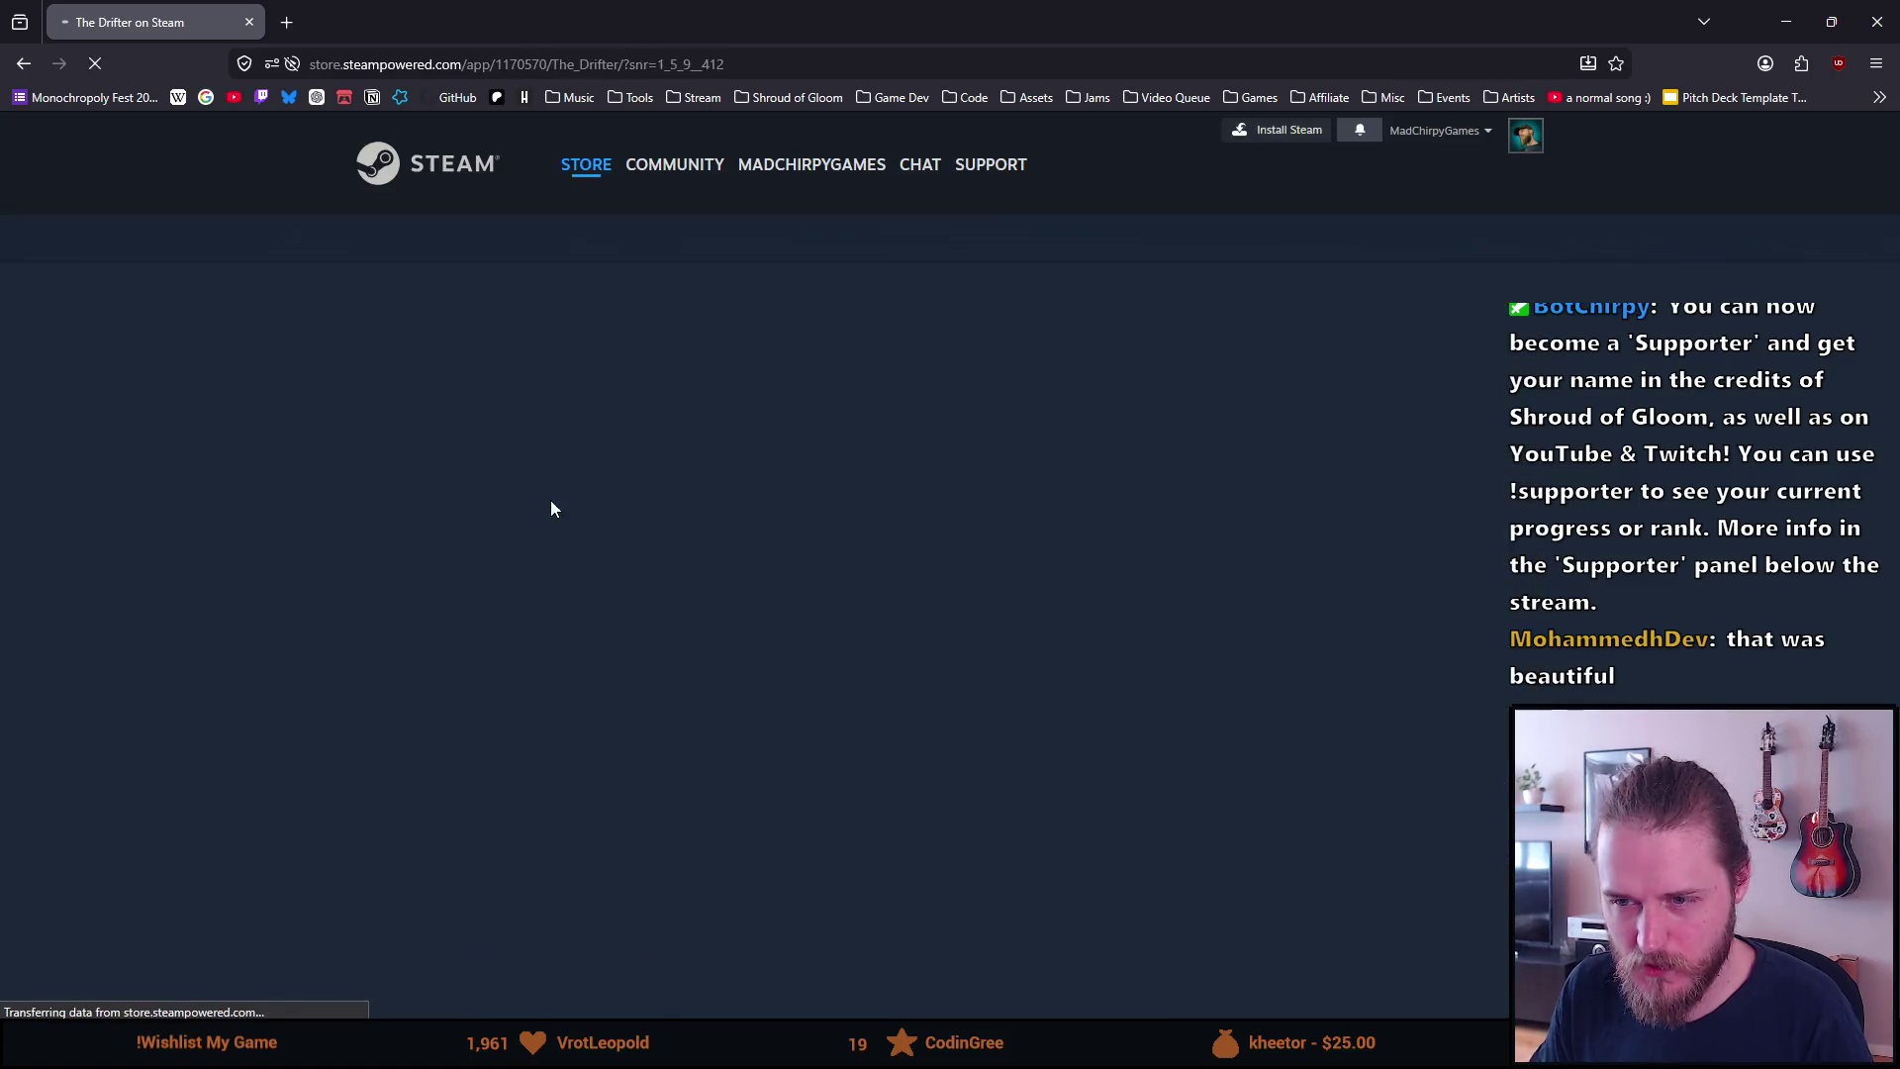
Play The Drifter trailer and pause it at 0:16
scroll(633, 594, down, 1)
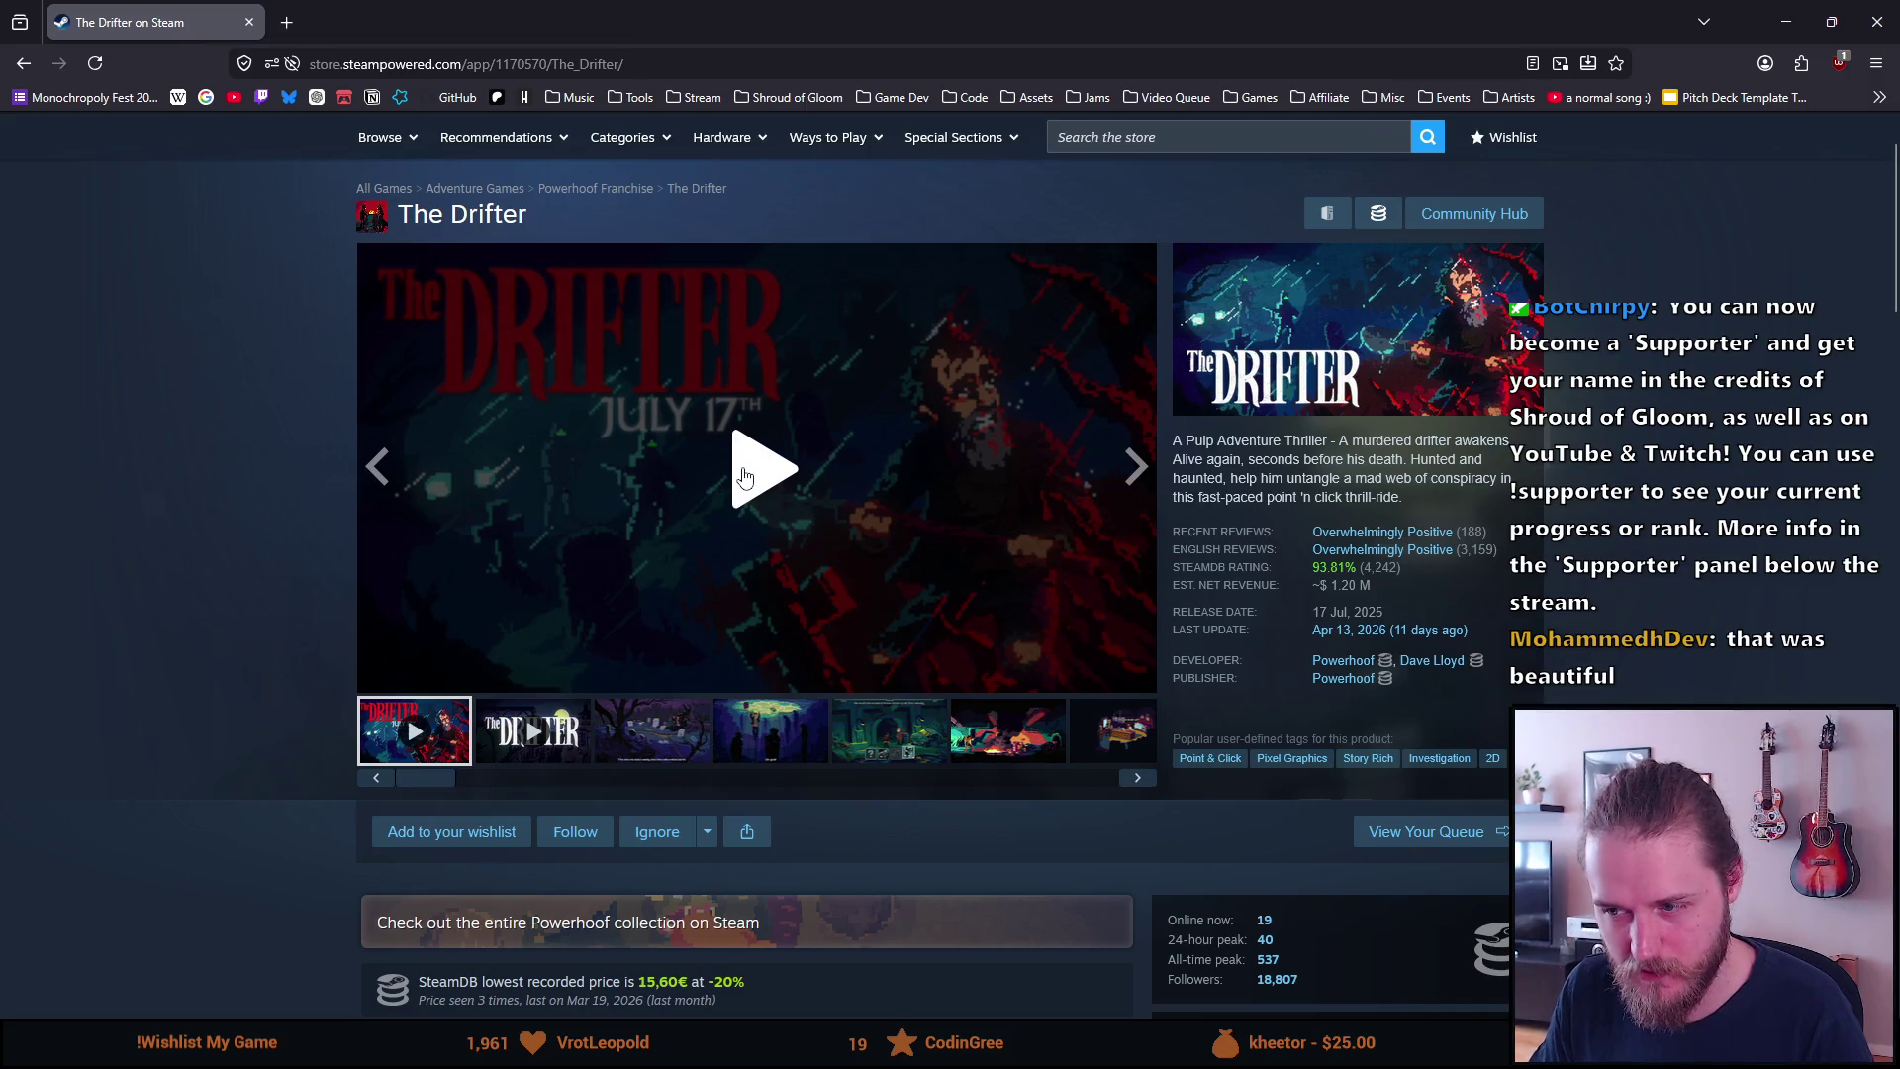
click(746, 477)
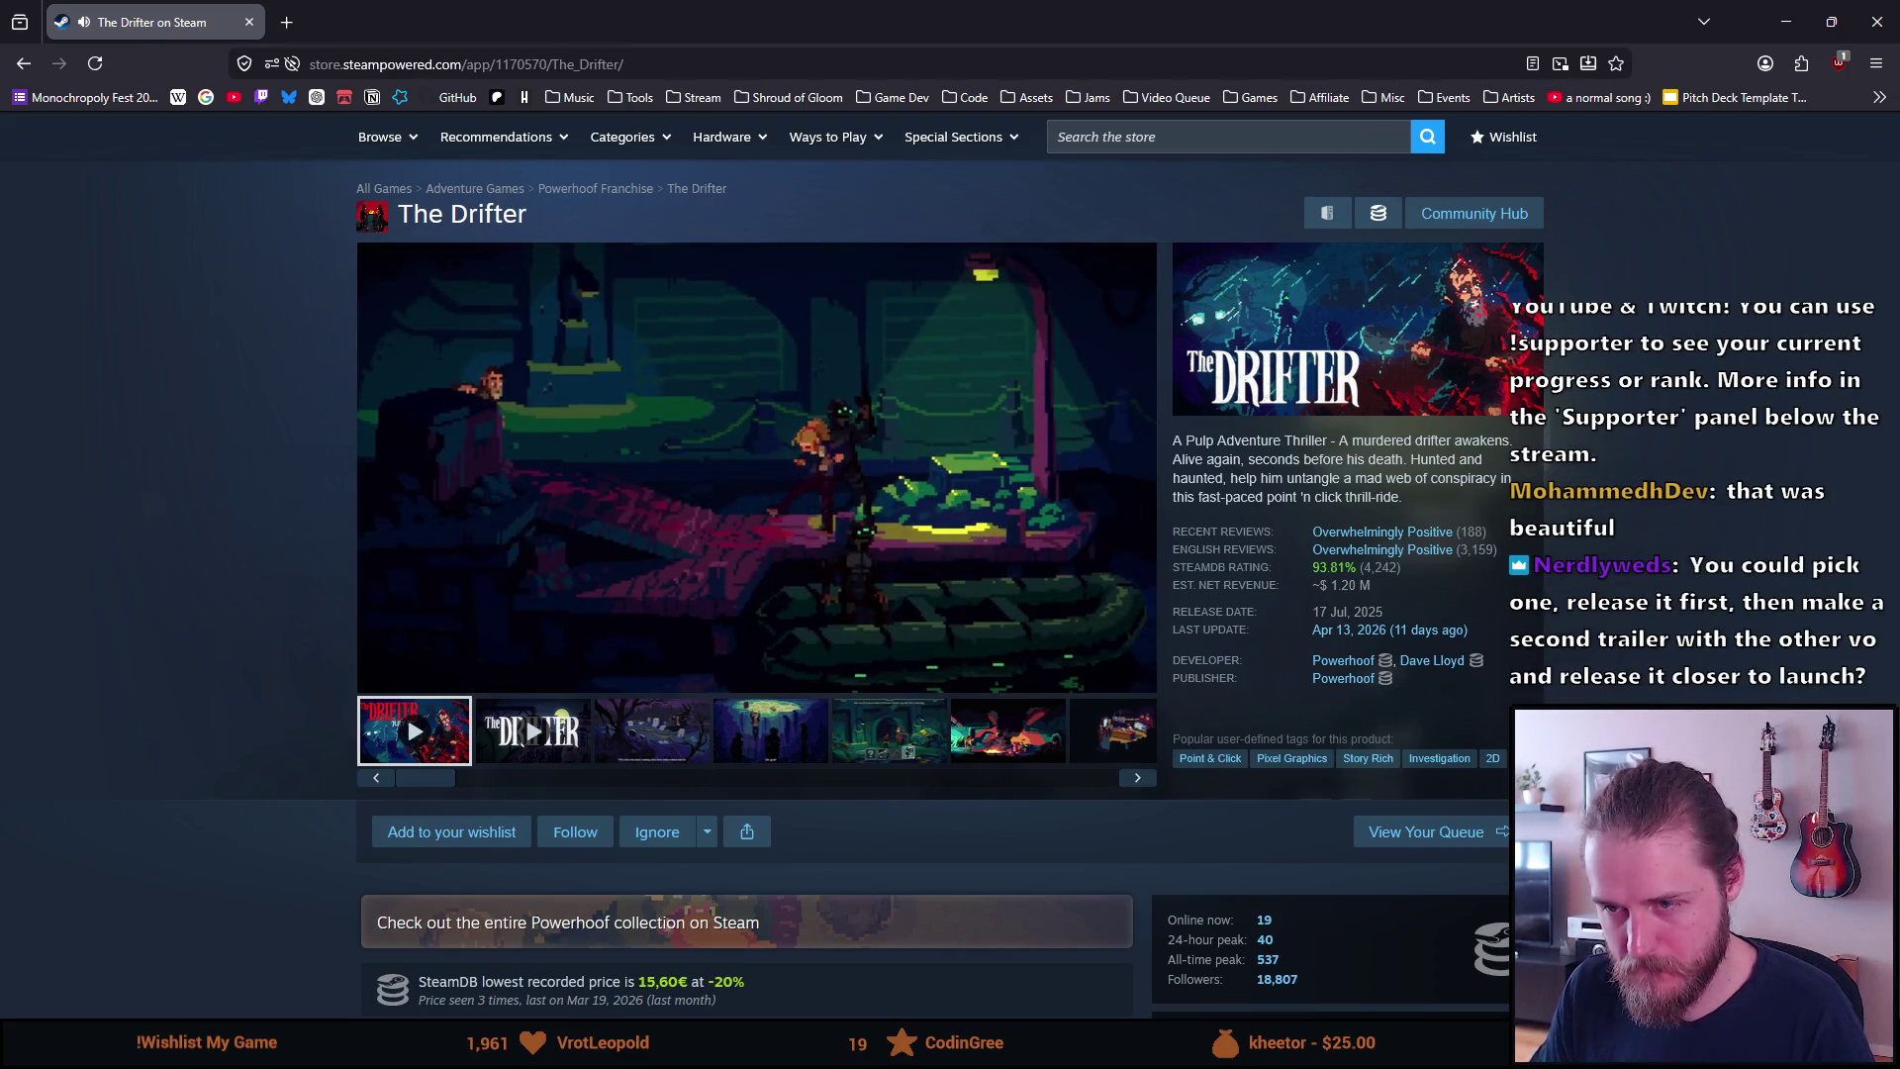
click(693, 413)
Look down to The Drifter's Buy and bundle offers, then open Loco Motive from the bundle
scroll(683, 416, up, 1)
scroll(668, 415, down, 3)
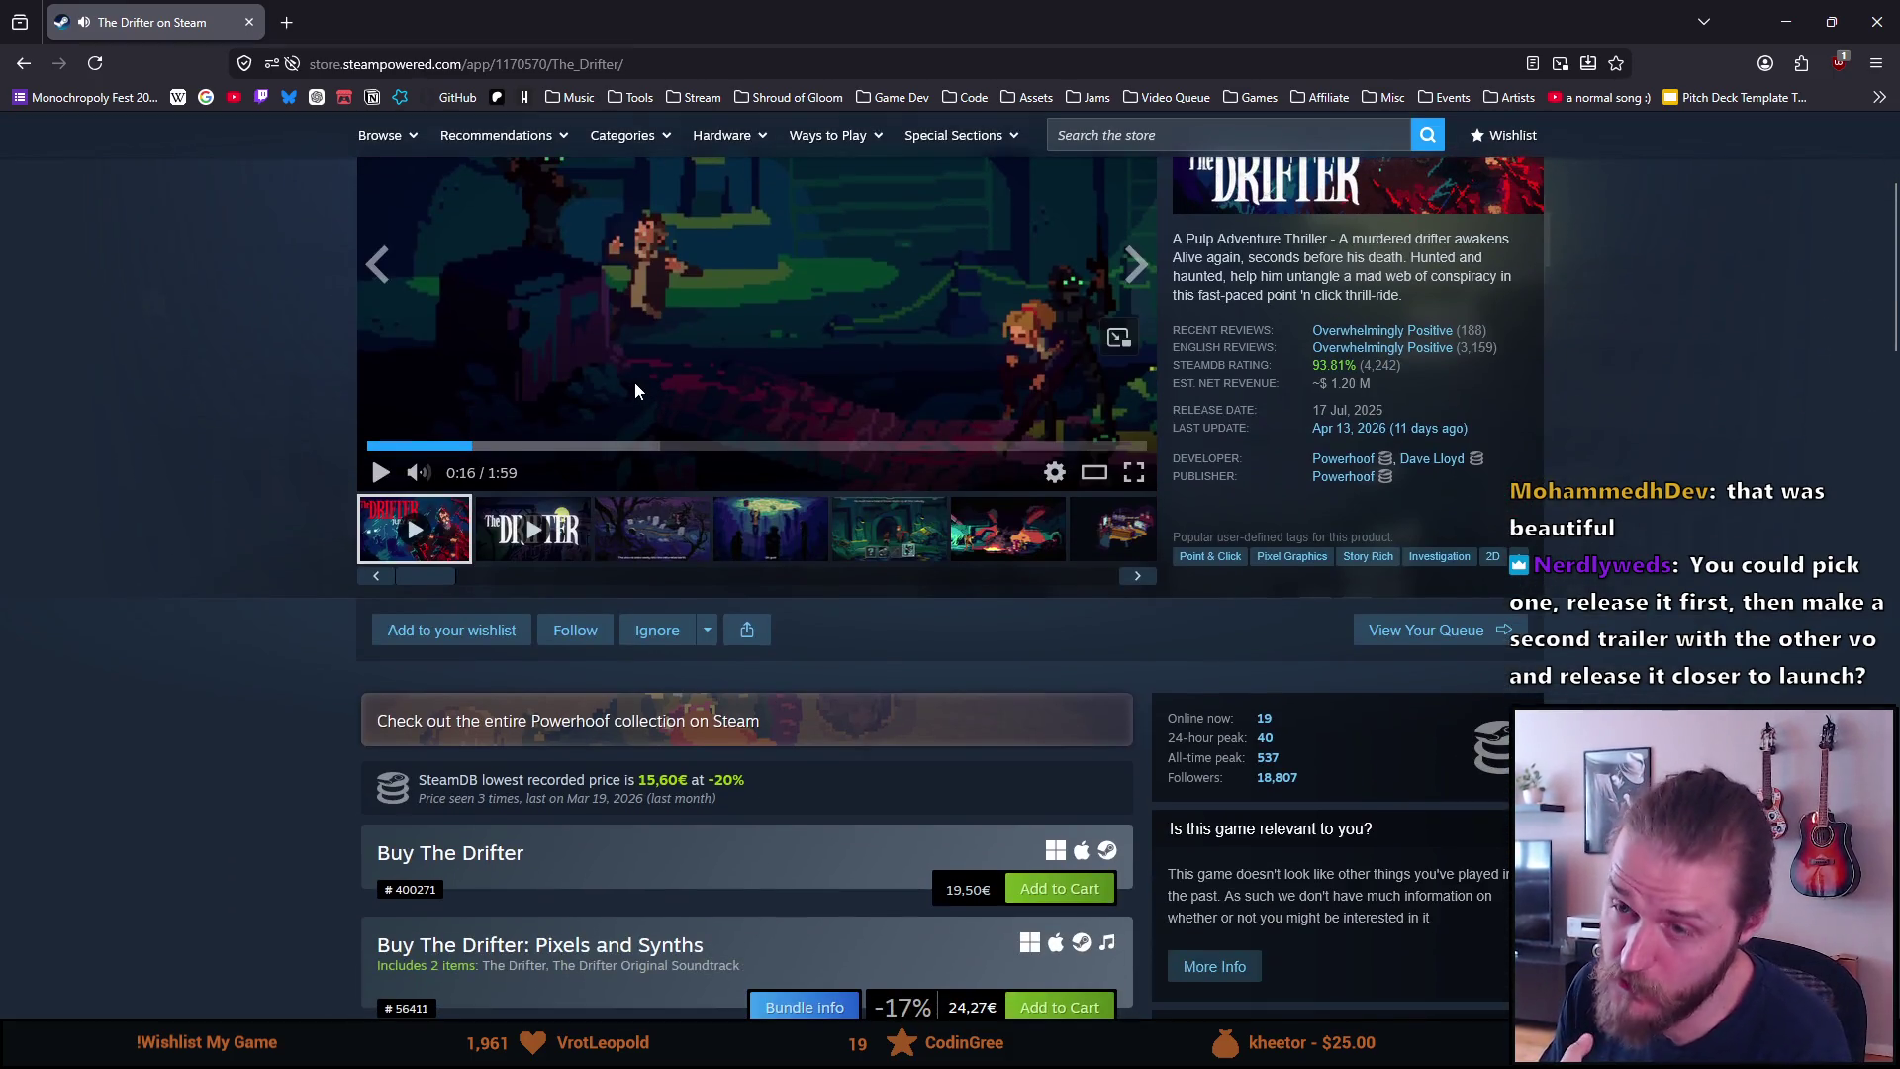
scroll(635, 390, down, 2)
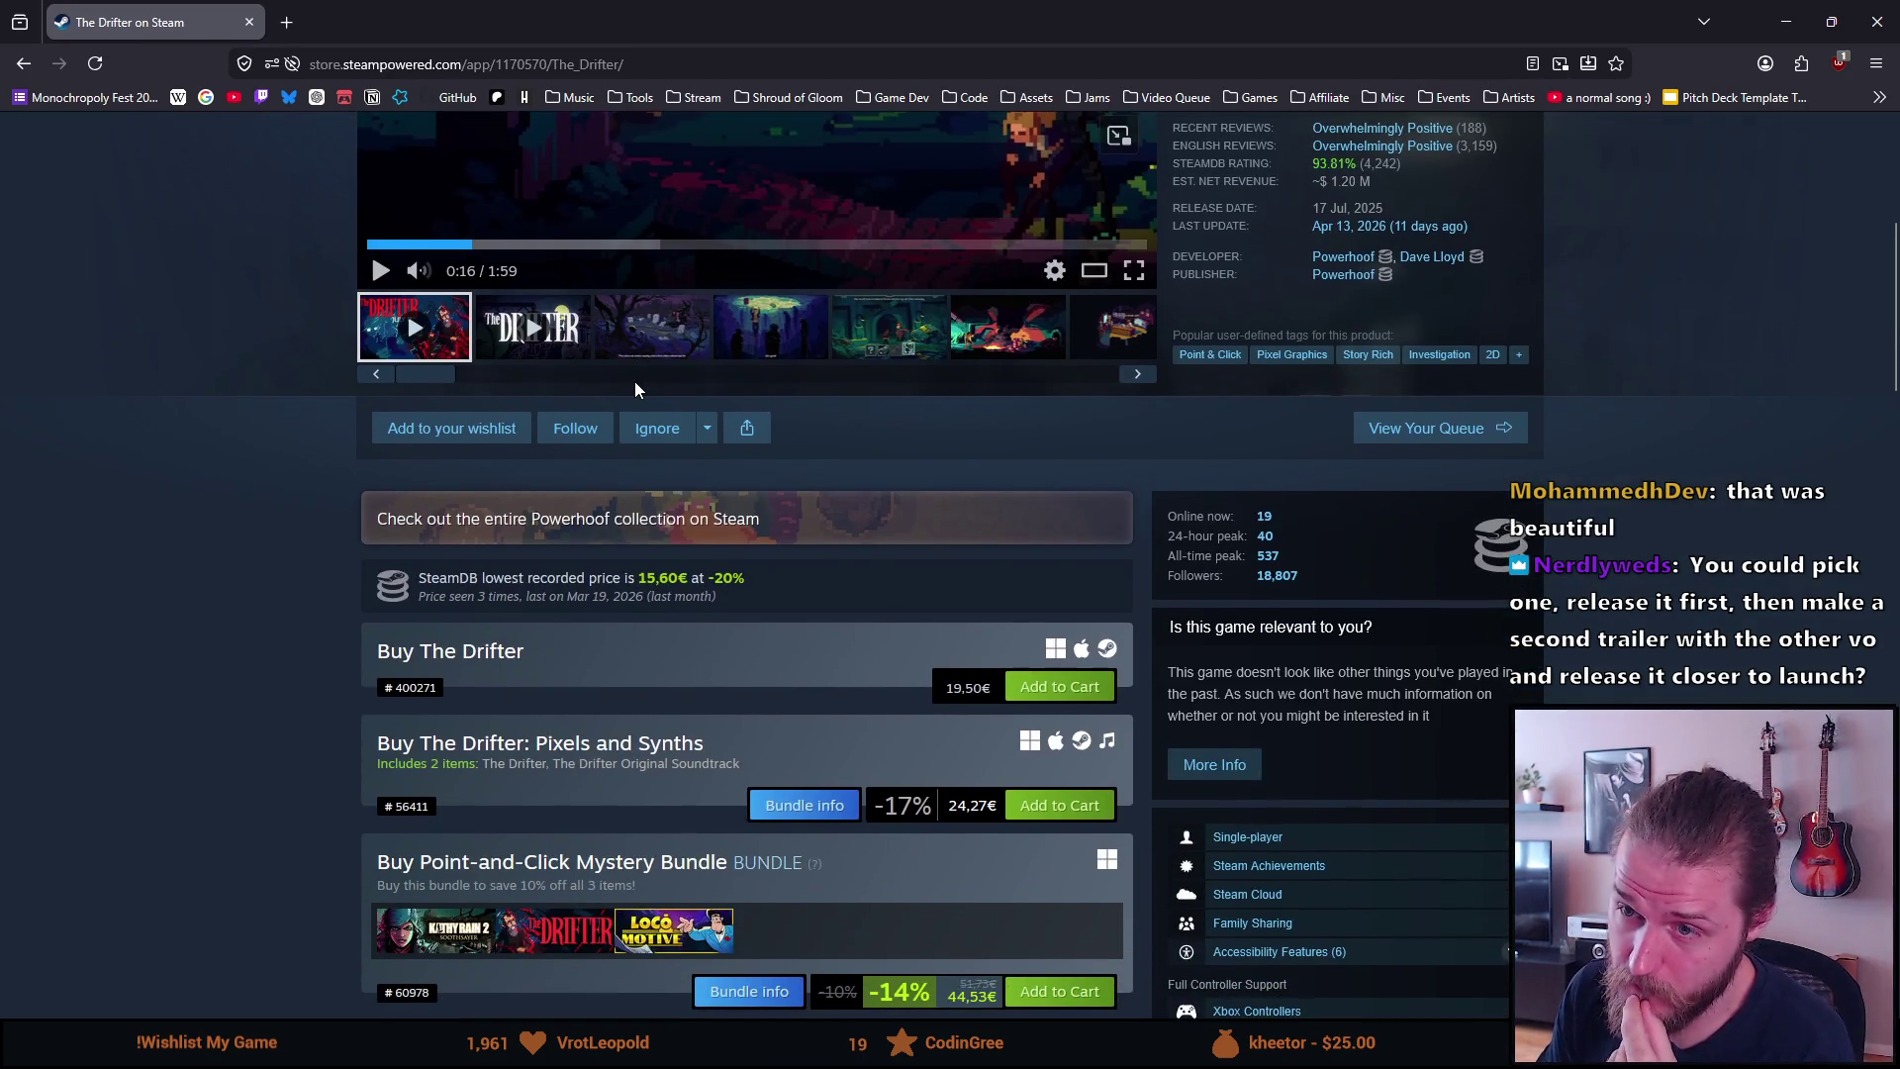
scroll(636, 390, down, 5)
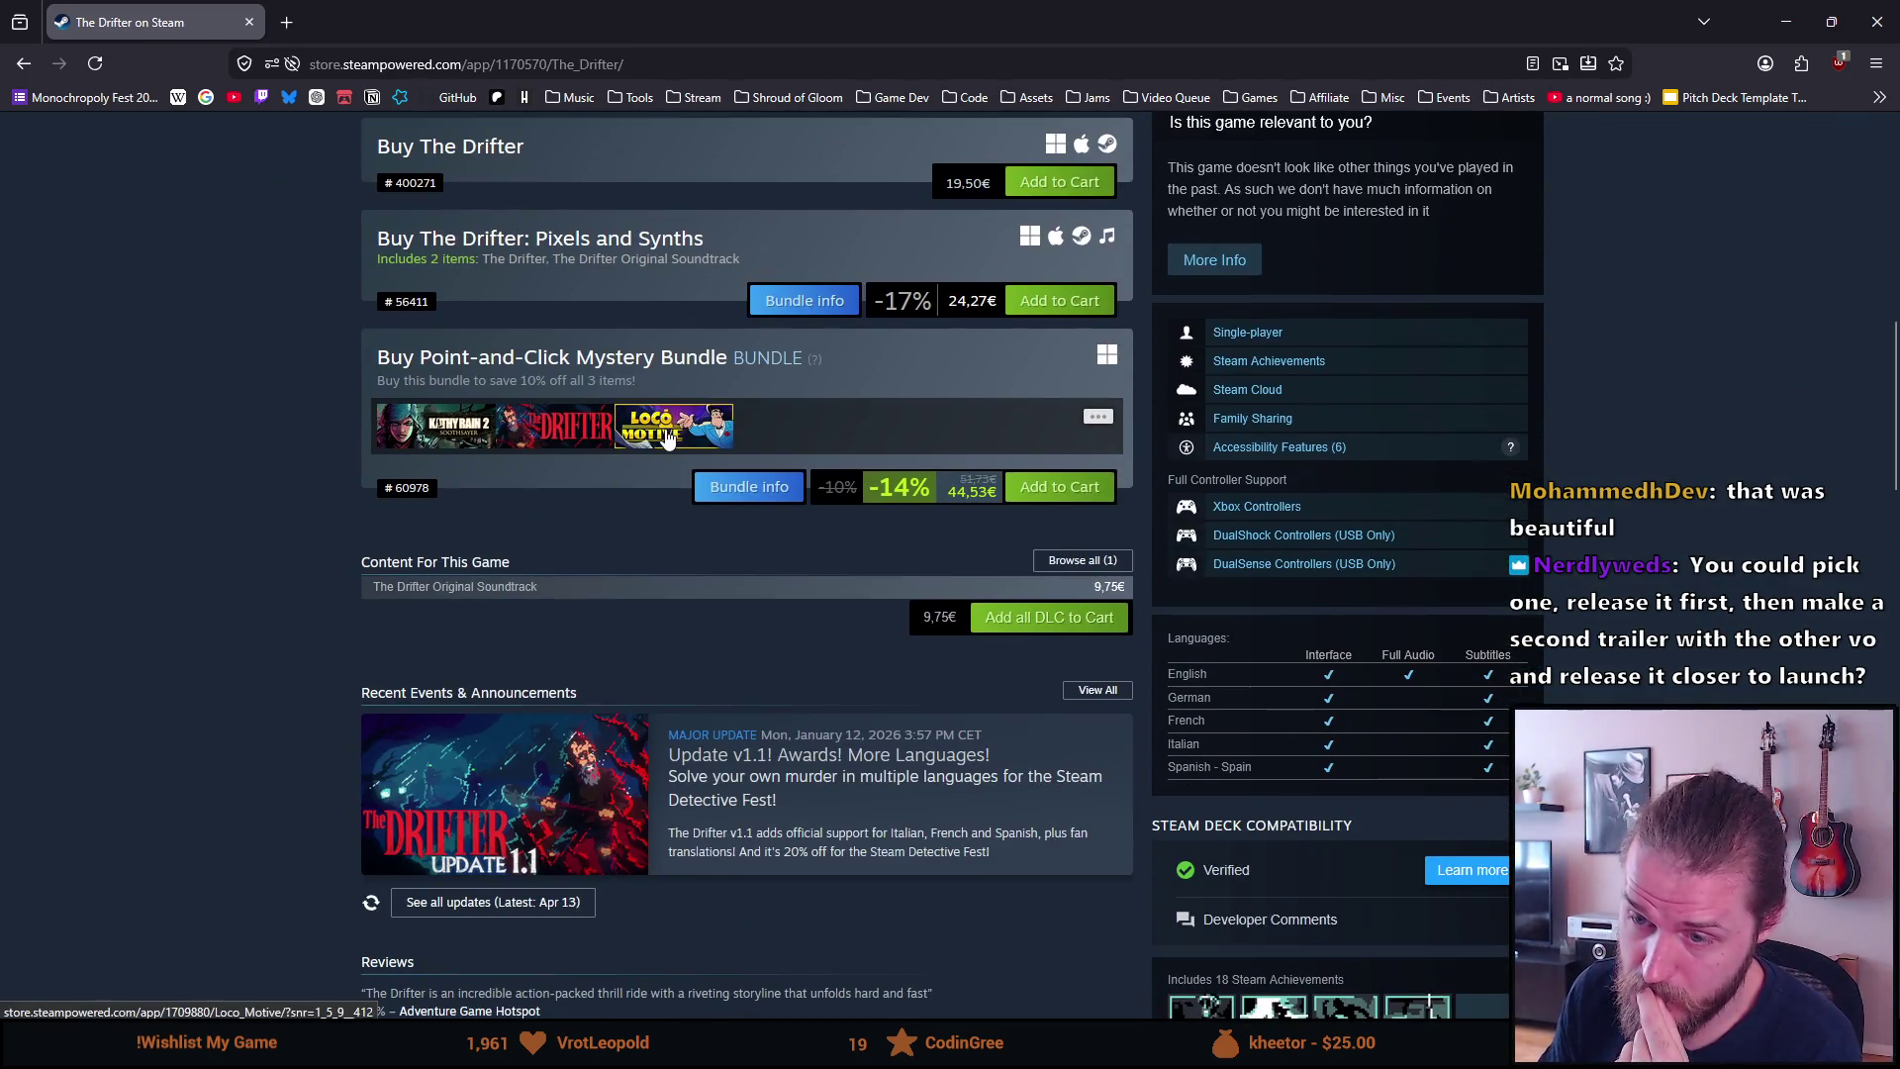
click(665, 429)
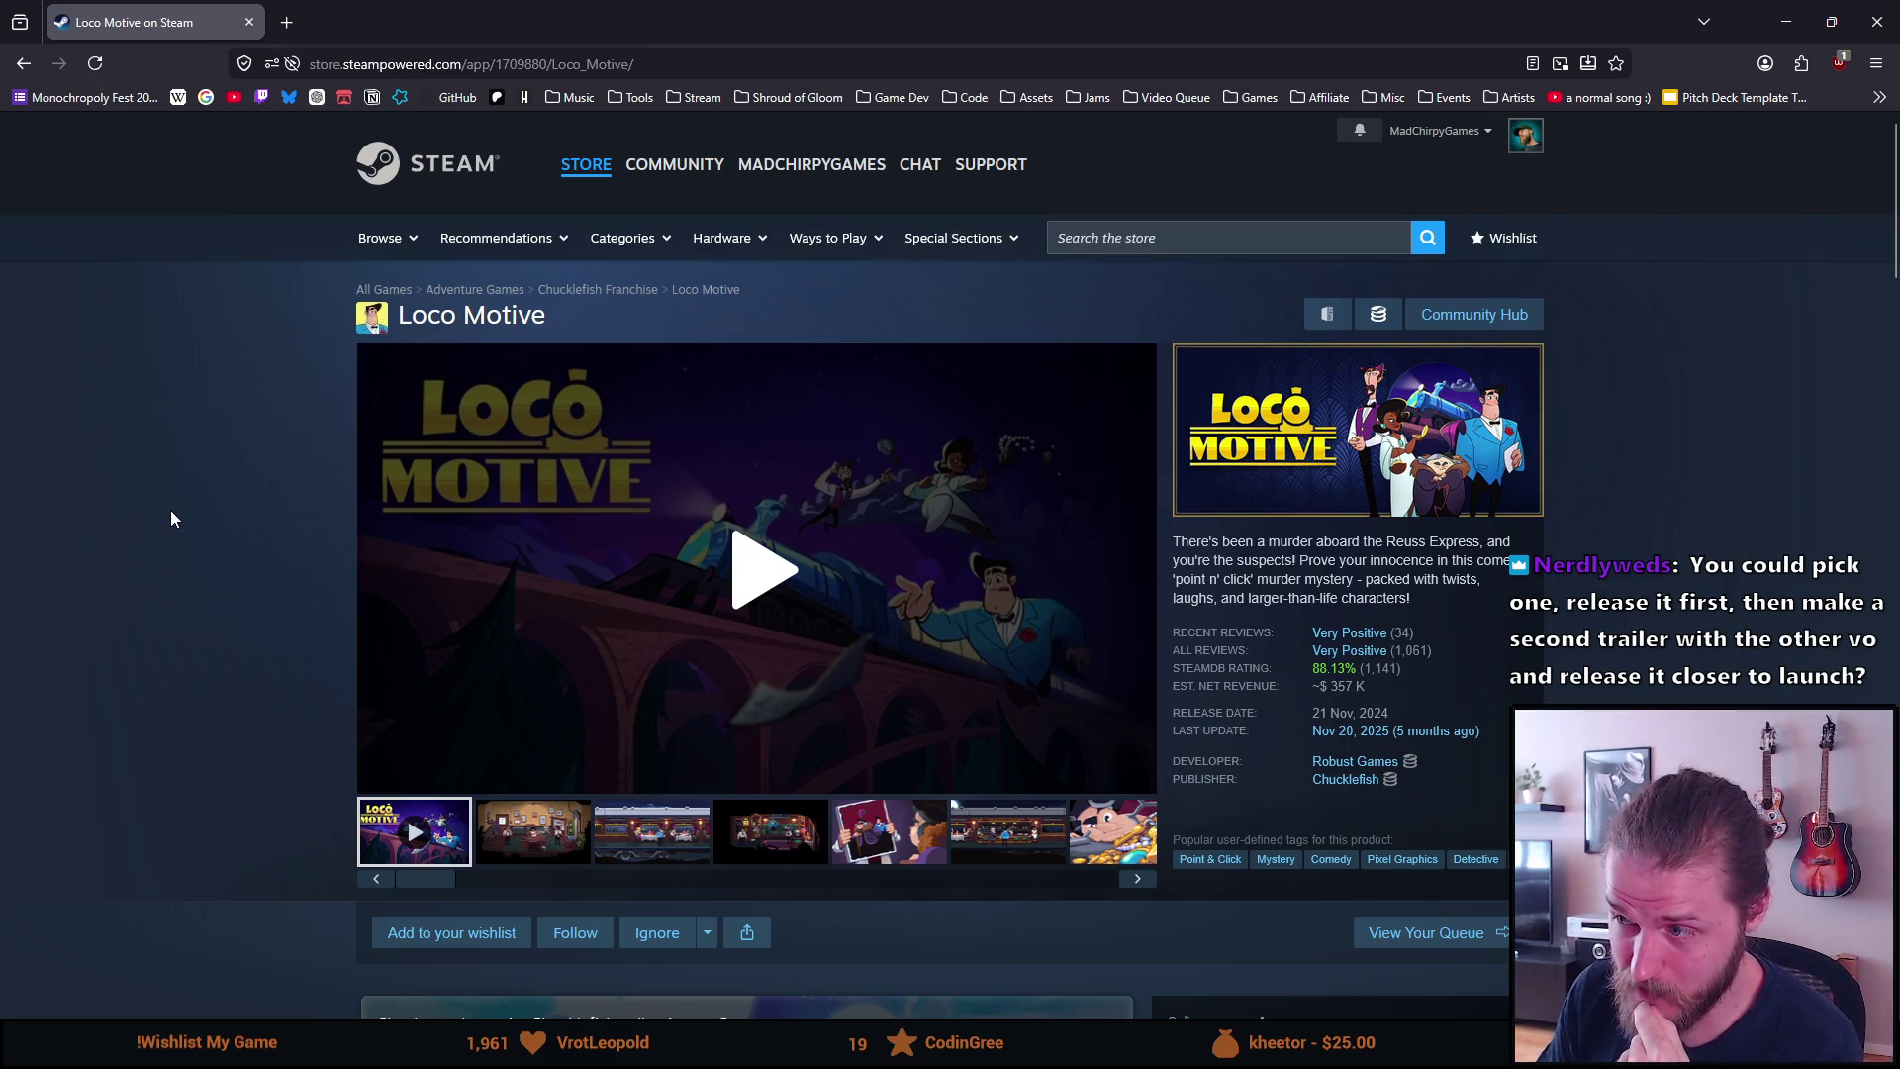
Look over Loco Motive's Buy Loco Motive section and bundle options
scroll(150, 504, down, 7)
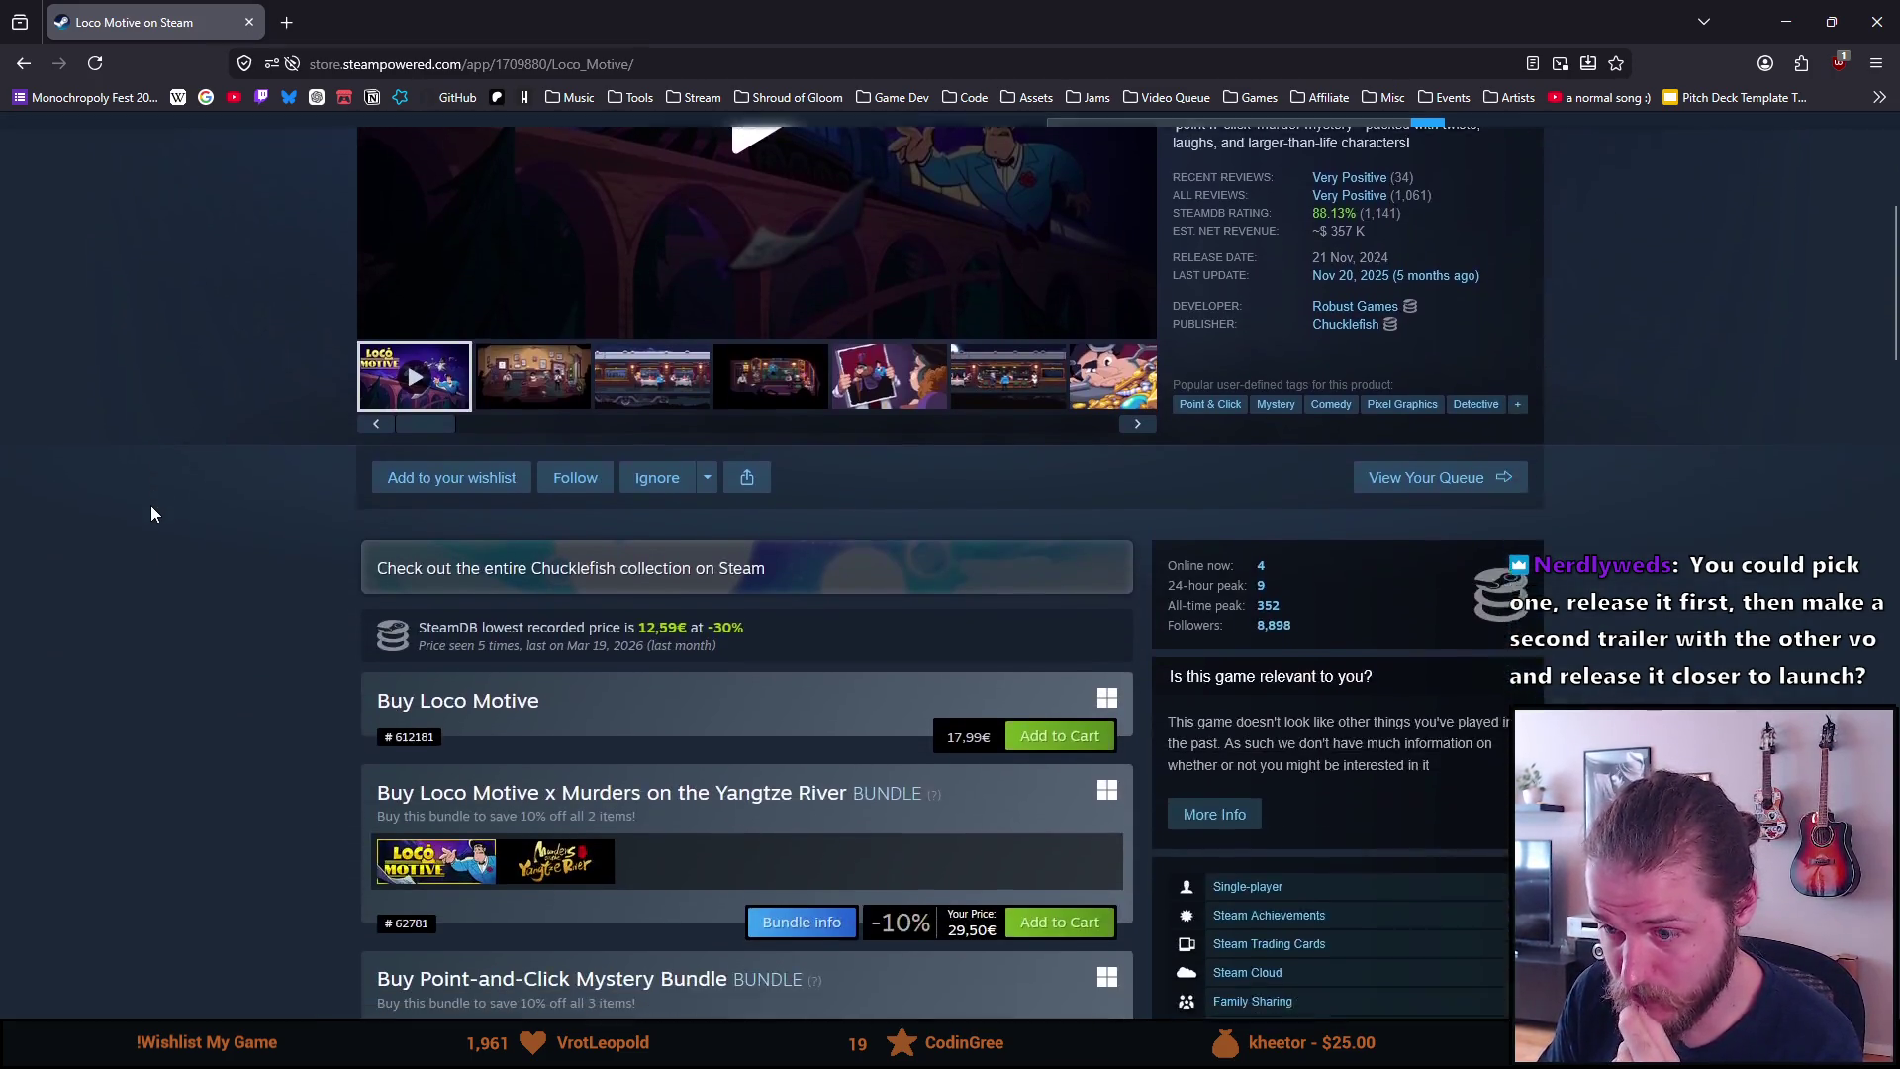
scroll(151, 507, down, 1)
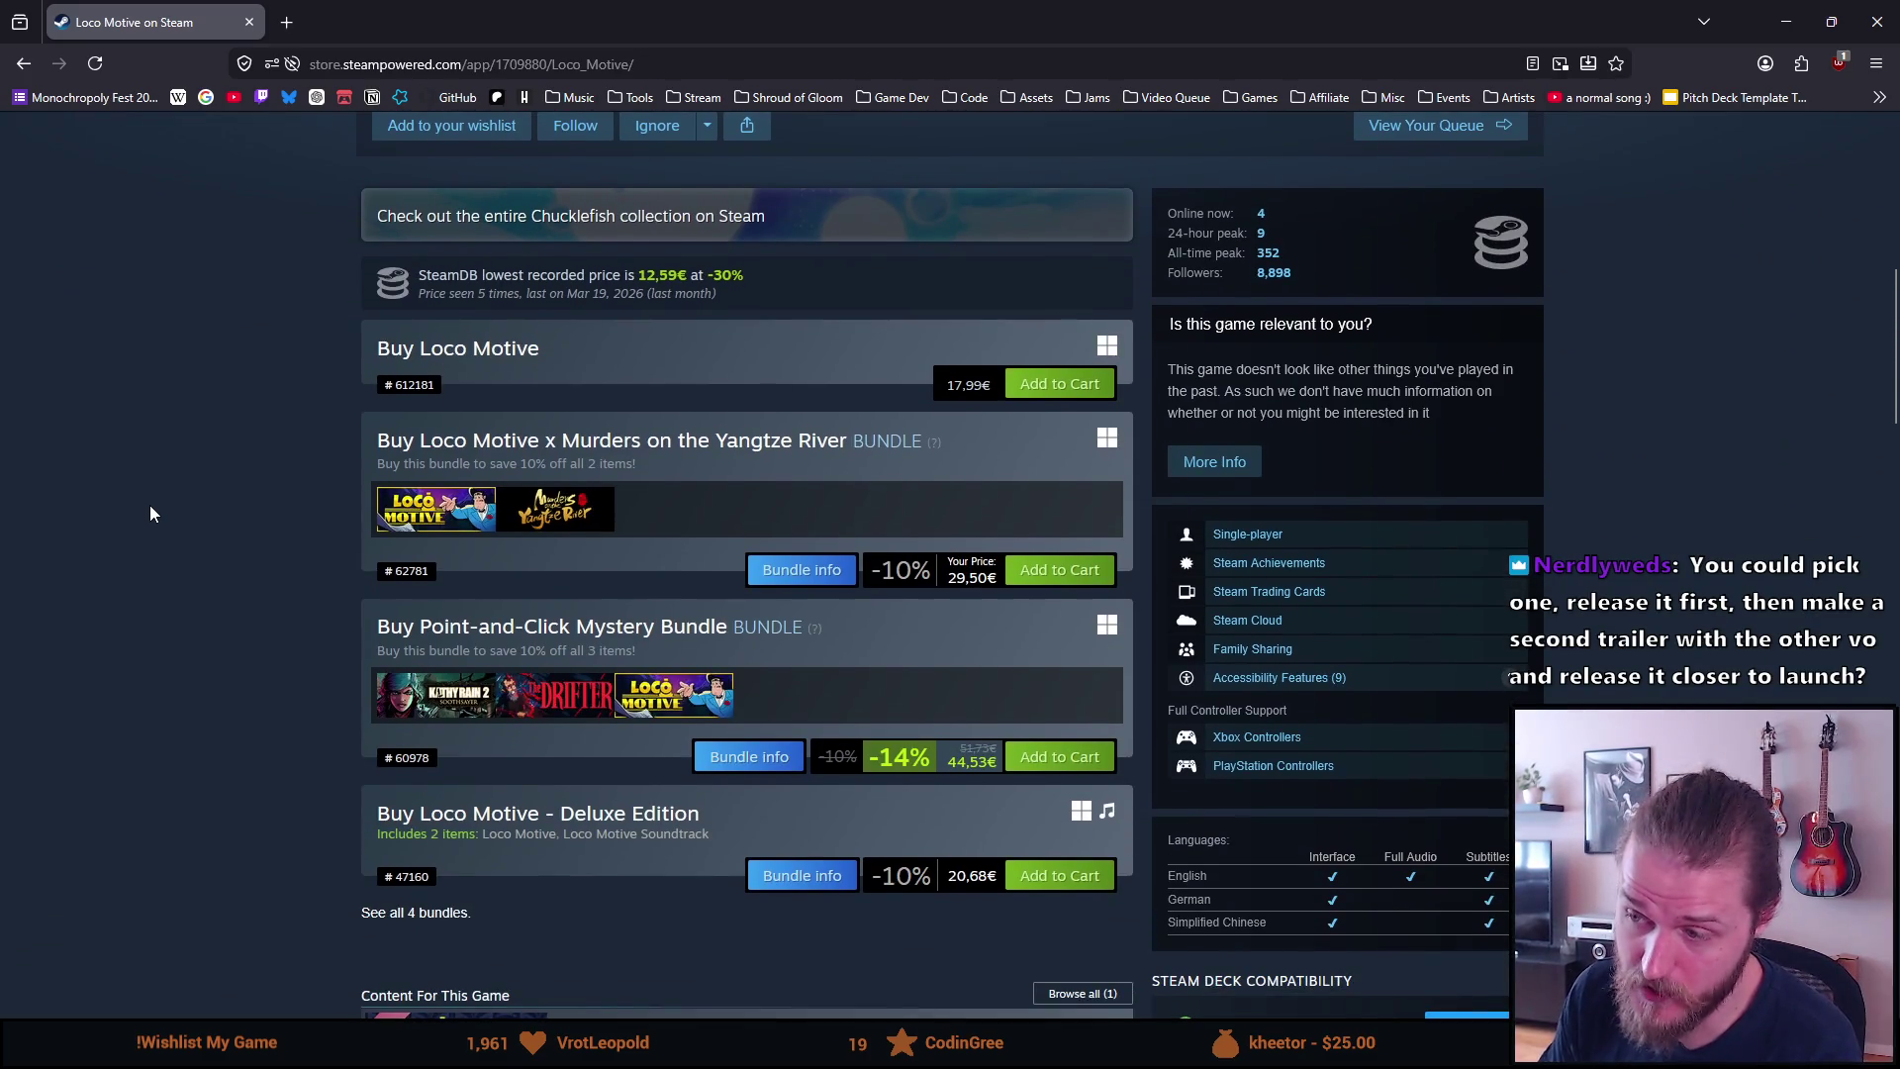
scroll(152, 510, up, 8)
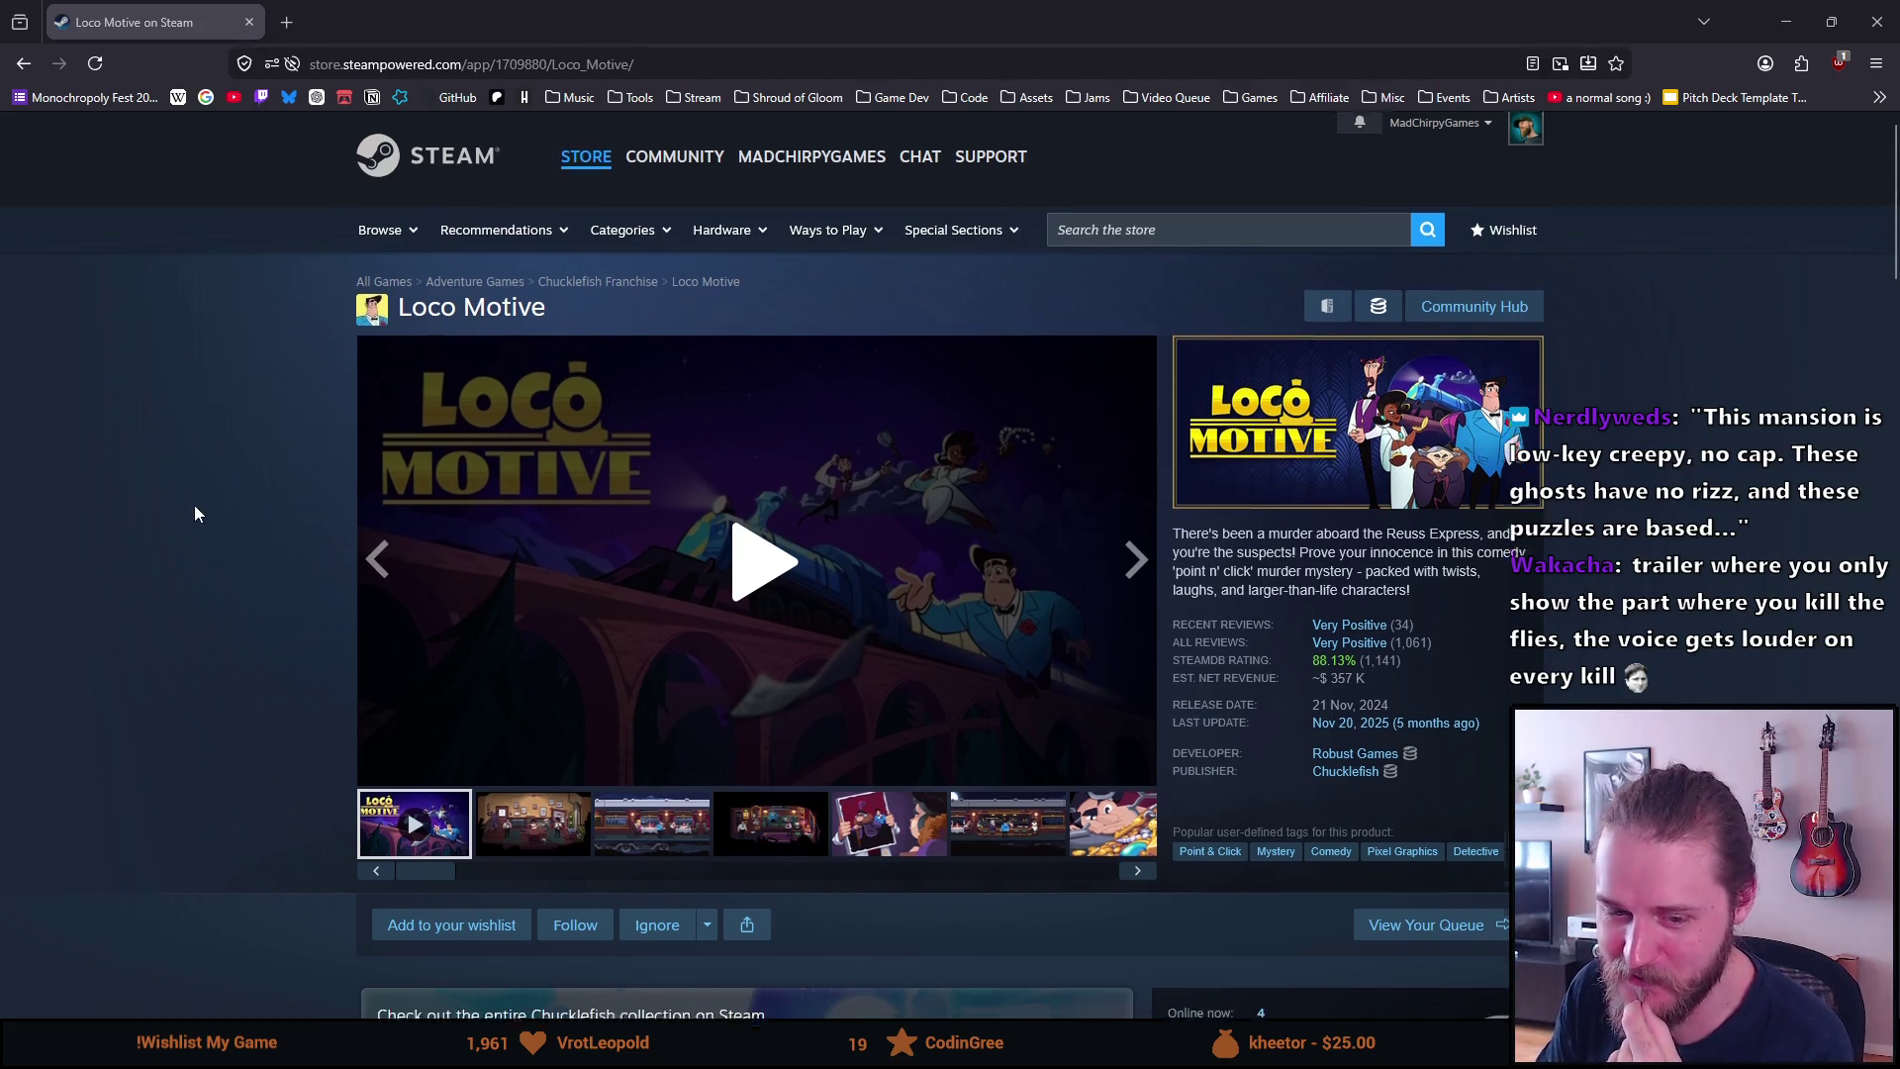
Play the Loco Motive trailer and pause it at about 0:22 of 1:04
scroll(194, 504, down, 8)
scroll(190, 503, up, 8)
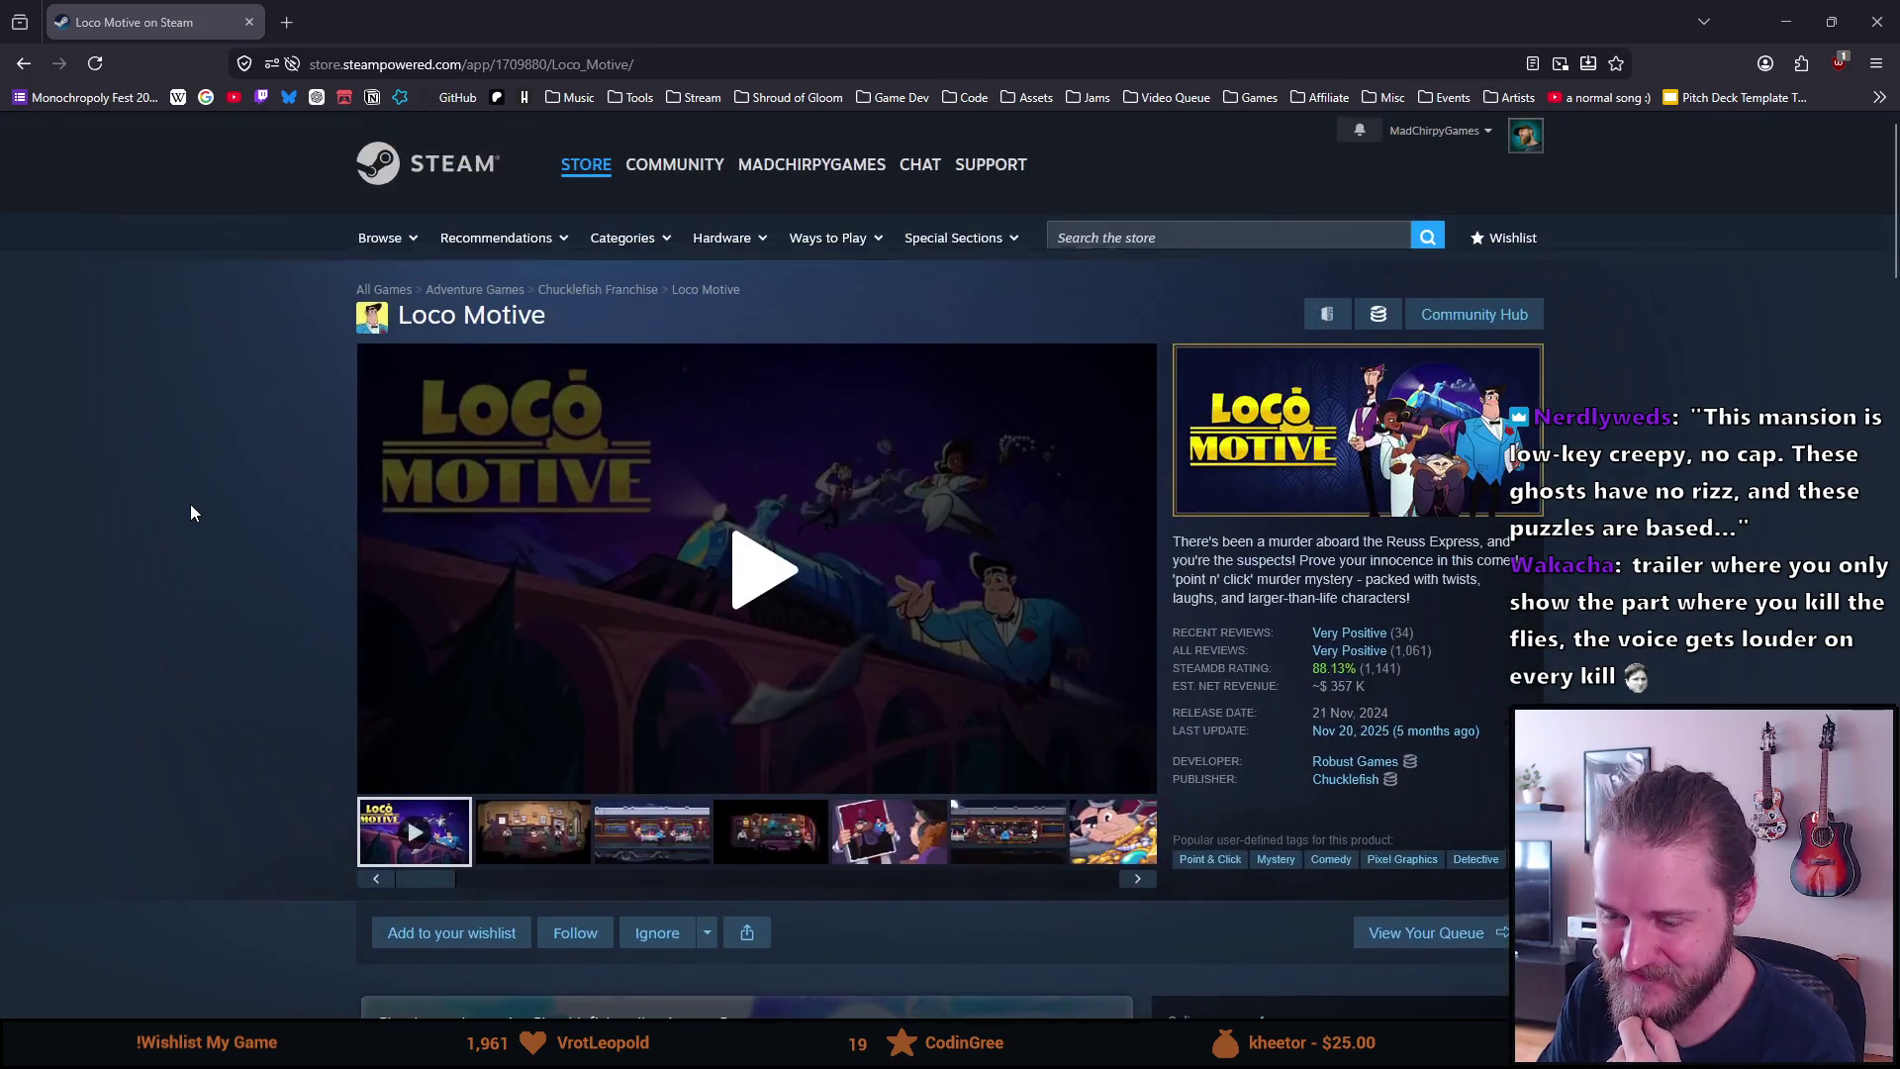
click(759, 591)
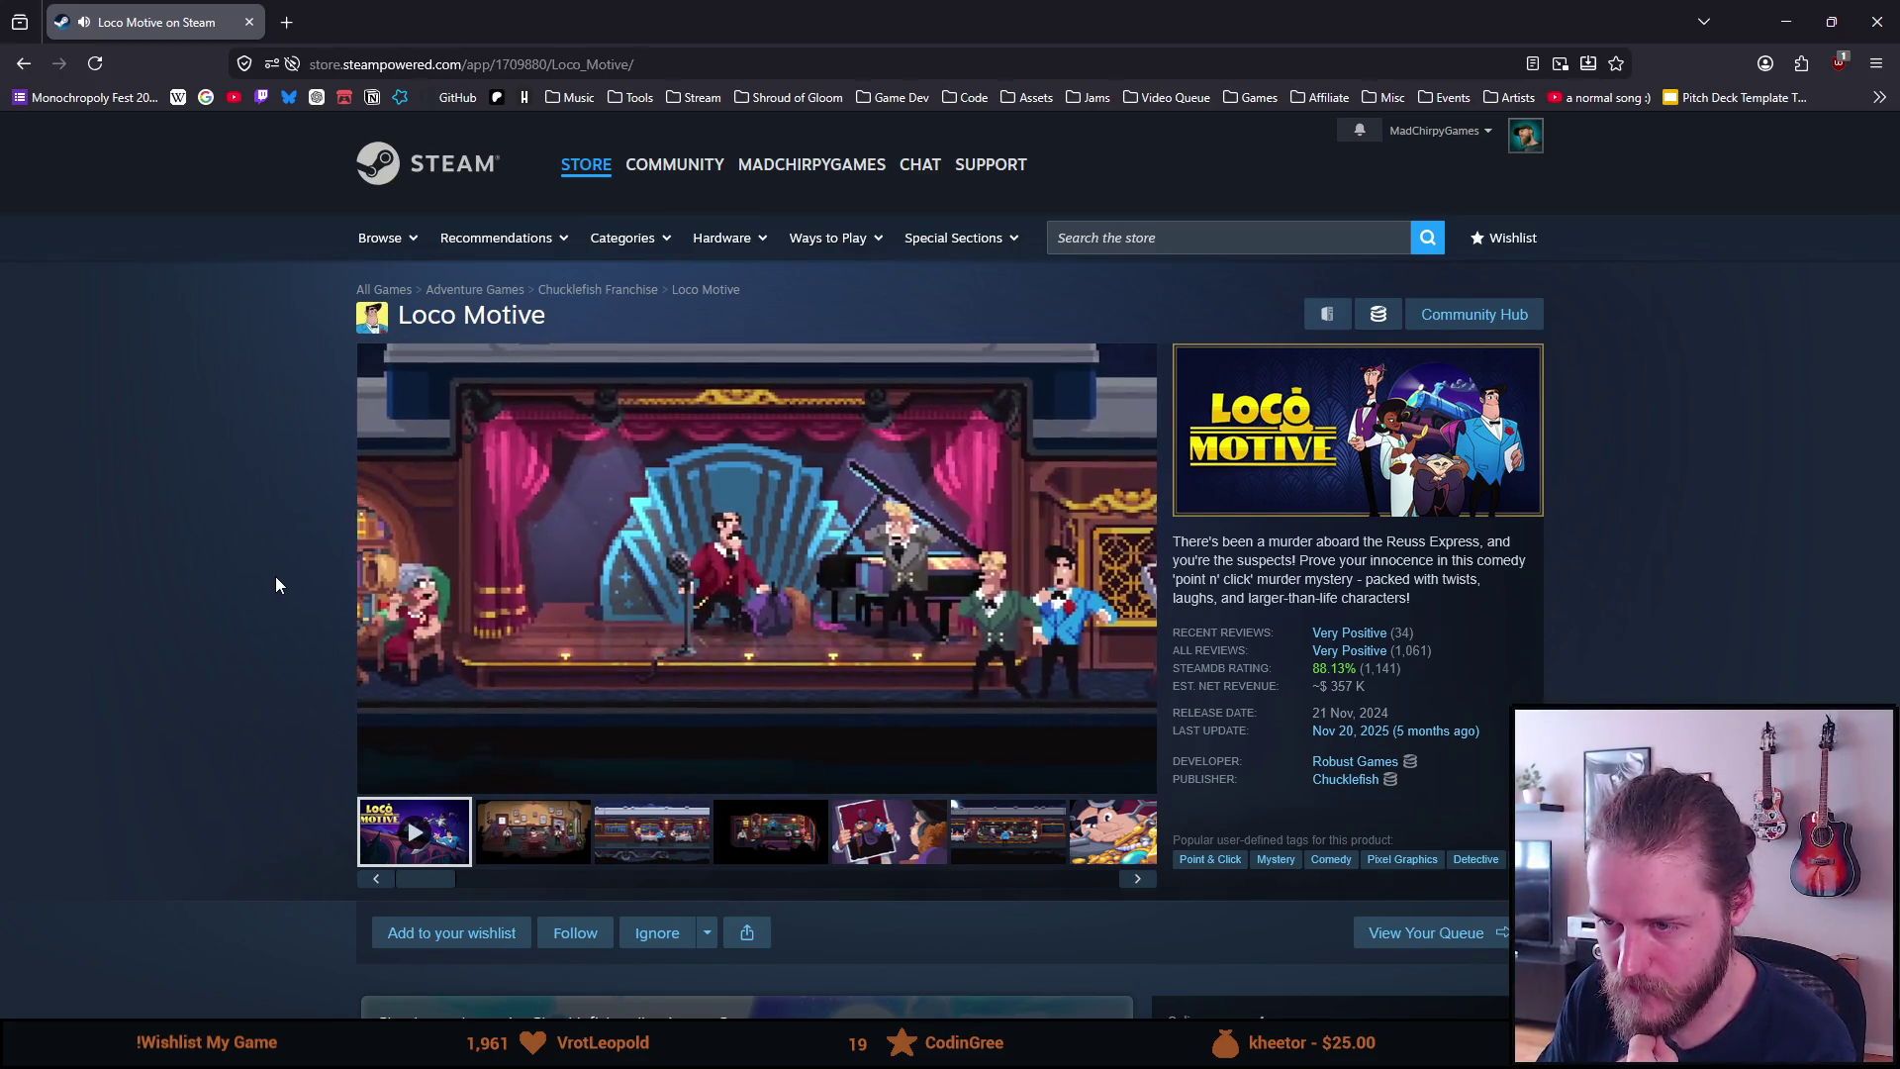
mouse_move(482, 572)
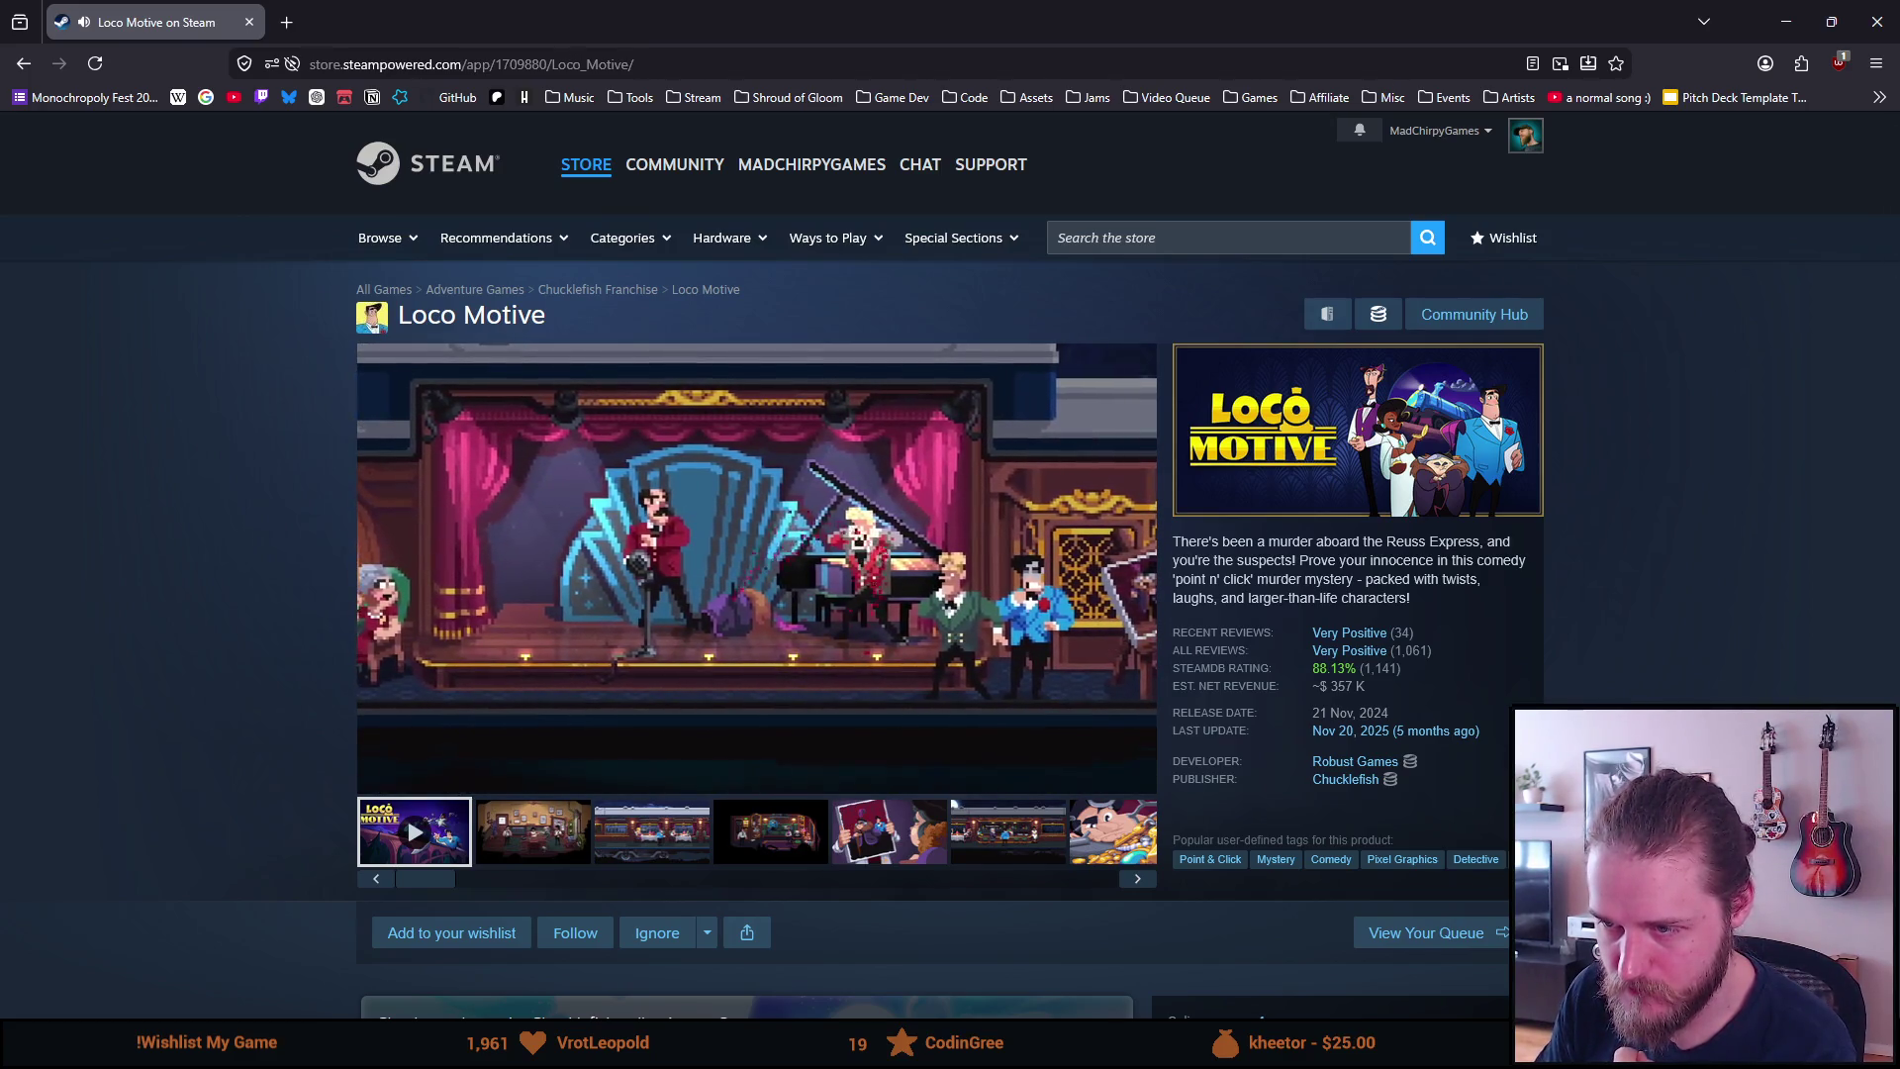
scroll(364, 602, down, 3)
scroll(364, 602, up, 3)
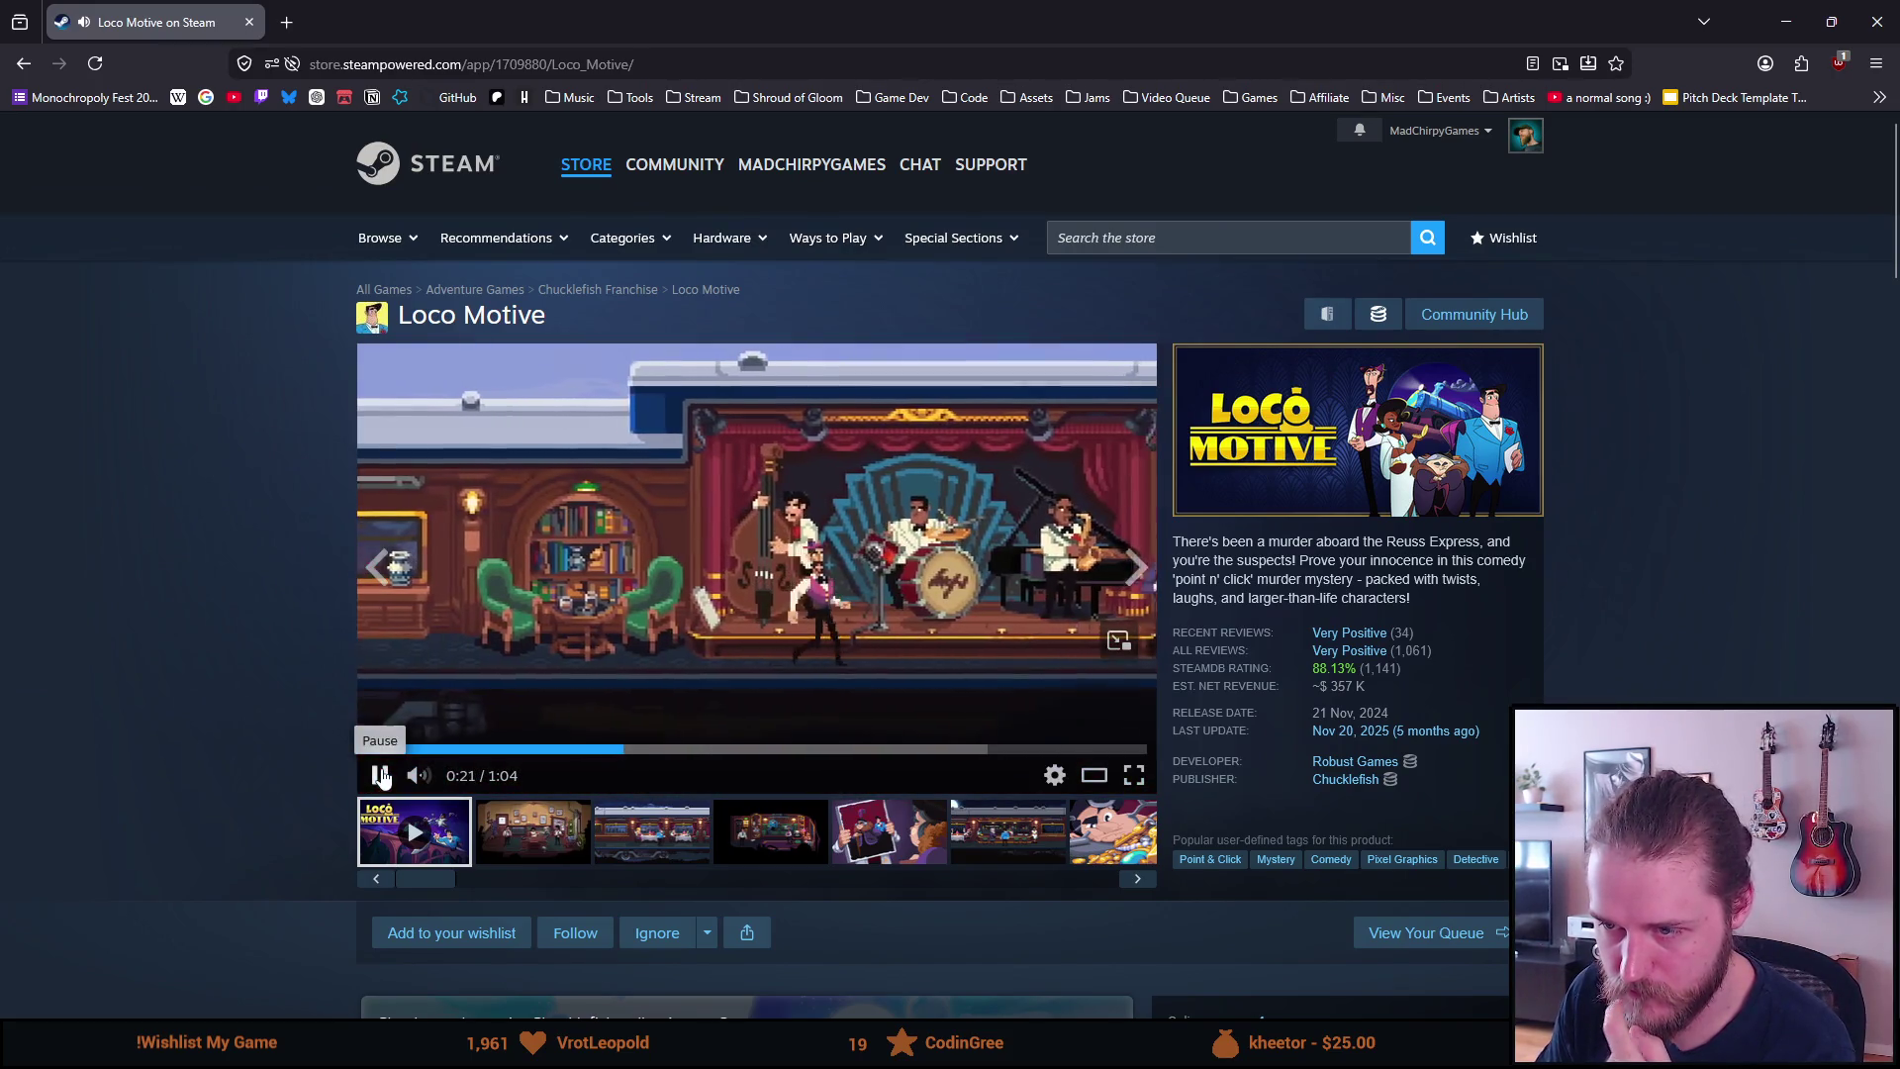
click(381, 777)
scroll(39, 675, down, 8)
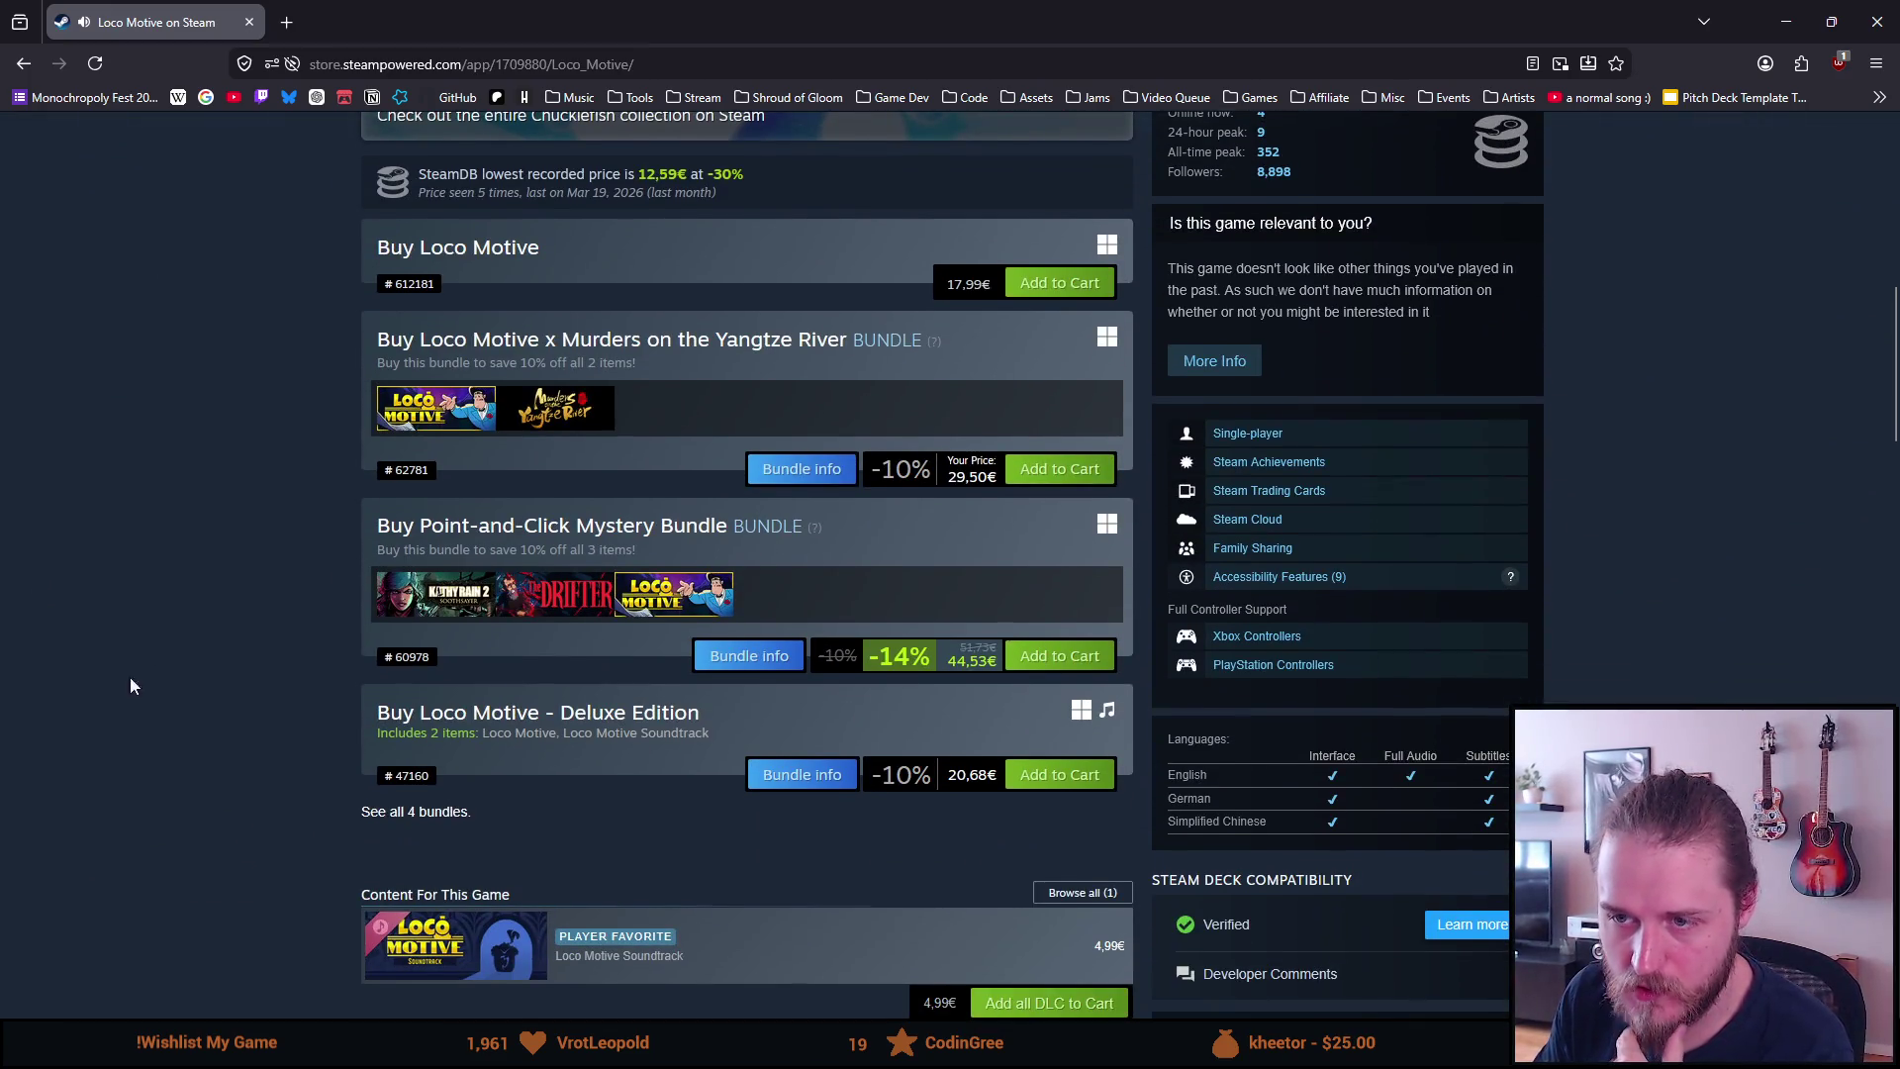
Read past Loco Motive's bundles, description and system requirements, then open Disco Elysium from More Like This
scroll(121, 684, down, 1)
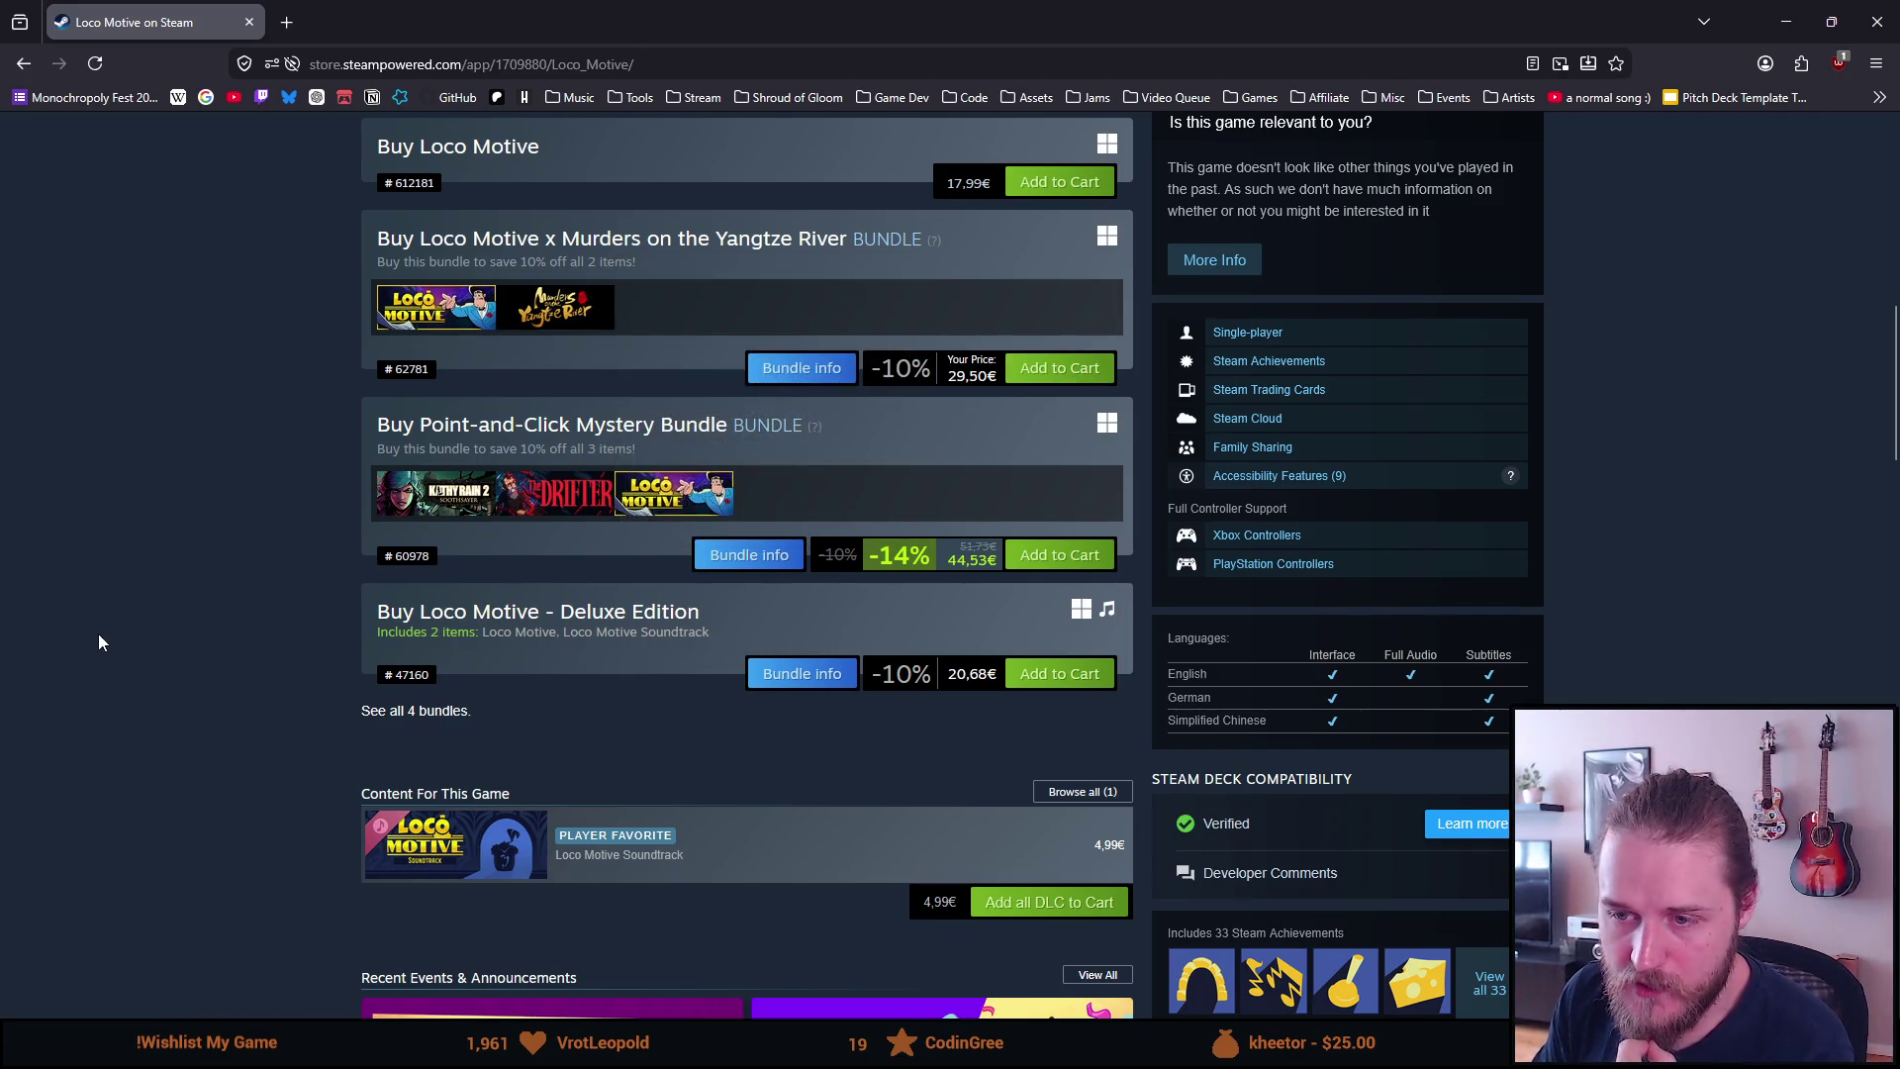
scroll(151, 627, down, 6)
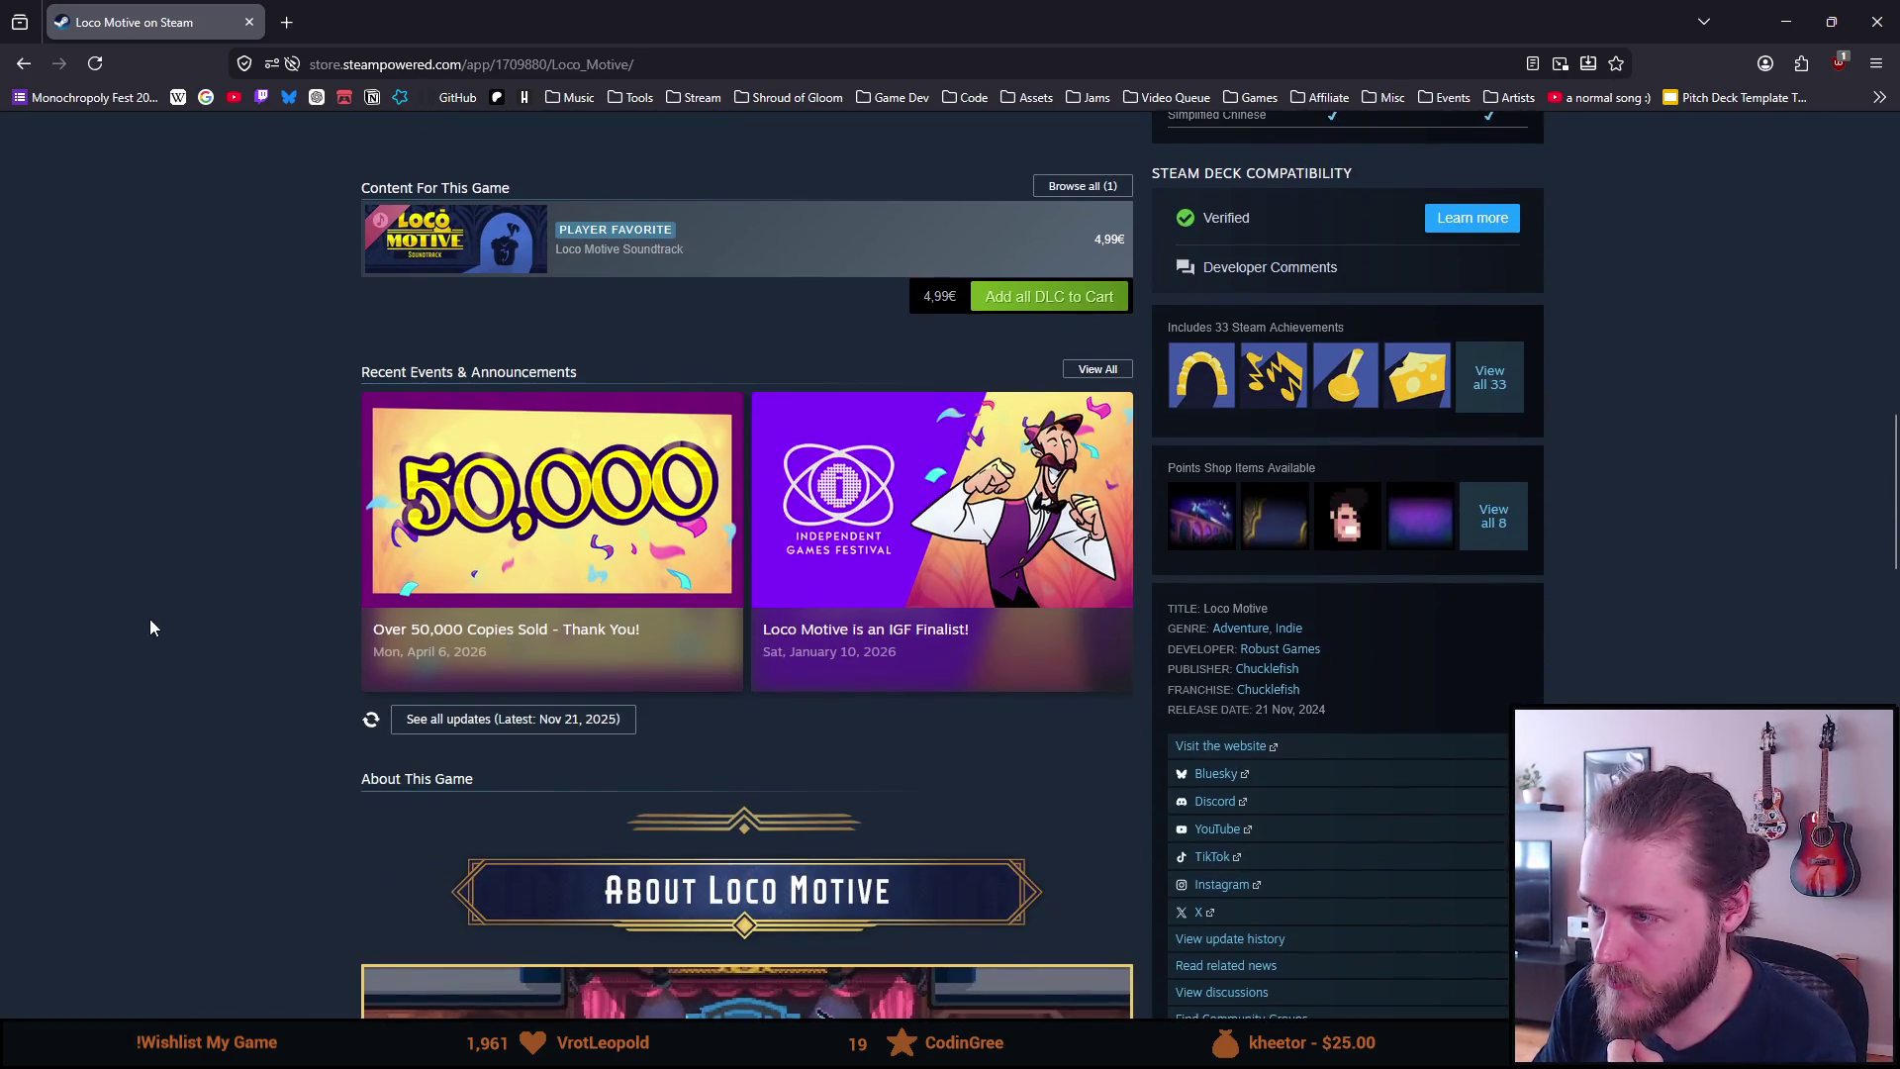
scroll(150, 627, down, 4)
scroll(153, 621, down, 4)
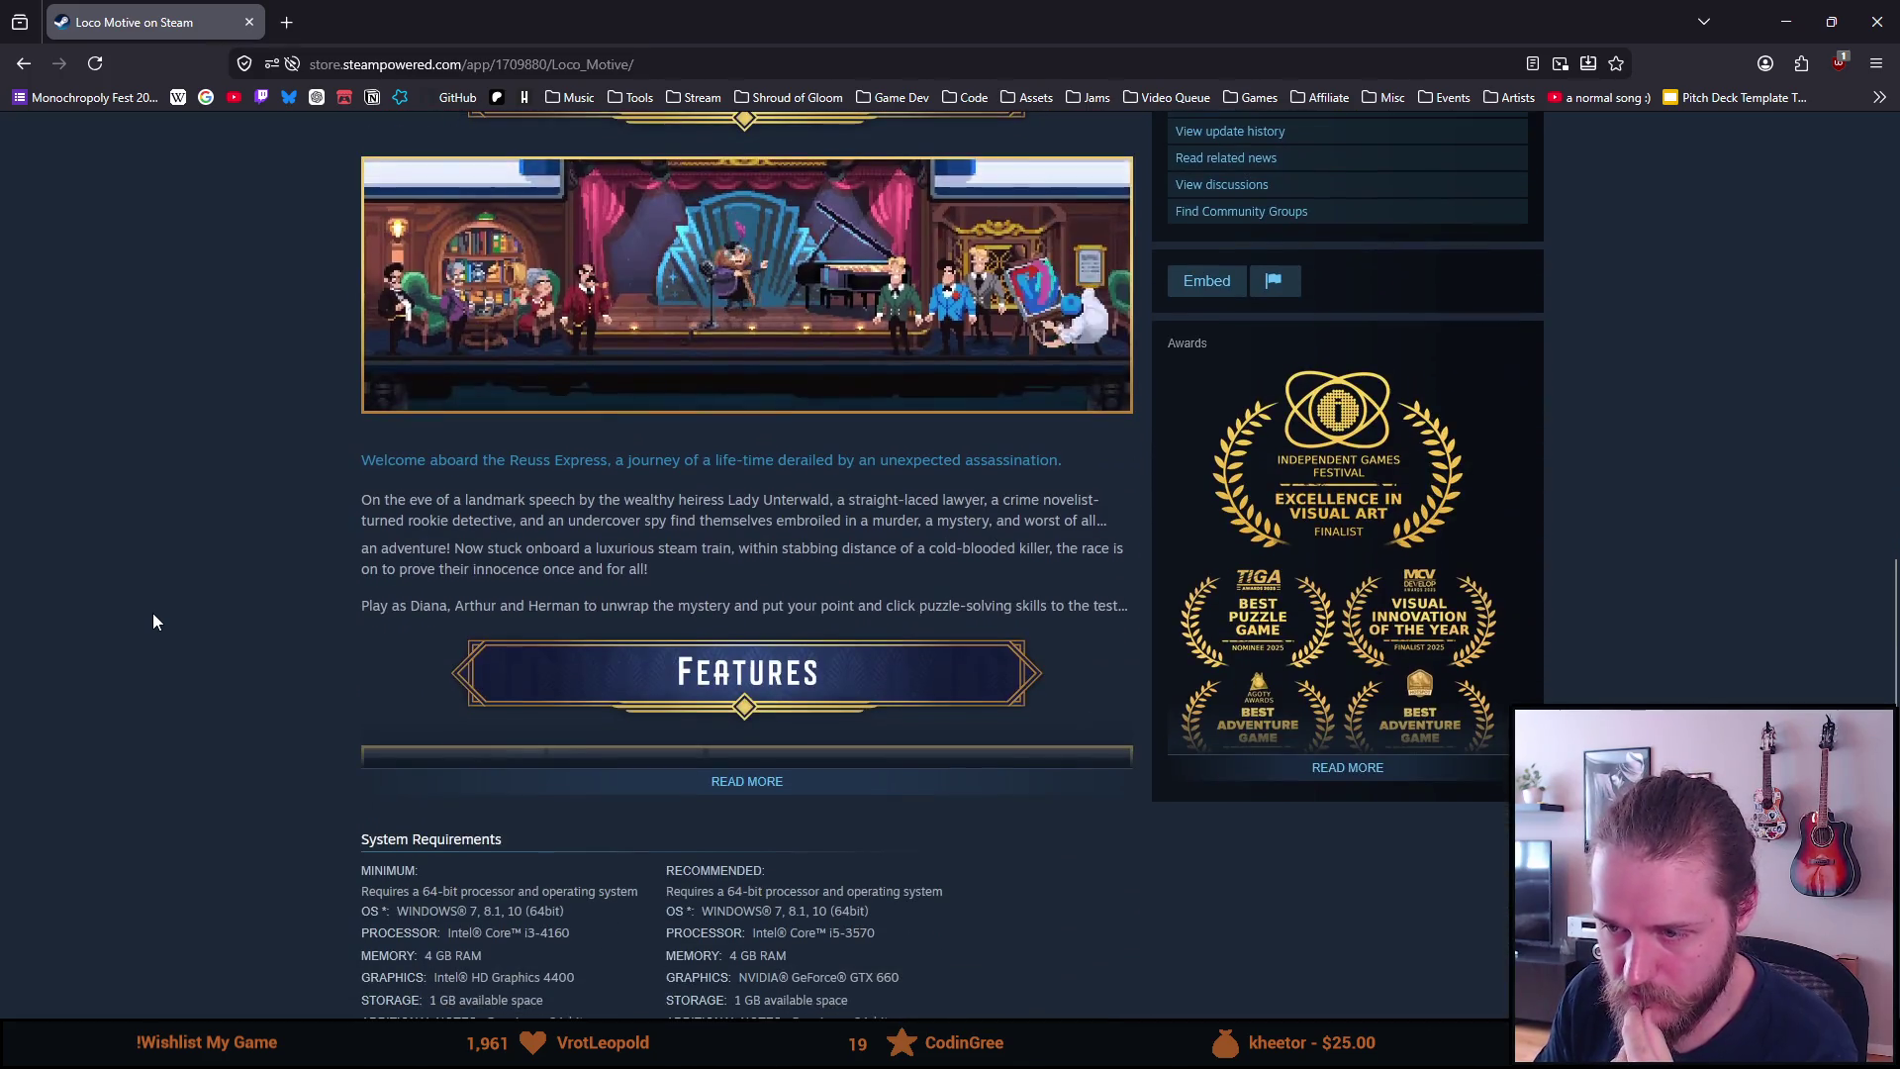
scroll(153, 621, down, 5)
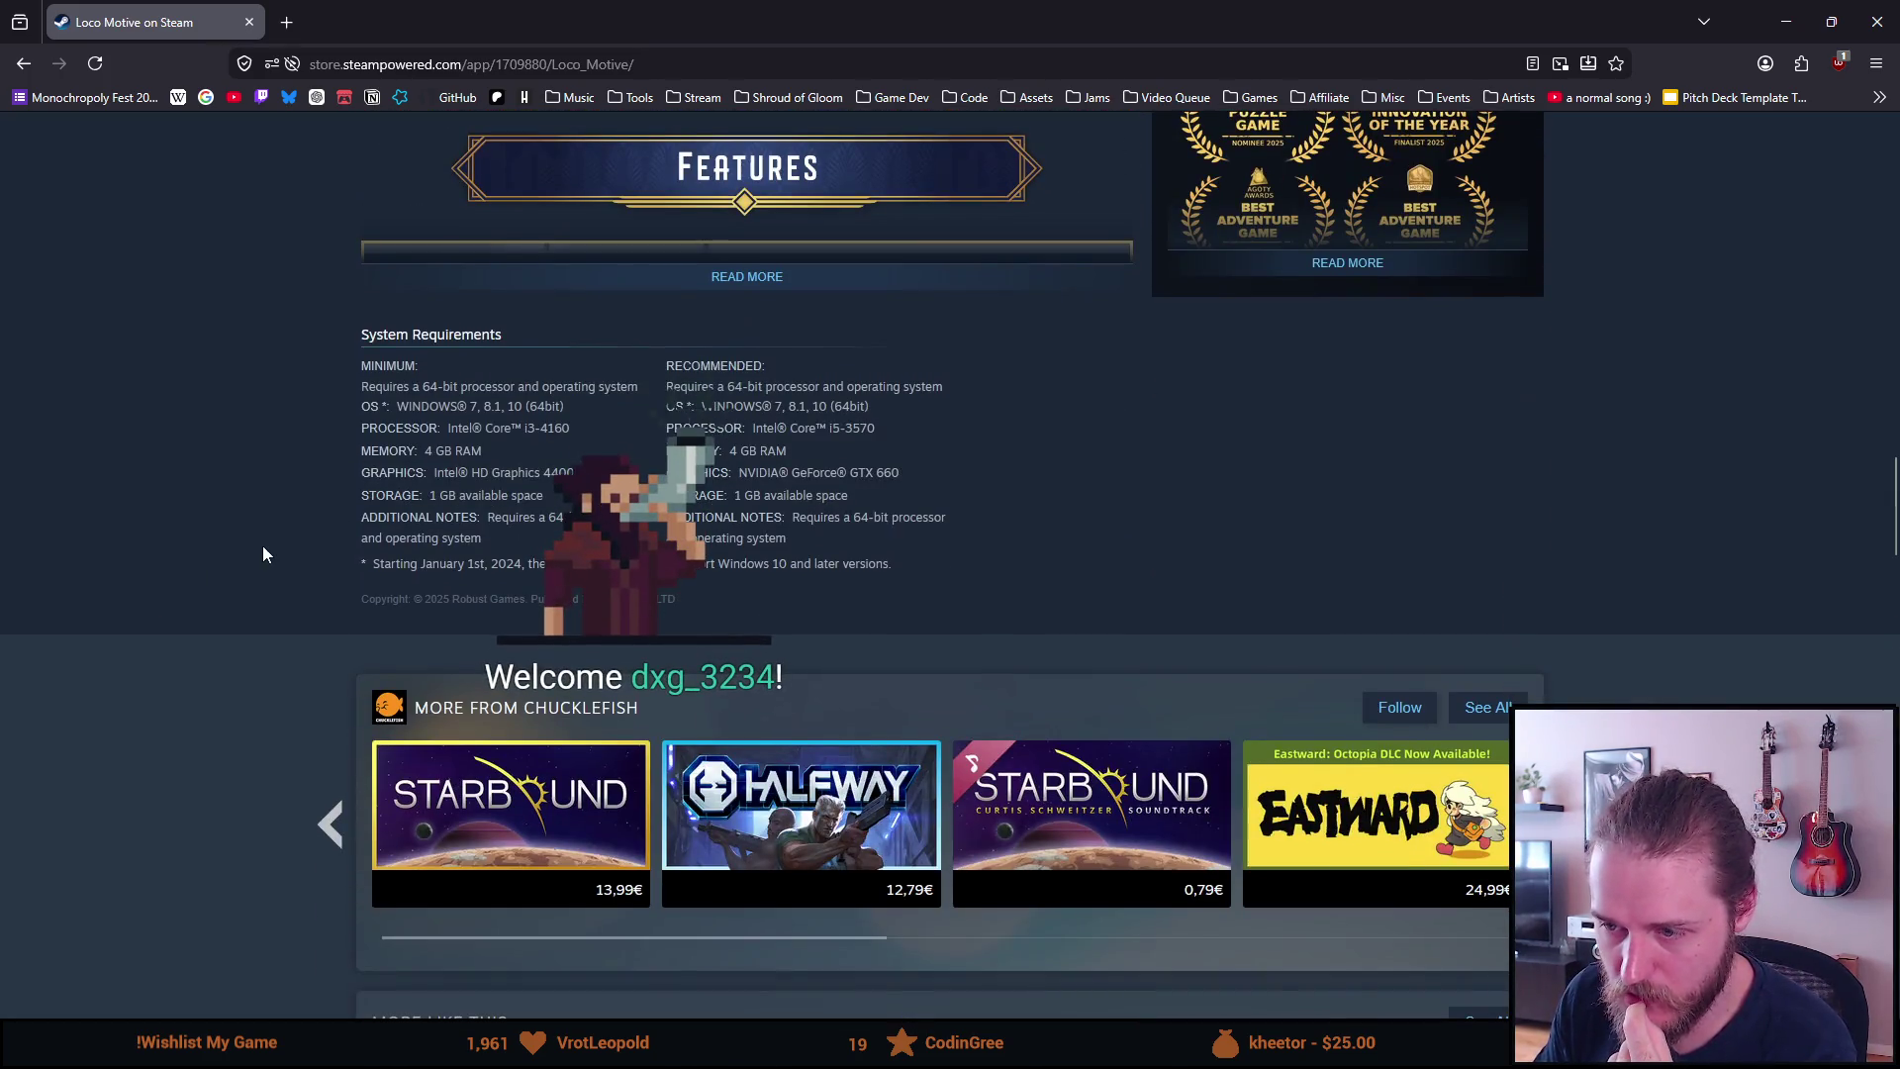
scroll(274, 552, down, 6)
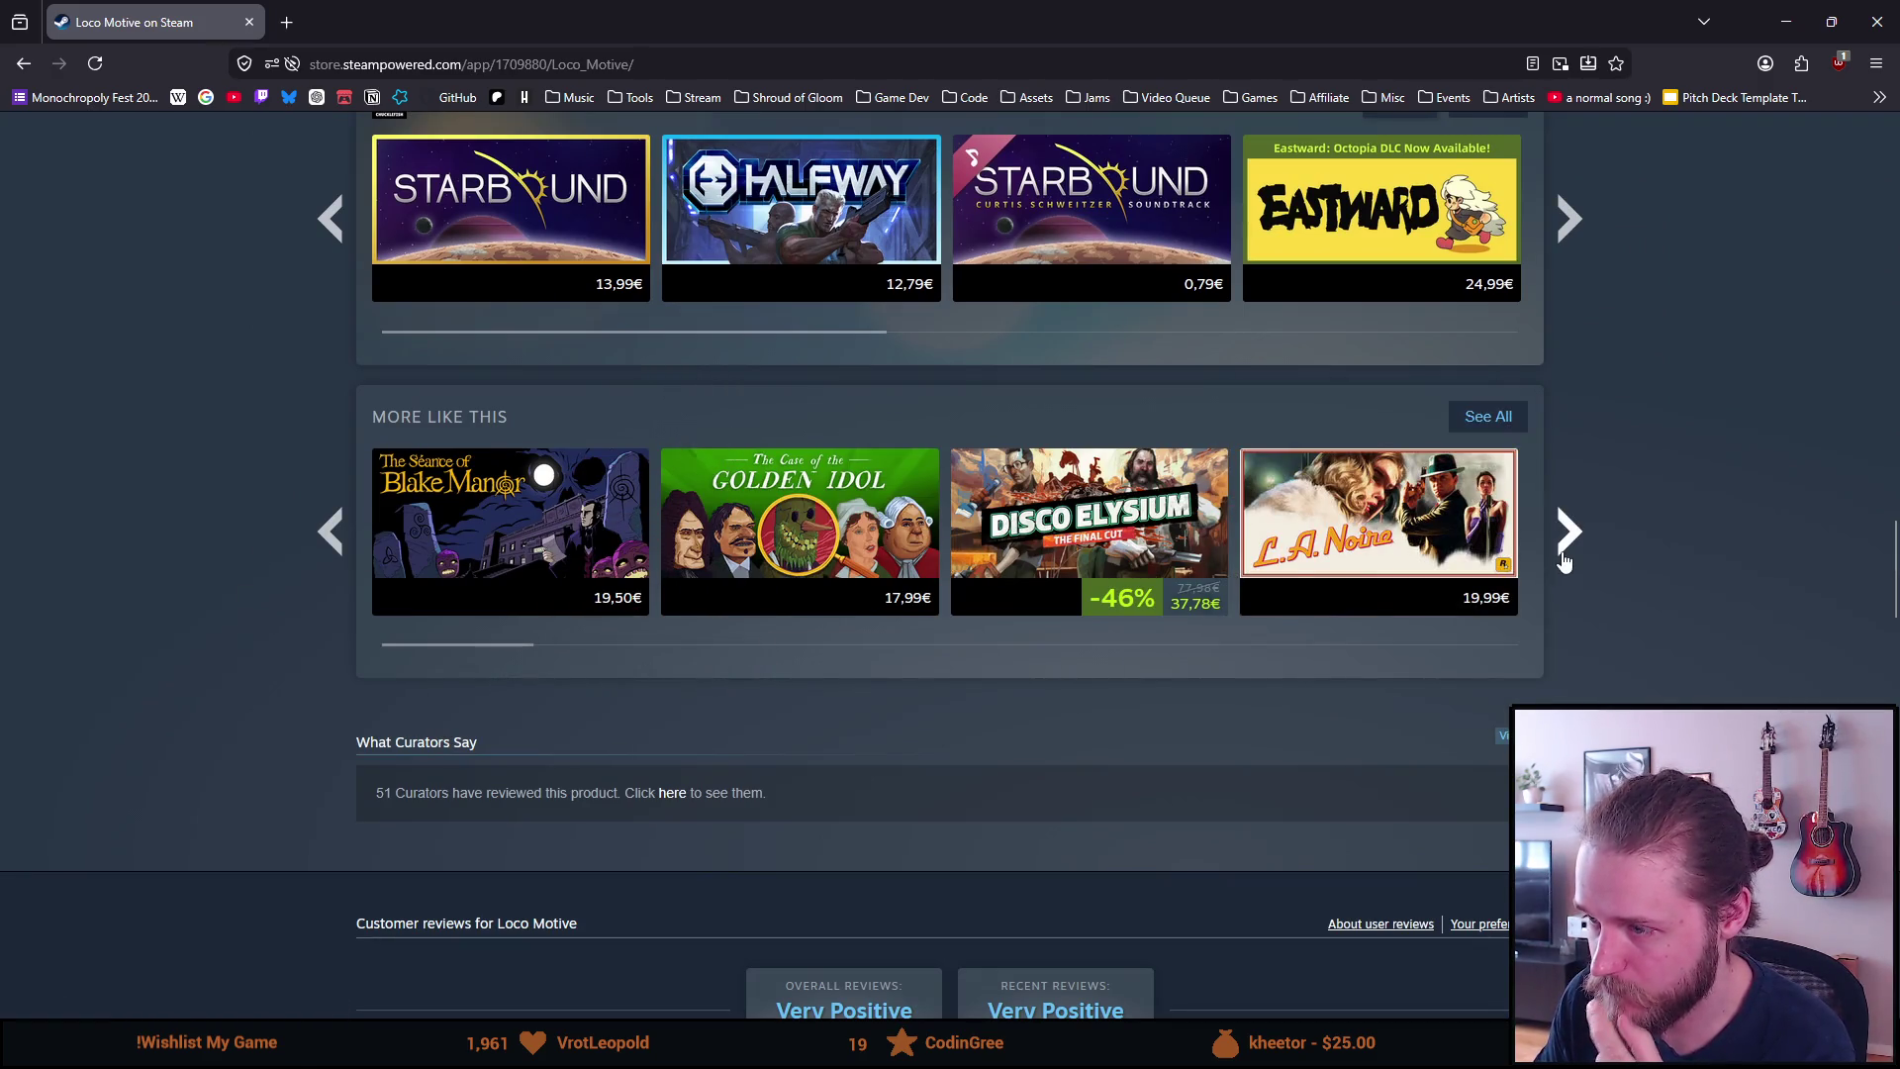
click(1017, 477)
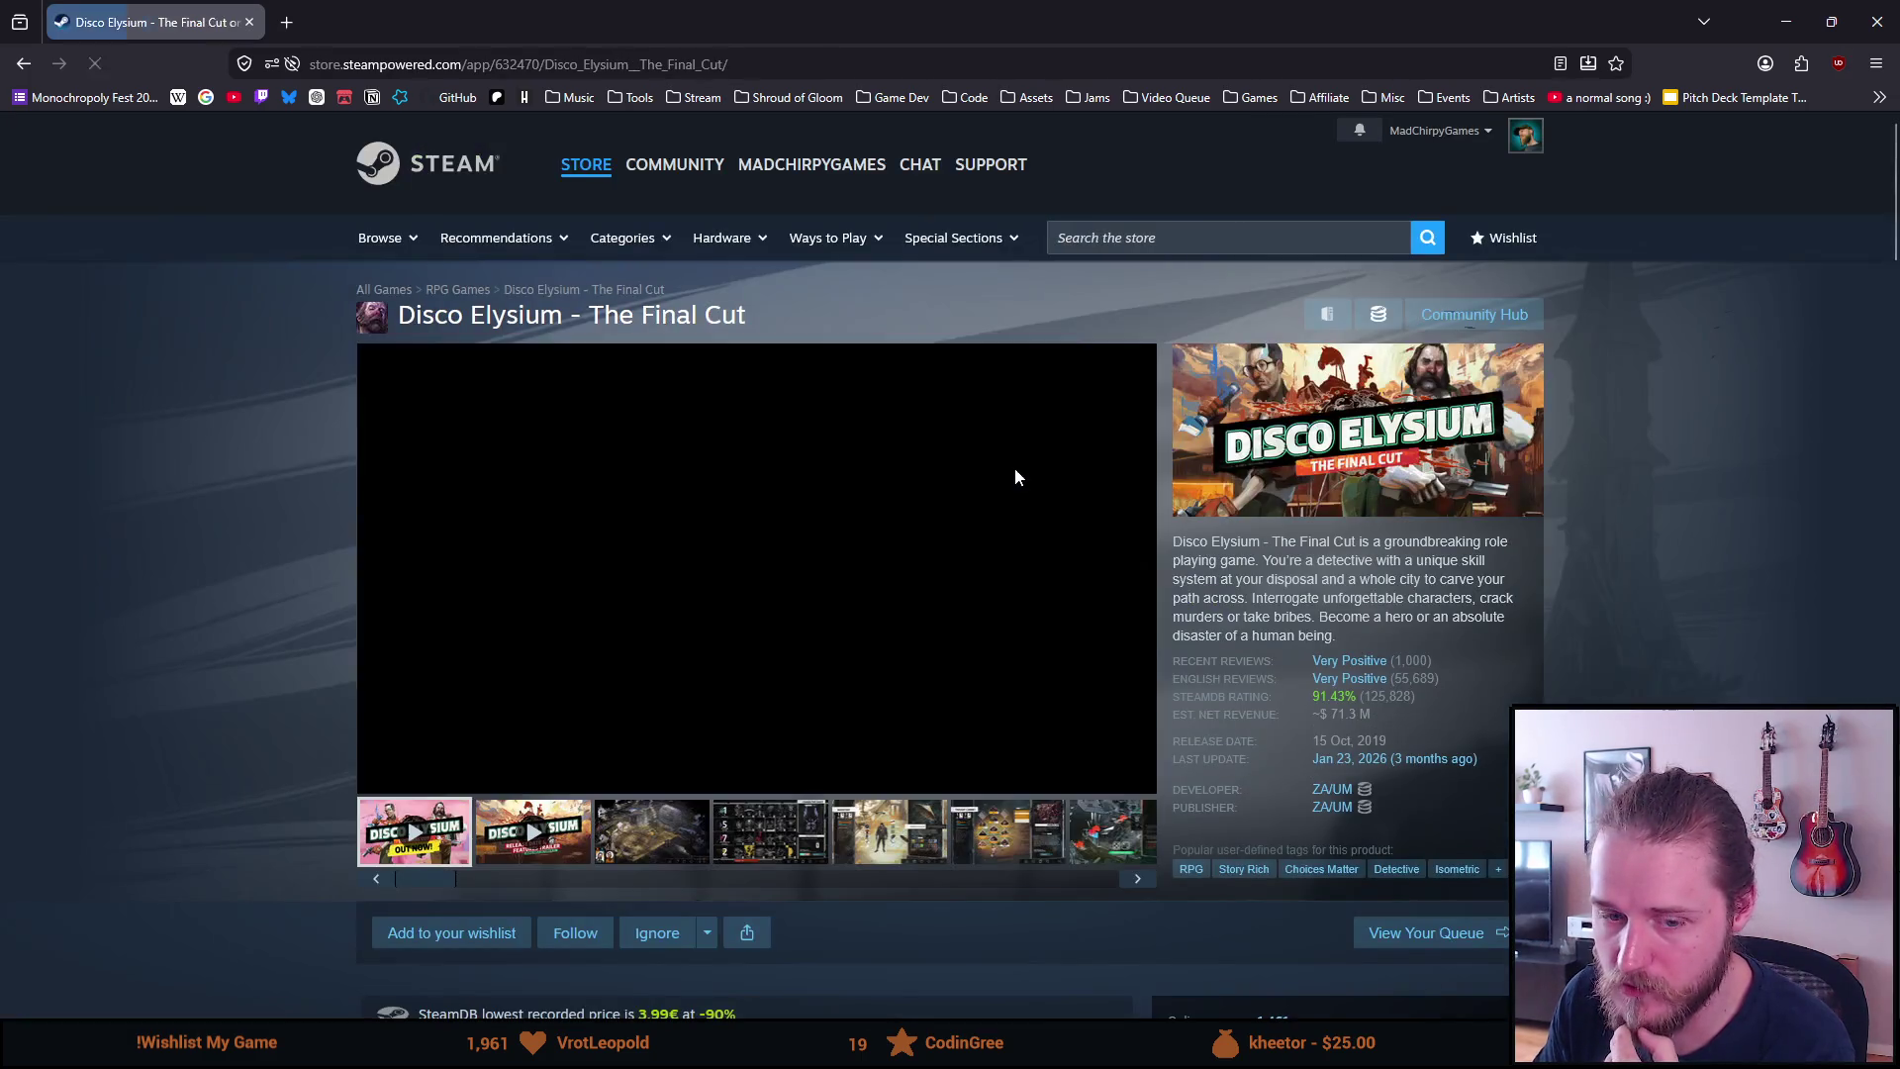
Pause the live broadcast shown above the Disco Elysium - The Final Cut media
scroll(923, 561, down, 2)
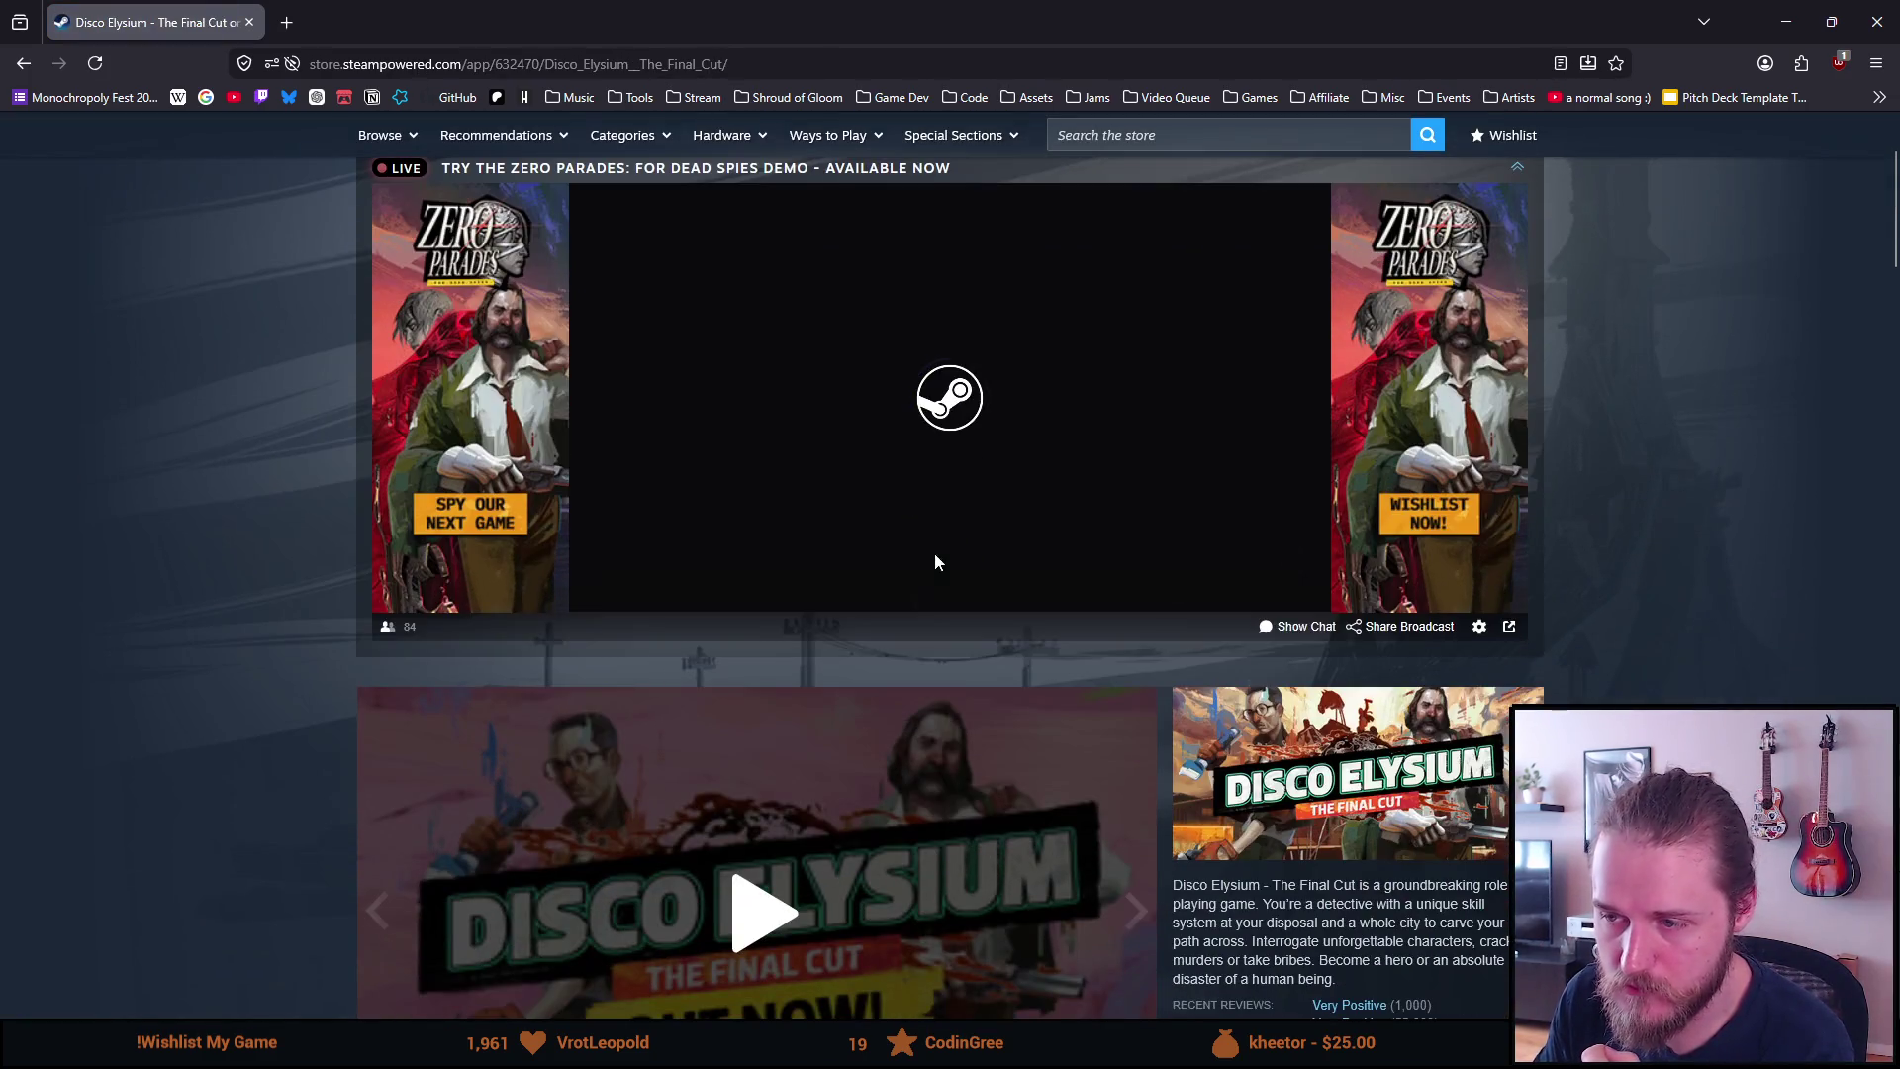
click(921, 580)
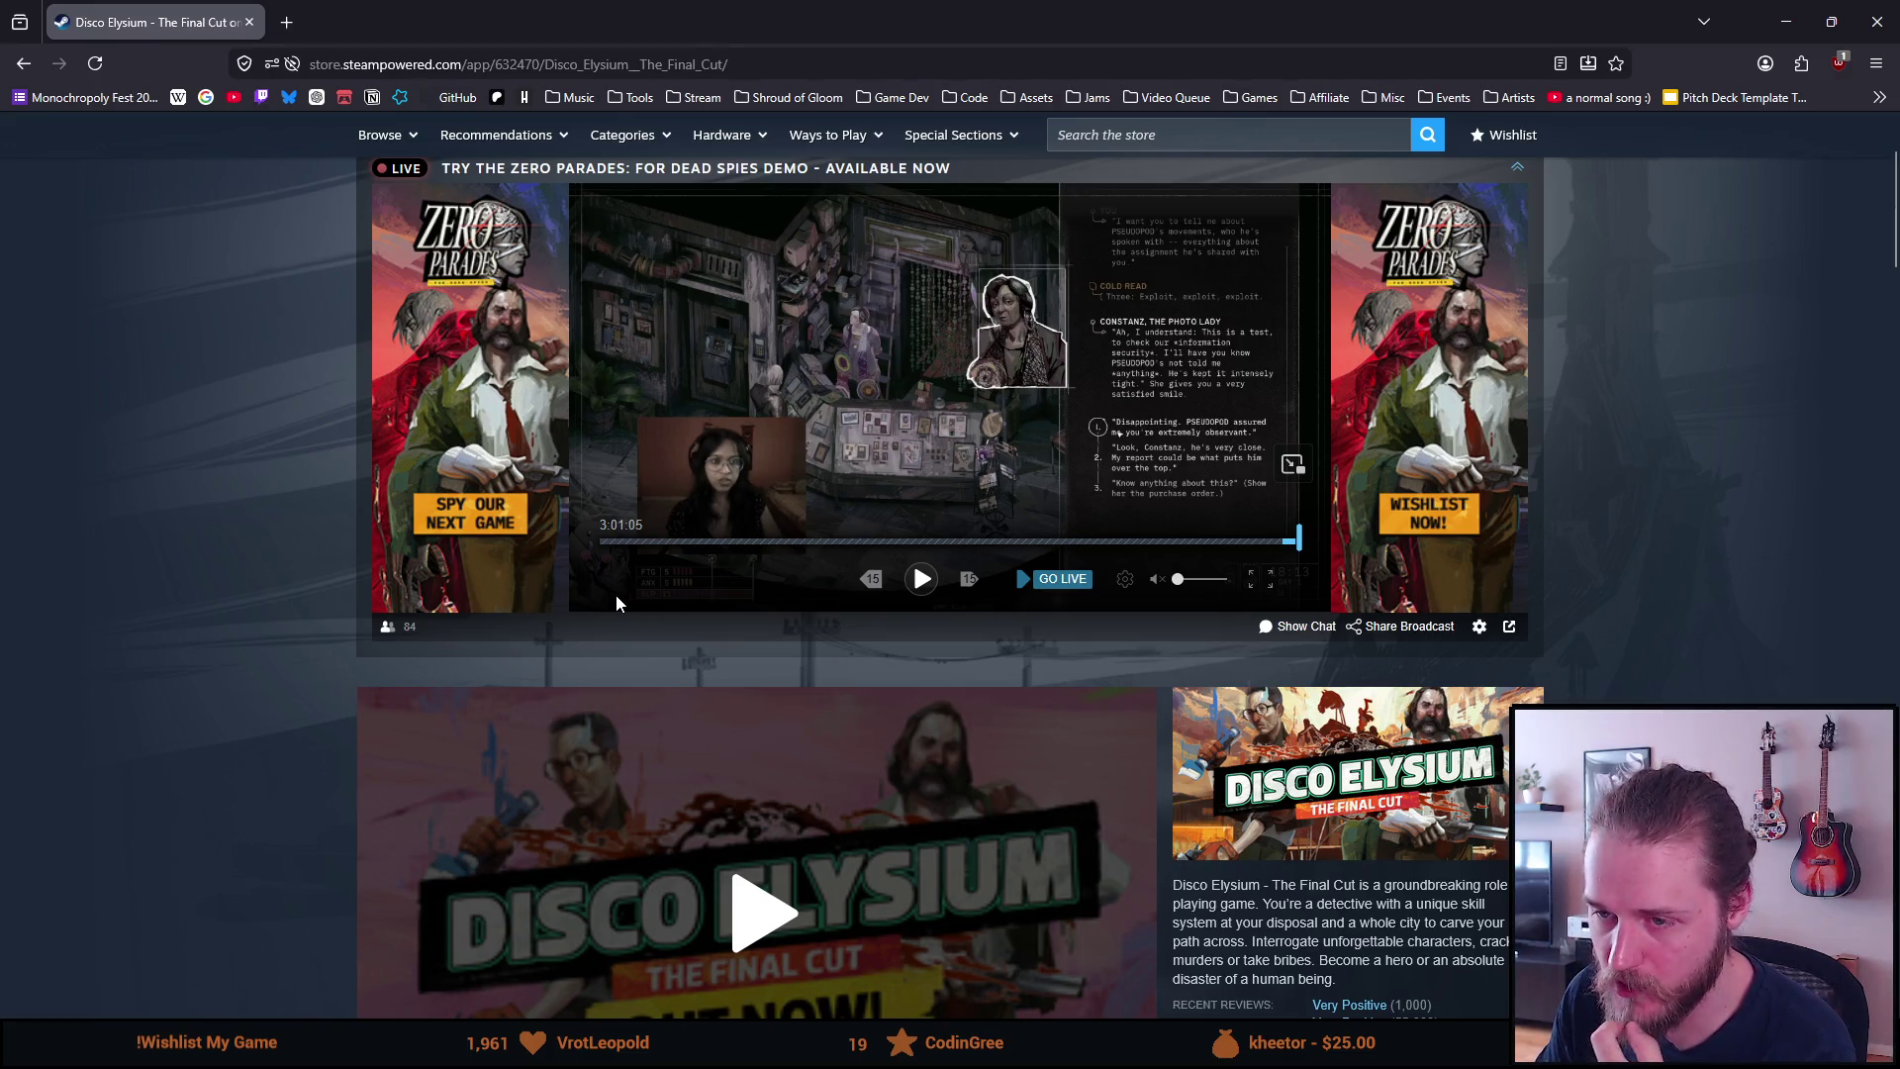
scroll(616, 601, down, 4)
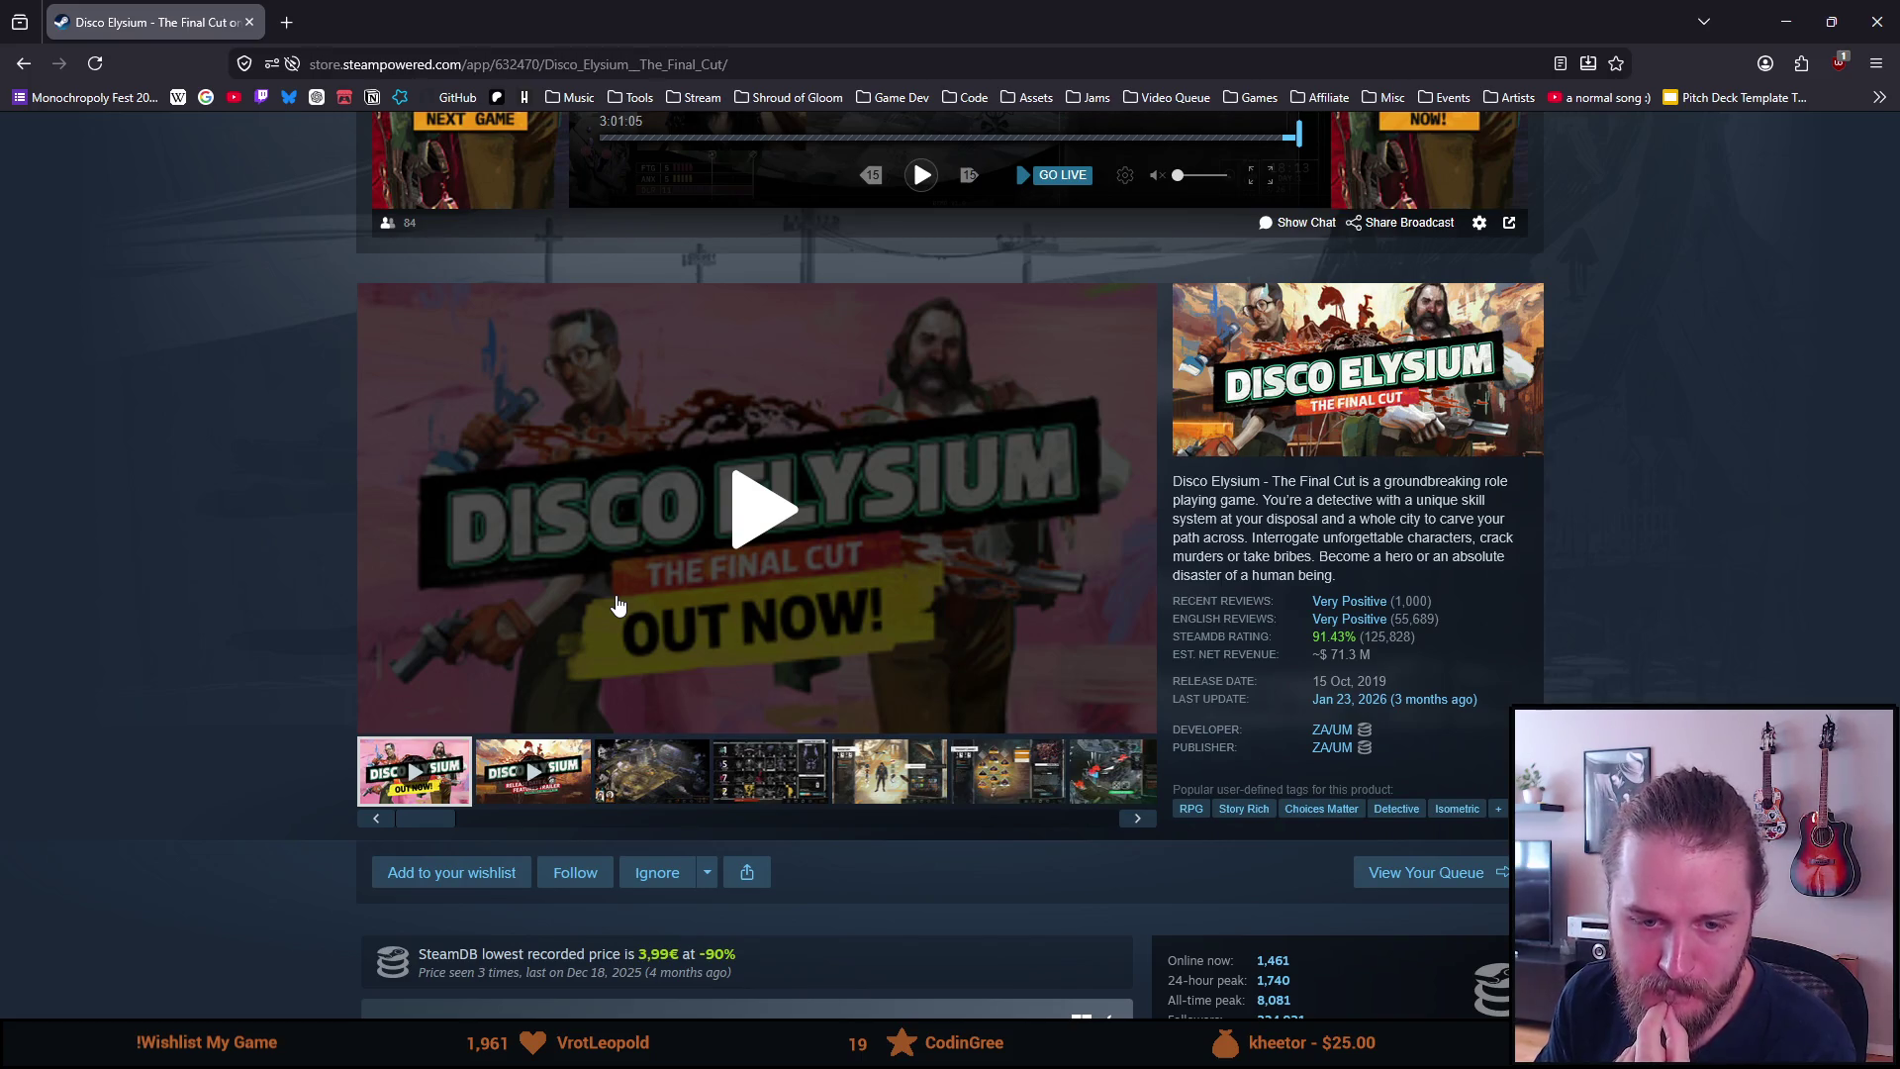
Play the Disco Elysium trailer, adjusting its volume and briefly pausing and resuming it
click(694, 570)
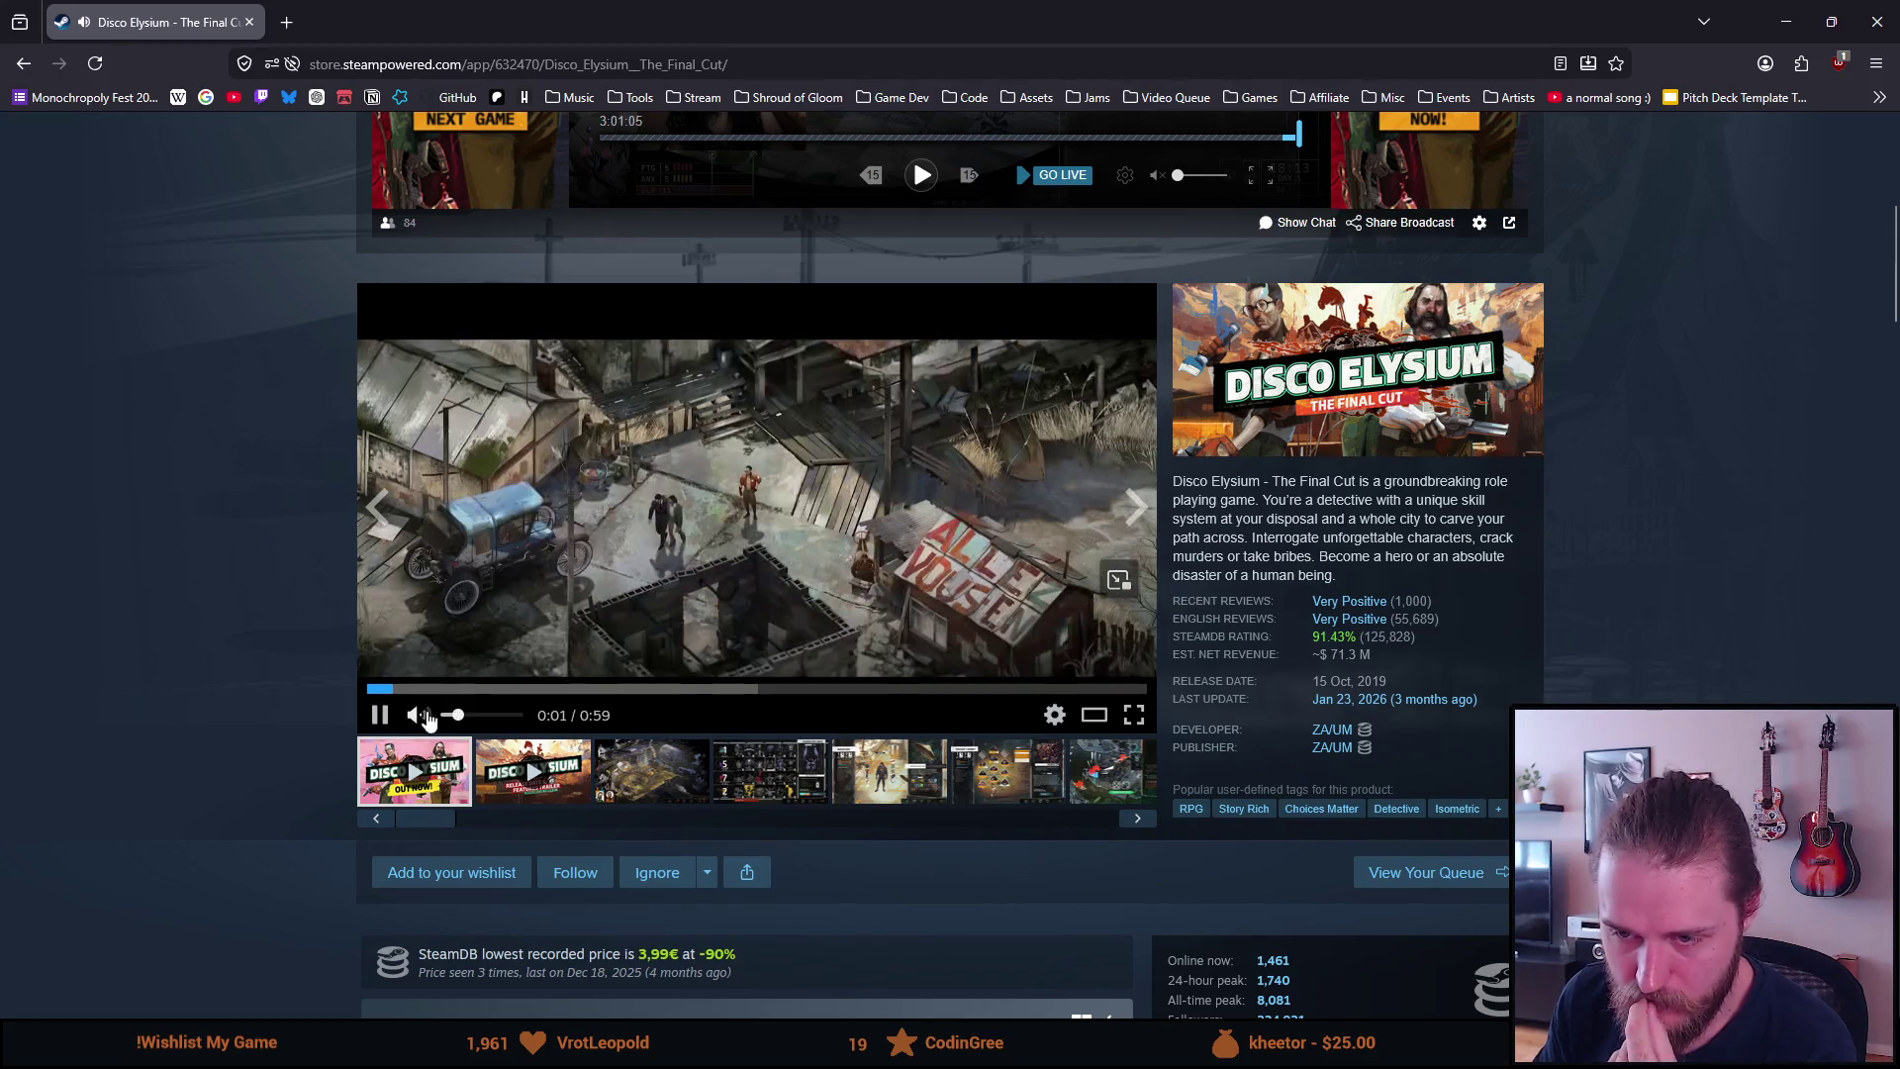
mouse_move(455, 717)
drag(463, 723, 469, 728)
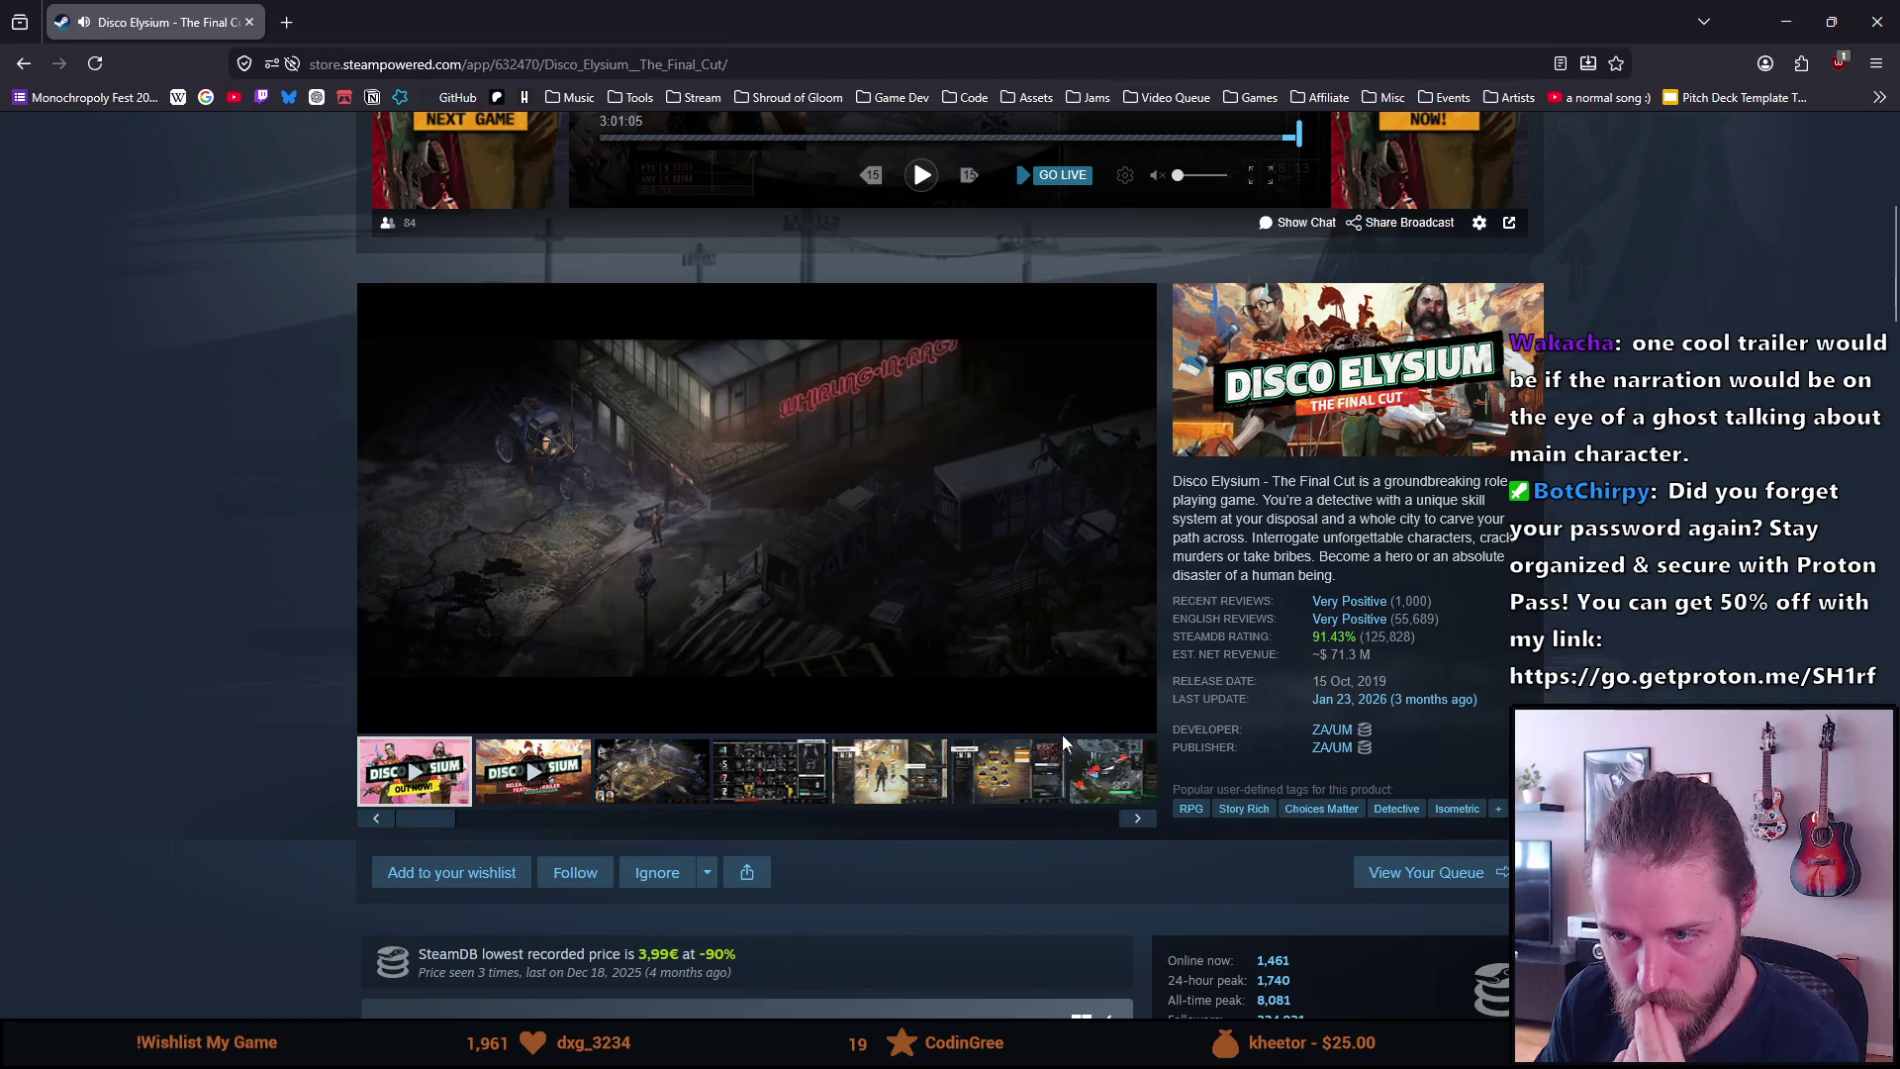
mouse_move(583, 689)
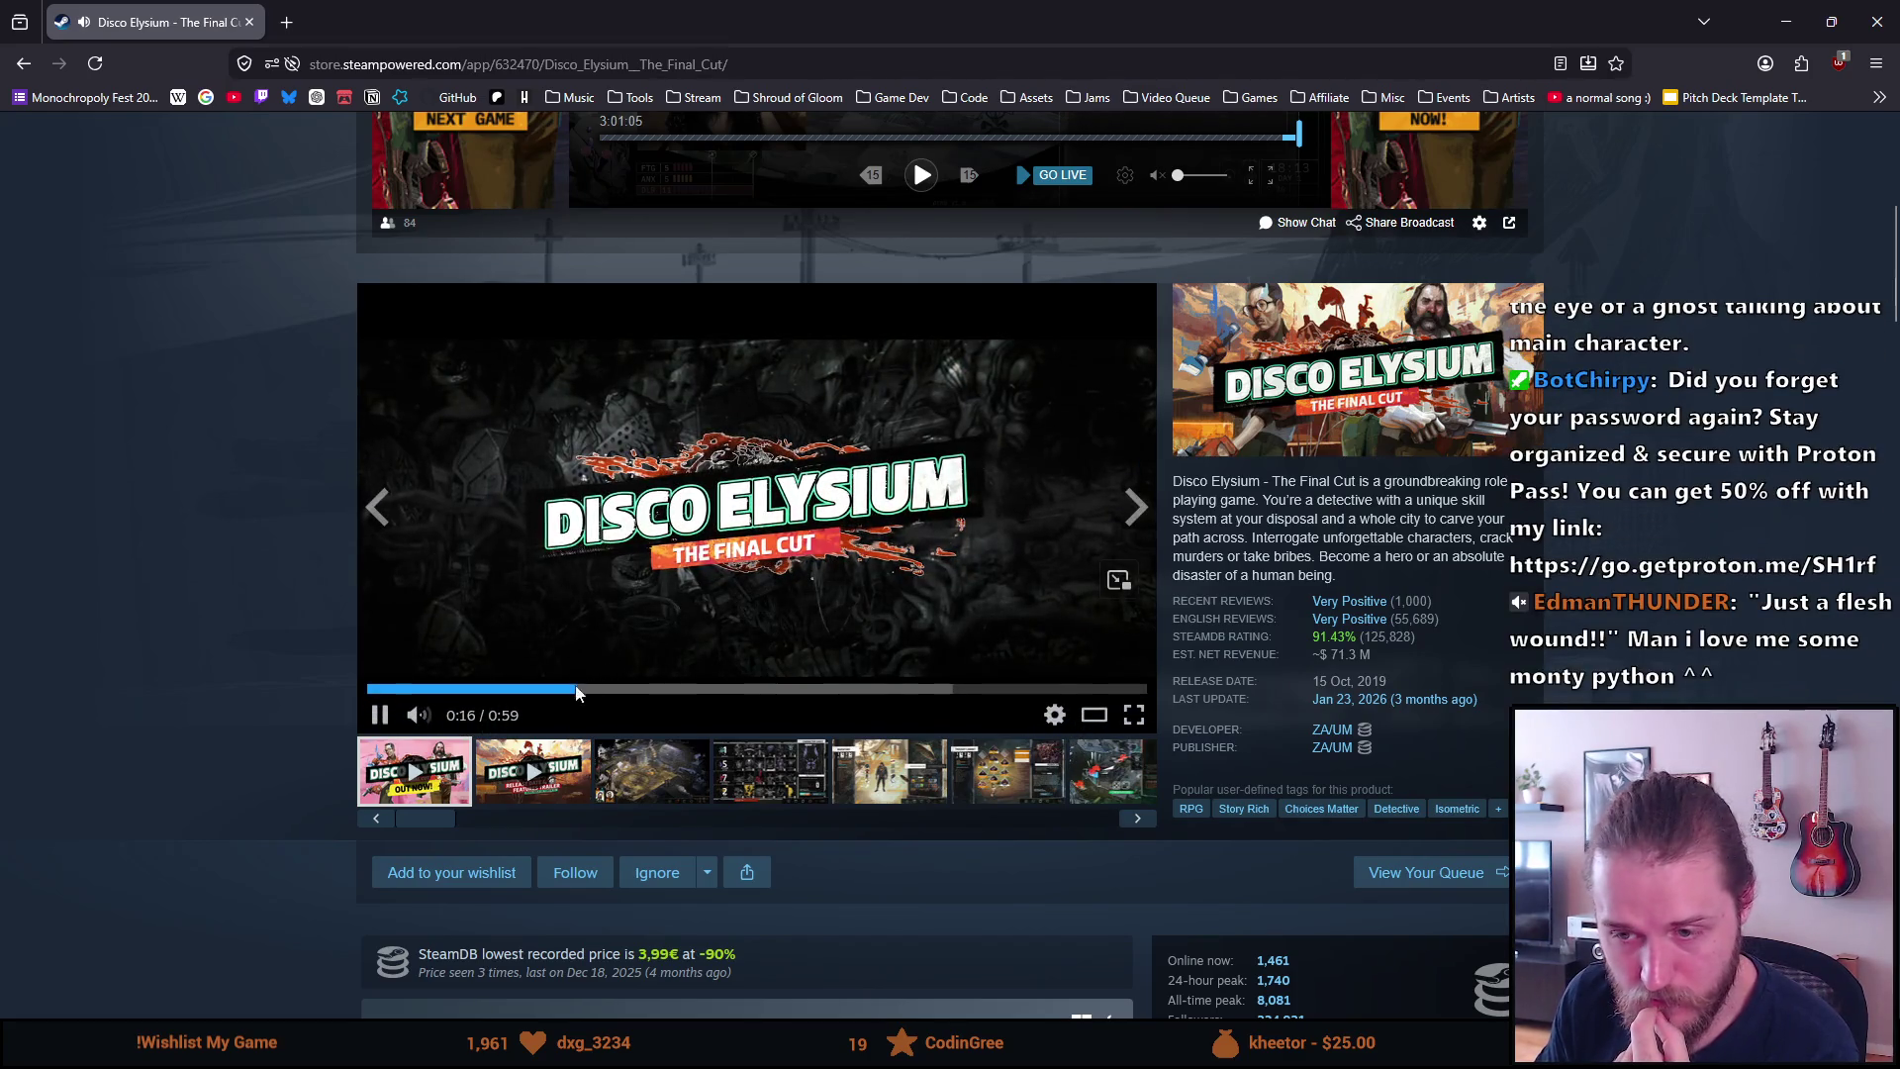
mouse_move(435, 721)
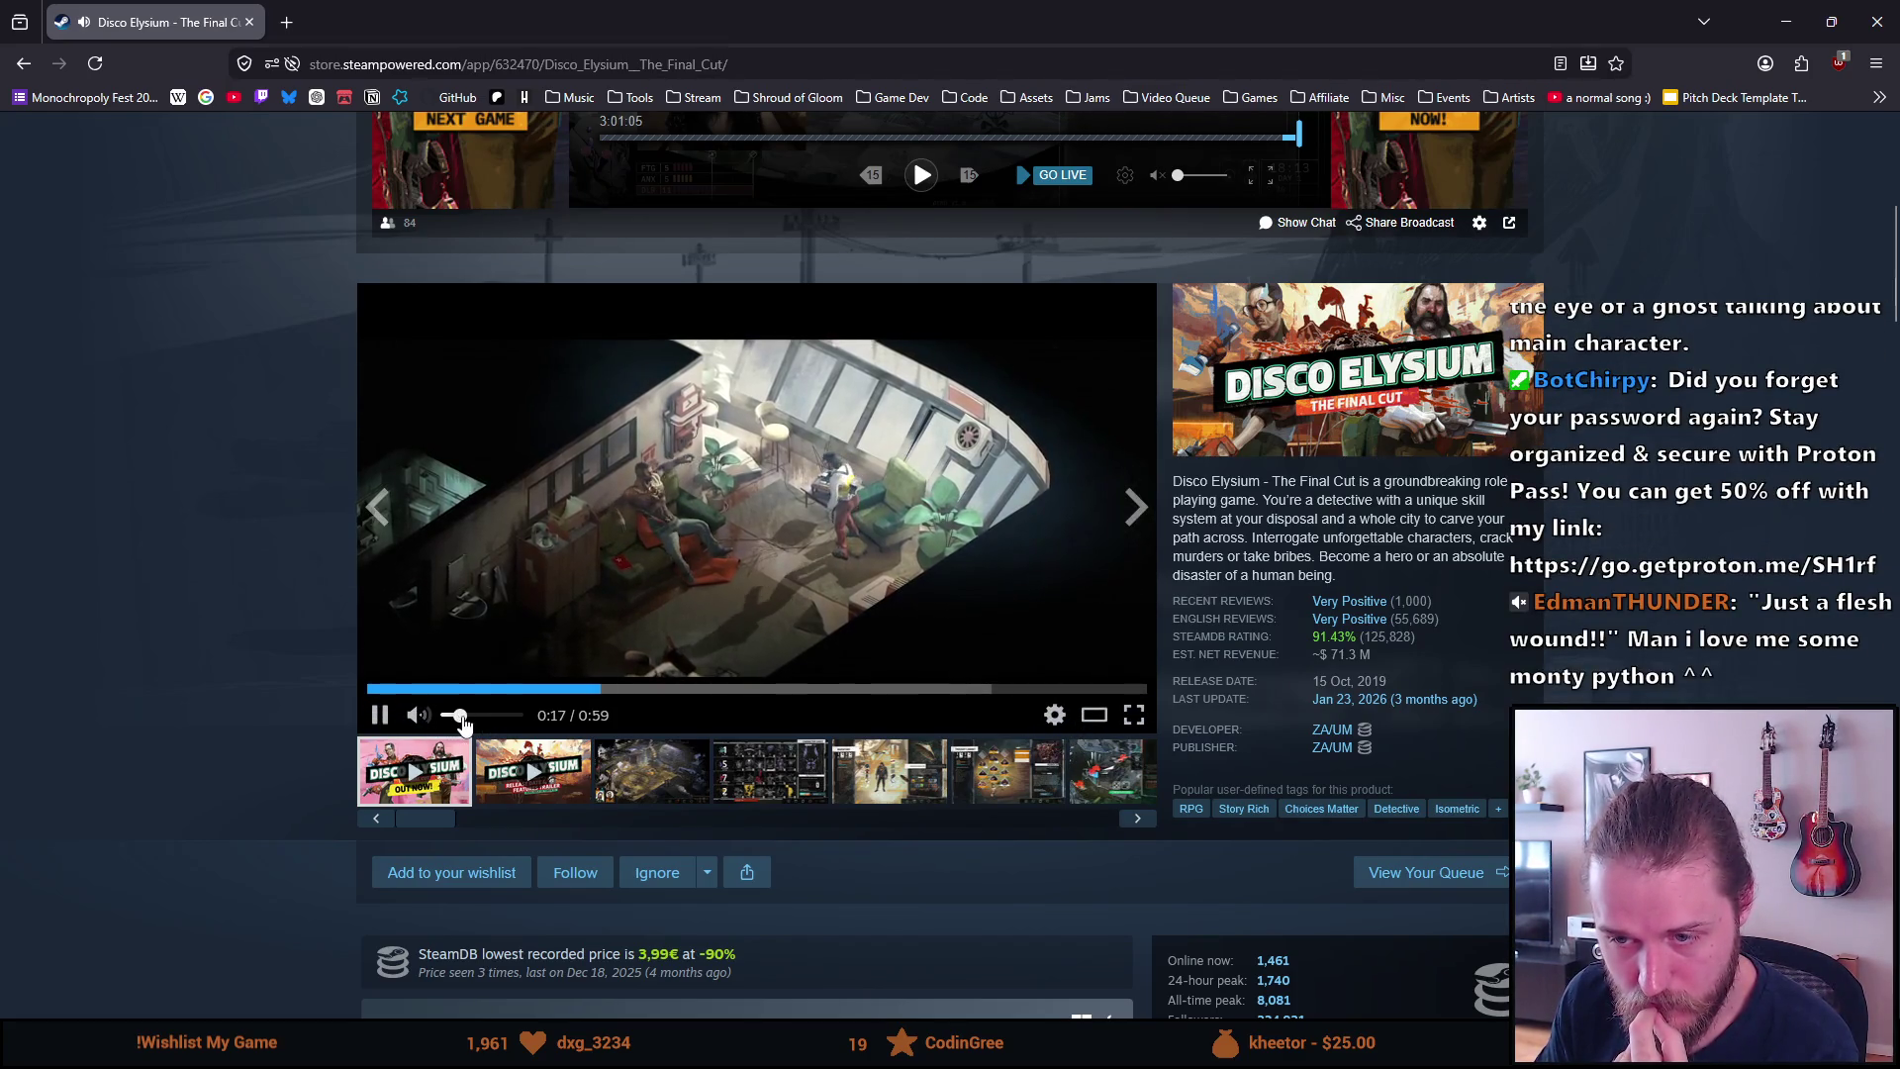
click(476, 562)
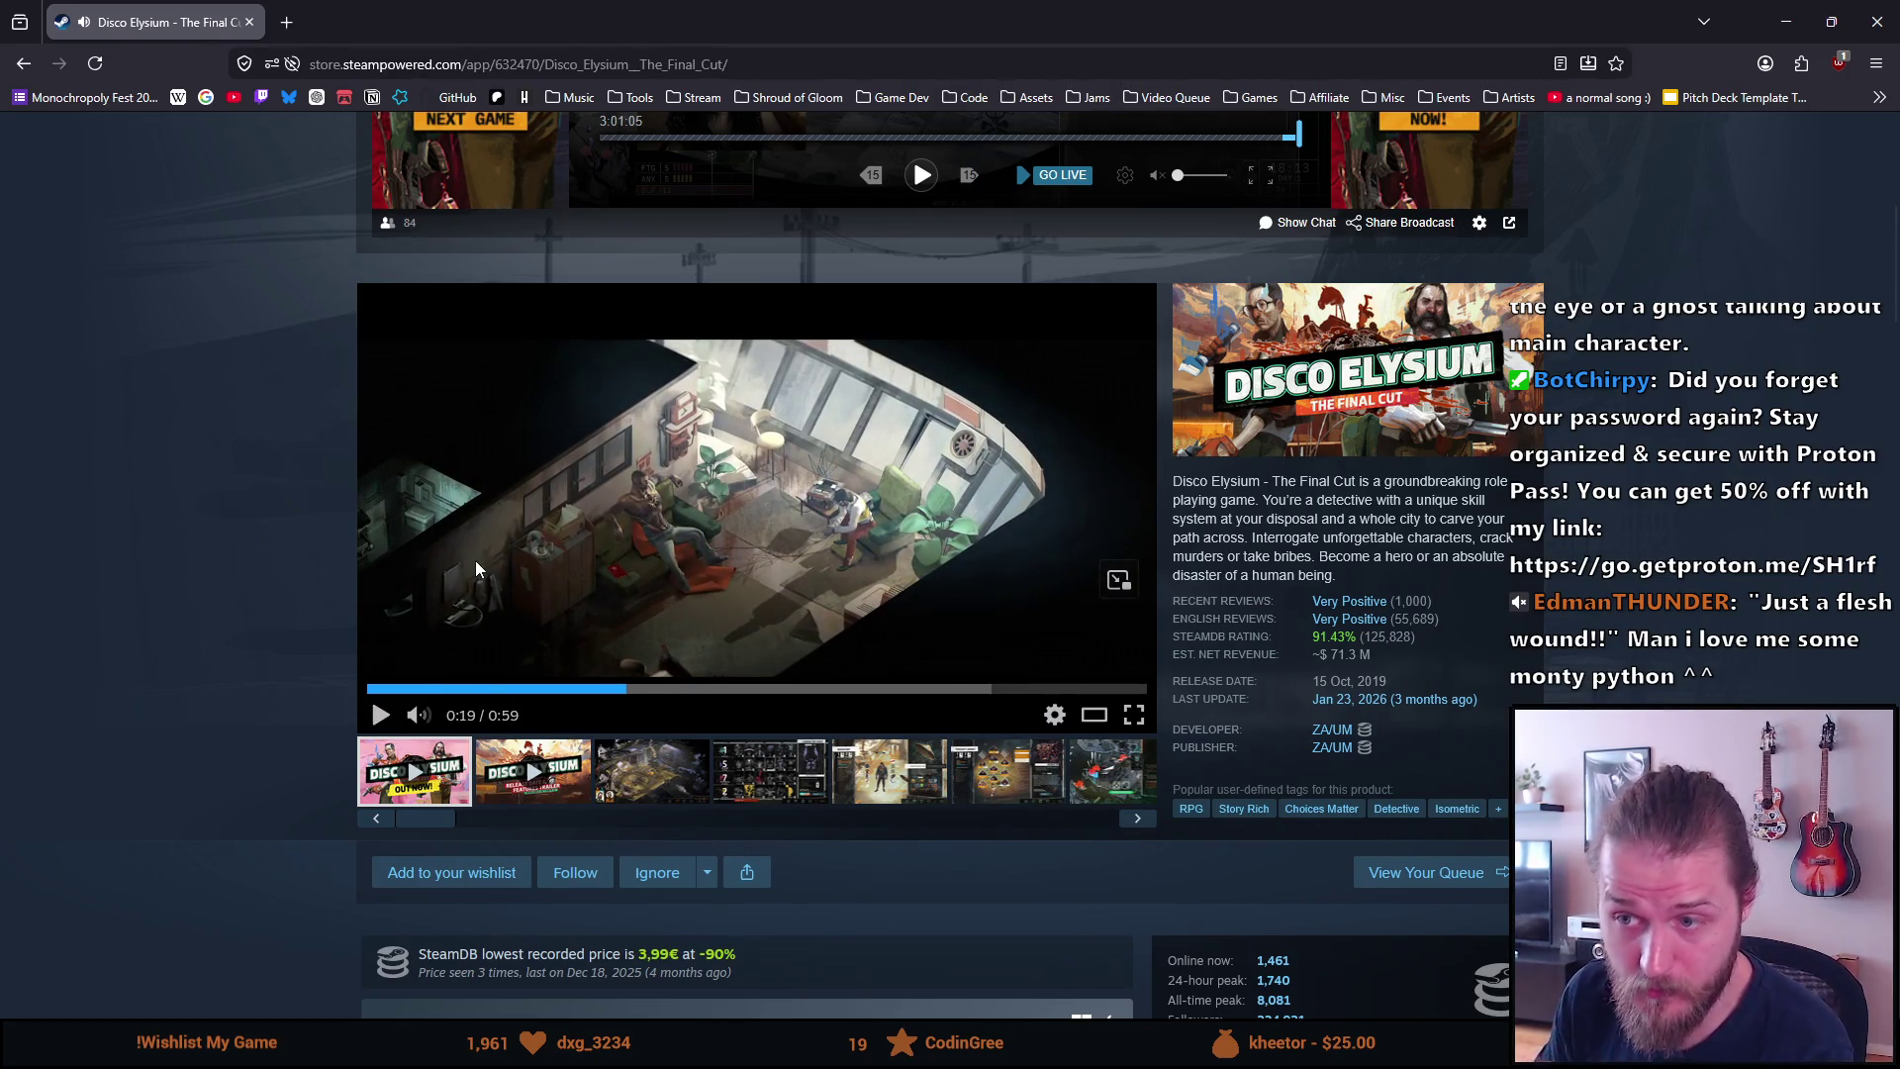
click(475, 560)
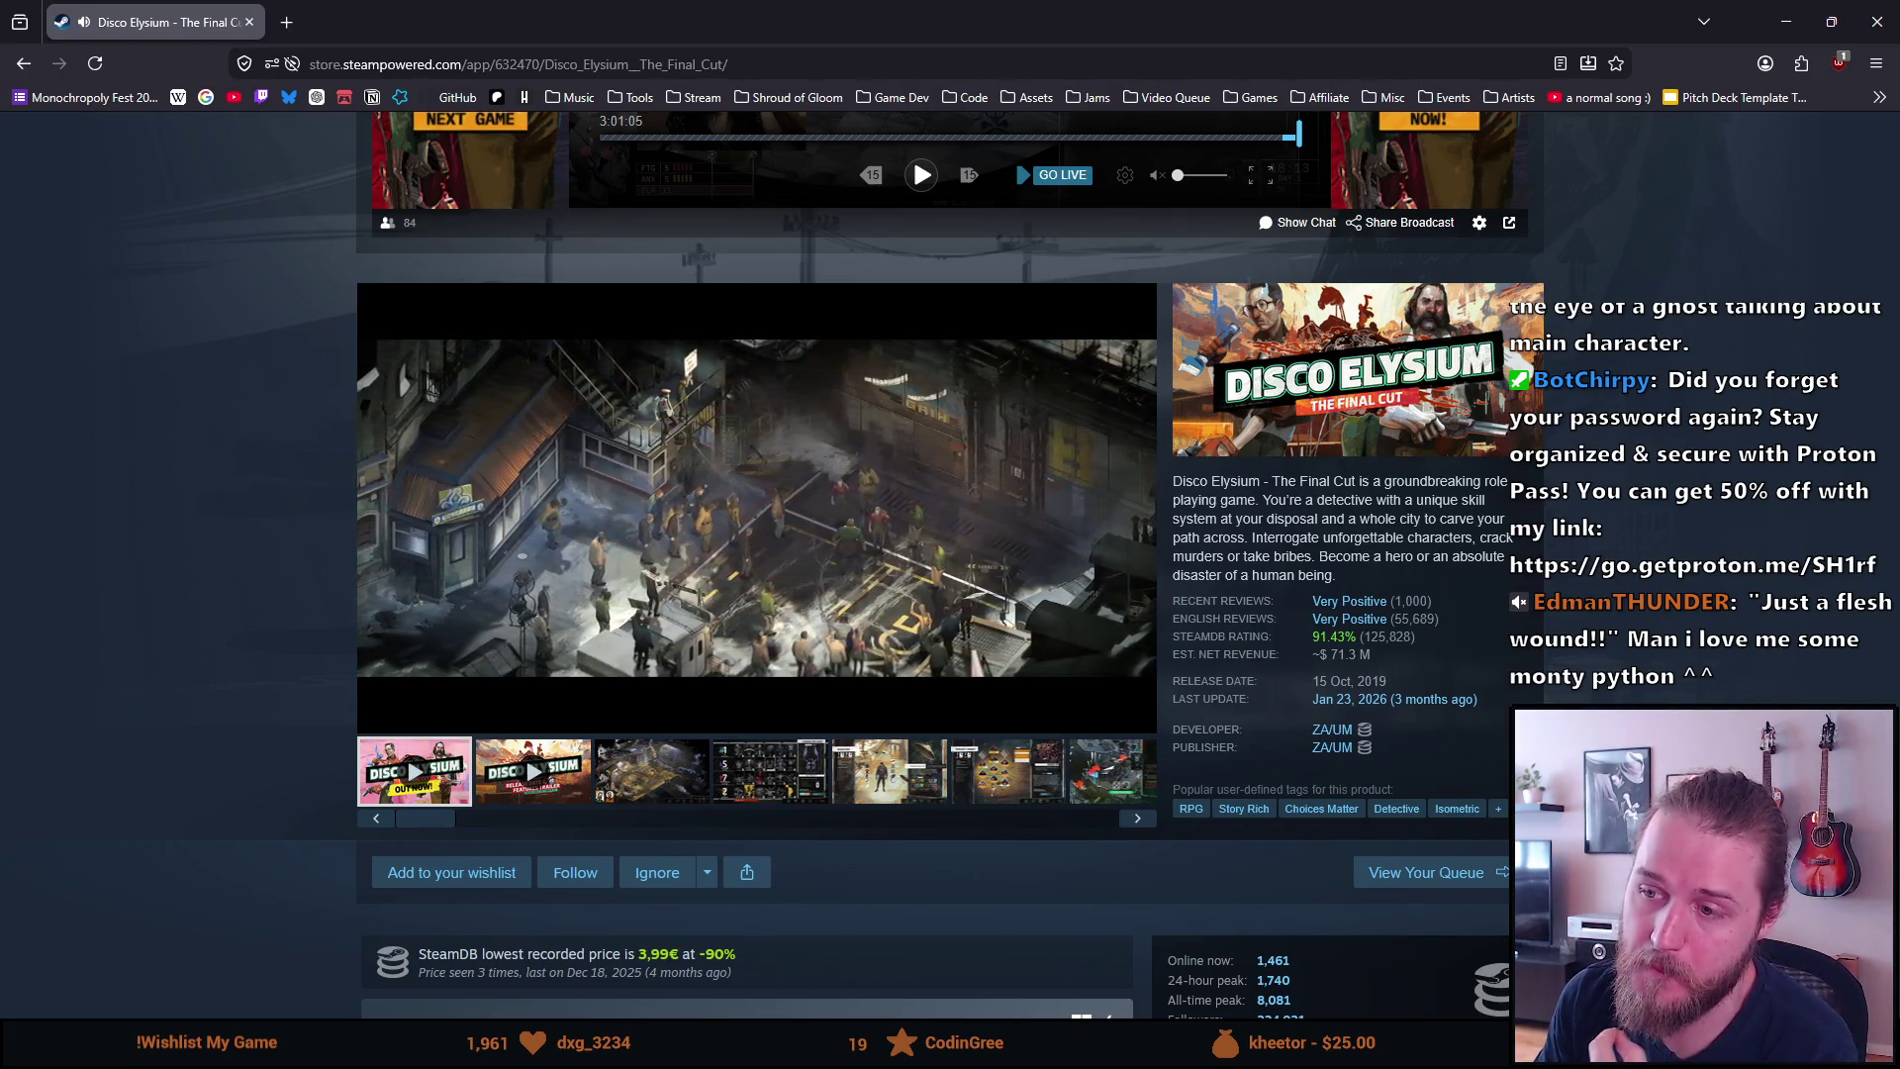
mouse_move(475, 554)
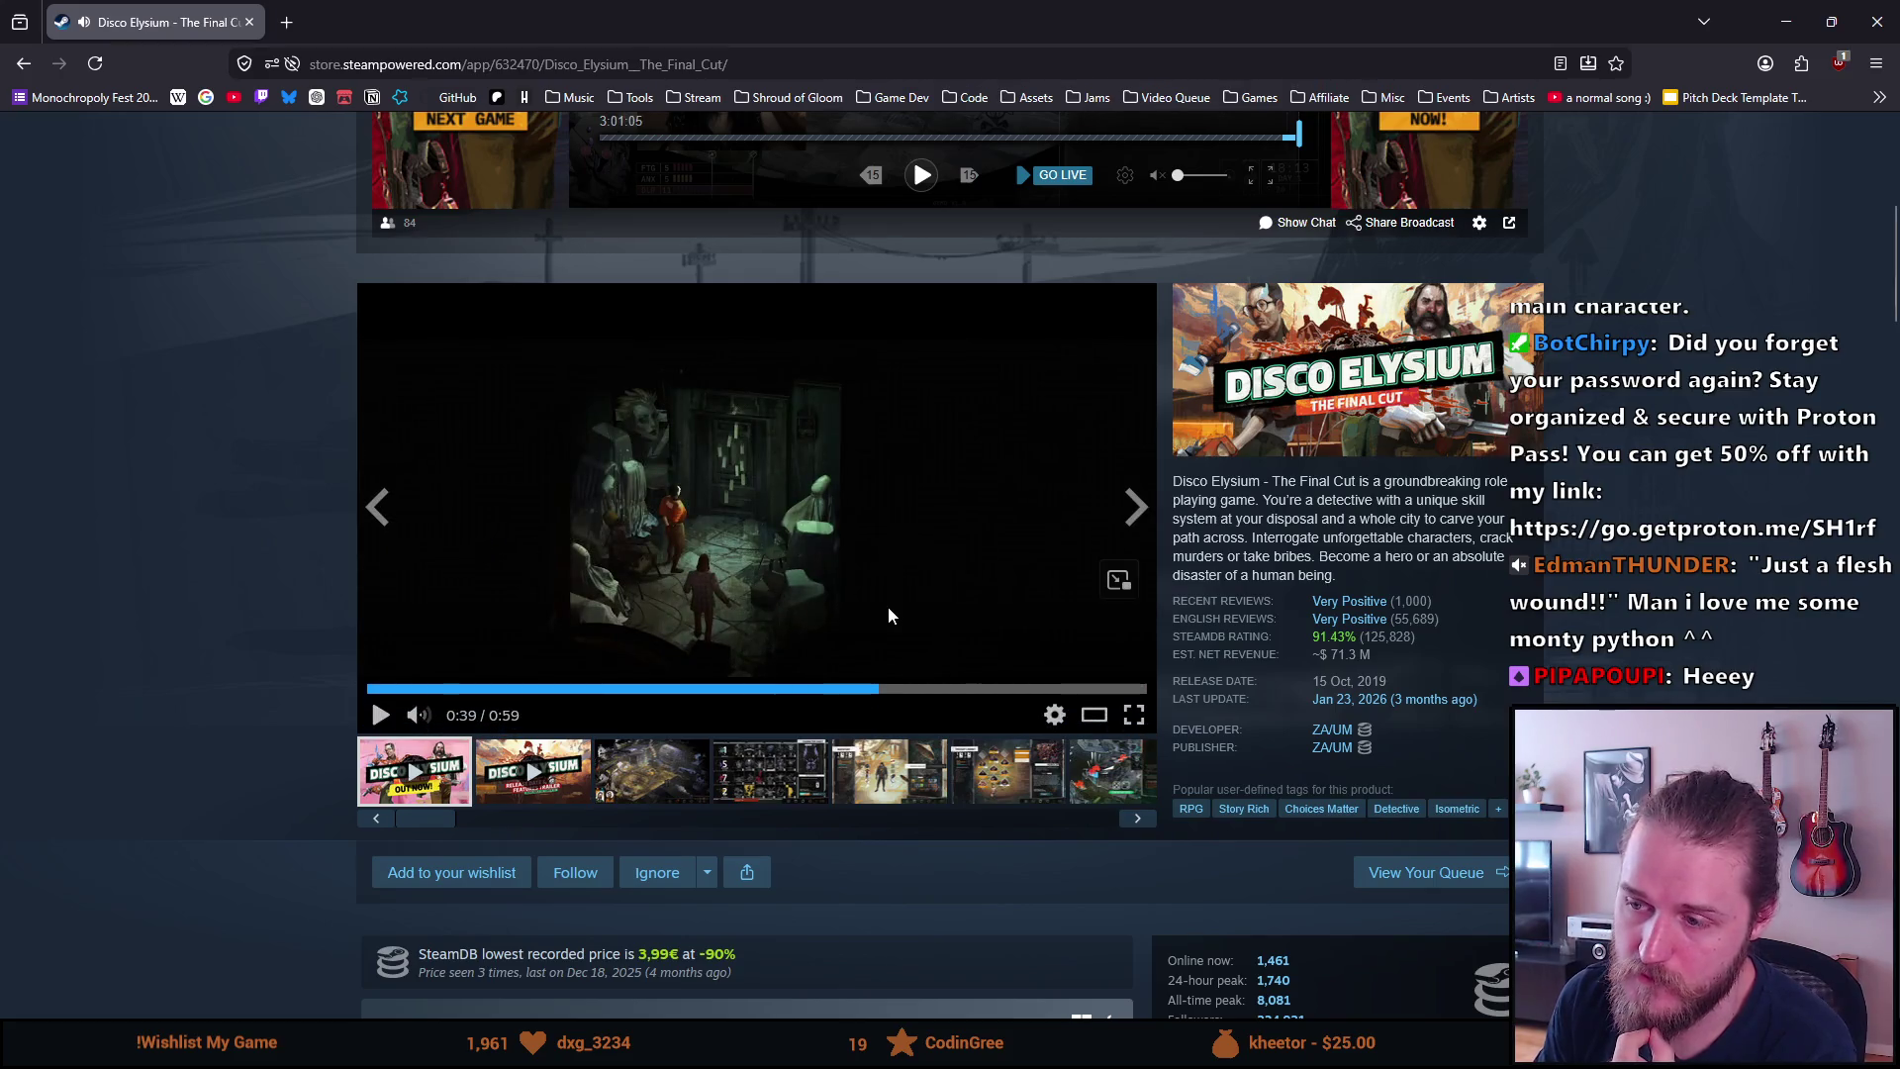
Watch the Disco Elysium trailer full screen to 0:51, then read down to More Like This
double_click(692, 600)
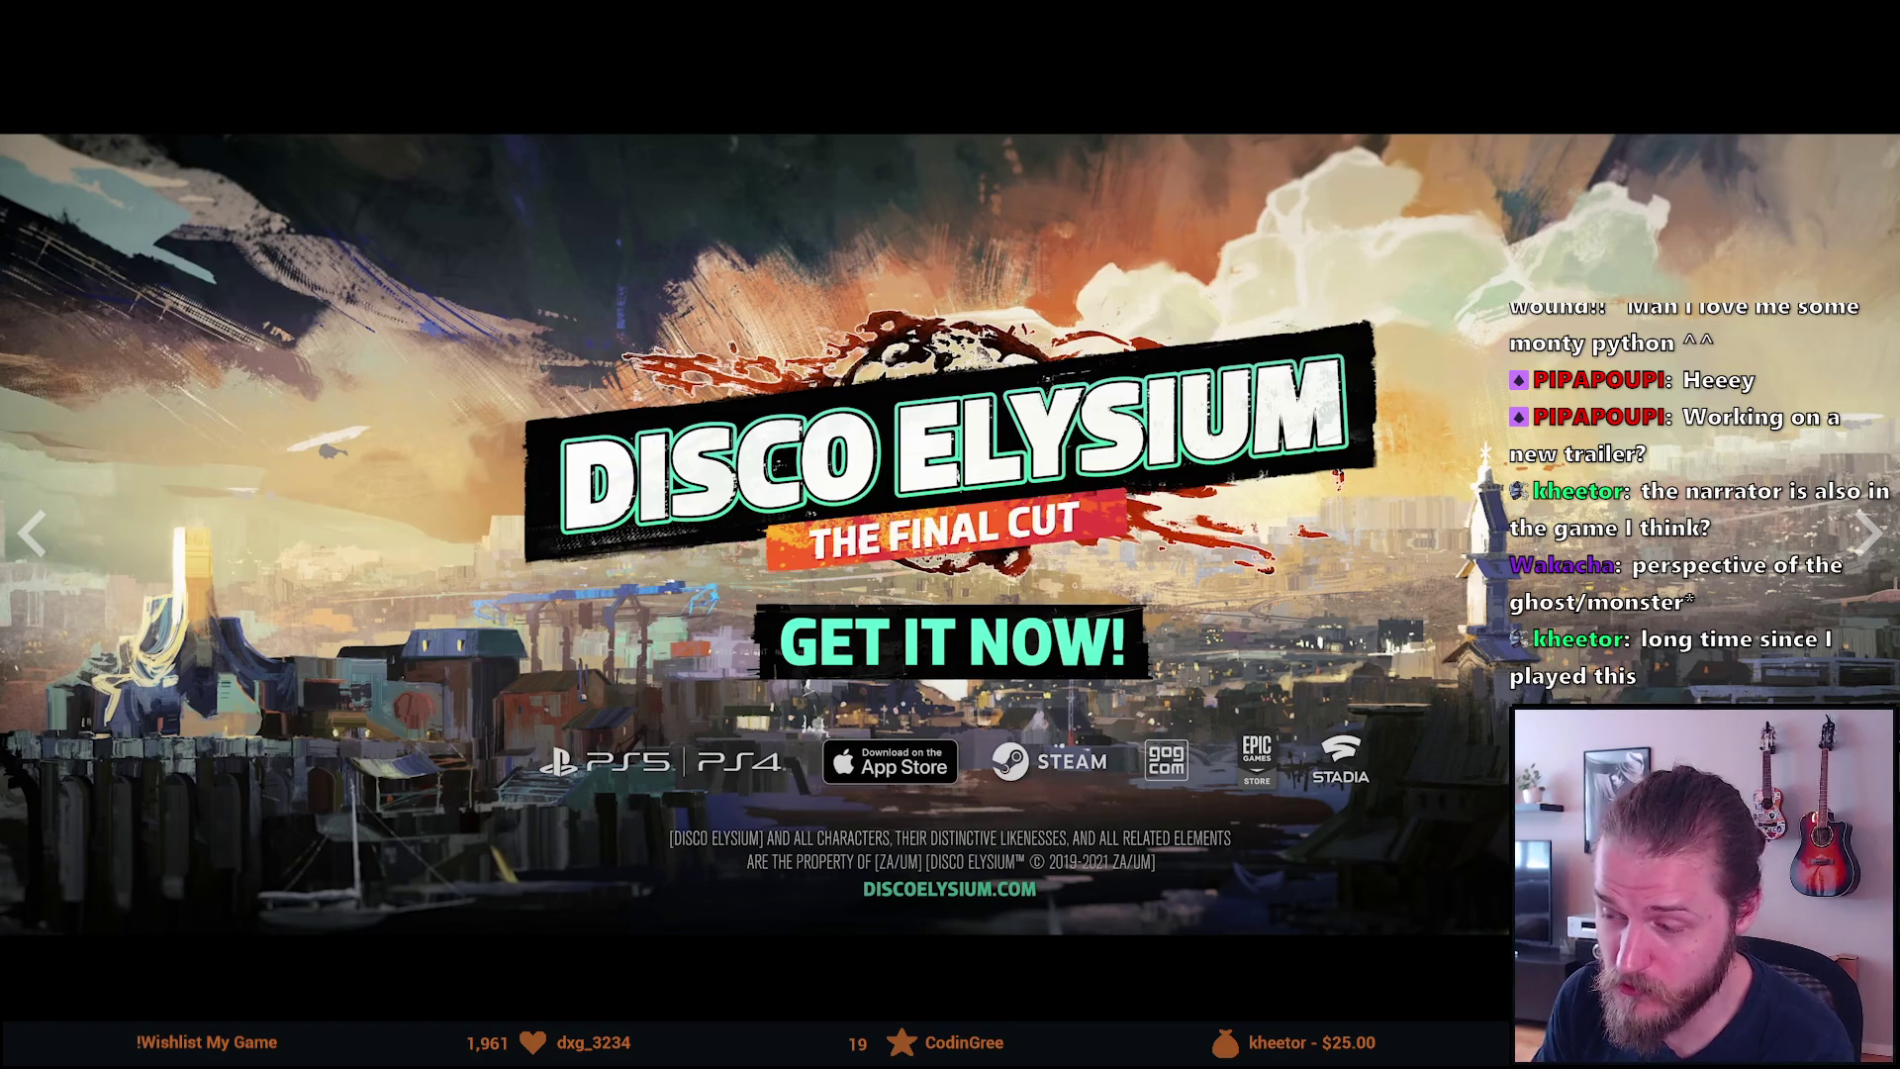
key(Escape)
scroll(1167, 926, down, 3)
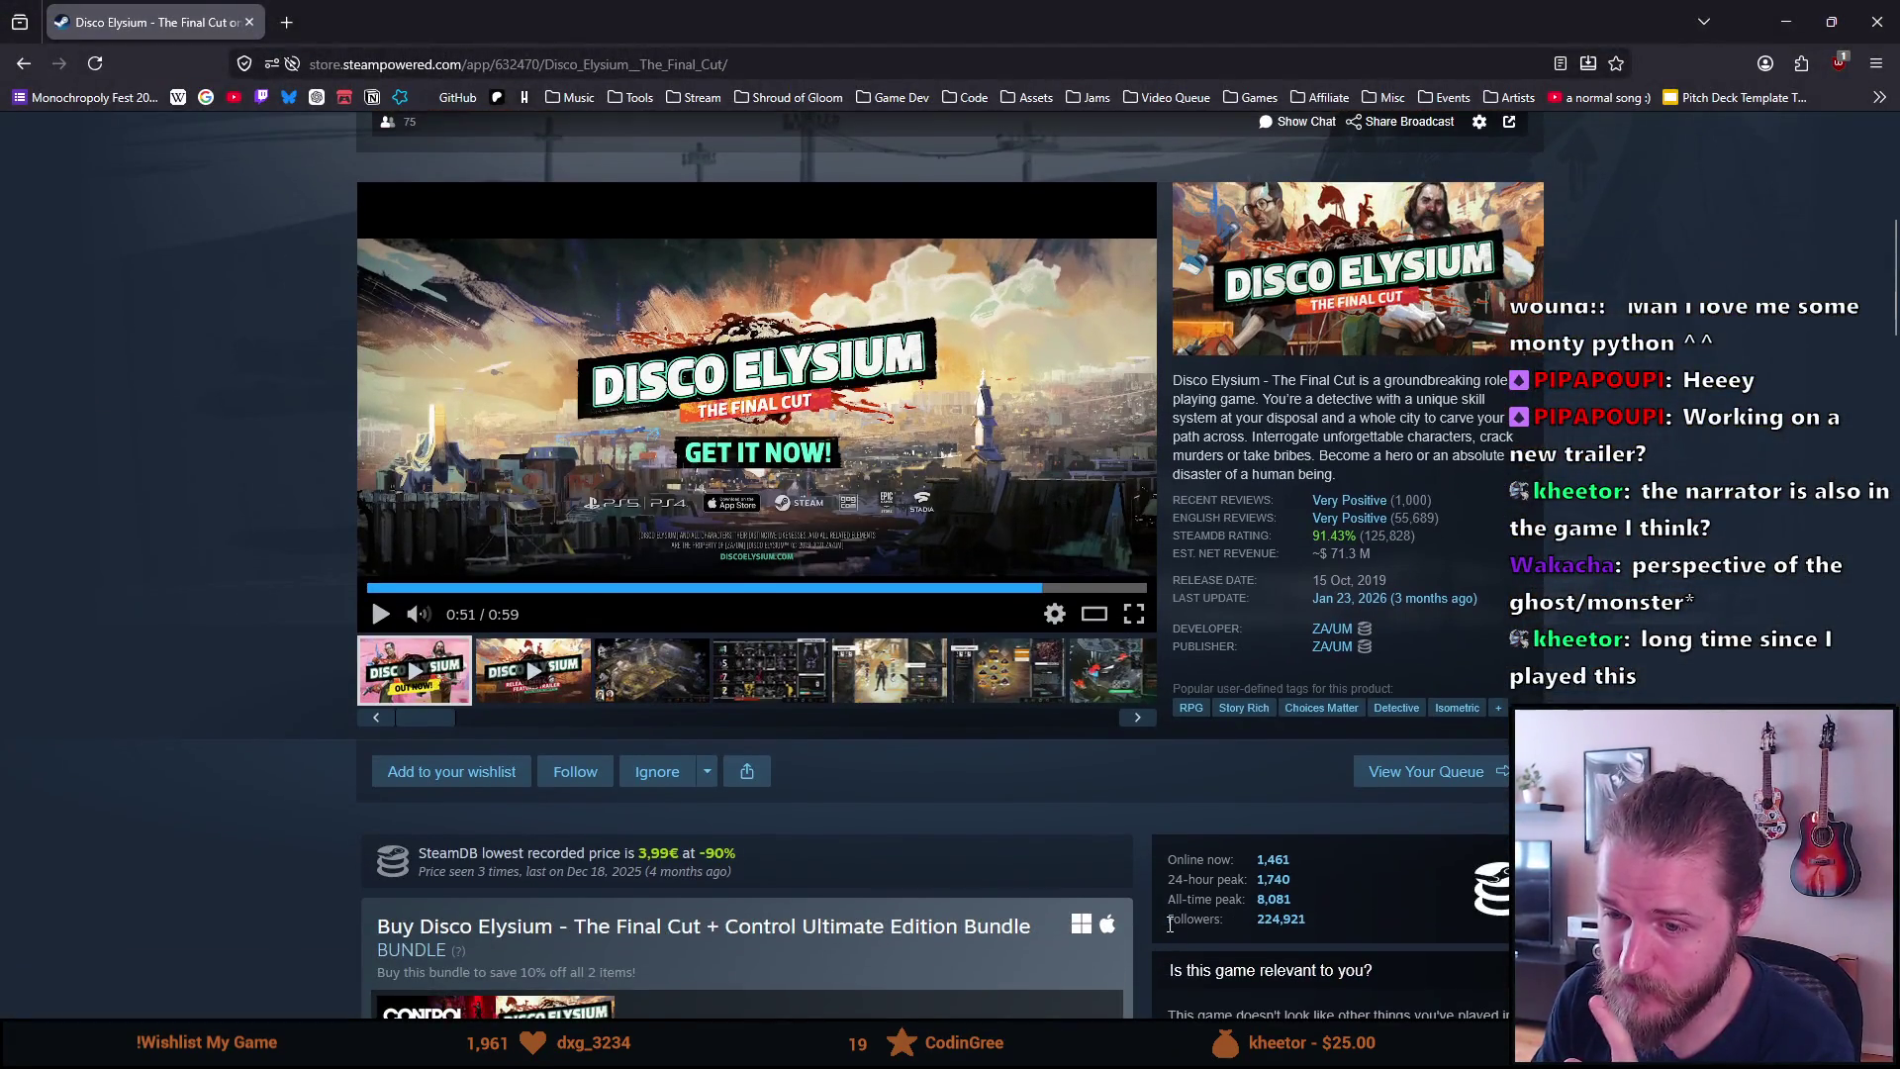
scroll(1013, 774, down, 2)
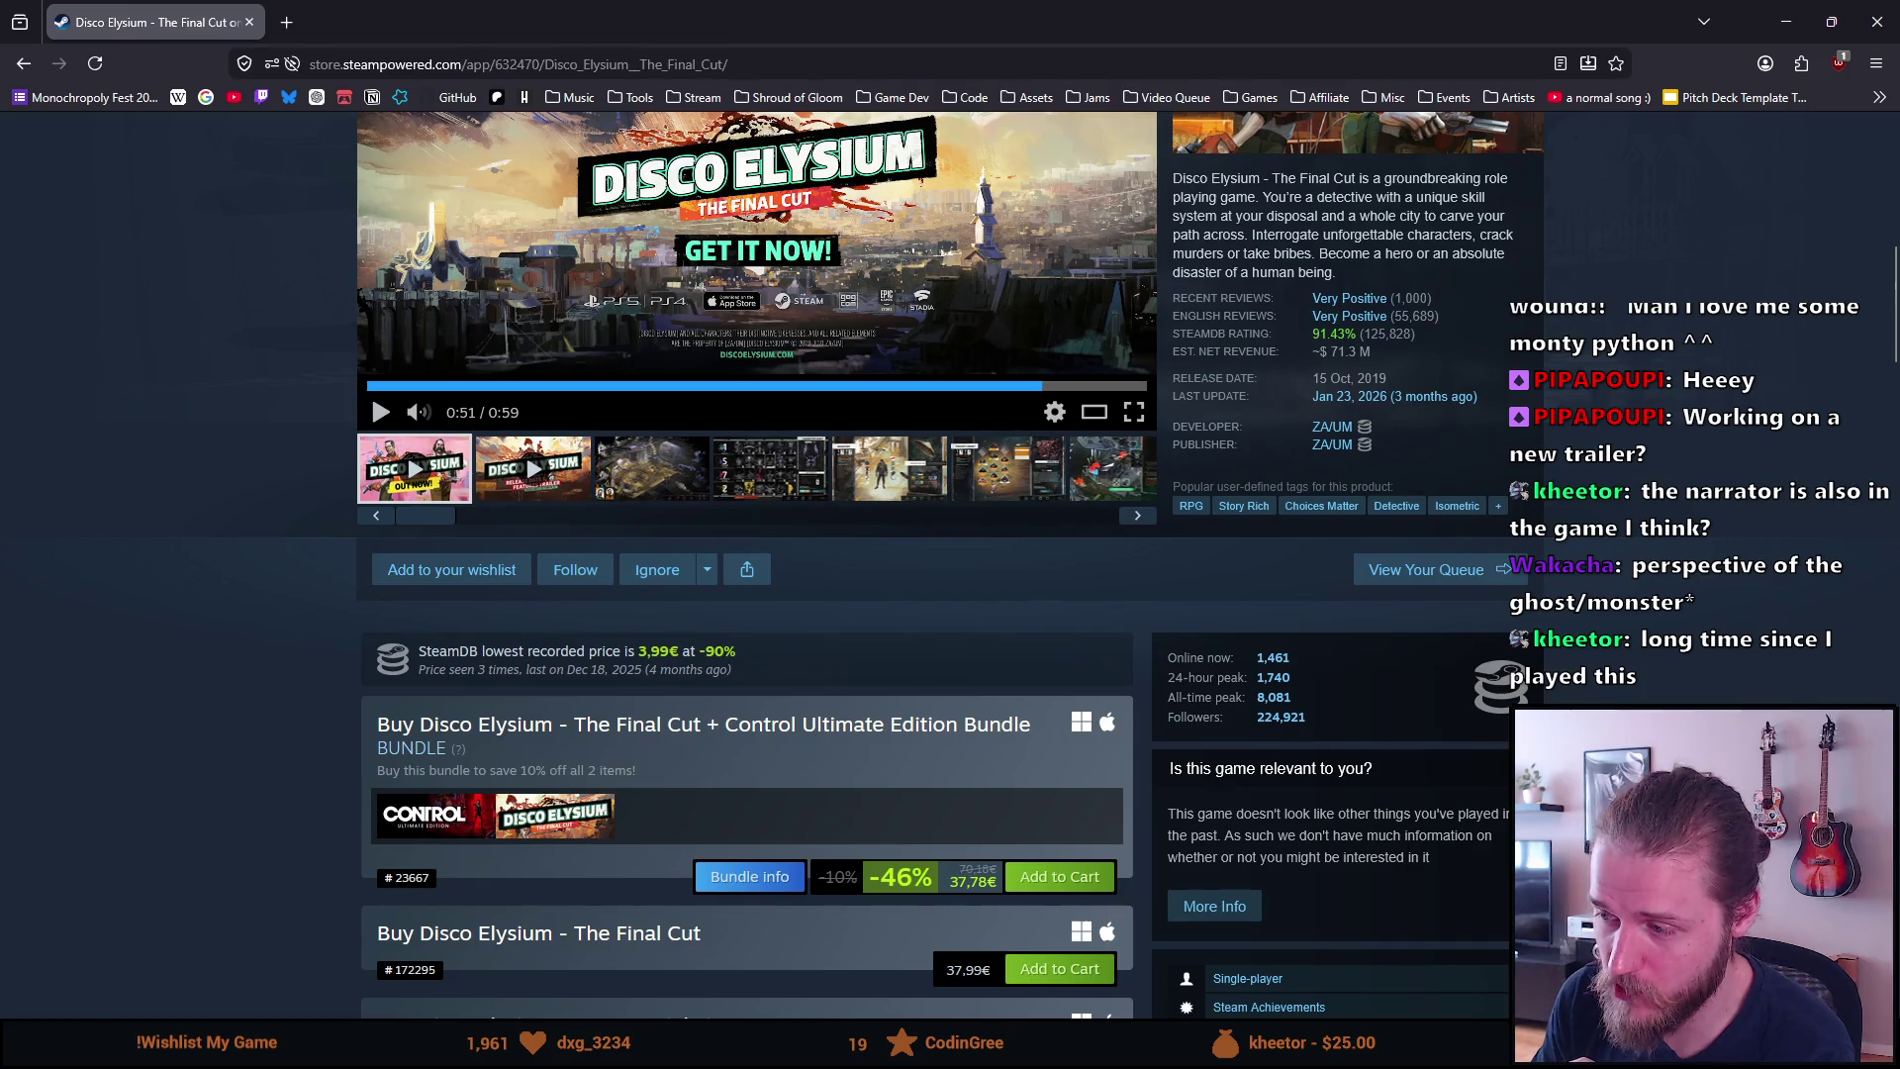
scroll(950, 728, down, 5)
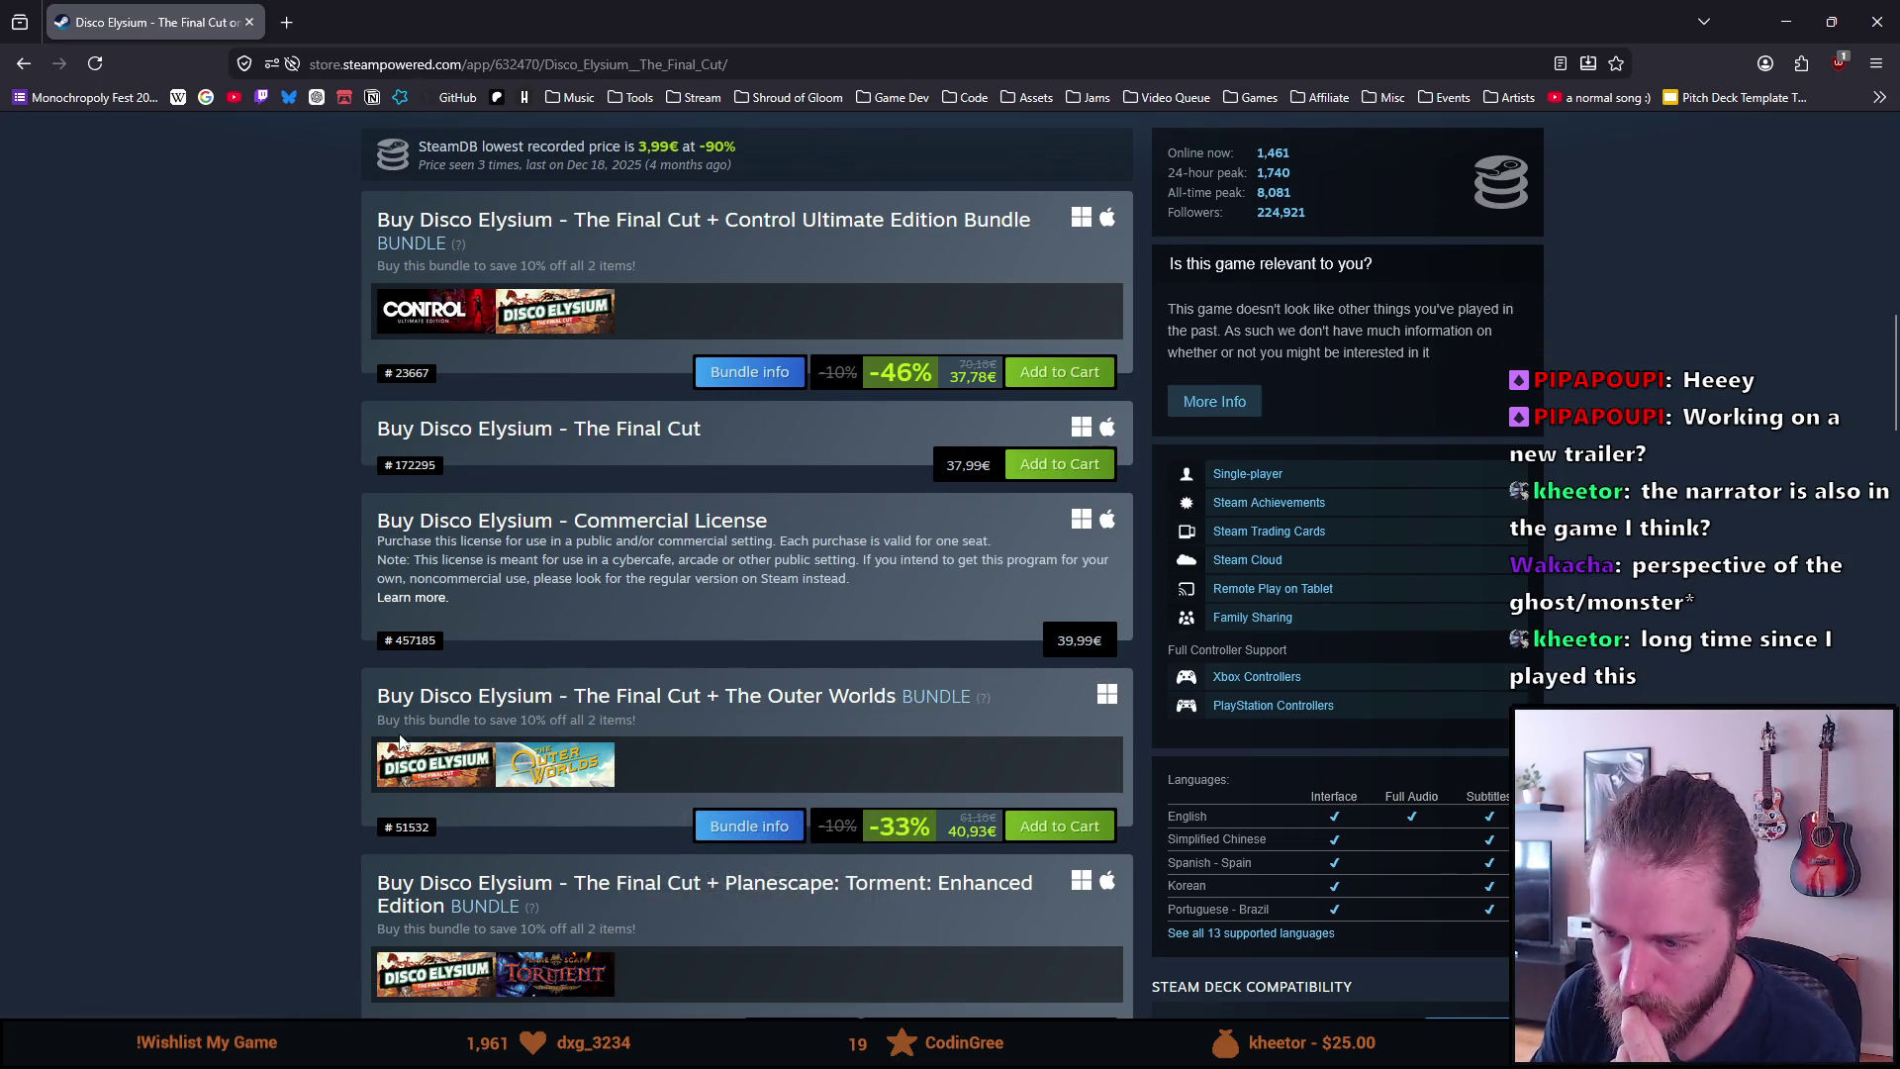
scroll(356, 699, down, 7)
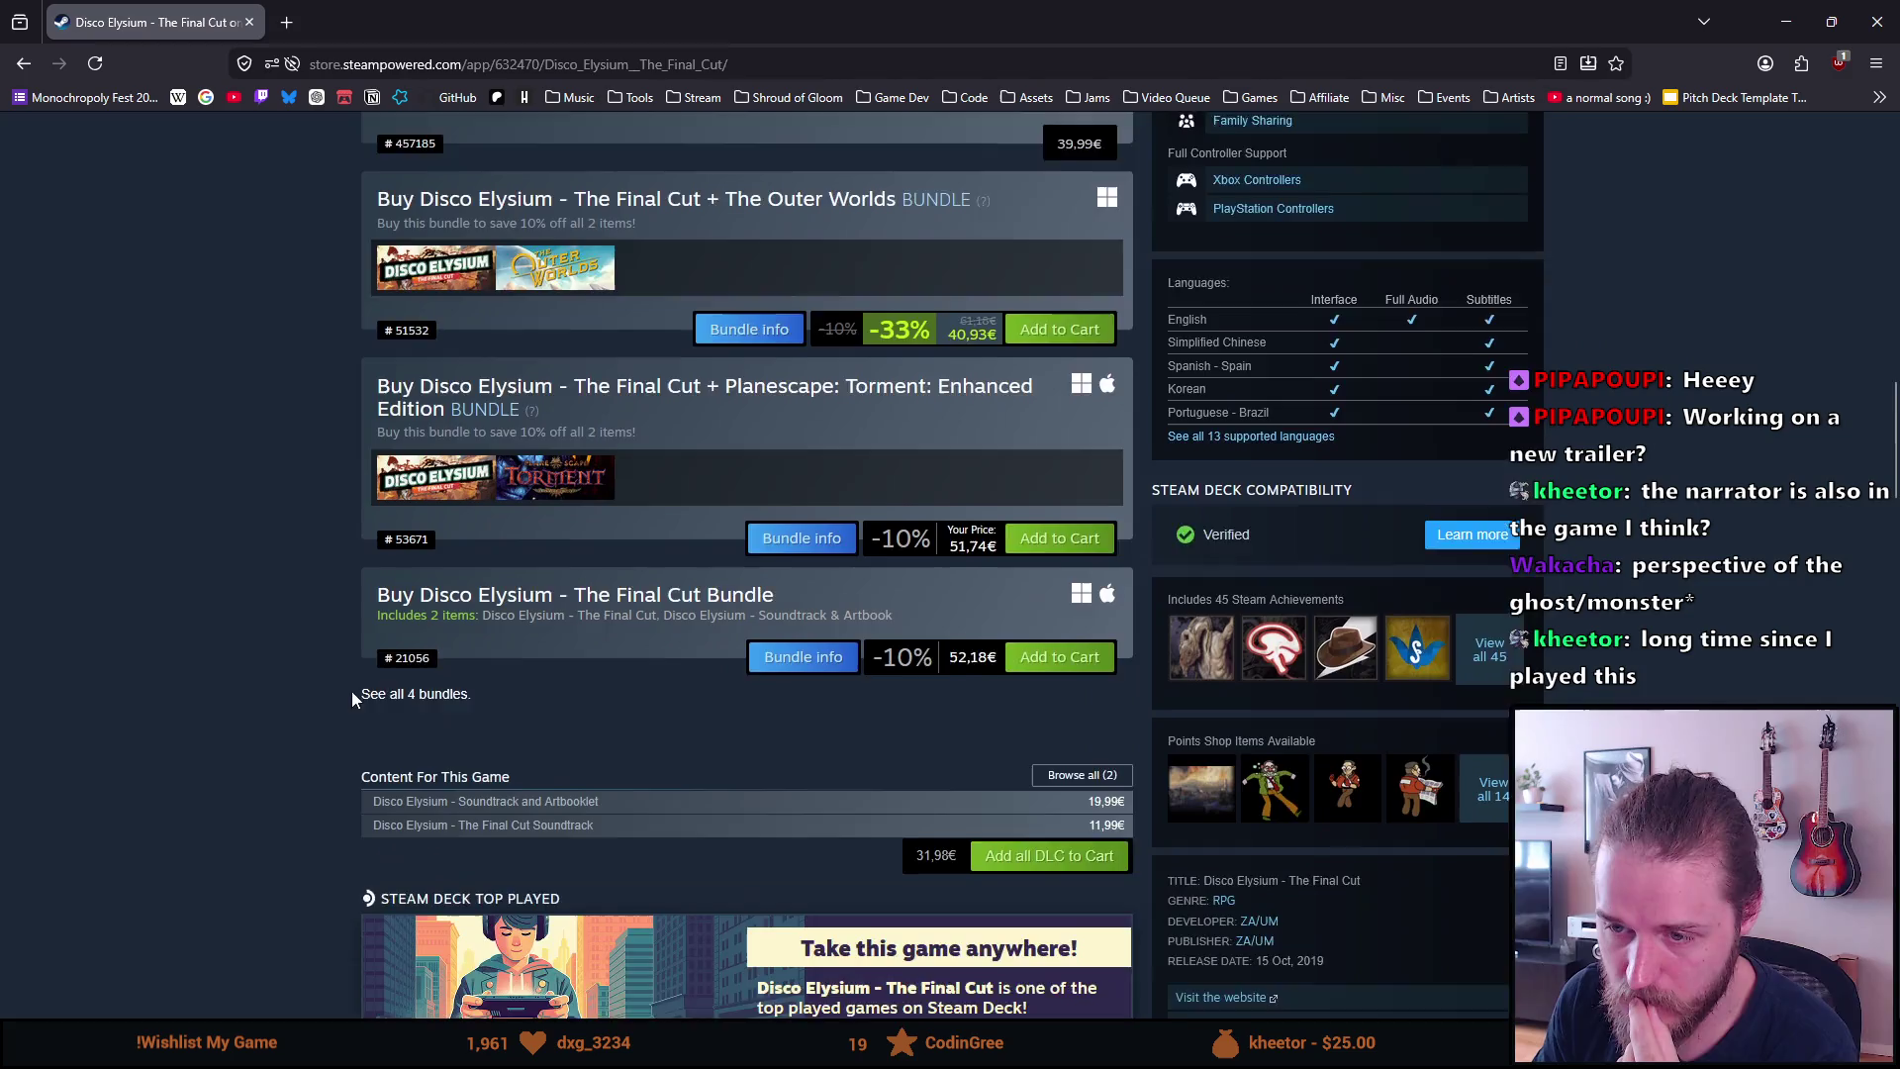
scroll(327, 705, down, 17)
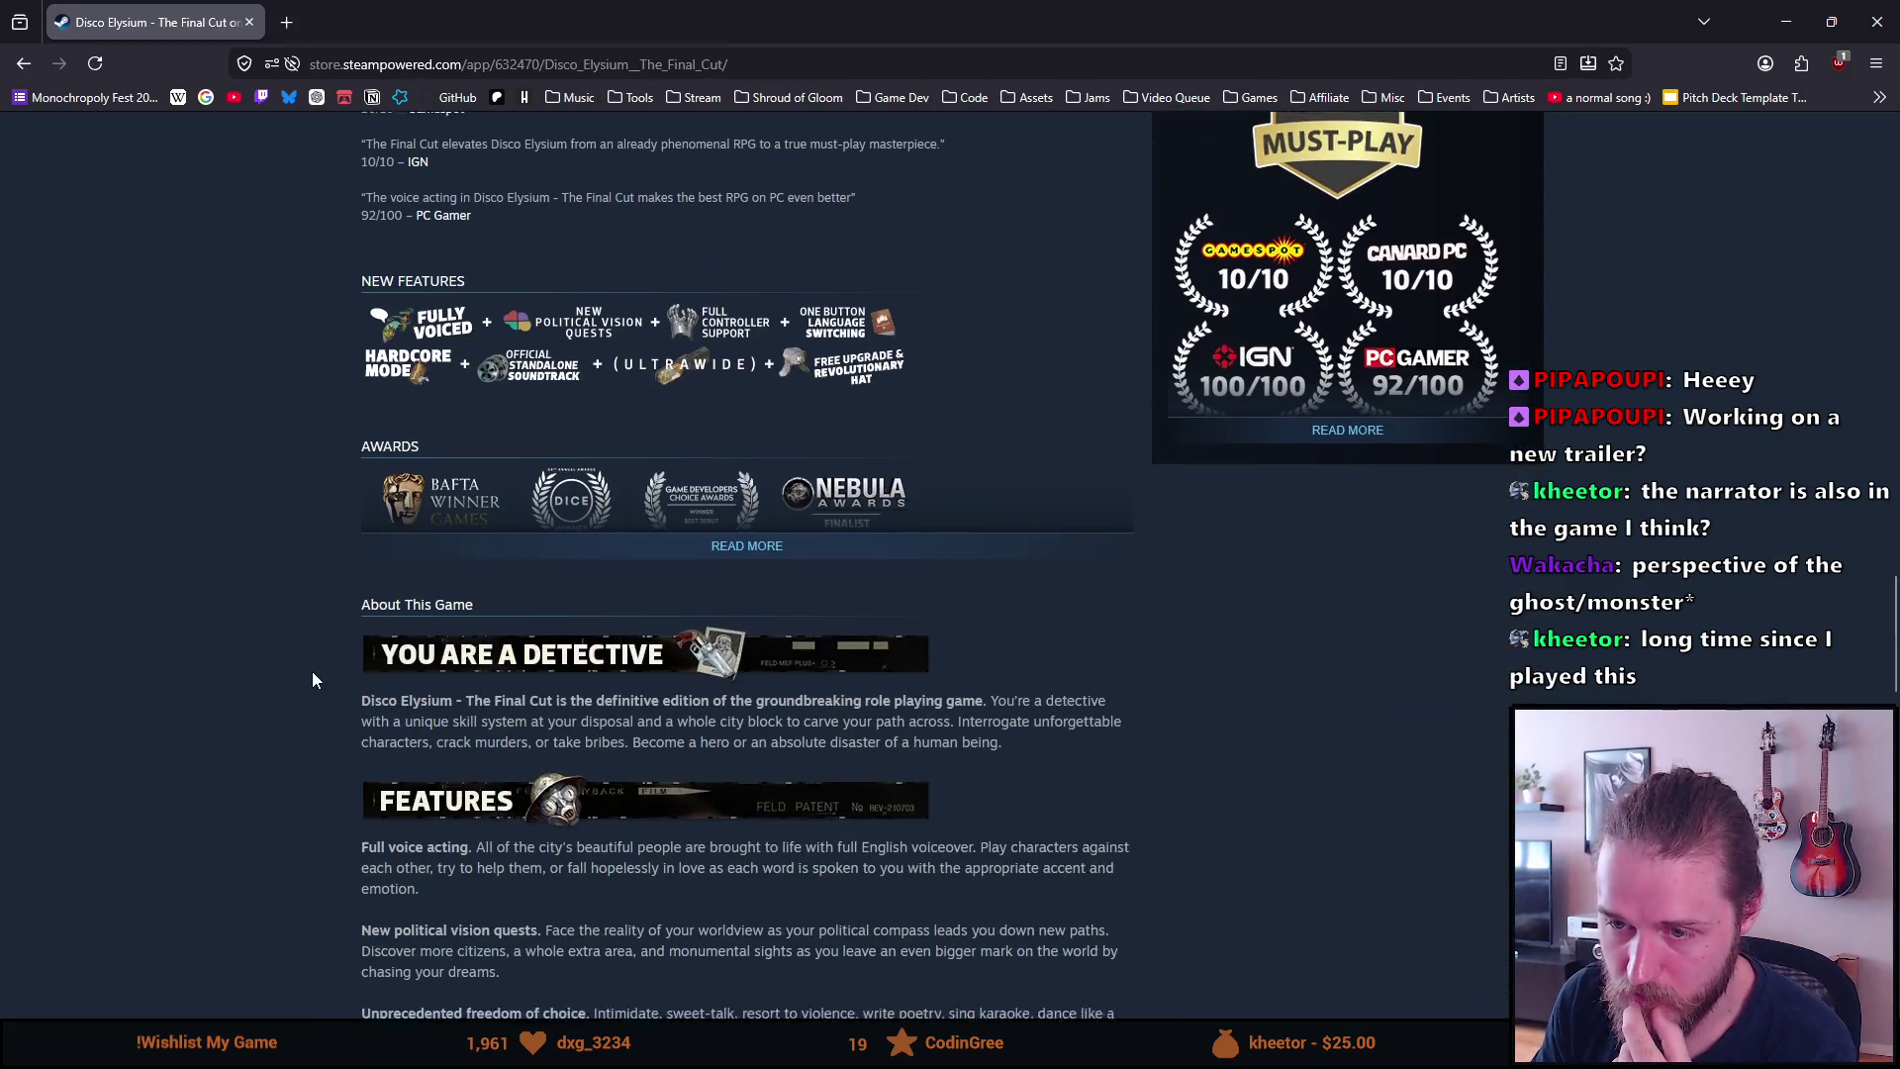
scroll(310, 669, down, 11)
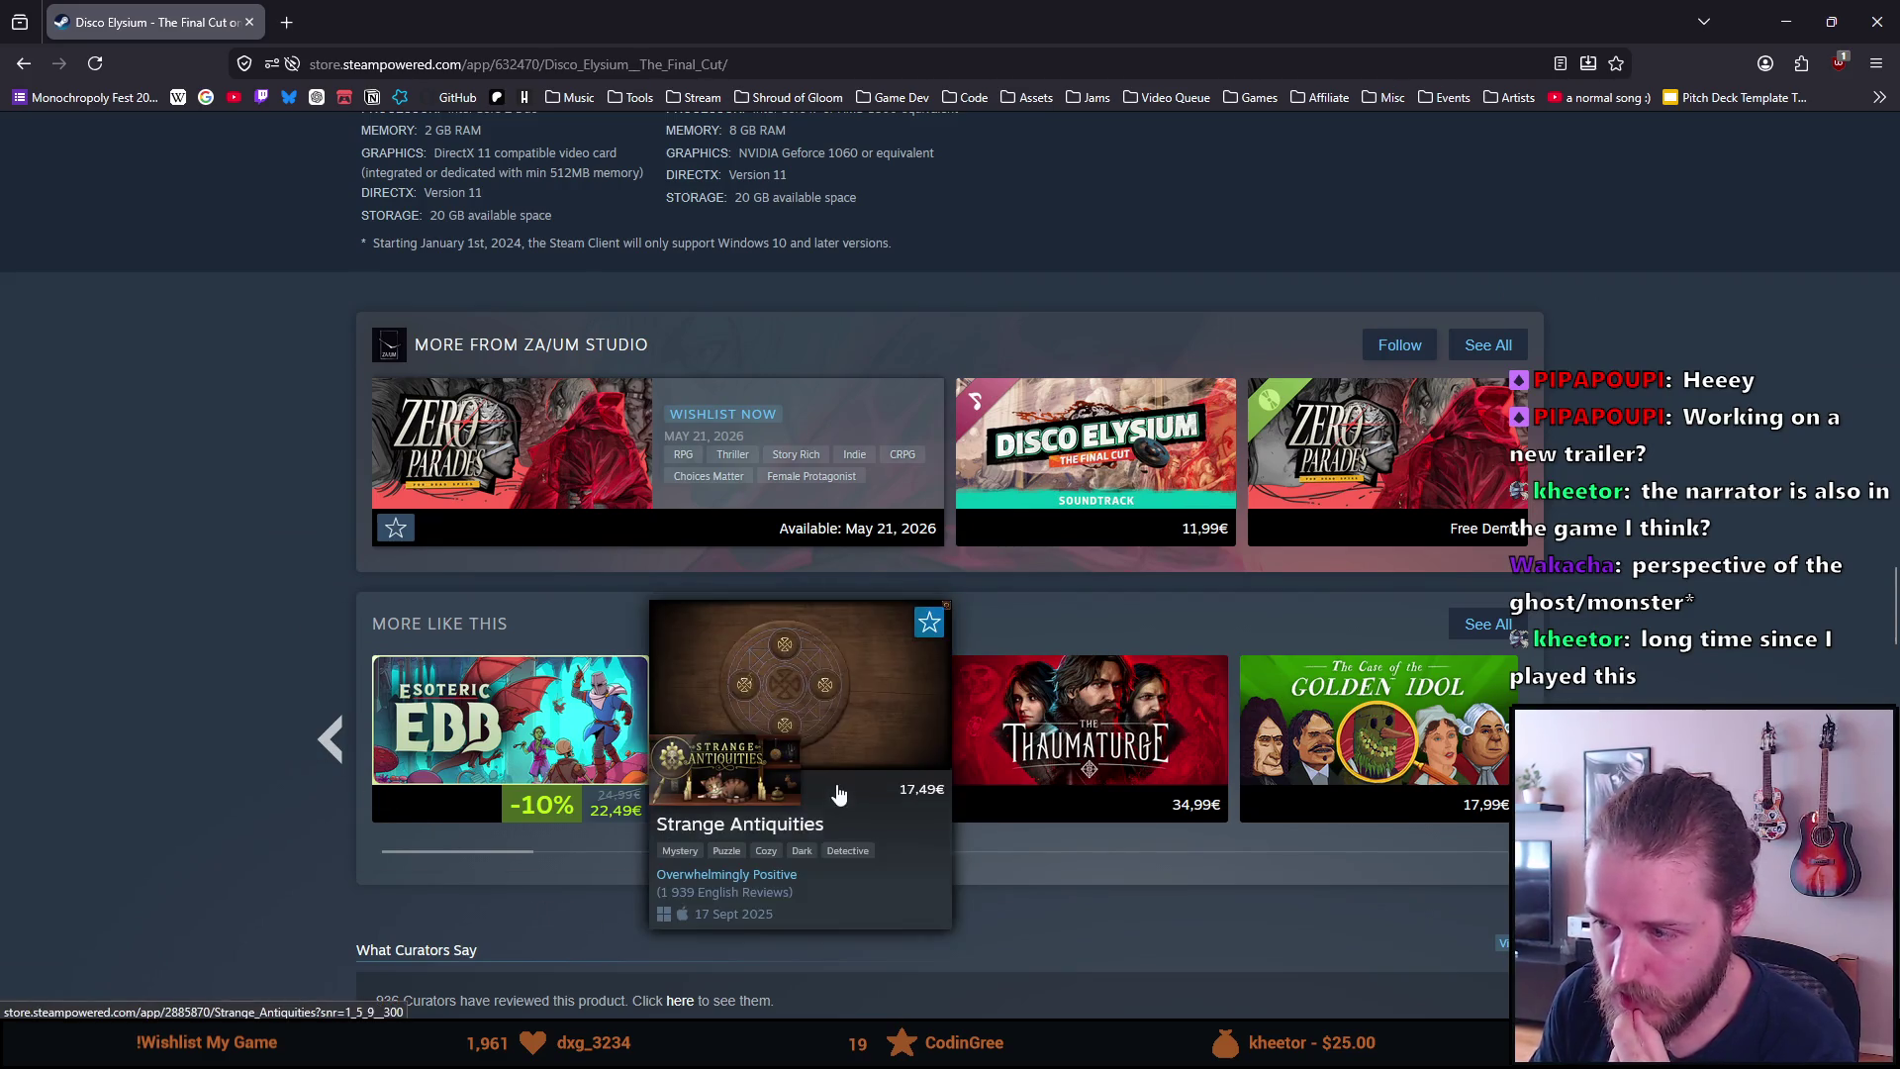
Open Strange Antiquities, then search 'simultree' in a new tab and open Simultree on Steam
click(814, 720)
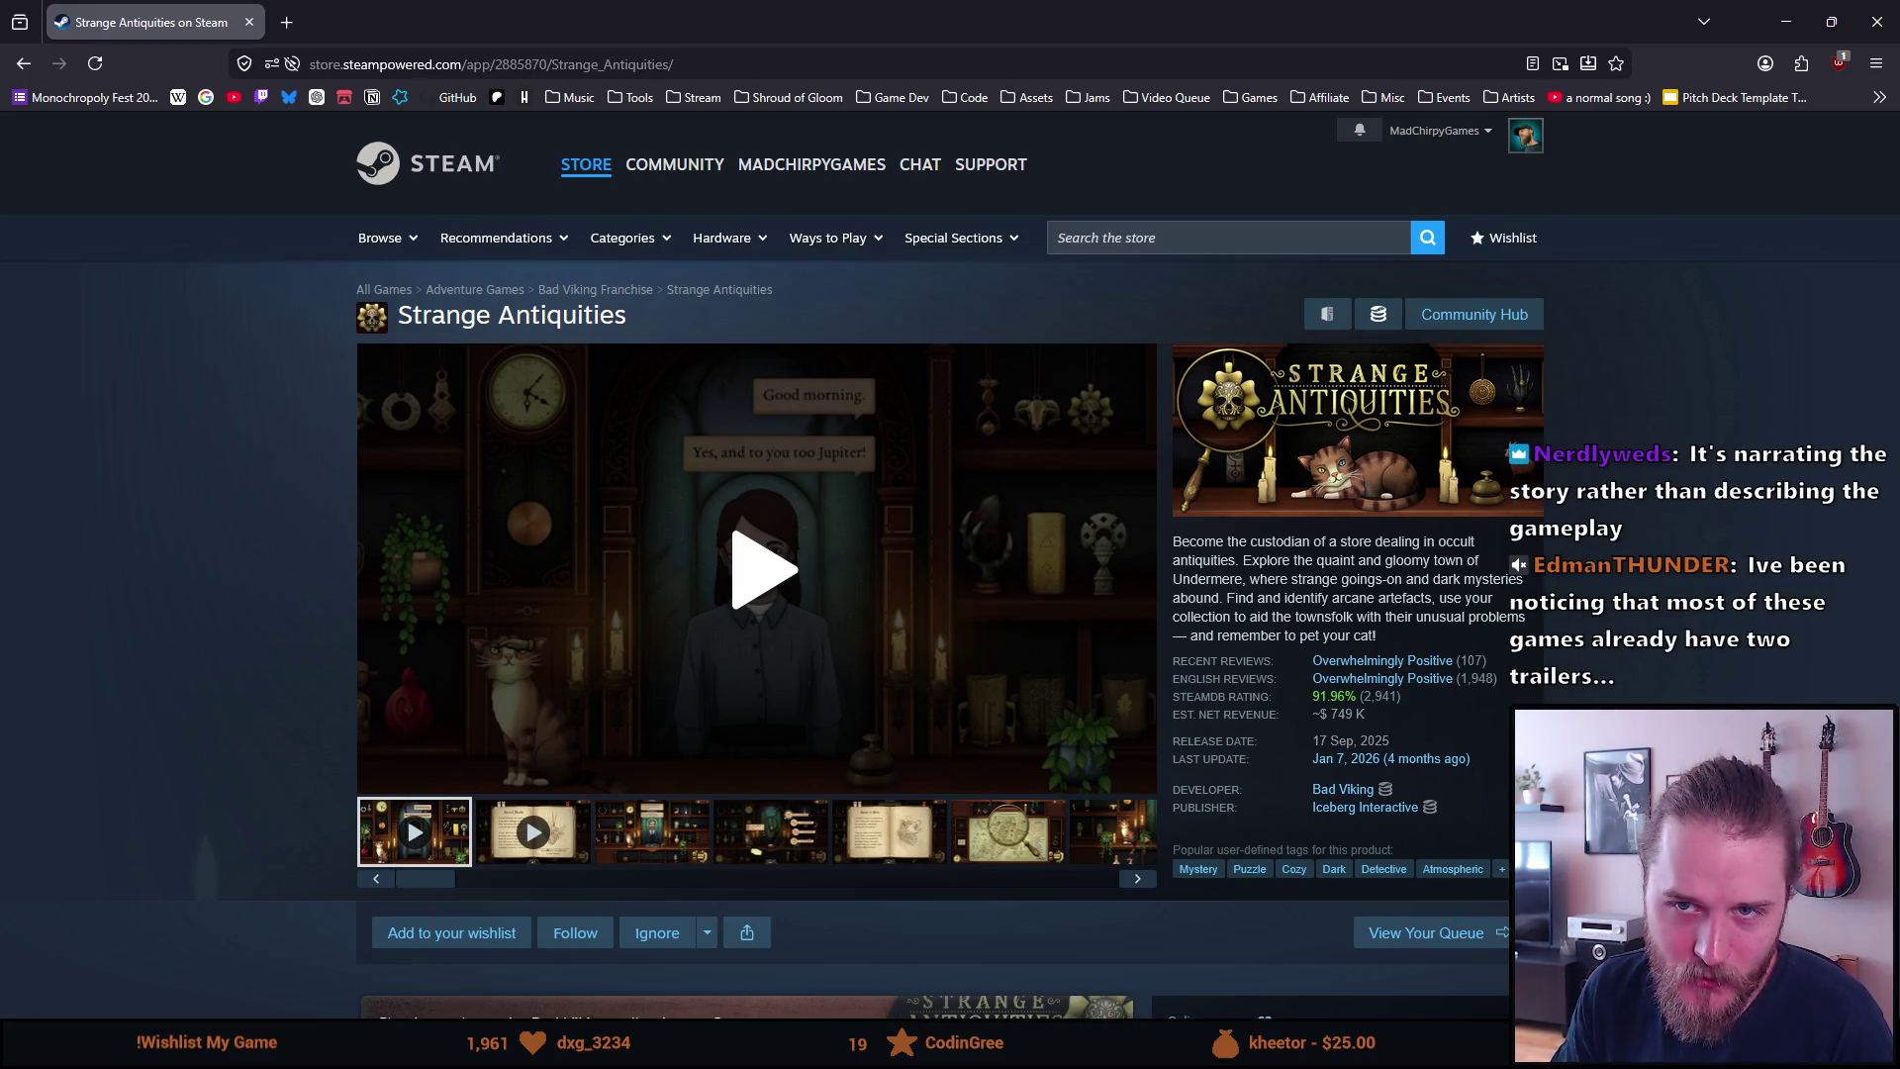
click(293, 30)
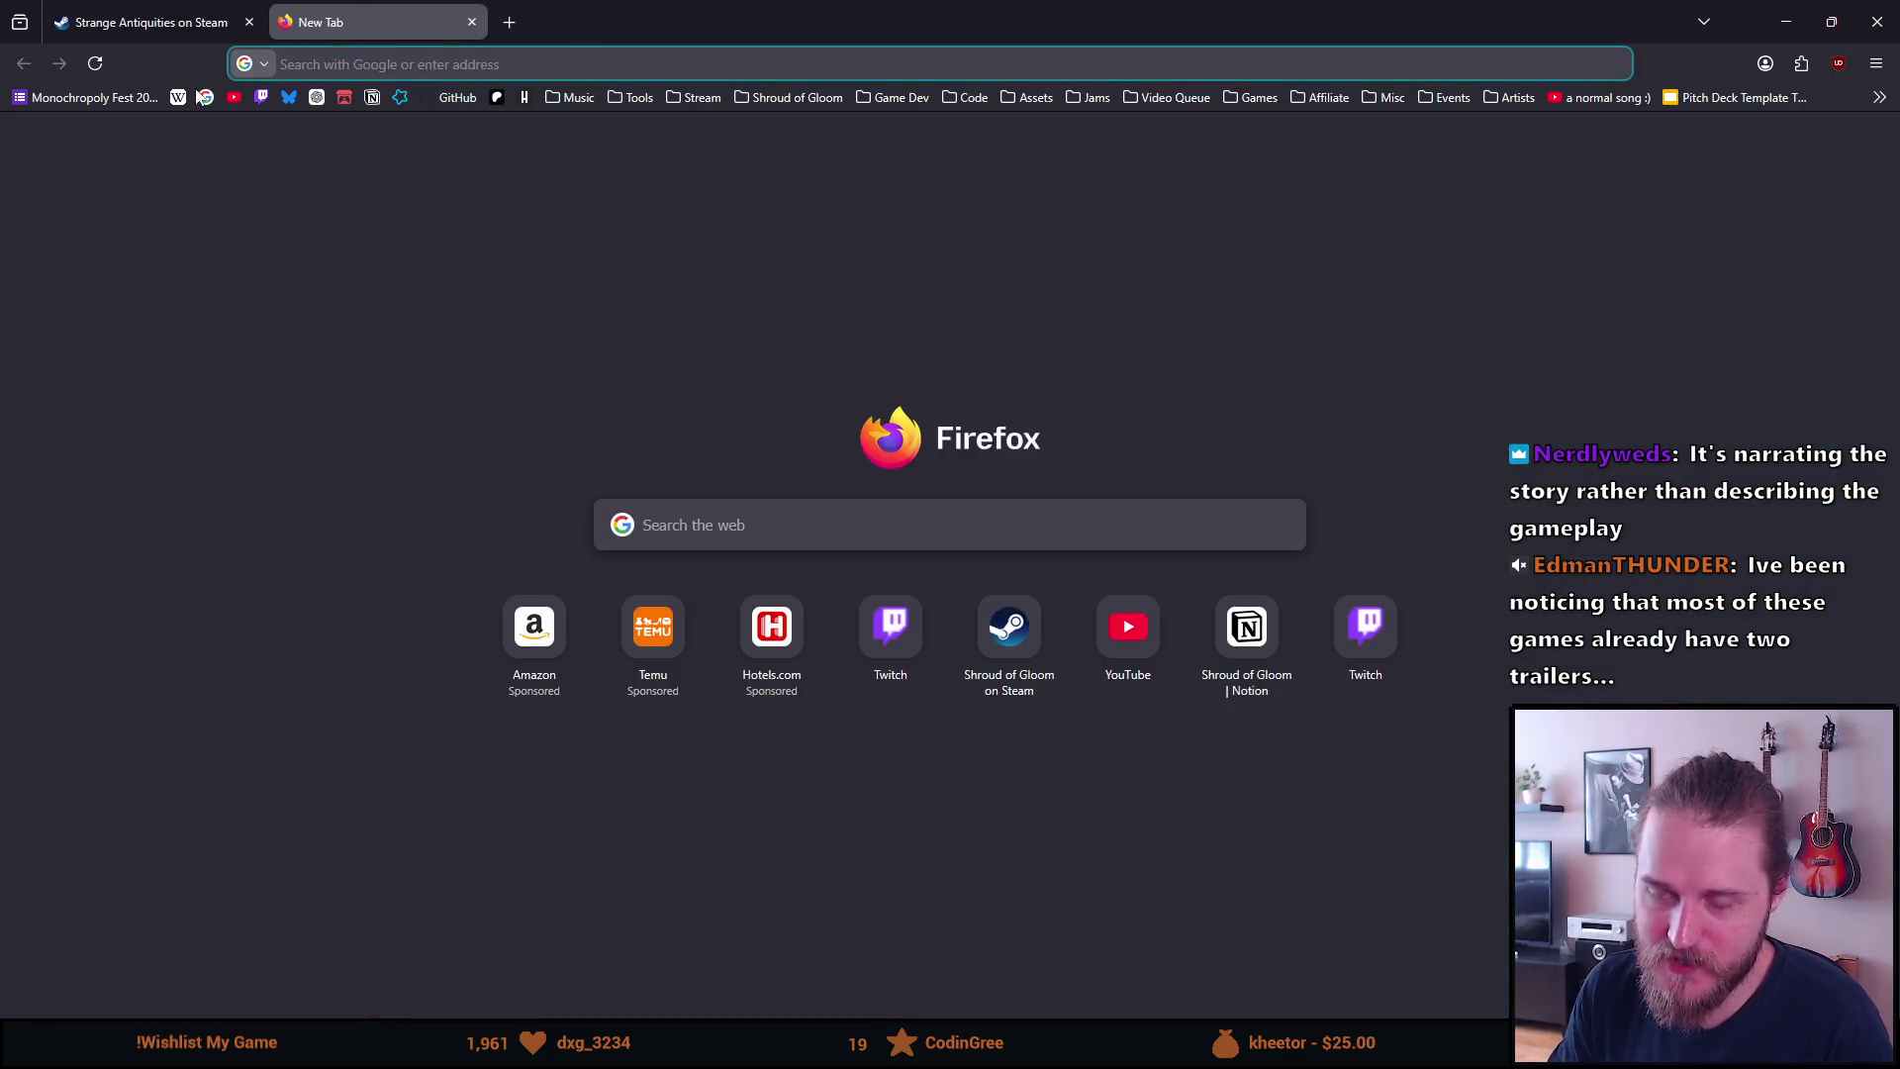
text(simultree)
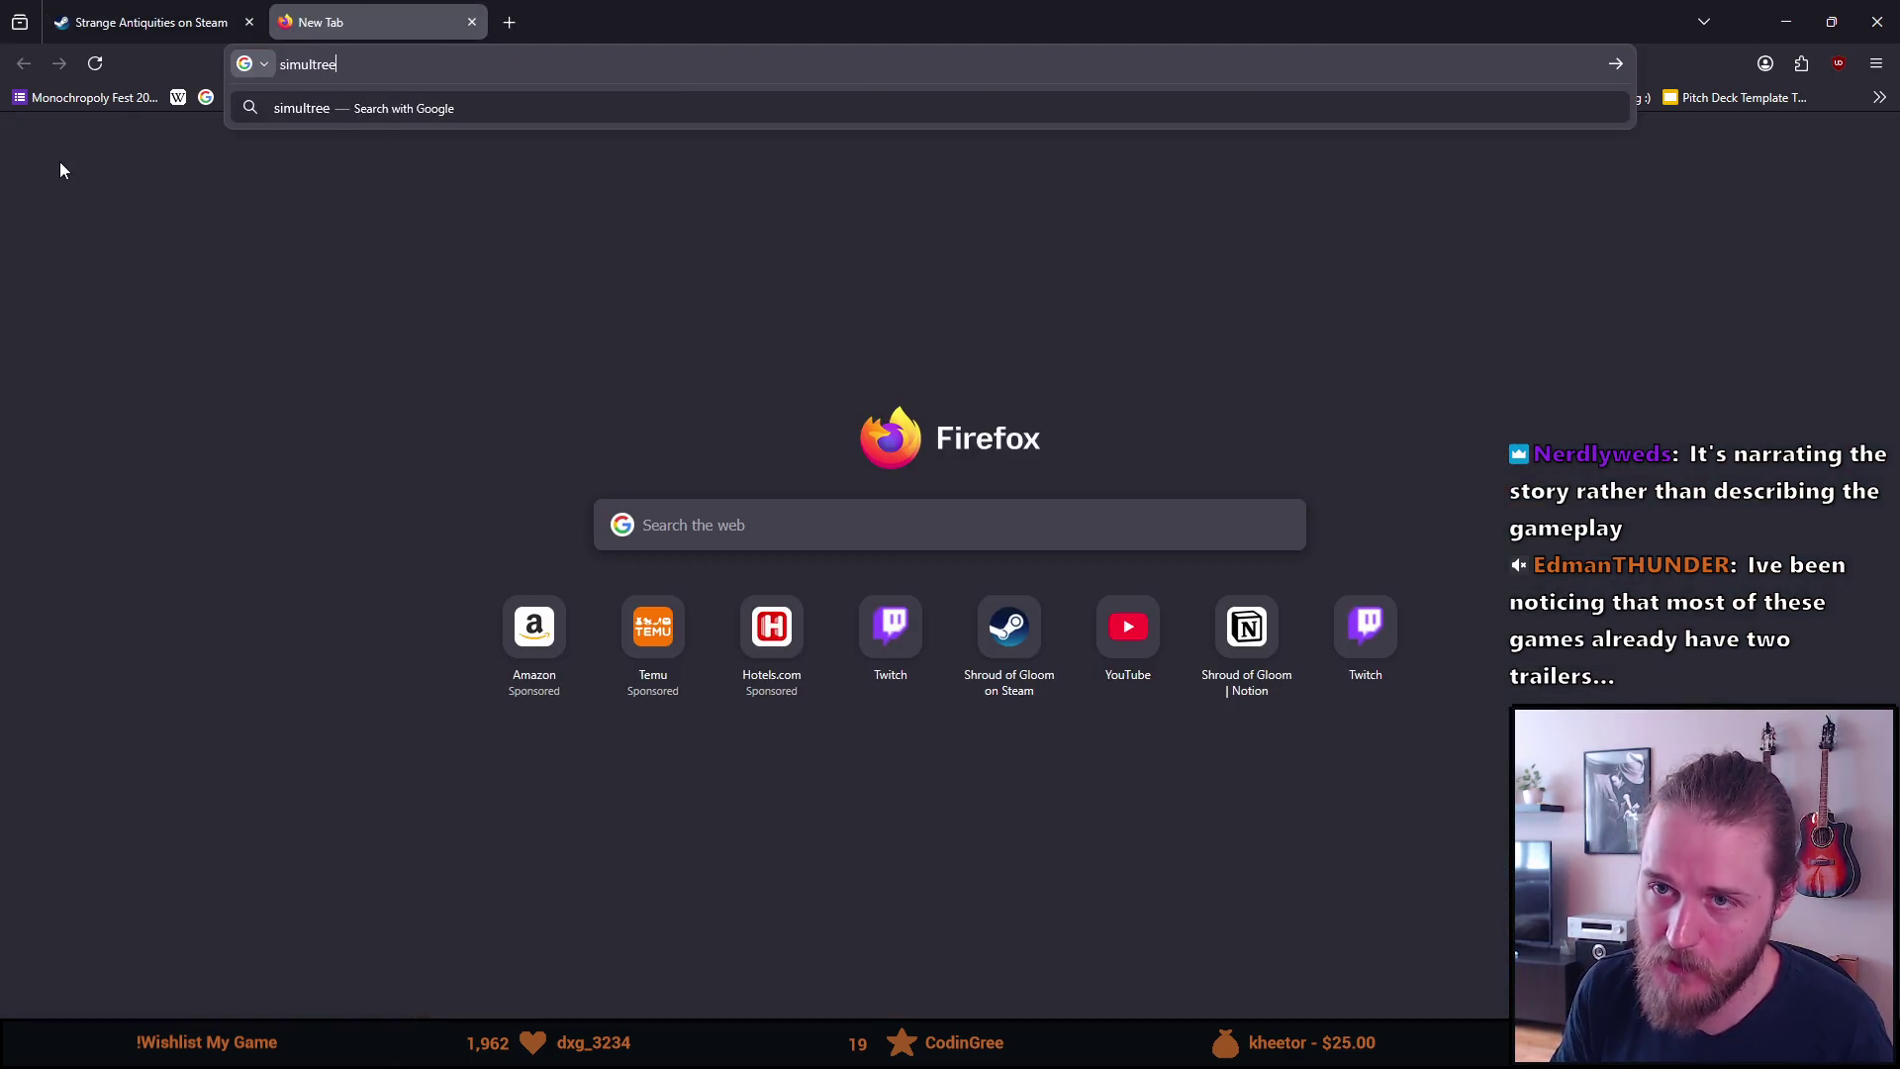
key(Return)
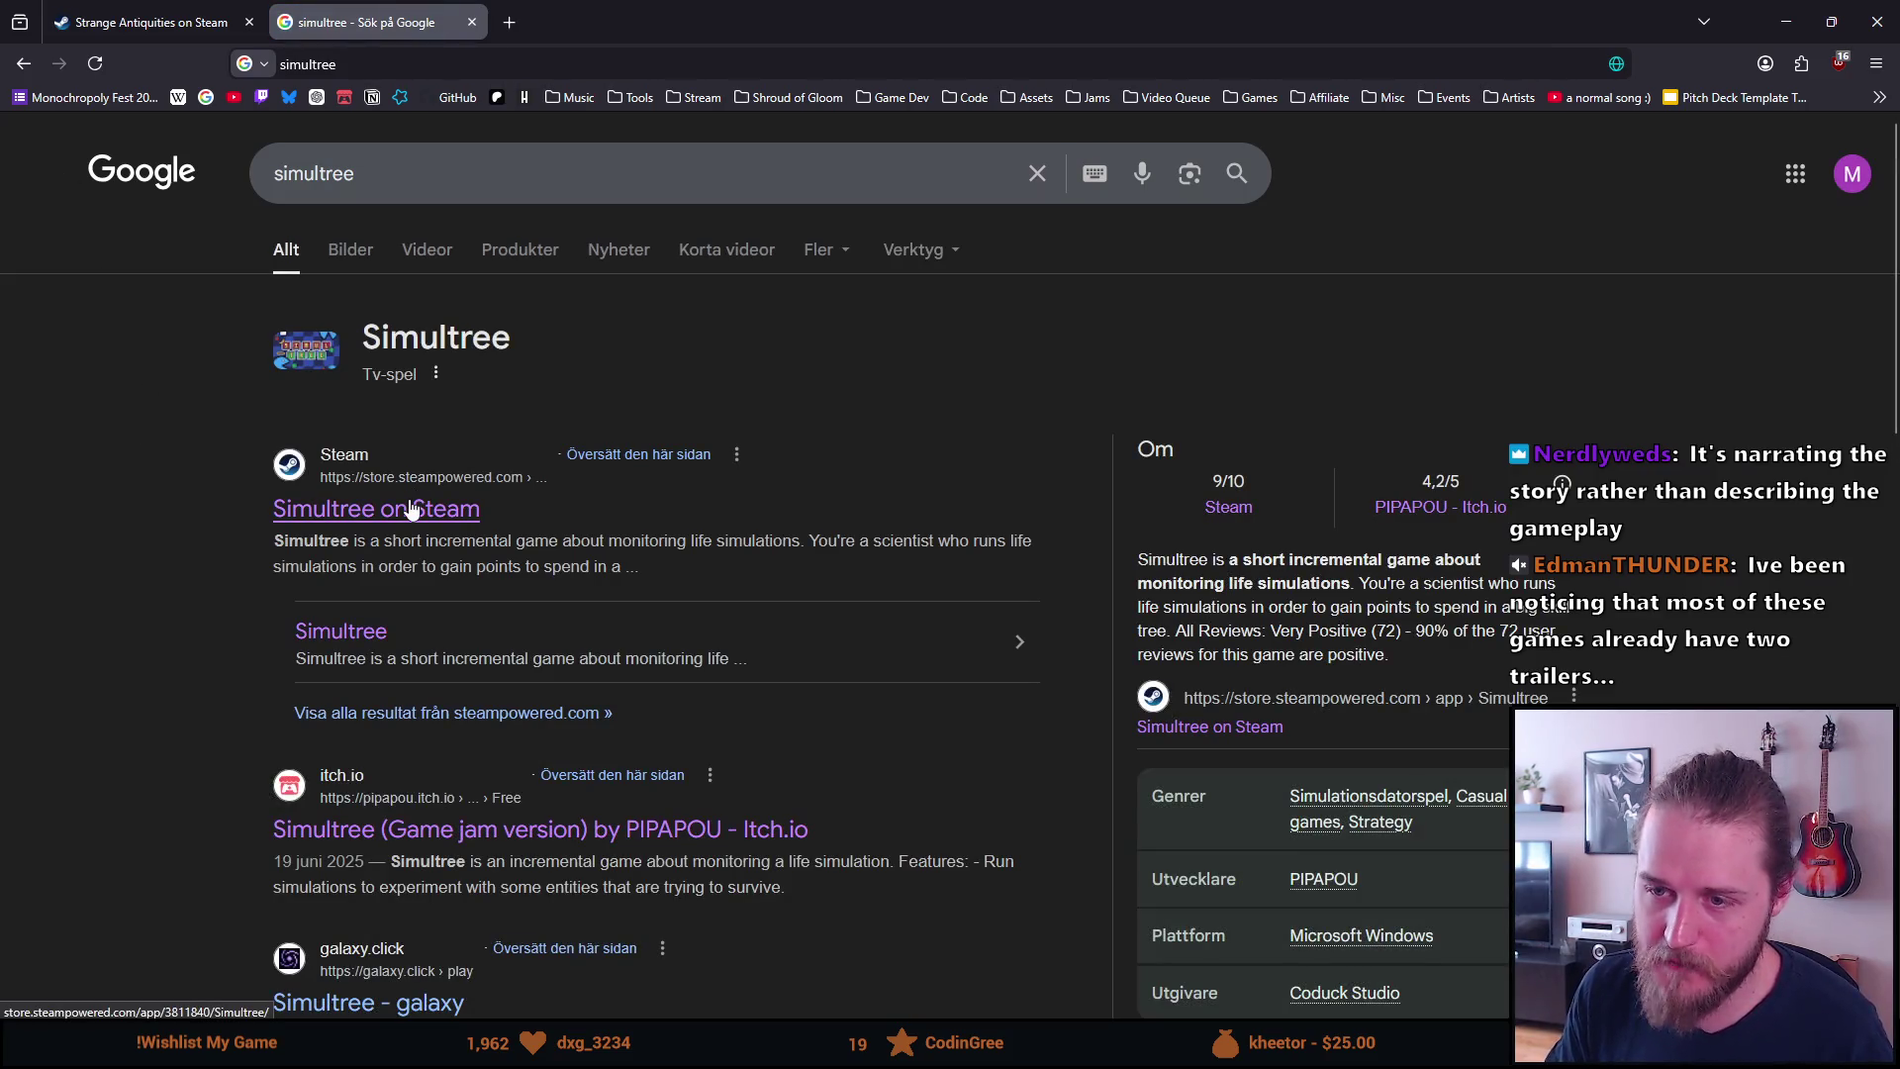
click(413, 508)
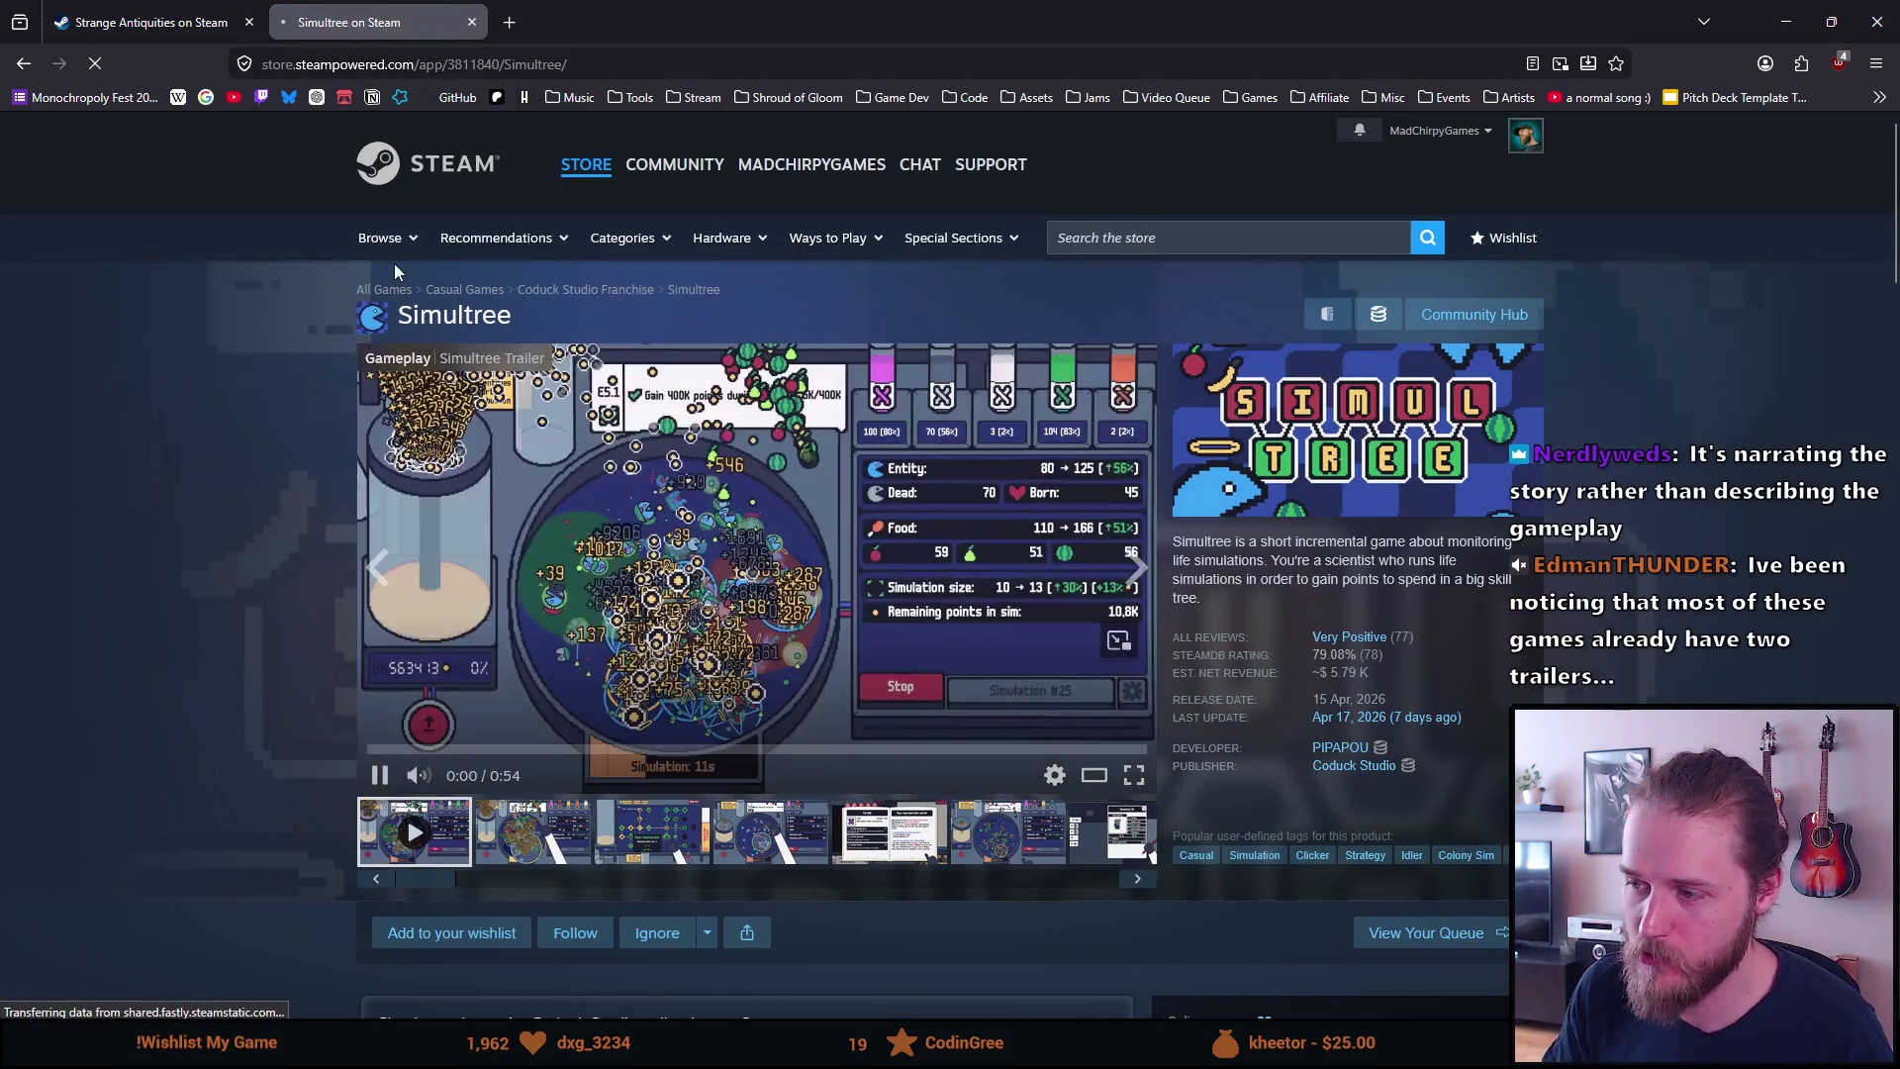
Start the Simultree trailer and switch it to full-screen playback
click(461, 64)
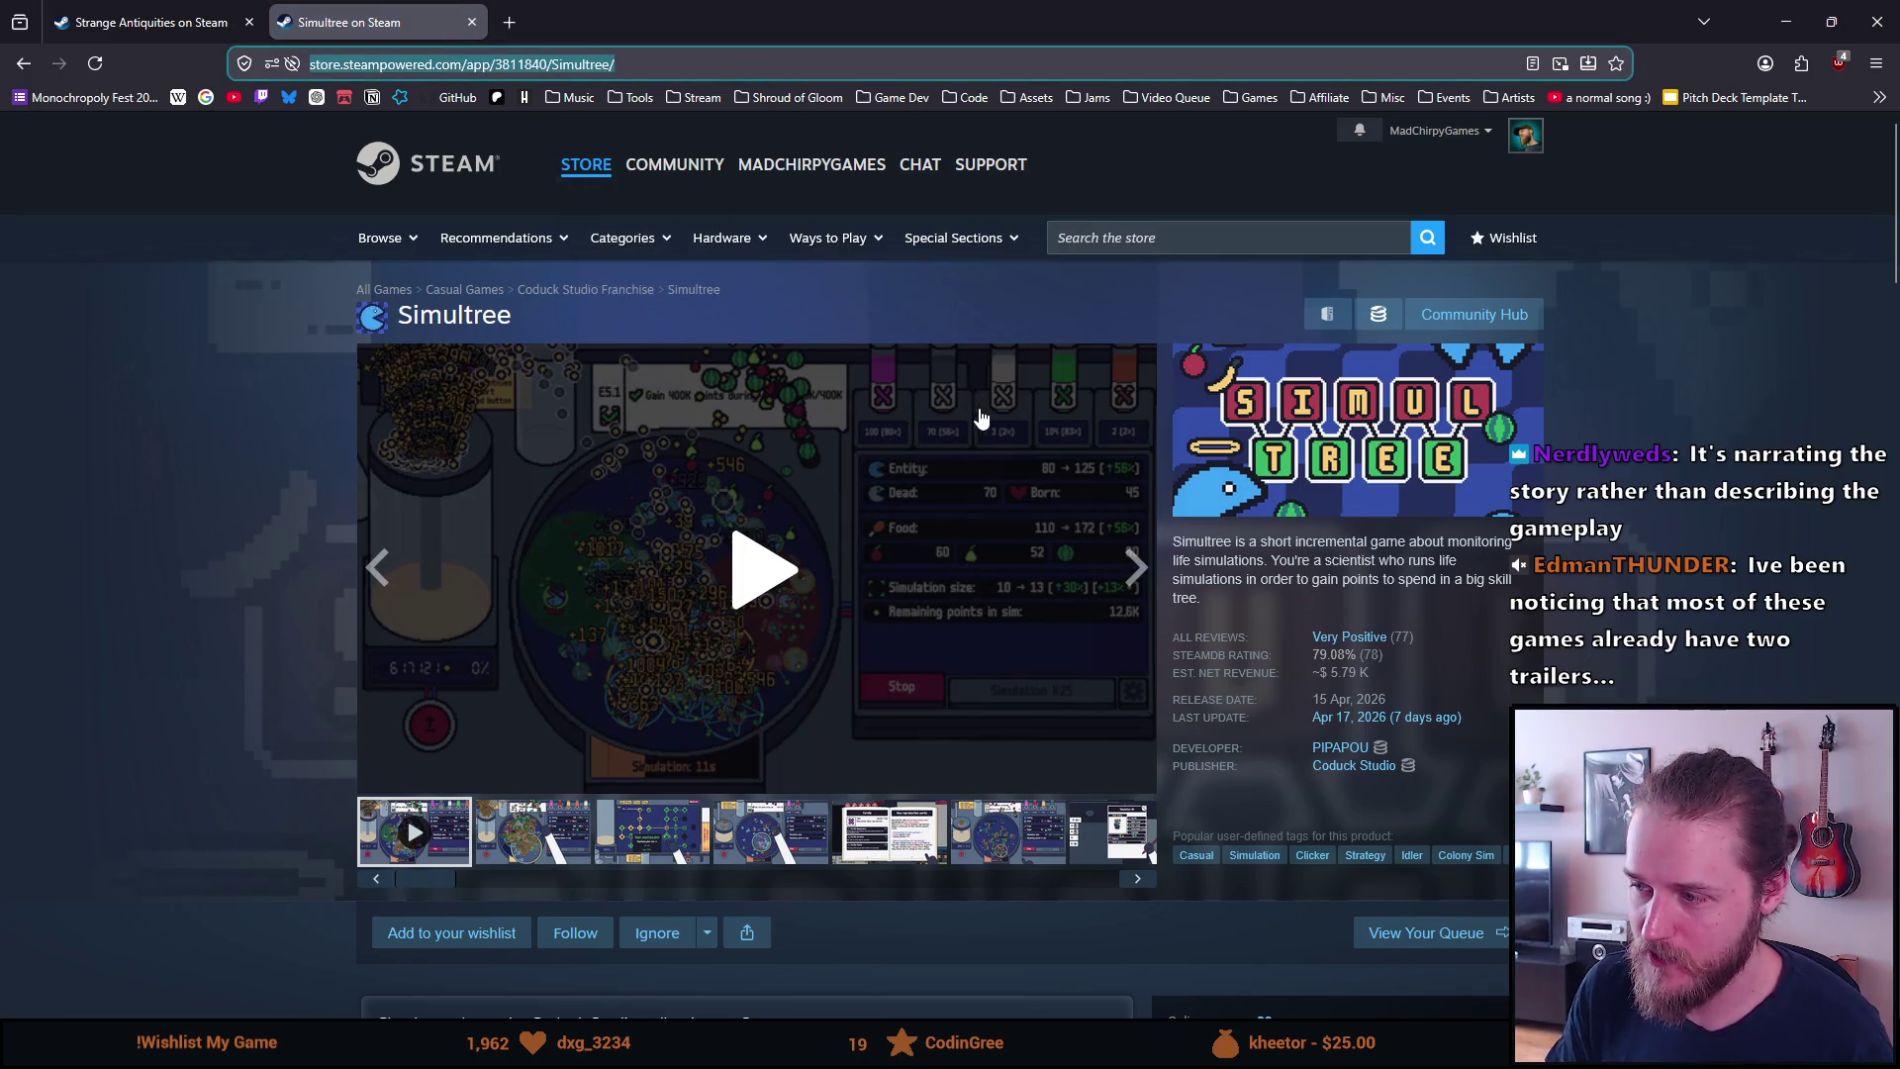
click(80, 555)
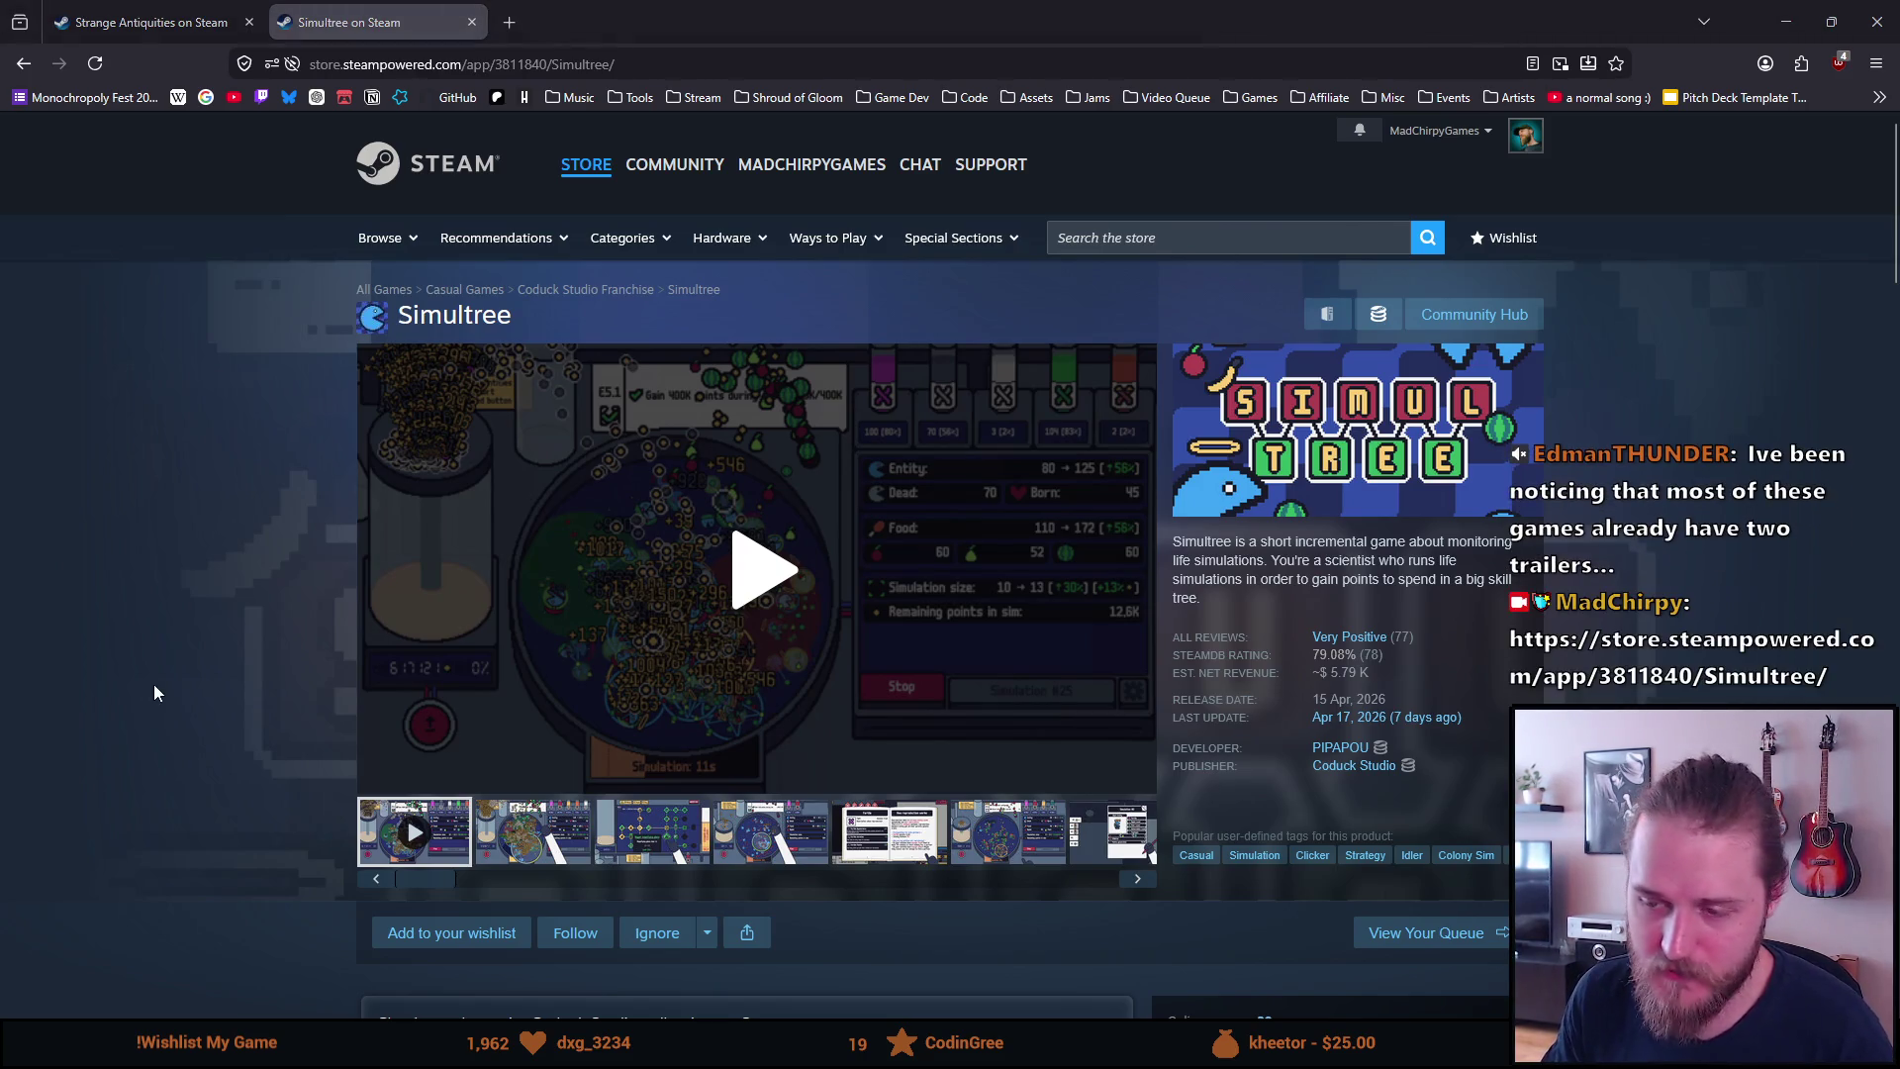
click(754, 594)
click(1133, 776)
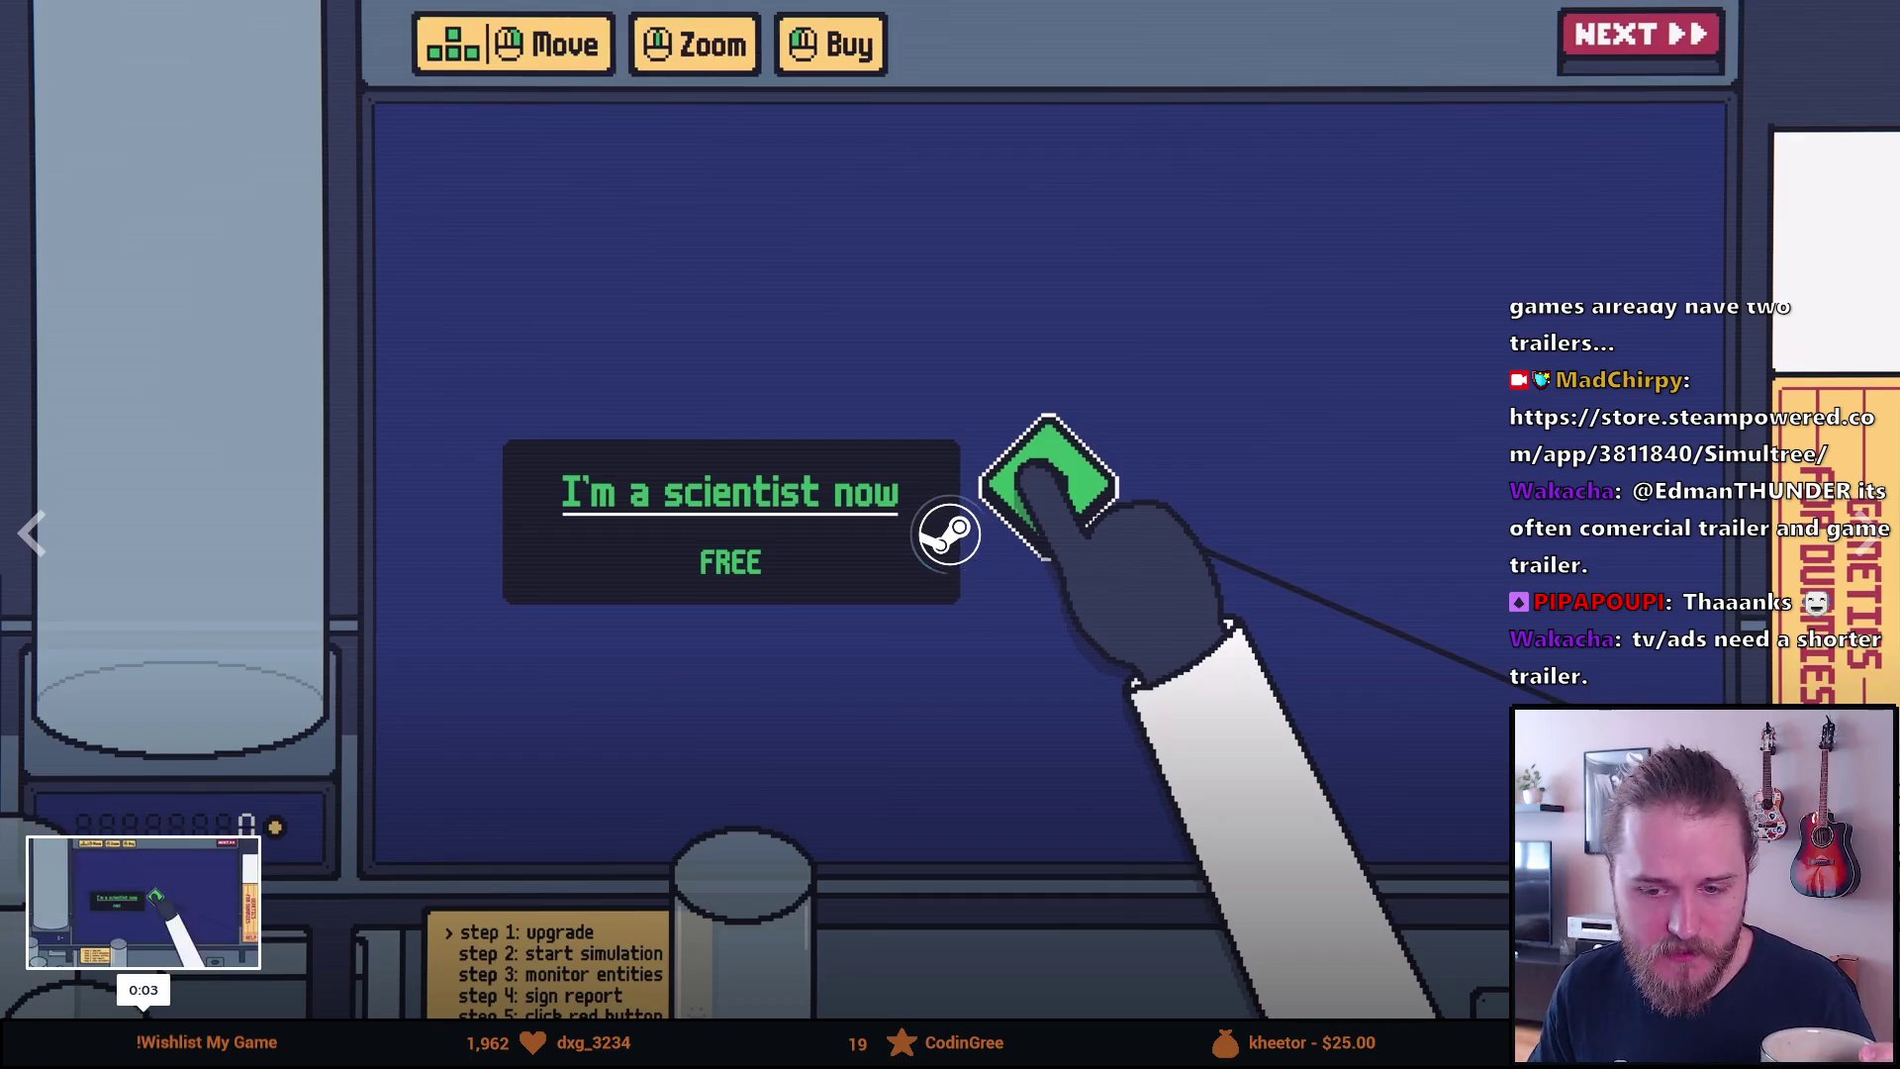
Skip ahead in the Simultree trailer and resume it through to the Coduck Studio end card
click(139, 1009)
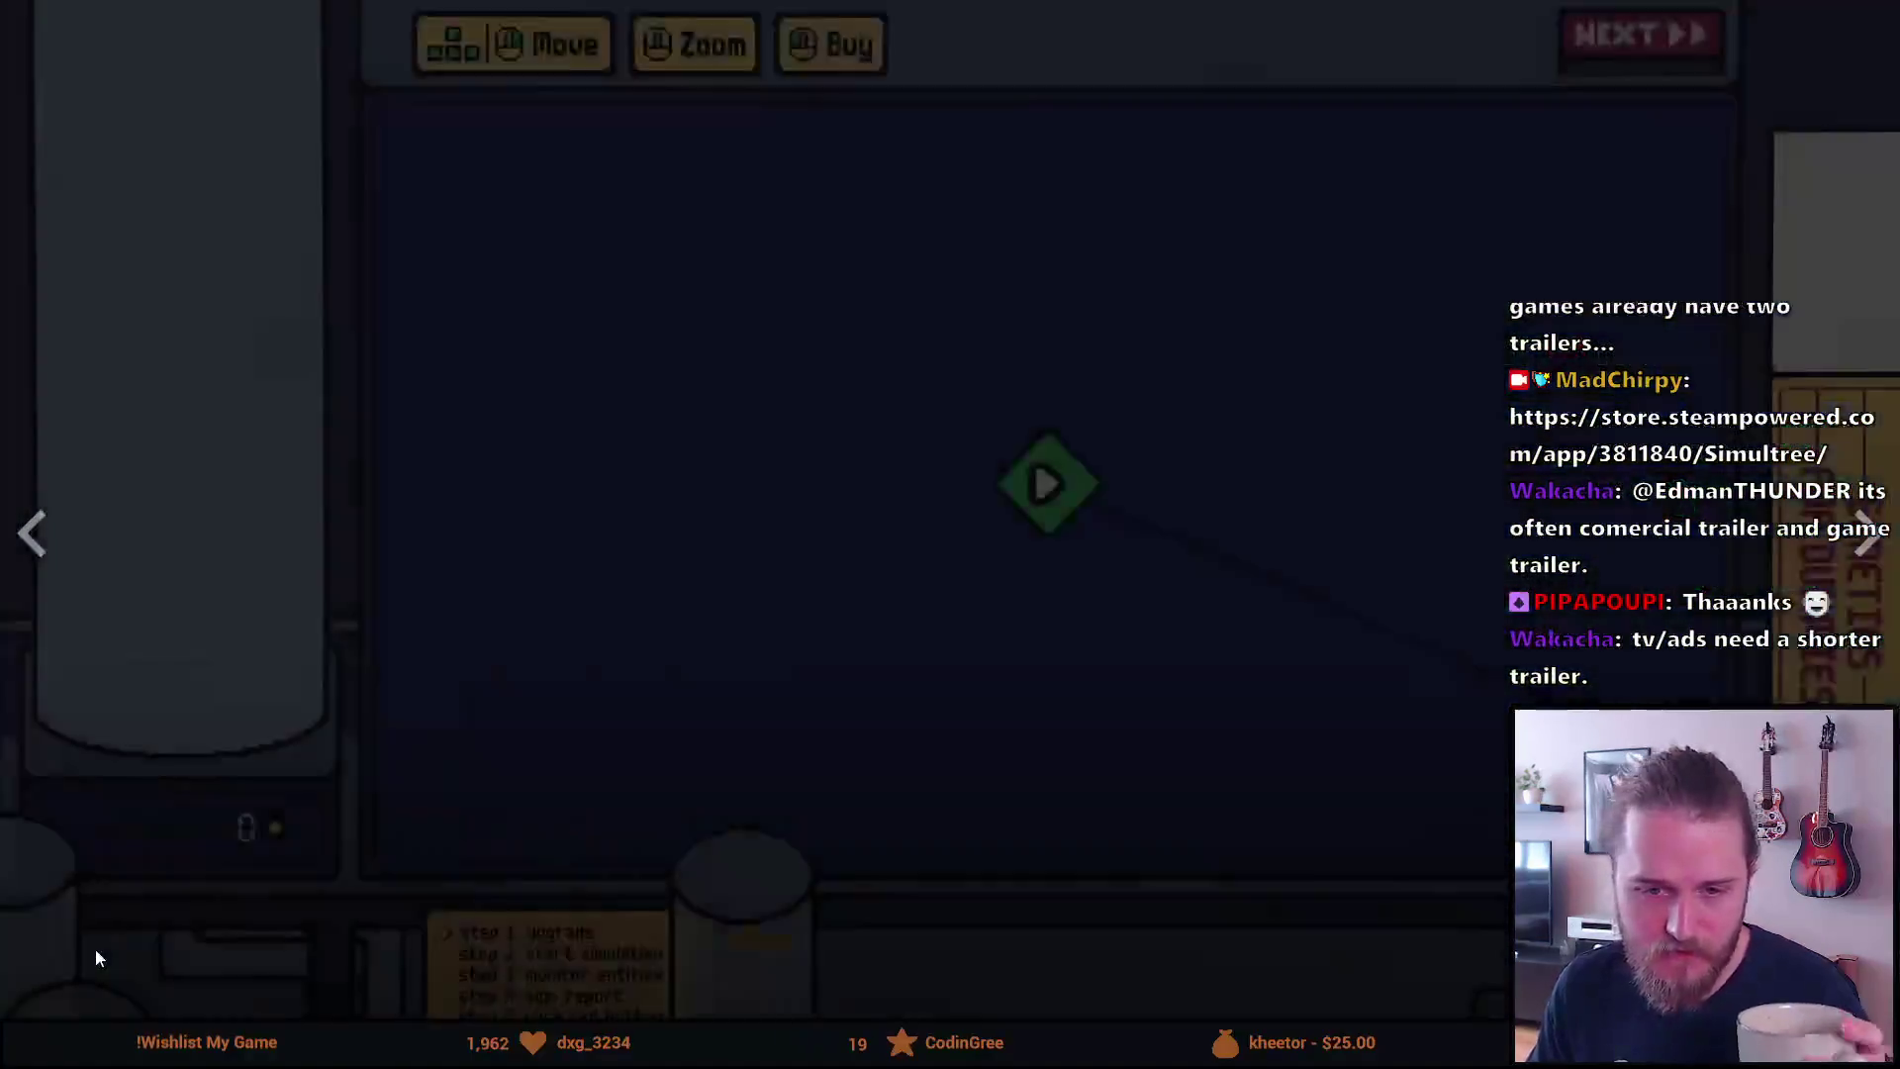
click(96, 950)
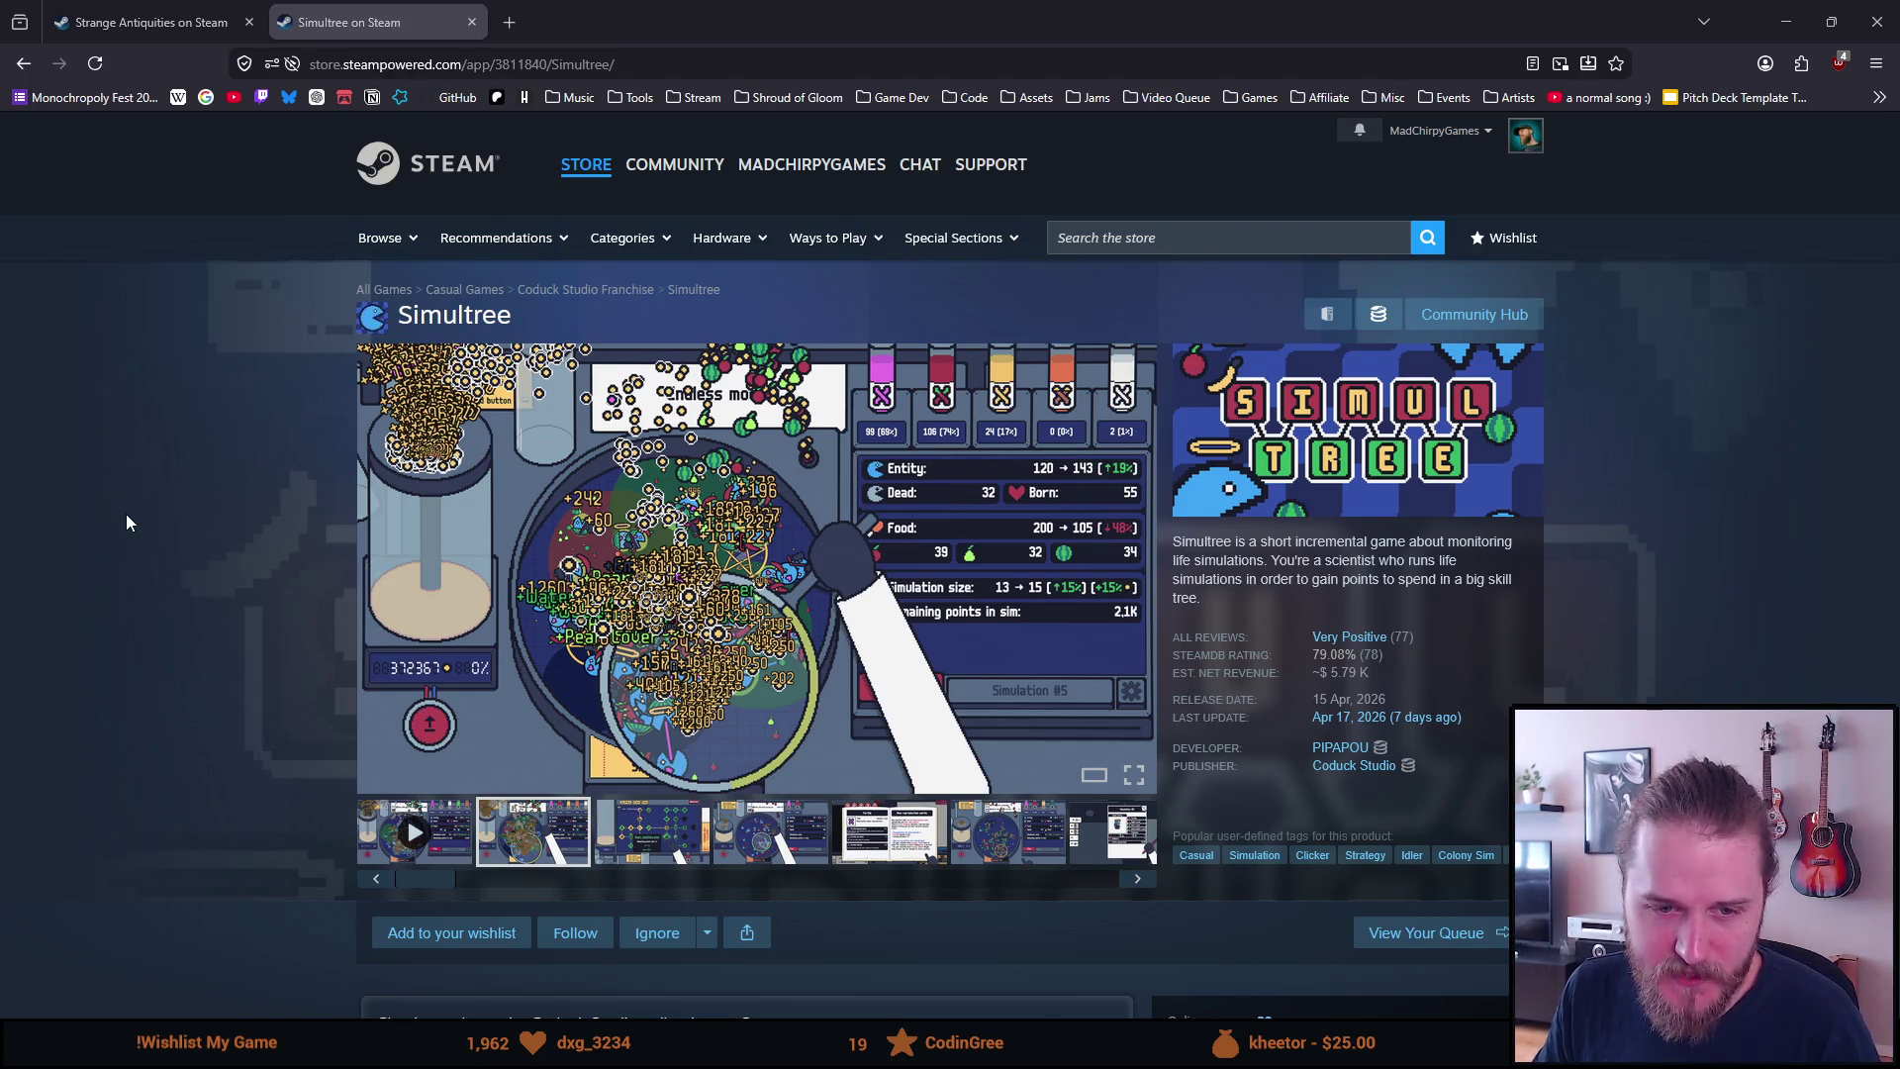
Skim Simultree's bundles and events, then close its tab to return to Strange Antiquities
scroll(168, 504, down, 5)
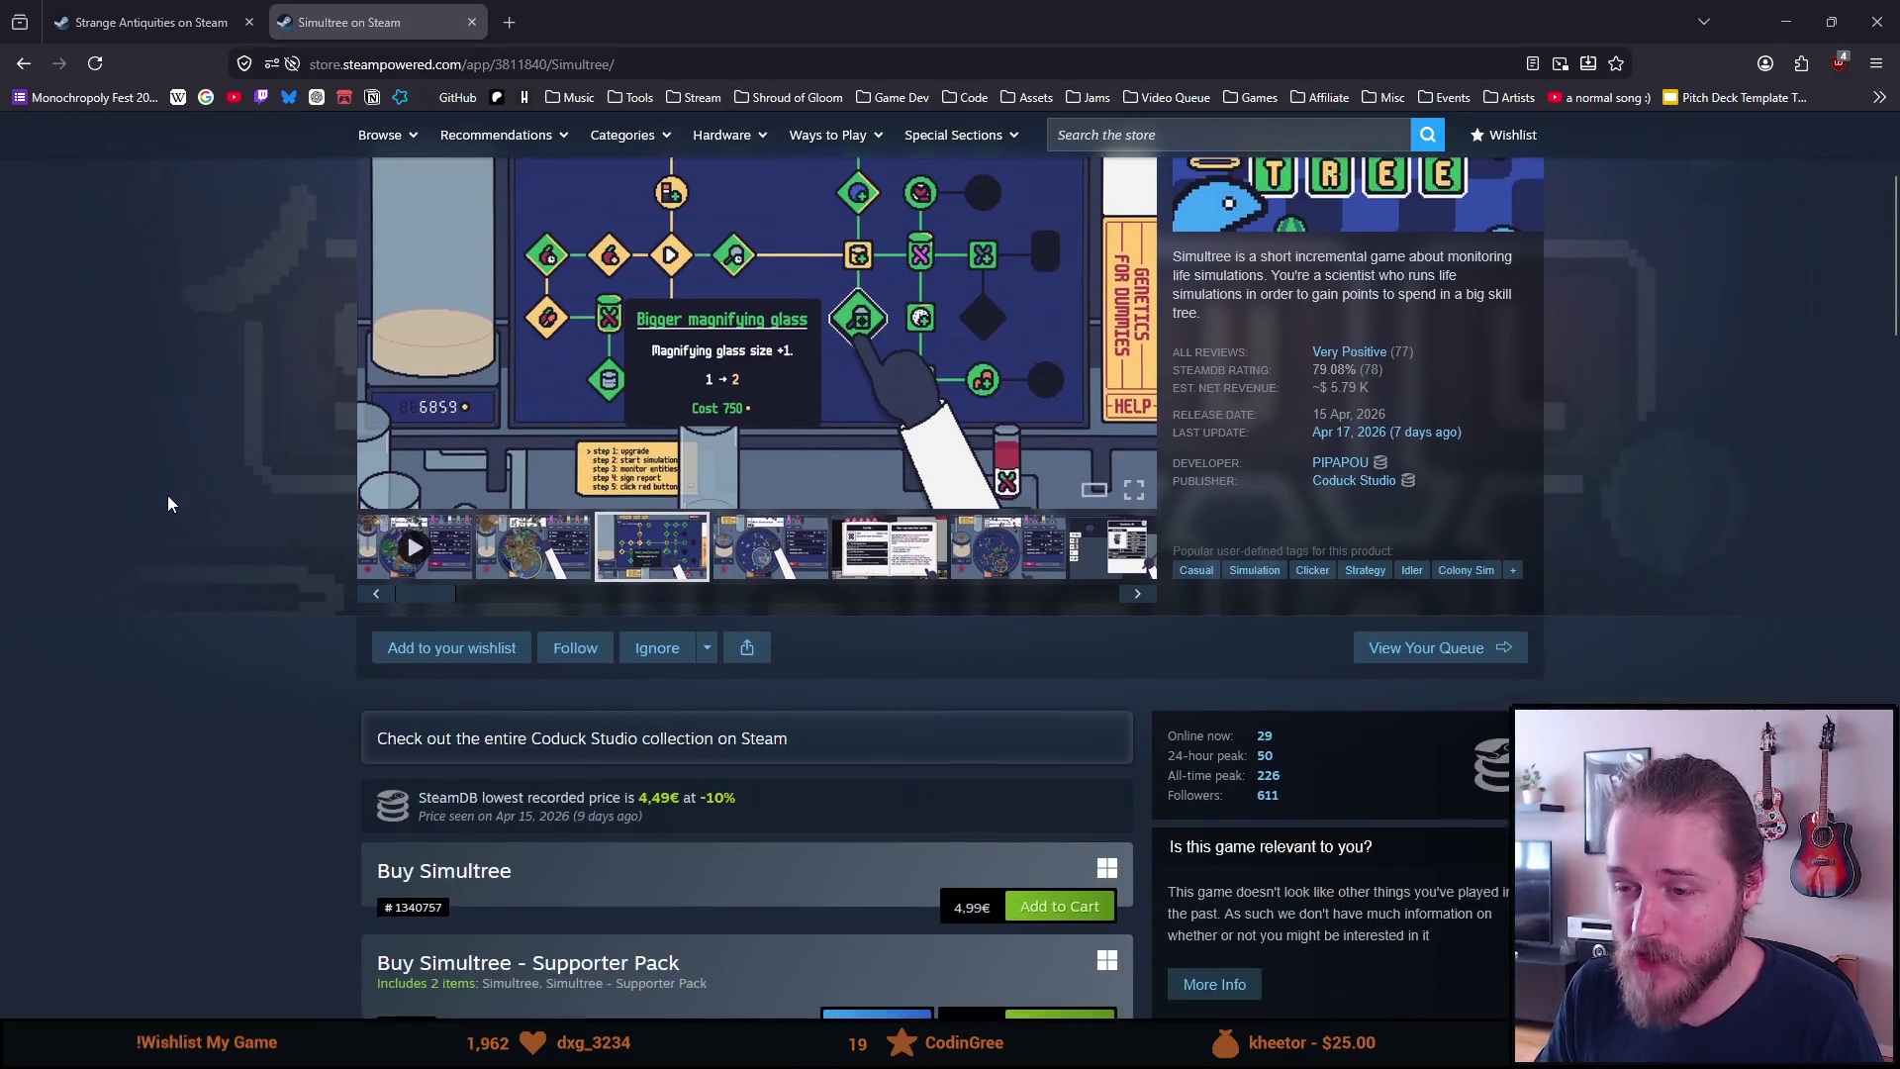
scroll(169, 504, down, 6)
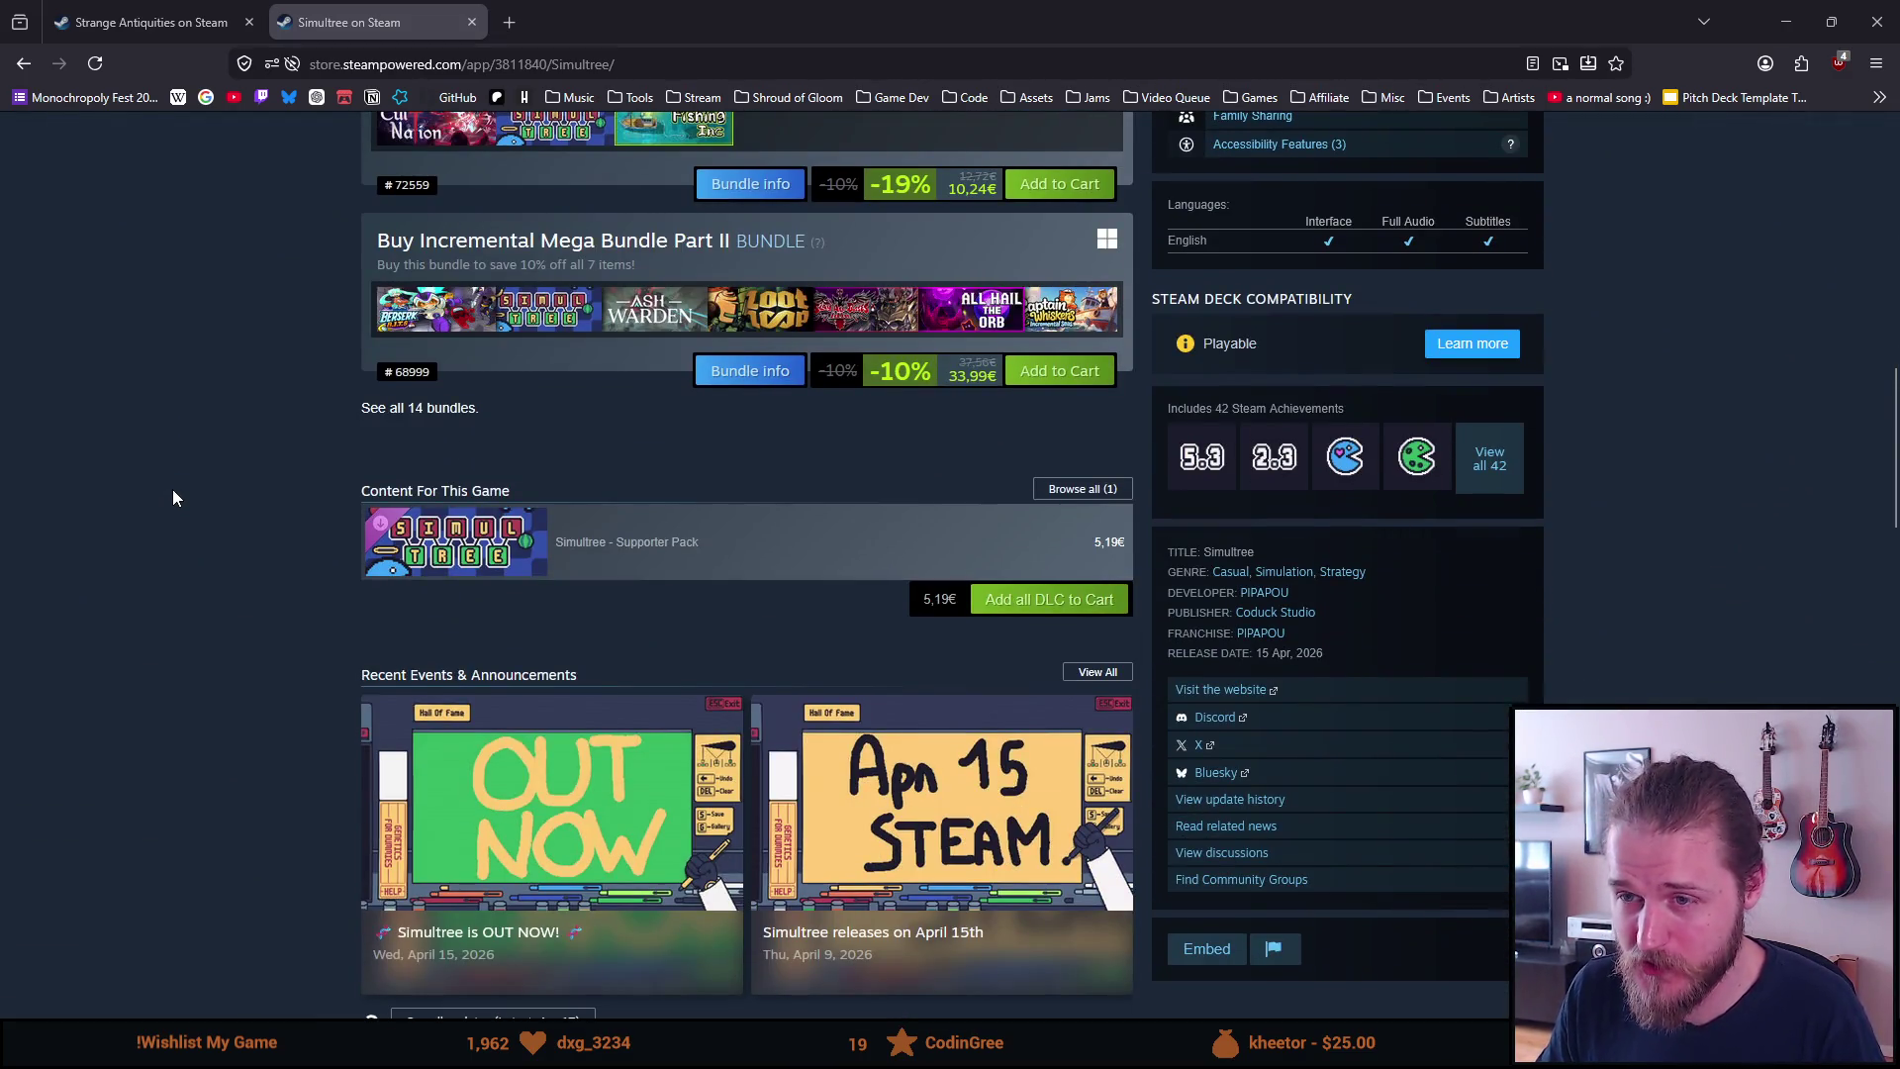
scroll(170, 488, down, 4)
scroll(198, 435, up, 3)
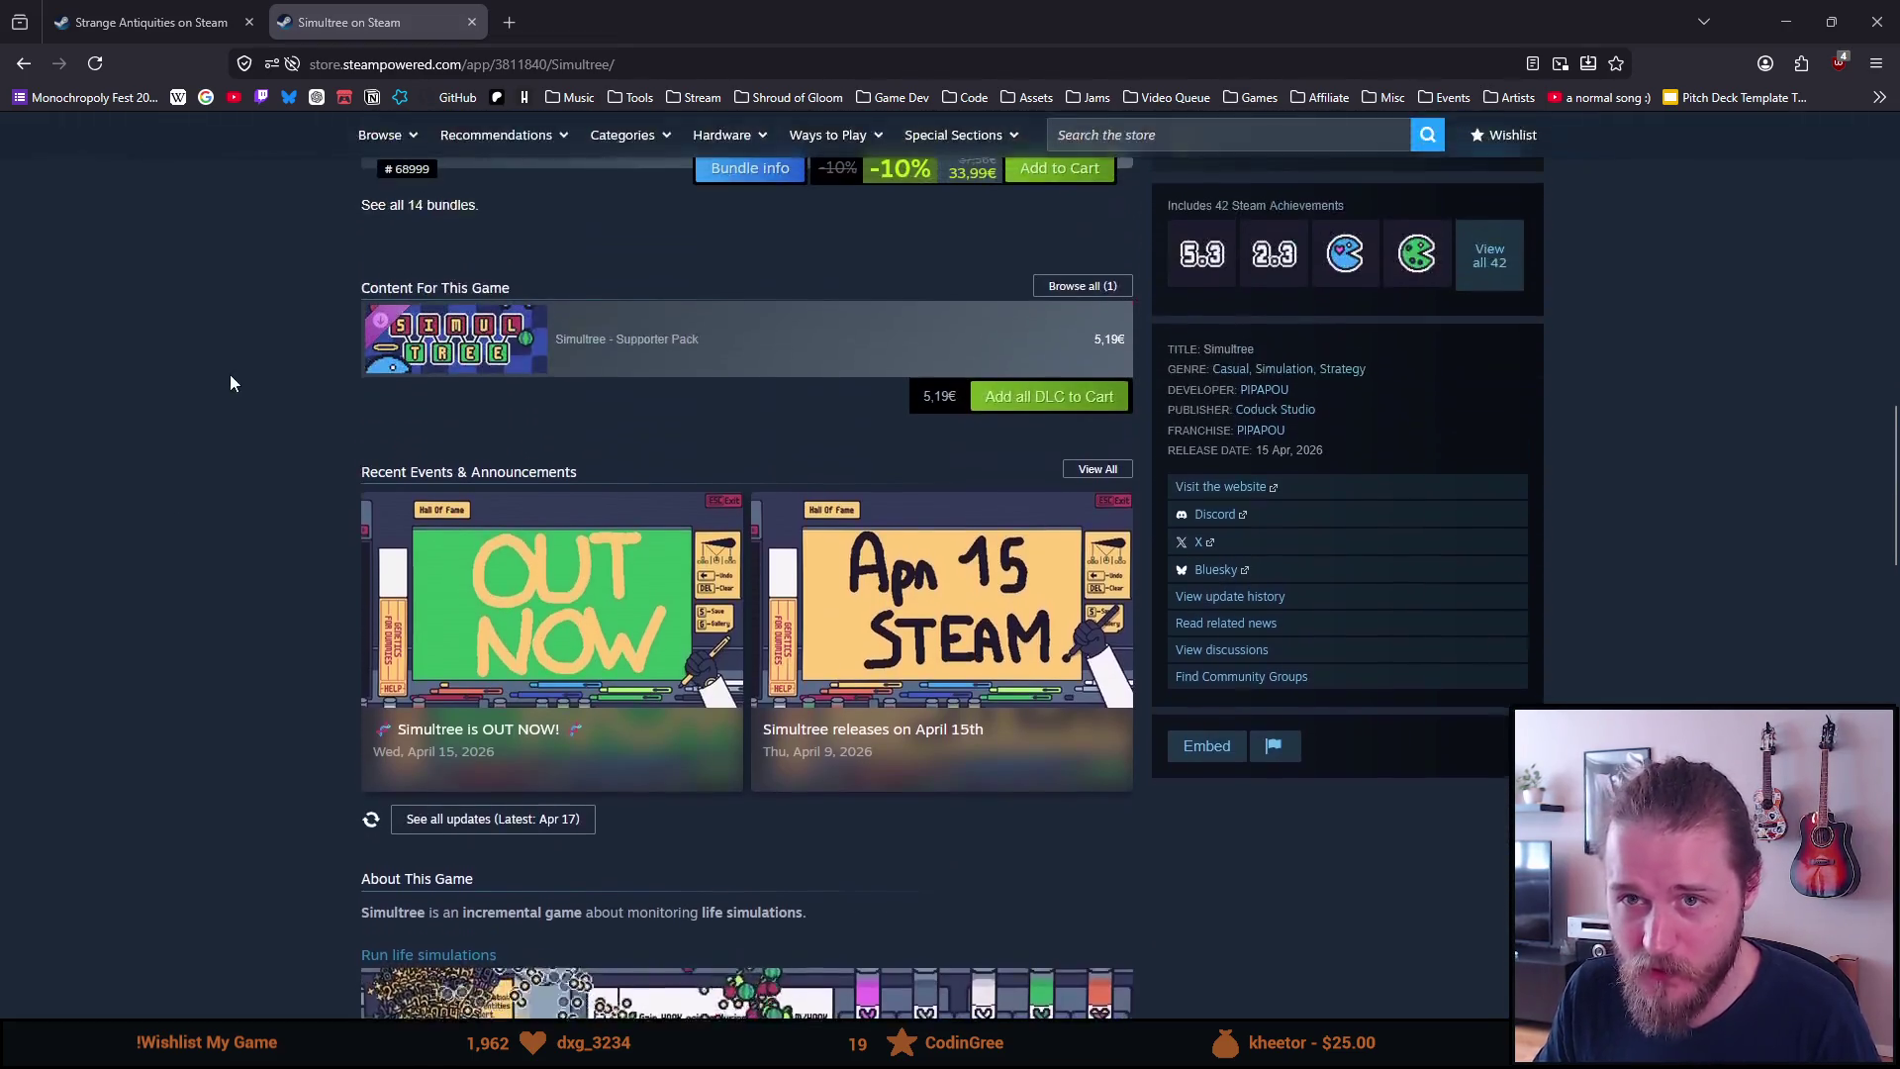
click(479, 32)
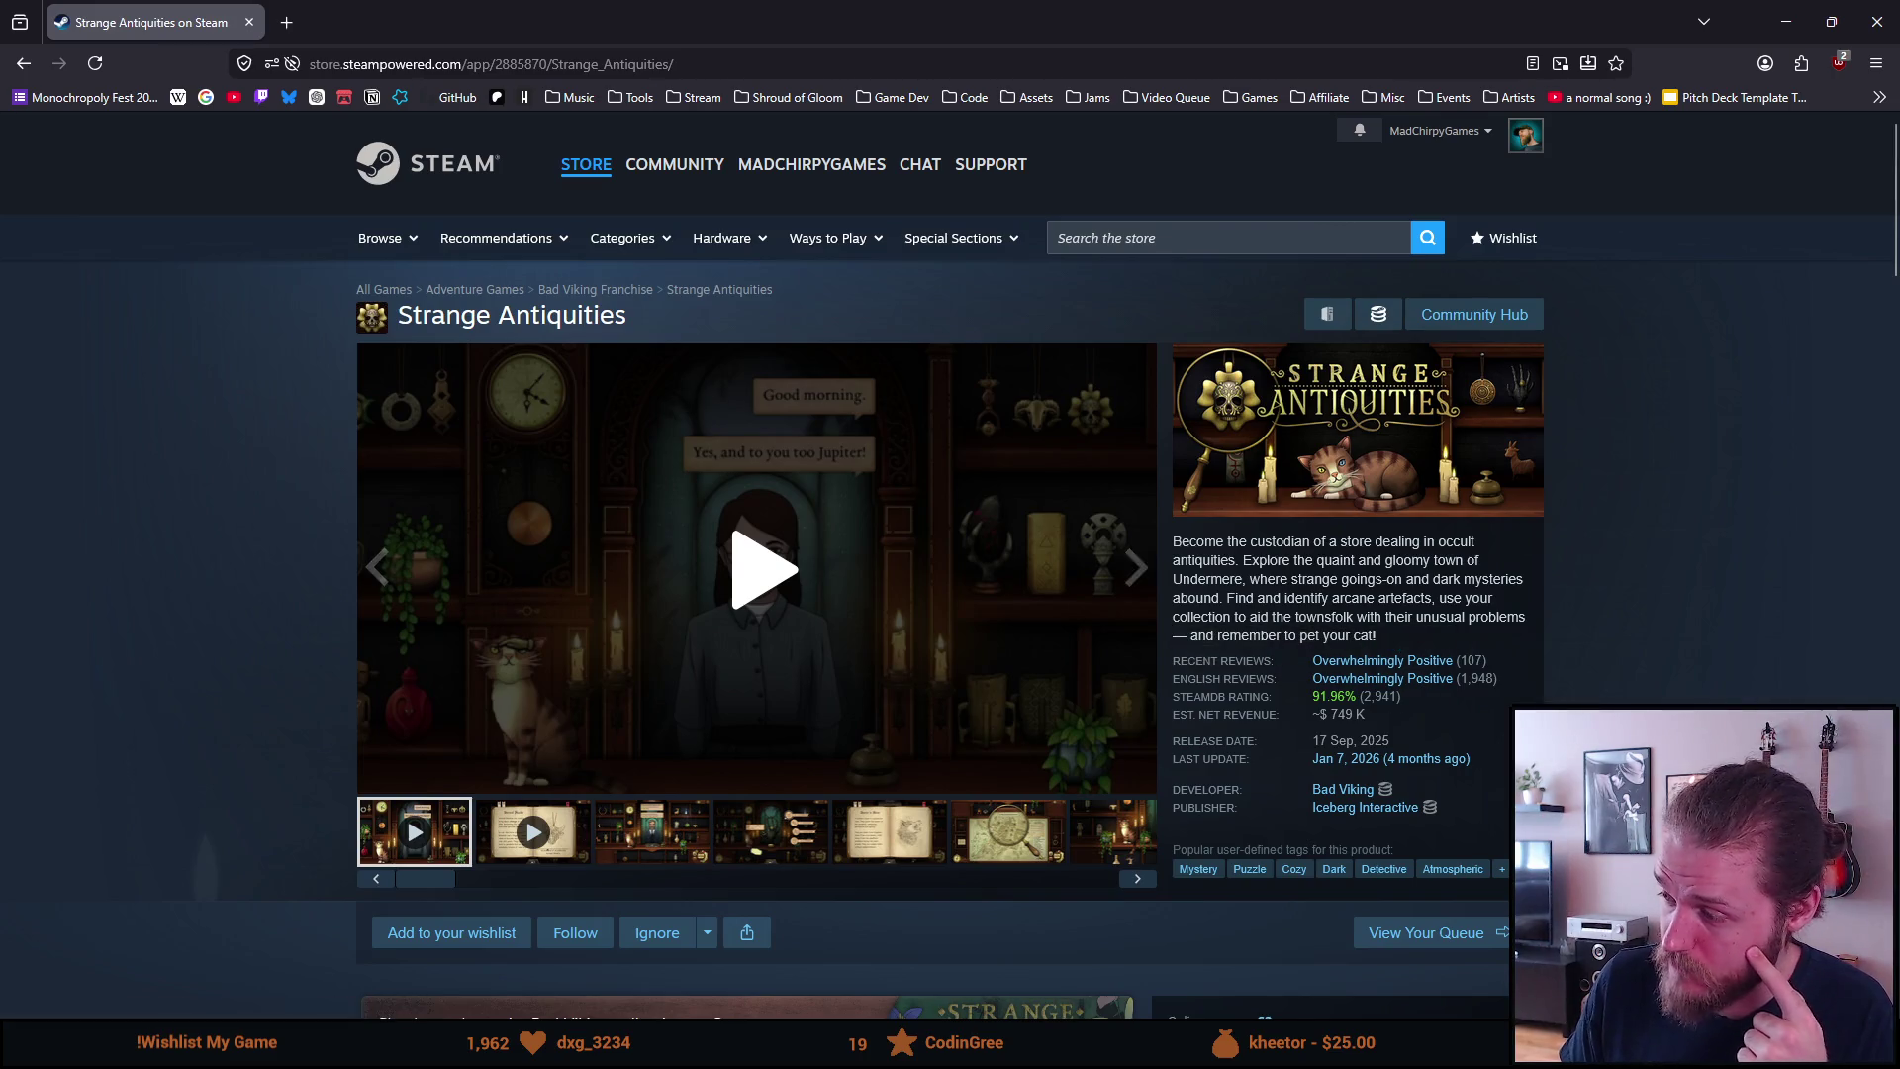
Sample Strange Antiquities' main and Accolades trailers, then open Strange Horticulture from its bundle
click(718, 572)
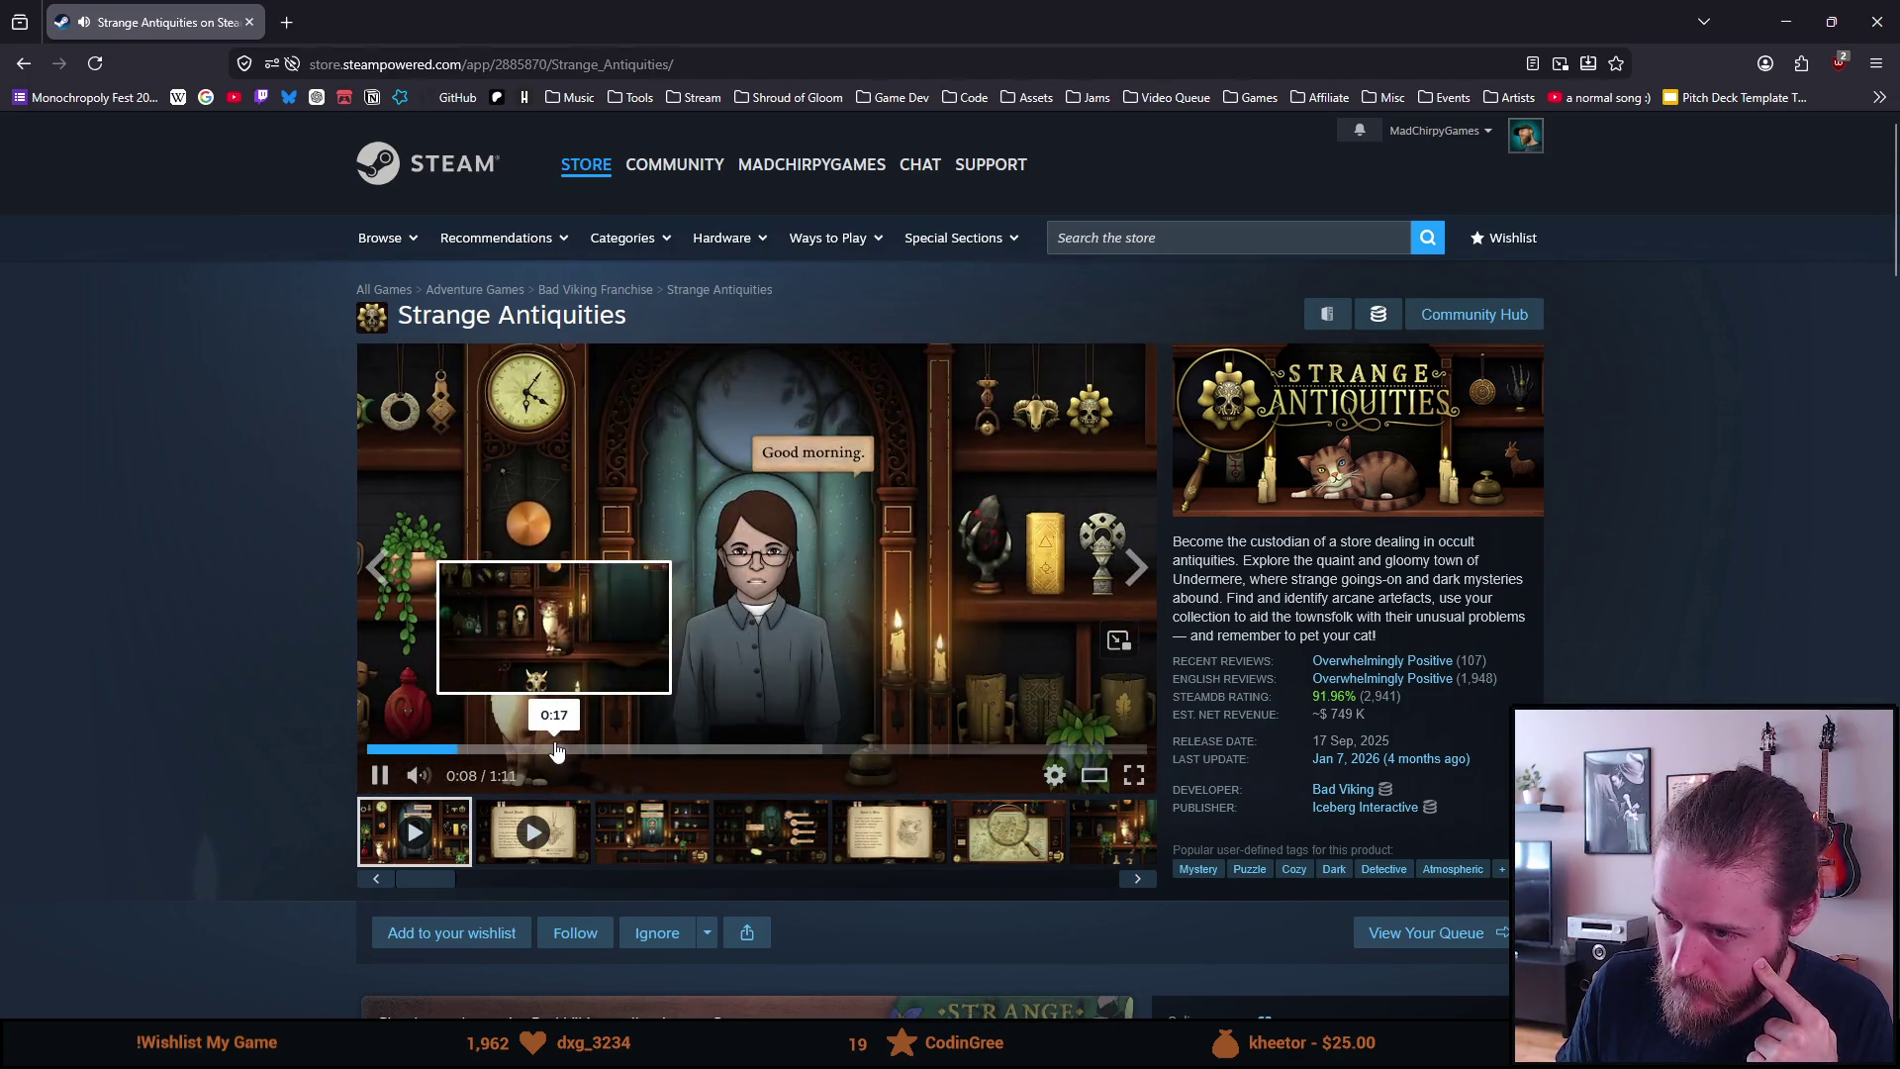
click(530, 851)
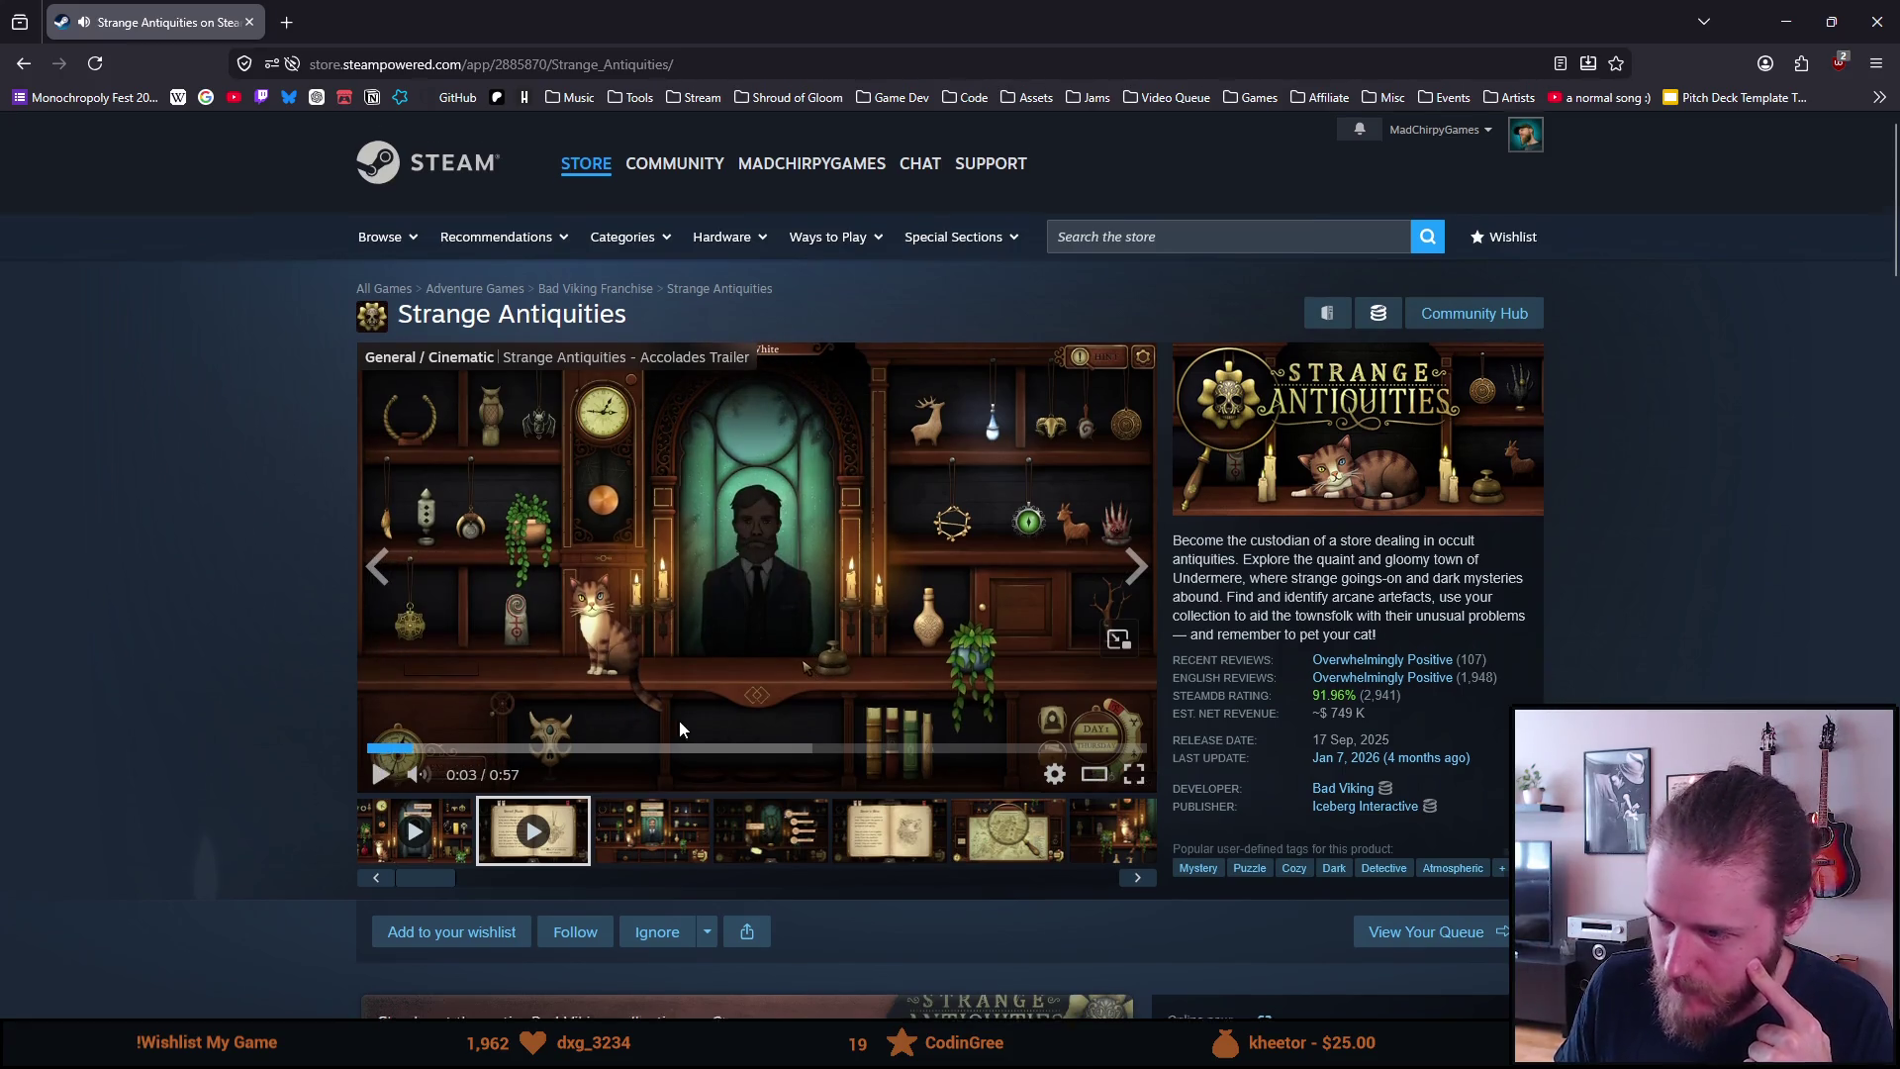
scroll(679, 721, down, 10)
click(443, 434)
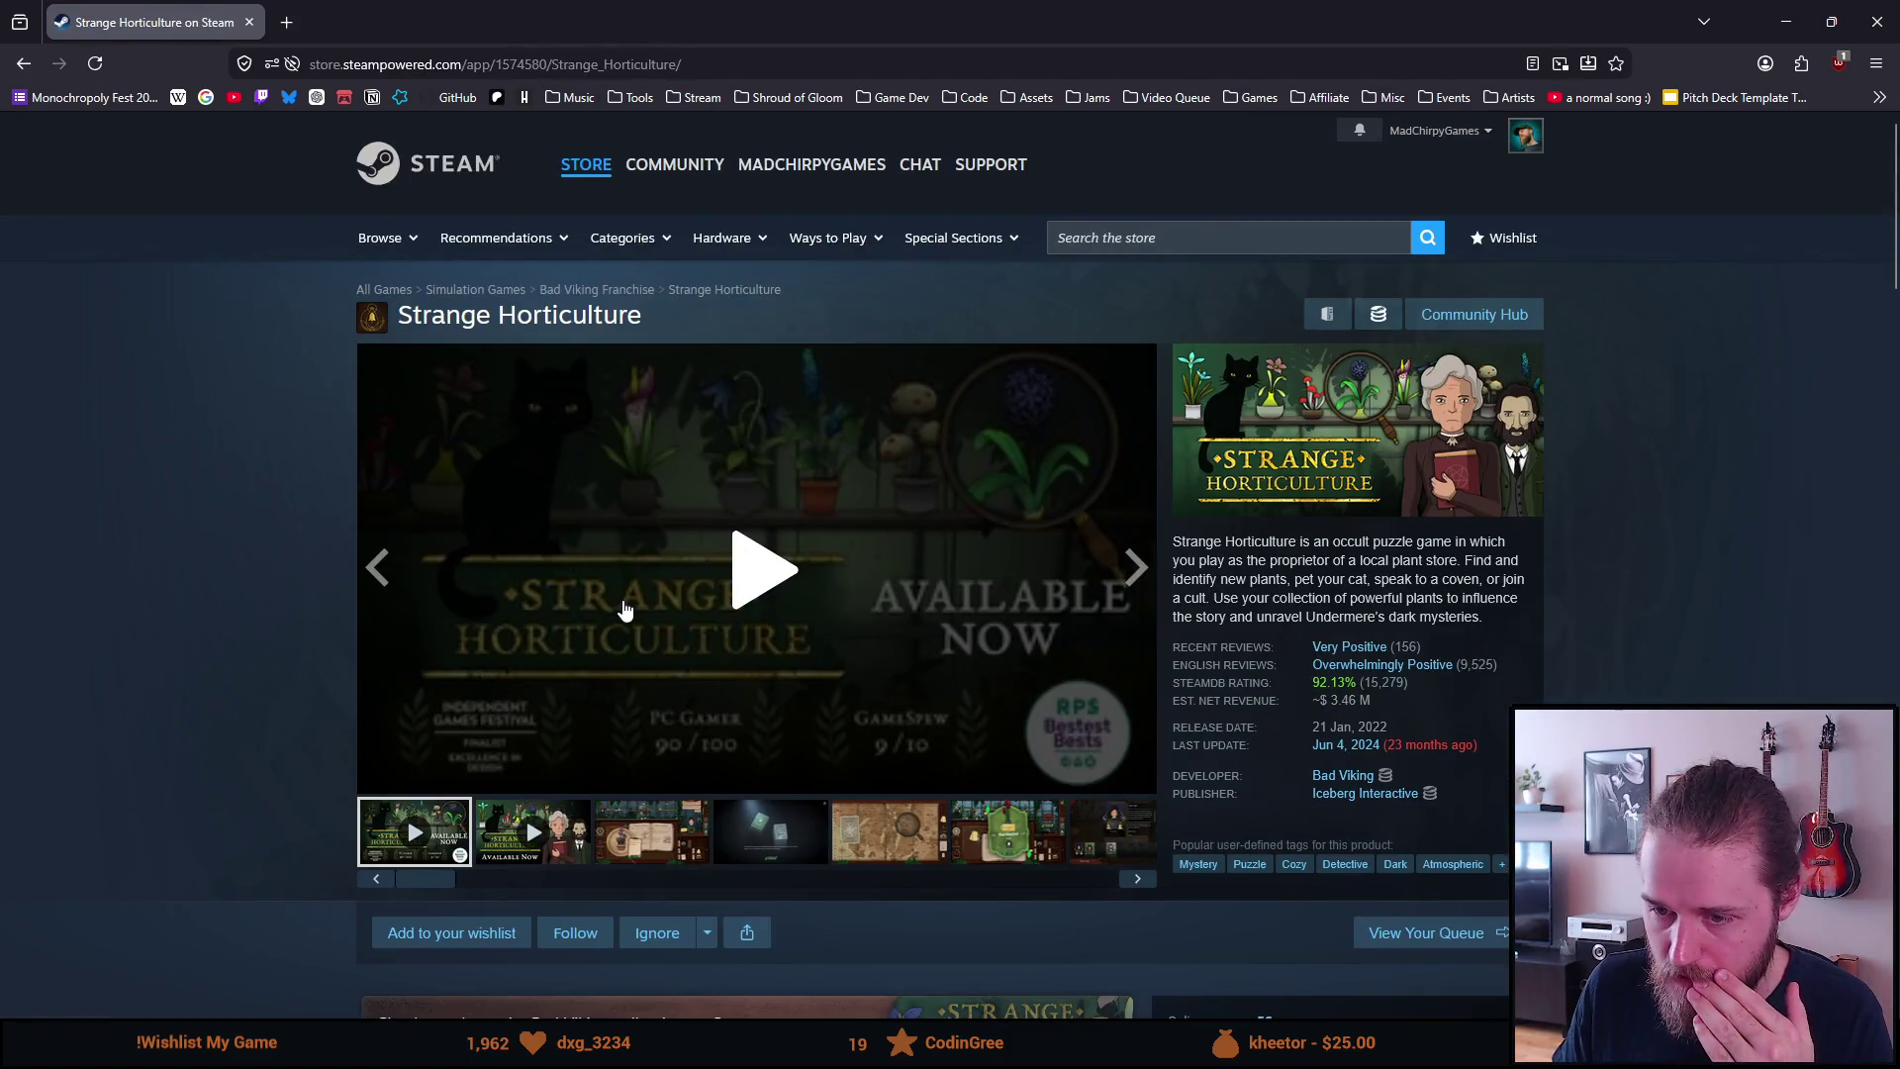
click(827, 561)
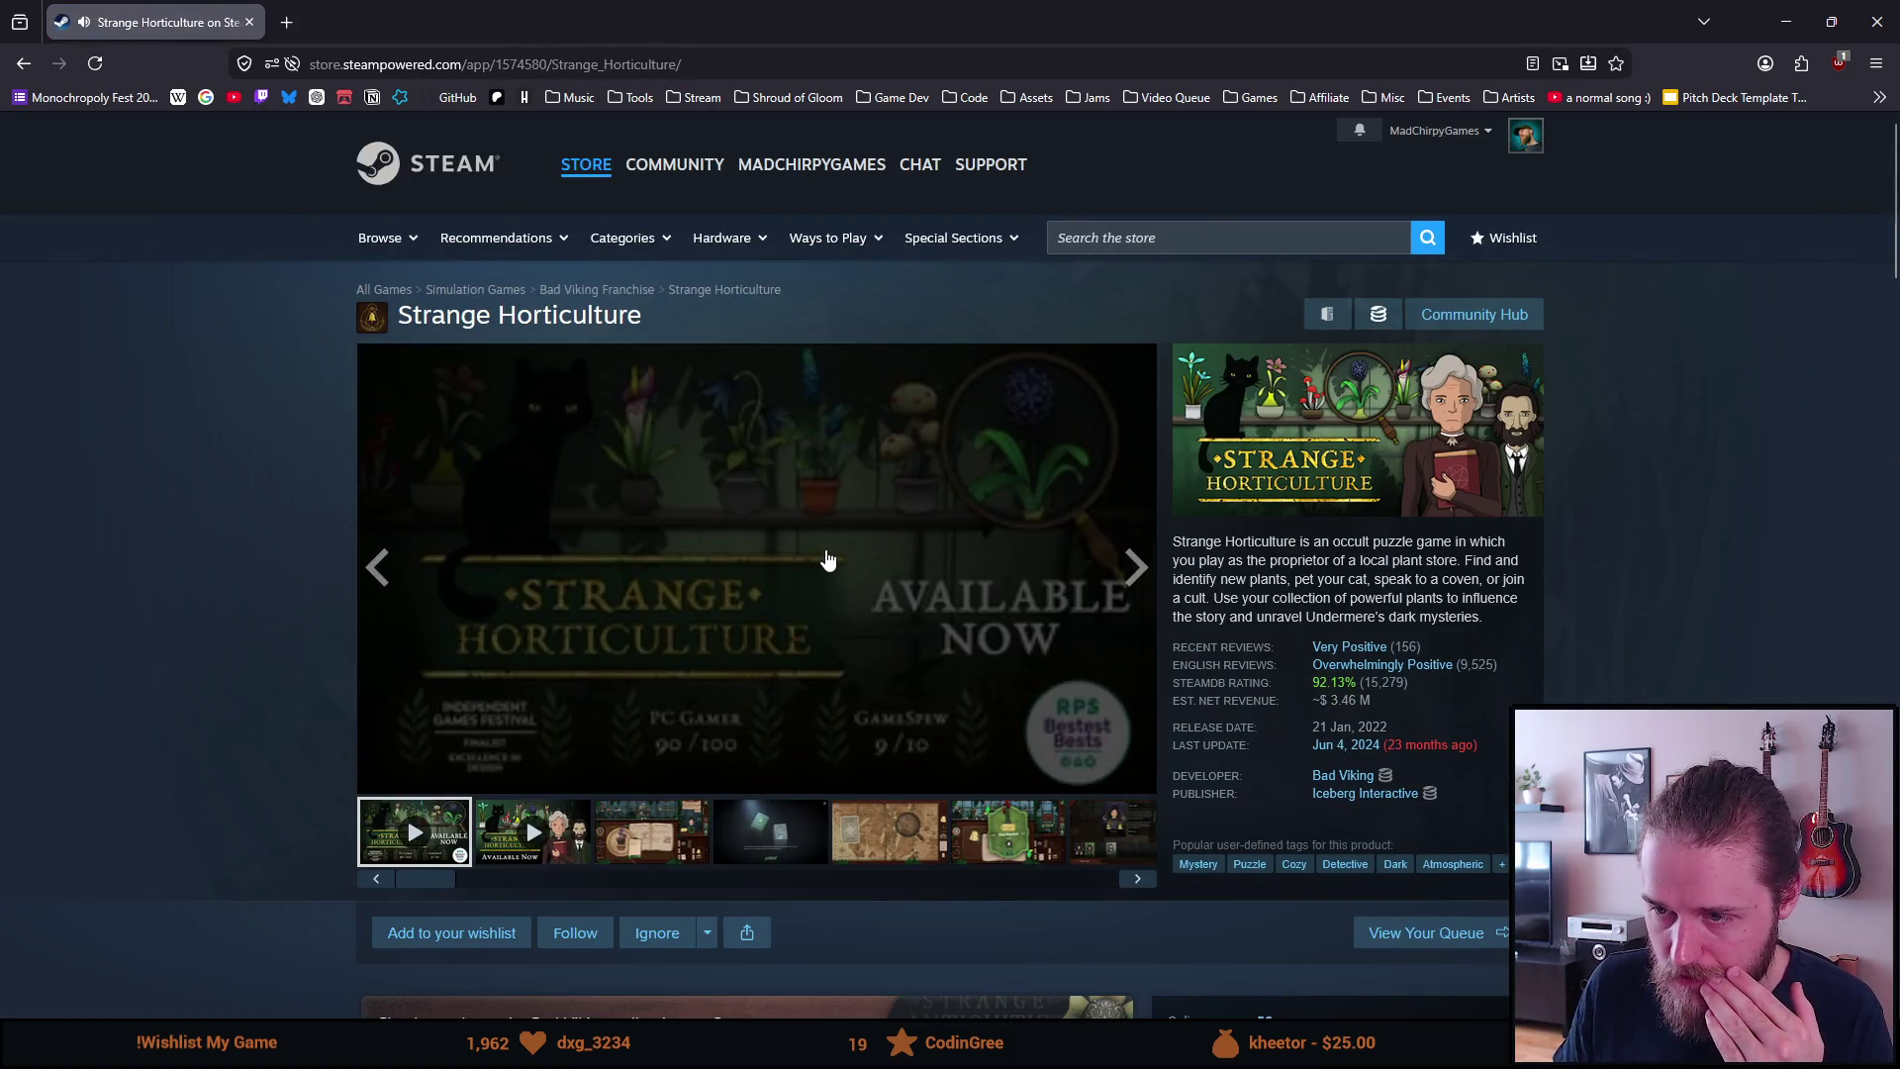
Watch Strange Horticulture's second trailer full screen, pausing it at 1:12 before exiting full screen
click(535, 849)
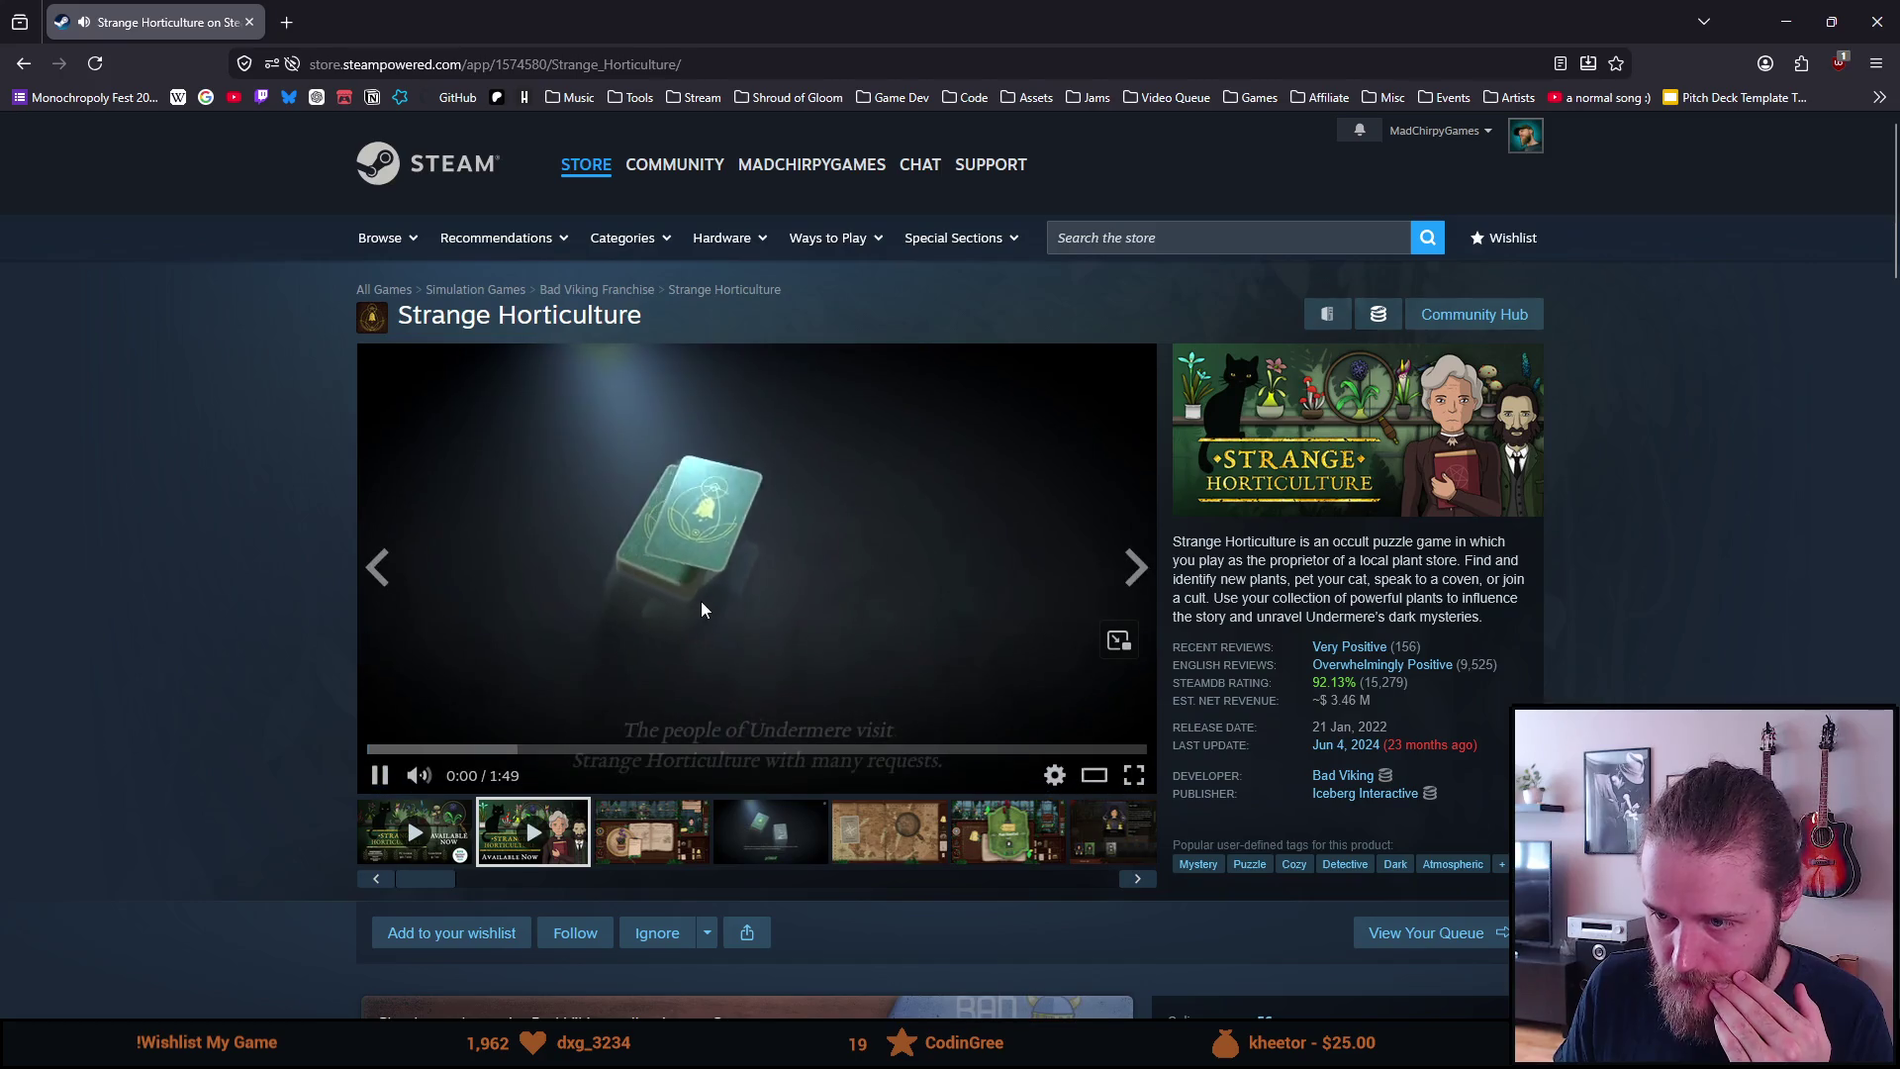
click(1131, 776)
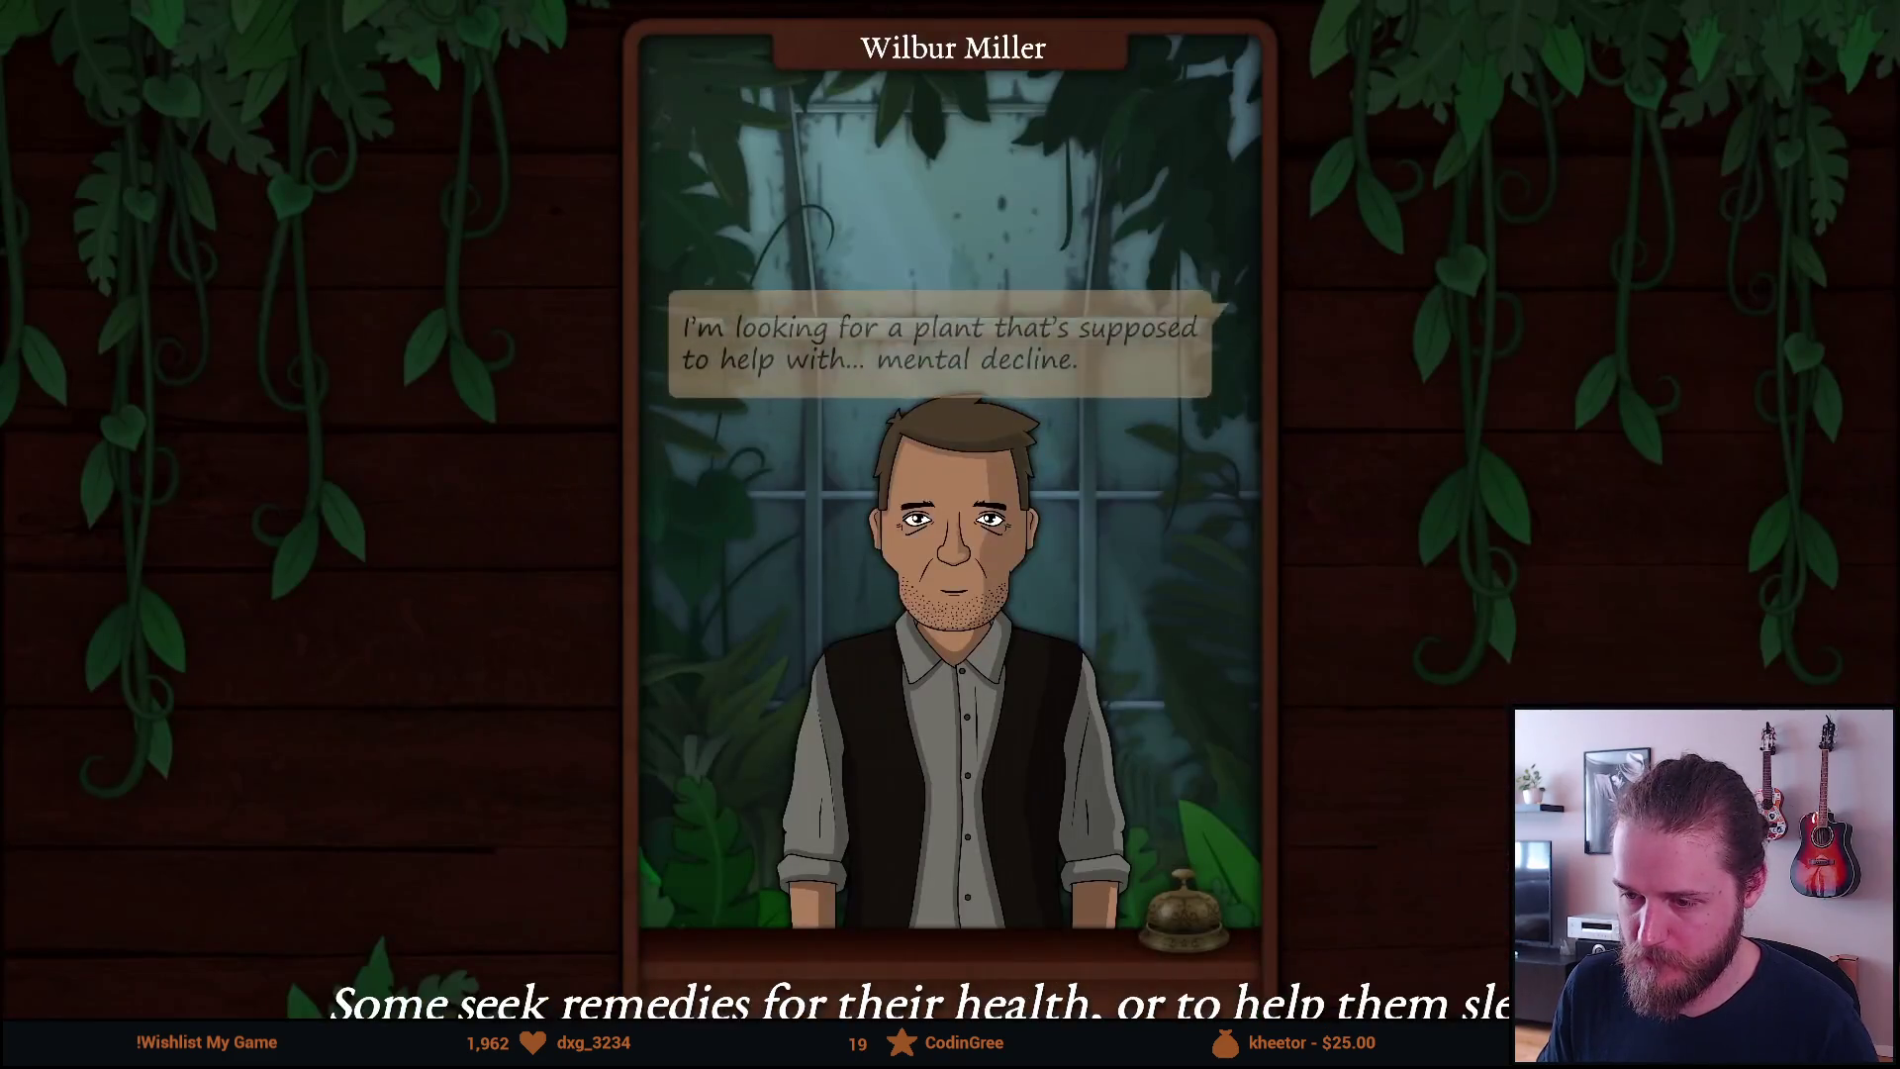
click(1108, 520)
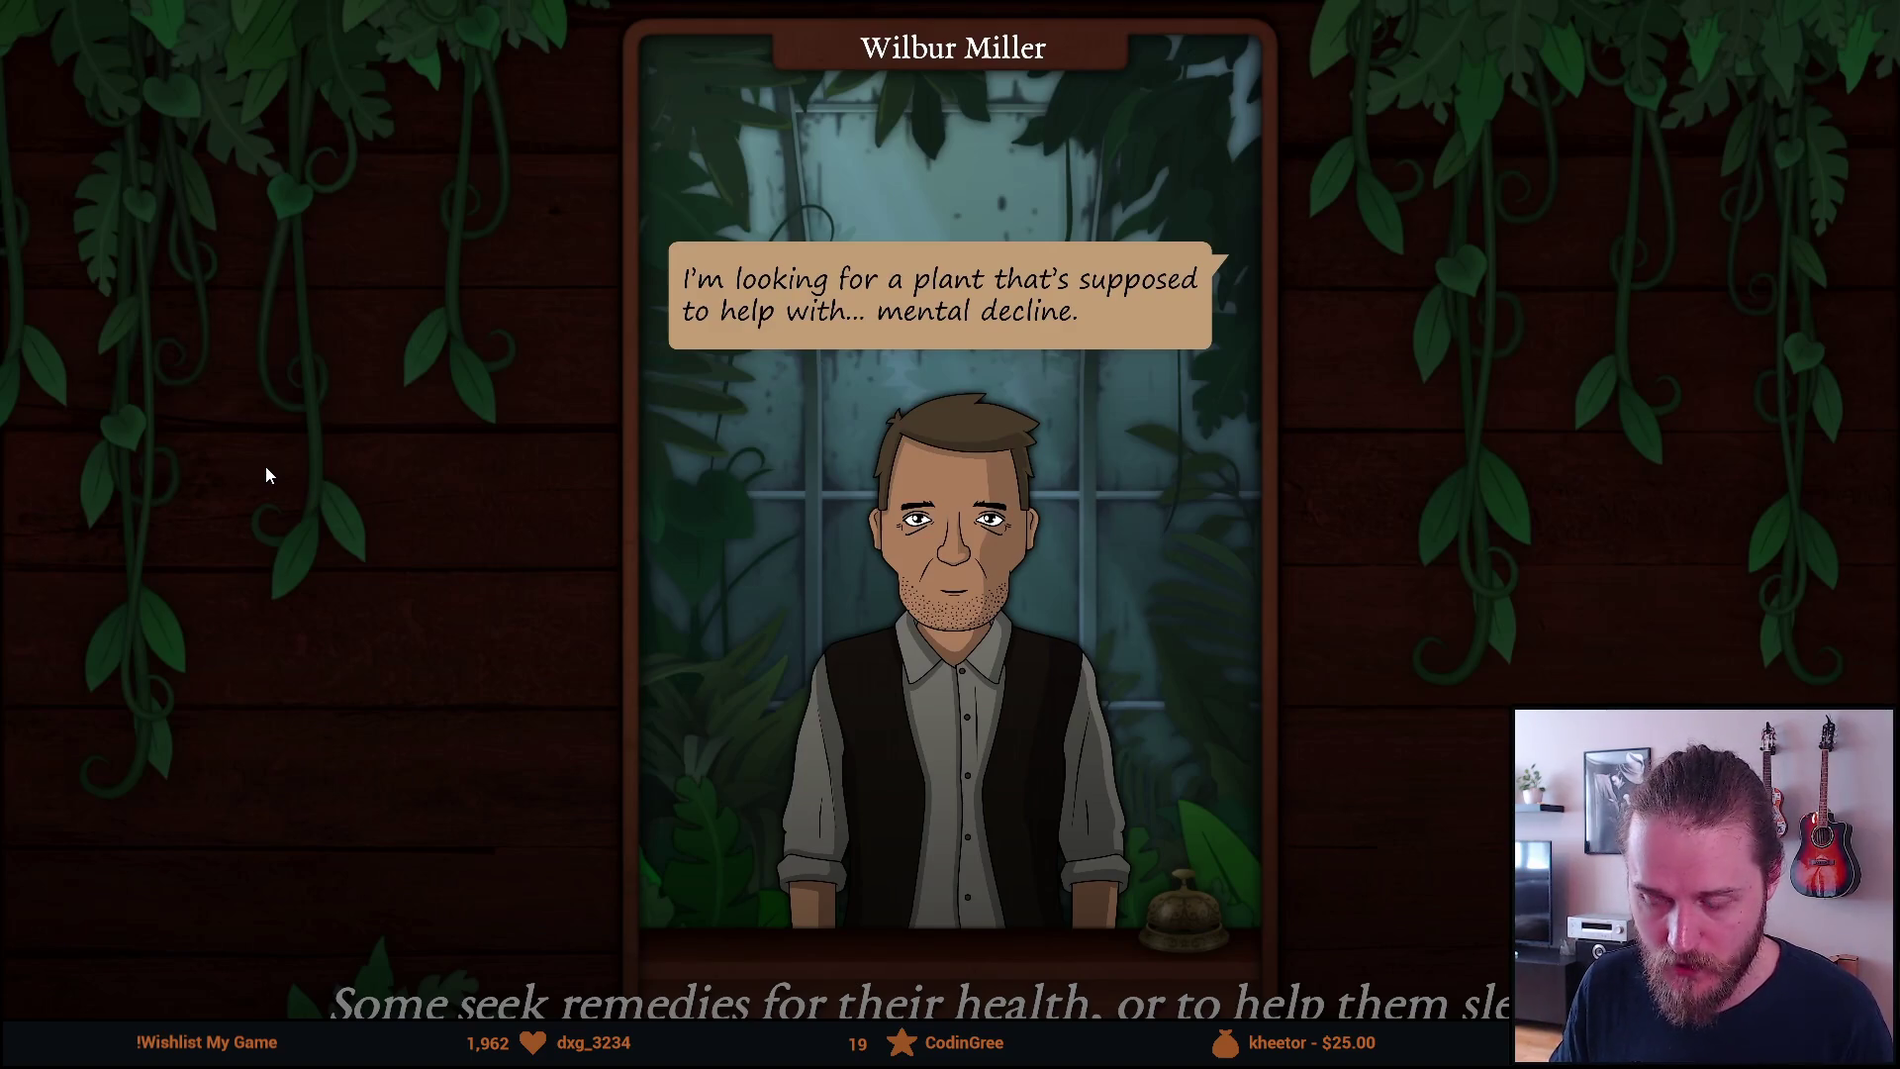
click(31, 532)
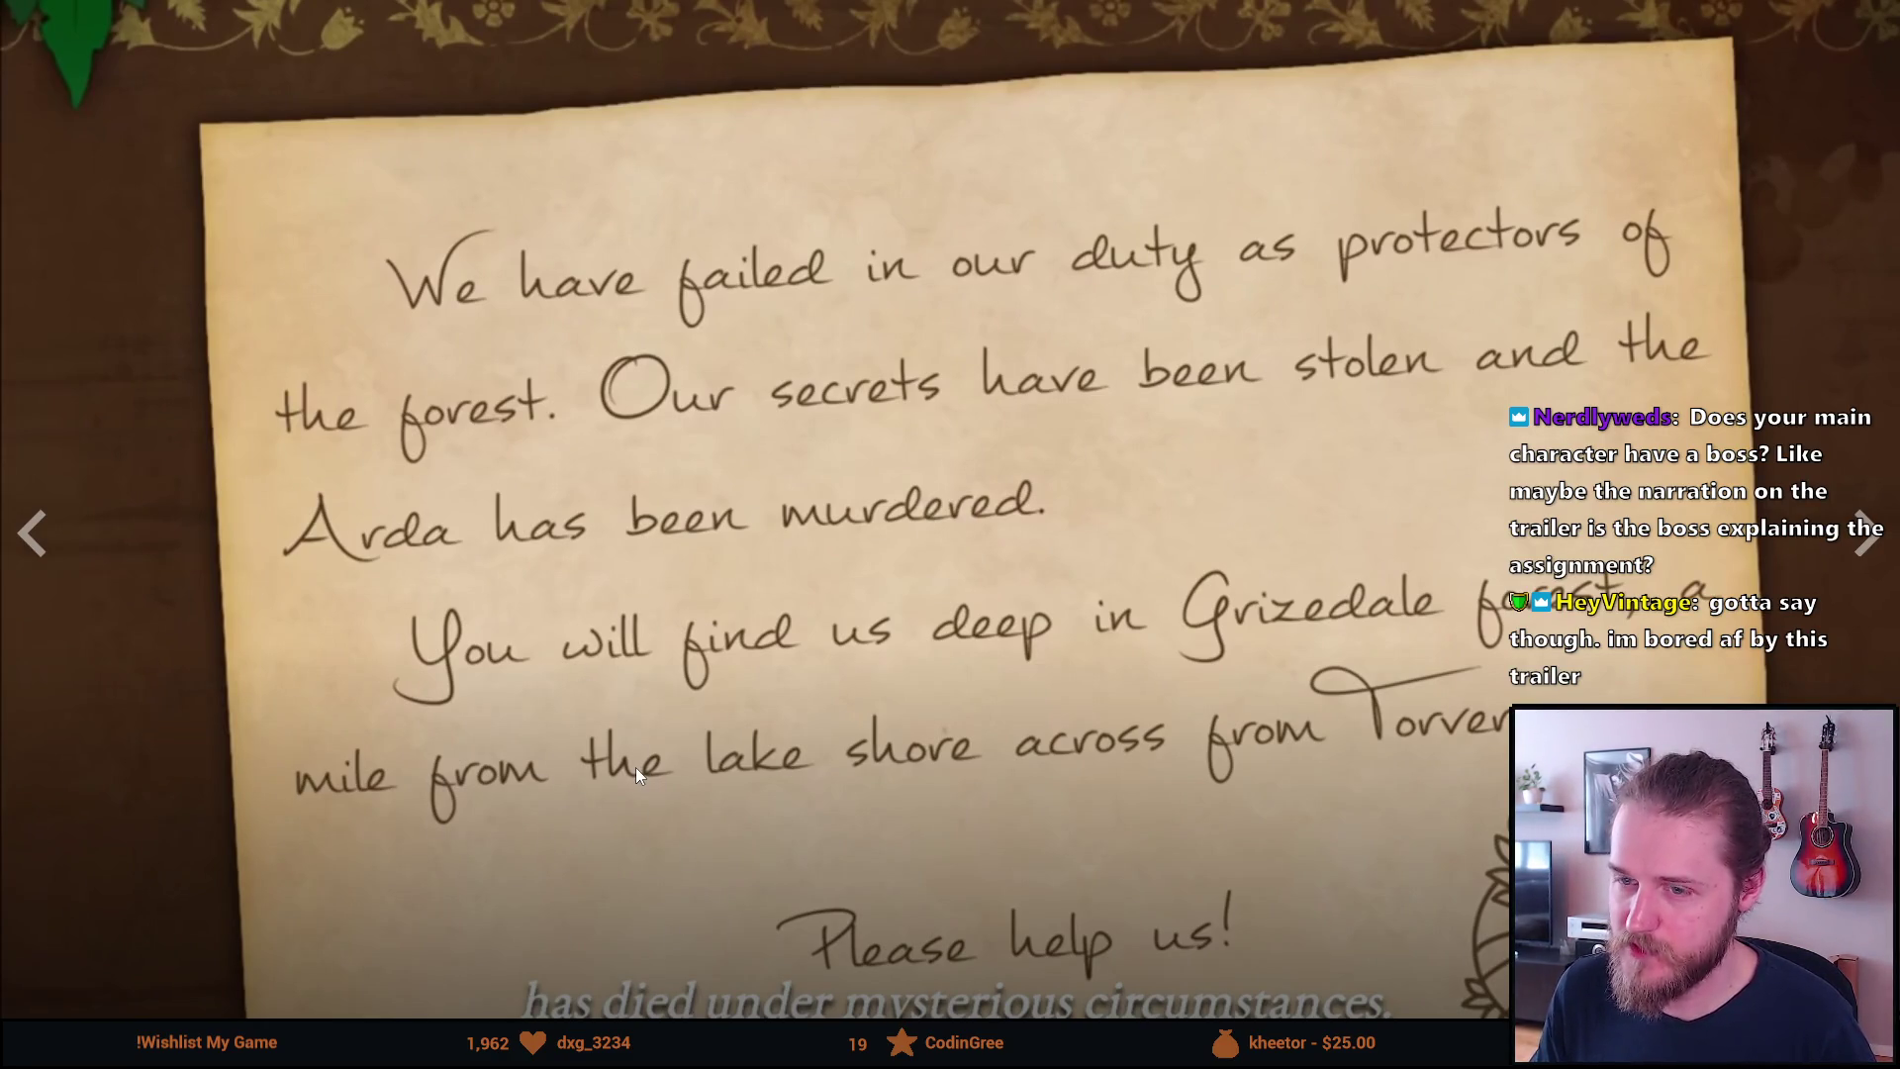
click(578, 779)
key(Escape)
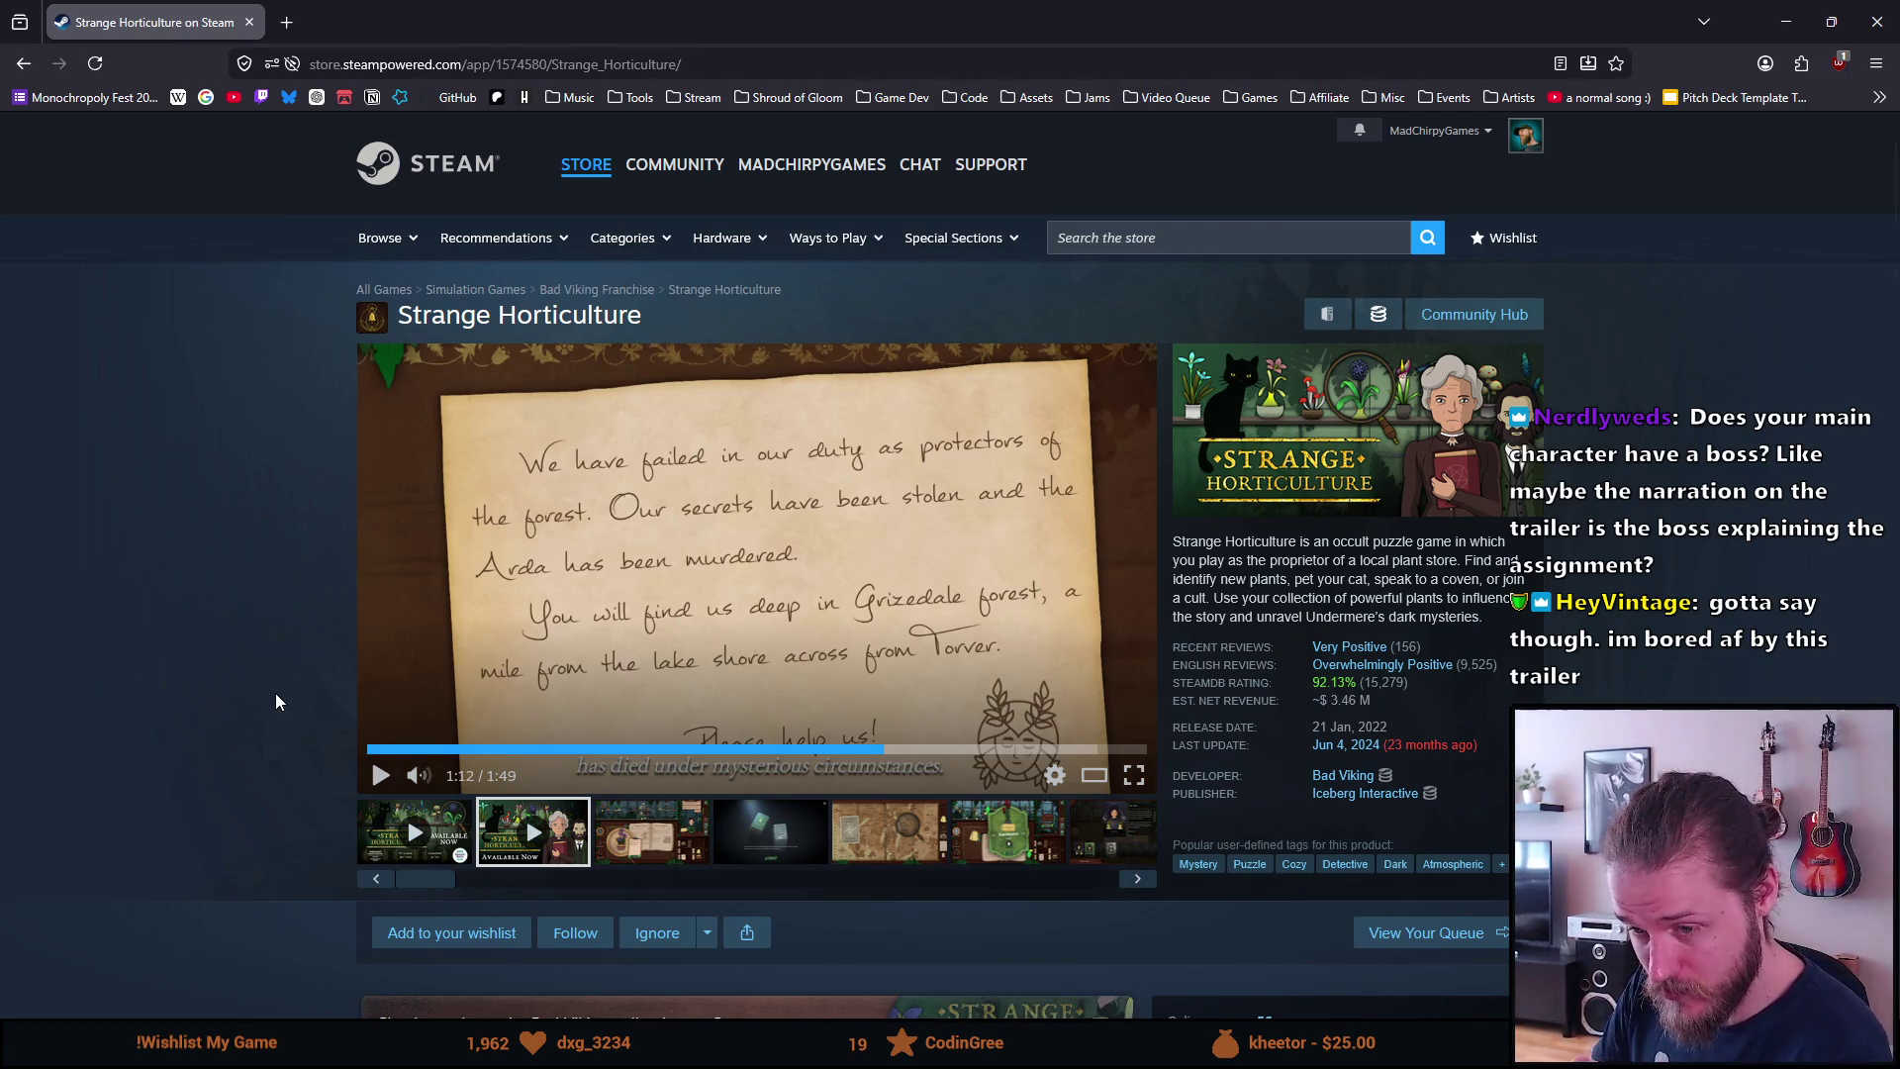
Review Strange Horticulture's buy options: 15,79€, Undermere Collection 29,95€ and Herbalists bundle 29,99€
scroll(277, 695, down, 5)
scroll(280, 695, down, 3)
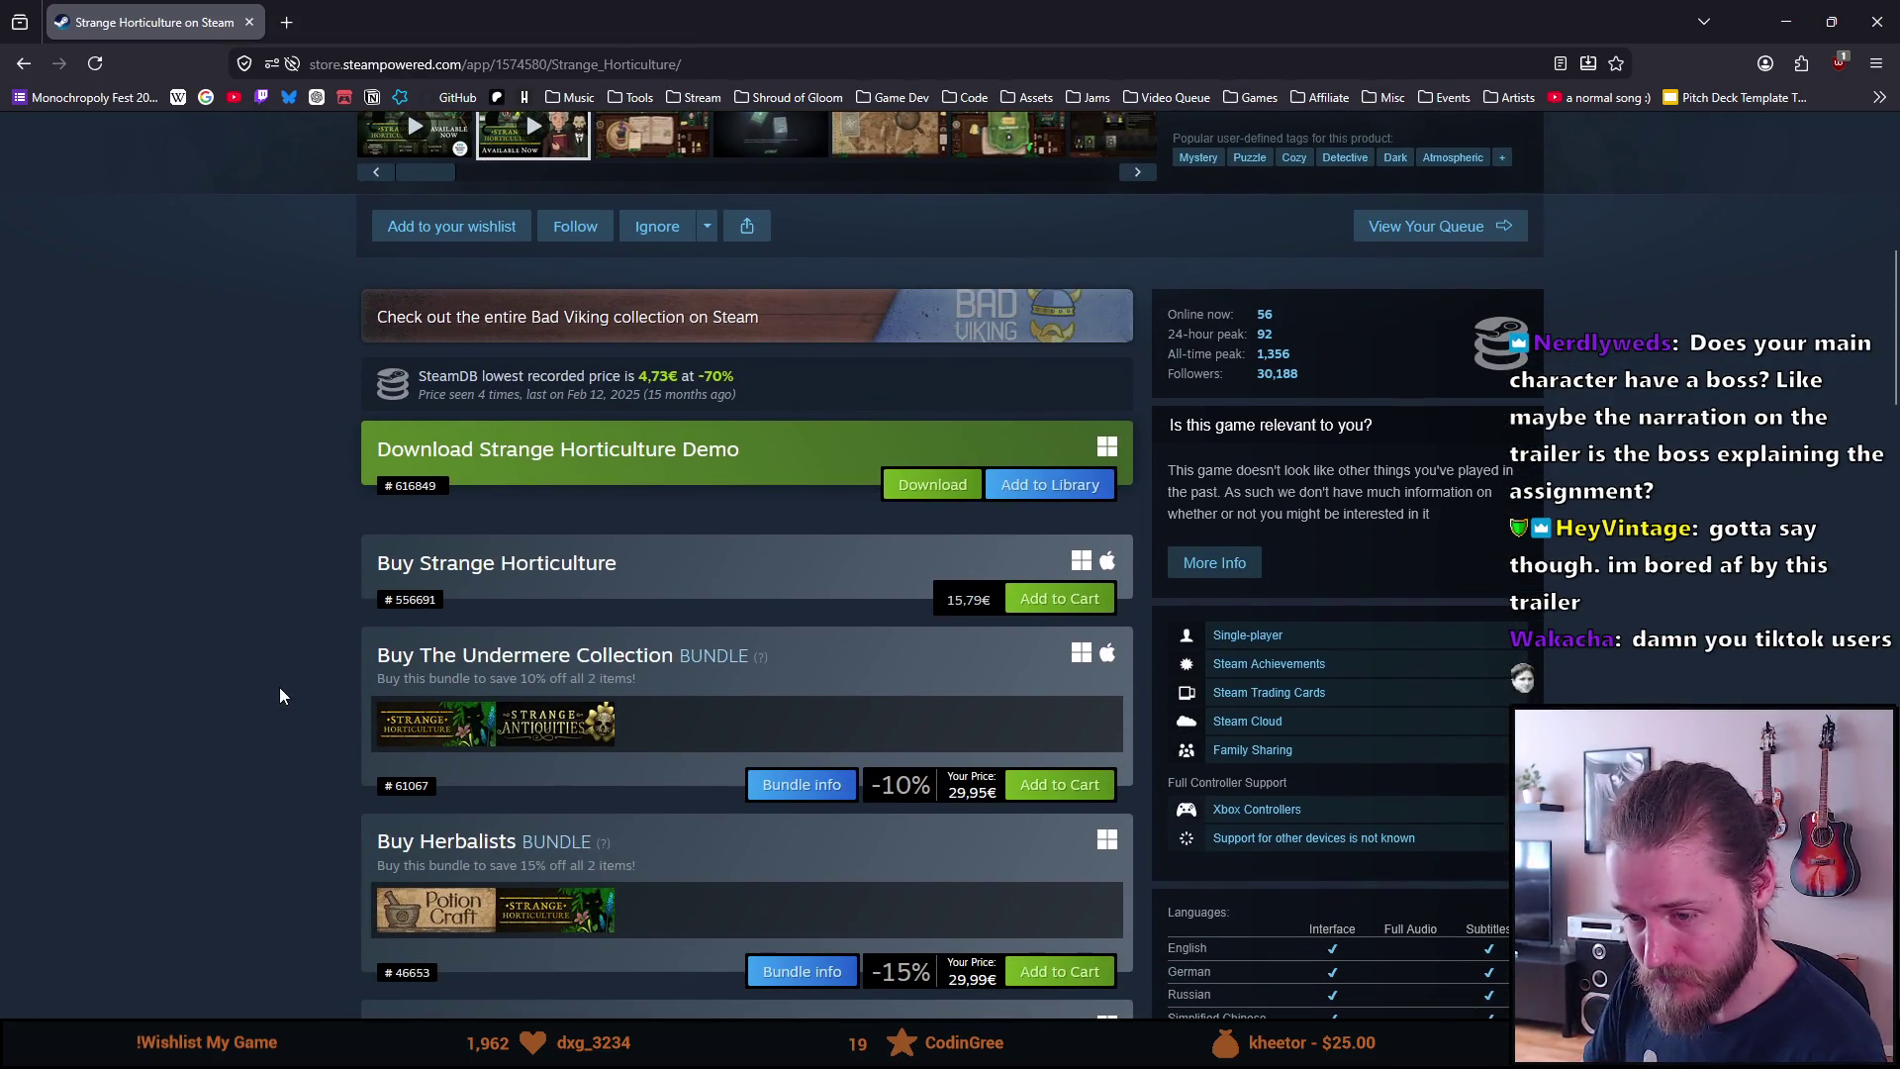
scroll(279, 687, down, 2)
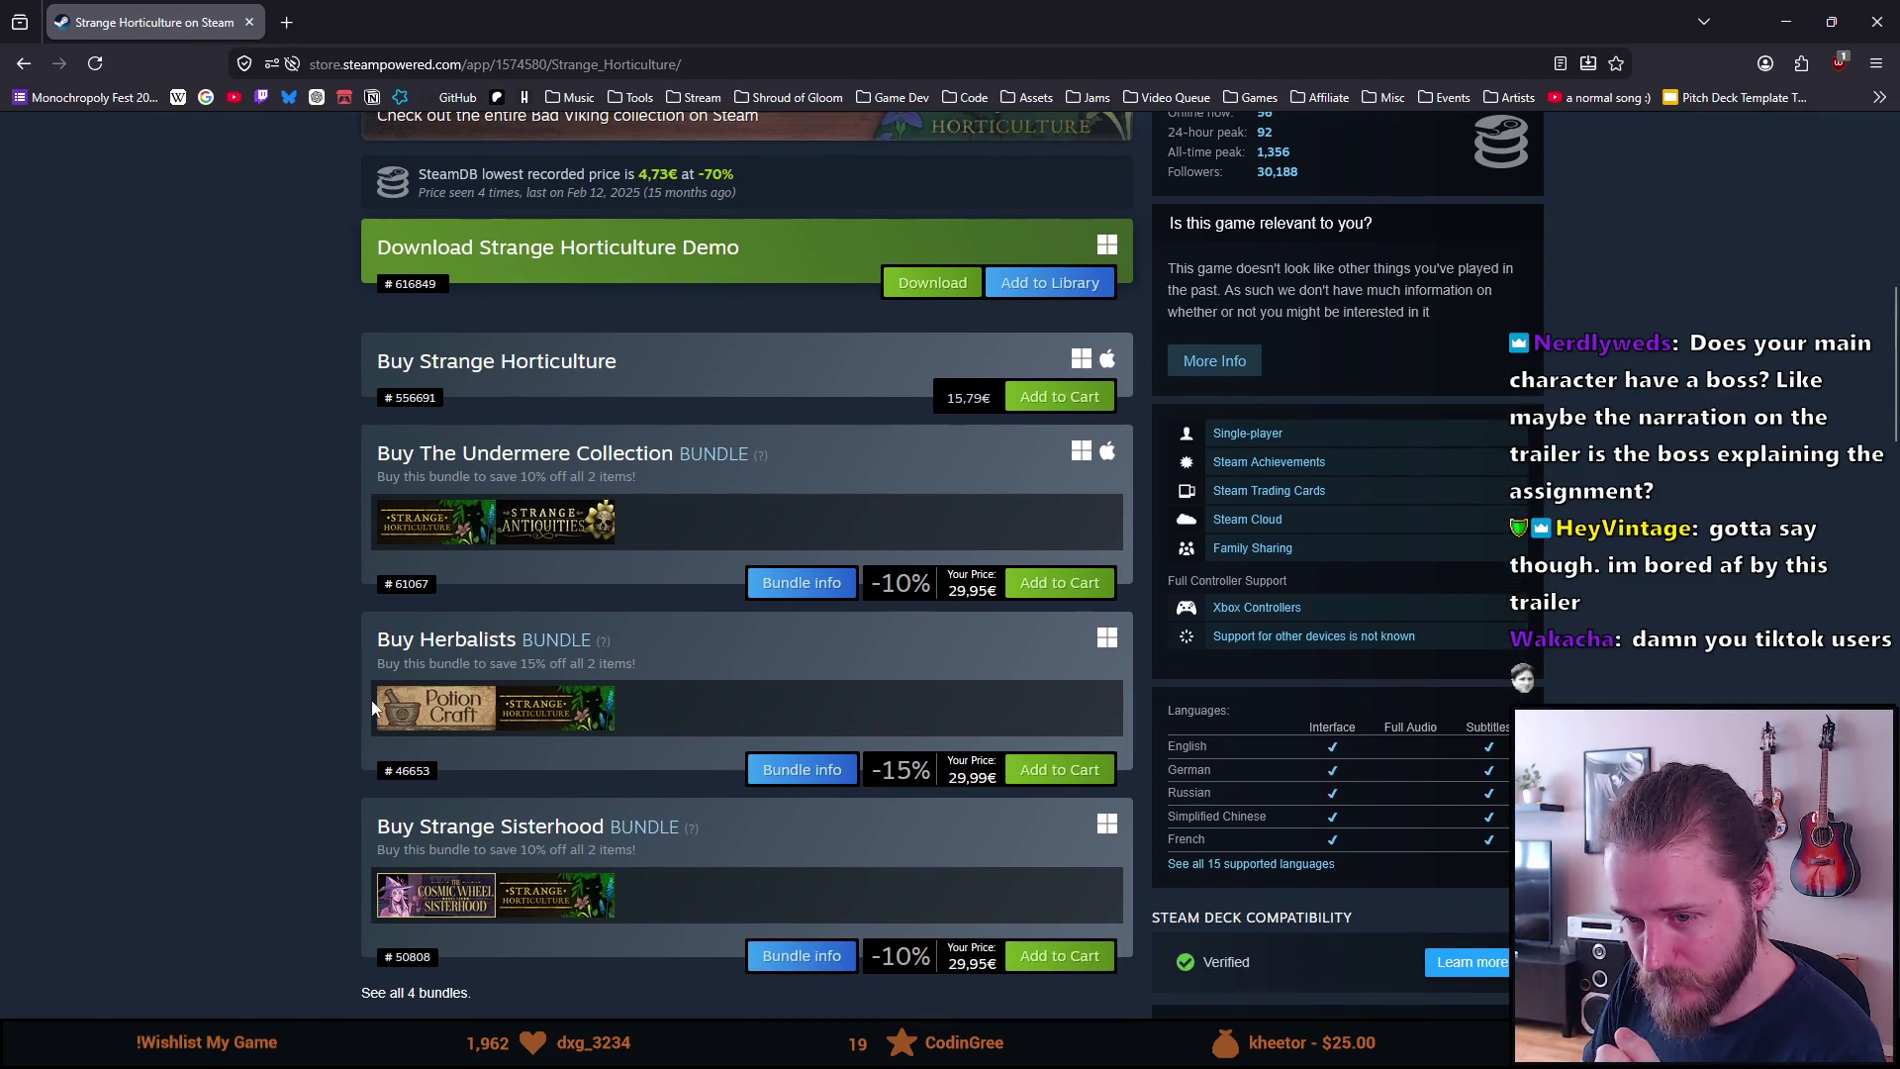
Open Potion Craft: Alchemist Simulator from the Herbalists bundle, view its trailer, then go back
click(416, 729)
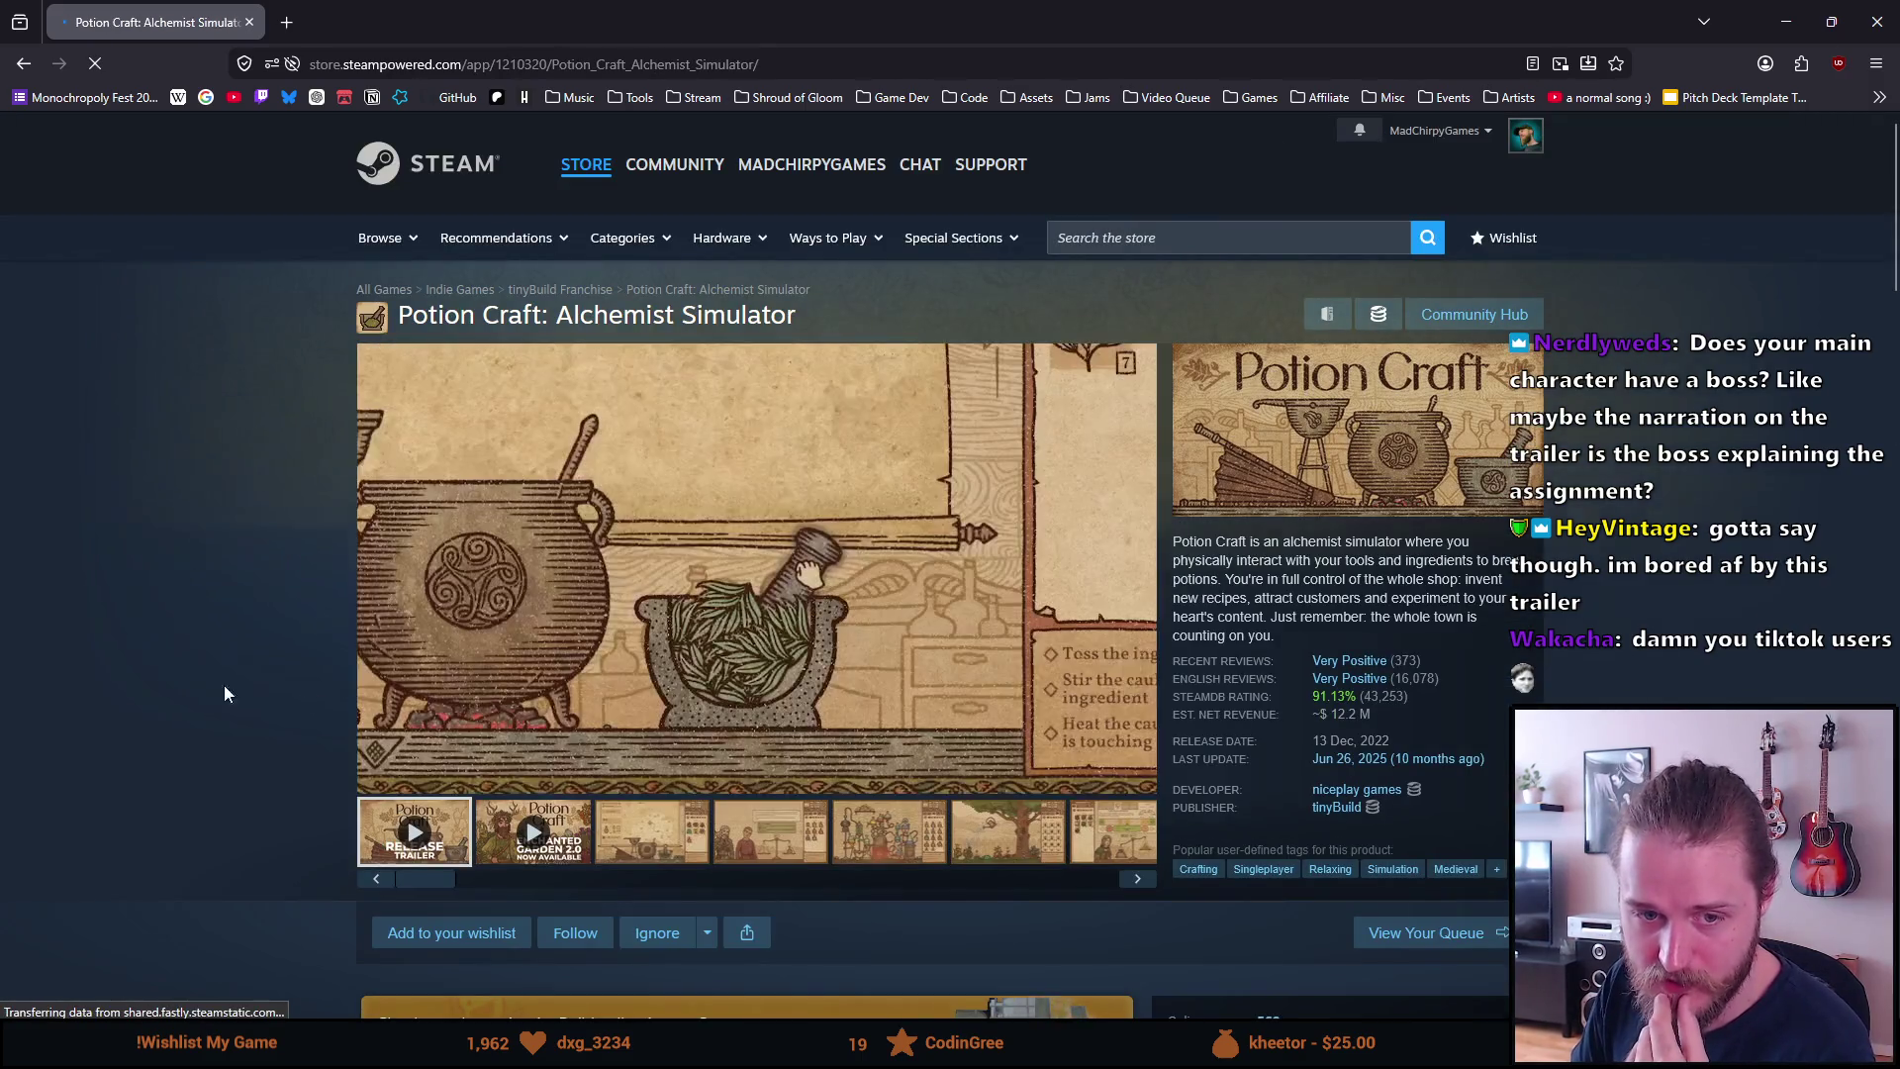
scroll(226, 697, down, 1)
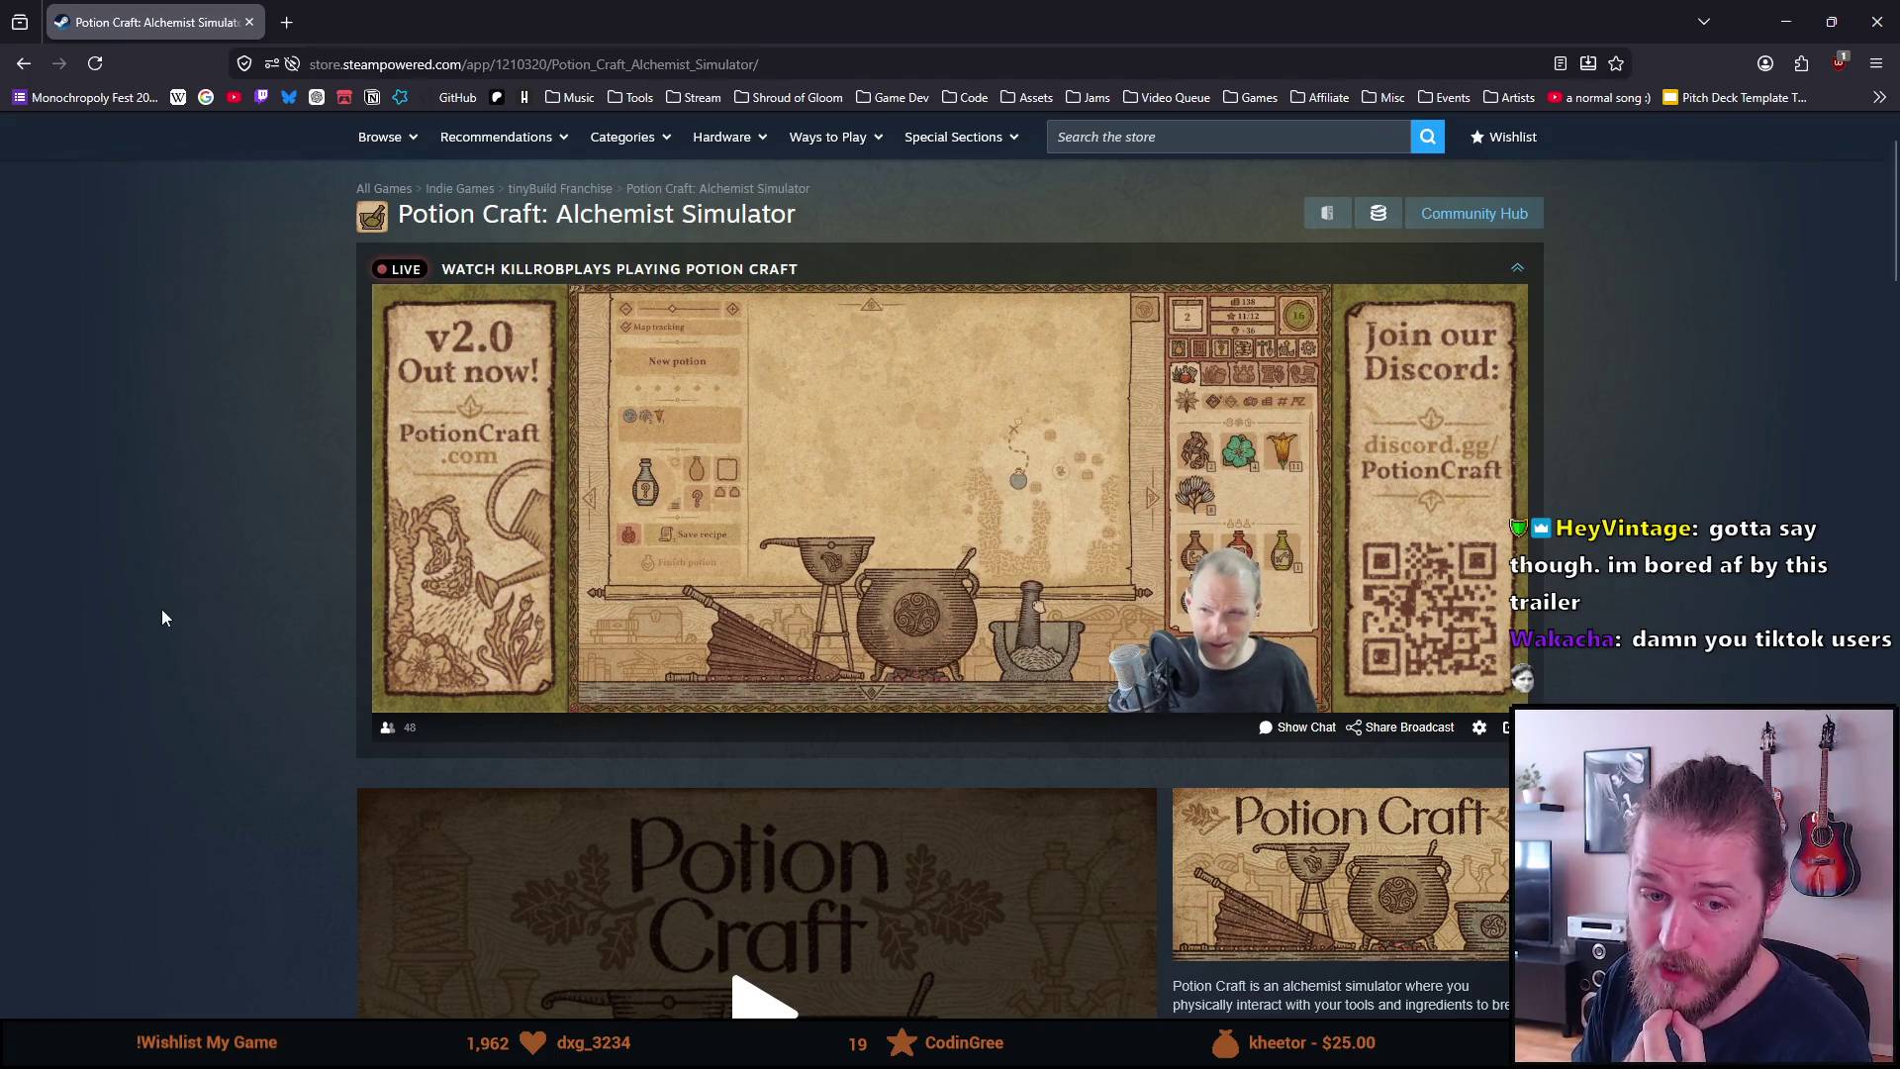
scroll(166, 617, down, 5)
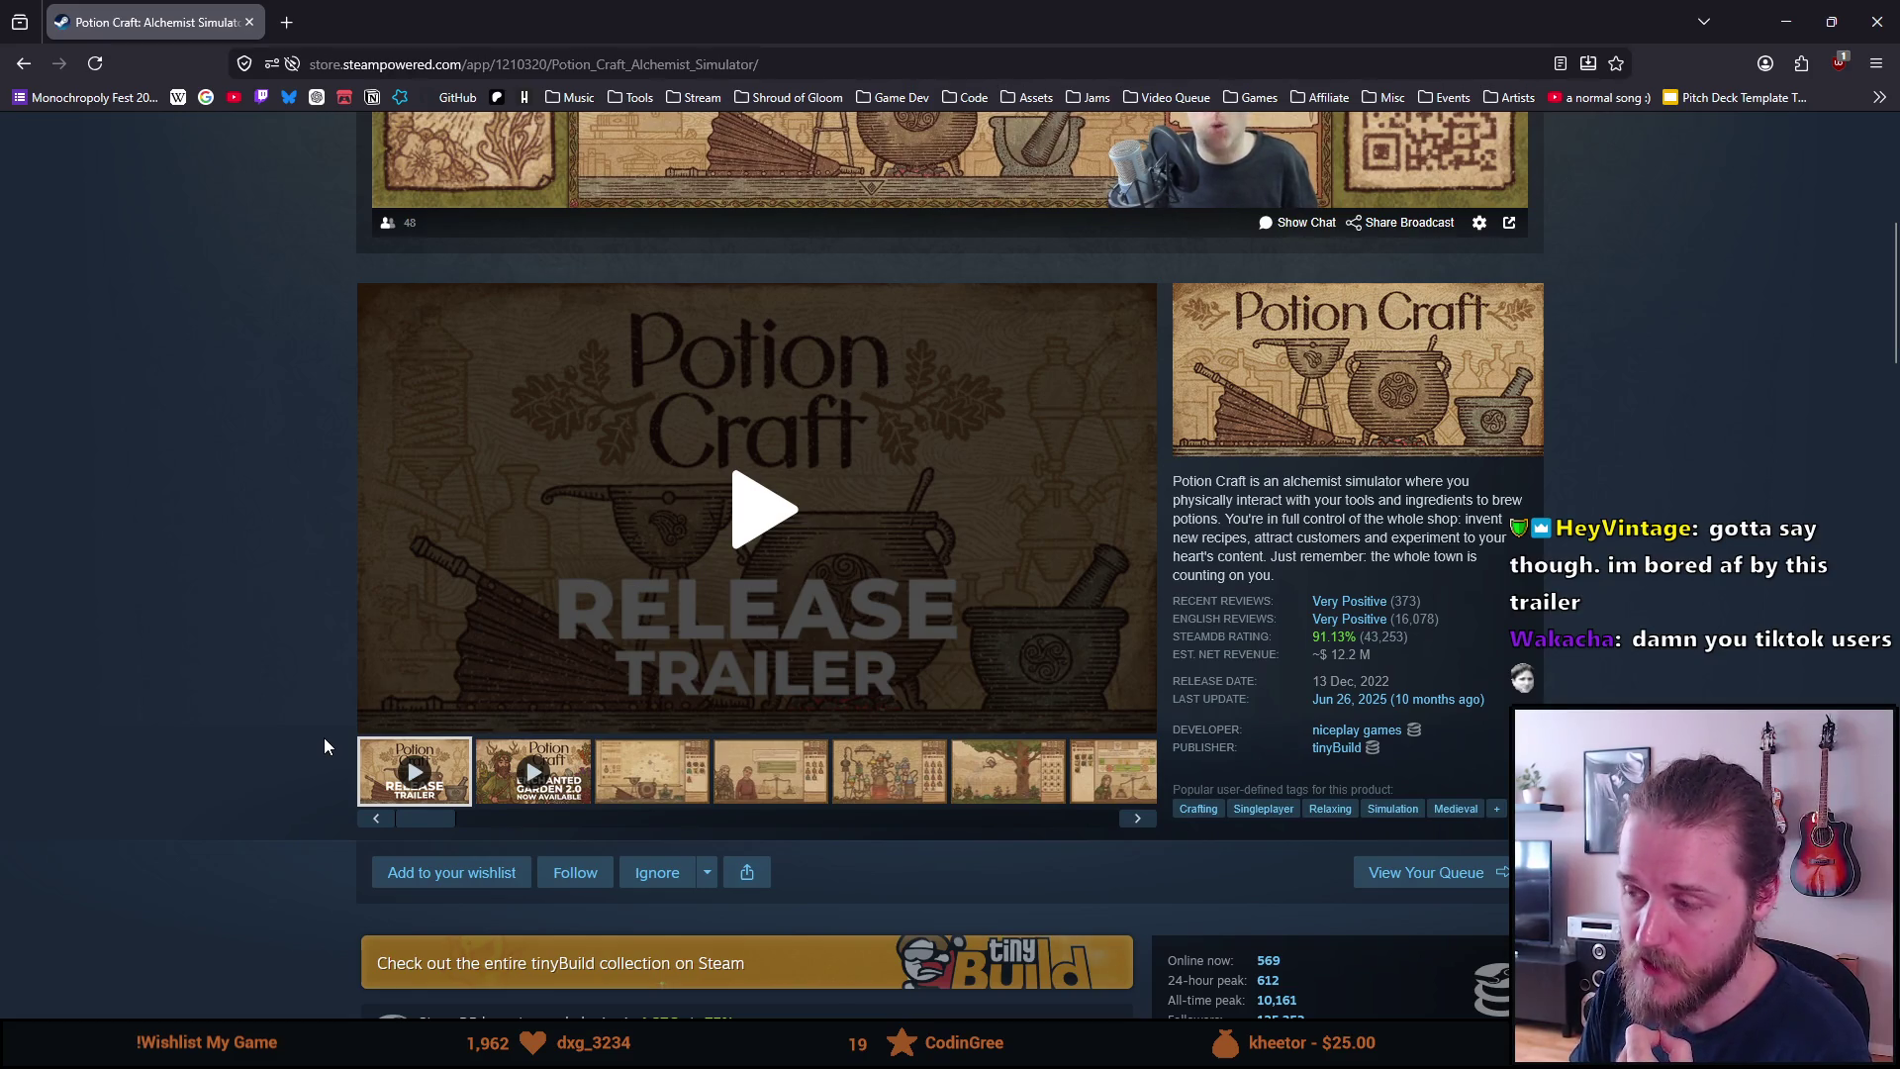
key(alt+Left)
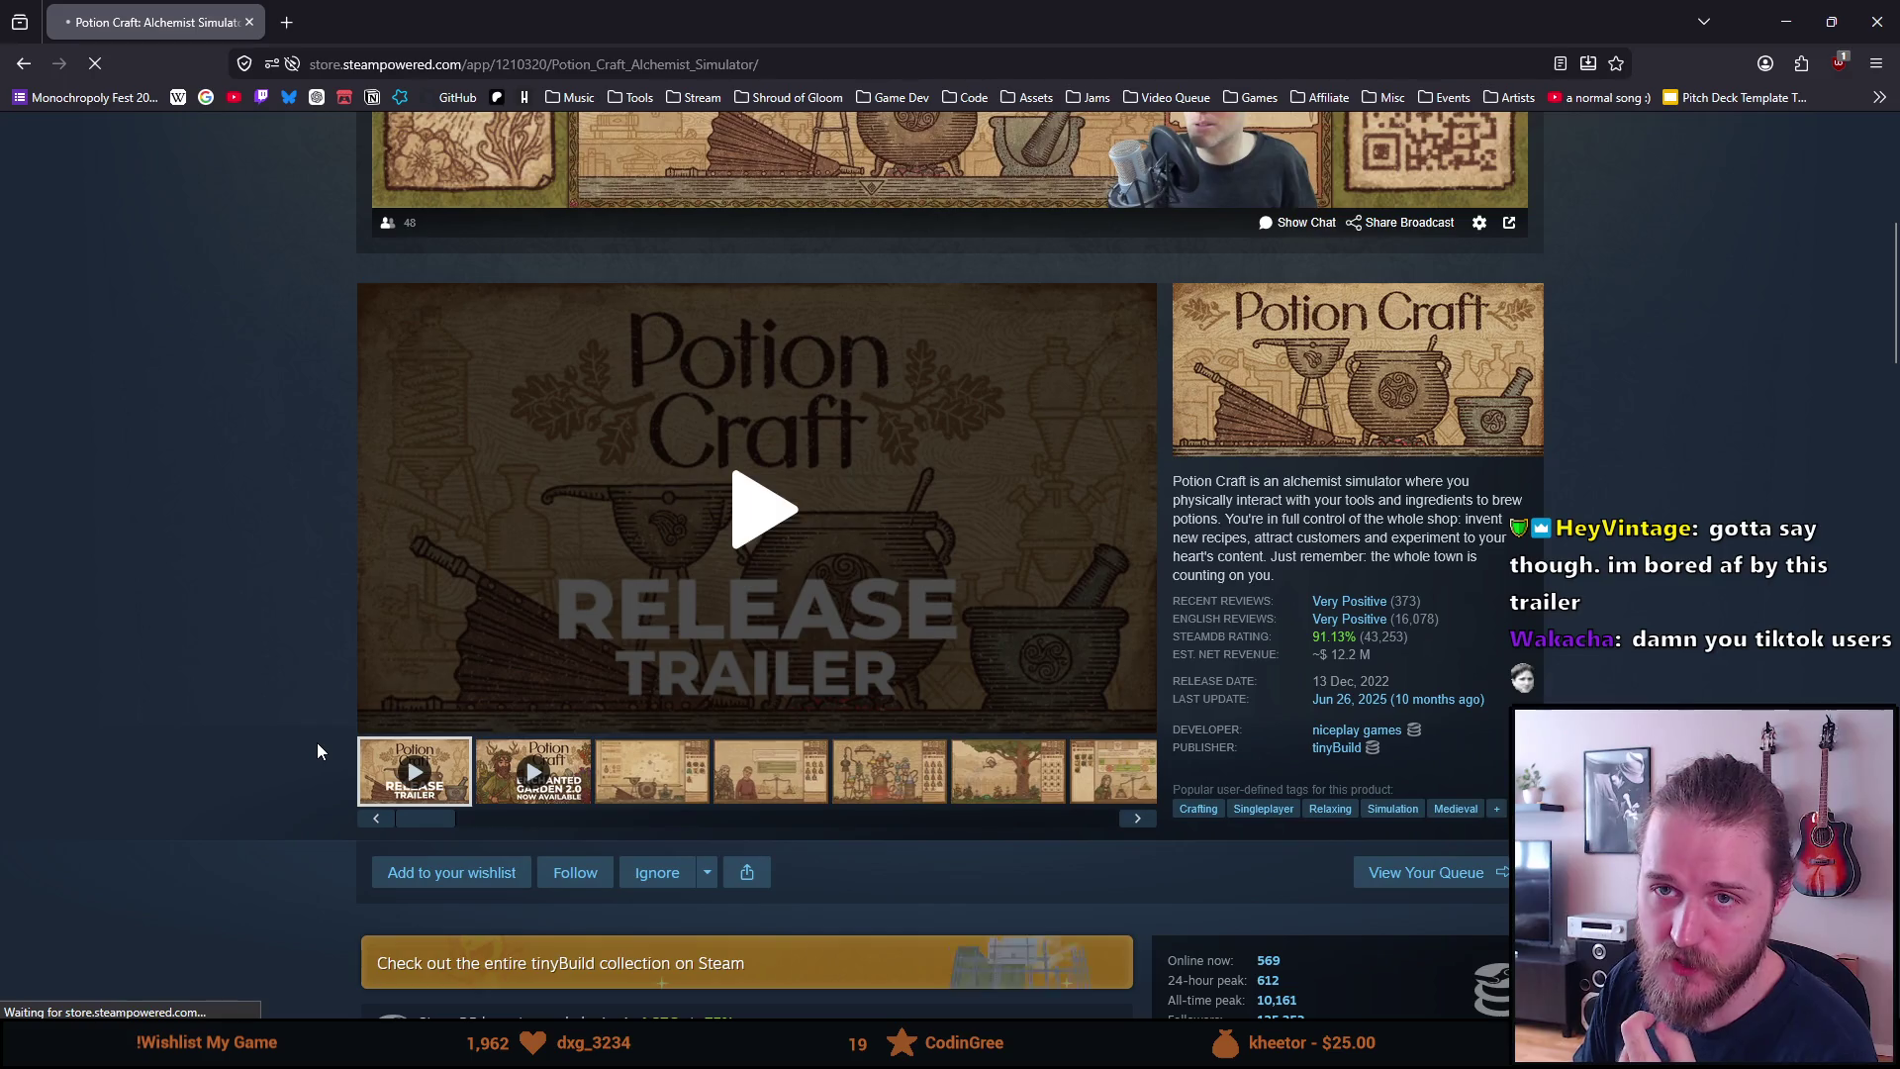
Return forward to the Potion Craft: Alchemist Simulator page and scroll down to its trailers
scroll(316, 742, up, 8)
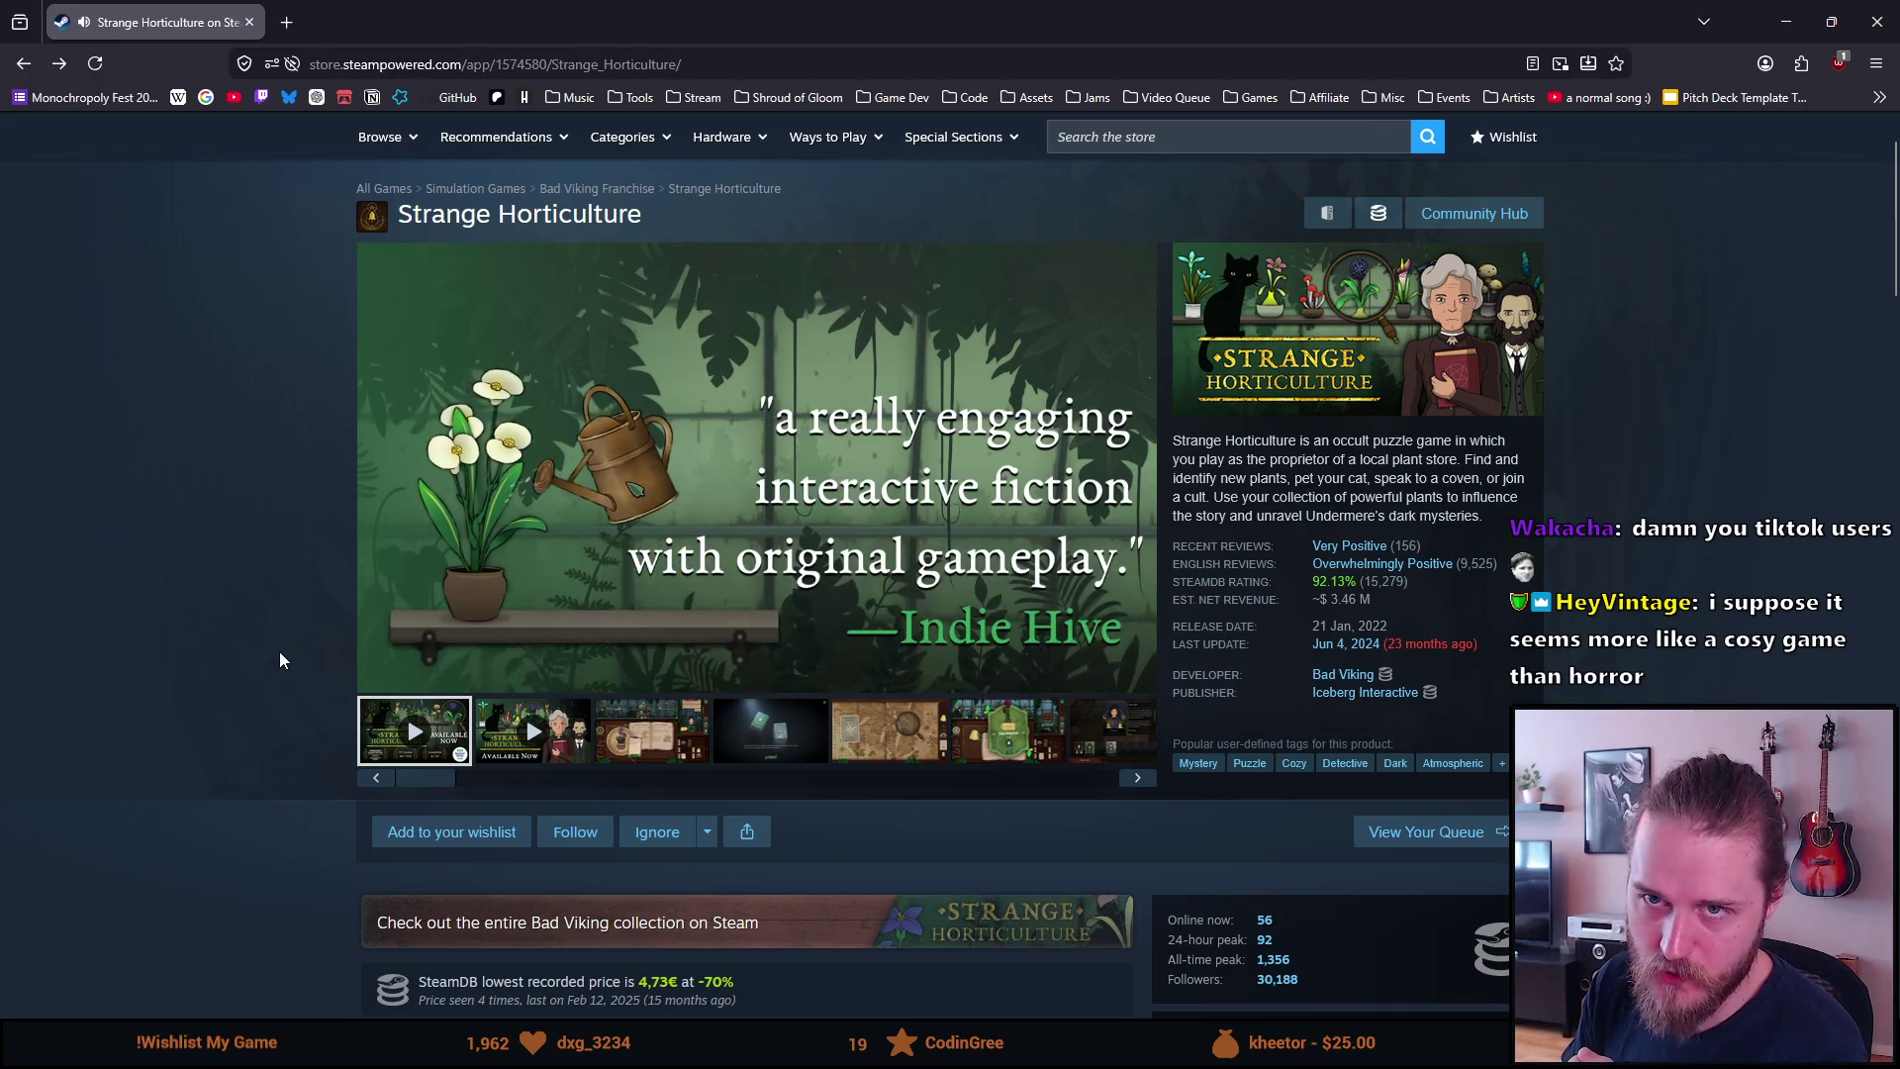
click(61, 62)
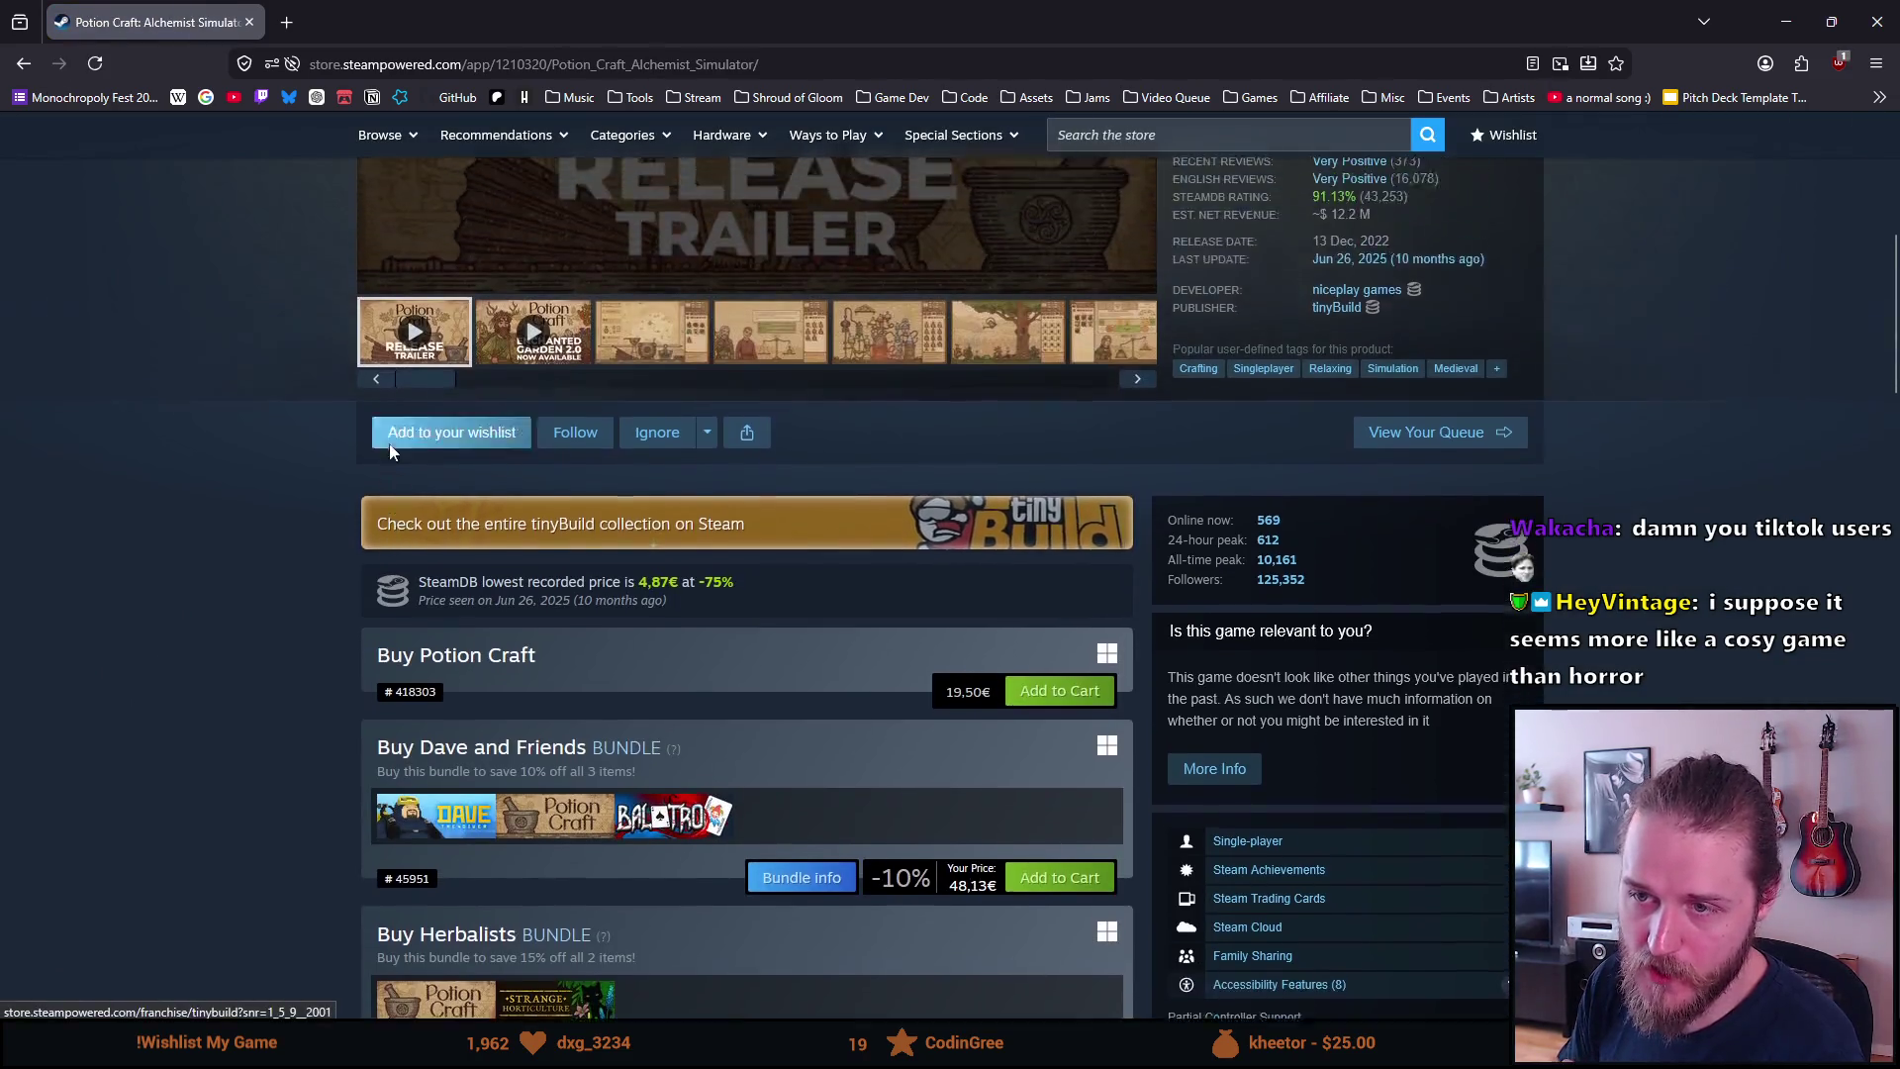
scroll(400, 455, down, 3)
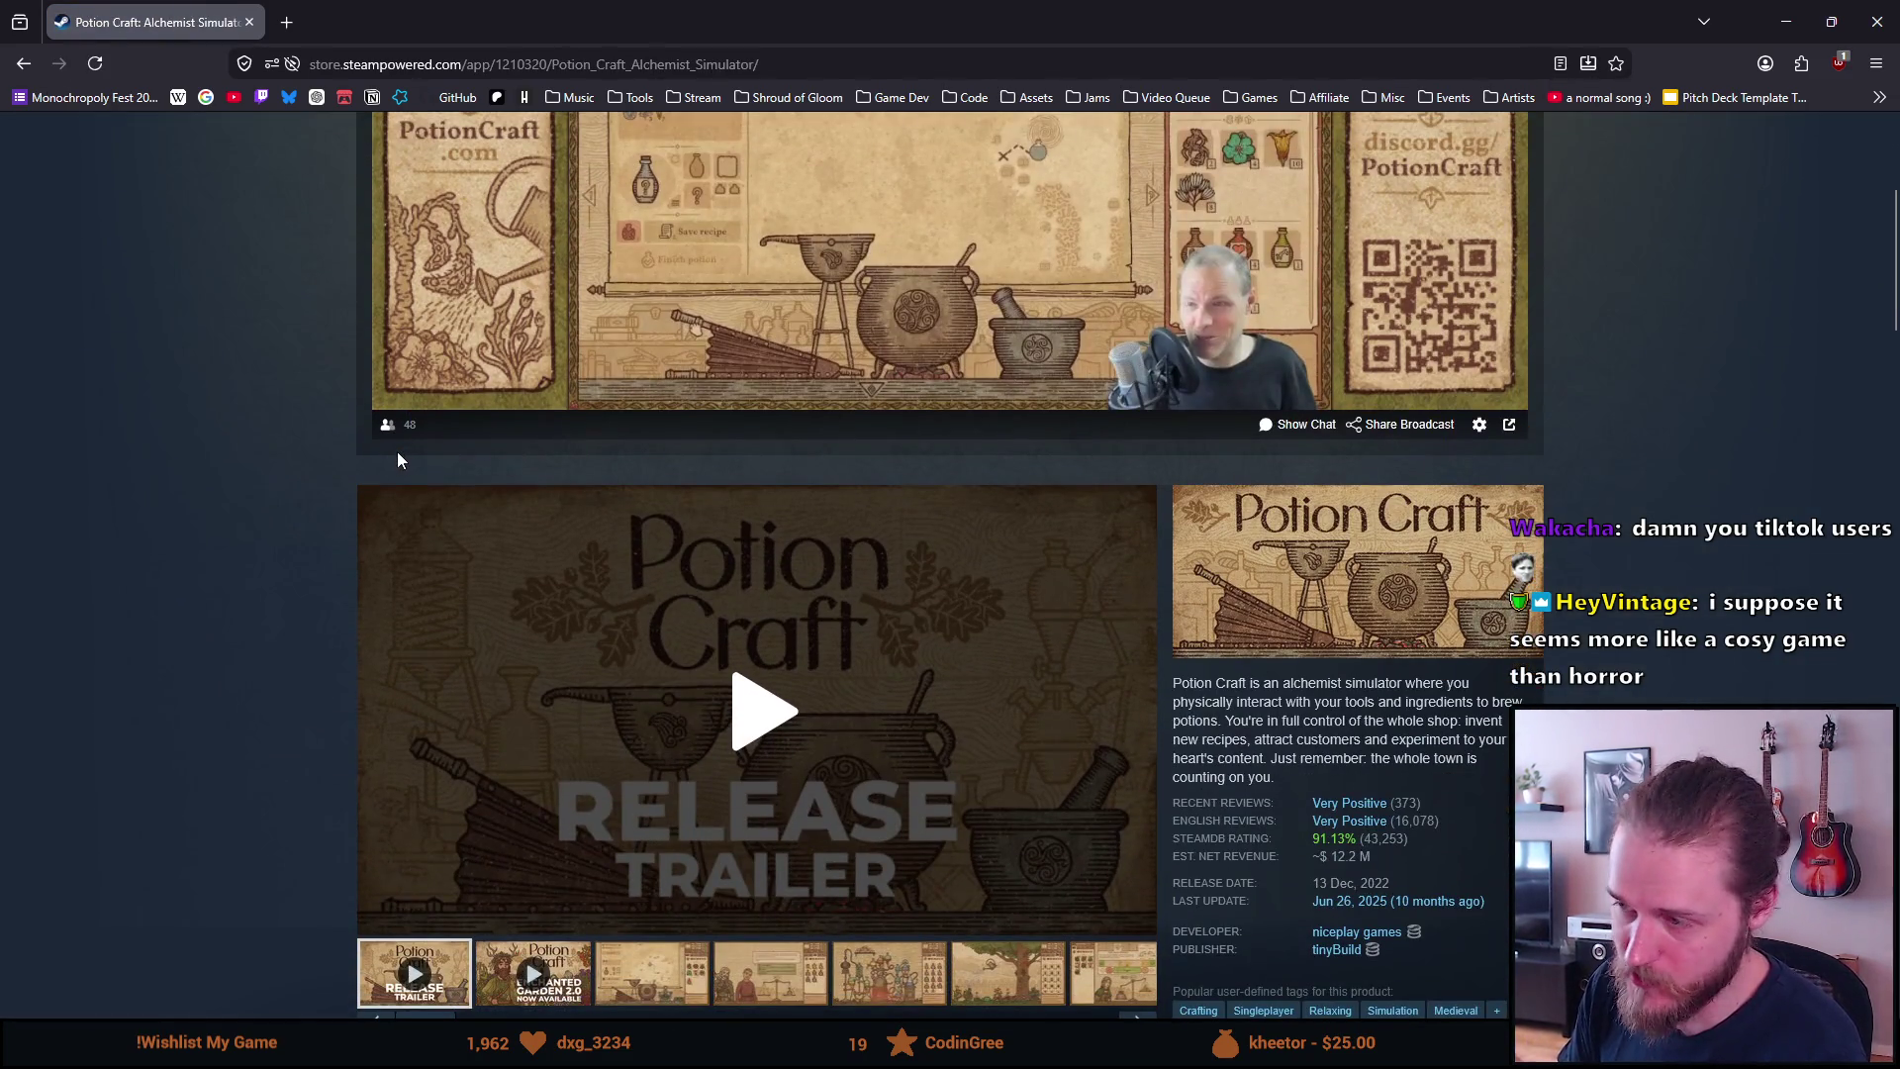
scroll(394, 457, down, 1)
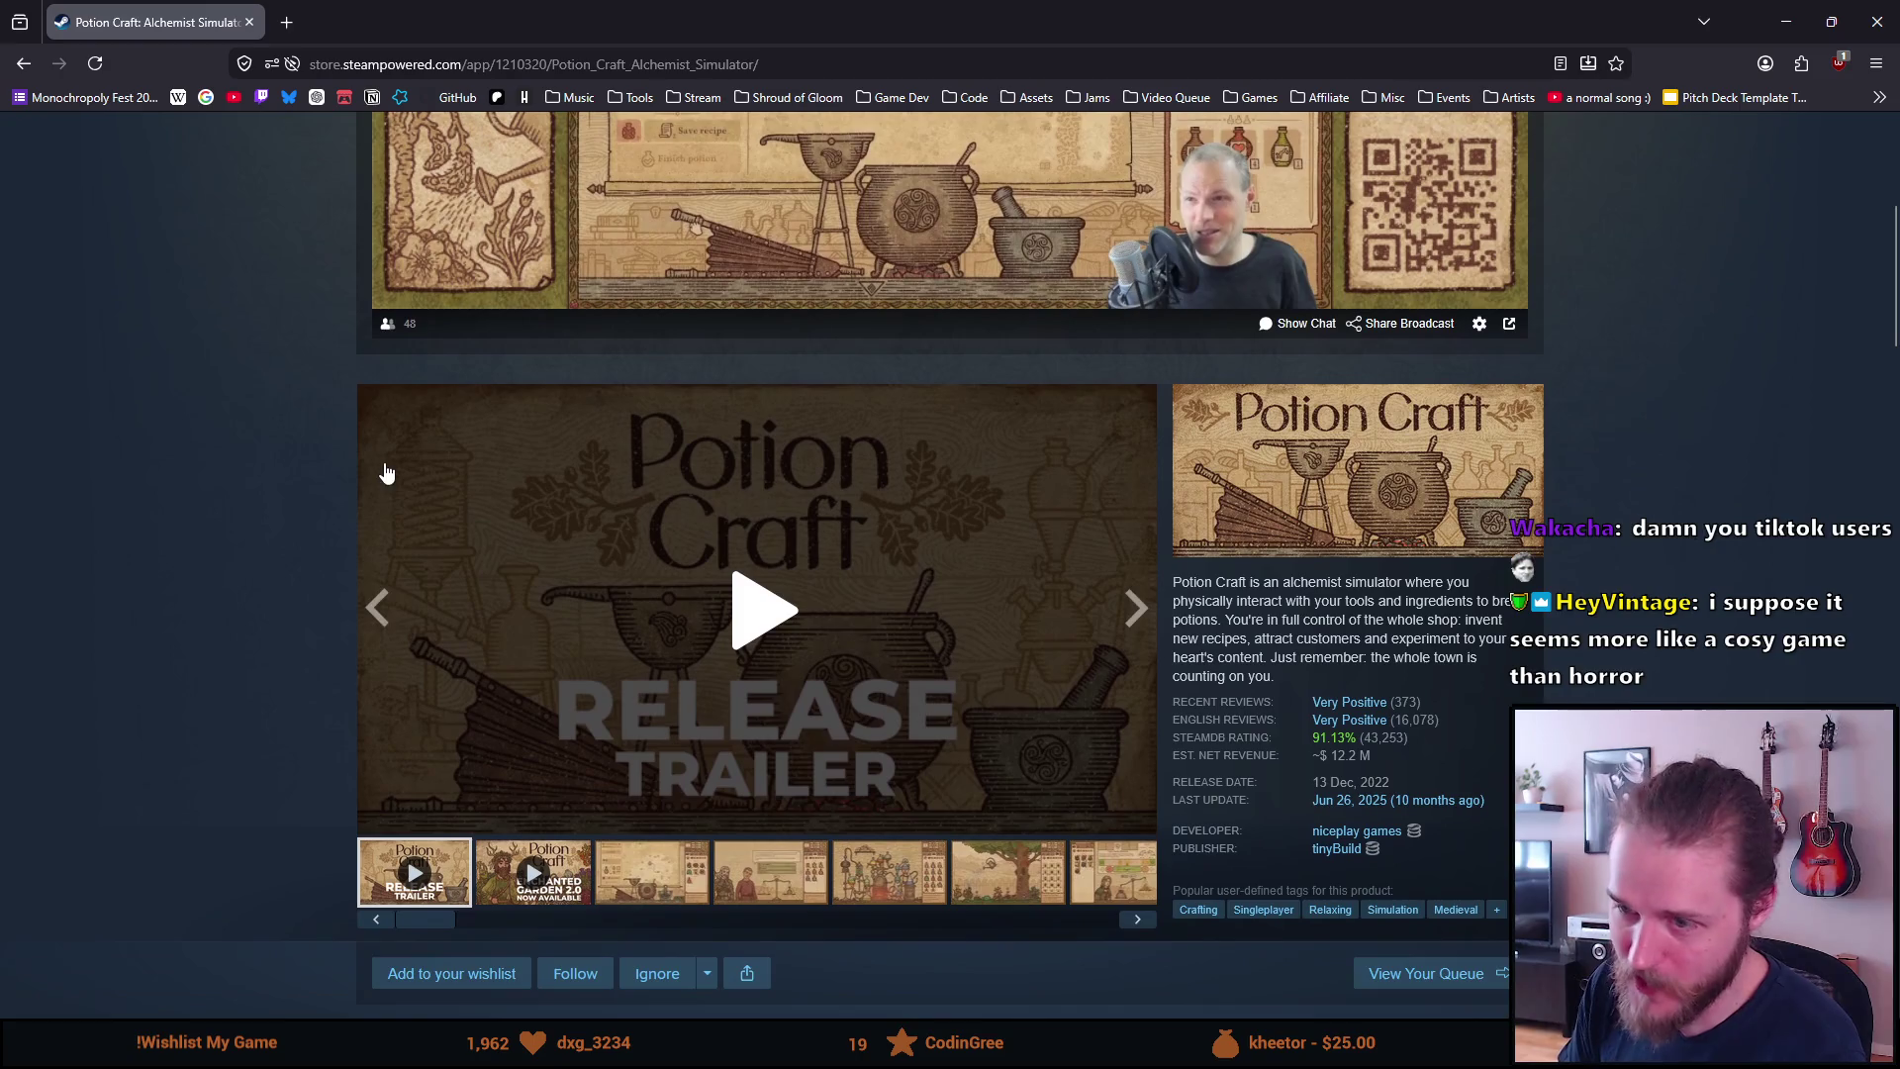
Play the Release Trailer, skip ahead, then scrub the Garden 2.0 update trailer to 0:20
click(573, 644)
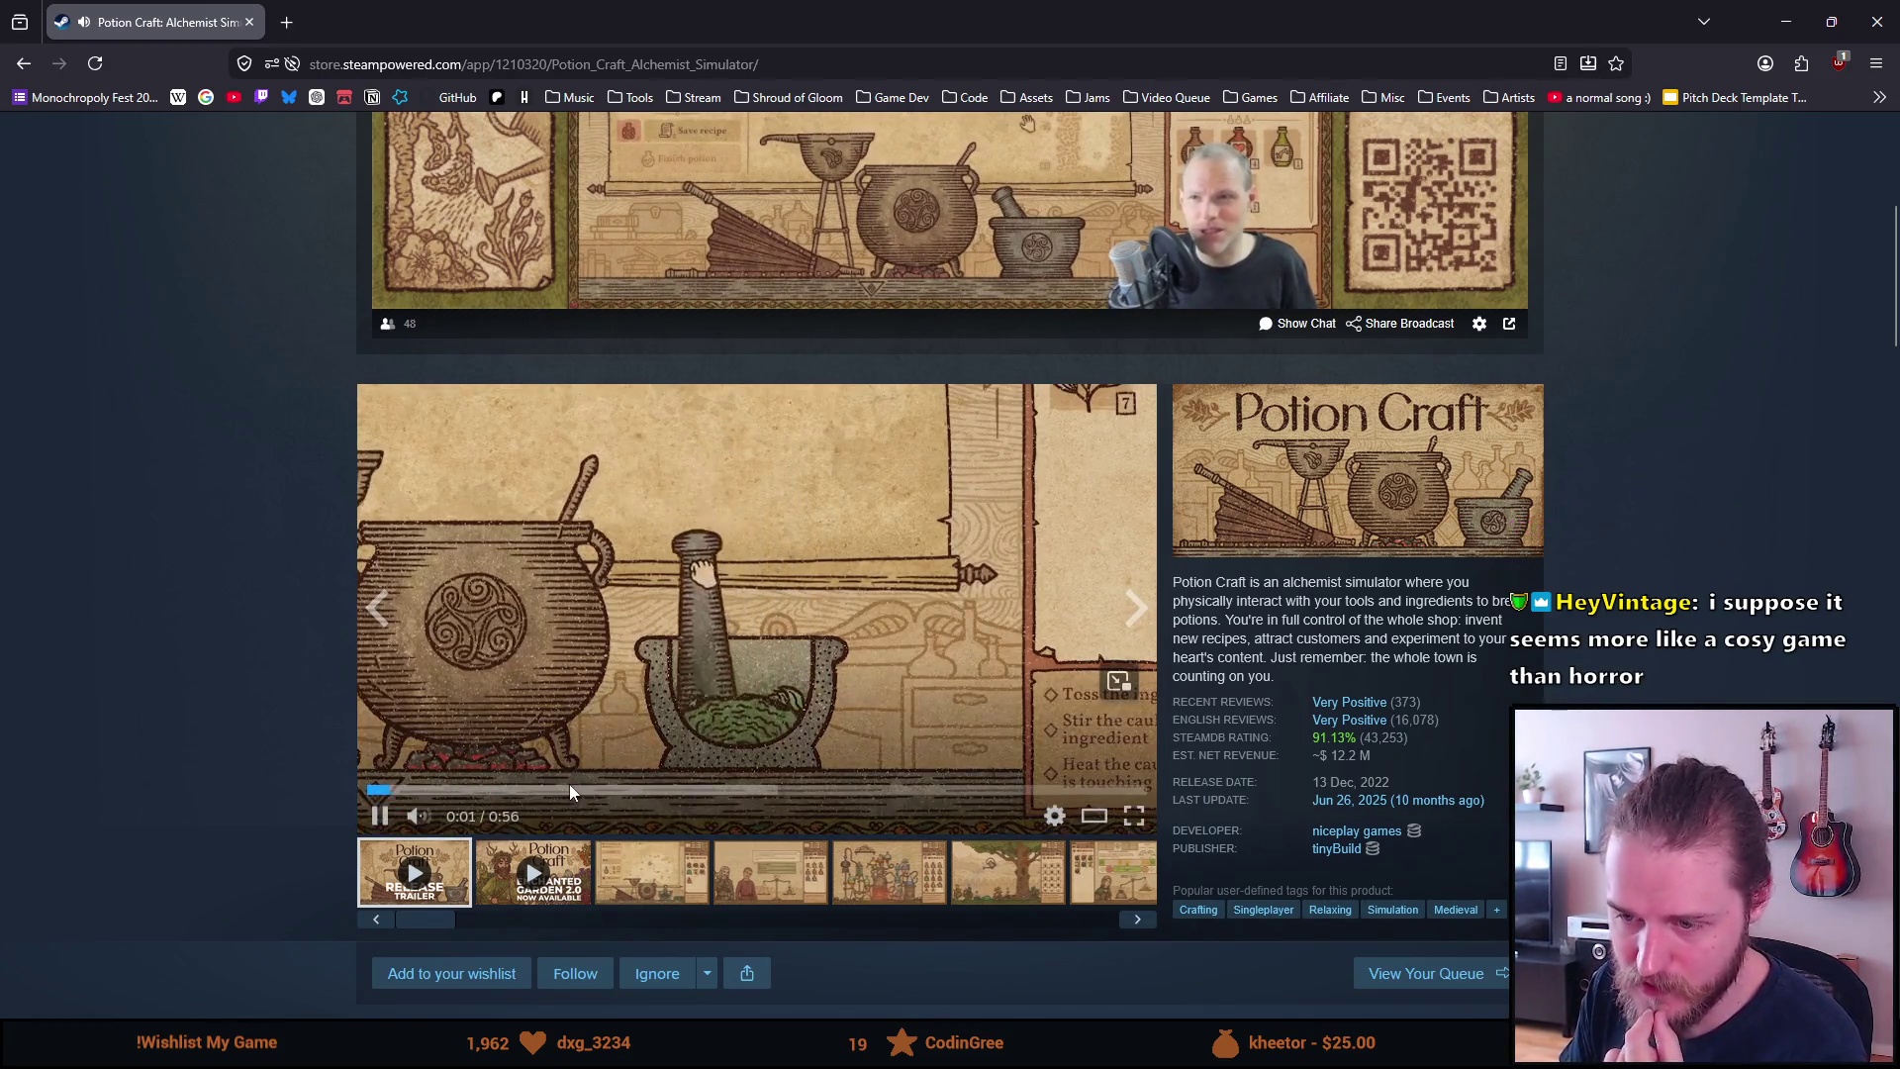
click(495, 788)
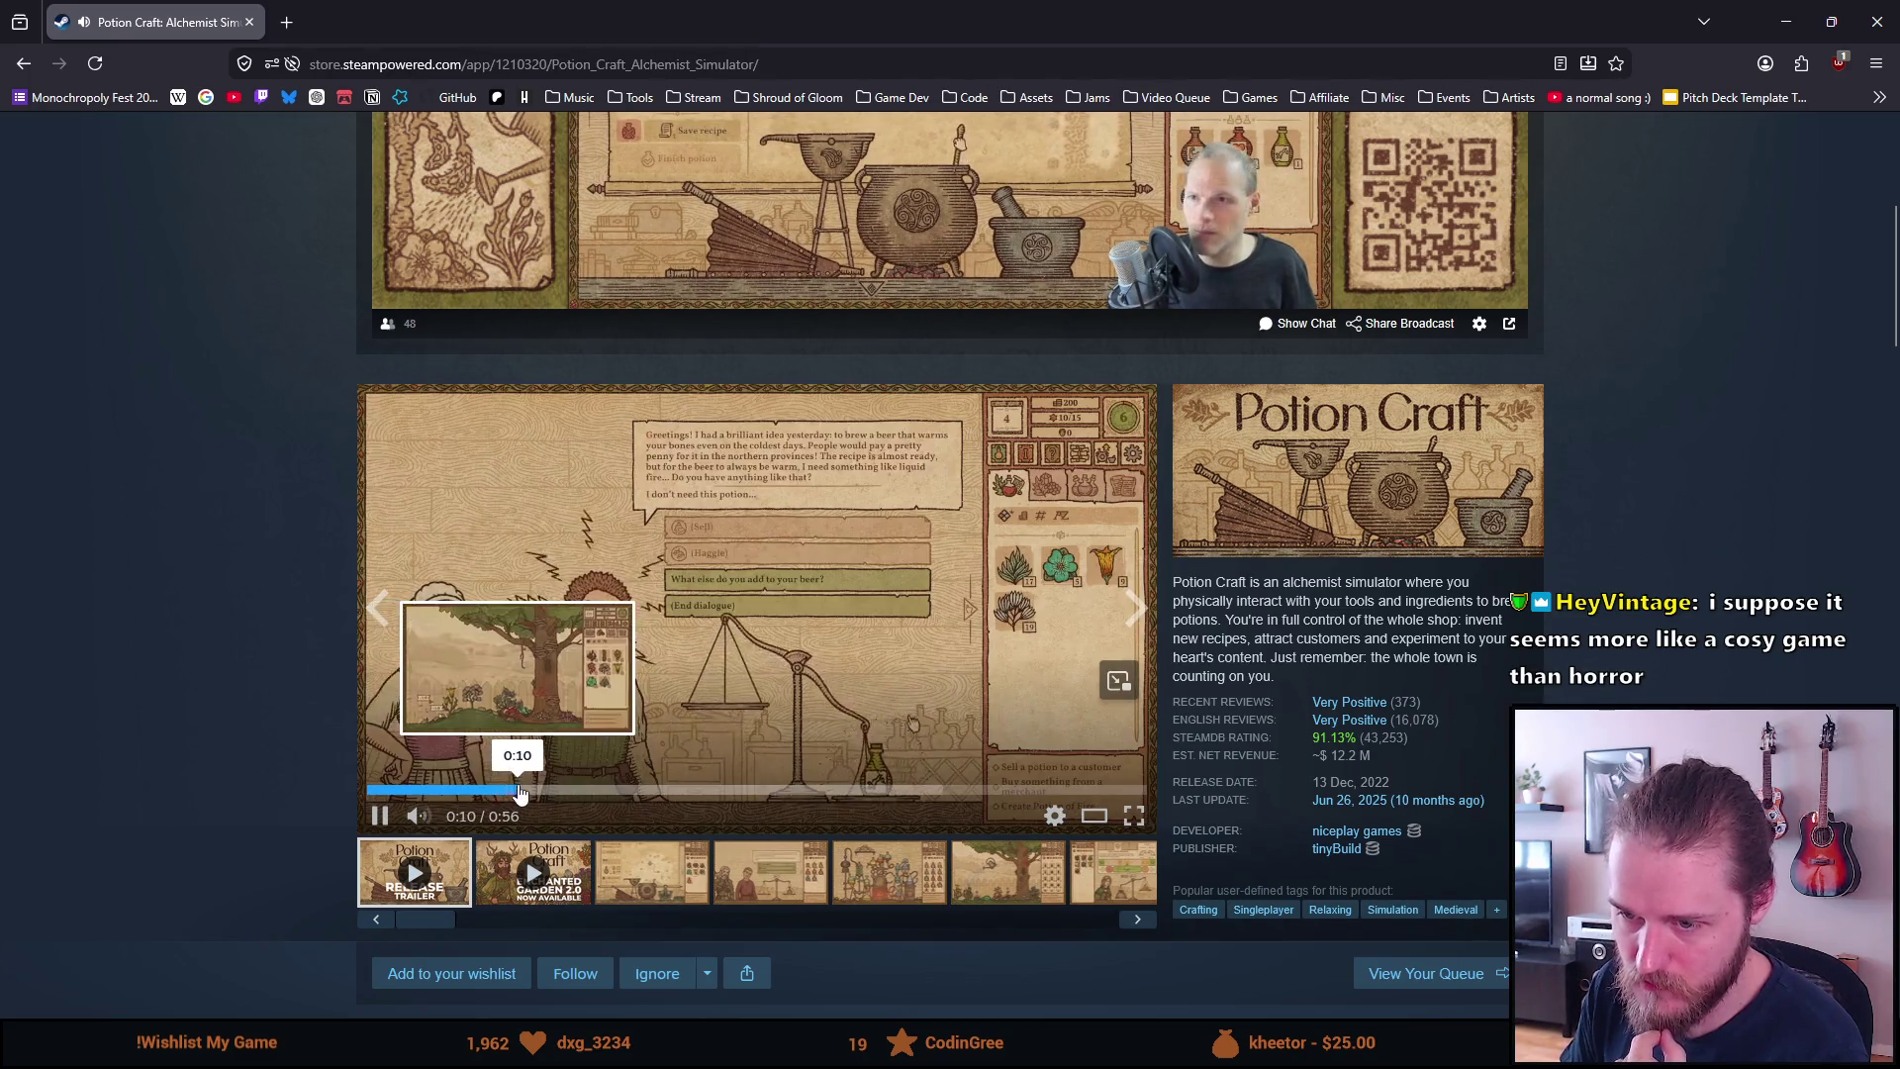
click(536, 870)
drag(479, 789, 621, 786)
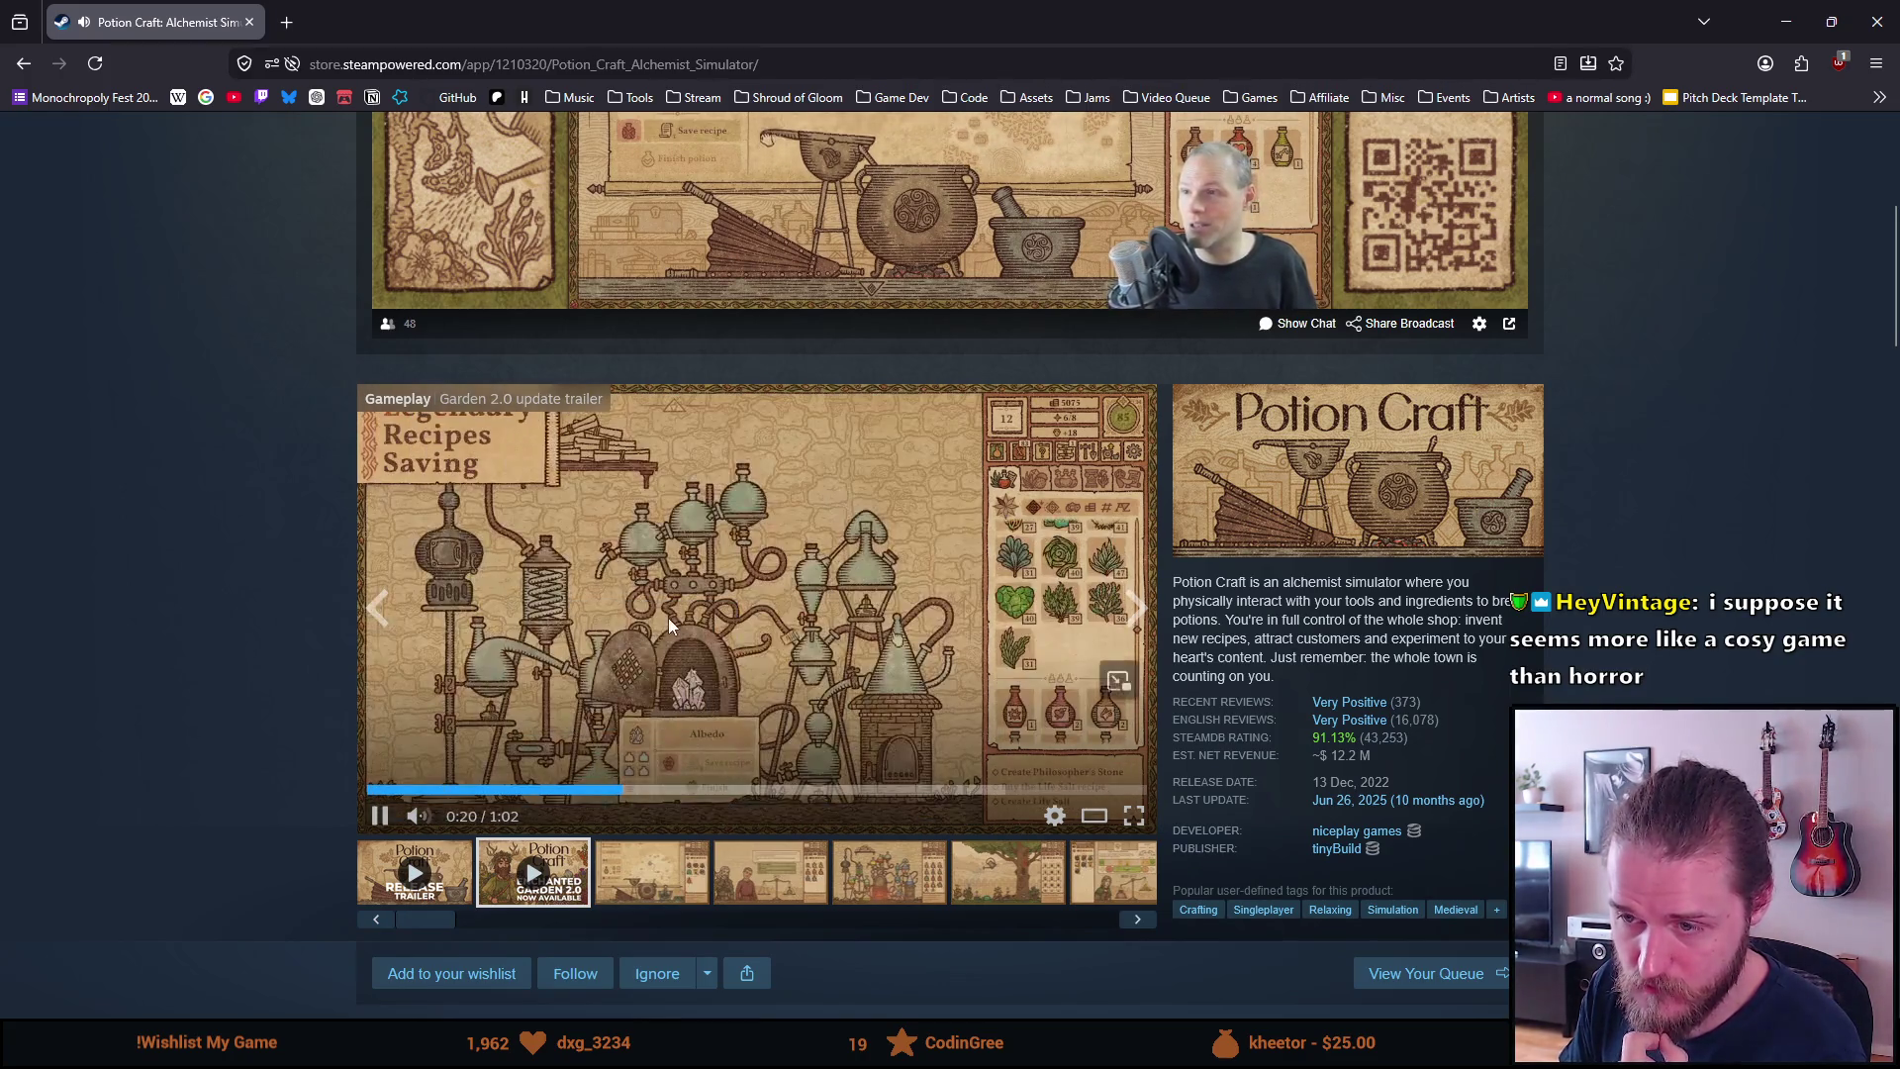
scroll(667, 617, down, 10)
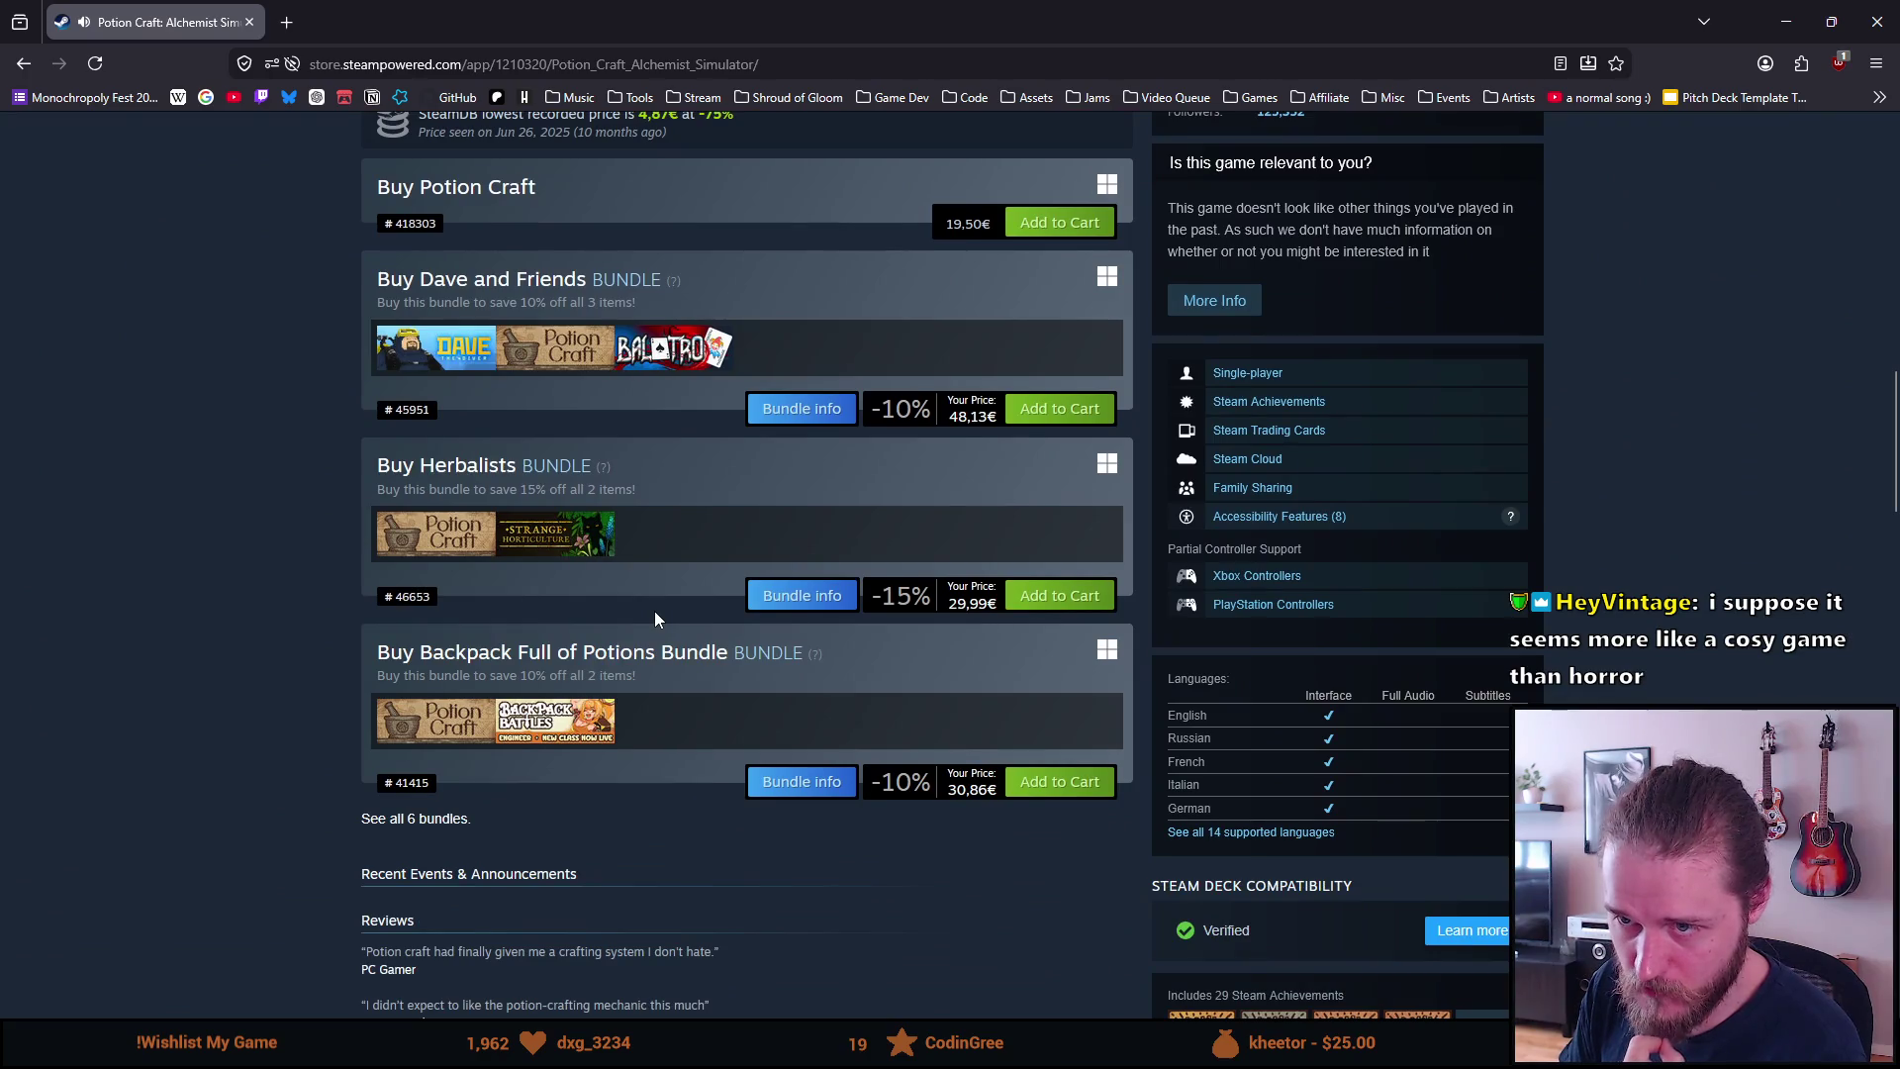
Page Potion Craft's More Like This carousel five times to reach TCG Card Shop Simulator and Medieval Dynasty
scroll(655, 619, down, 1)
scroll(653, 620, down, 1)
scroll(653, 619, down, 20)
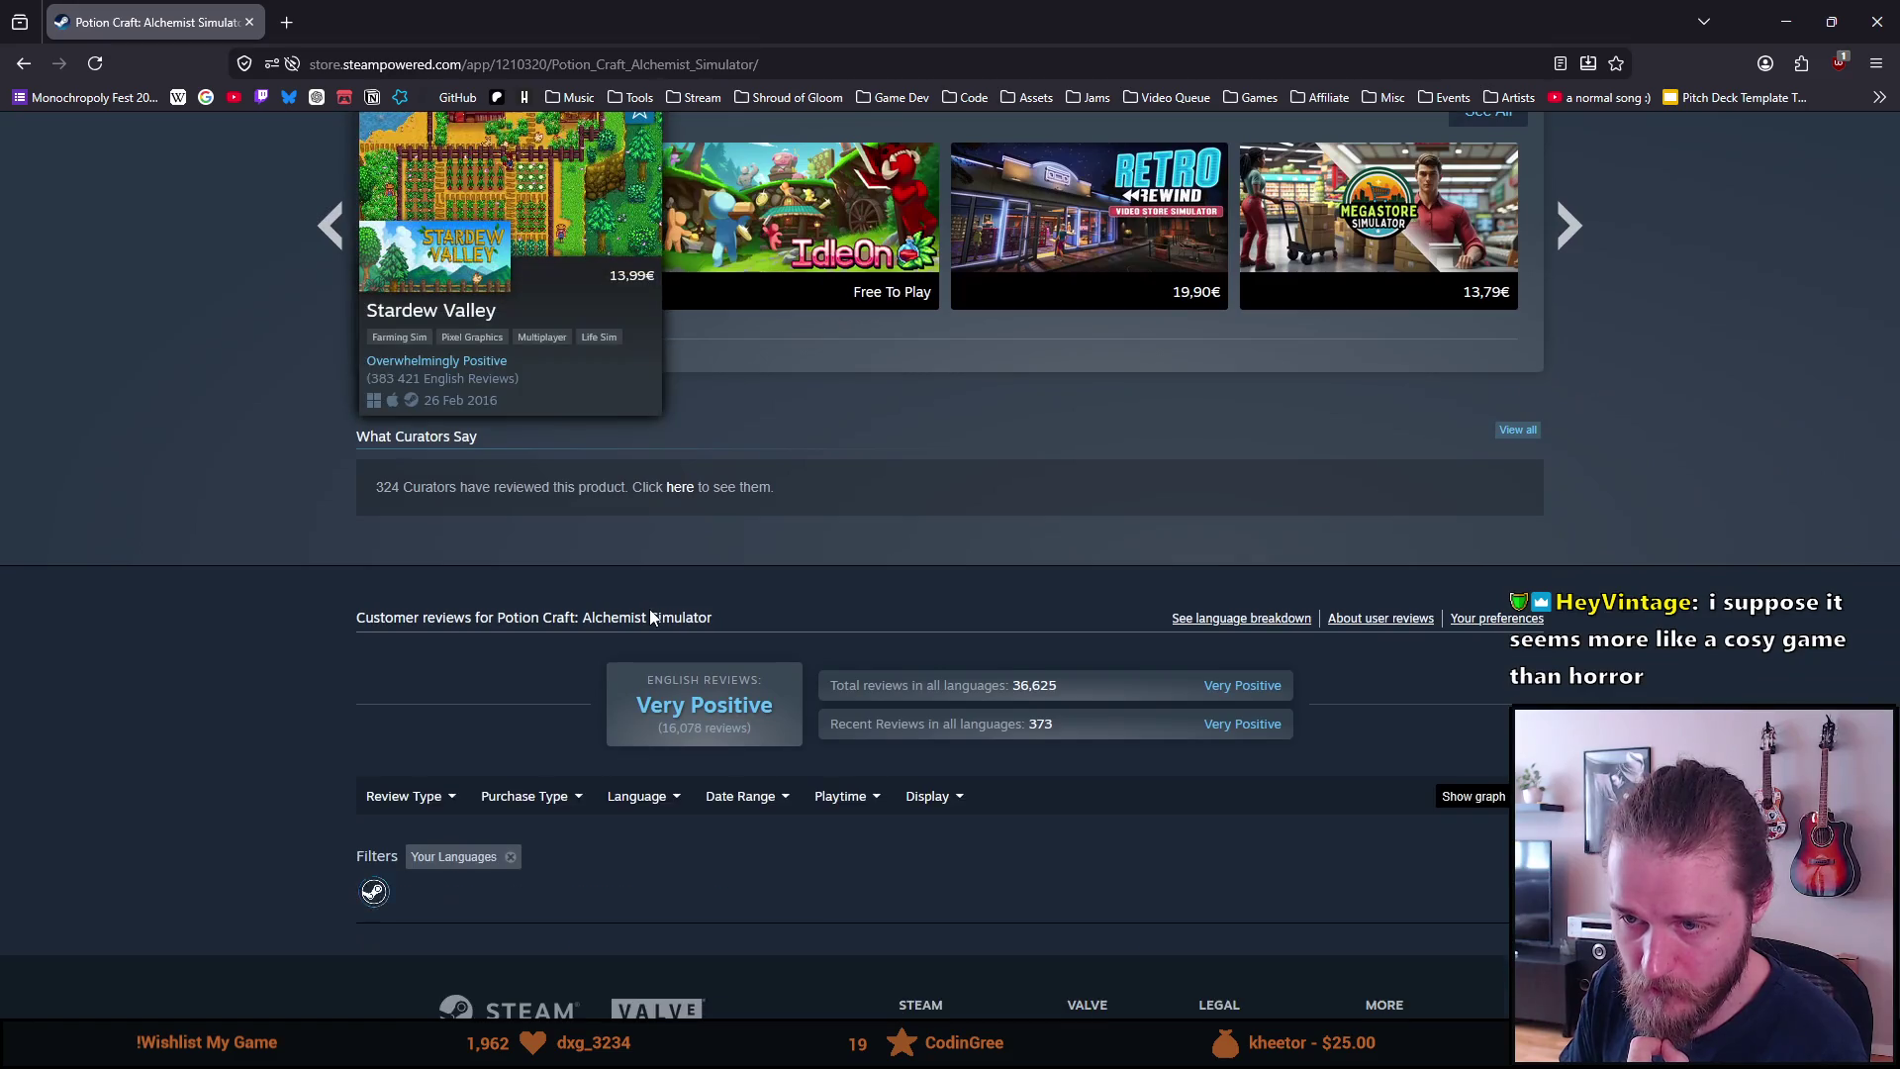
scroll(649, 613, down, 6)
scroll(646, 608, up, 11)
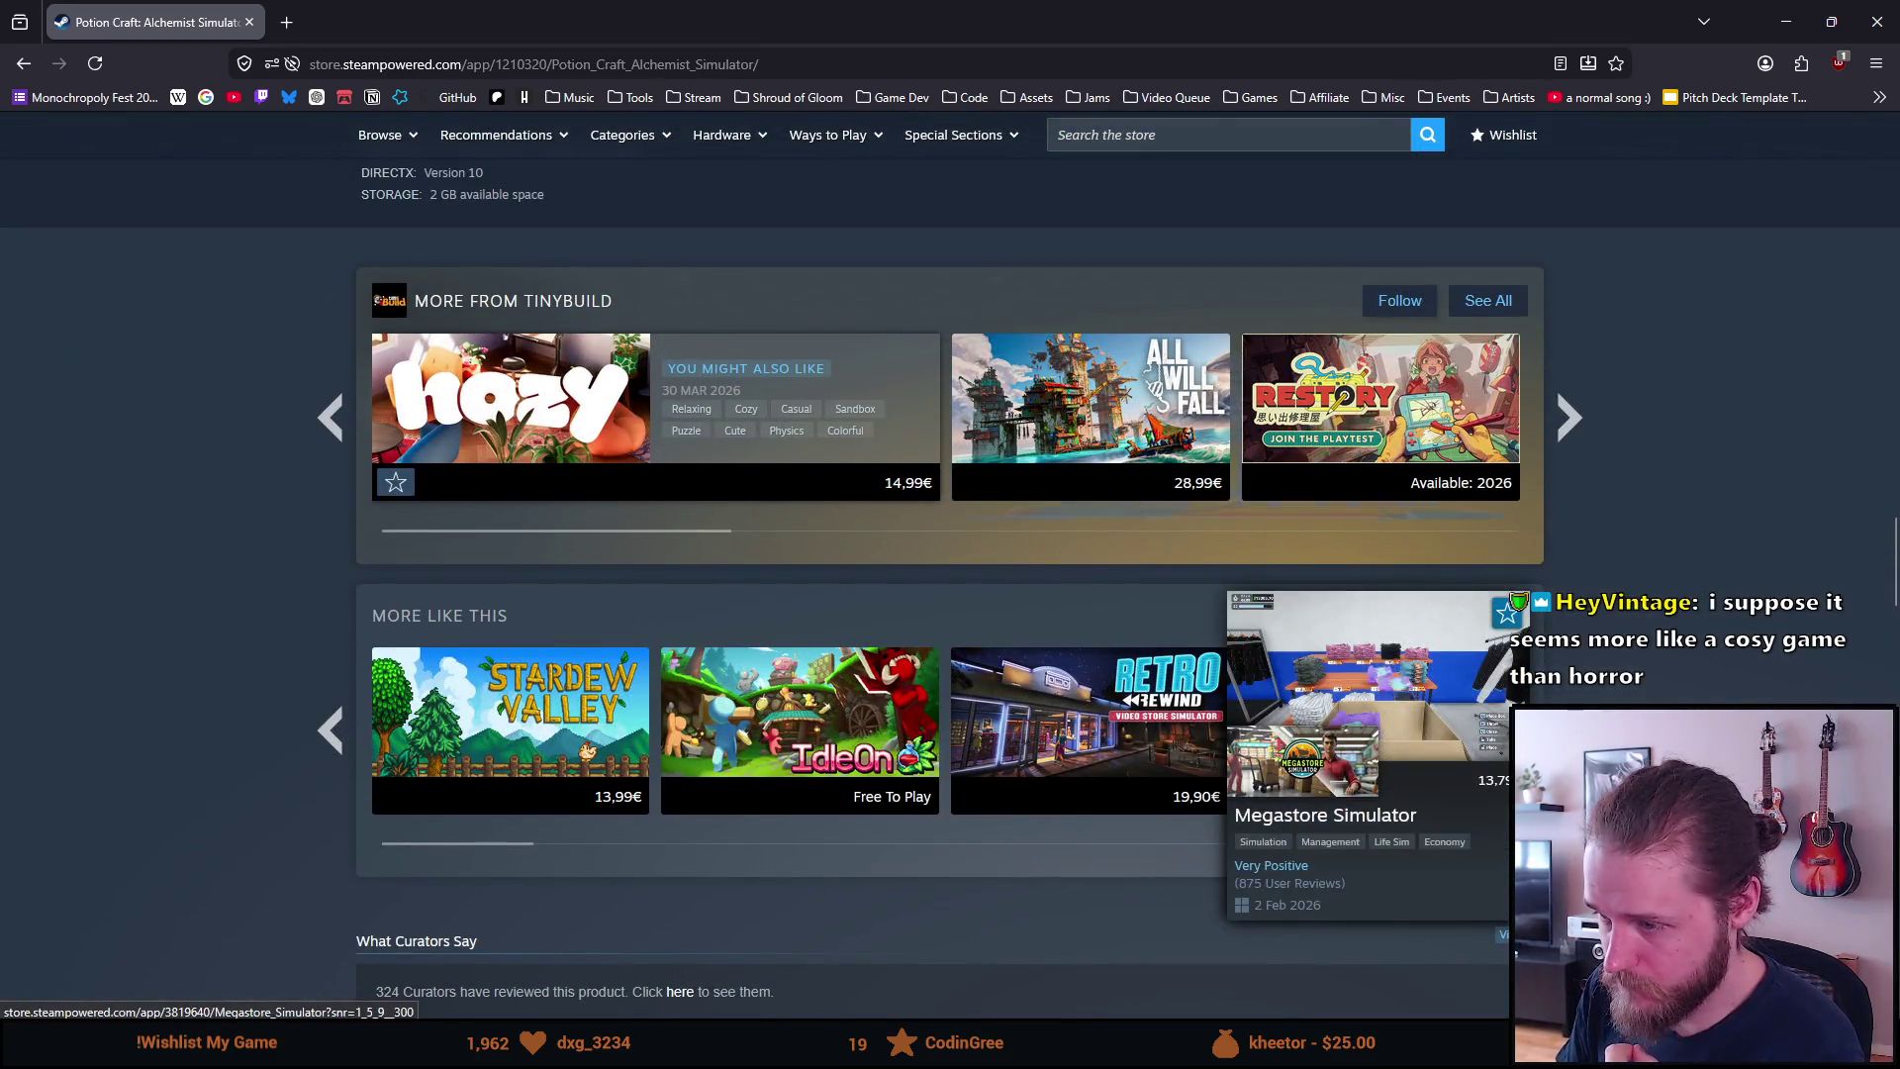
click(1568, 729)
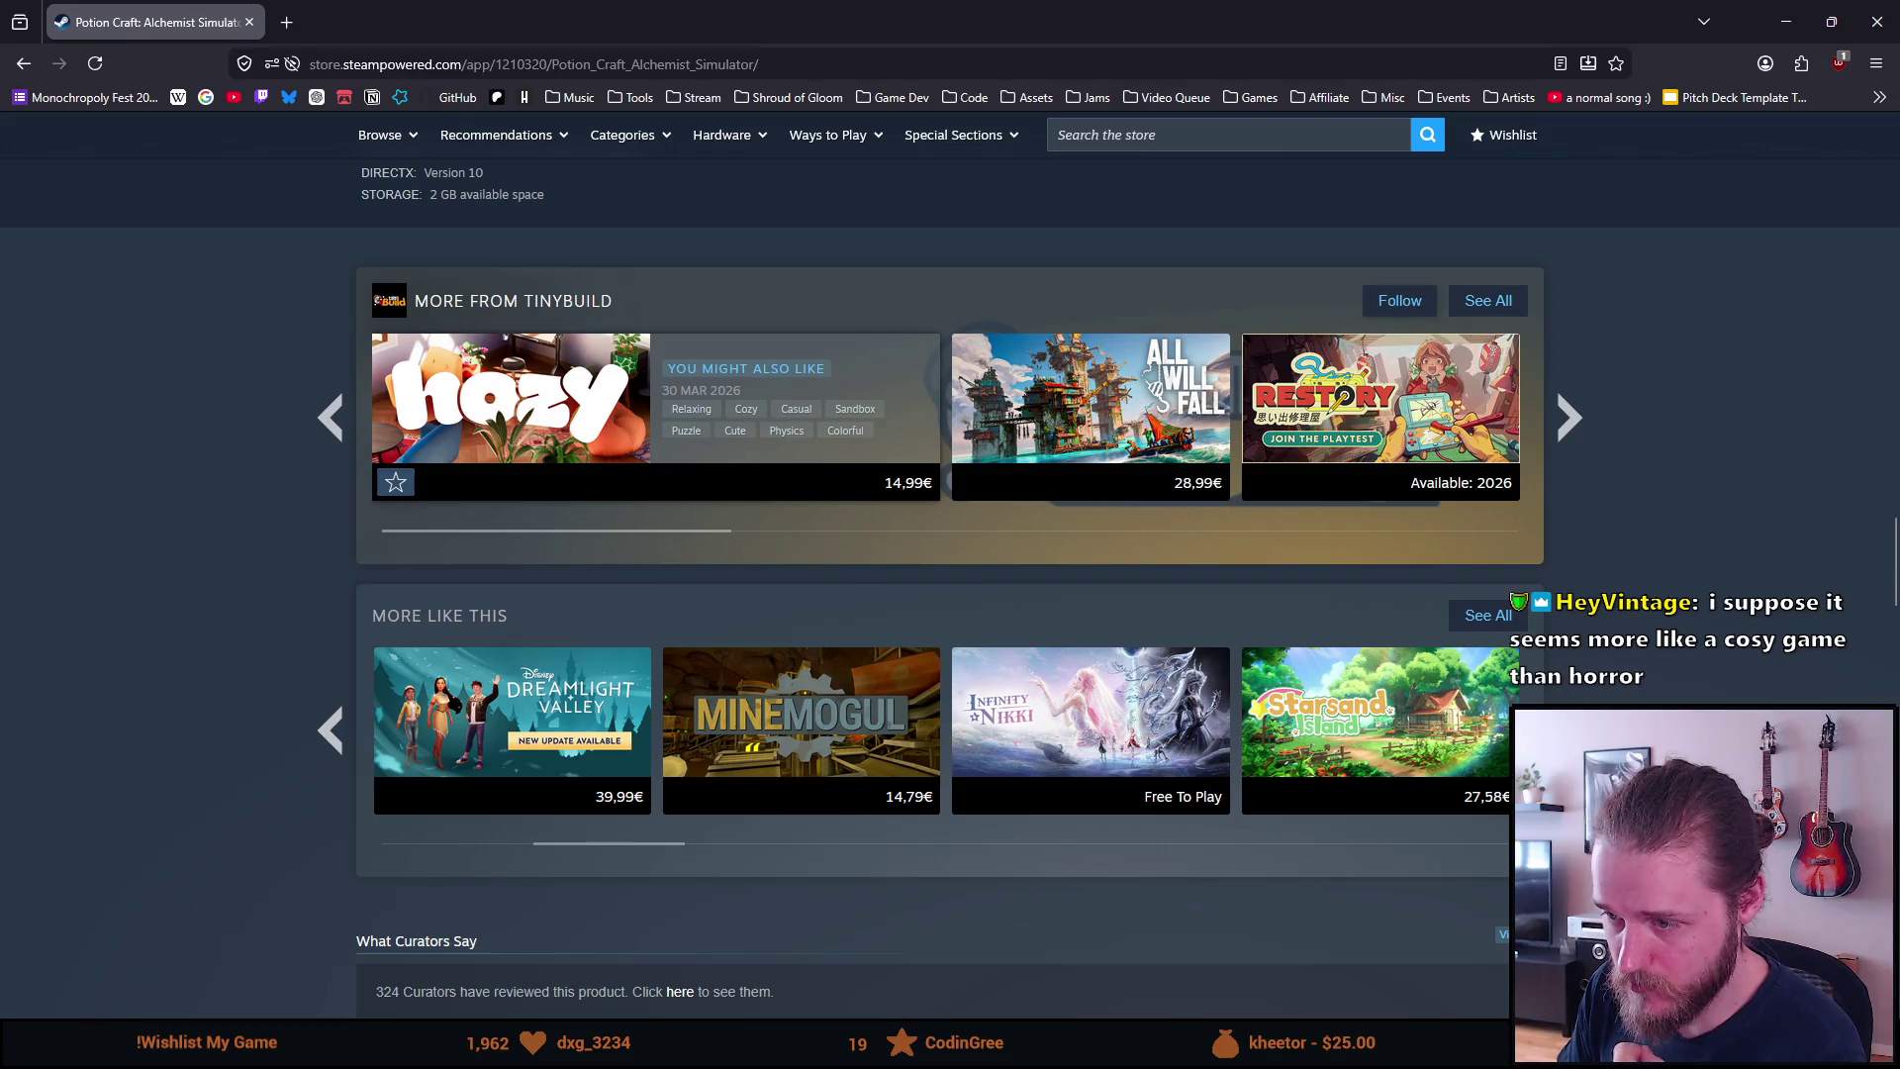
click(1568, 729)
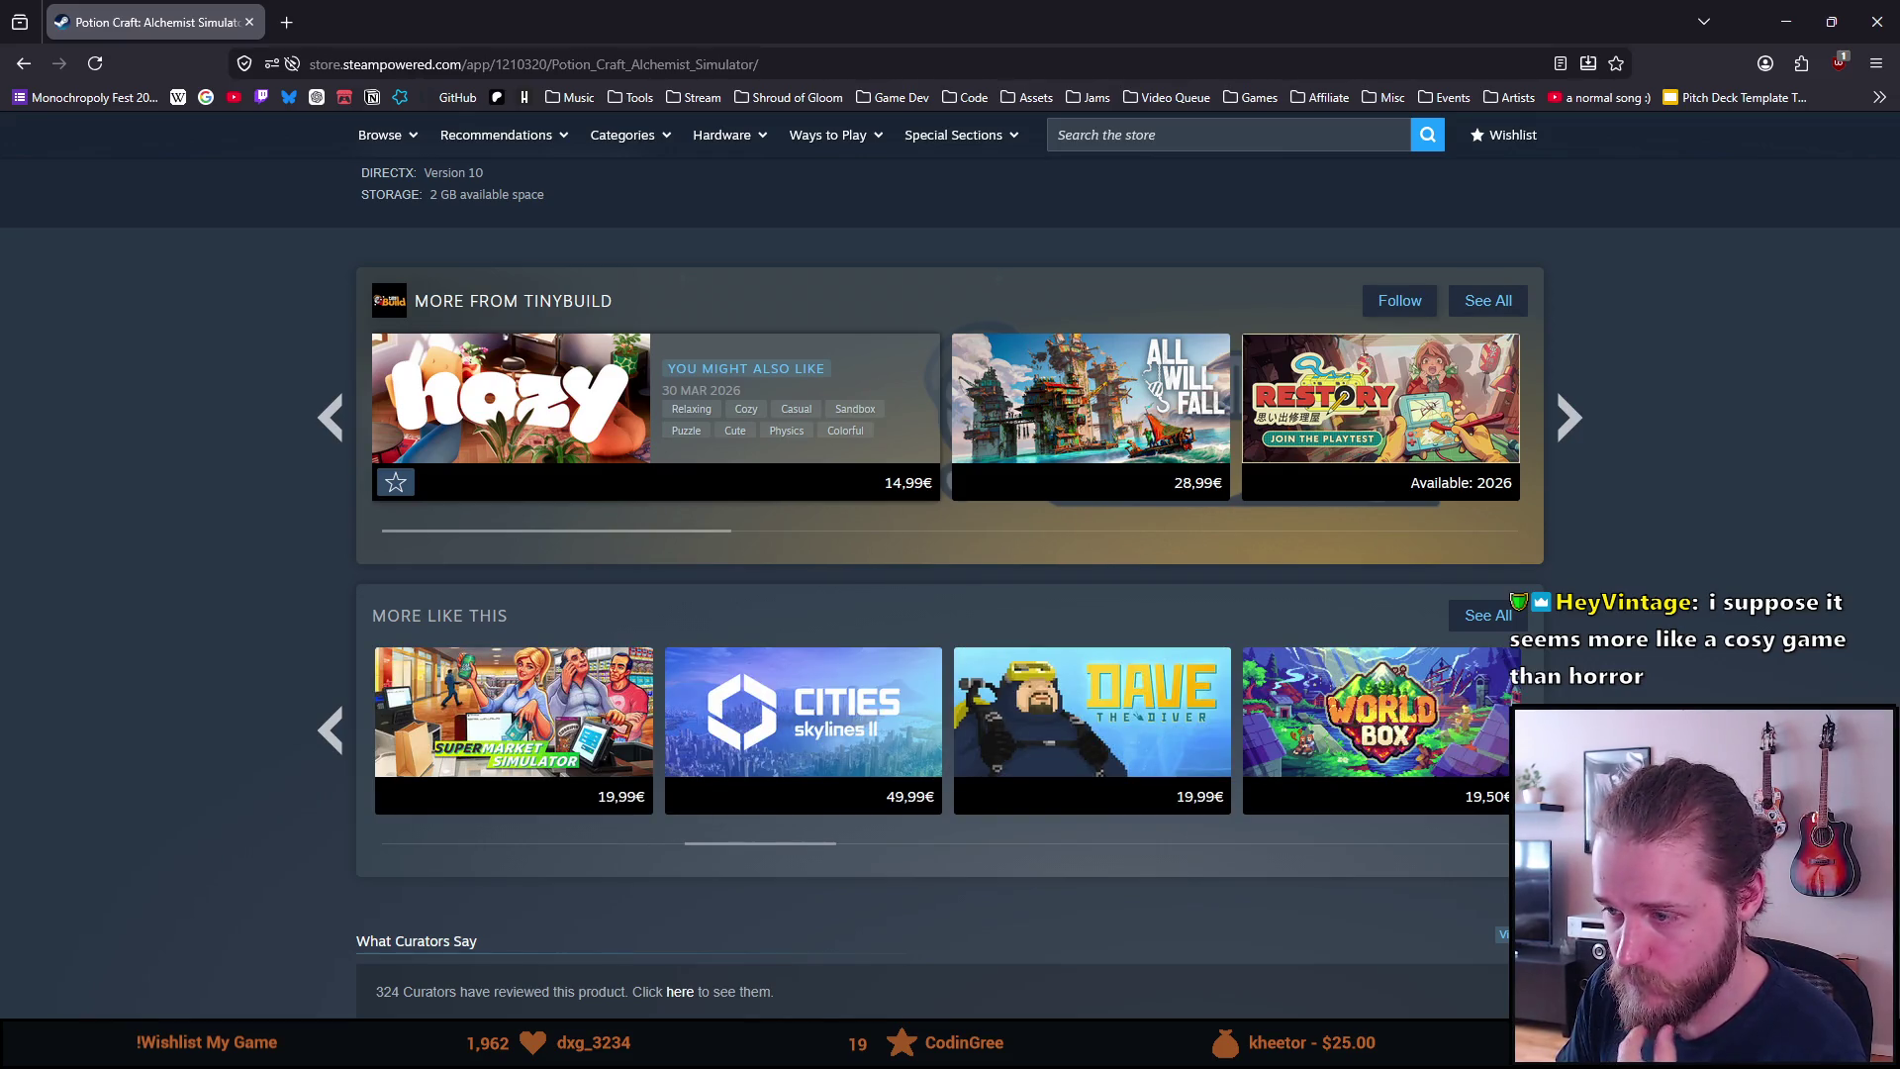
click(1569, 729)
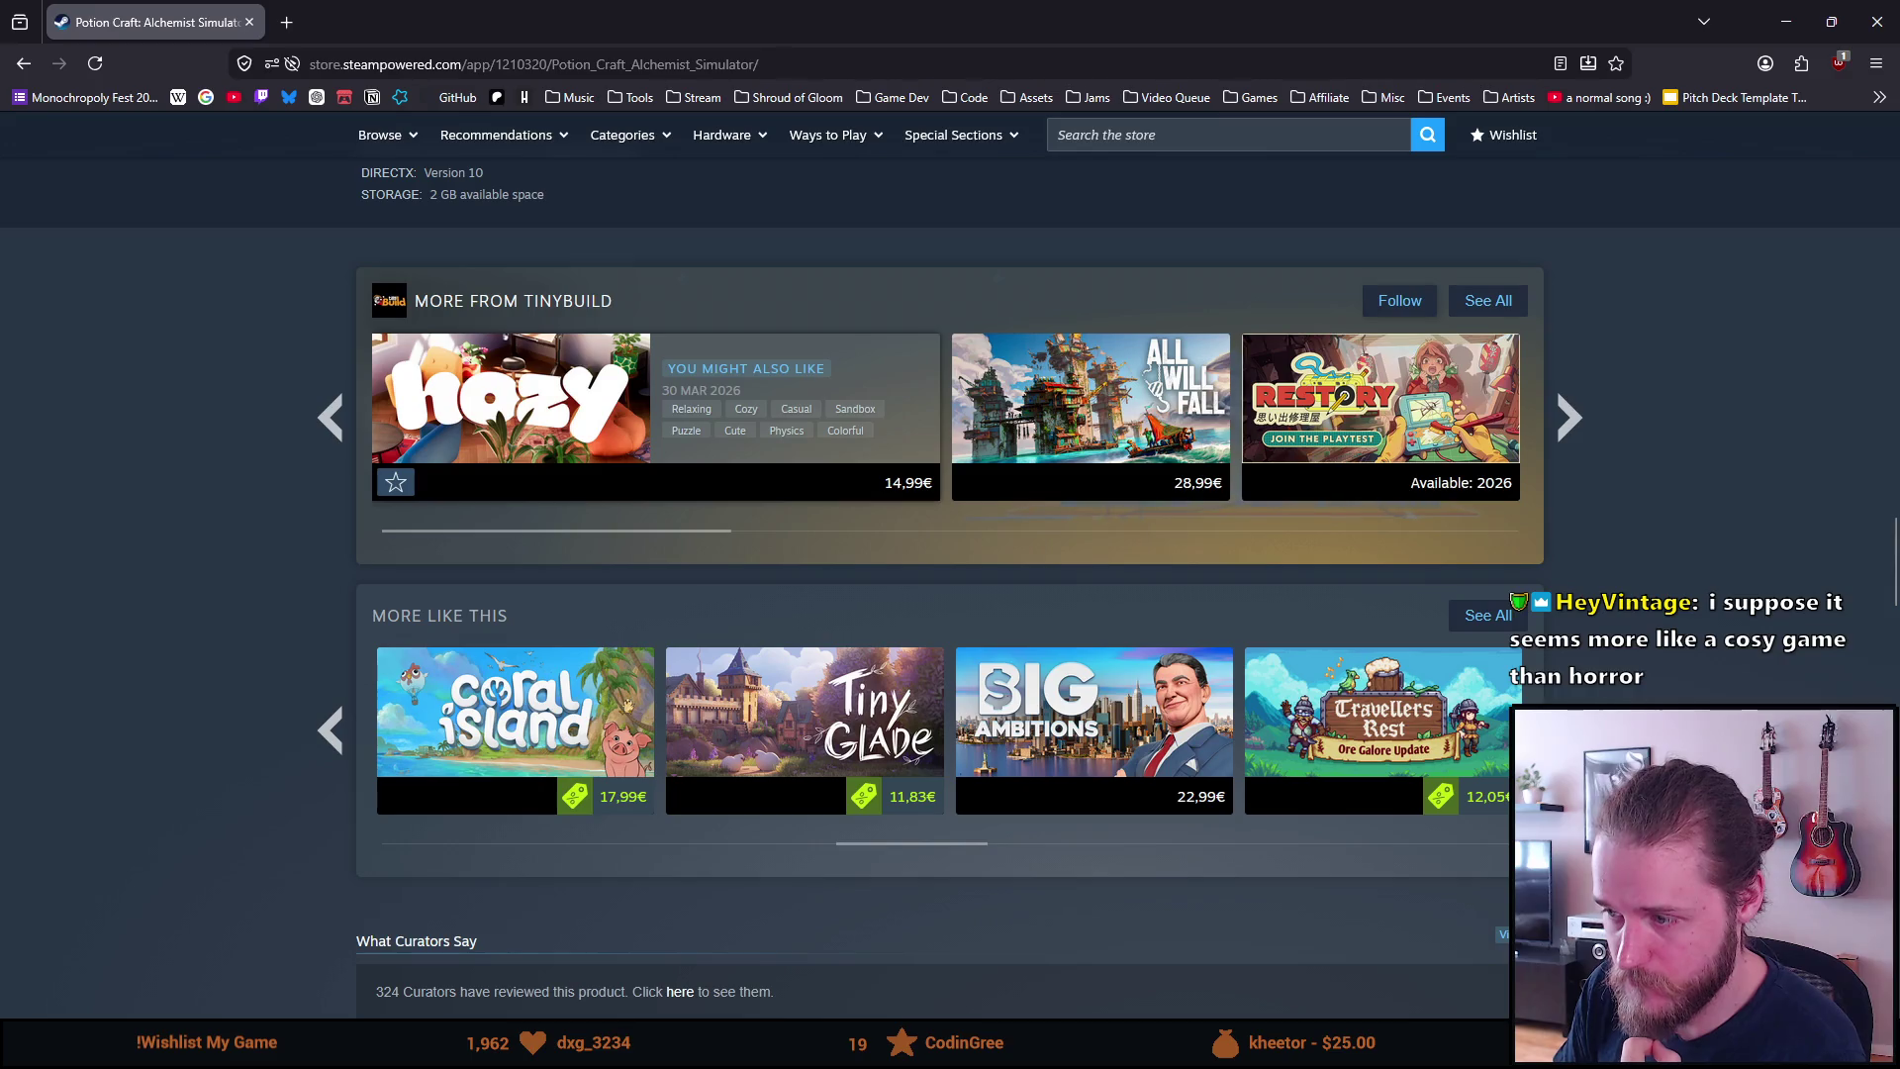
click(1569, 730)
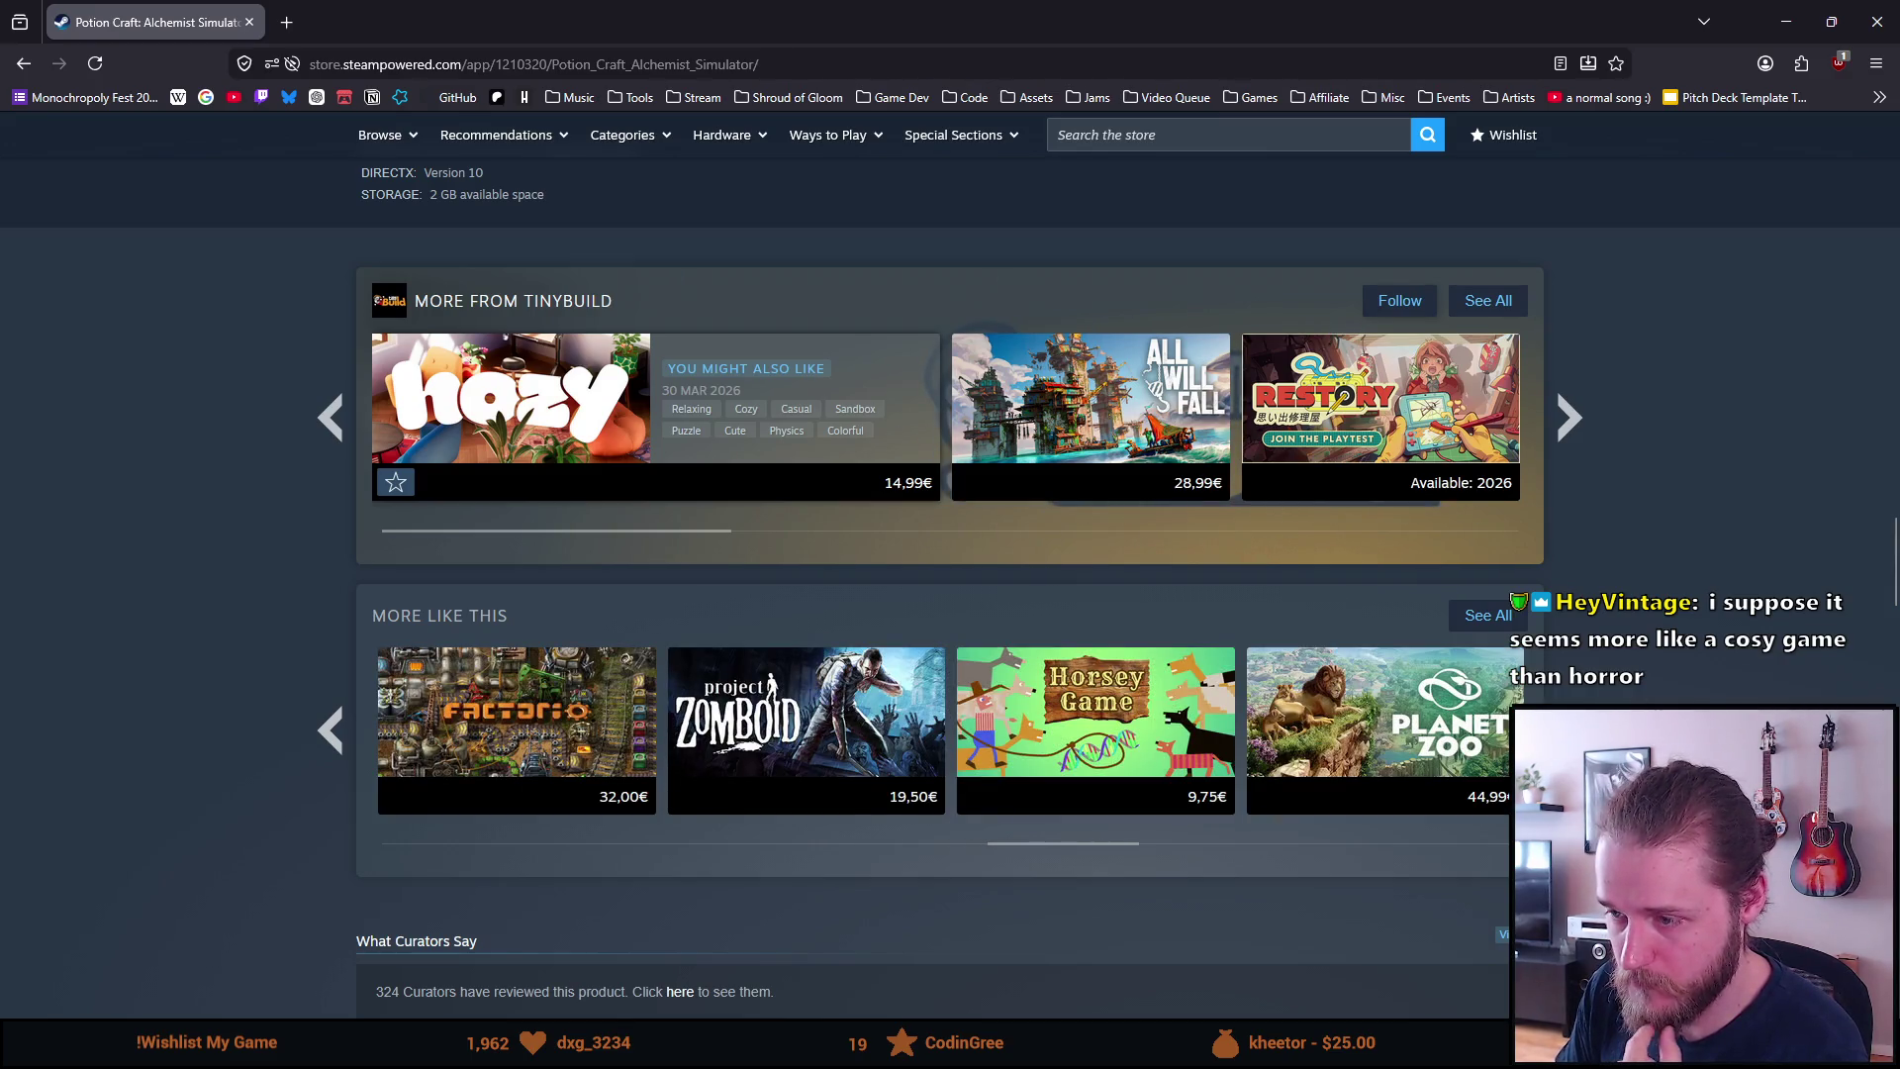
click(1568, 729)
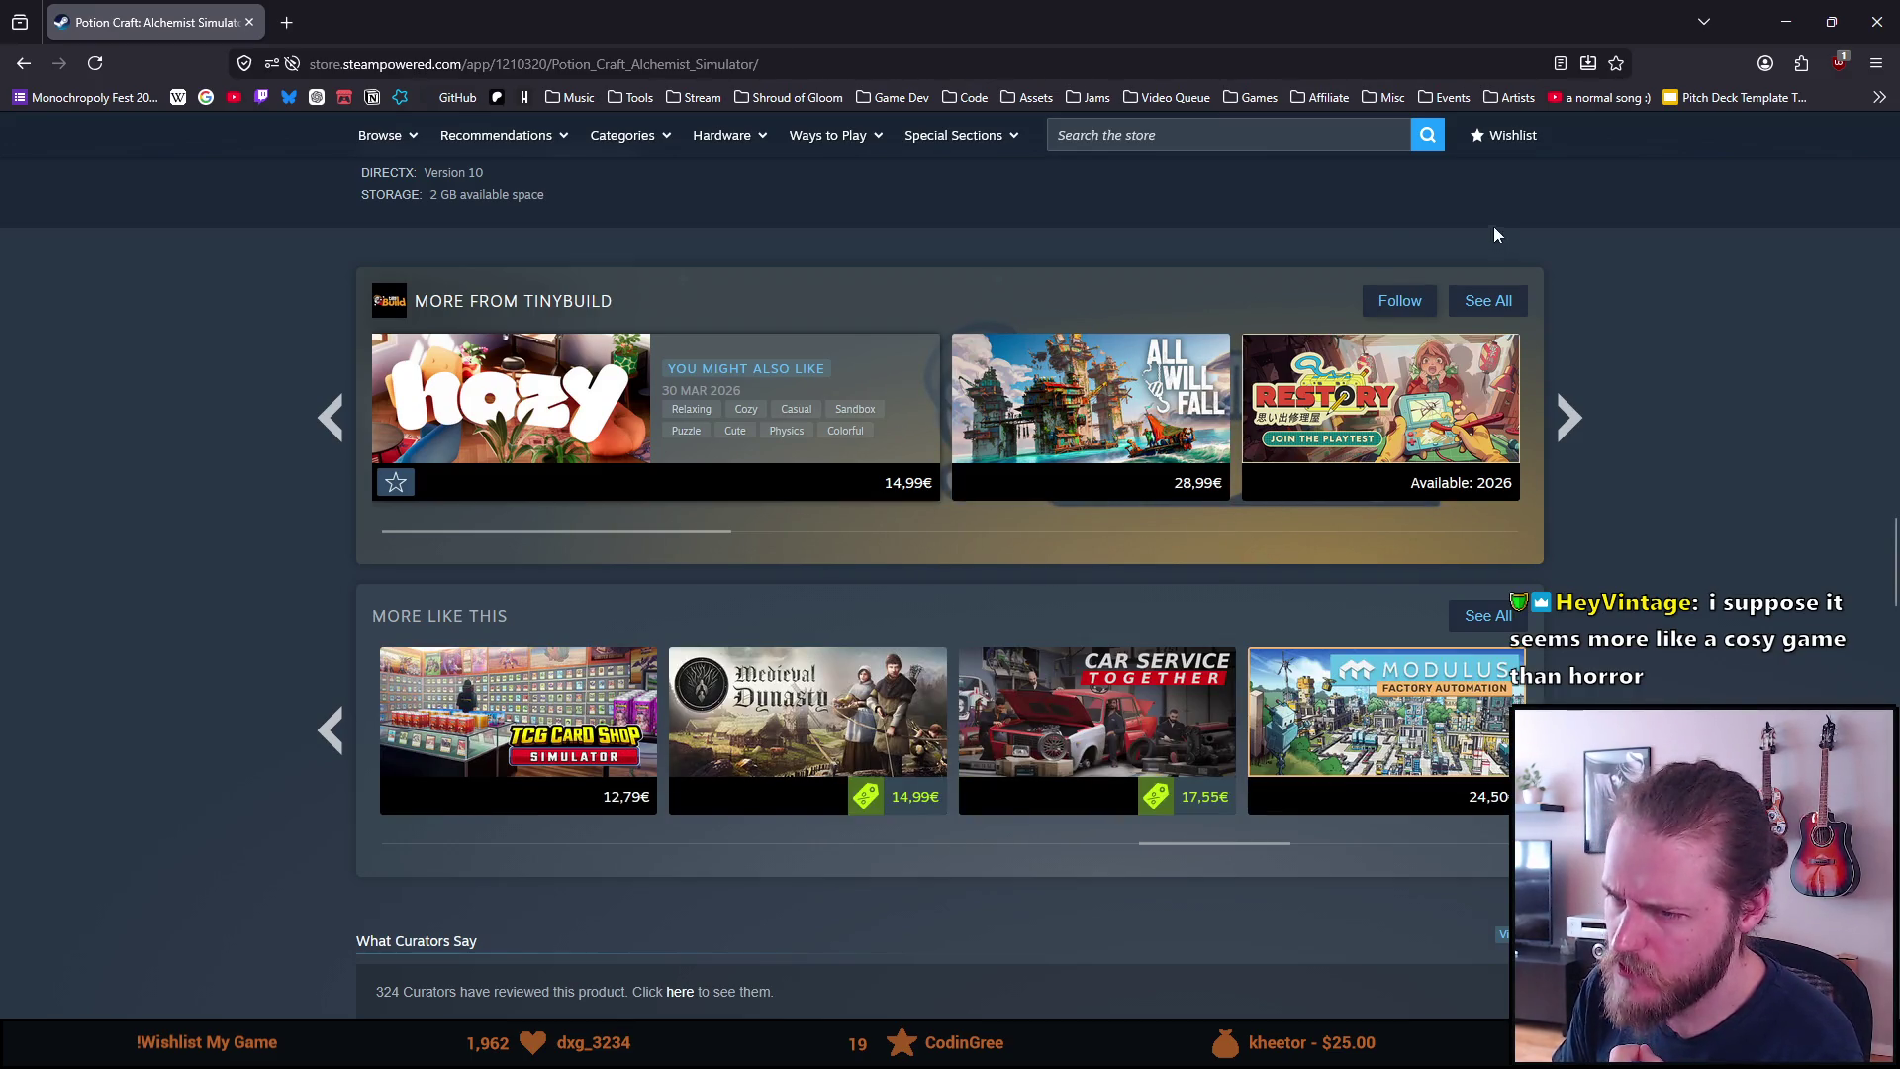
click(1344, 128)
Search the store for 'rusty lake' and open the Rusty Lake: Roots page
text(rust)
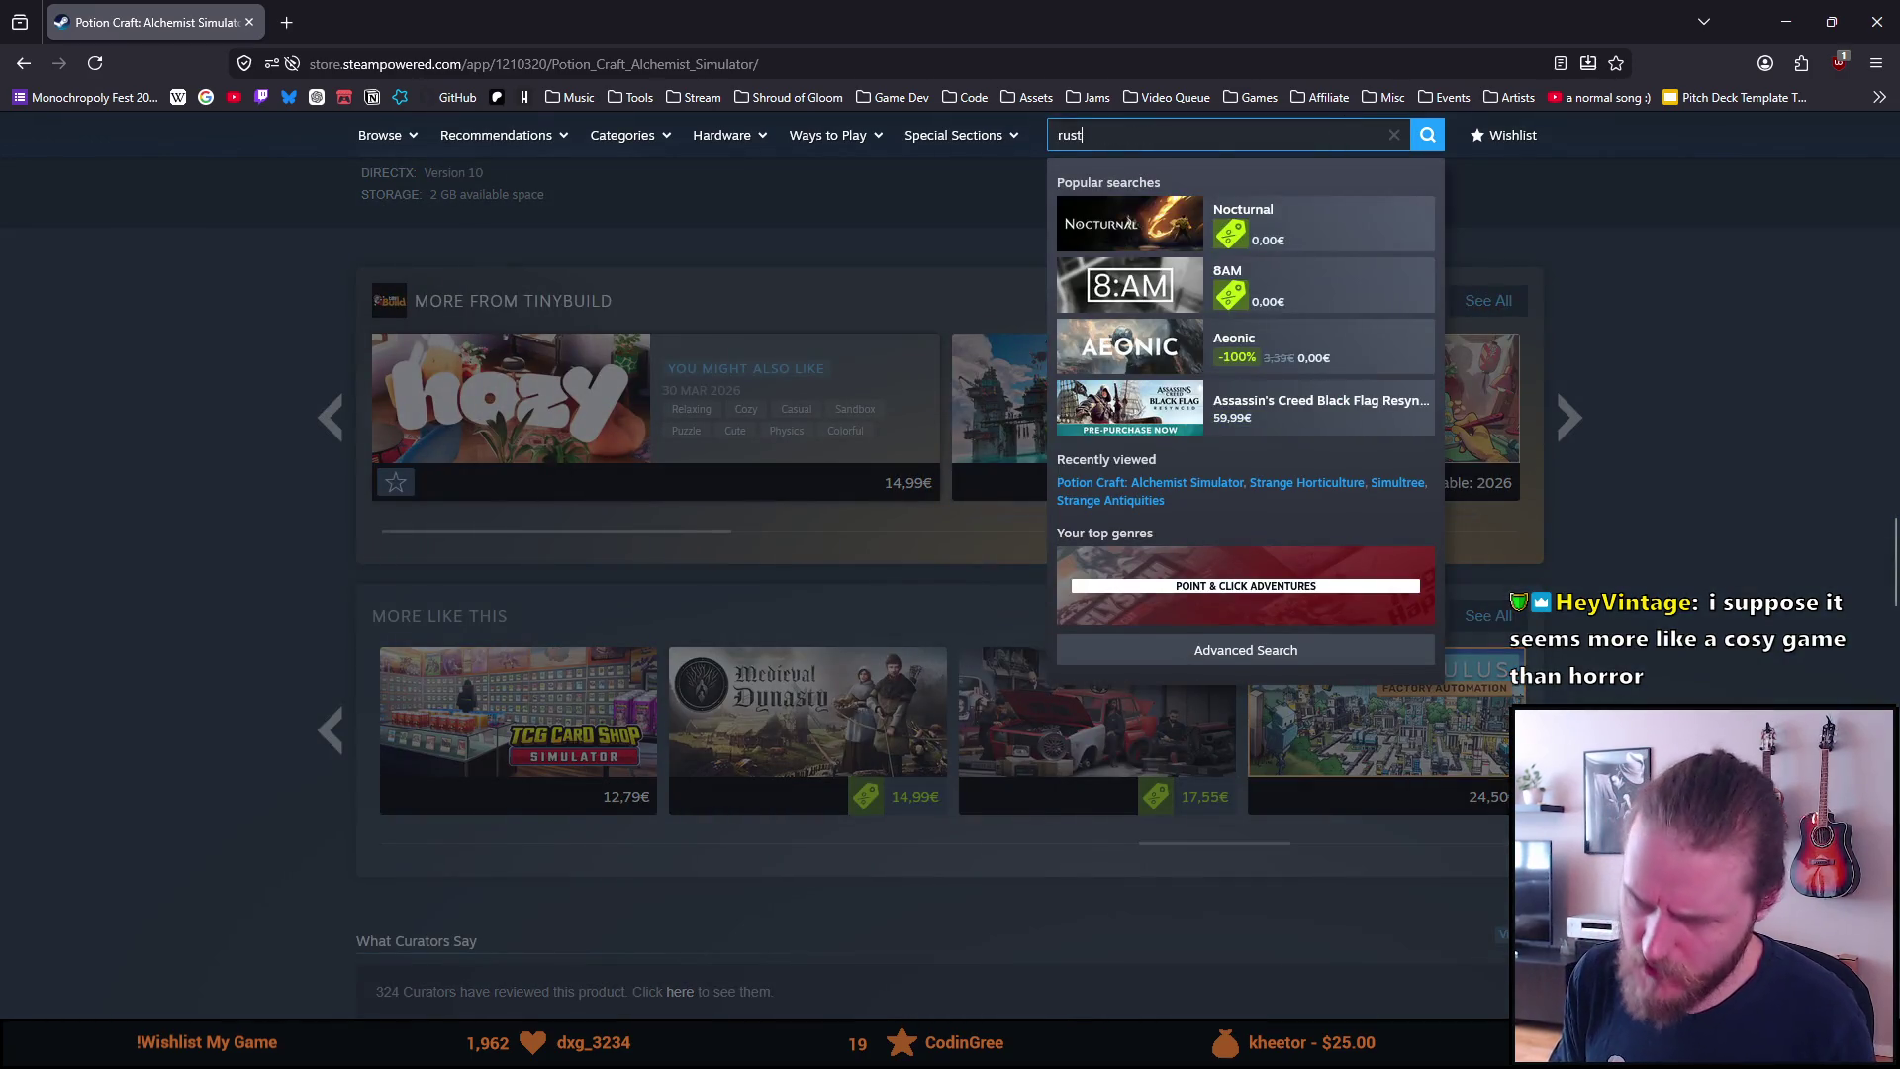
text(y lake)
key(Return)
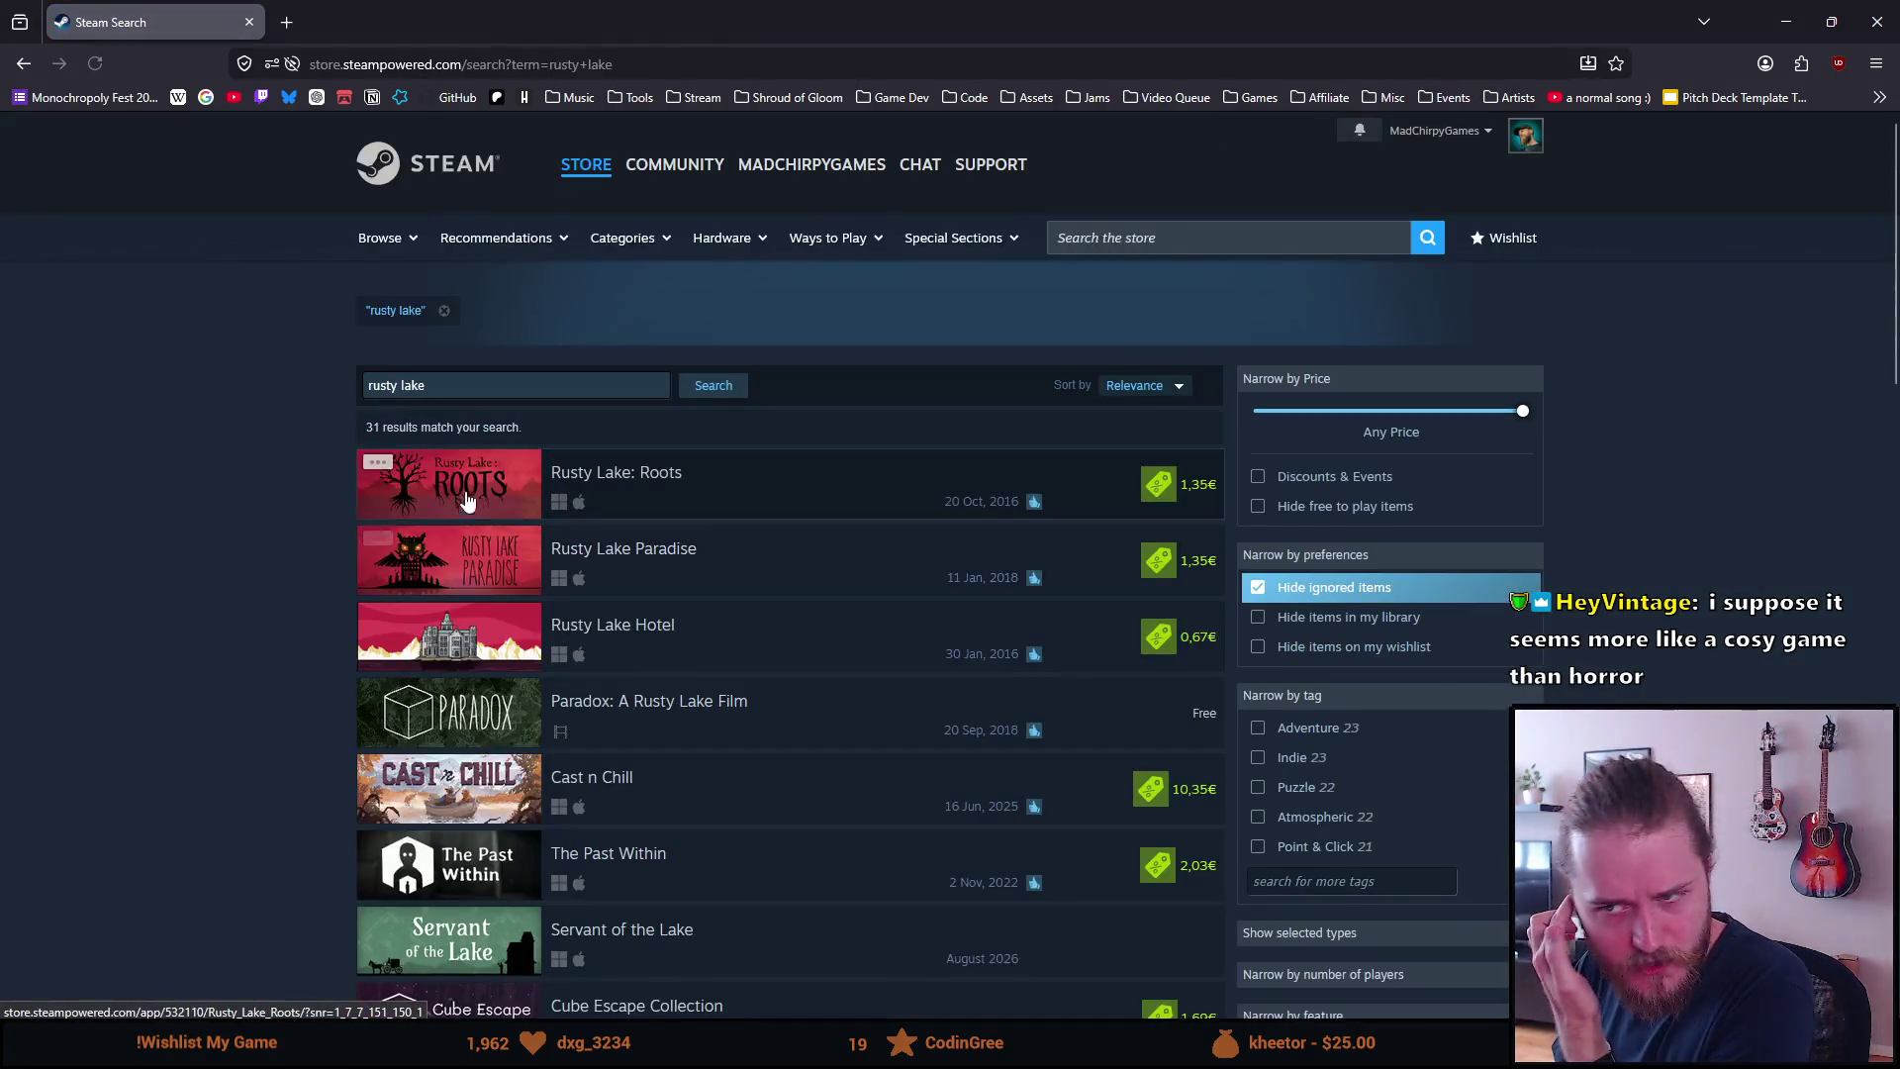
click(478, 462)
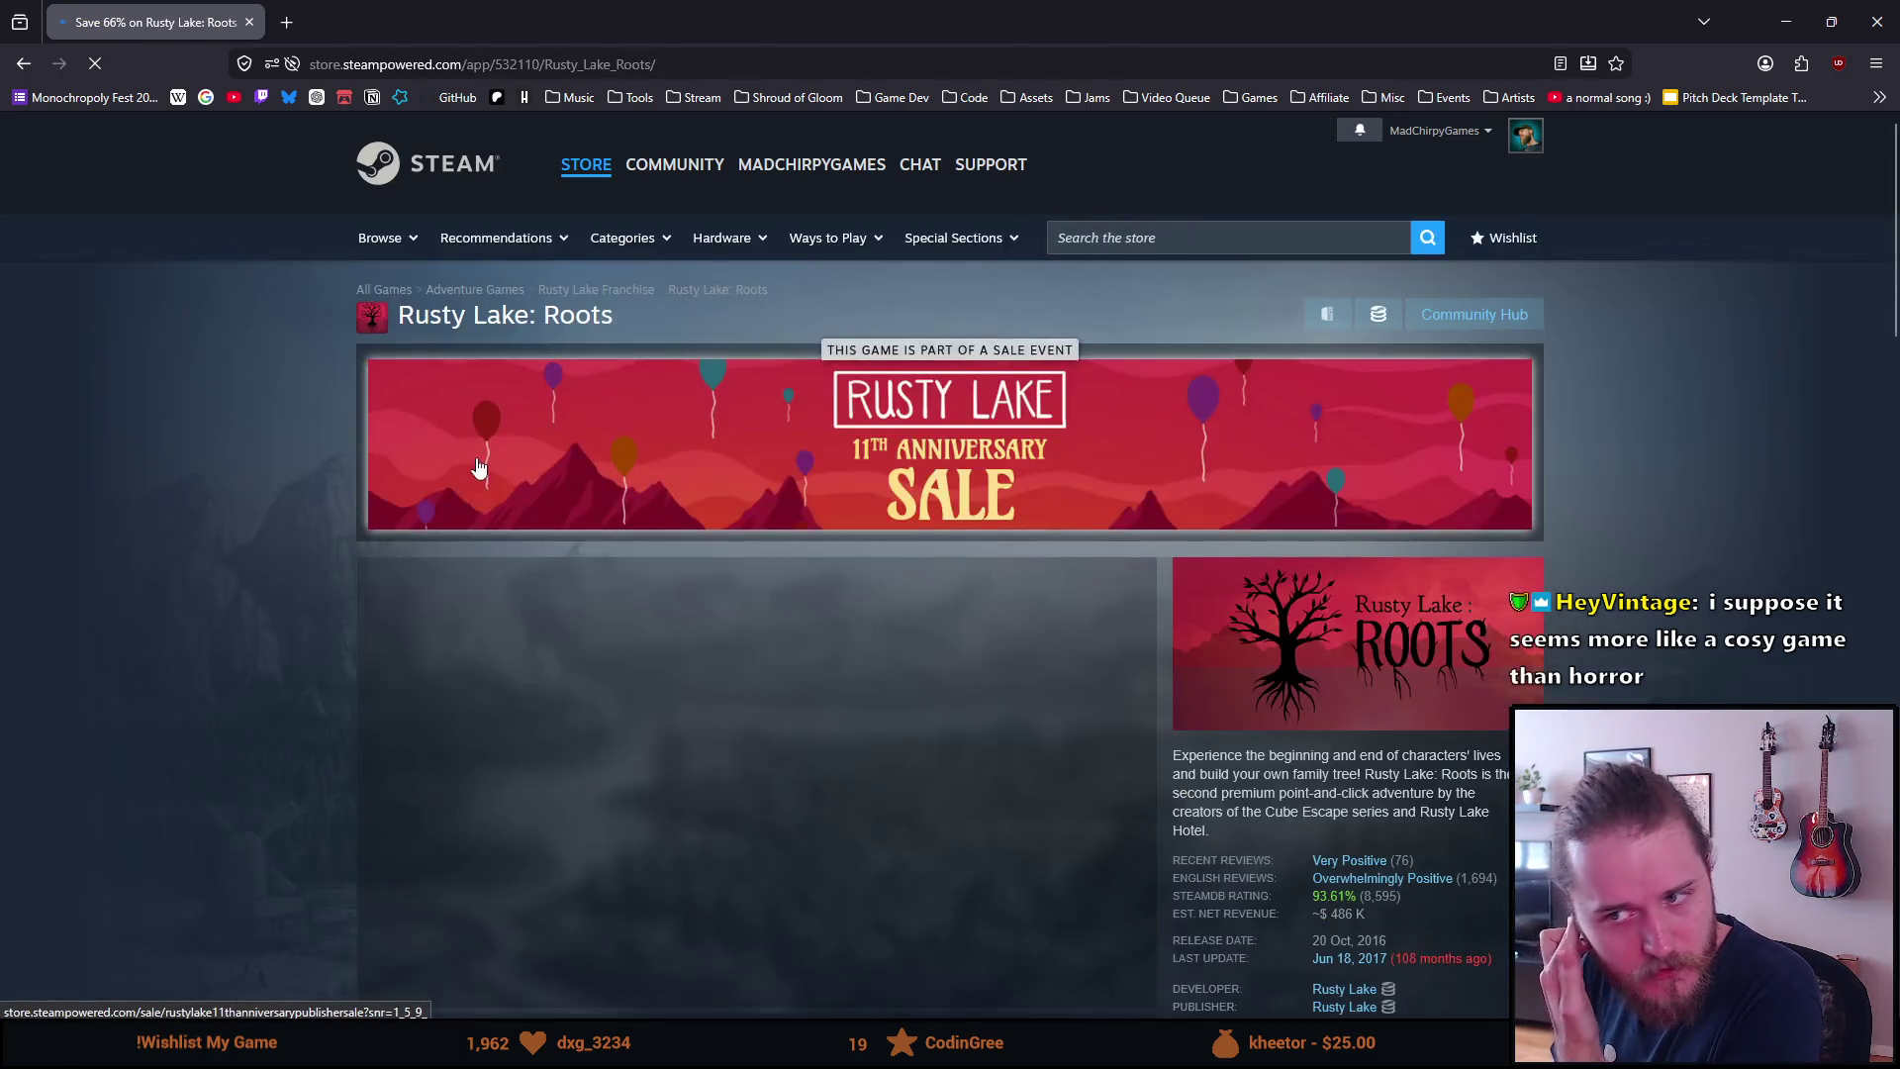
Play the Rusty Lake: Roots trailer full screen, then exit and pause it at 0:36
click(752, 793)
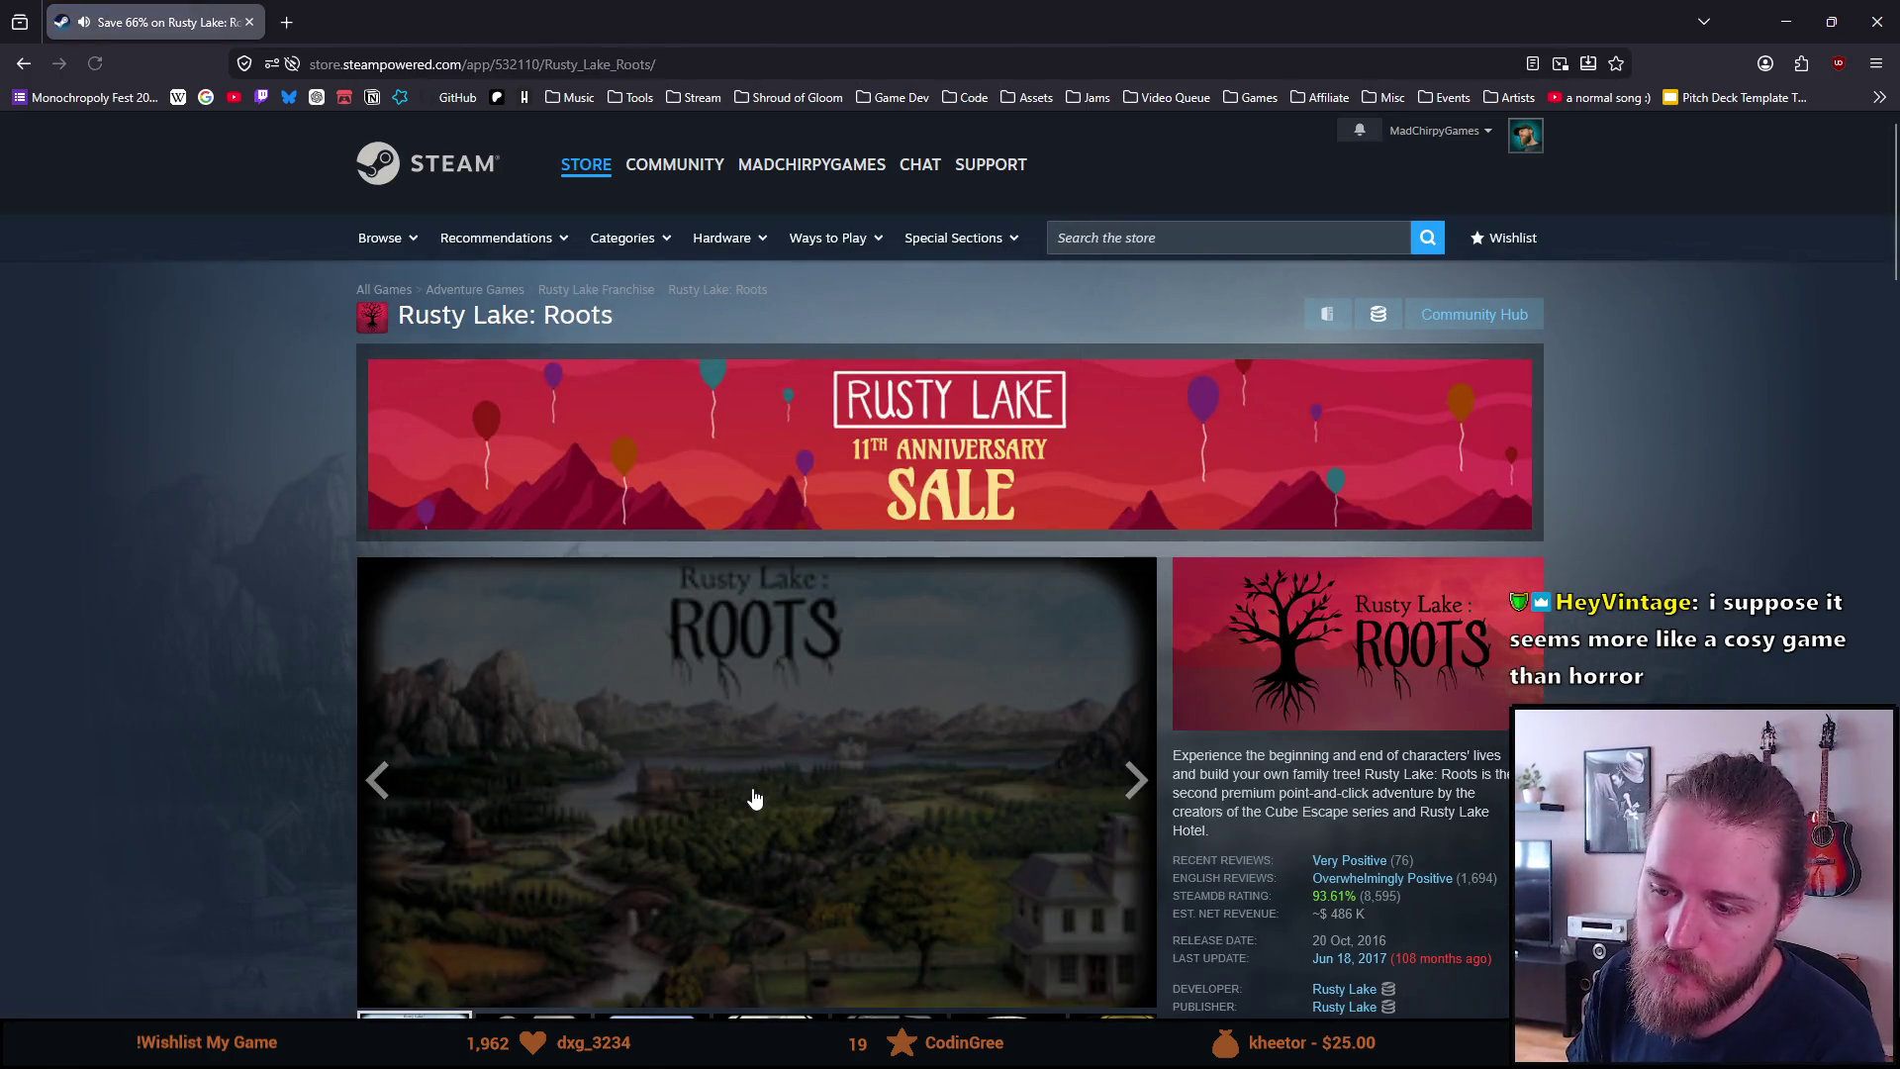
scroll(437, 769, down, 2)
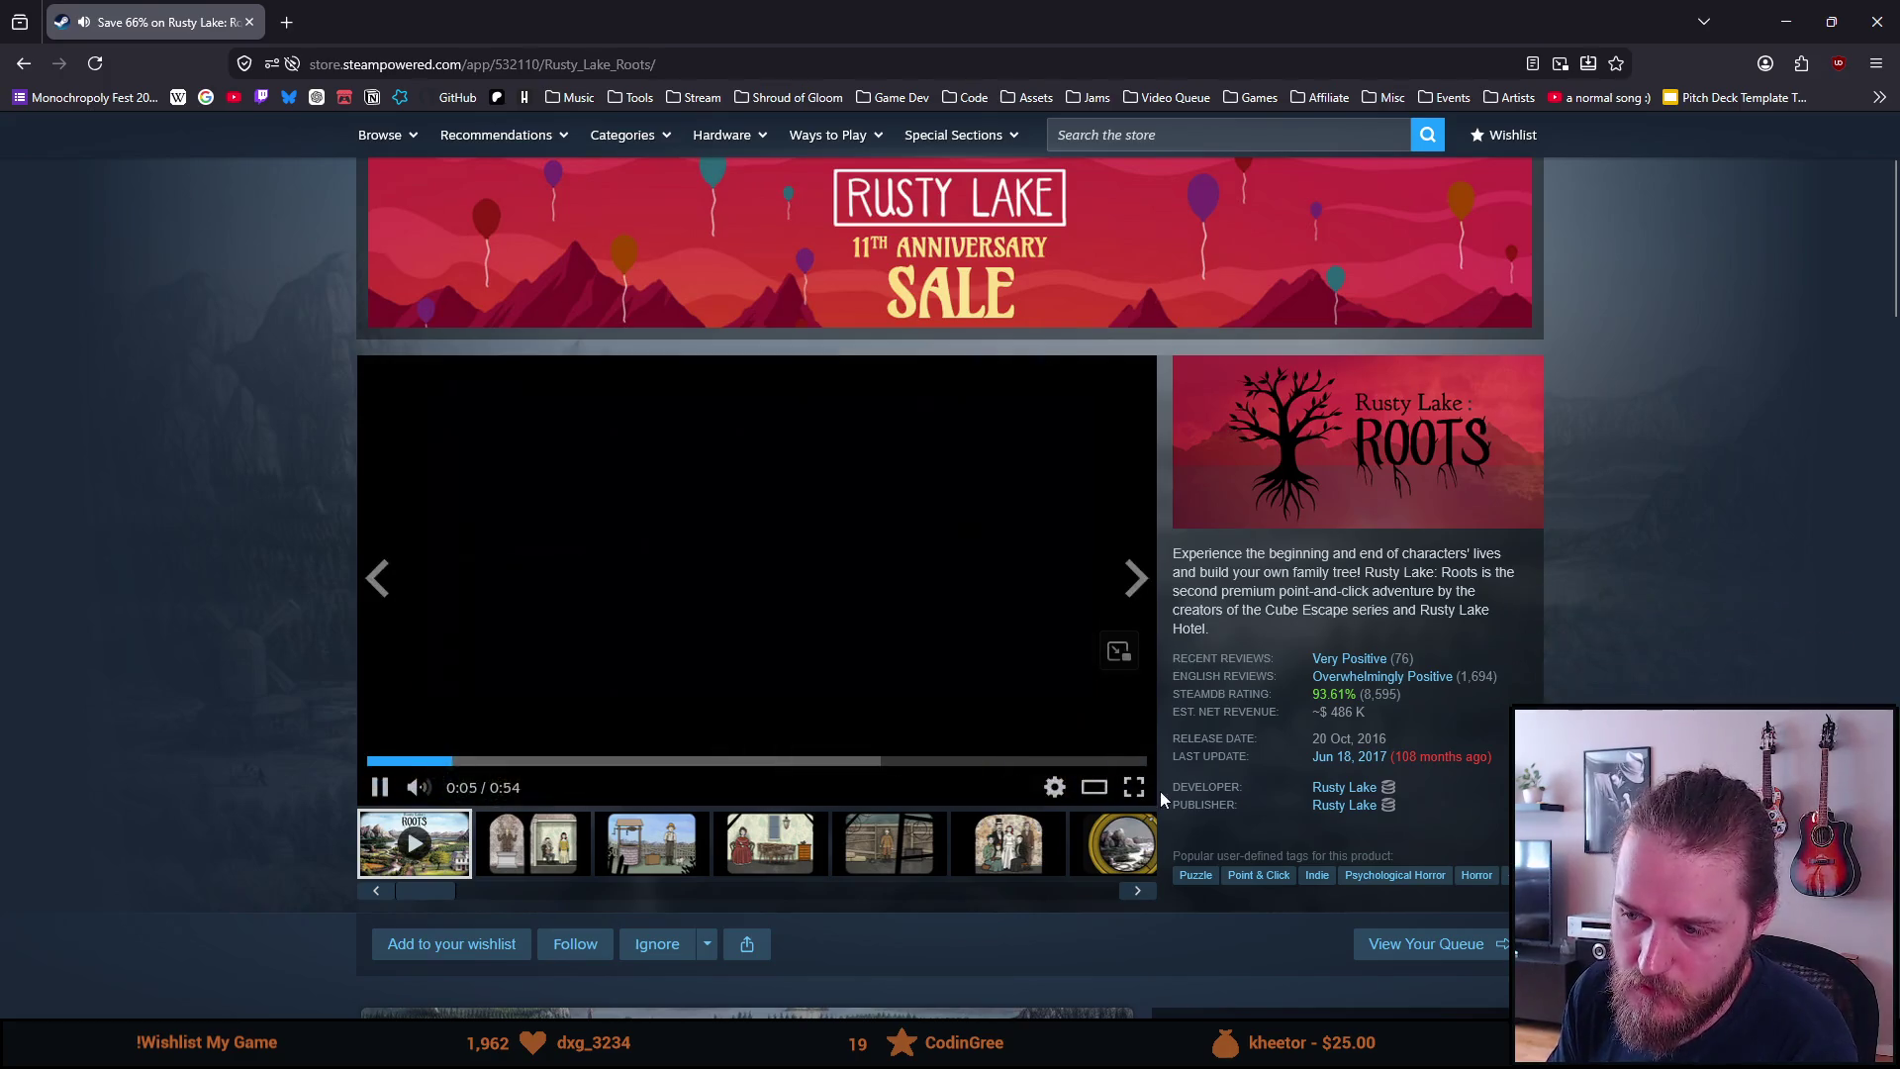
click(1133, 786)
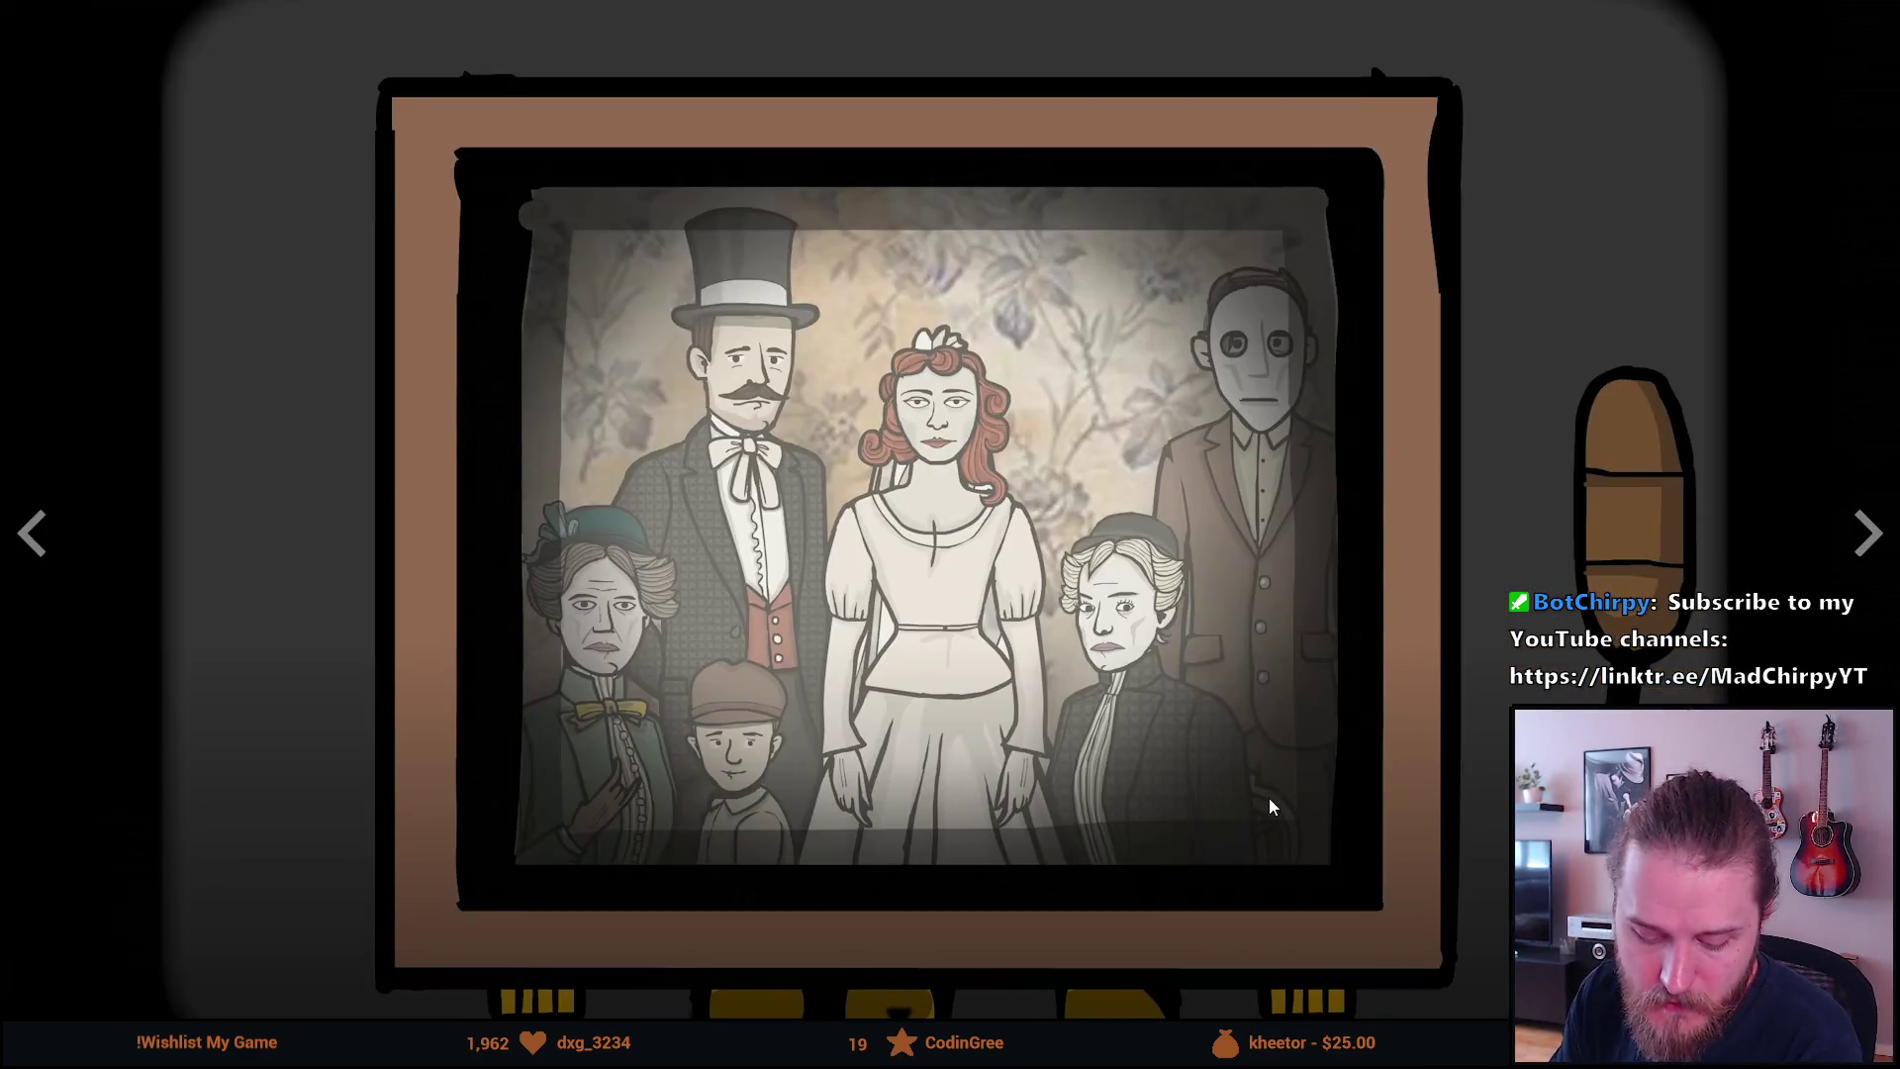
key(Escape)
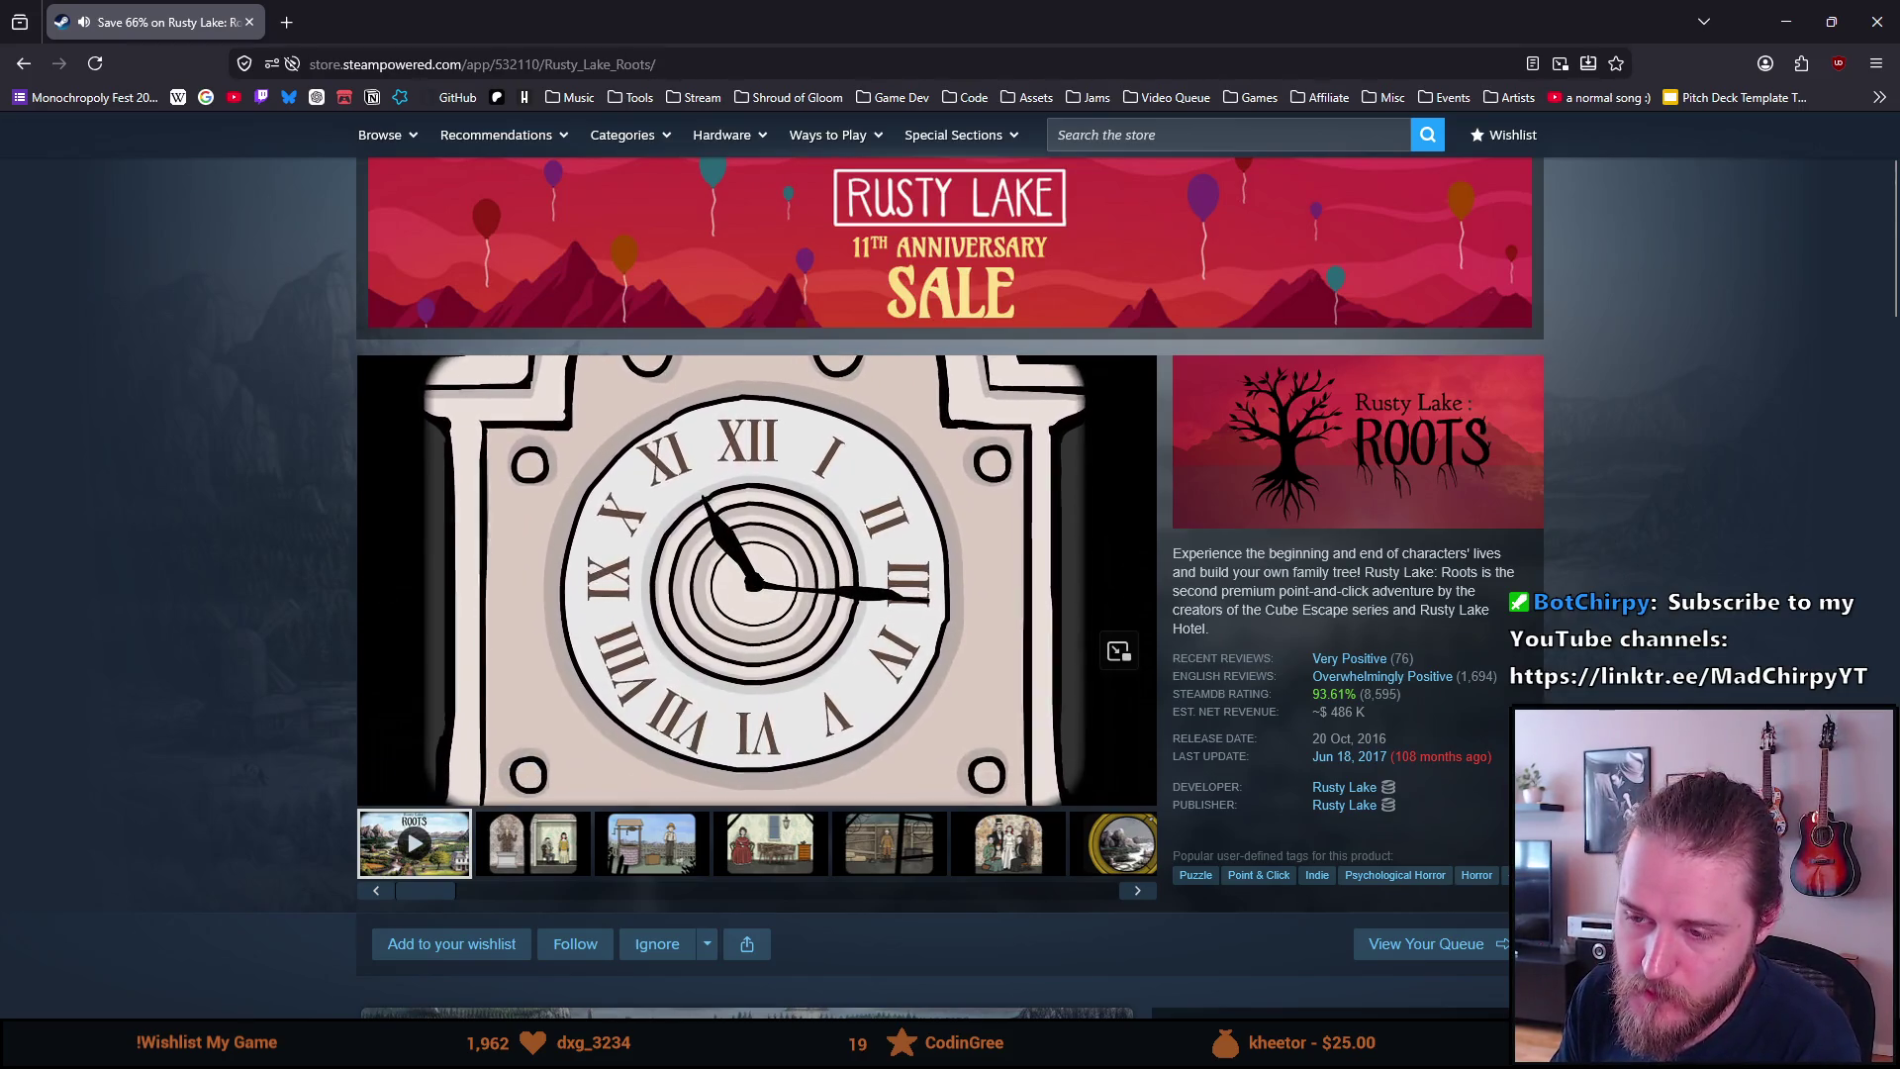
mouse_move(602, 561)
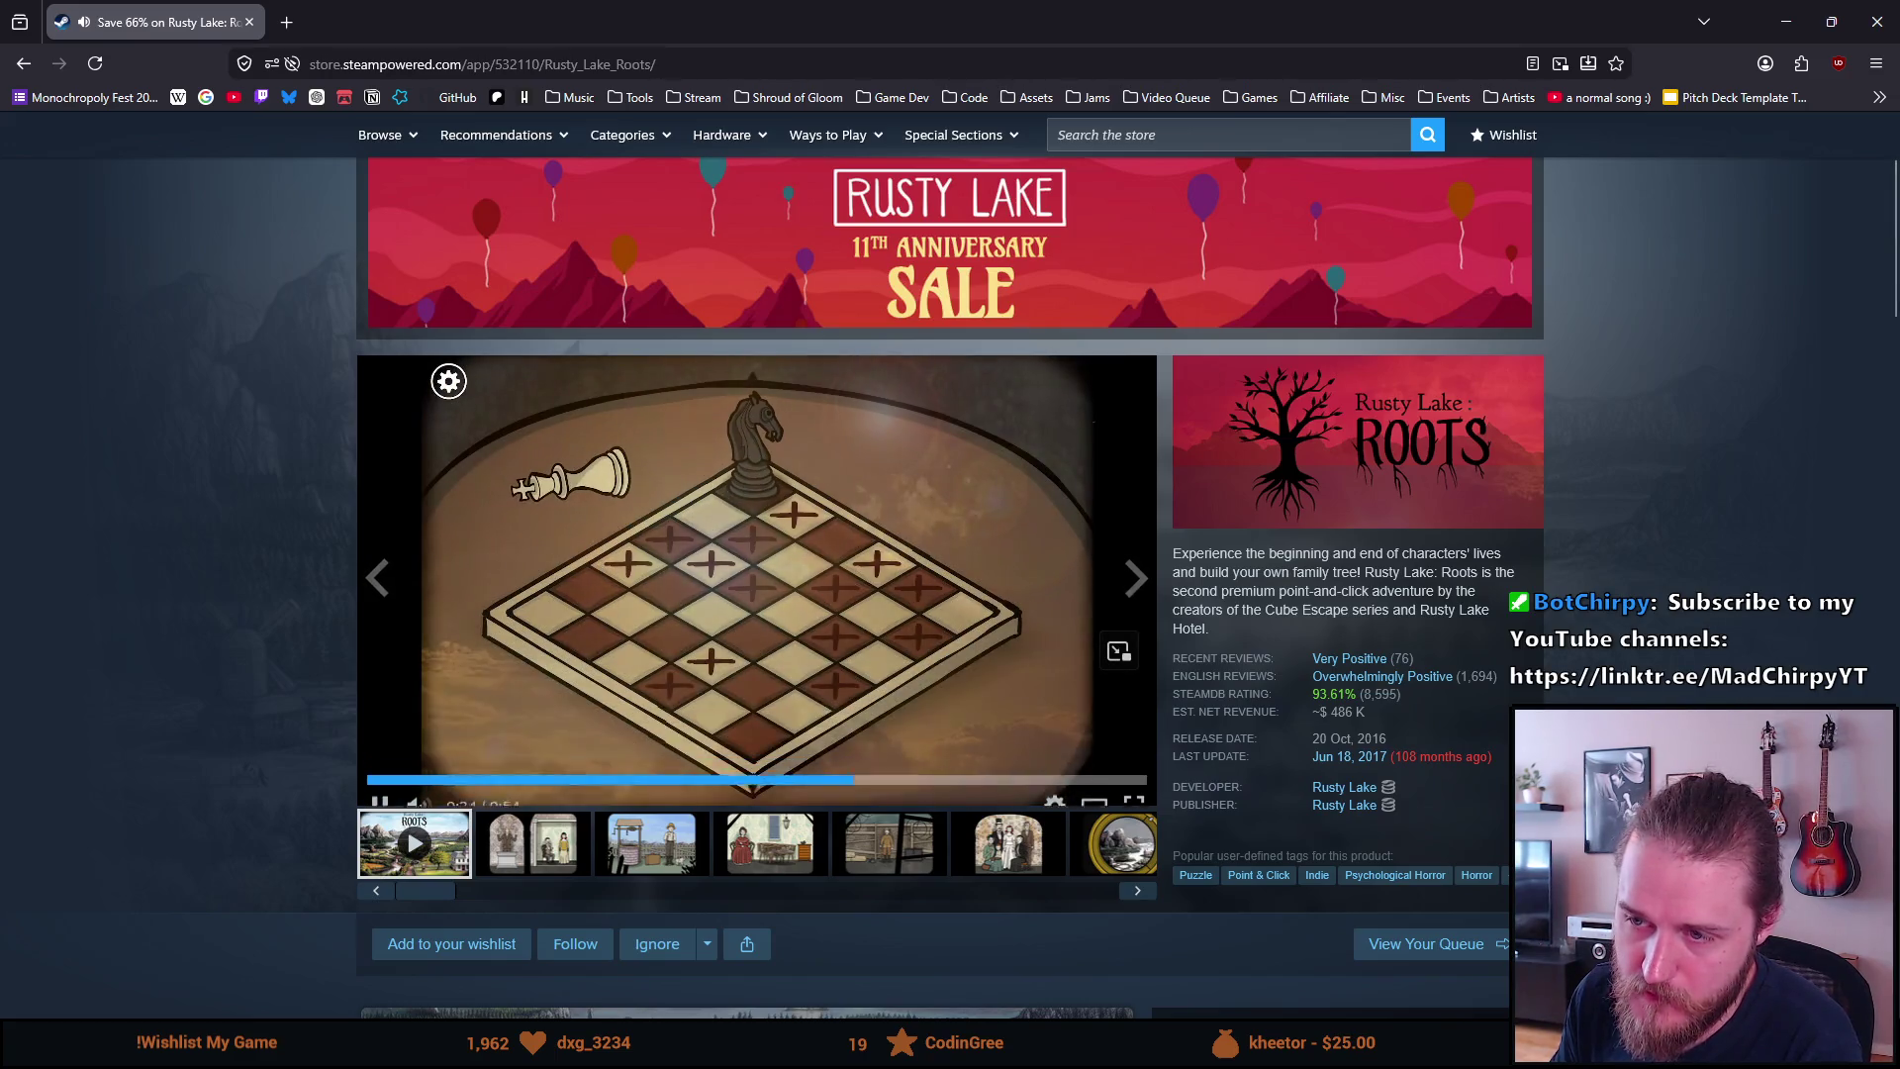
click(379, 786)
scroll(376, 782, down, 15)
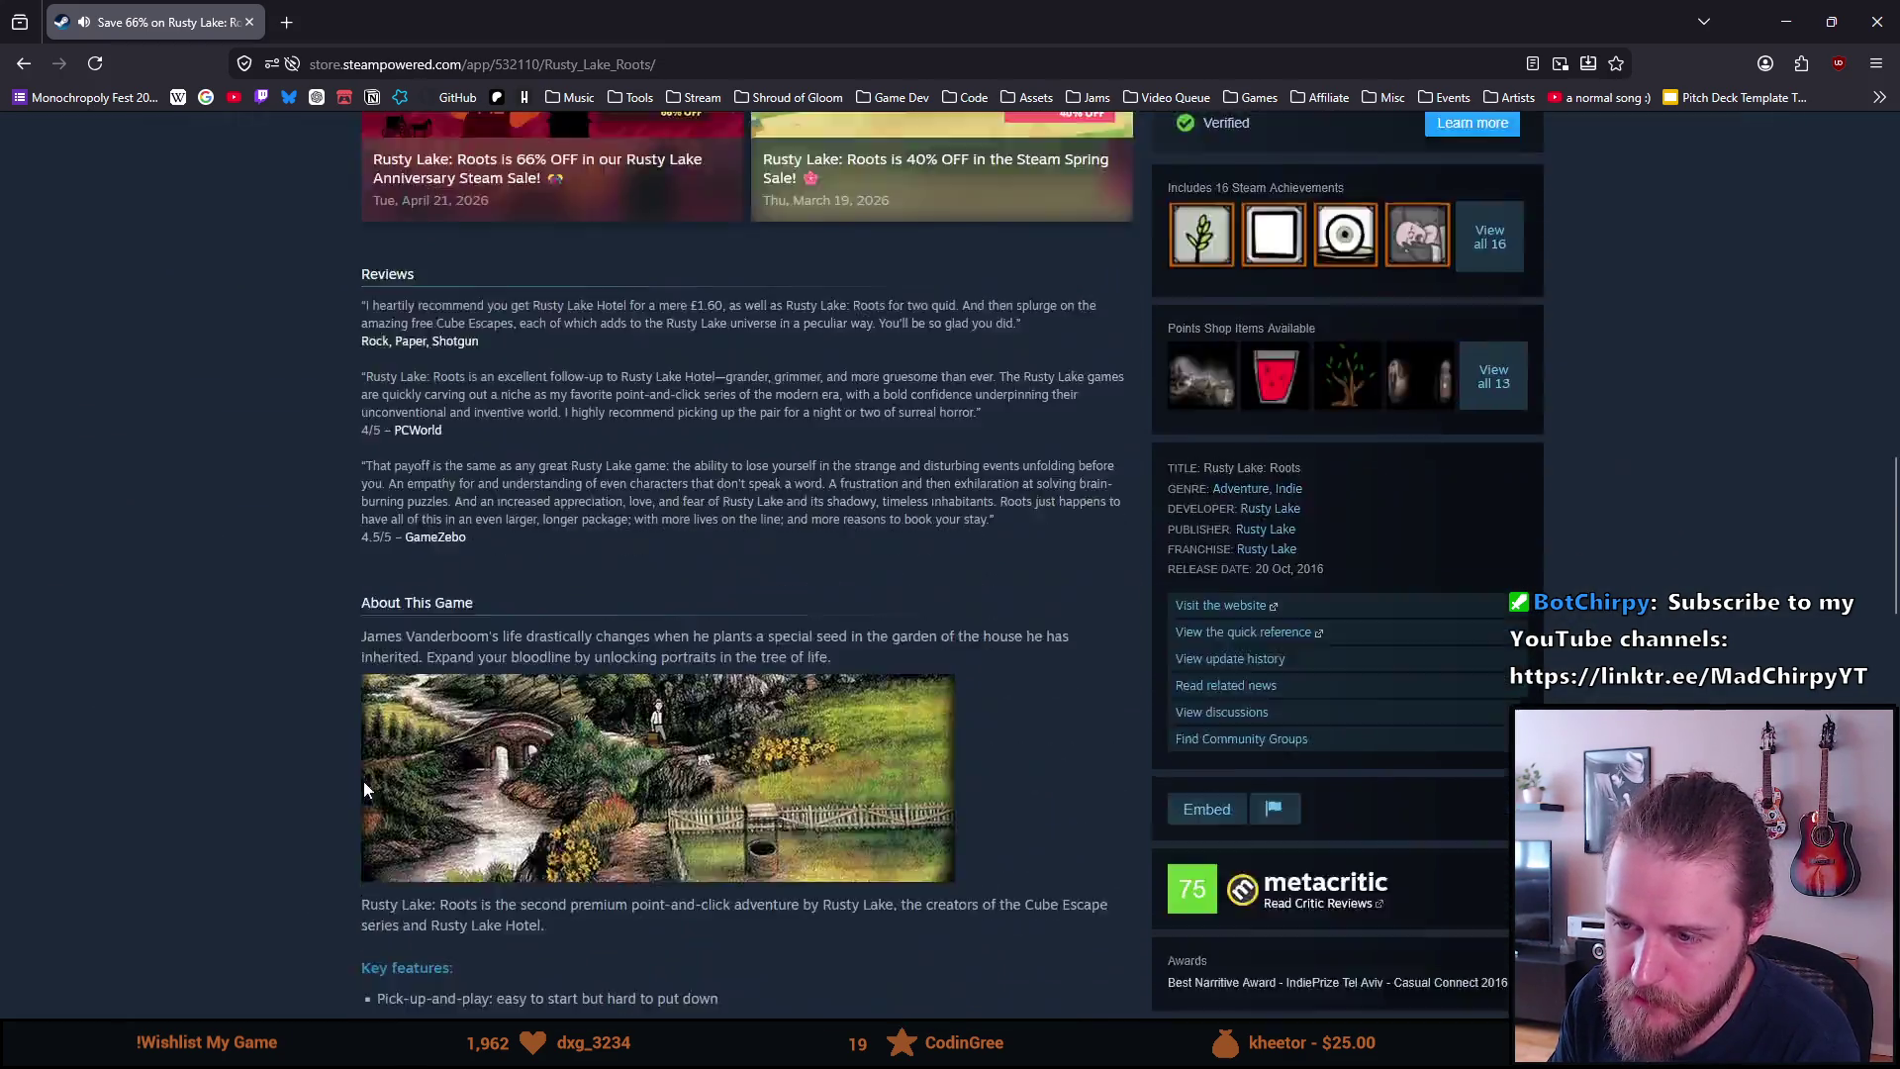
Page through Rusty Lake: Roots' More Like This, open The Roottrees are Dead and start its trailer
scroll(337, 781, down, 15)
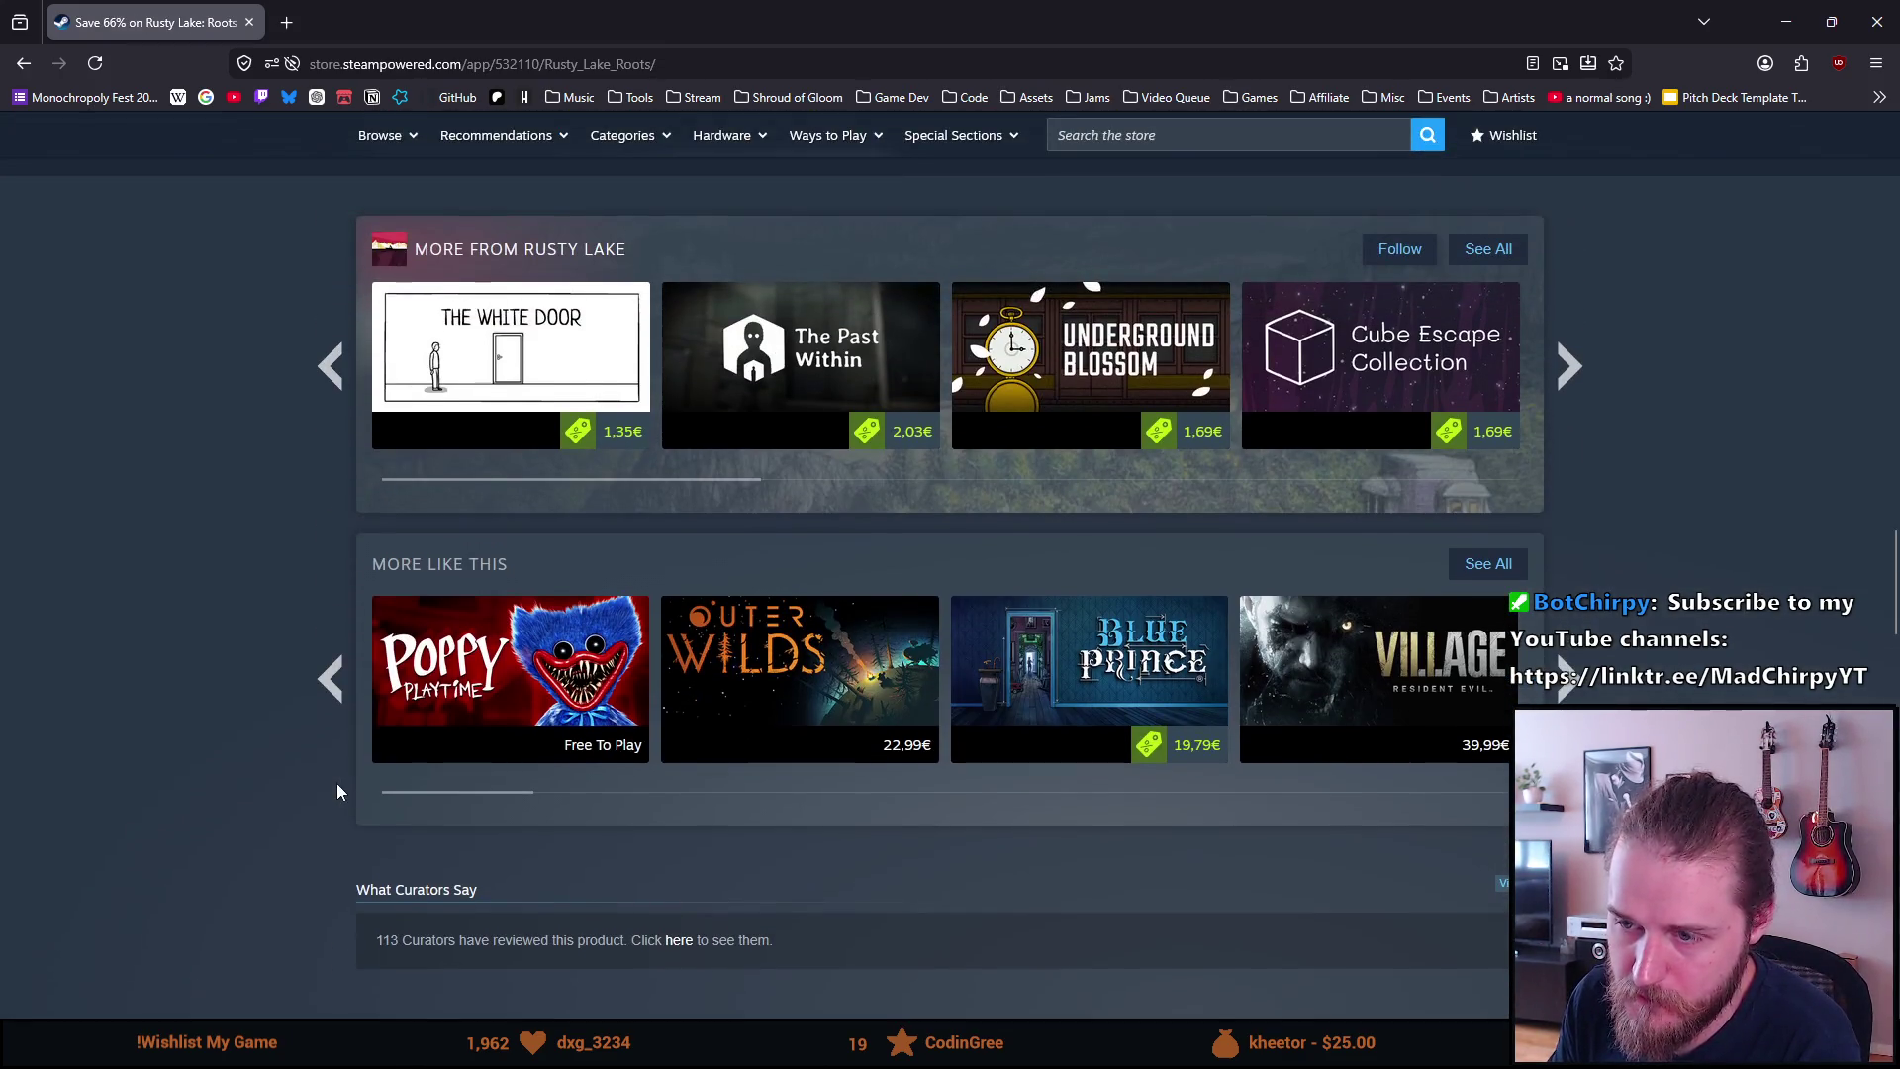
click(1565, 680)
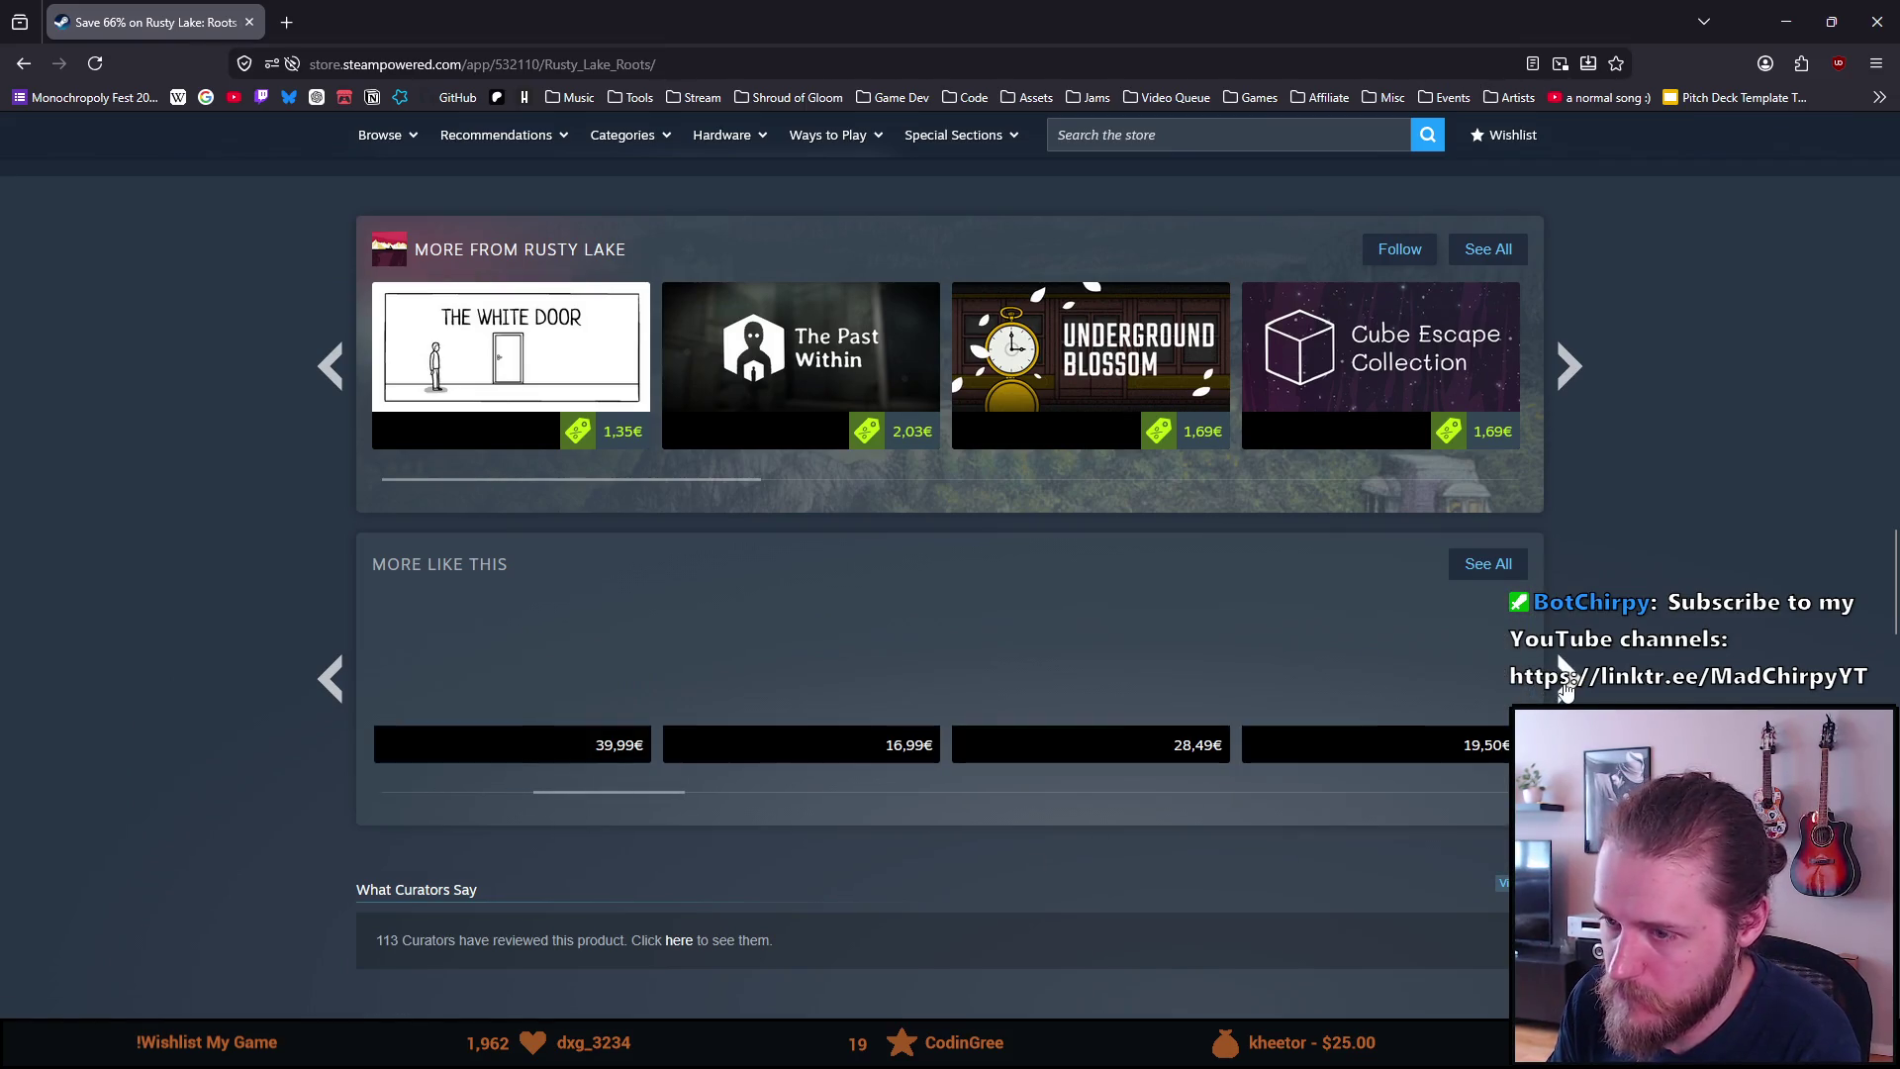
click(1566, 683)
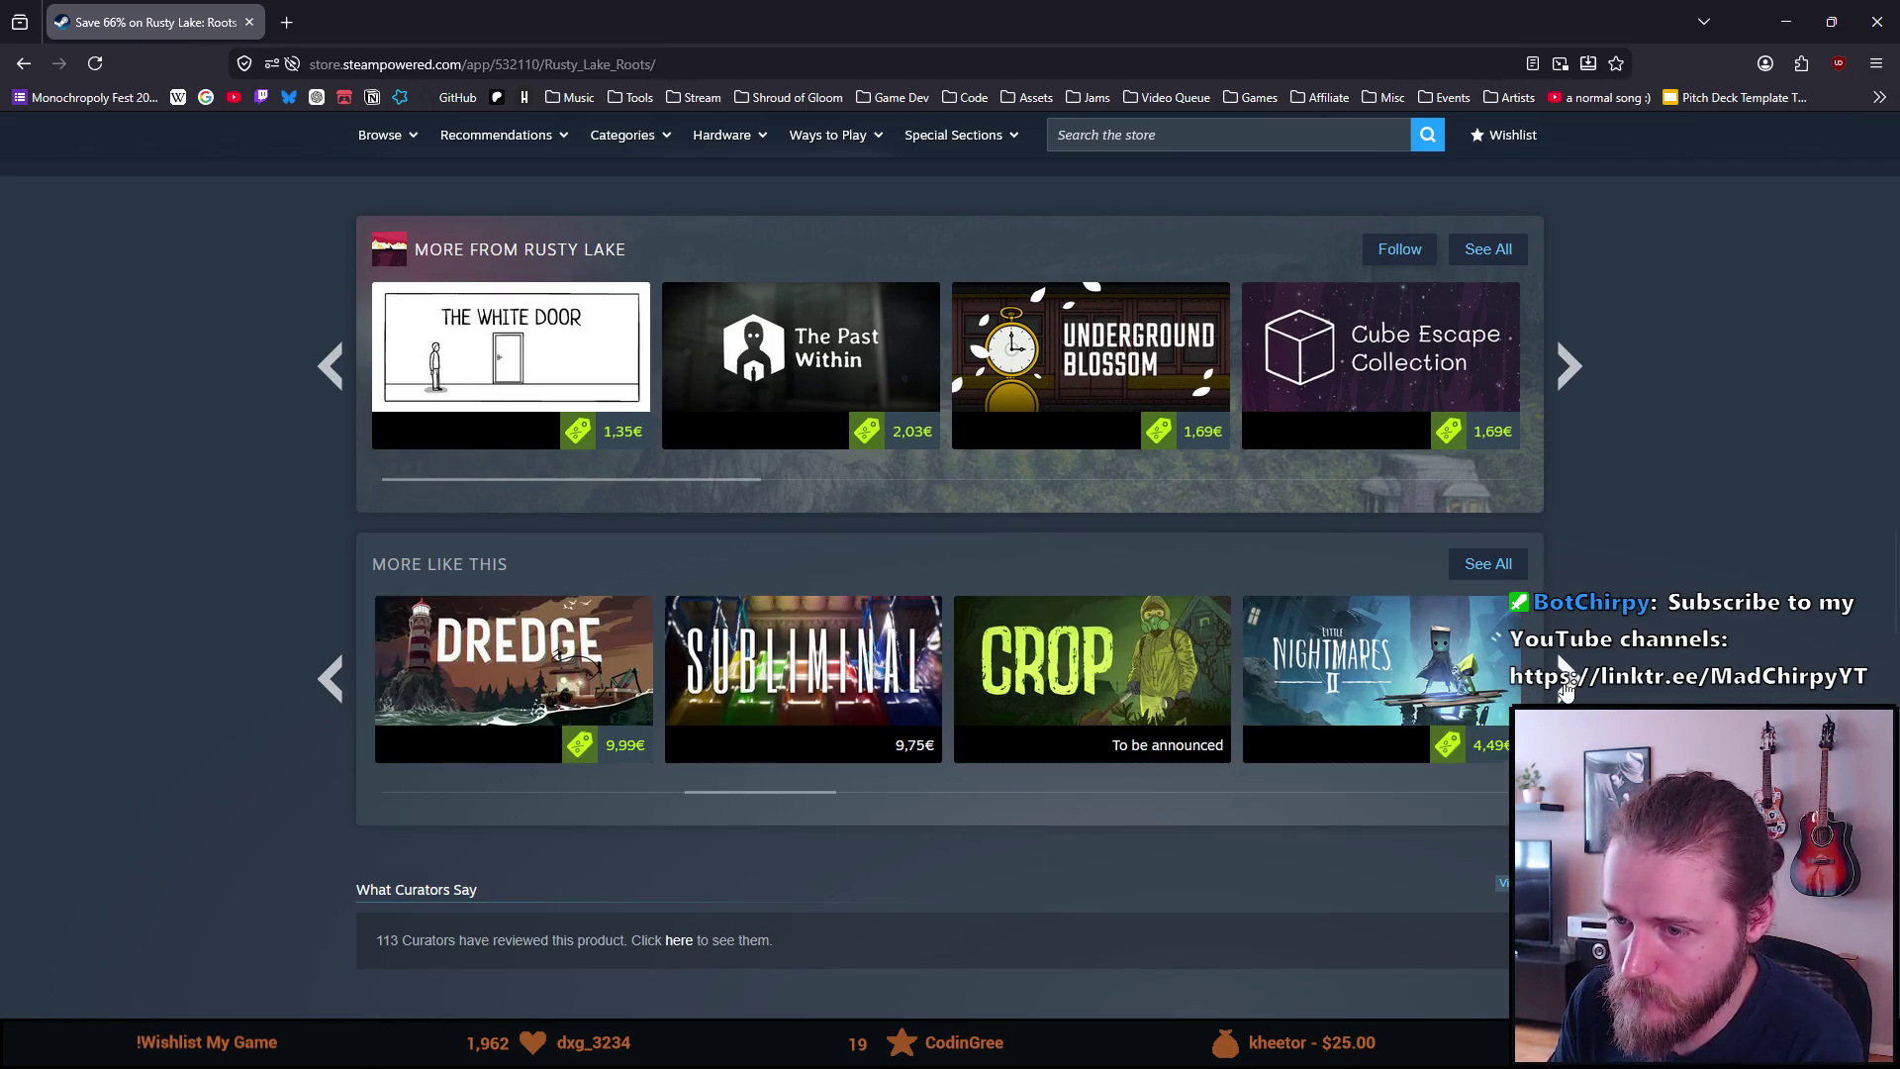
click(326, 677)
click(1313, 657)
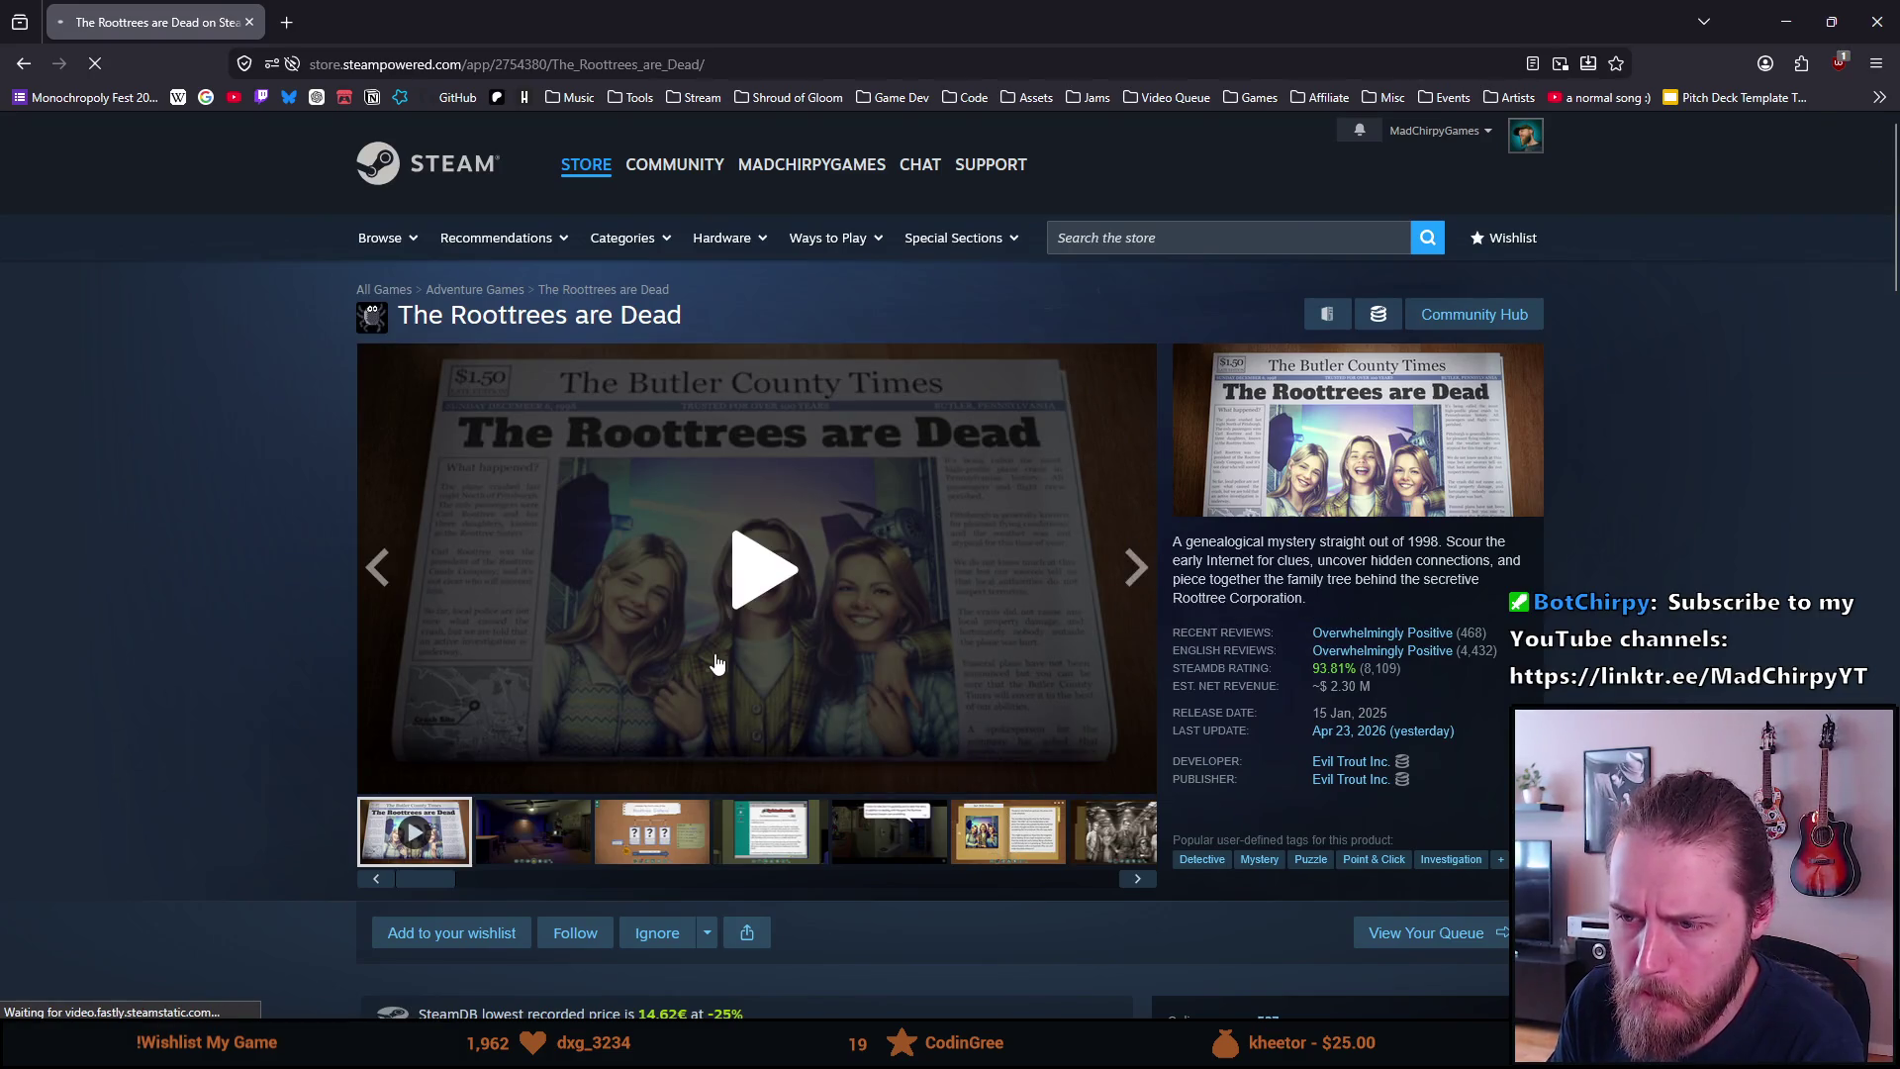
click(742, 619)
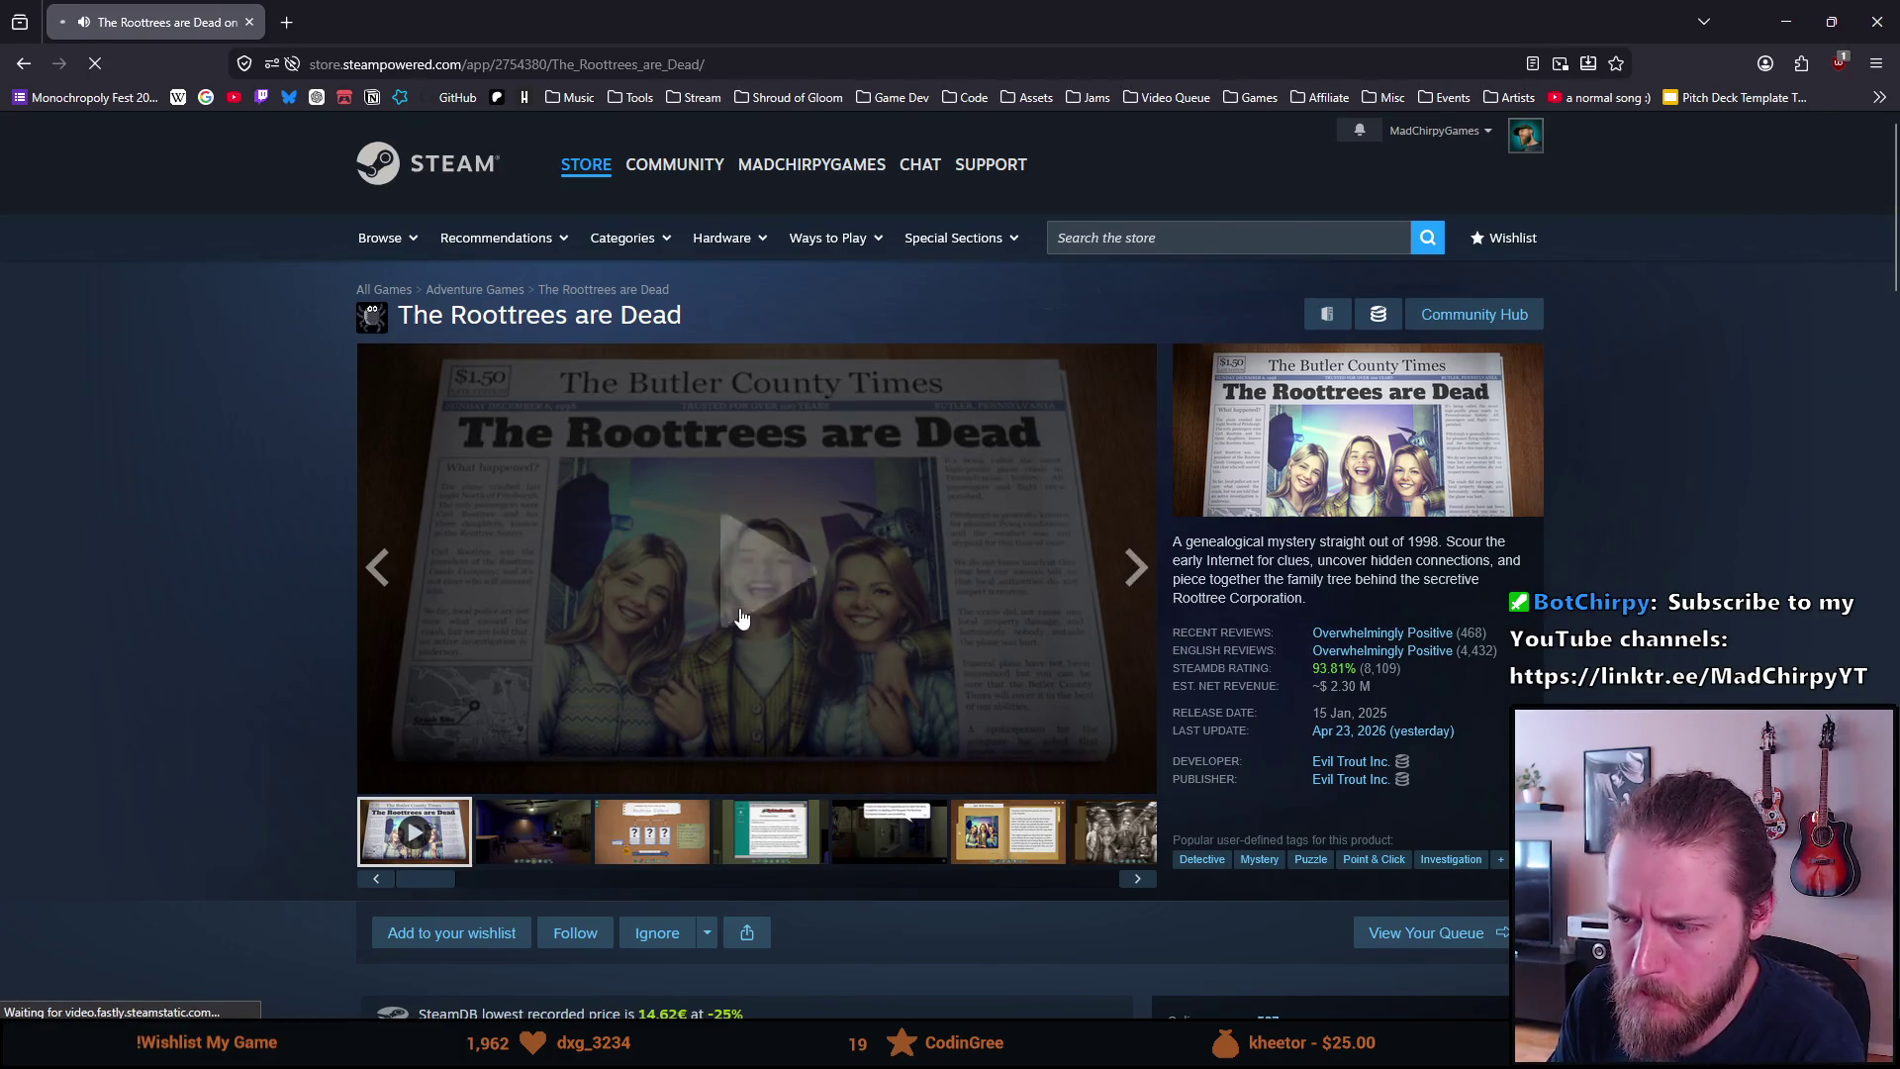
Switch The Roottrees are Dead trailer to full-screen playback
click(1132, 776)
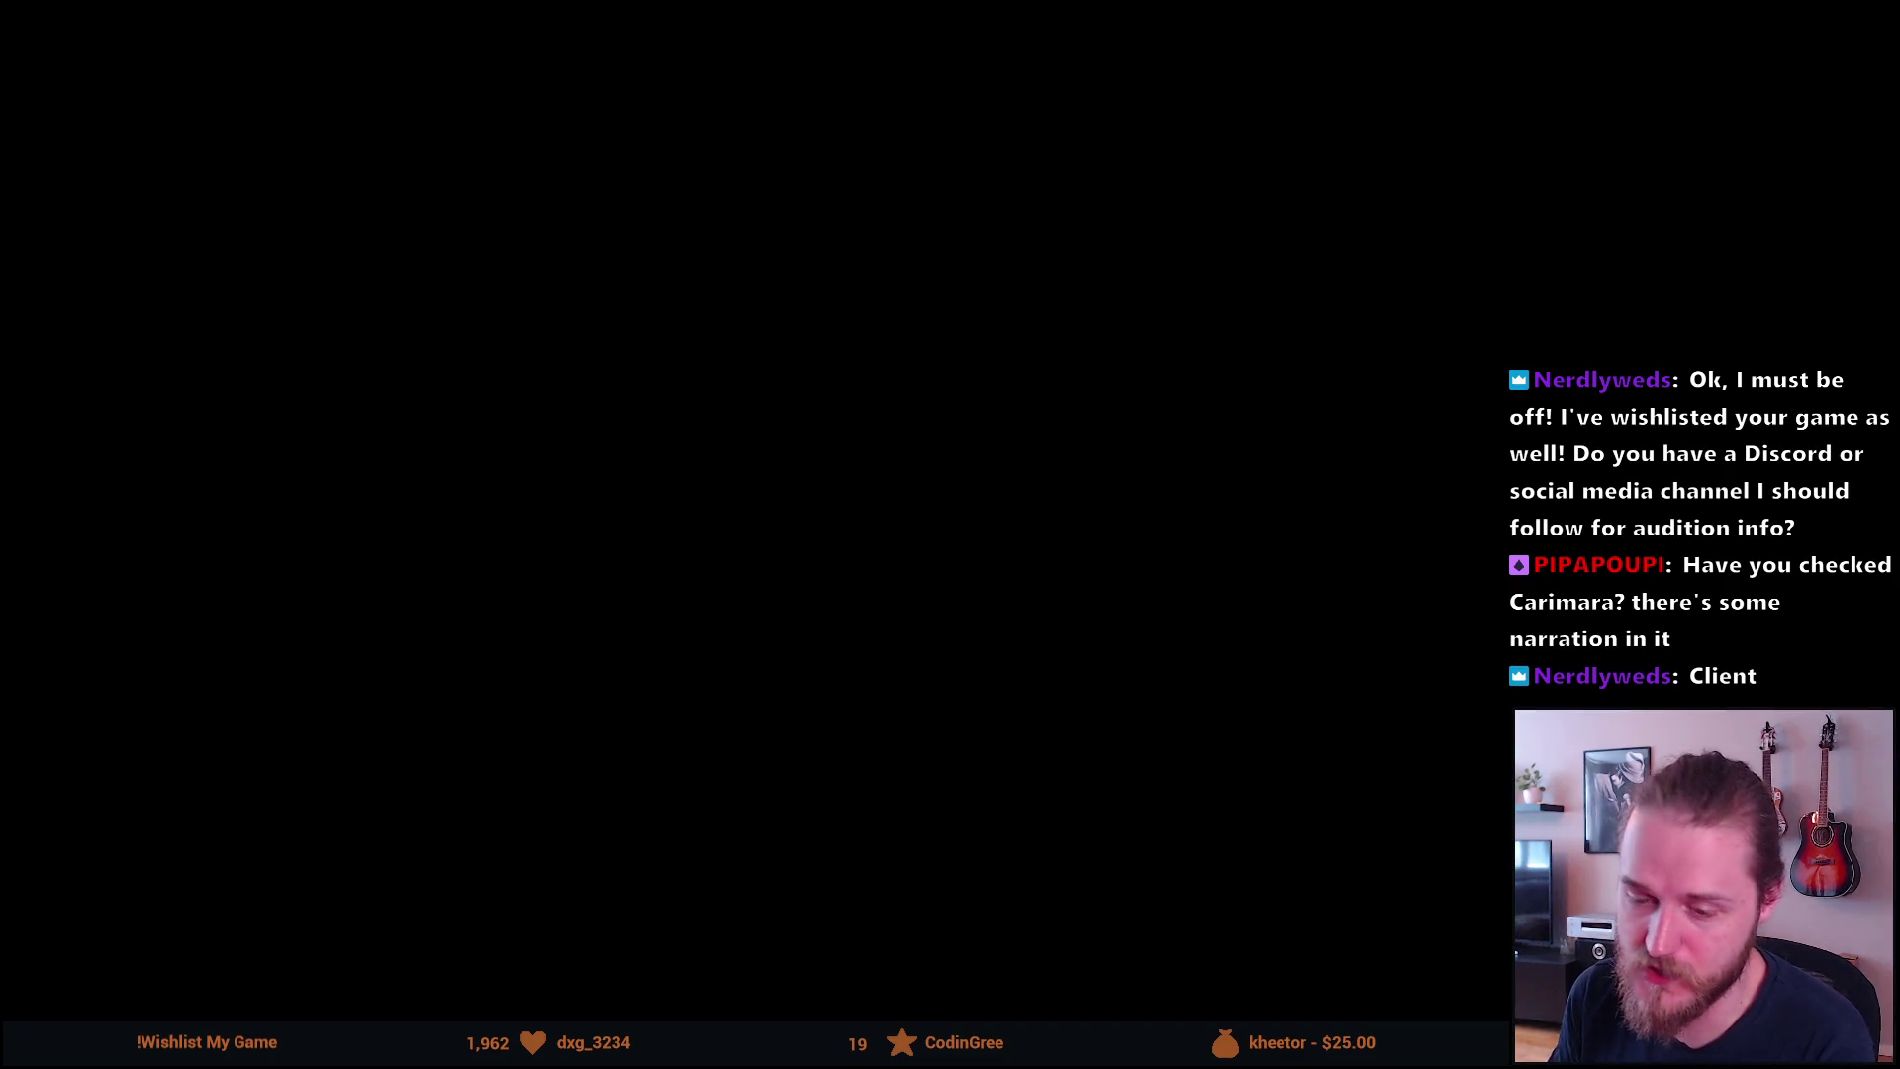
mouse_move(39, 594)
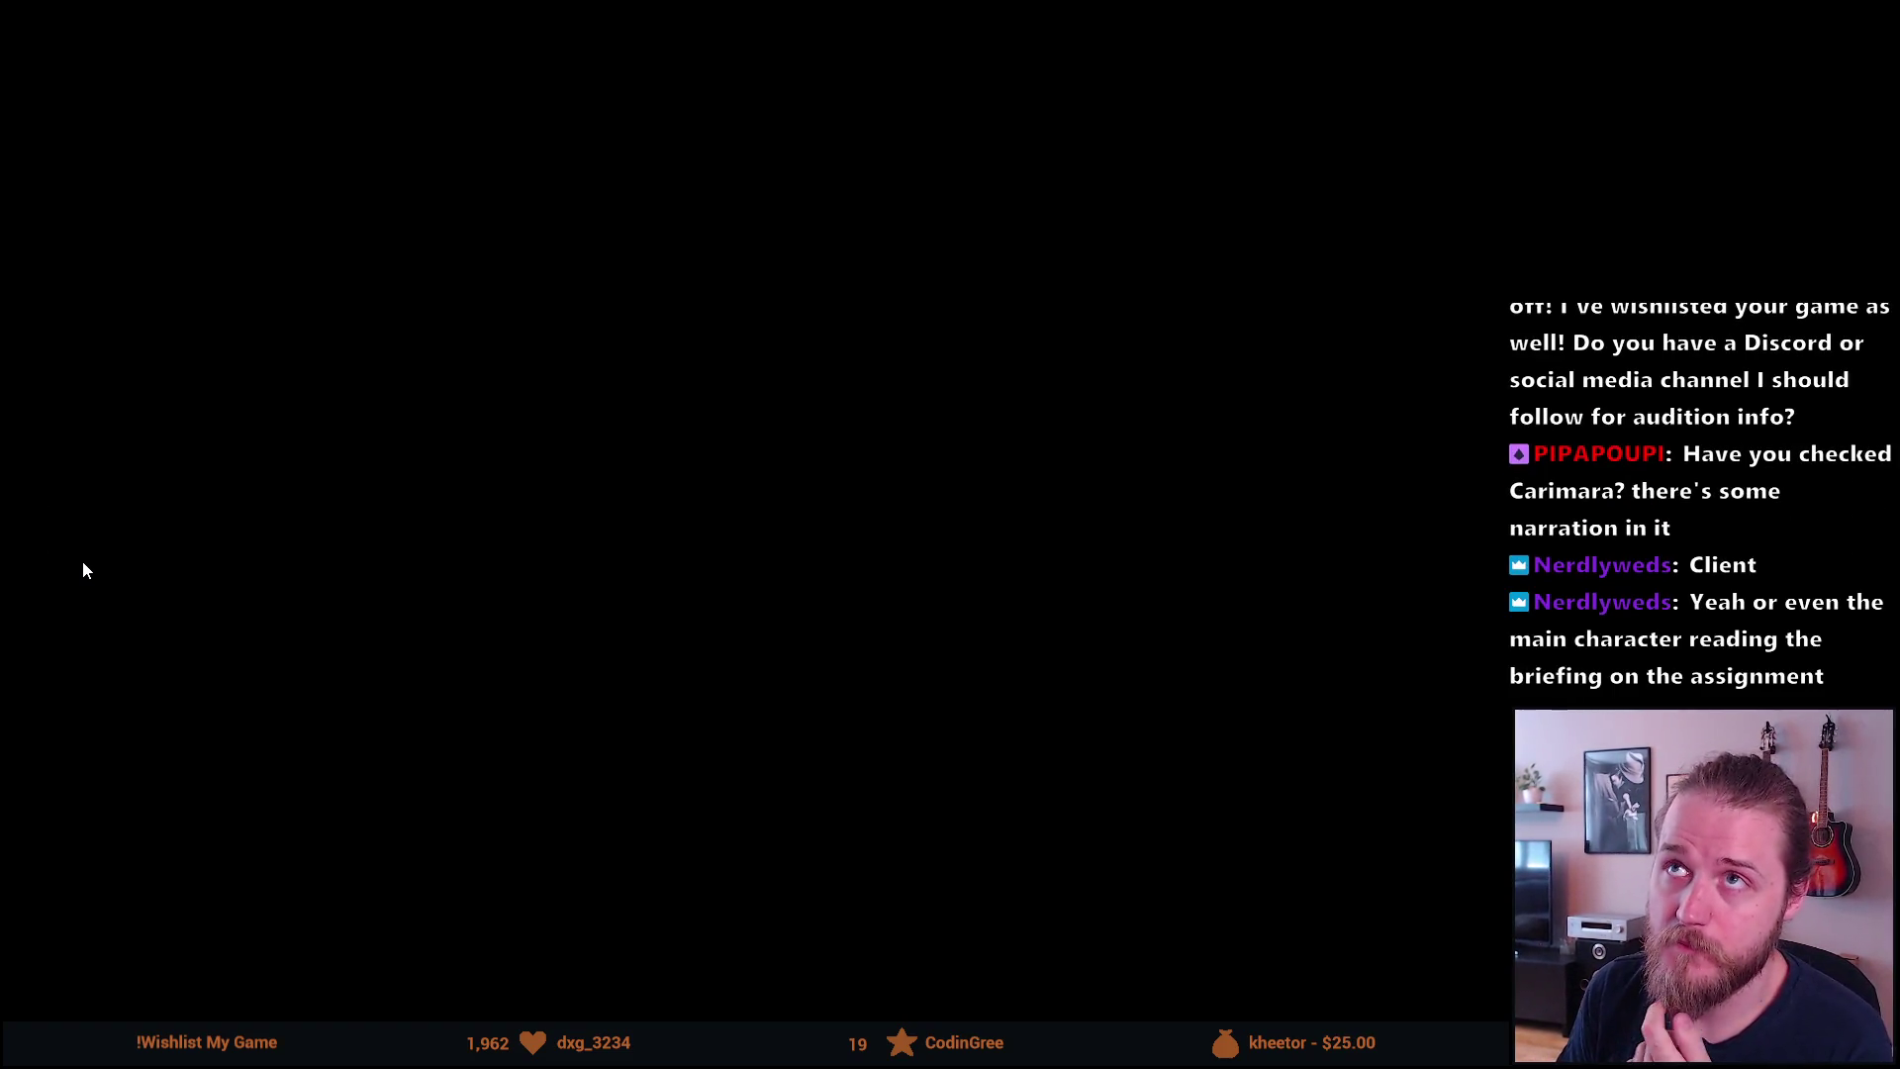
mouse_move(165, 546)
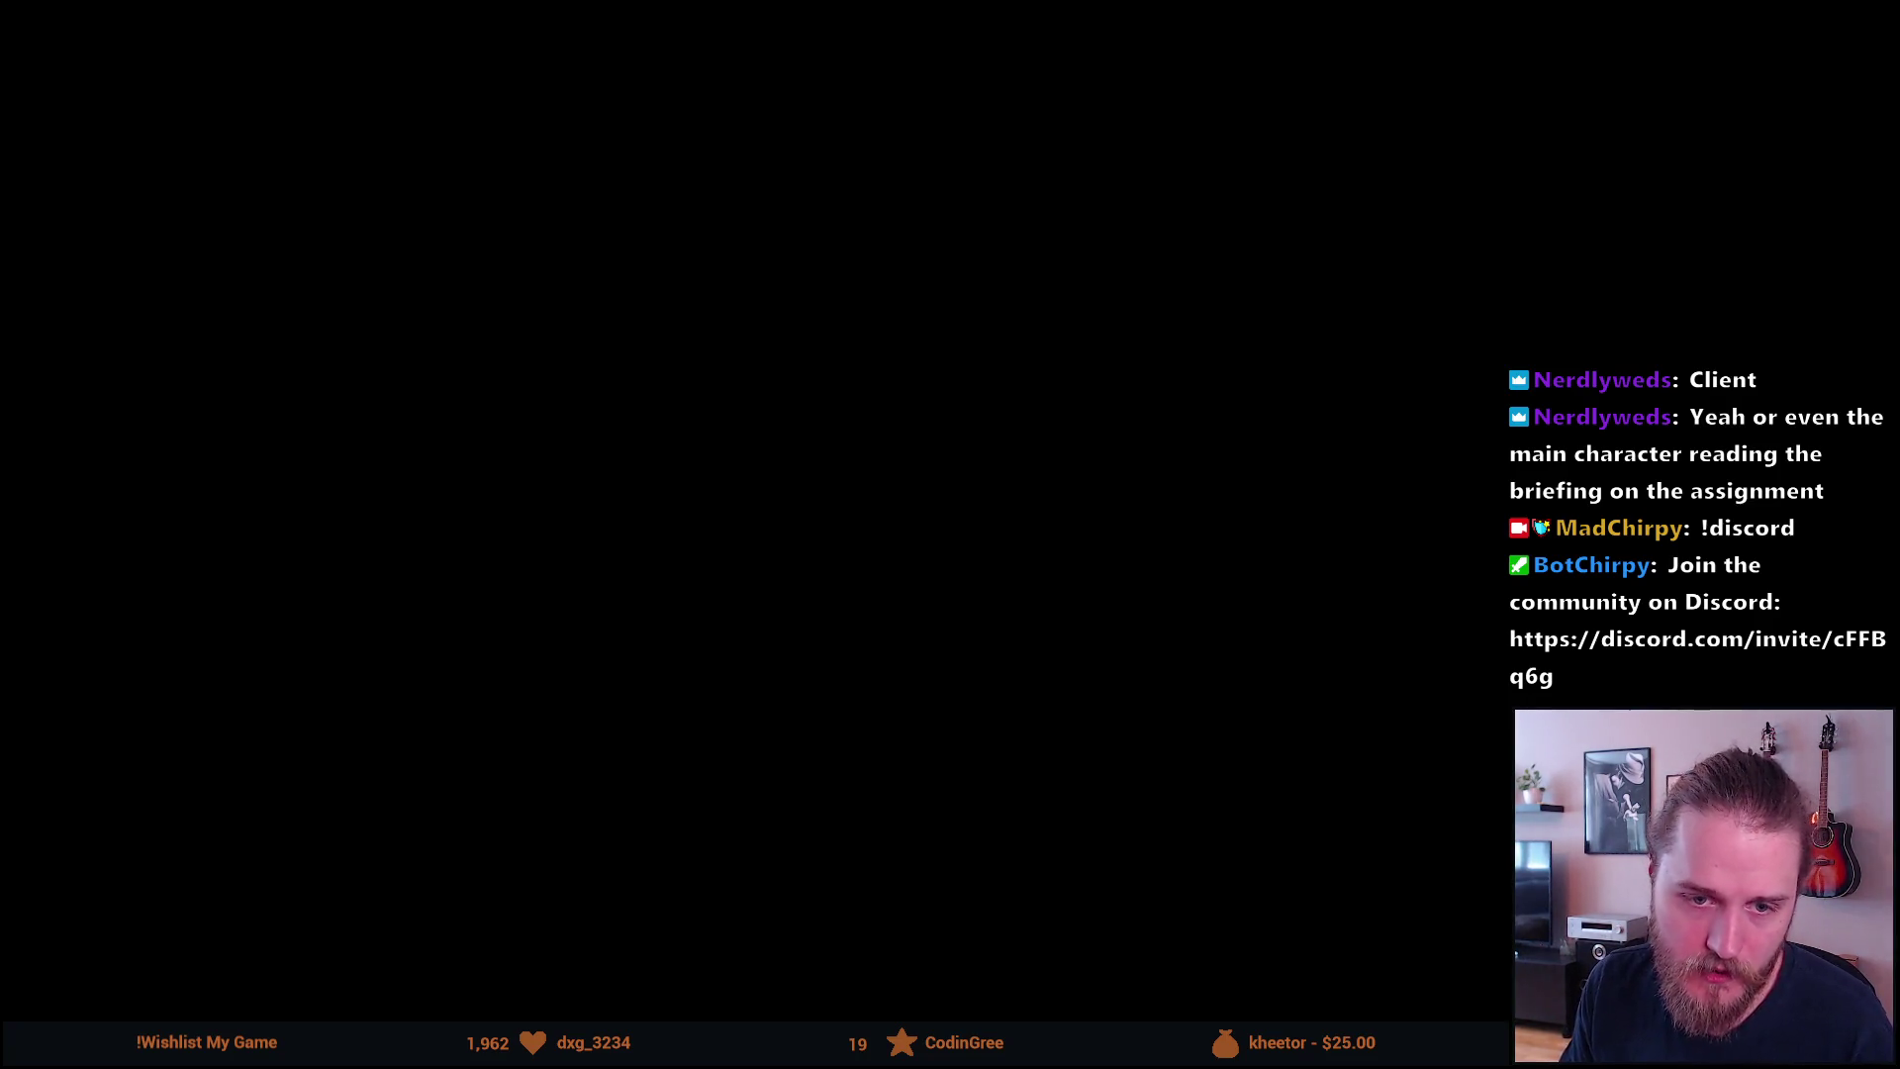
mouse_move(670, 851)
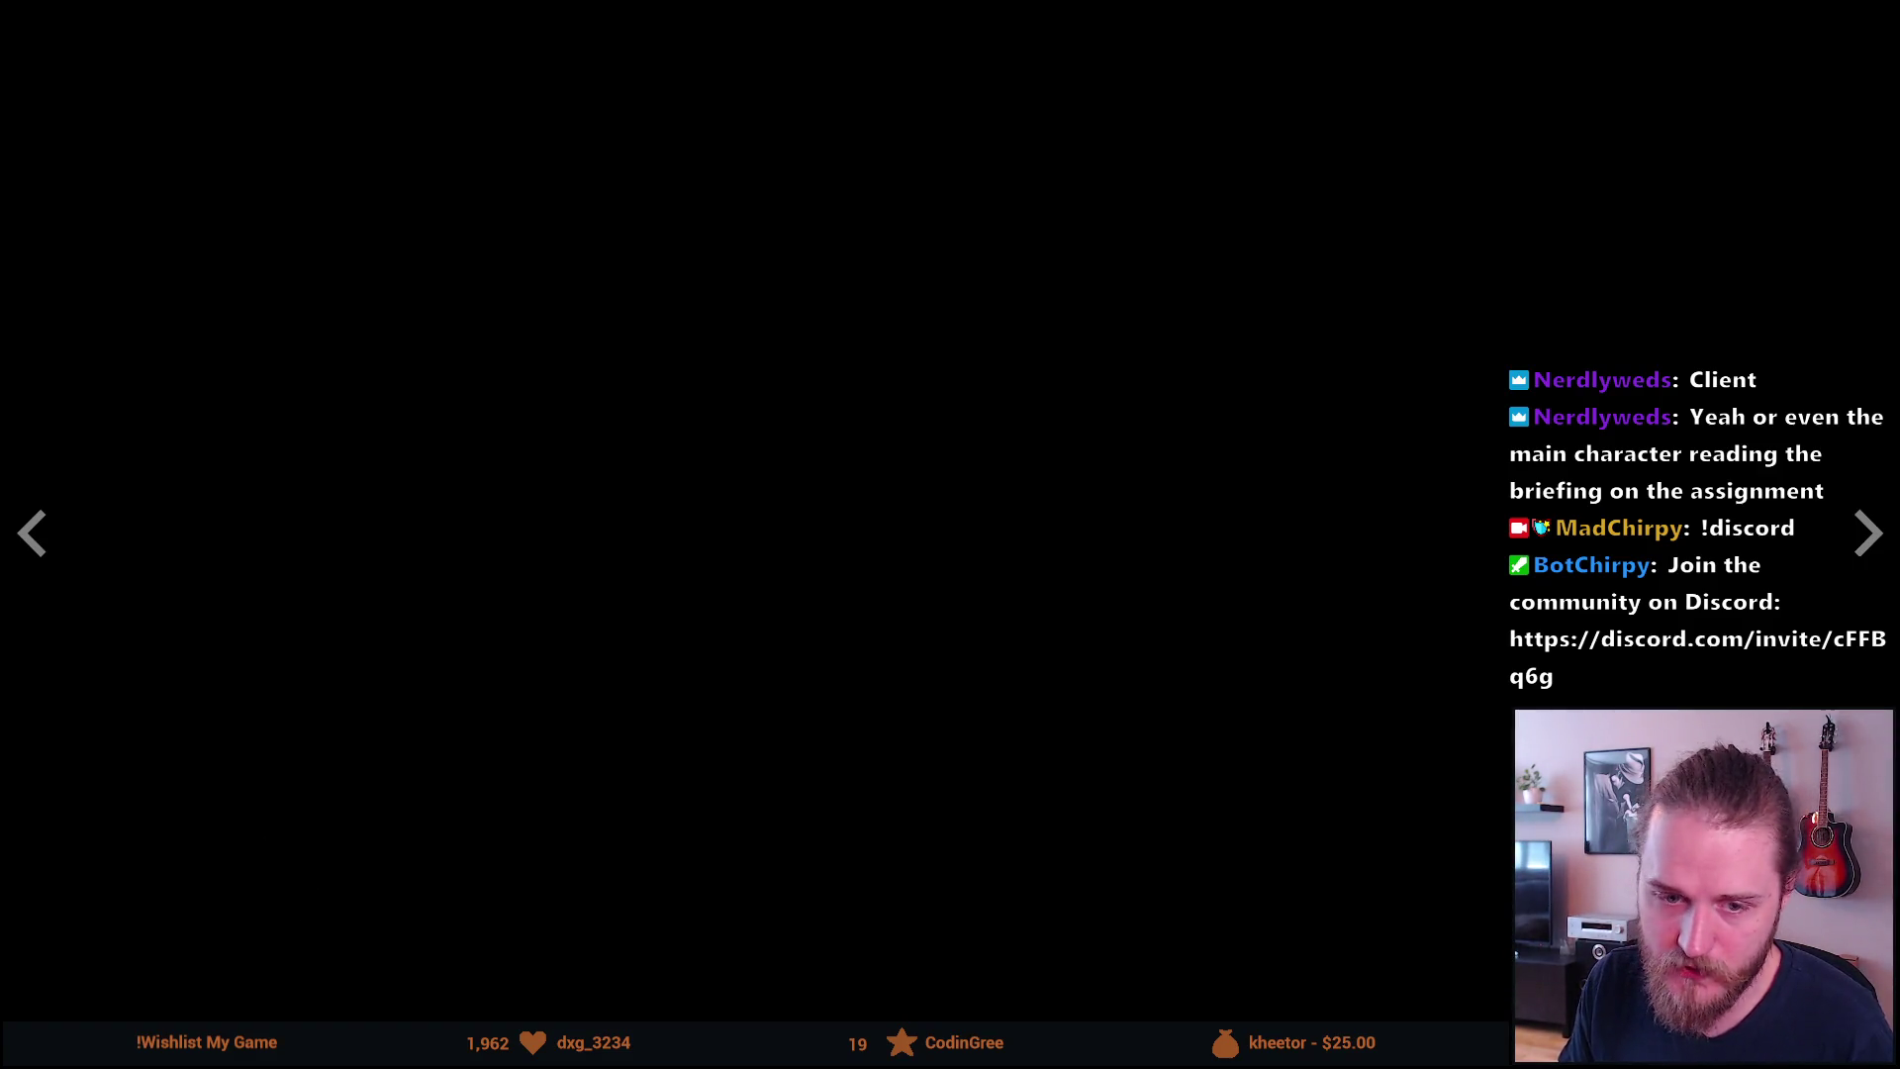
mouse_move(56, 712)
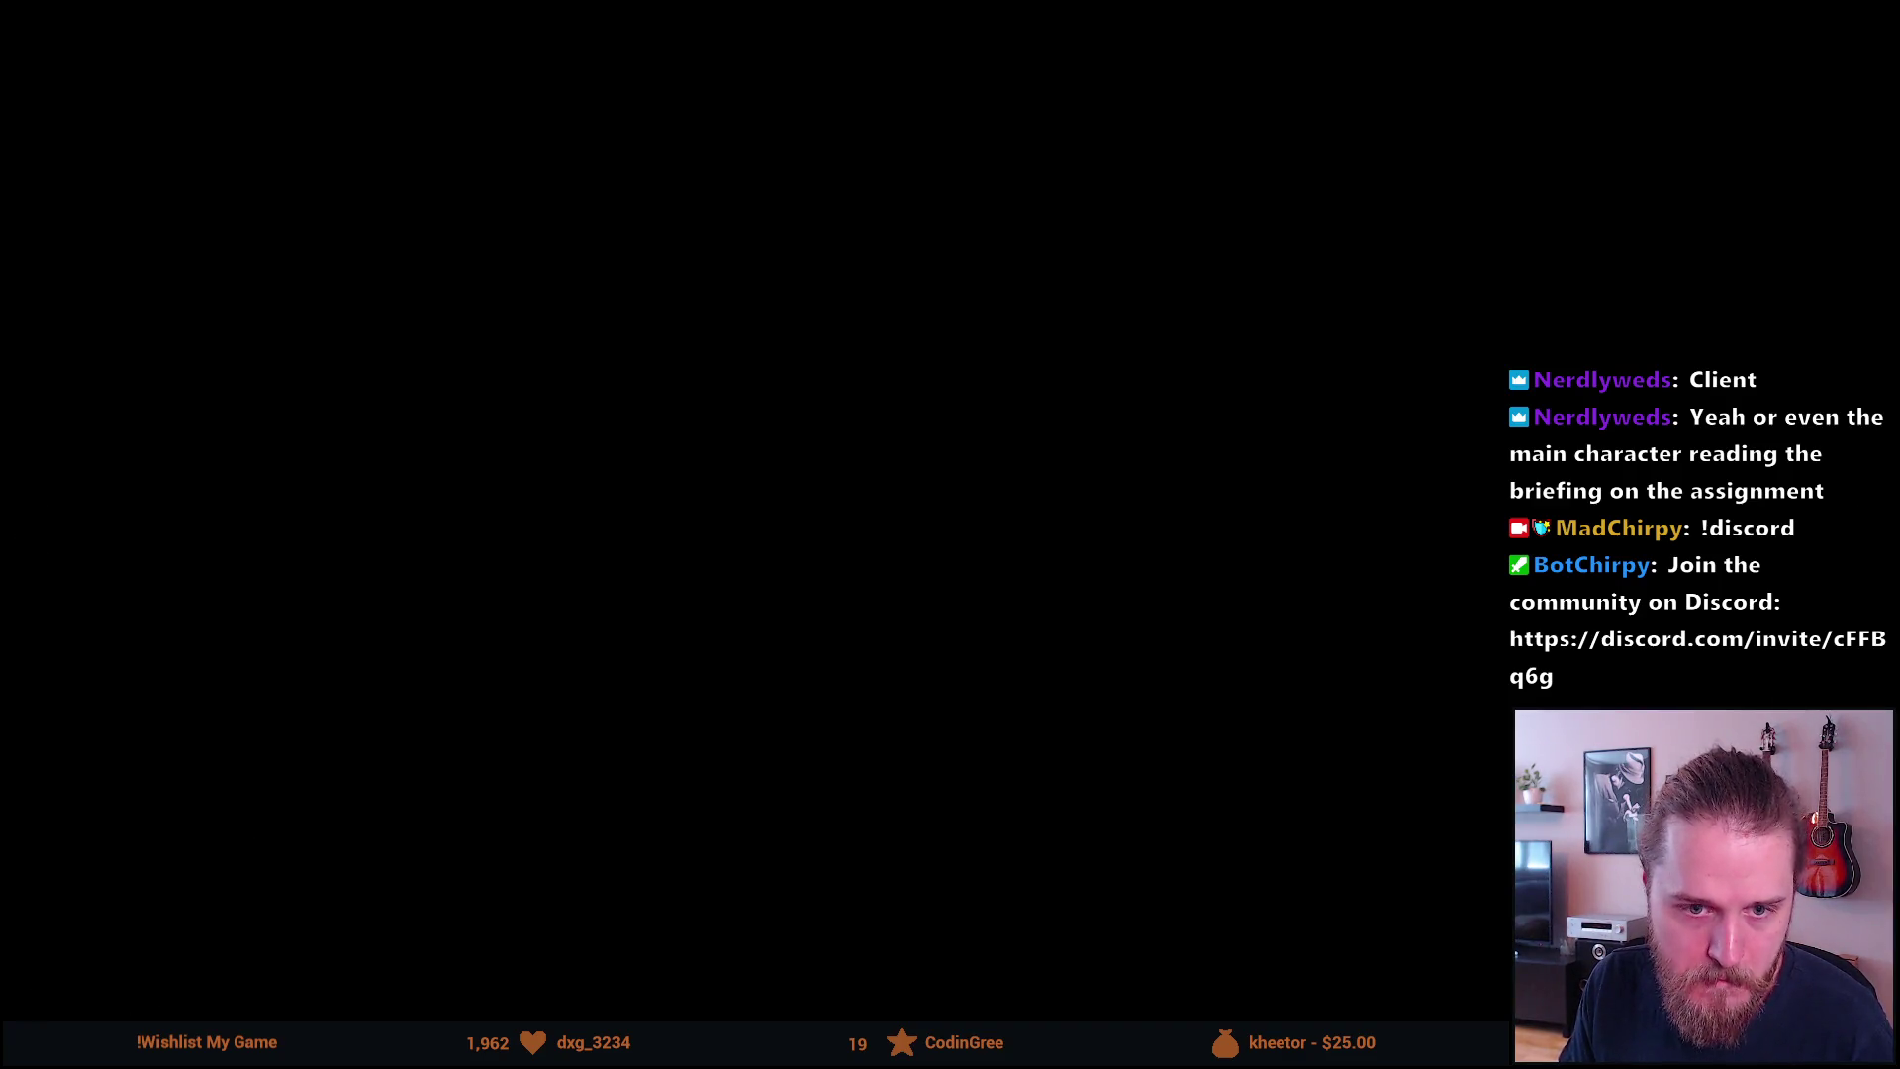
mouse_move(77, 509)
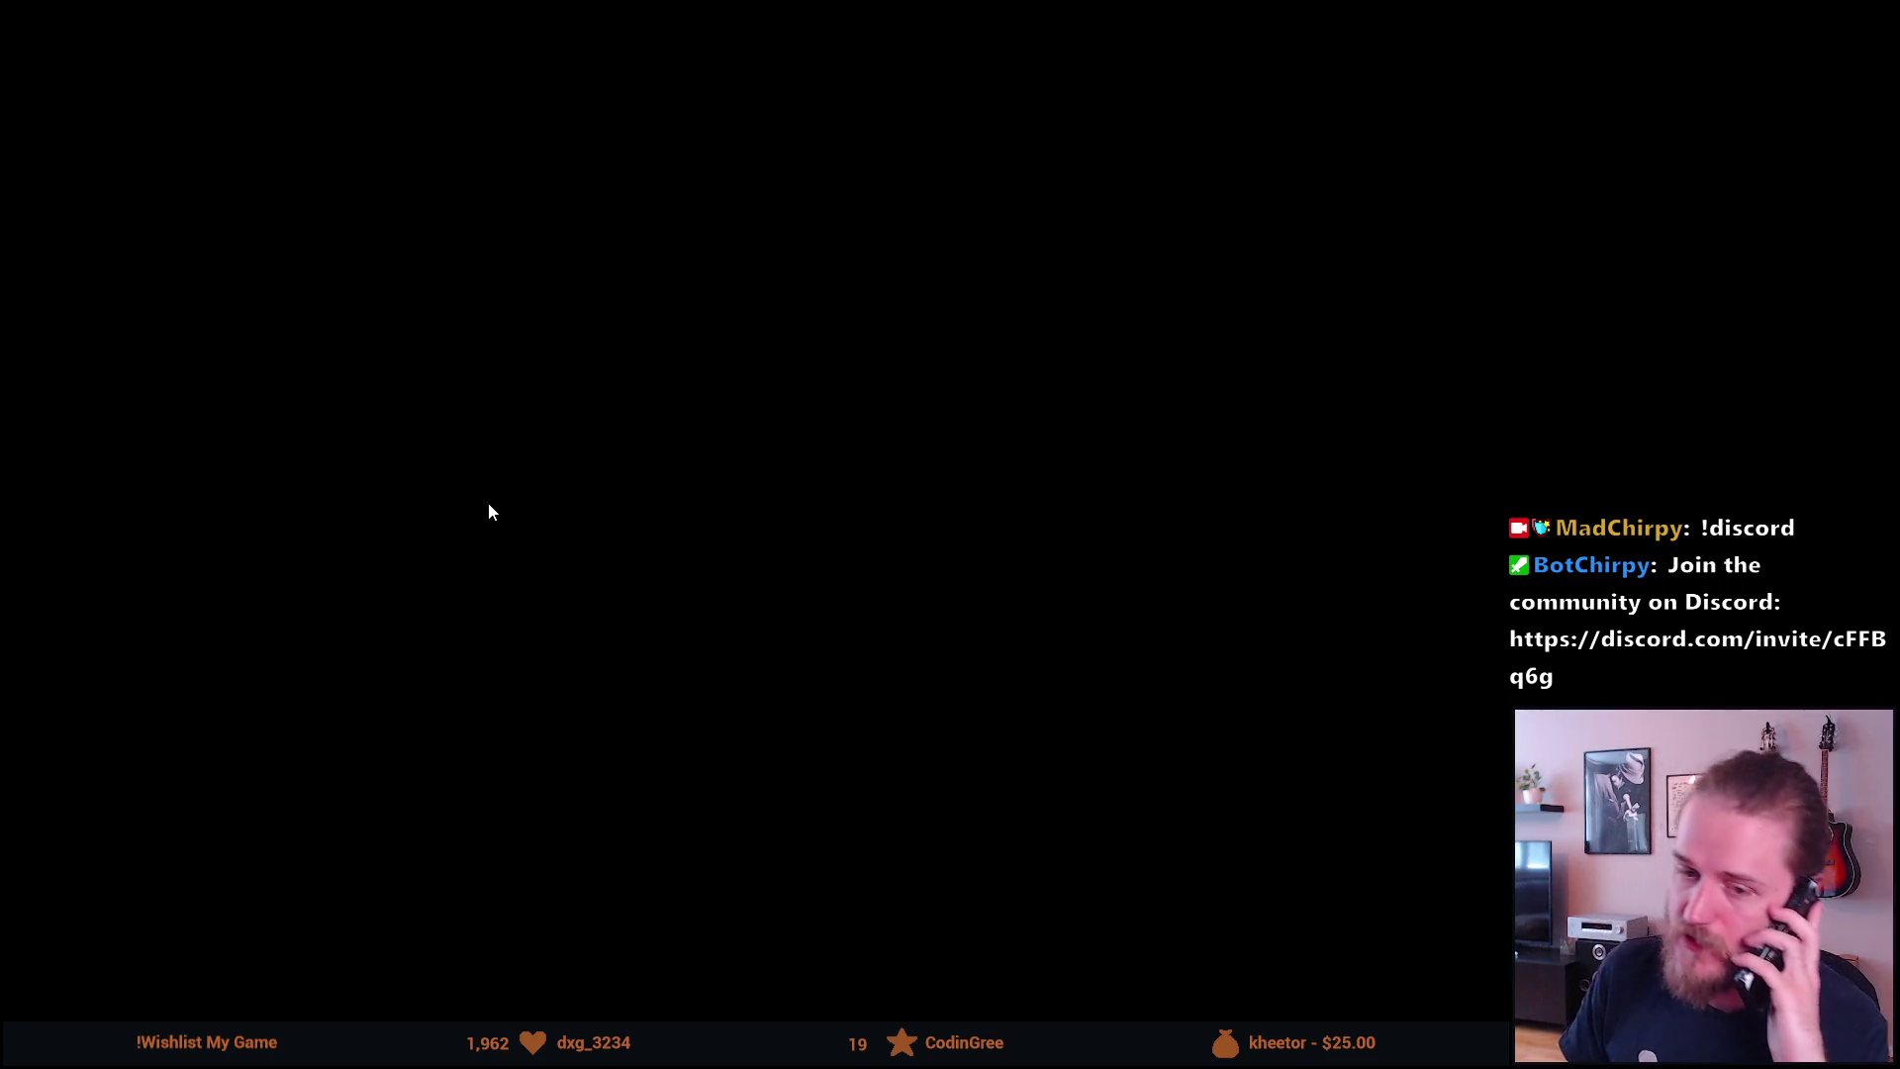
Resume the full-screen Roottrees trailer and enter 'Who are the Roottrees?'
click(489, 506)
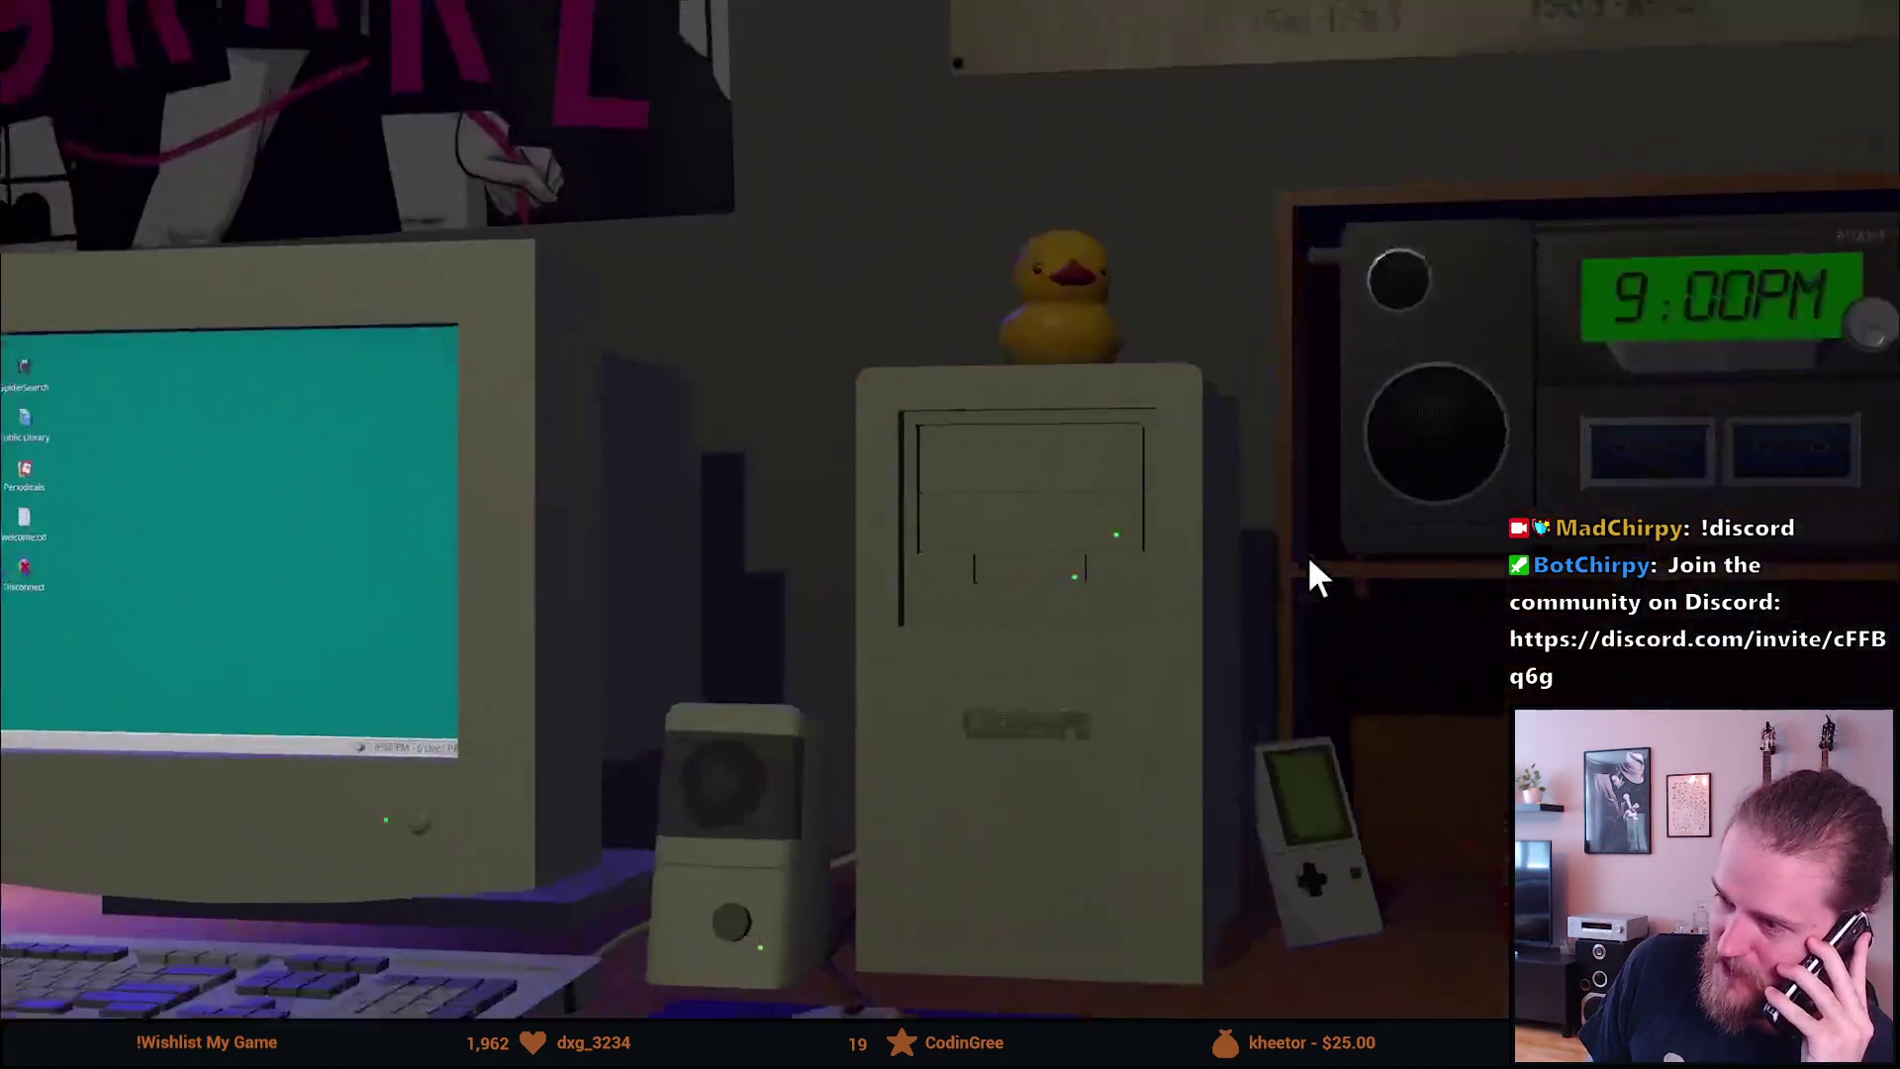
double_click(445, 142)
text(Who are )
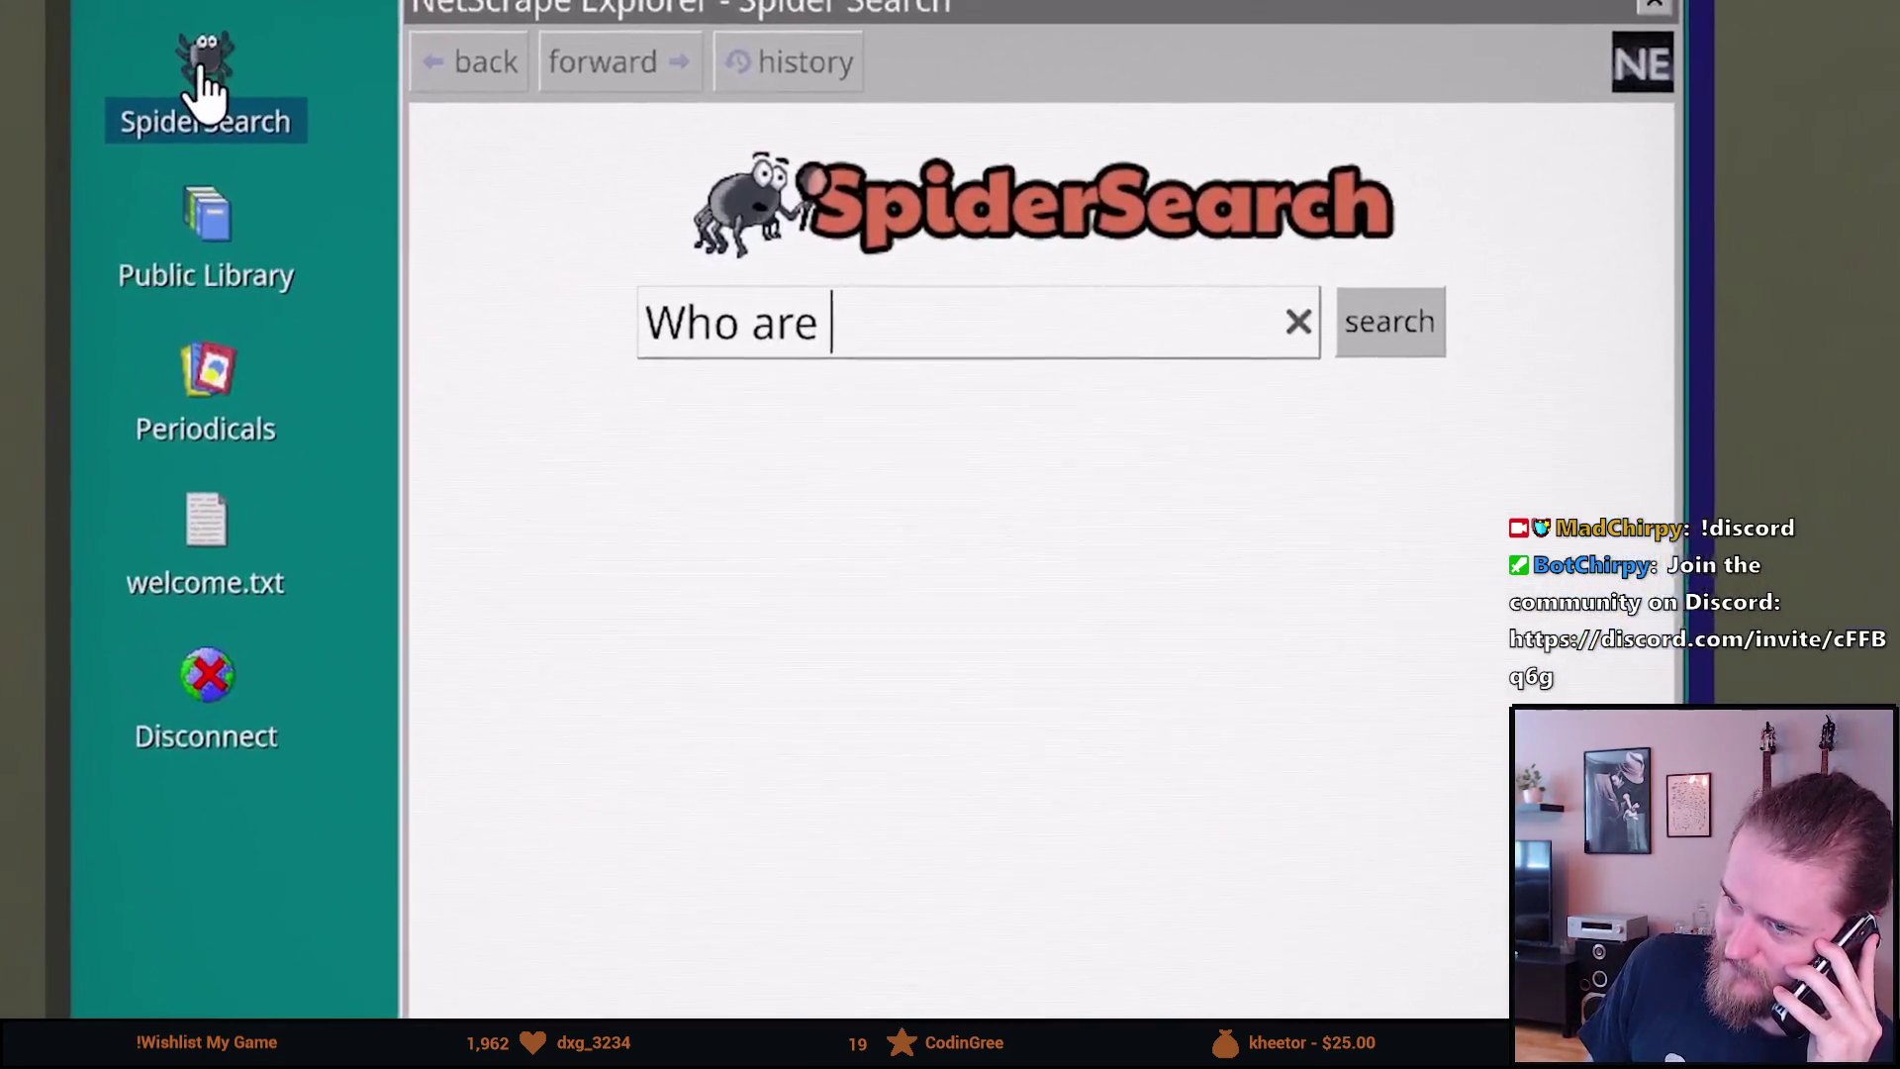
text(the Roottrees?)
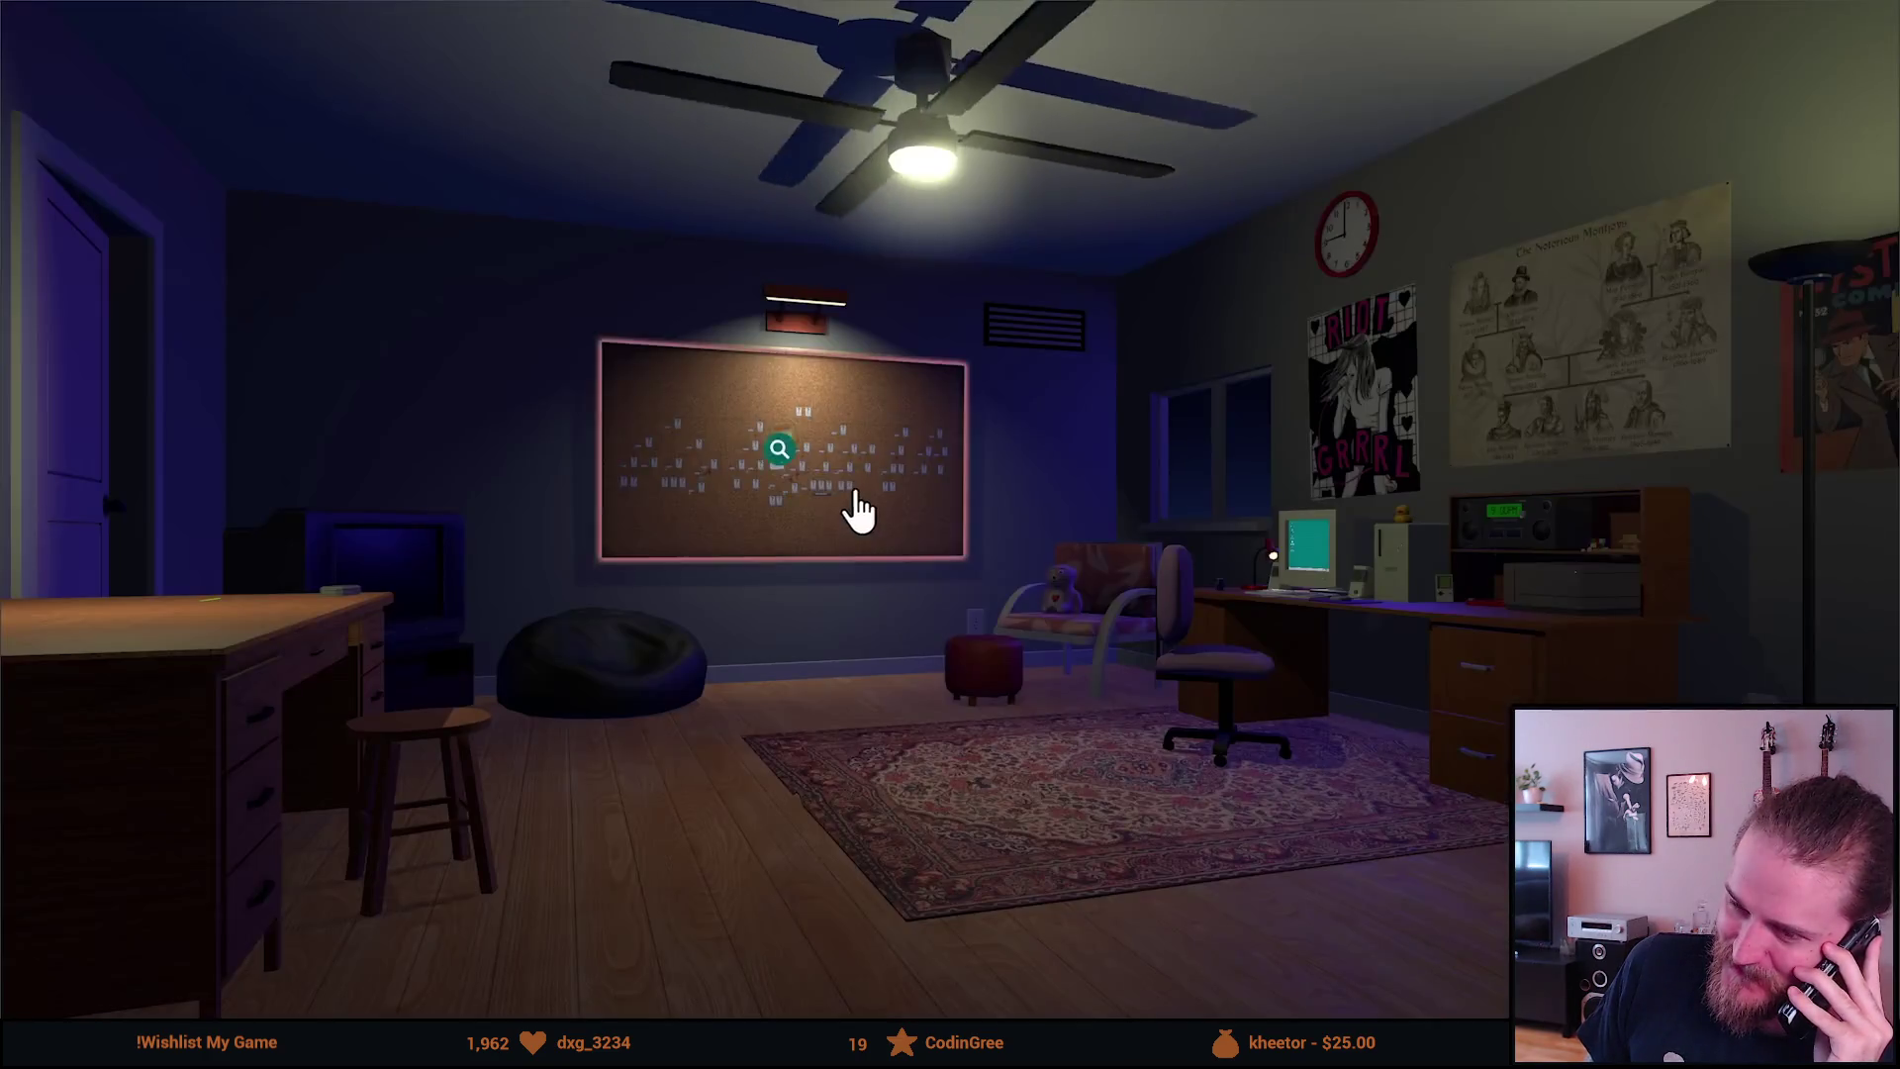
click(848, 508)
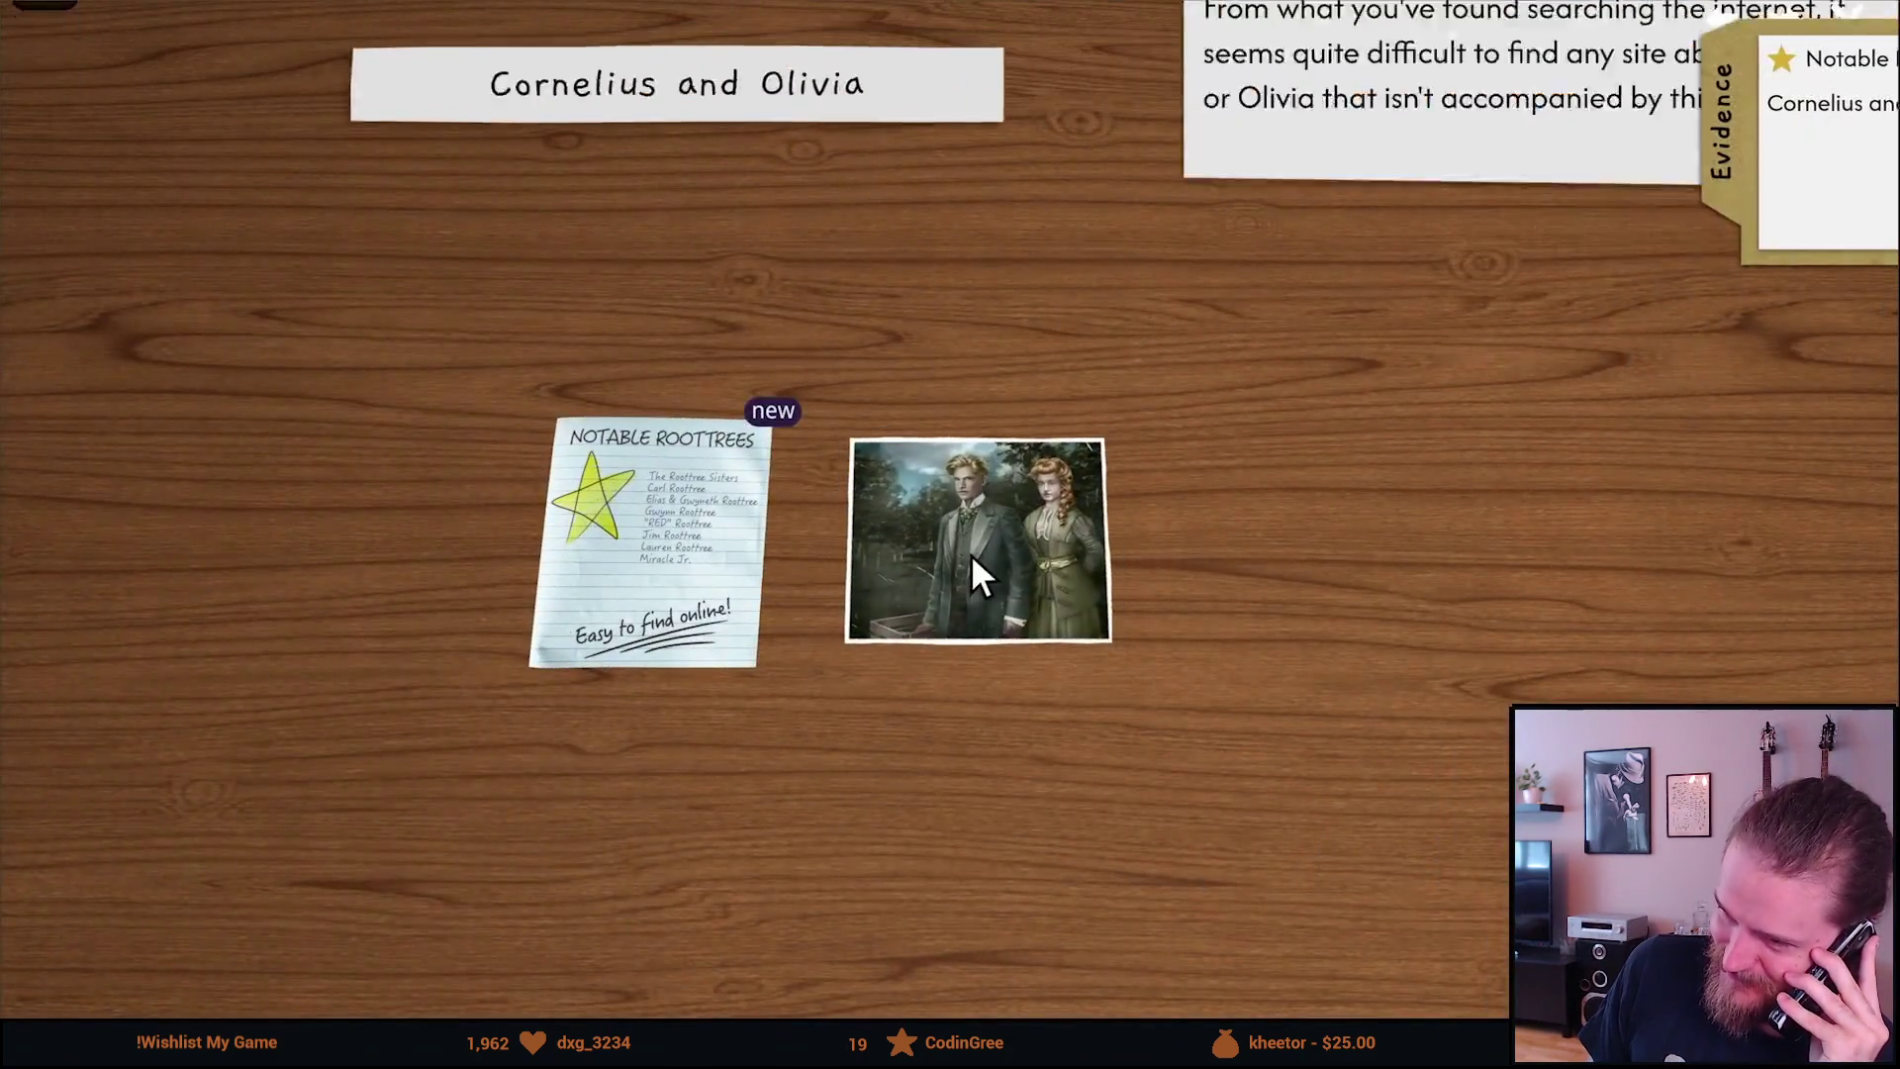
Watch the trailer to its 'Available now on Steam' end card, then leave full screen
click(973, 559)
click(594, 505)
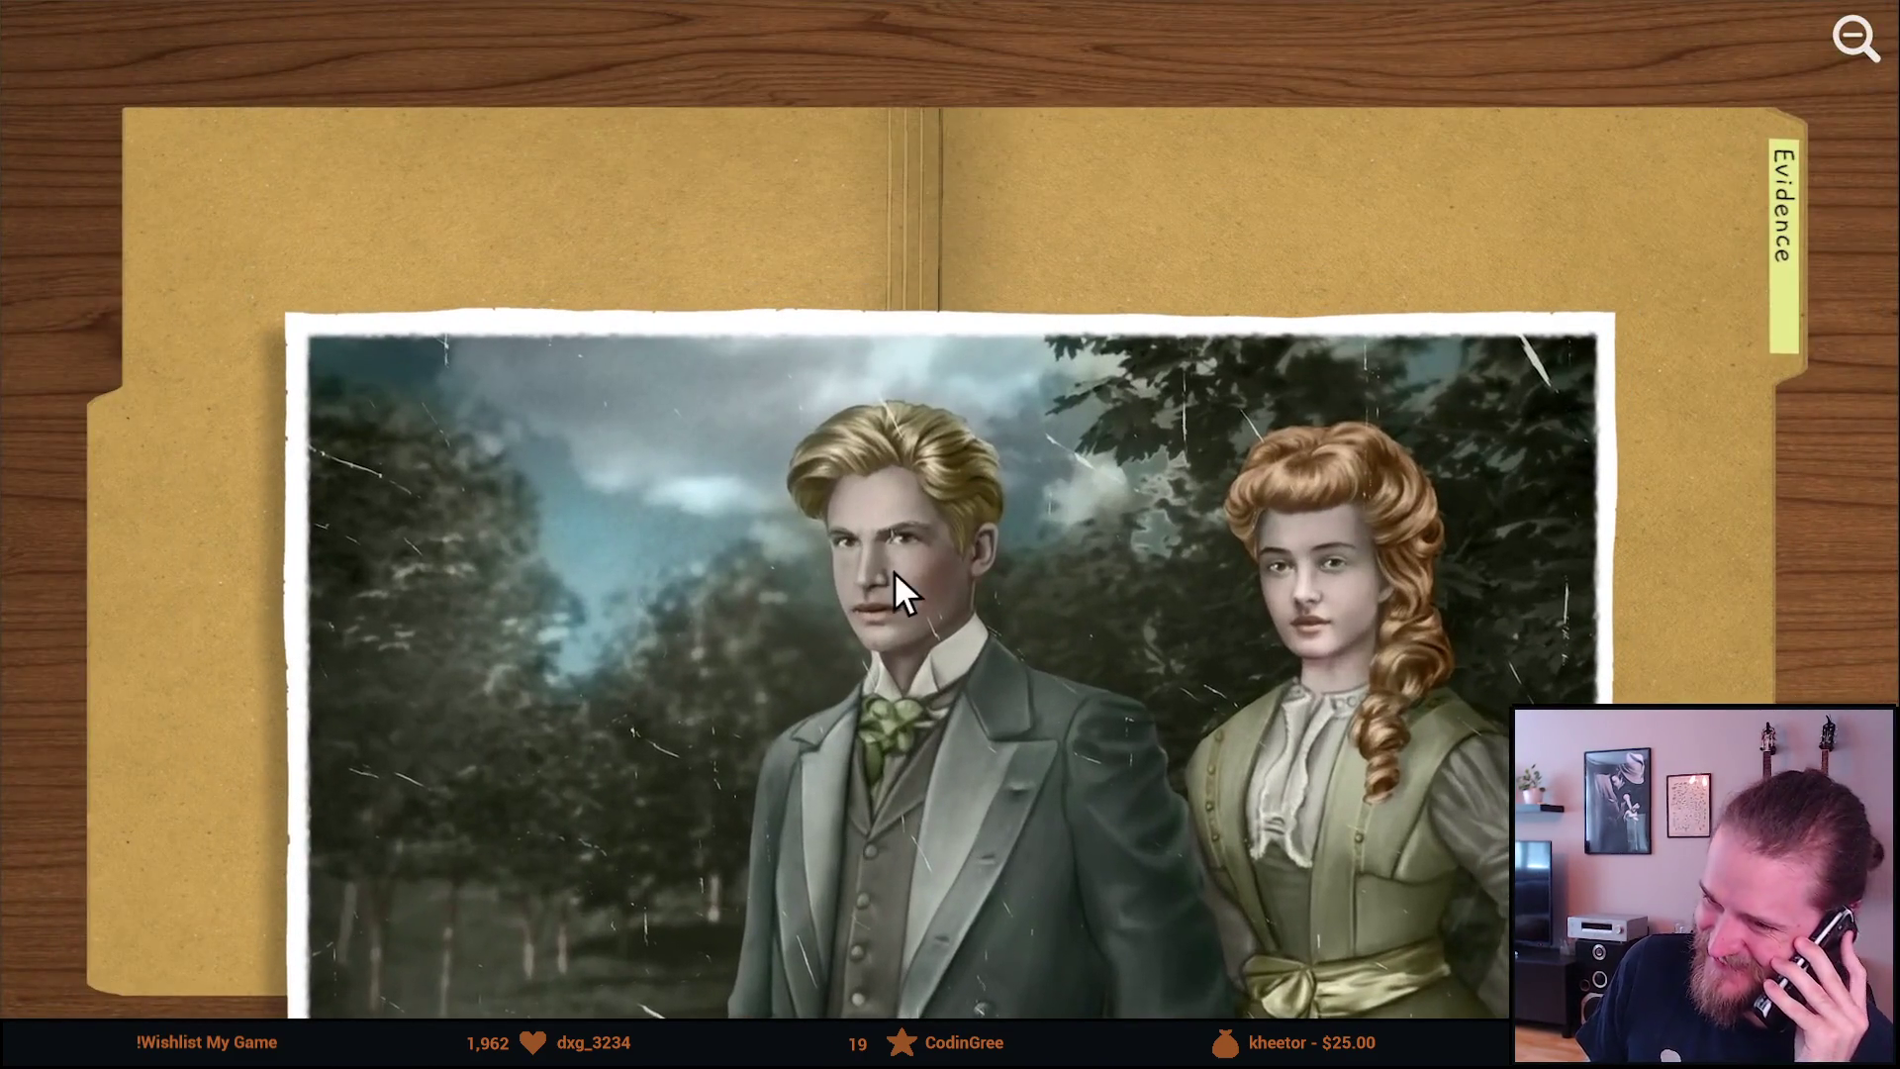
click(893, 572)
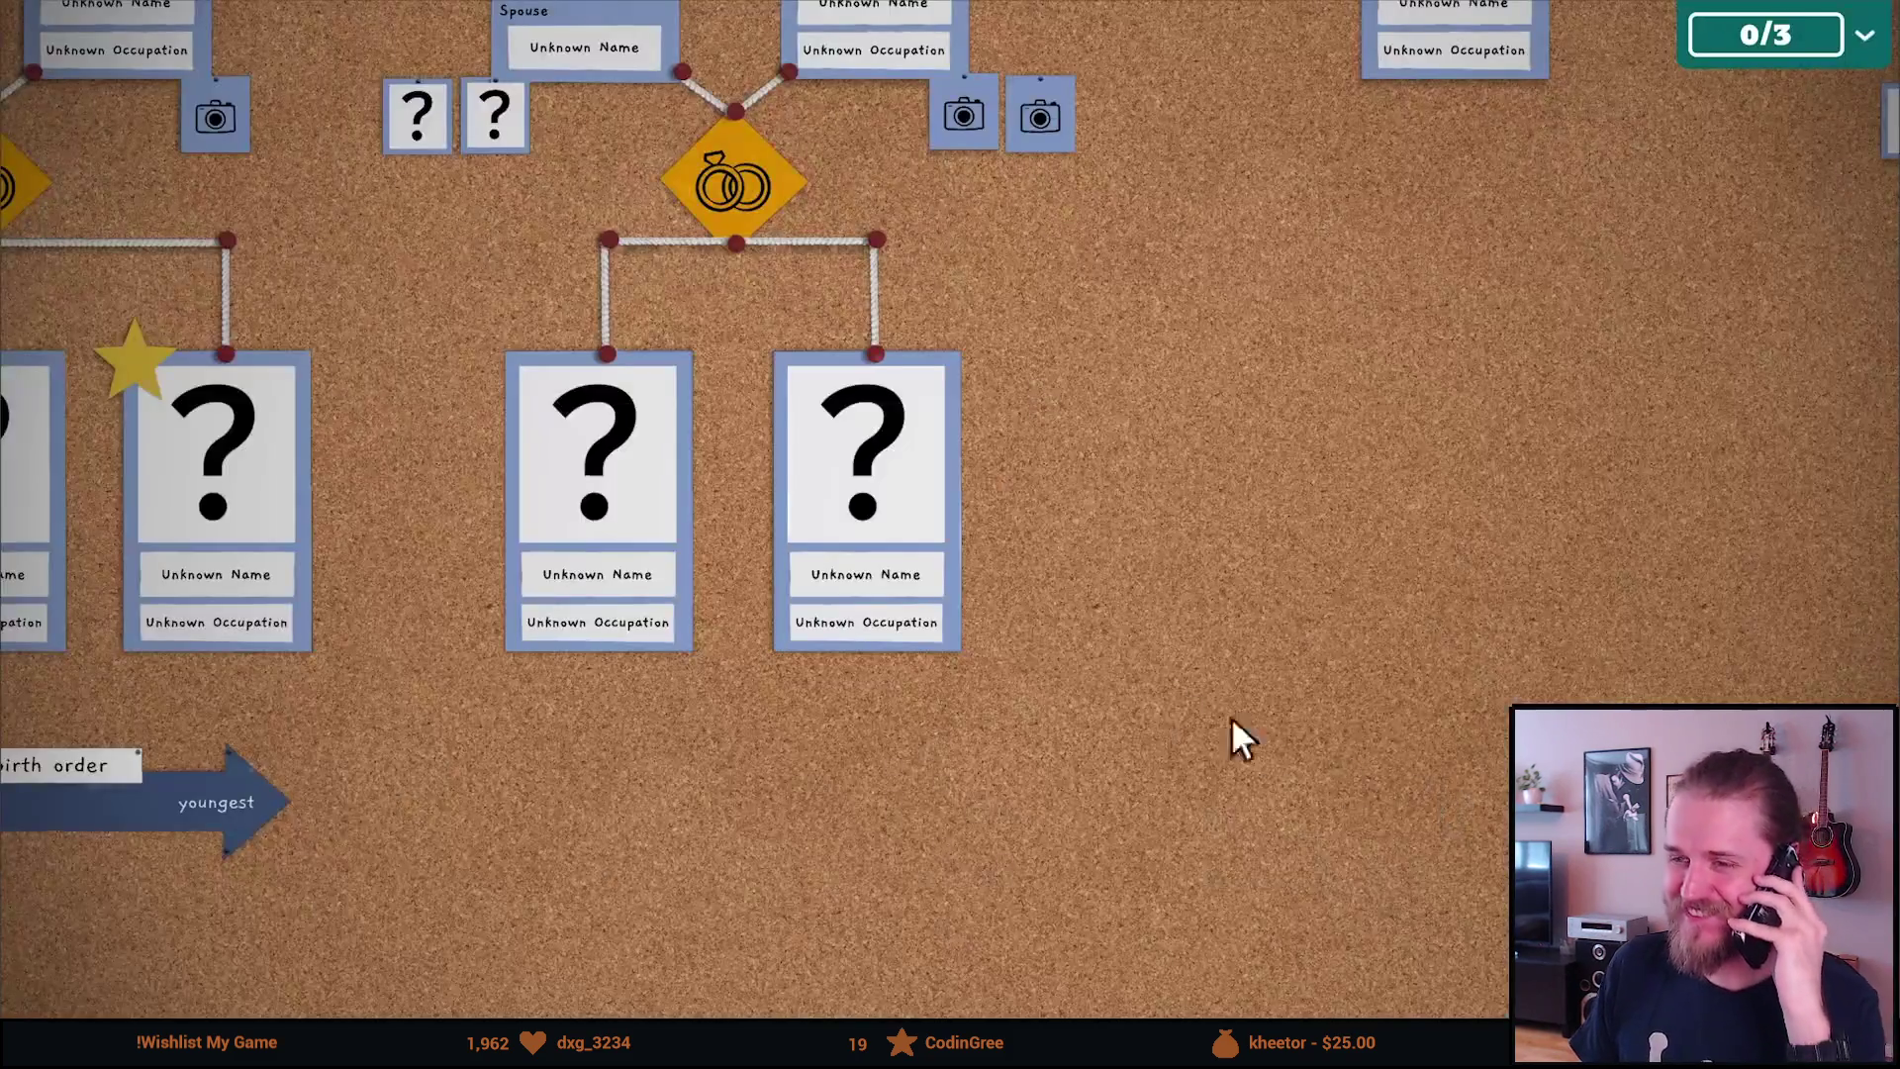
click(891, 501)
click(1657, 311)
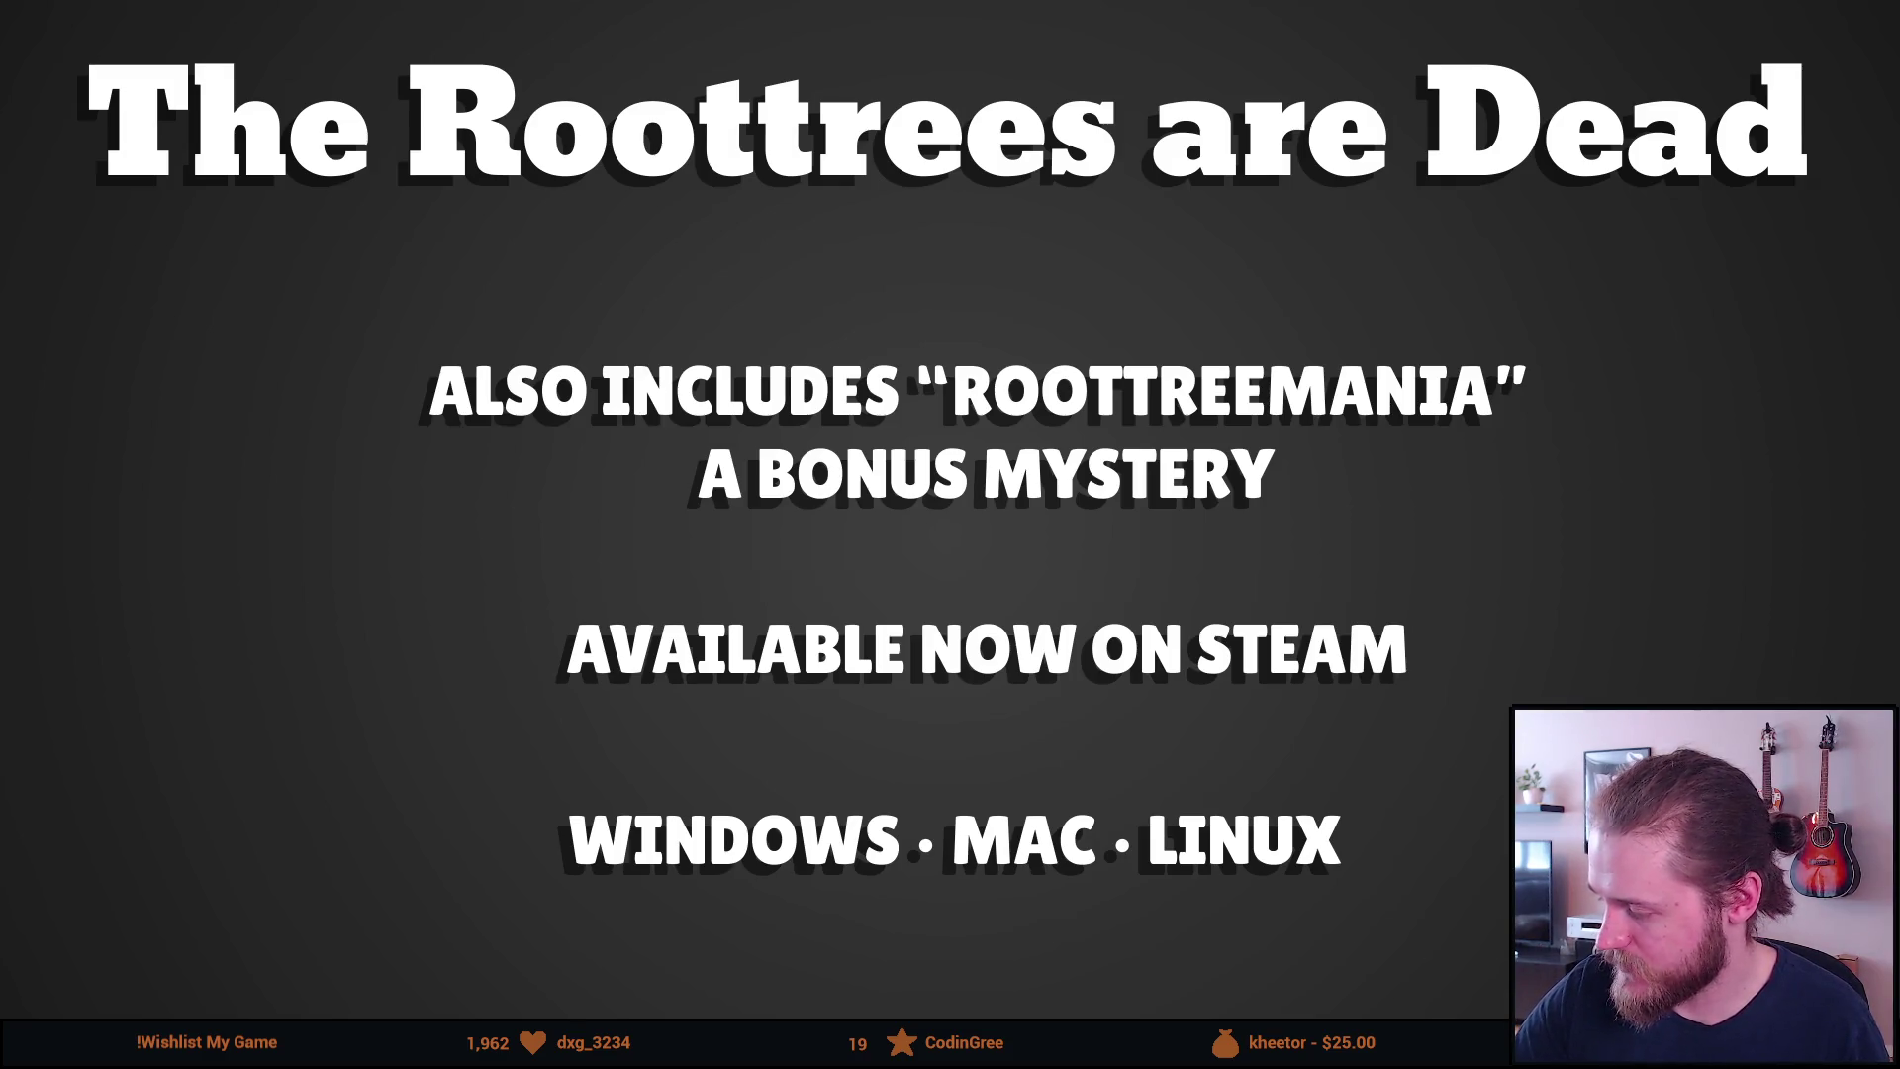
key(Escape)
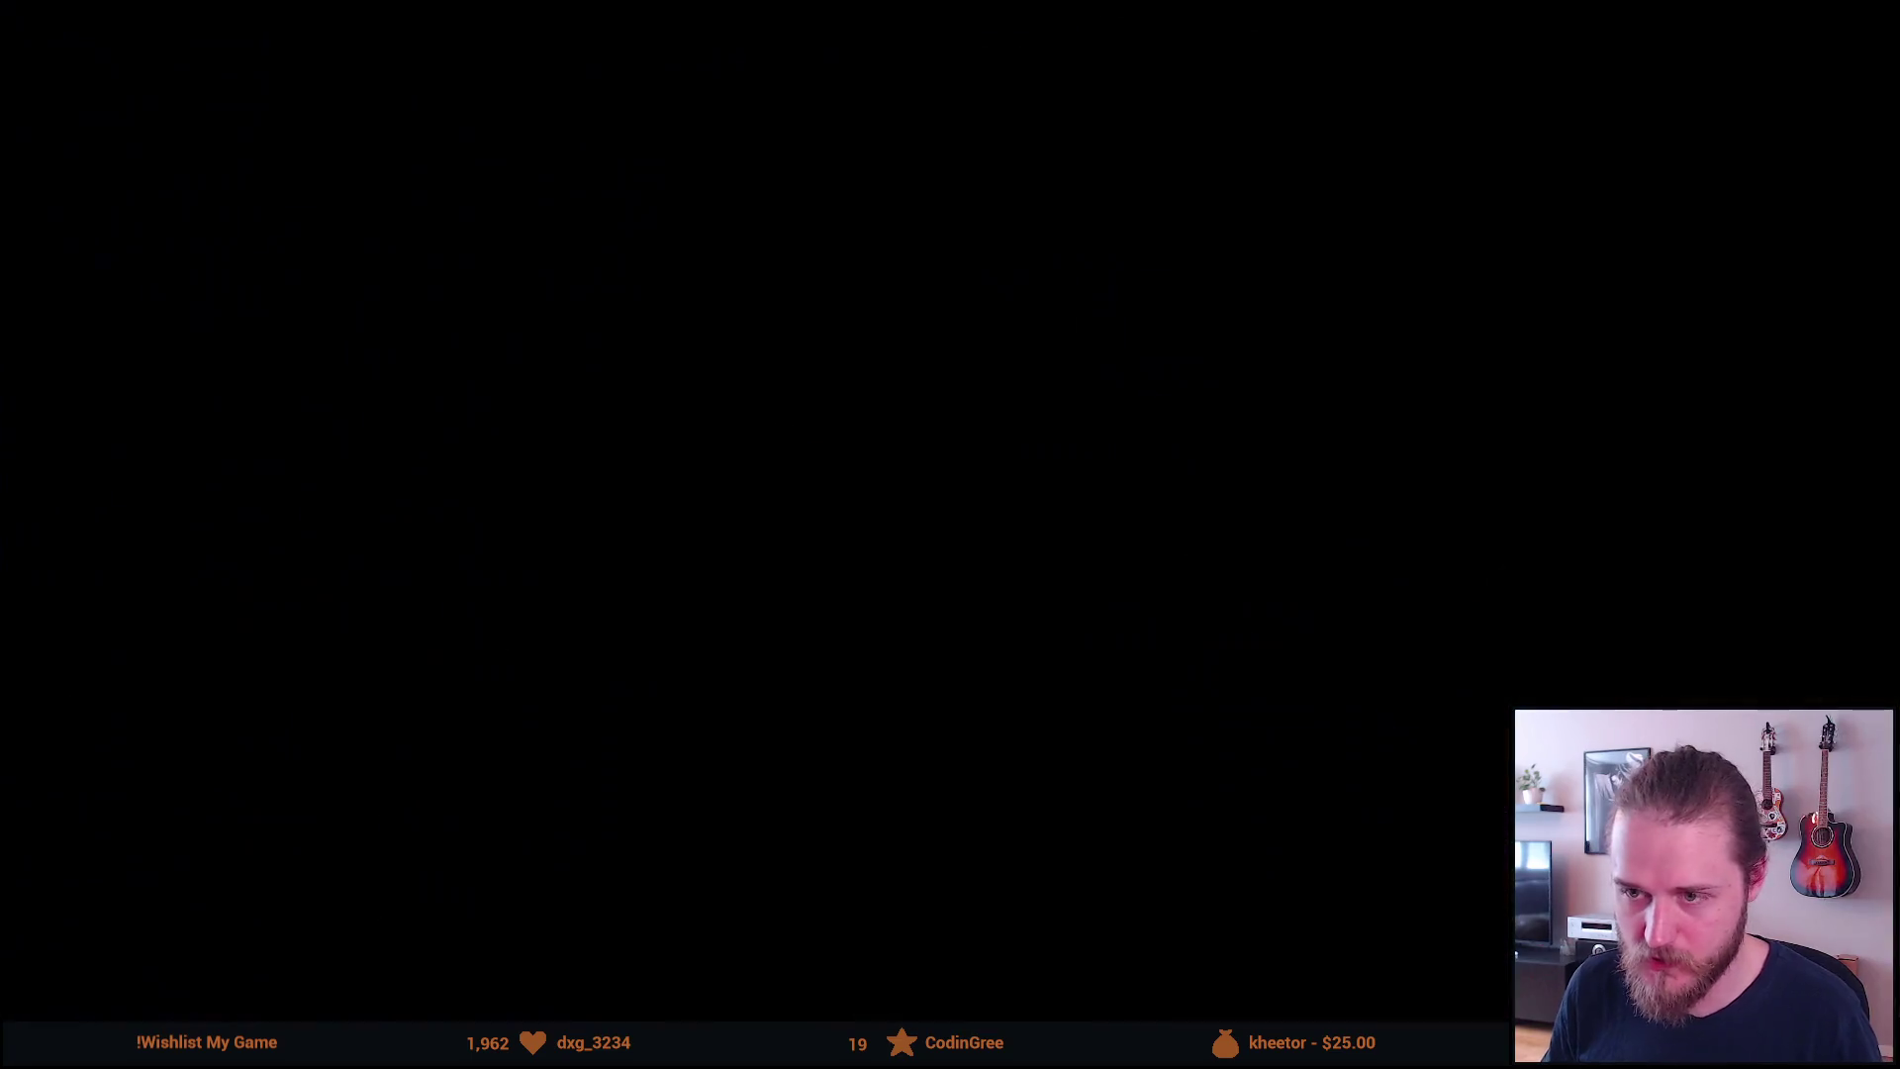
Search the store for carimara and open CARIMARA: Beneath the forlorn limbs
click(1185, 243)
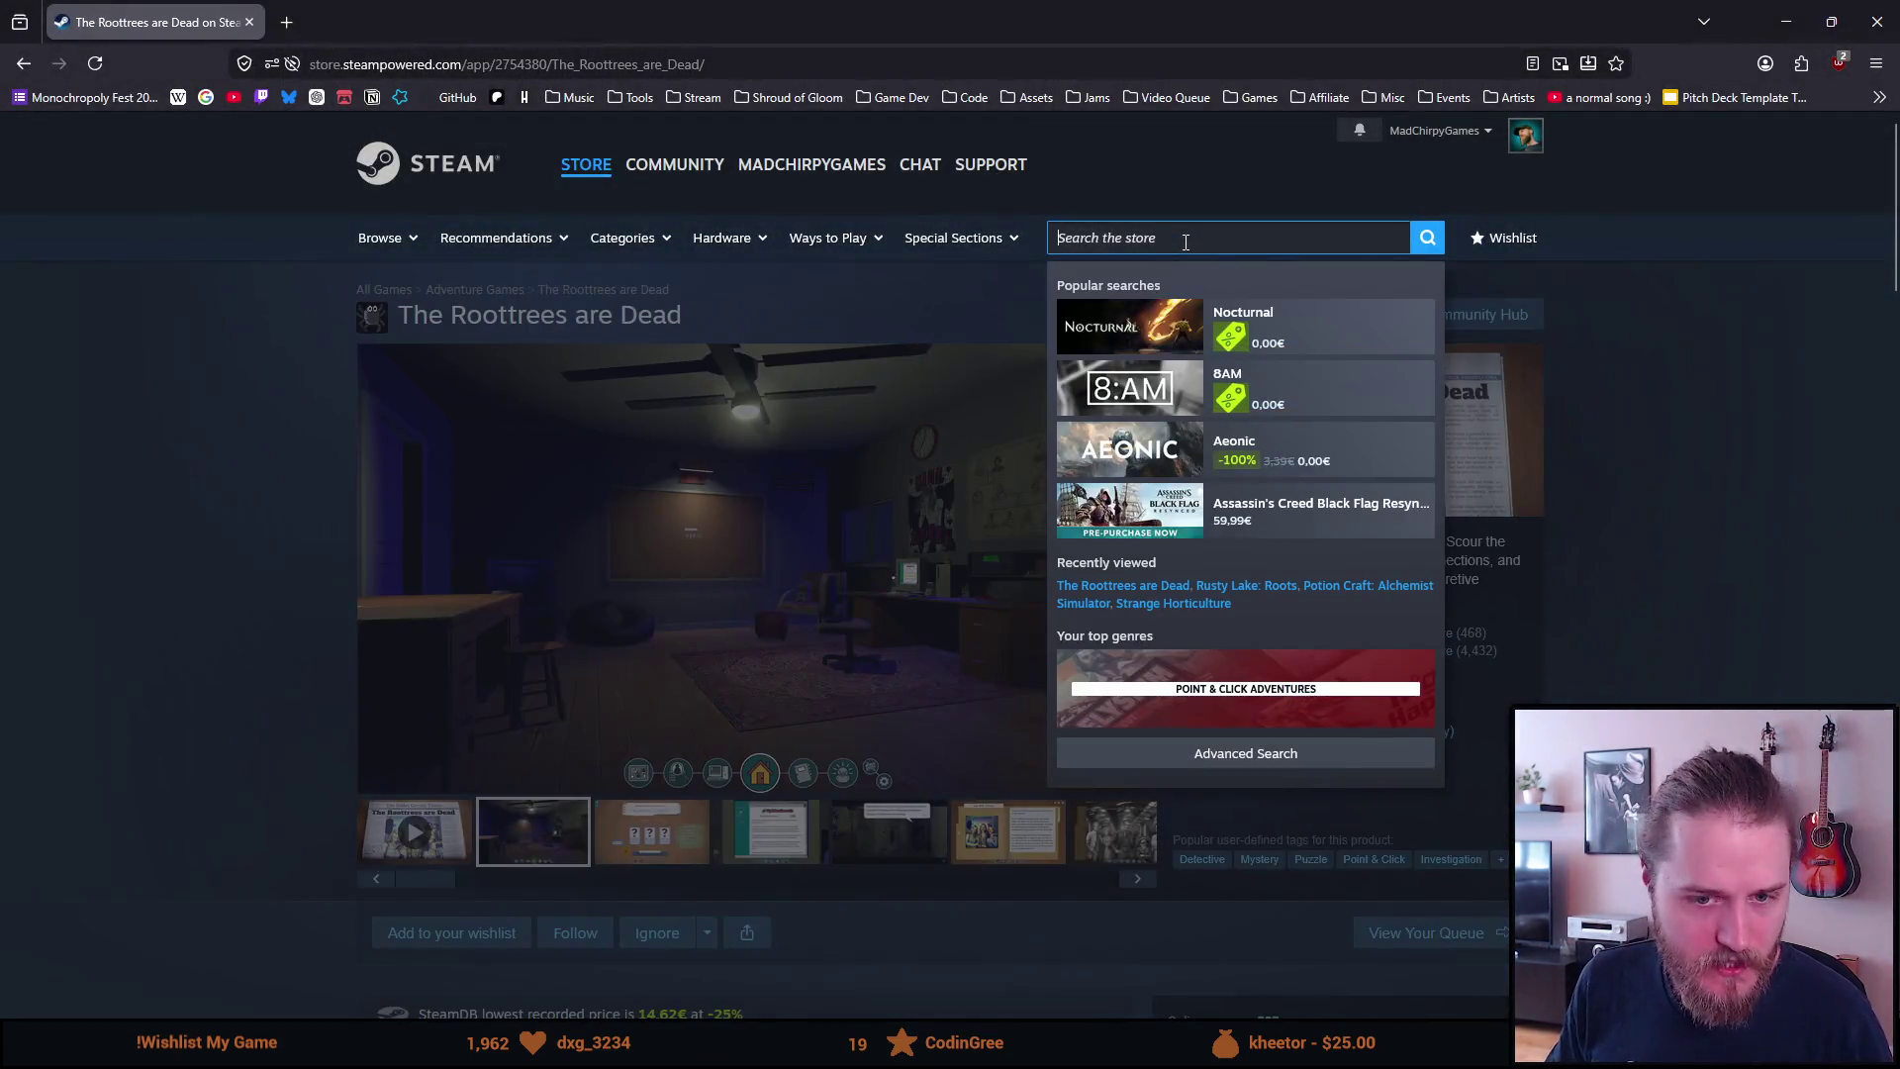
text(cara)
key(Return)
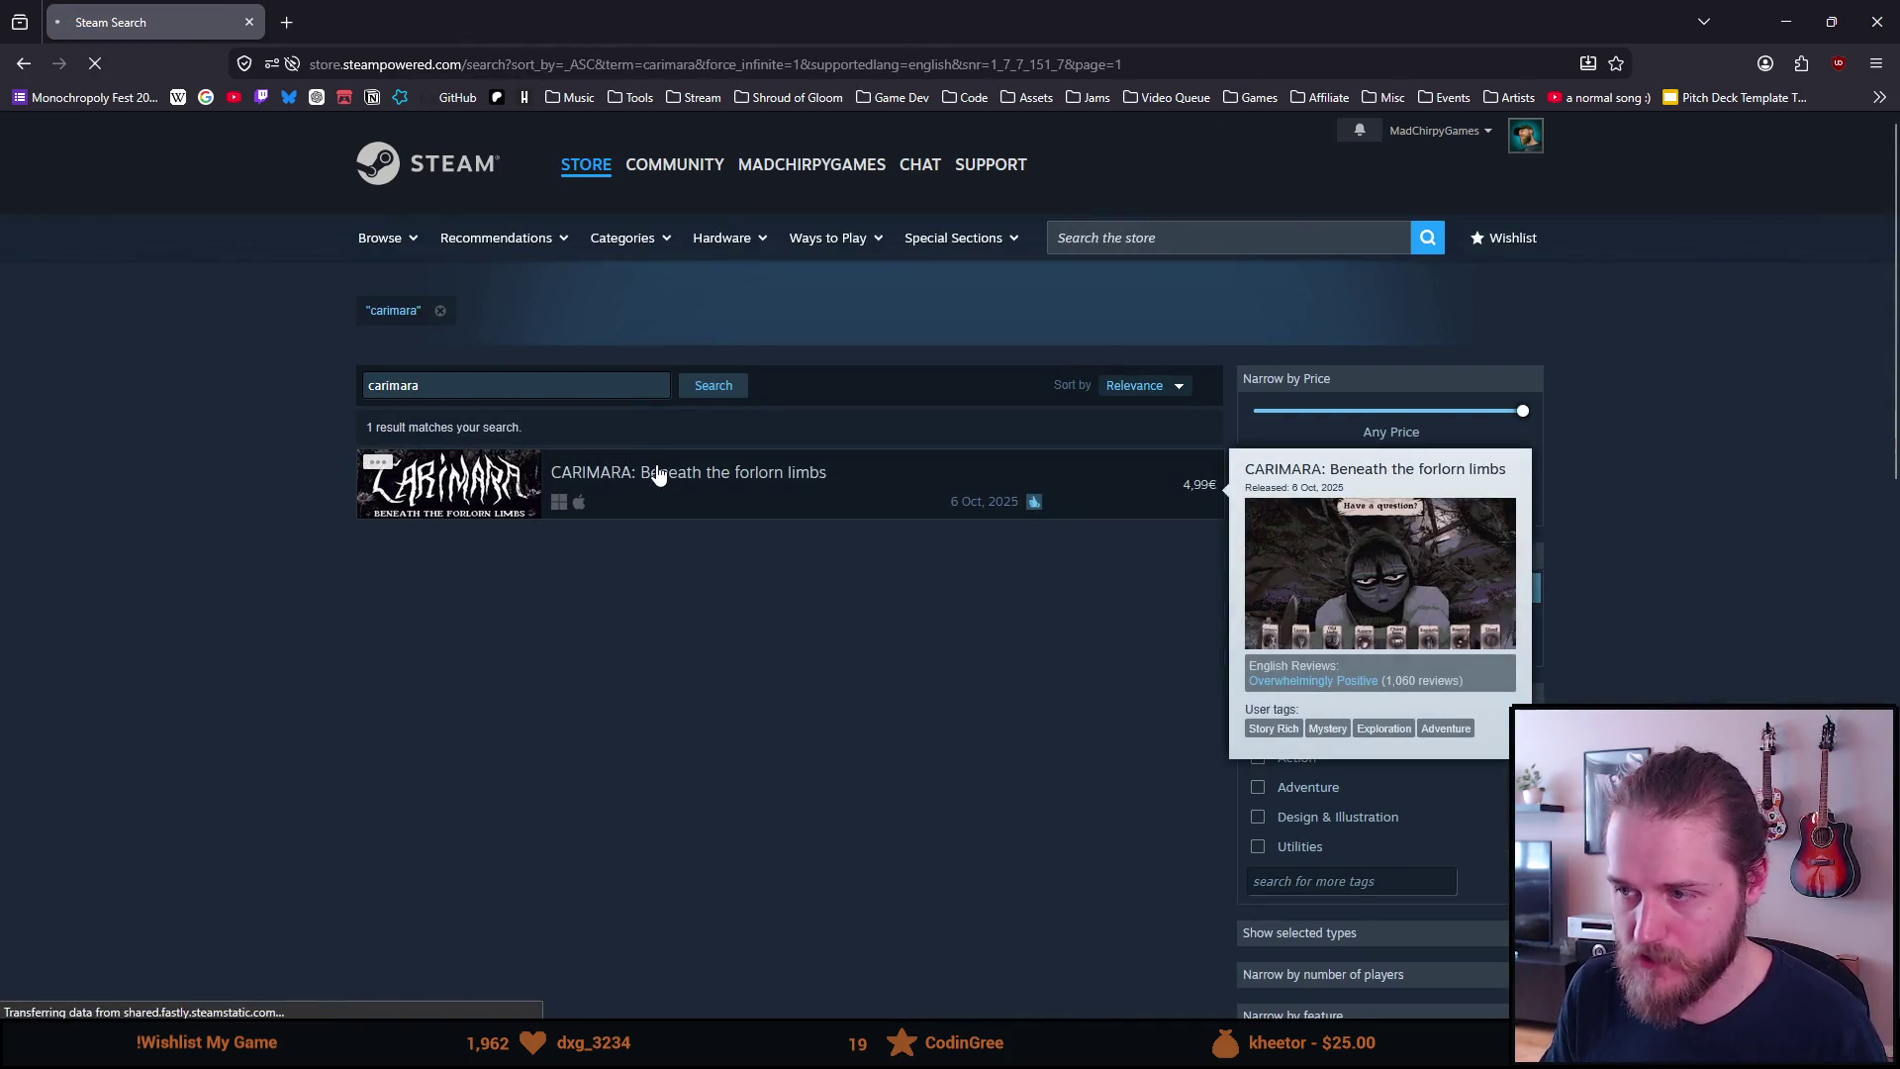
click(658, 475)
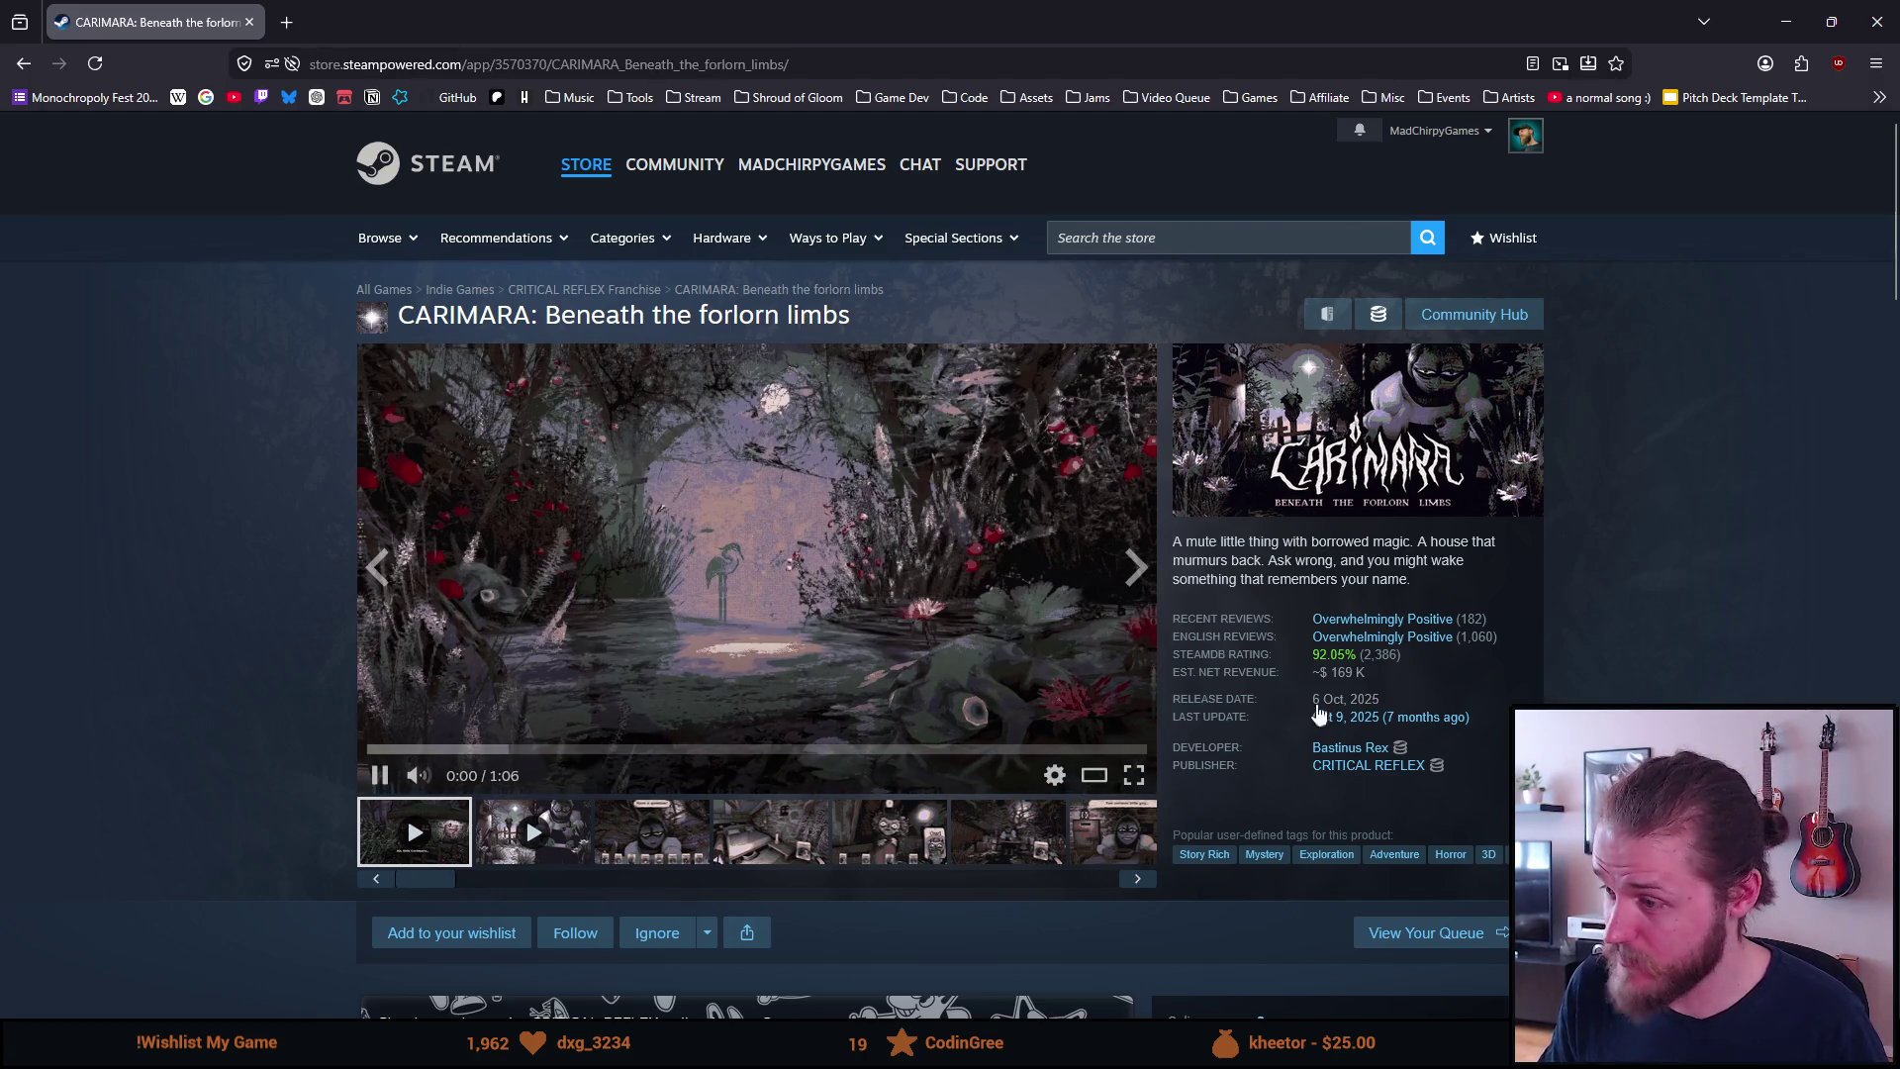
Check CARIMARA's review ratings and play its trailer full screen
mouse_move(1452, 641)
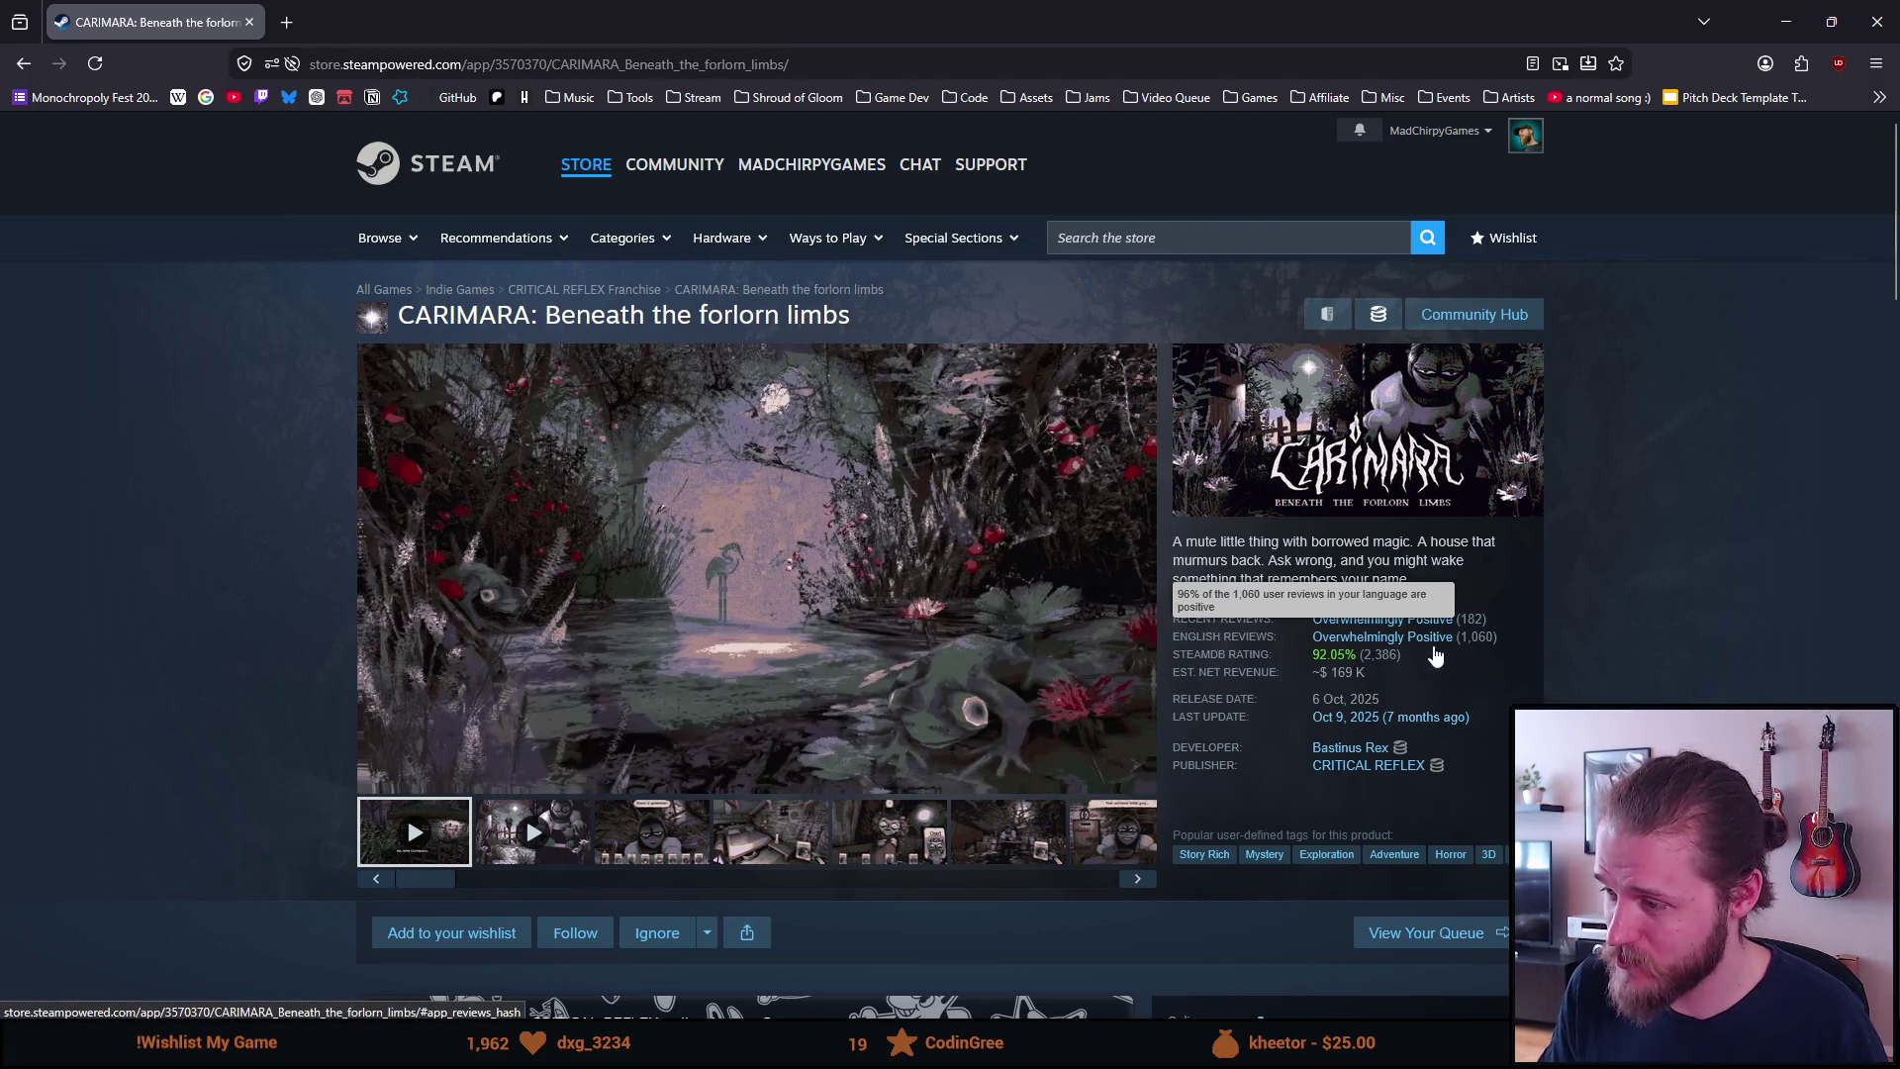
mouse_move(1387, 664)
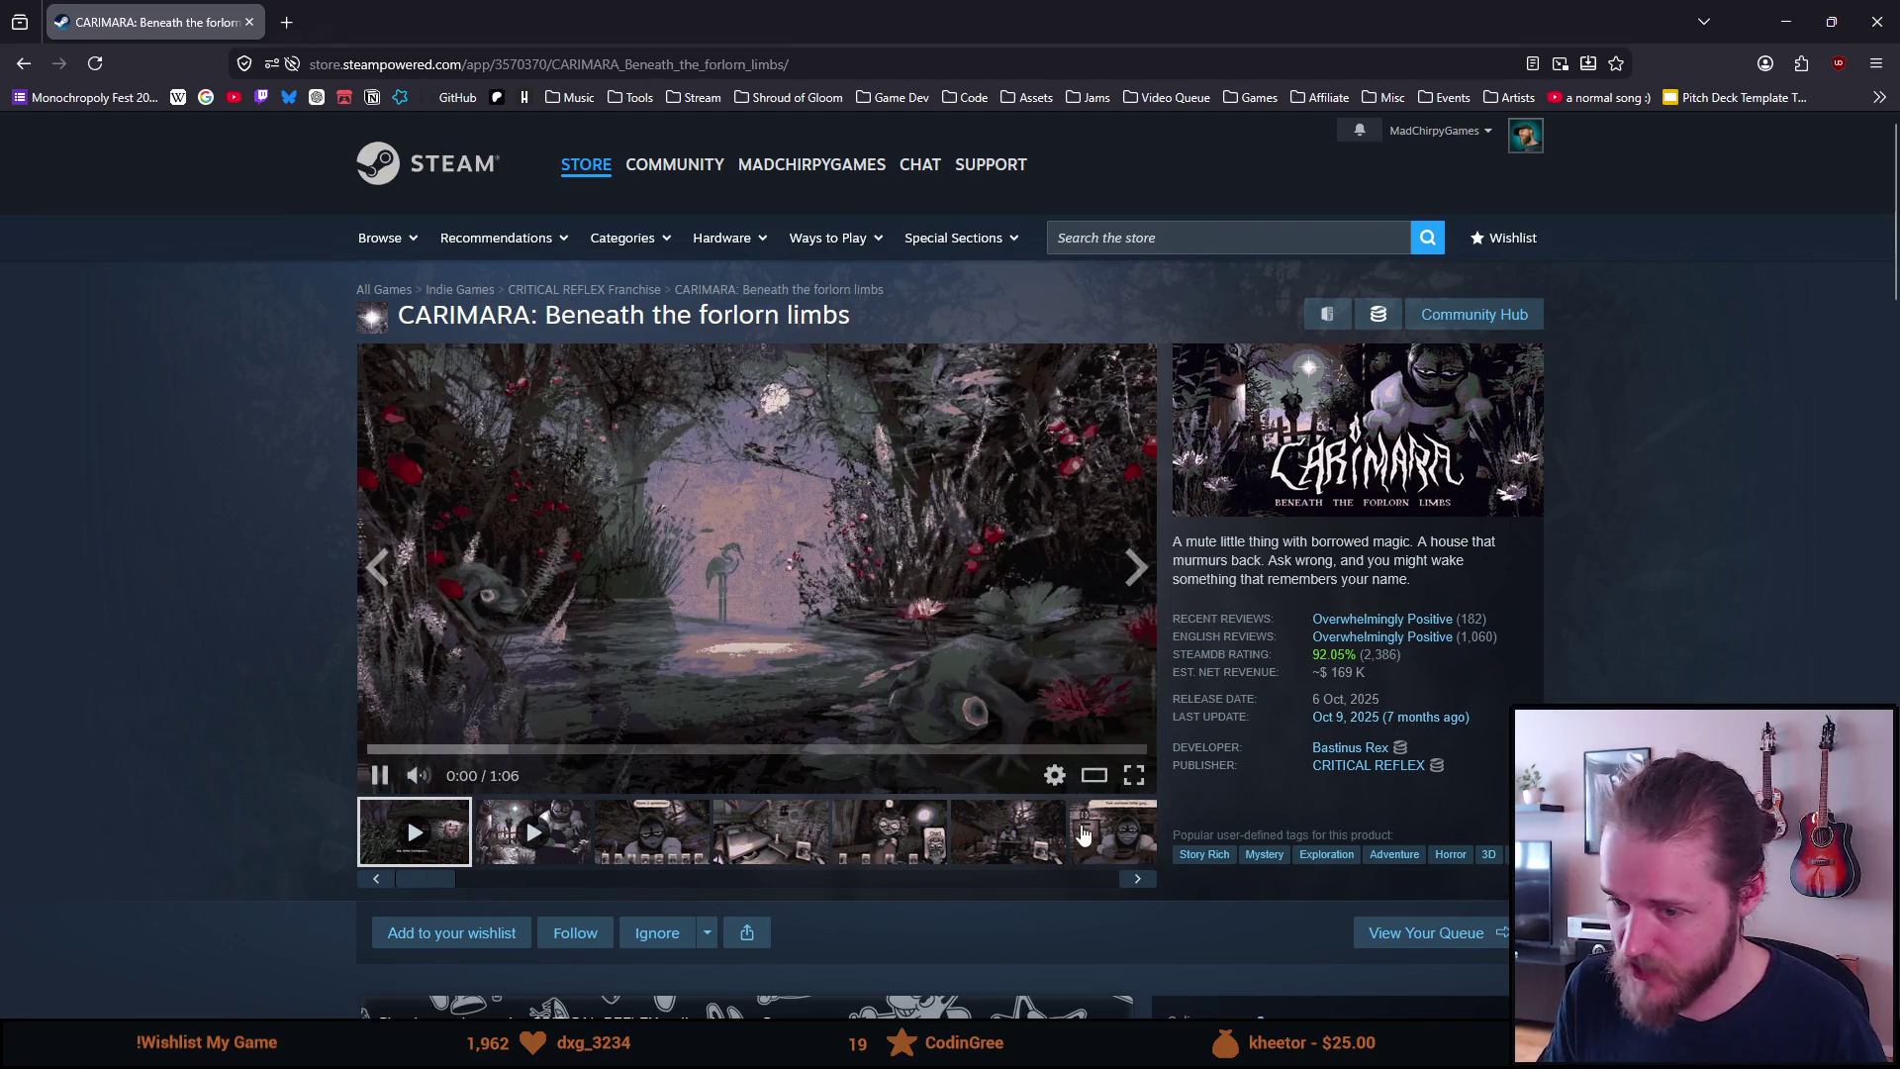
click(1134, 775)
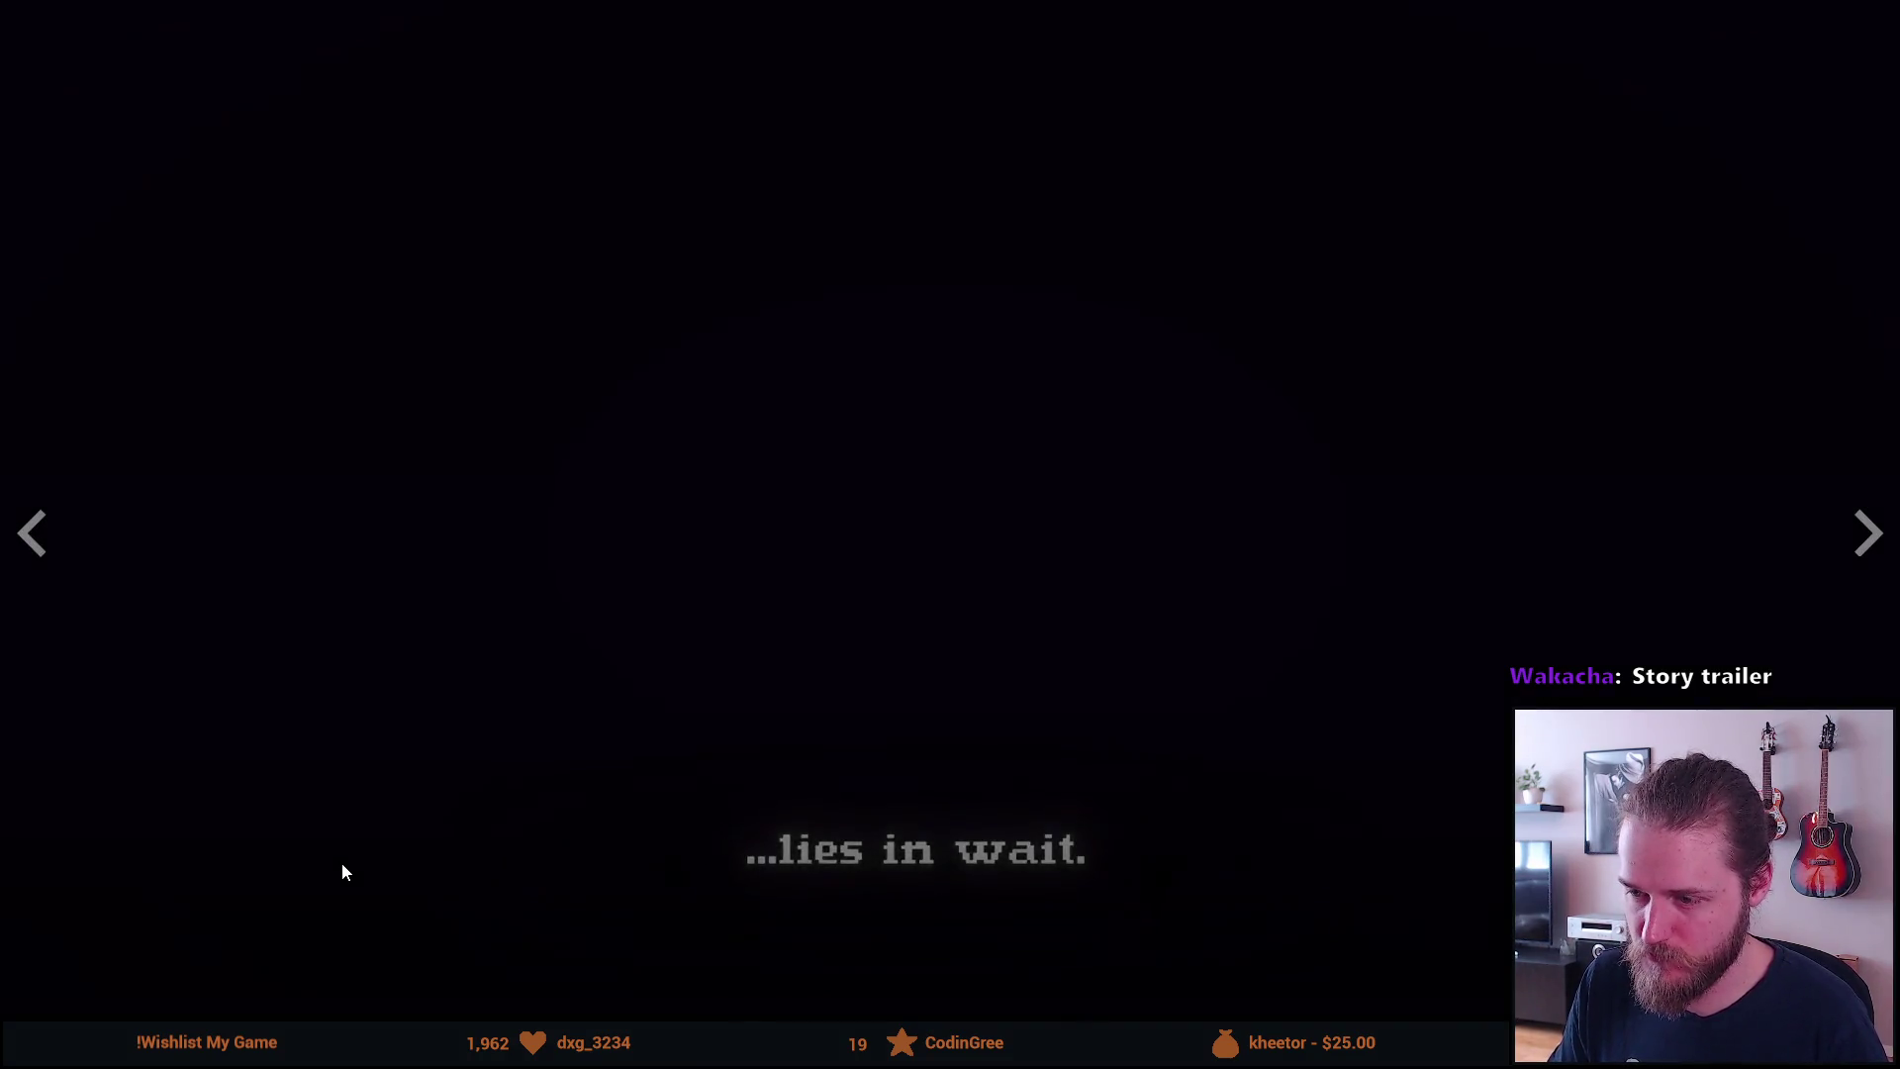
Leave full screen at 0:56 of the CARIMARA trailer to return to its store page
key(Escape)
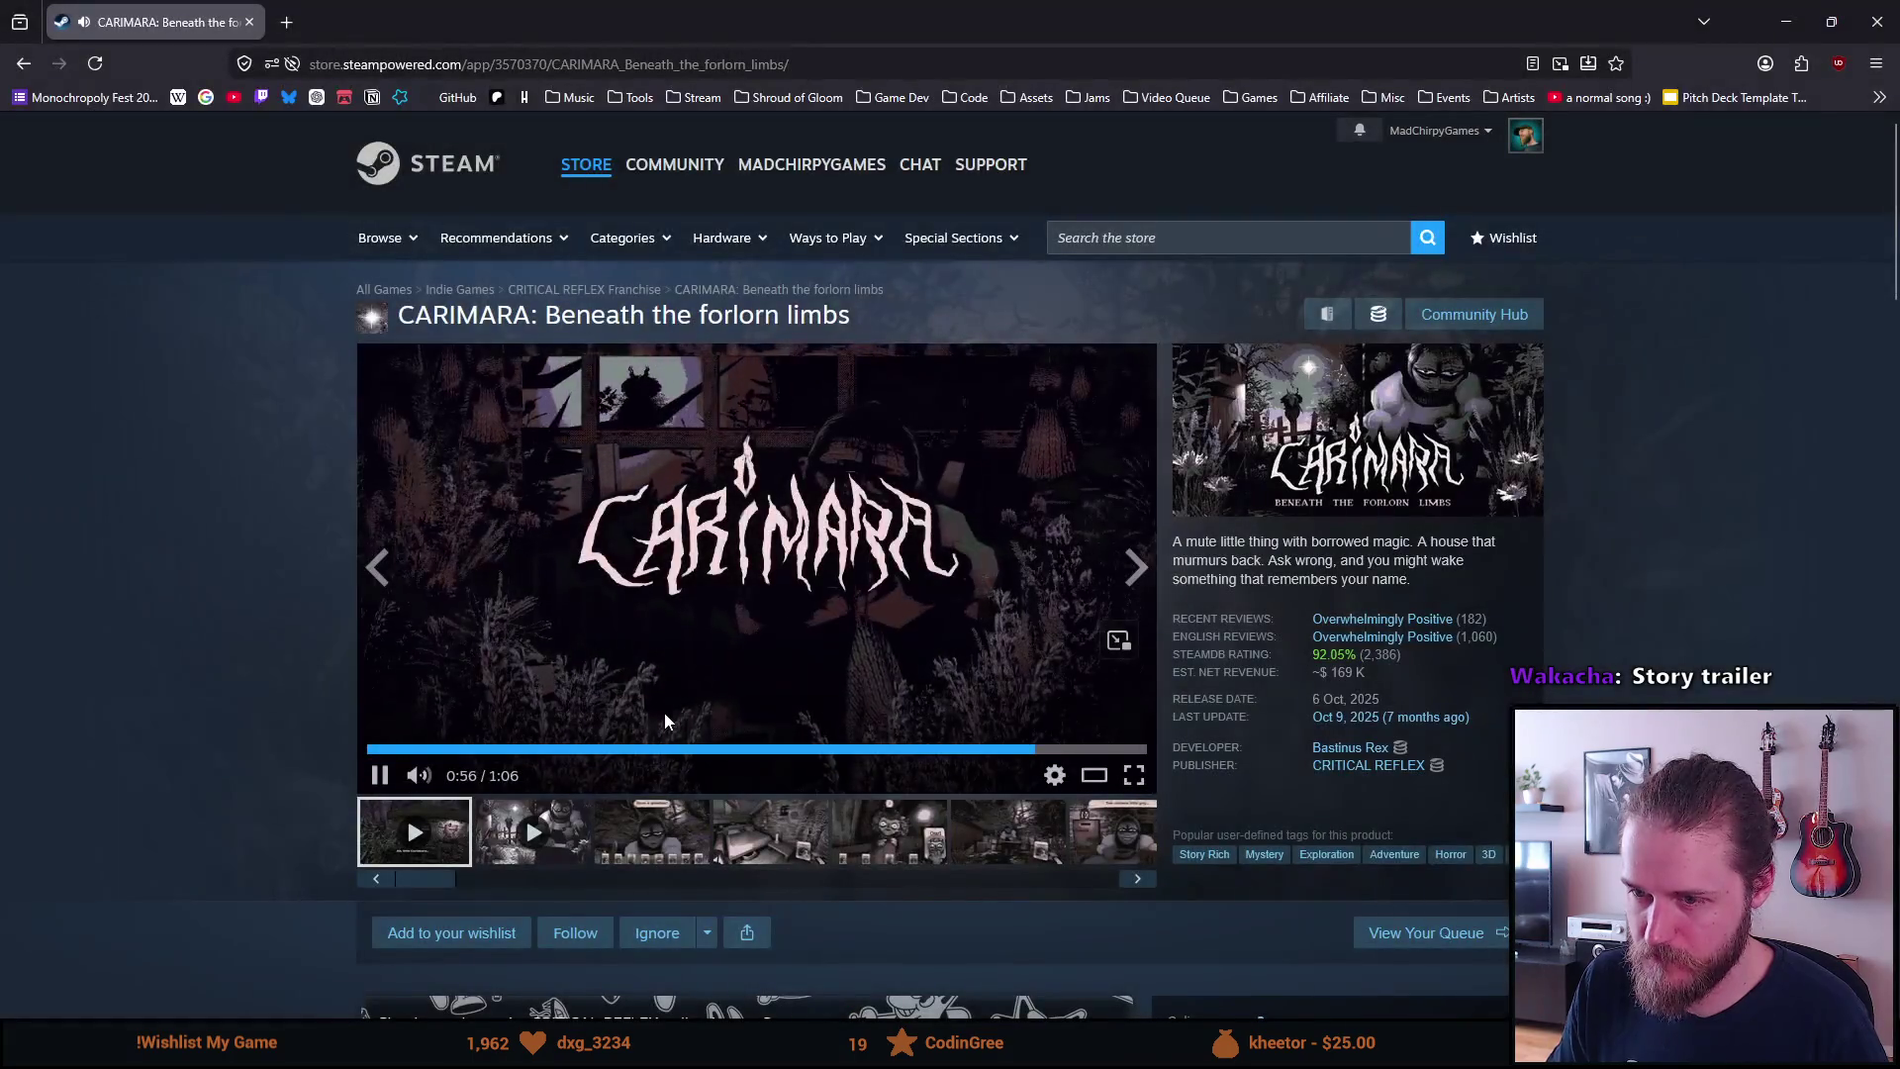
Pause the CARIMARA trailer at 0:58 and read down past System Requirements to More Like This
click(641, 571)
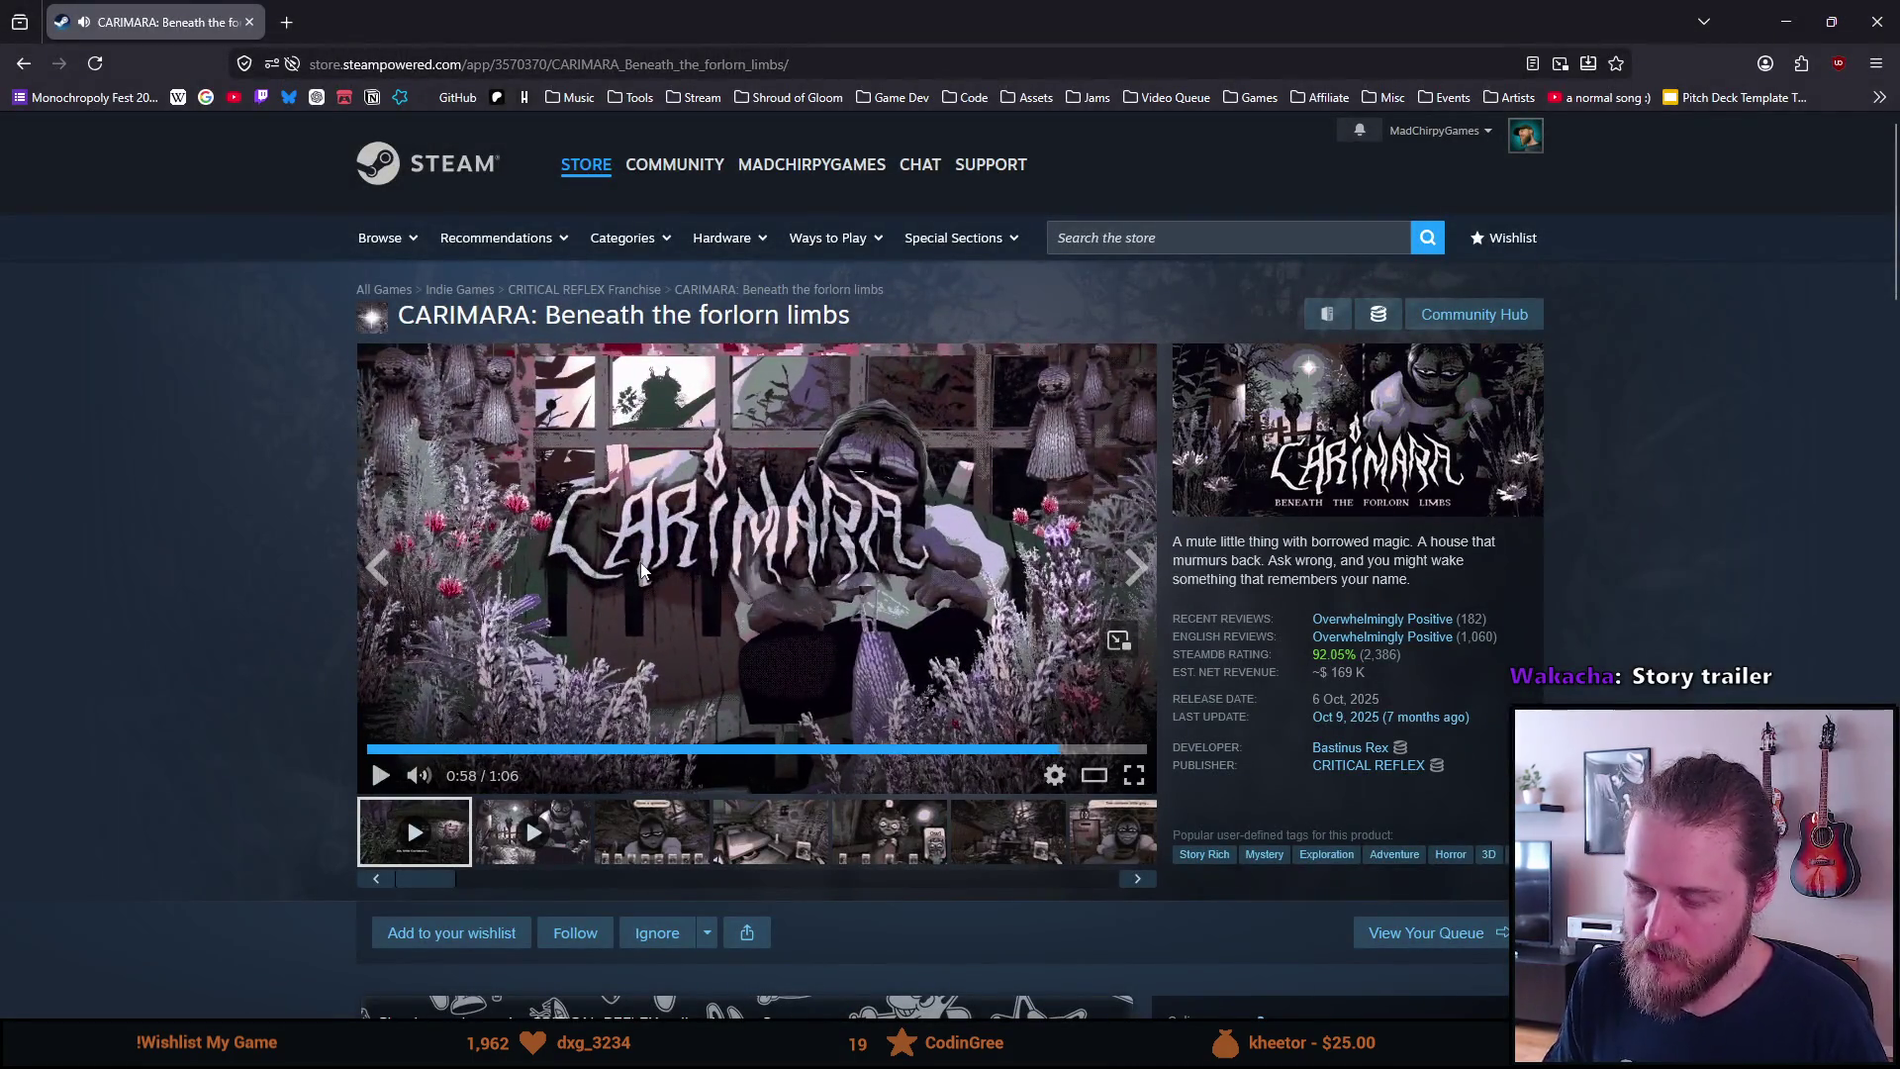
scroll(642, 563, down, 6)
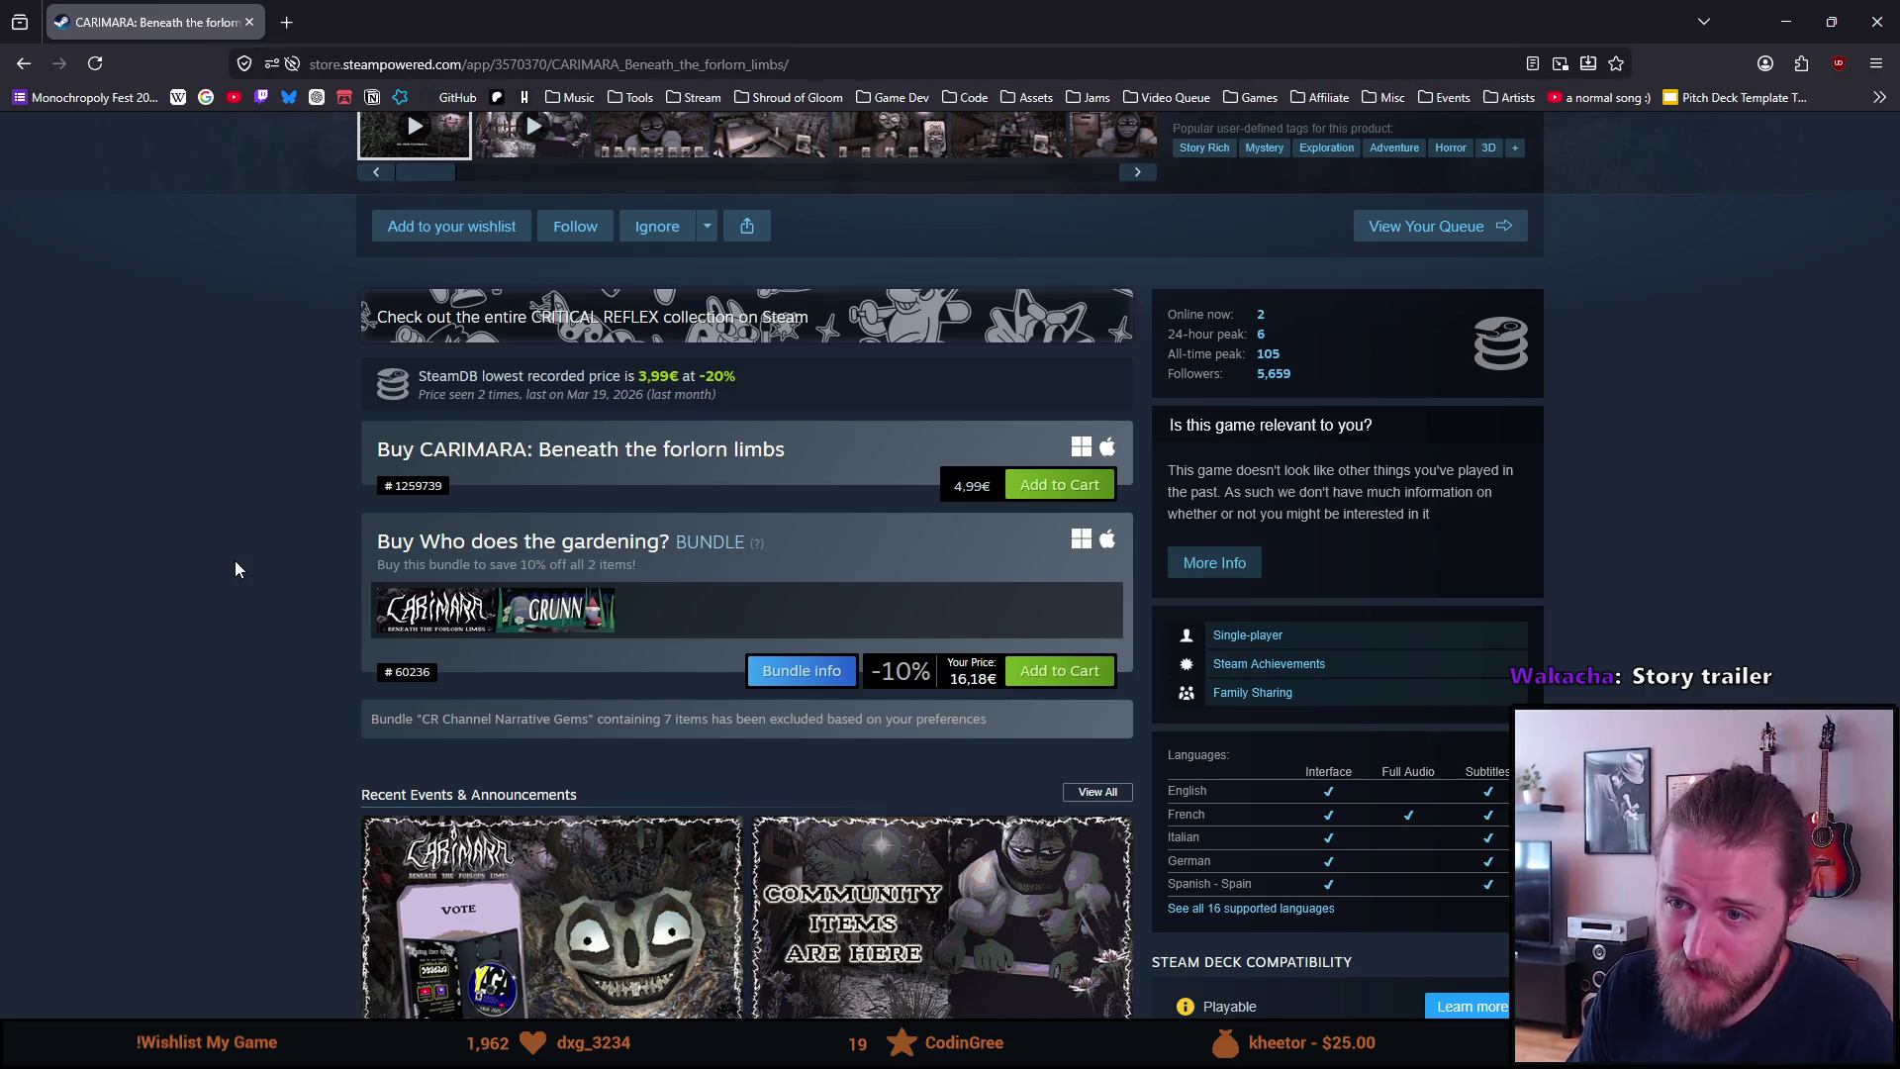
scroll(227, 523, down, 2)
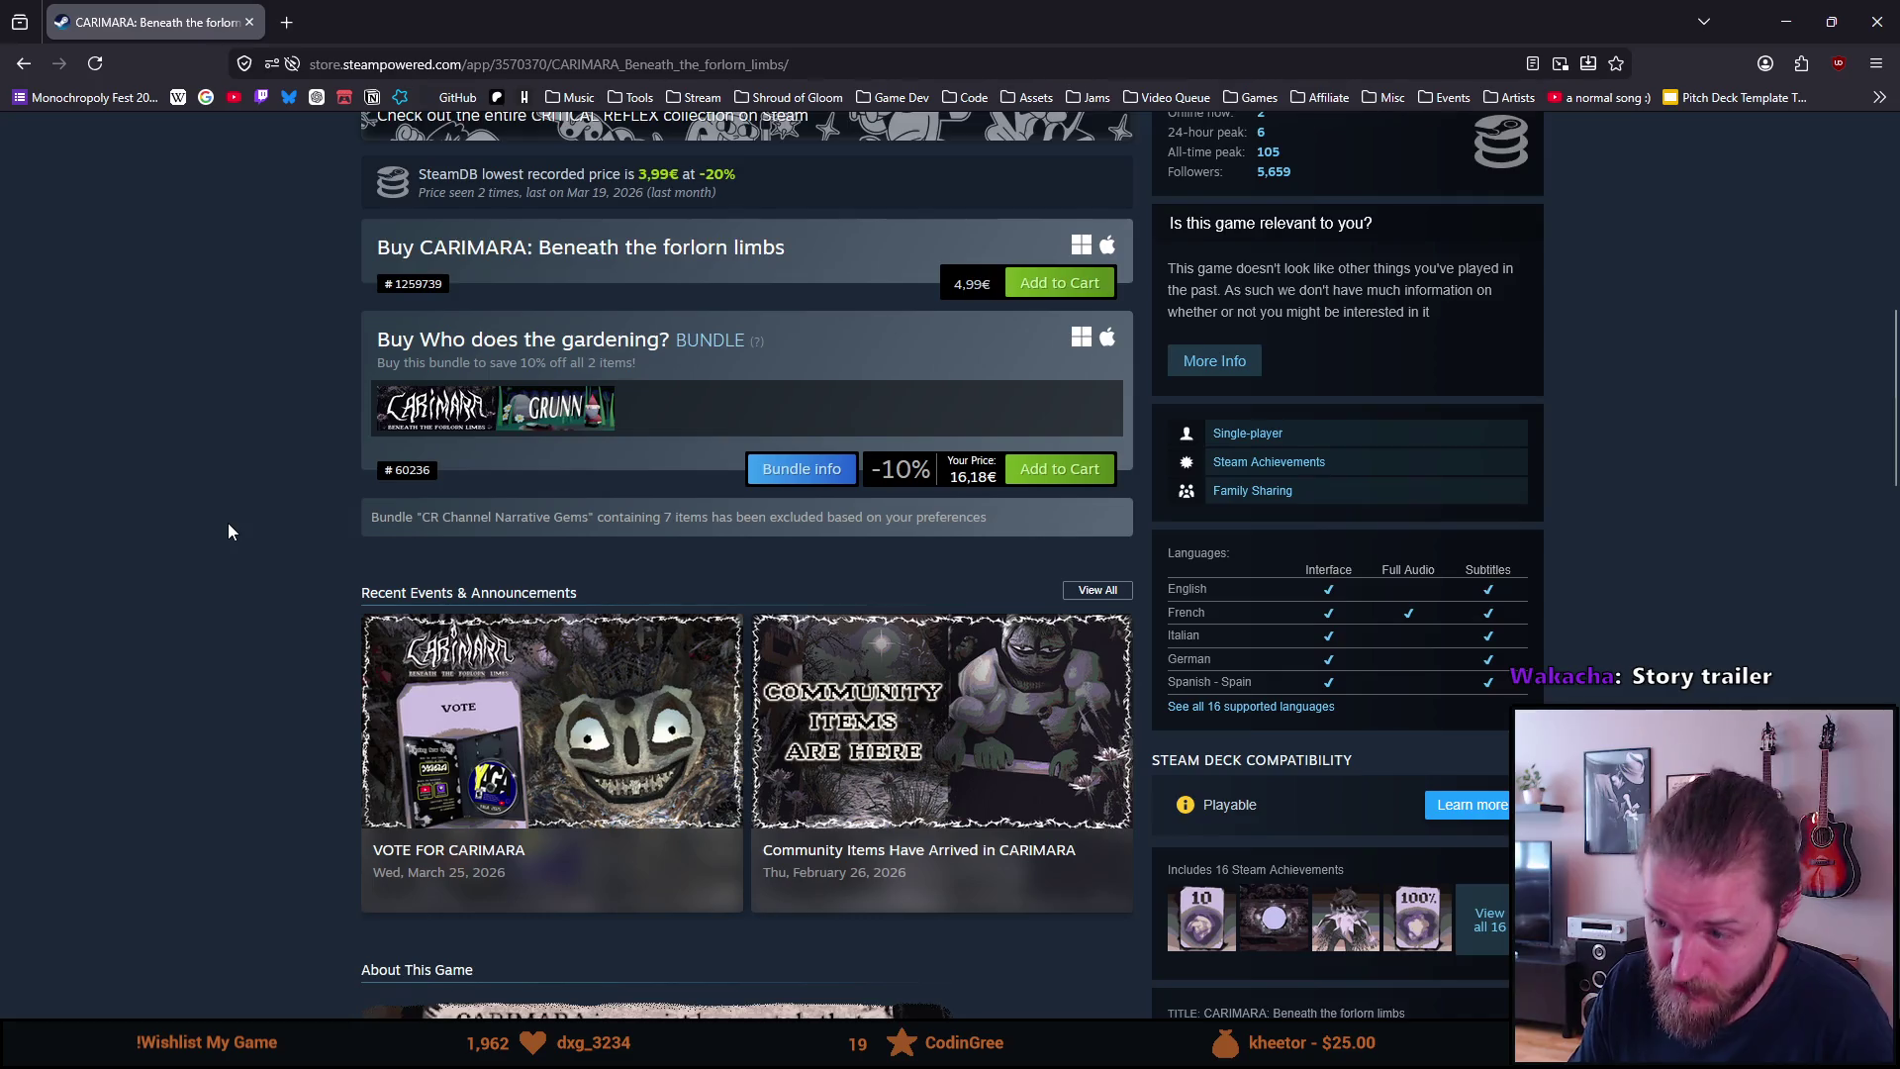
scroll(228, 523, down, 7)
scroll(210, 527, down, 6)
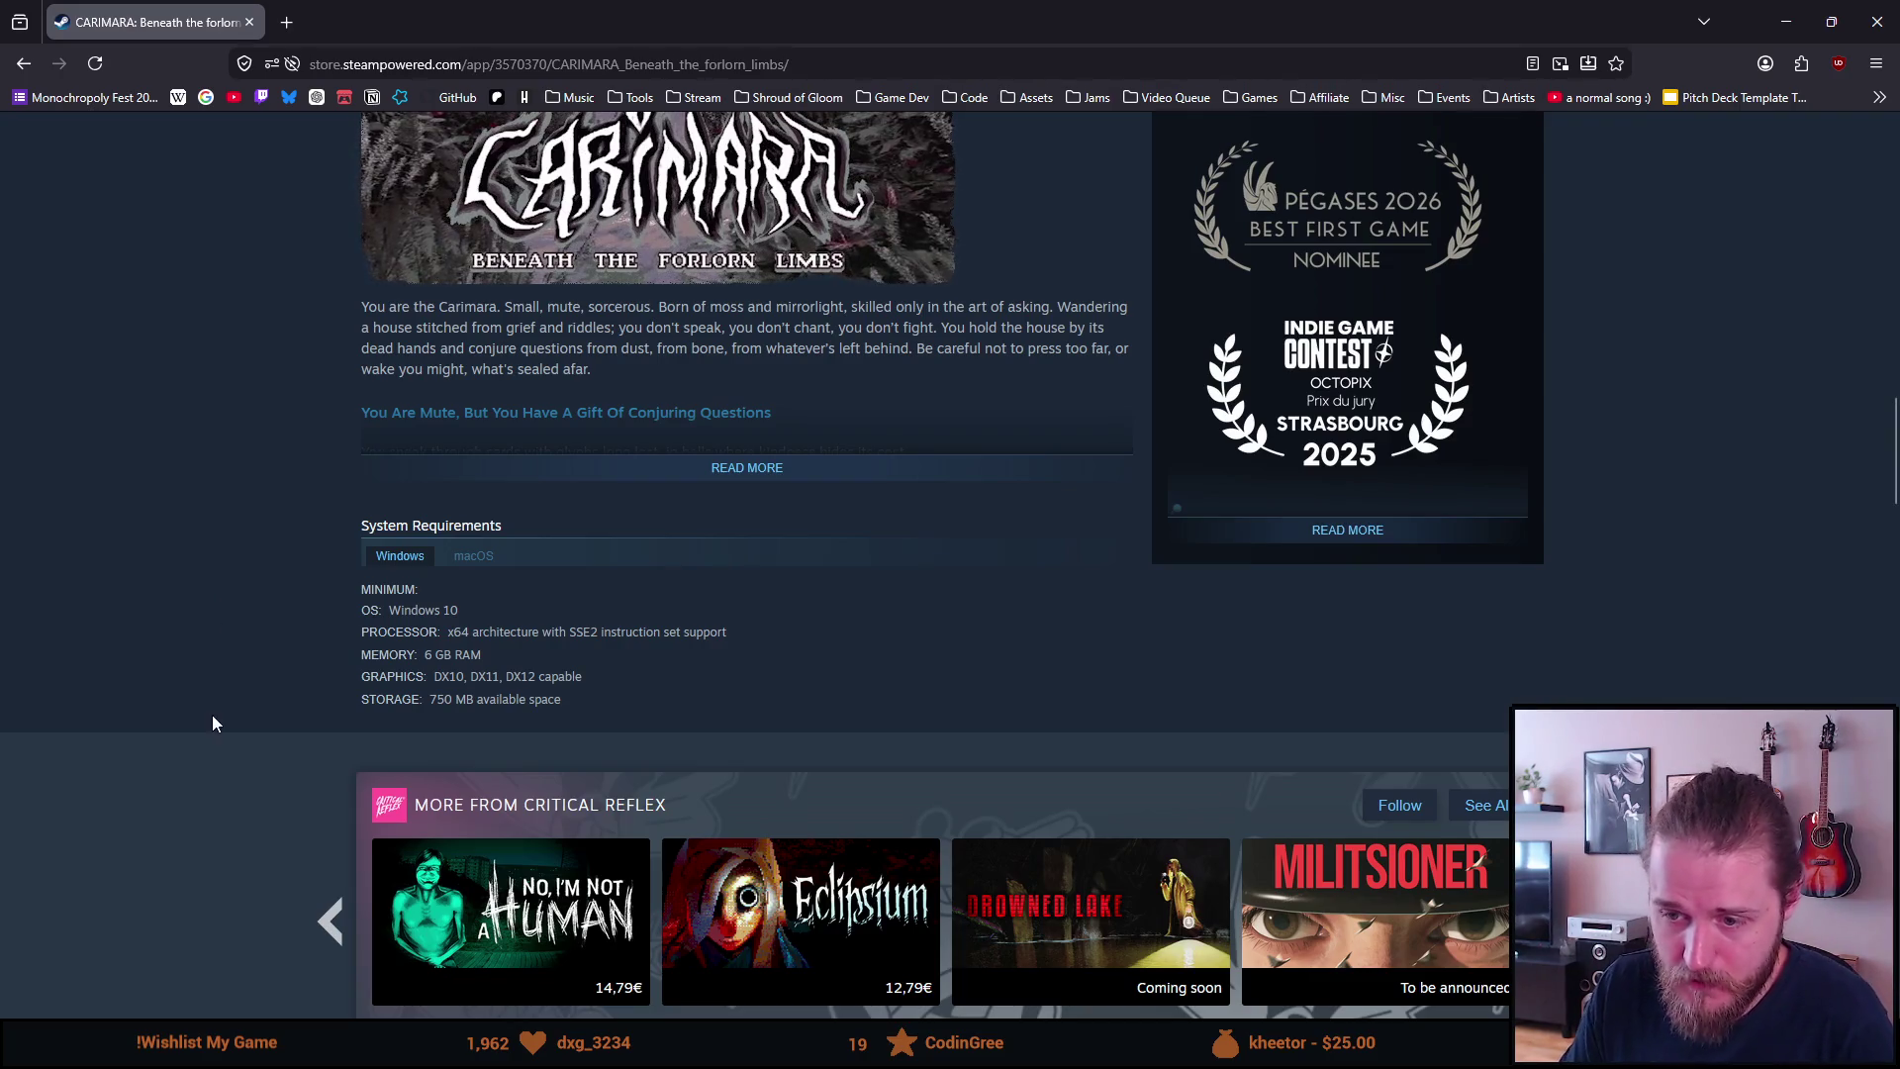
scroll(199, 723, down, 3)
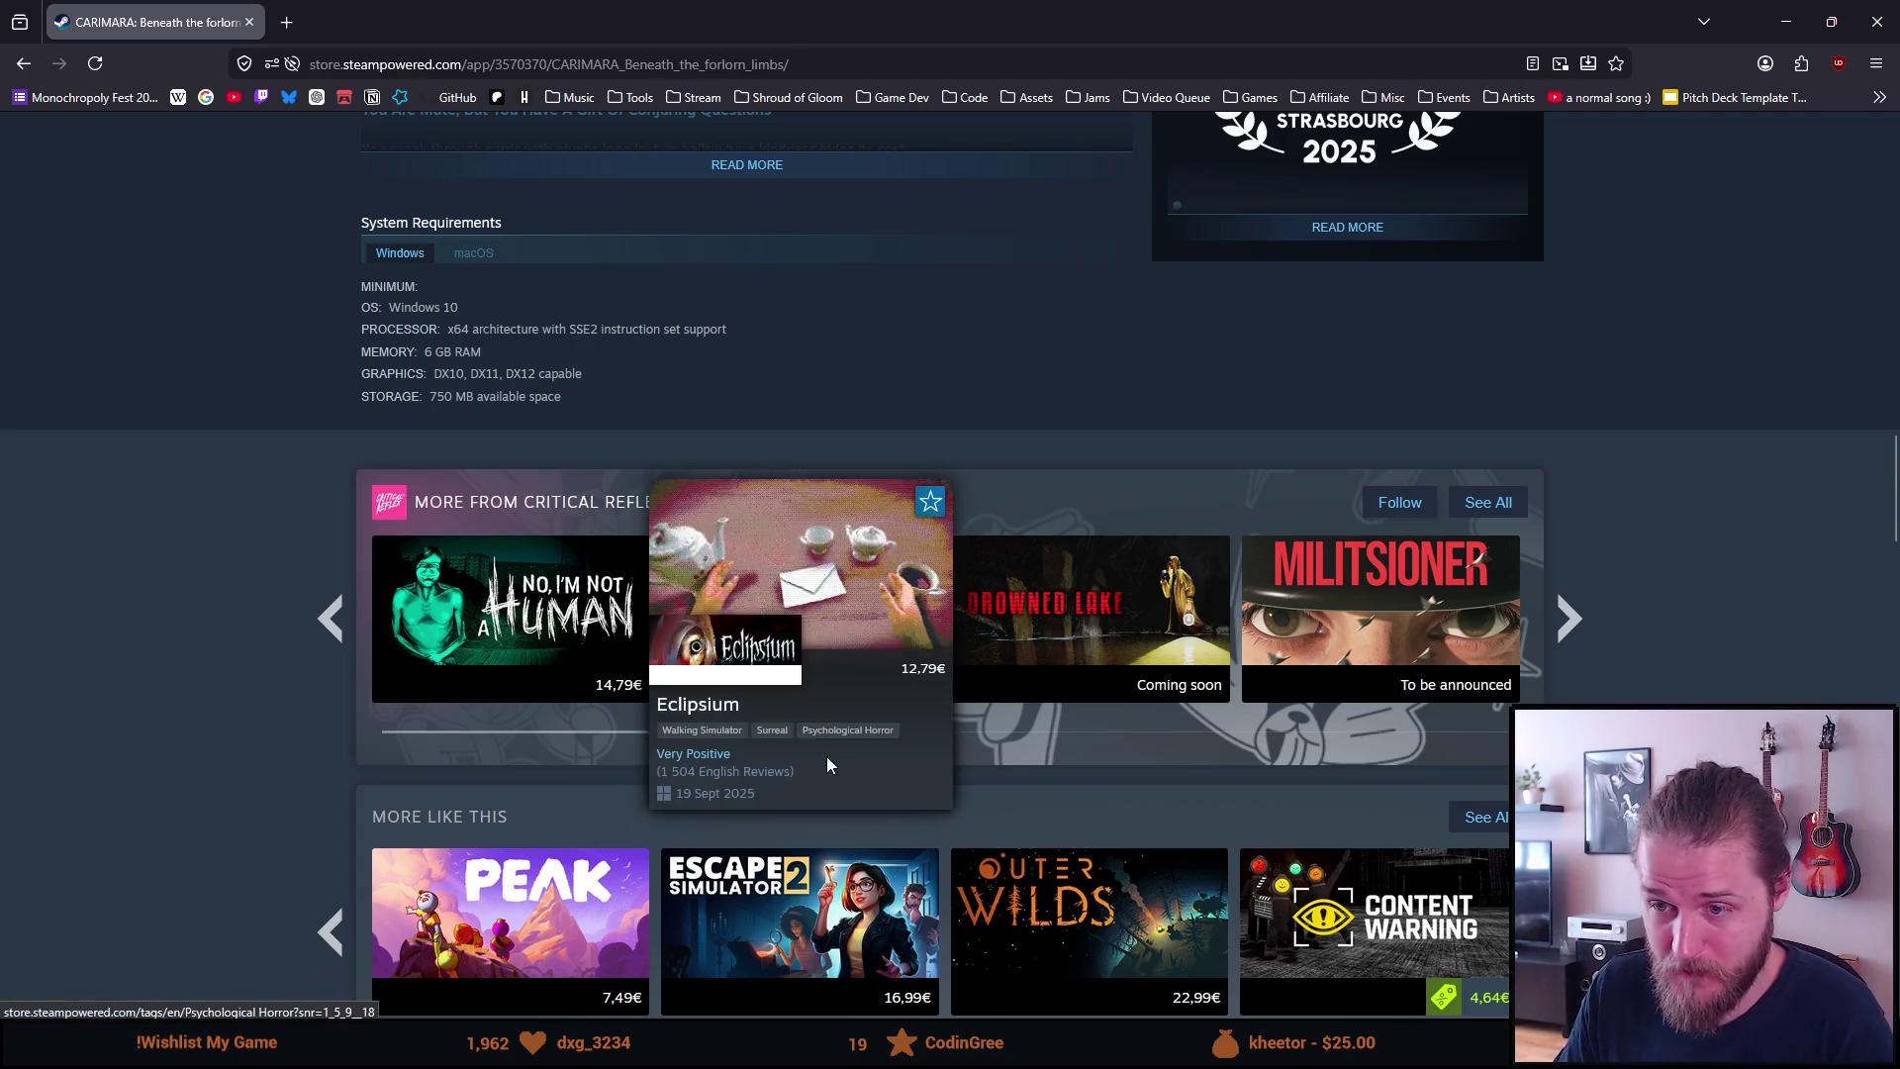
scroll(275, 760, down, 2)
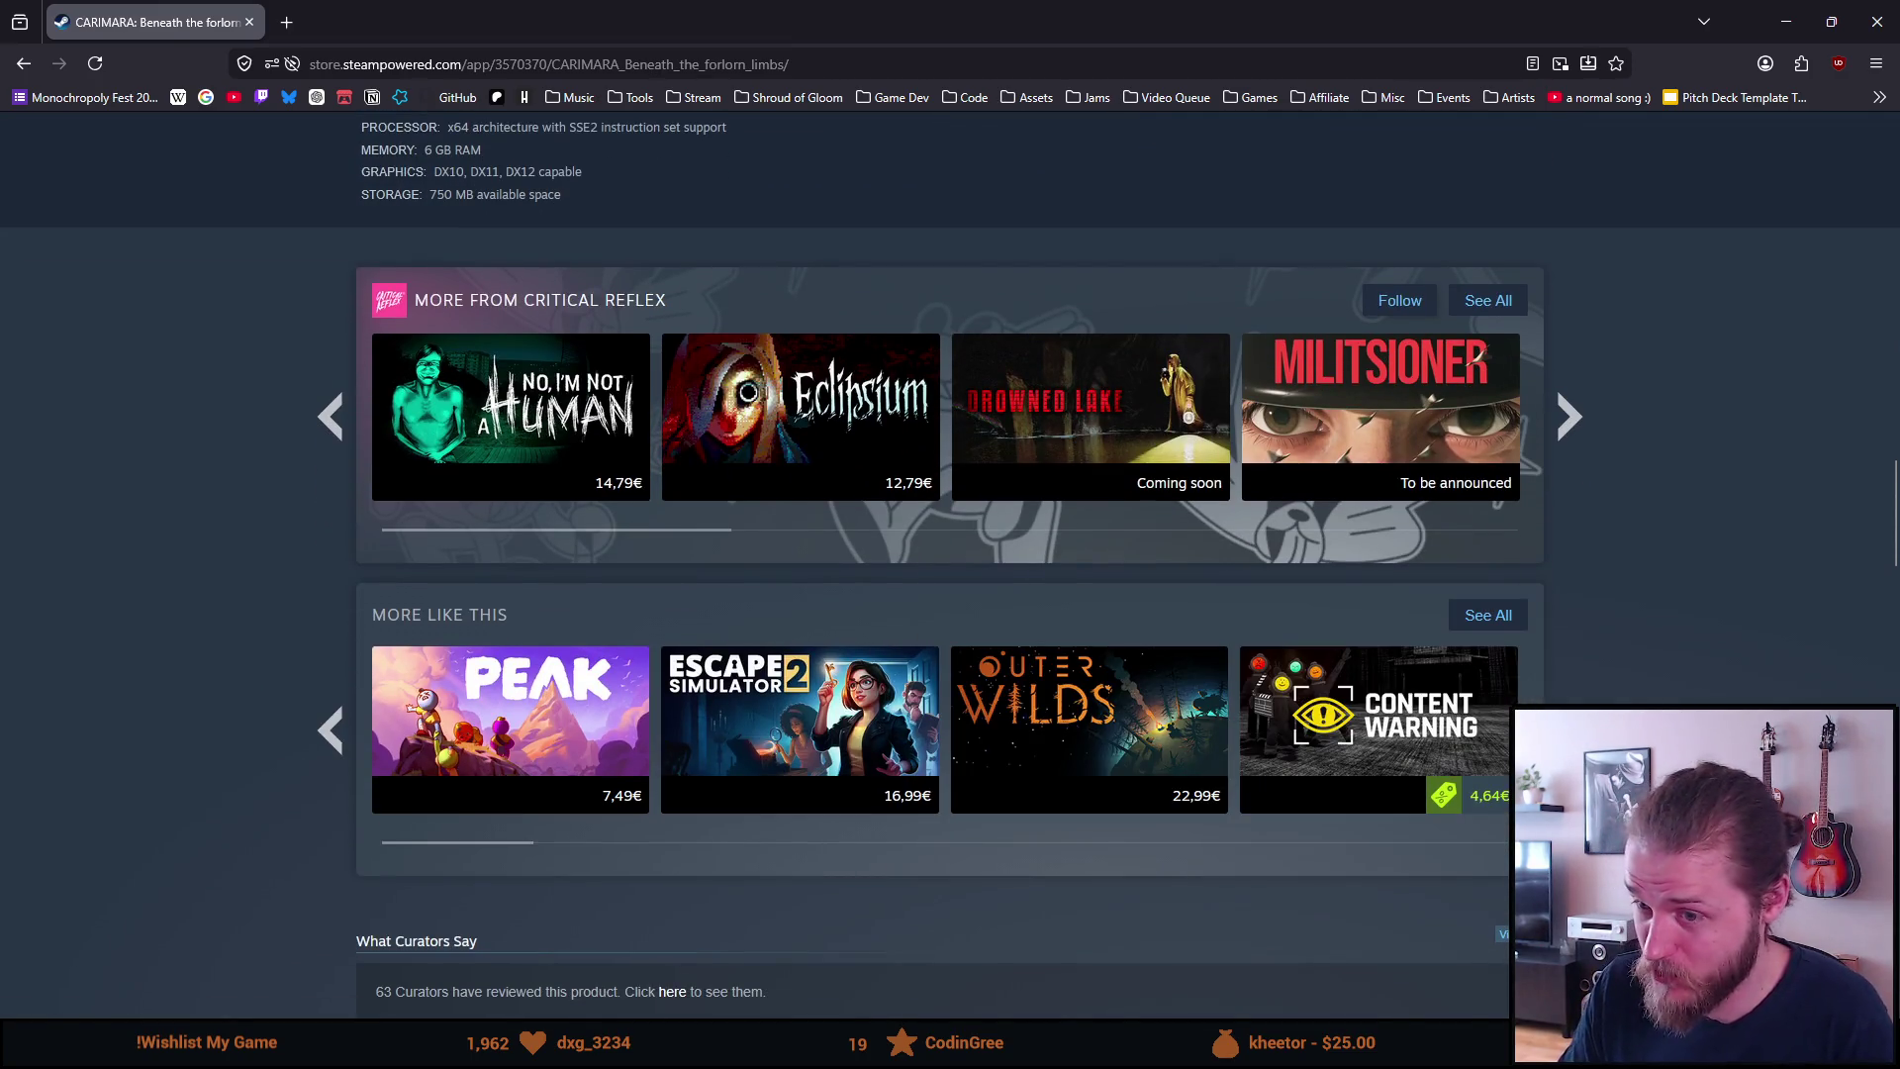
Advance CARIMARA's More Like This carousel seven times to its last set of games
click(1569, 730)
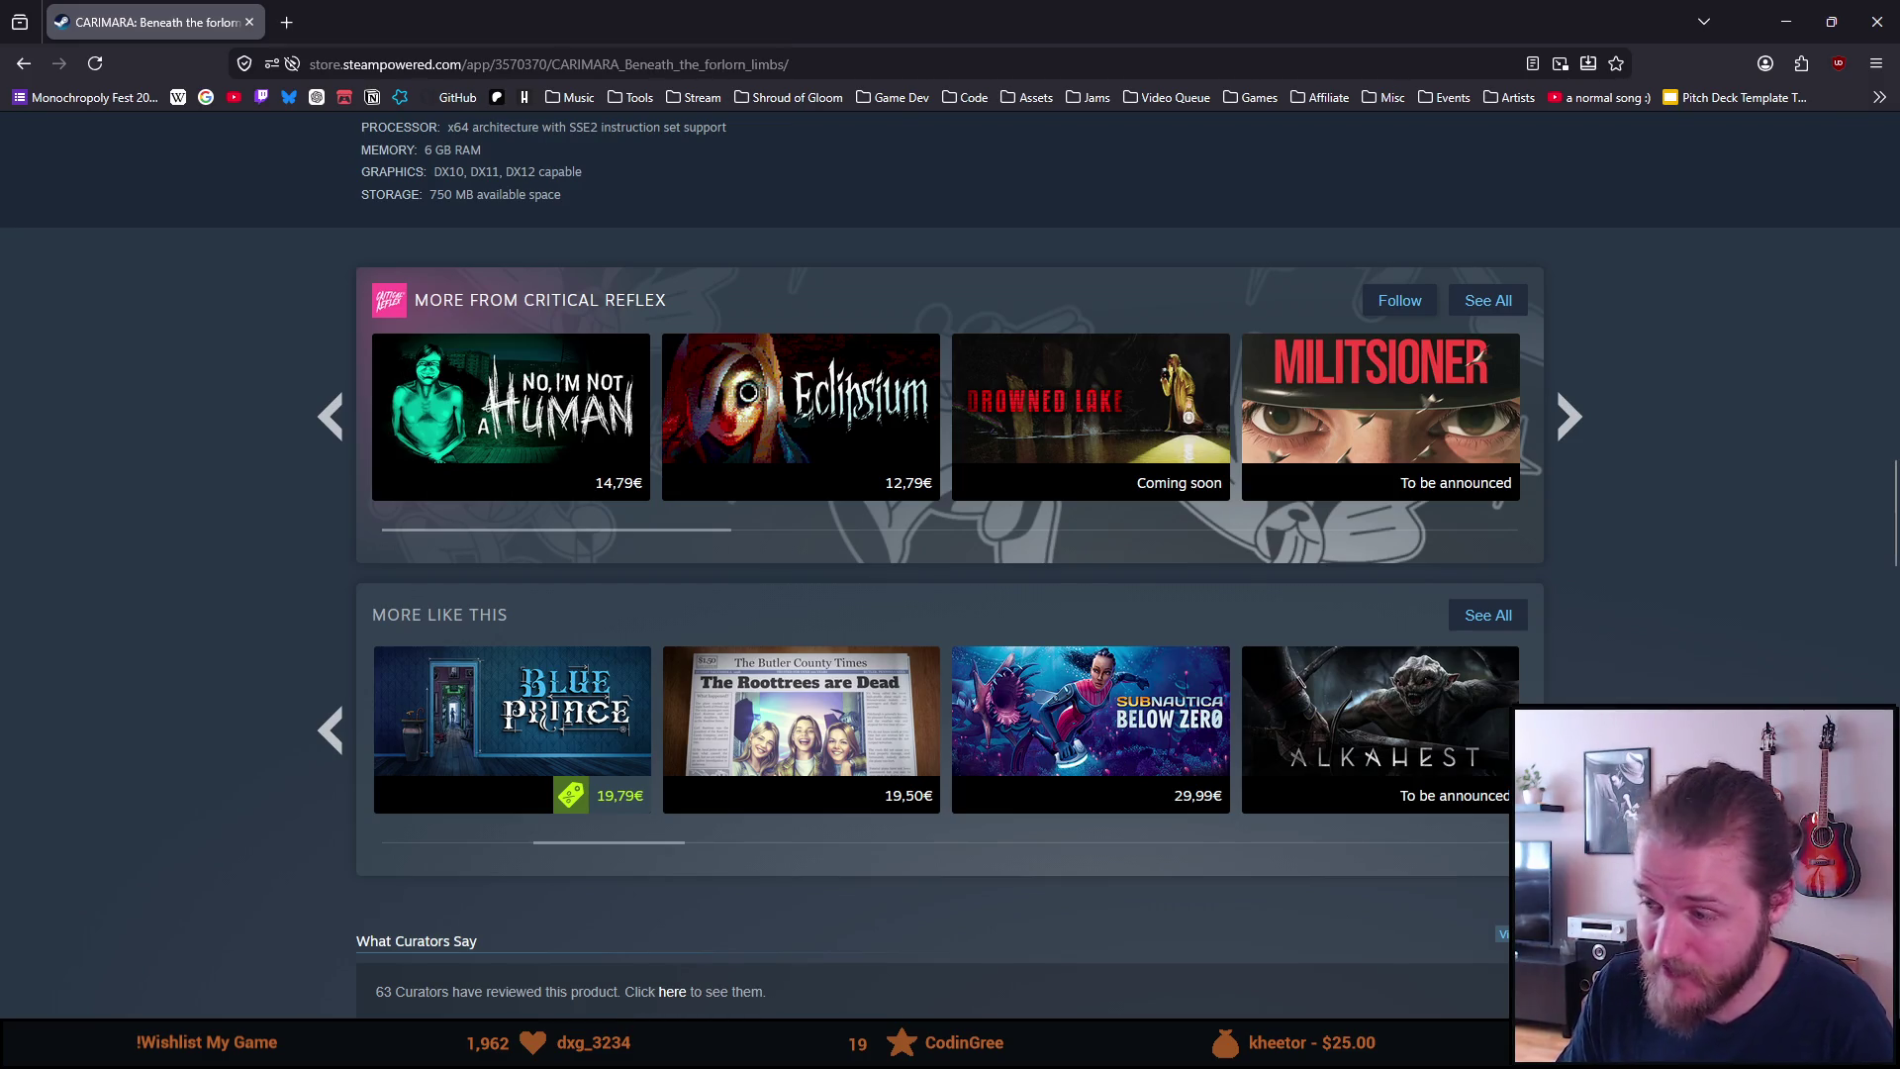
click(1569, 729)
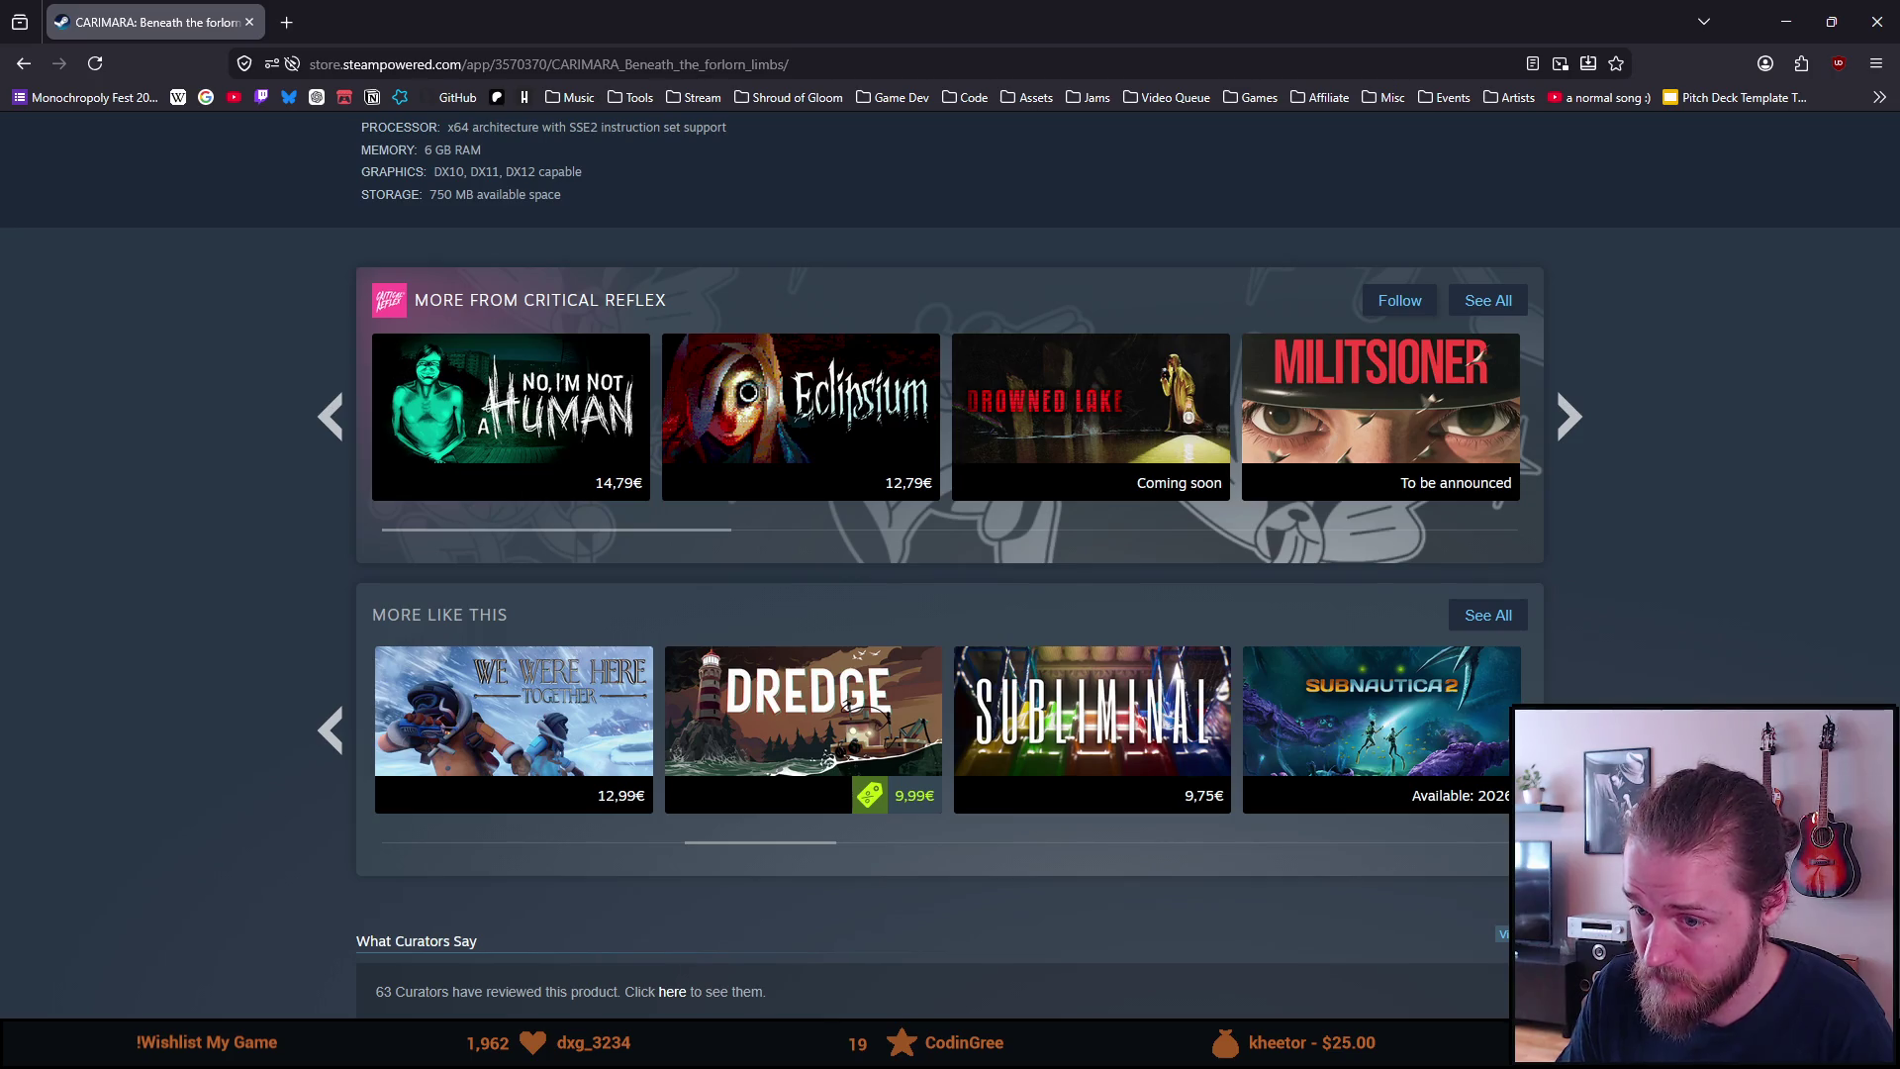
click(1568, 729)
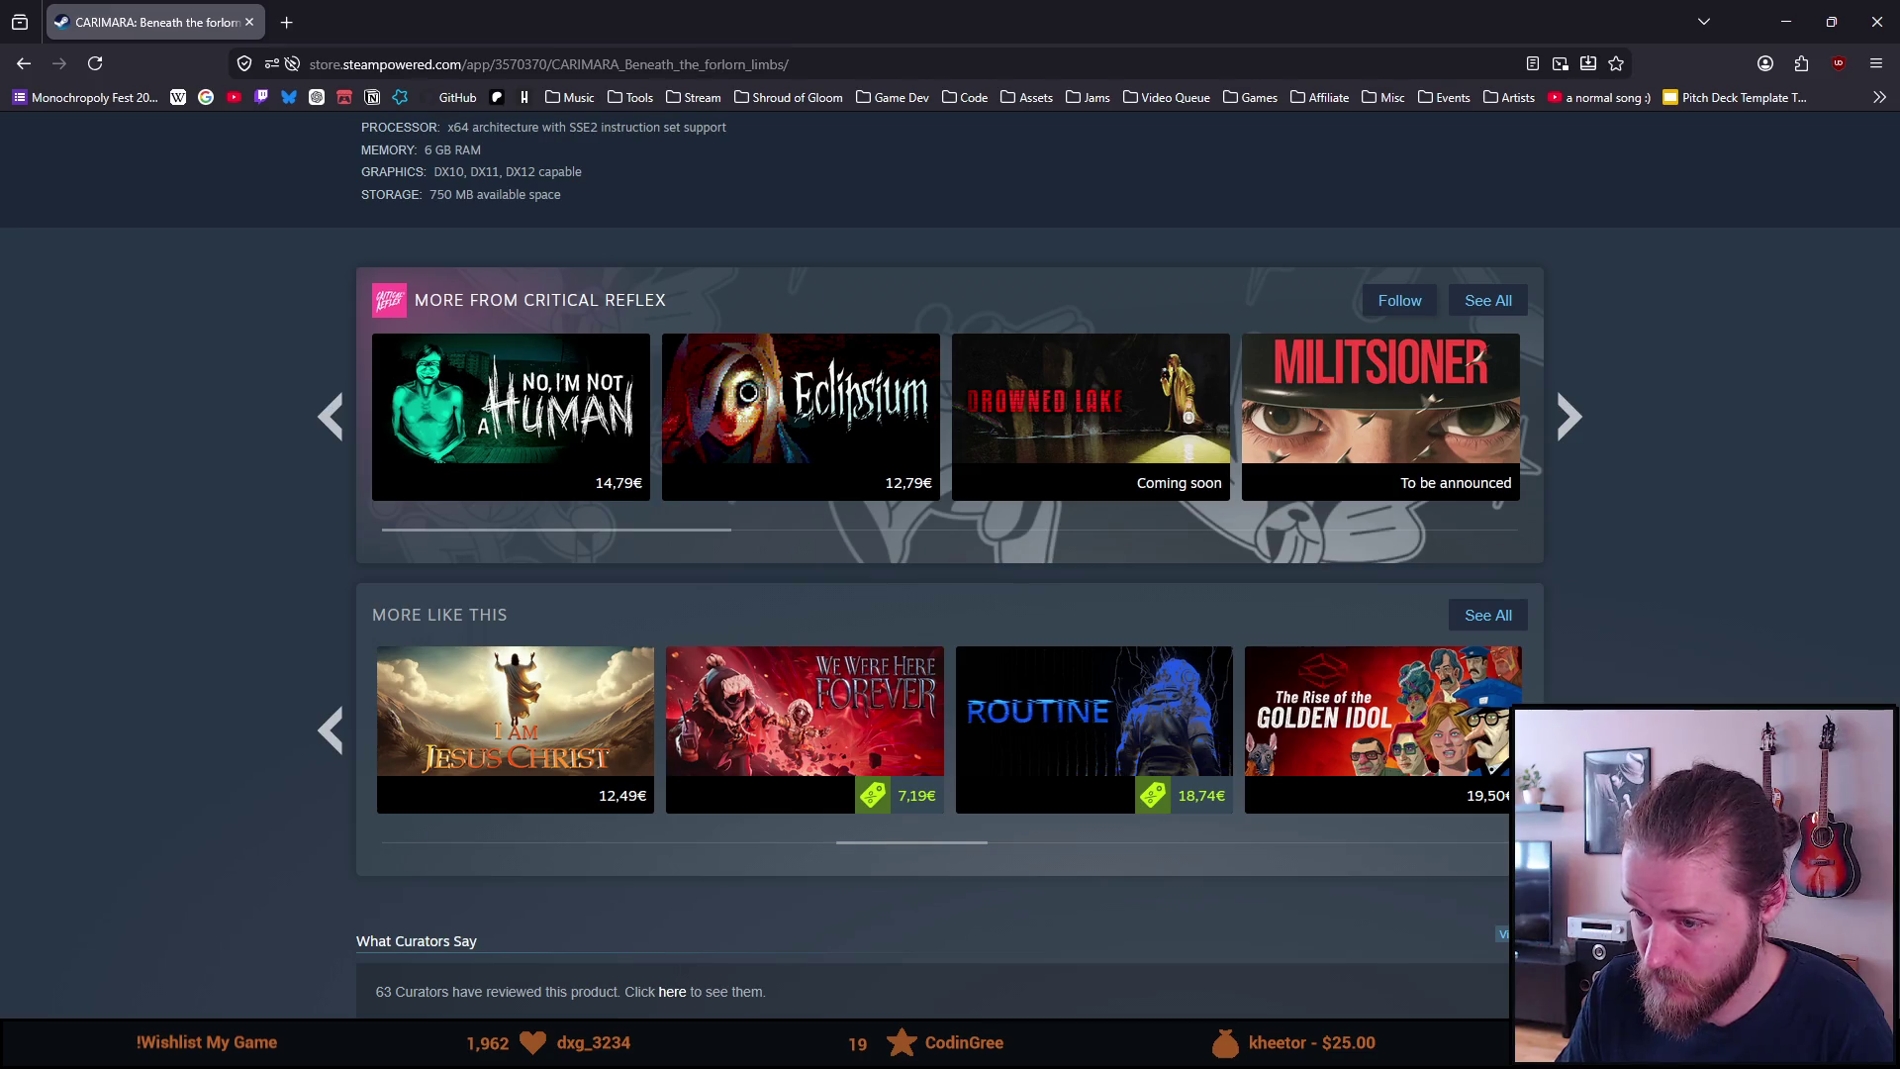
click(1568, 729)
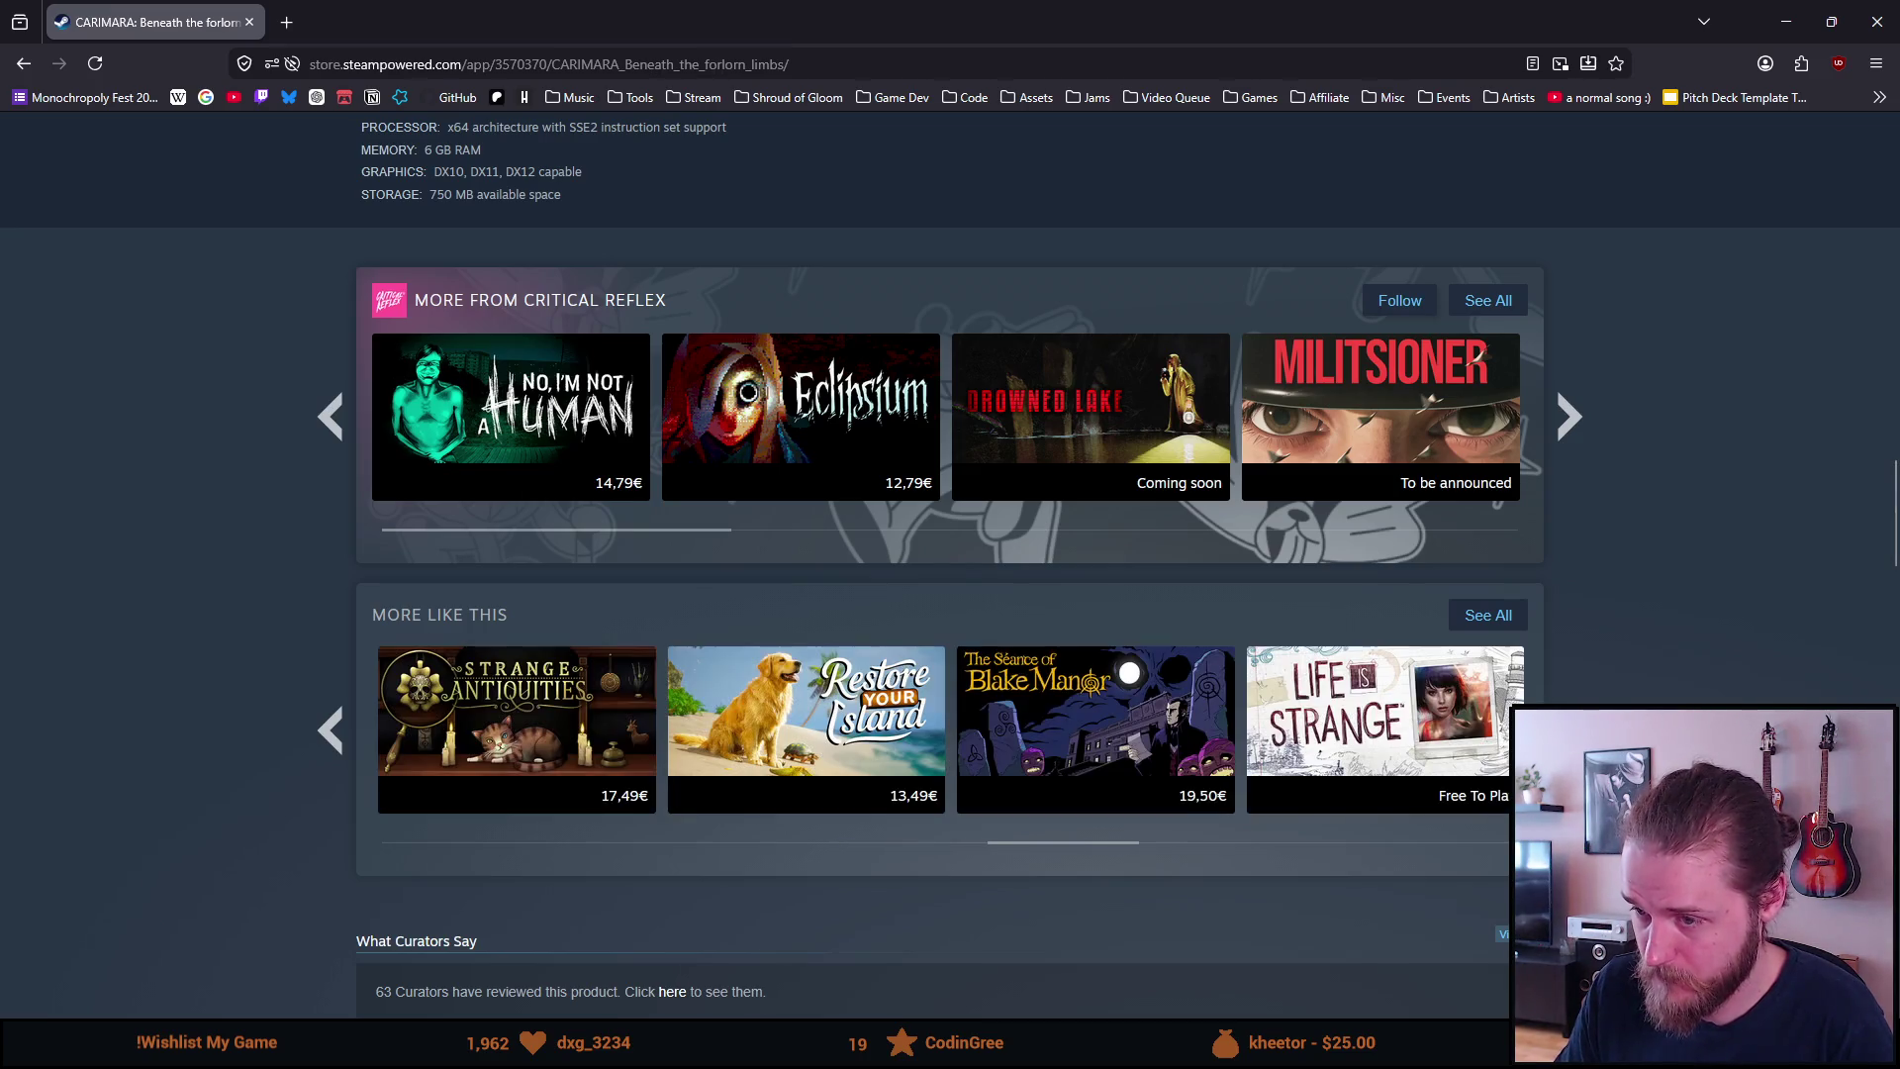
click(1568, 729)
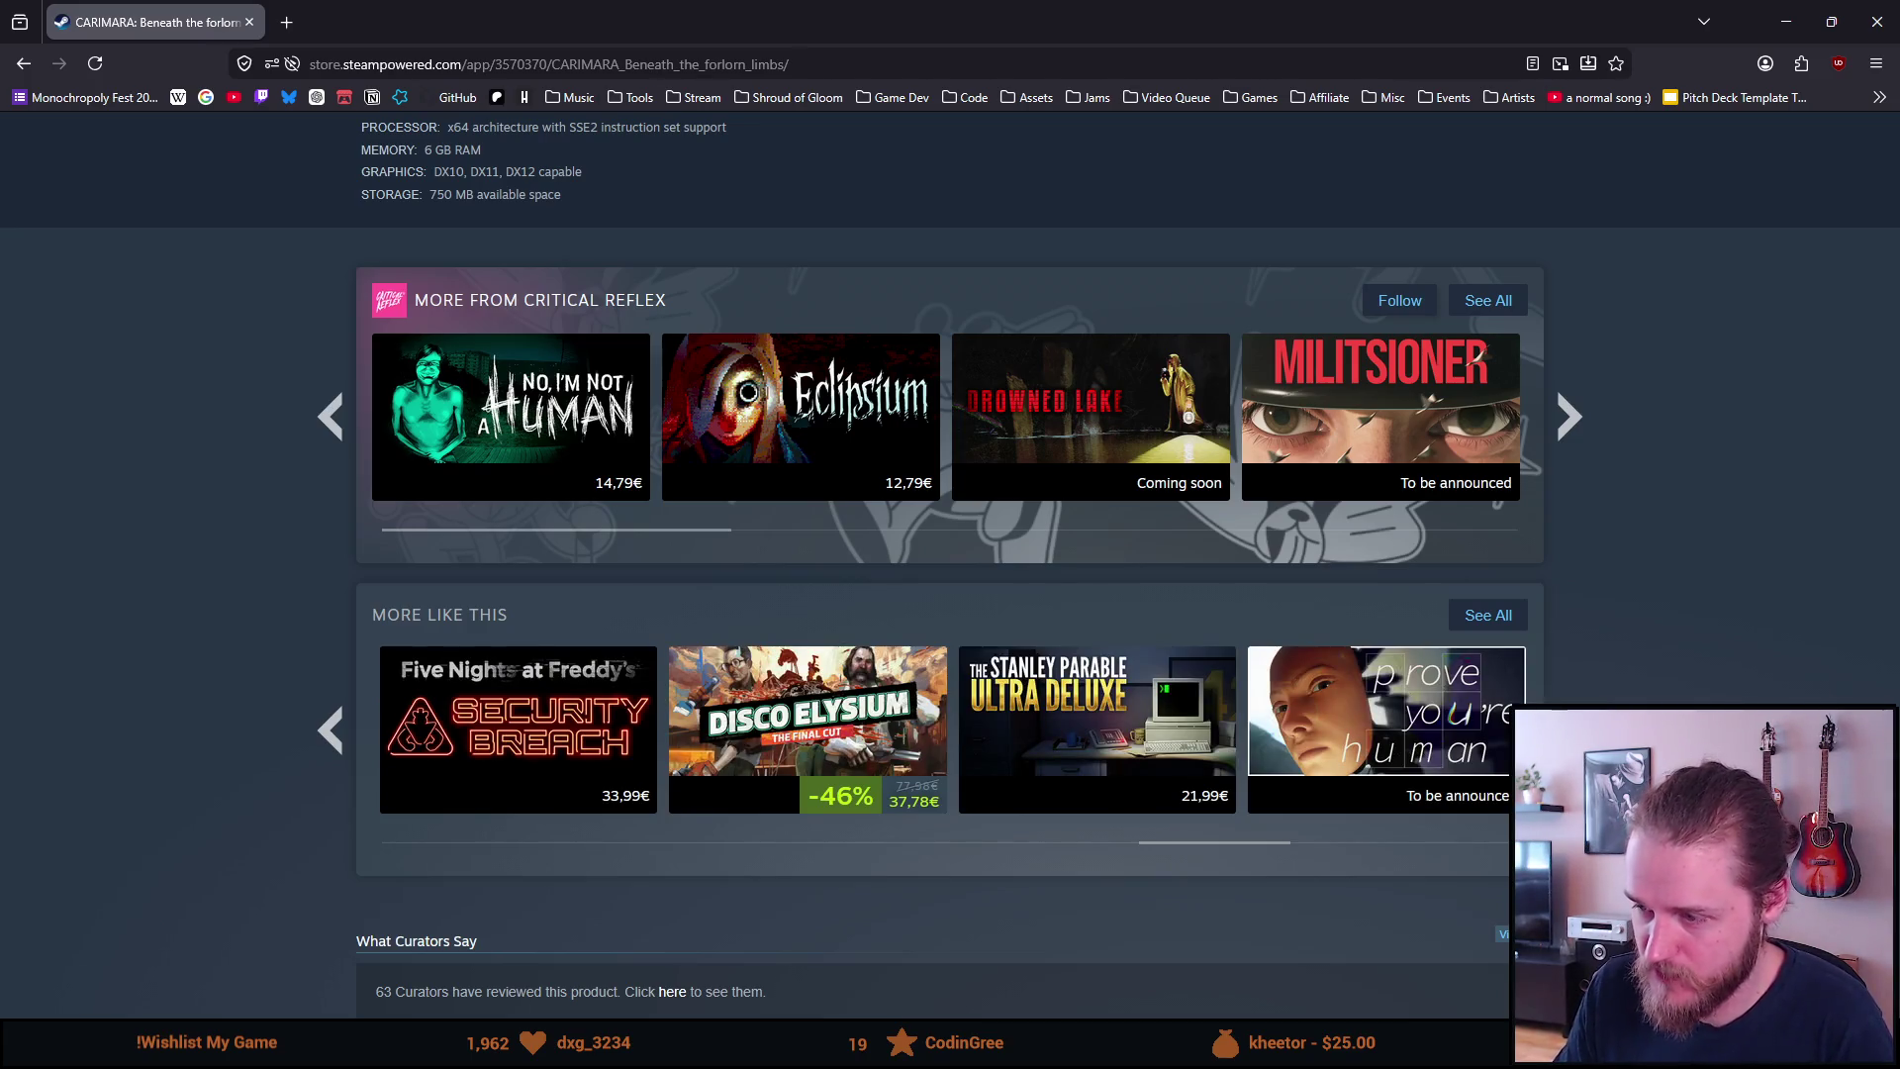
click(1568, 730)
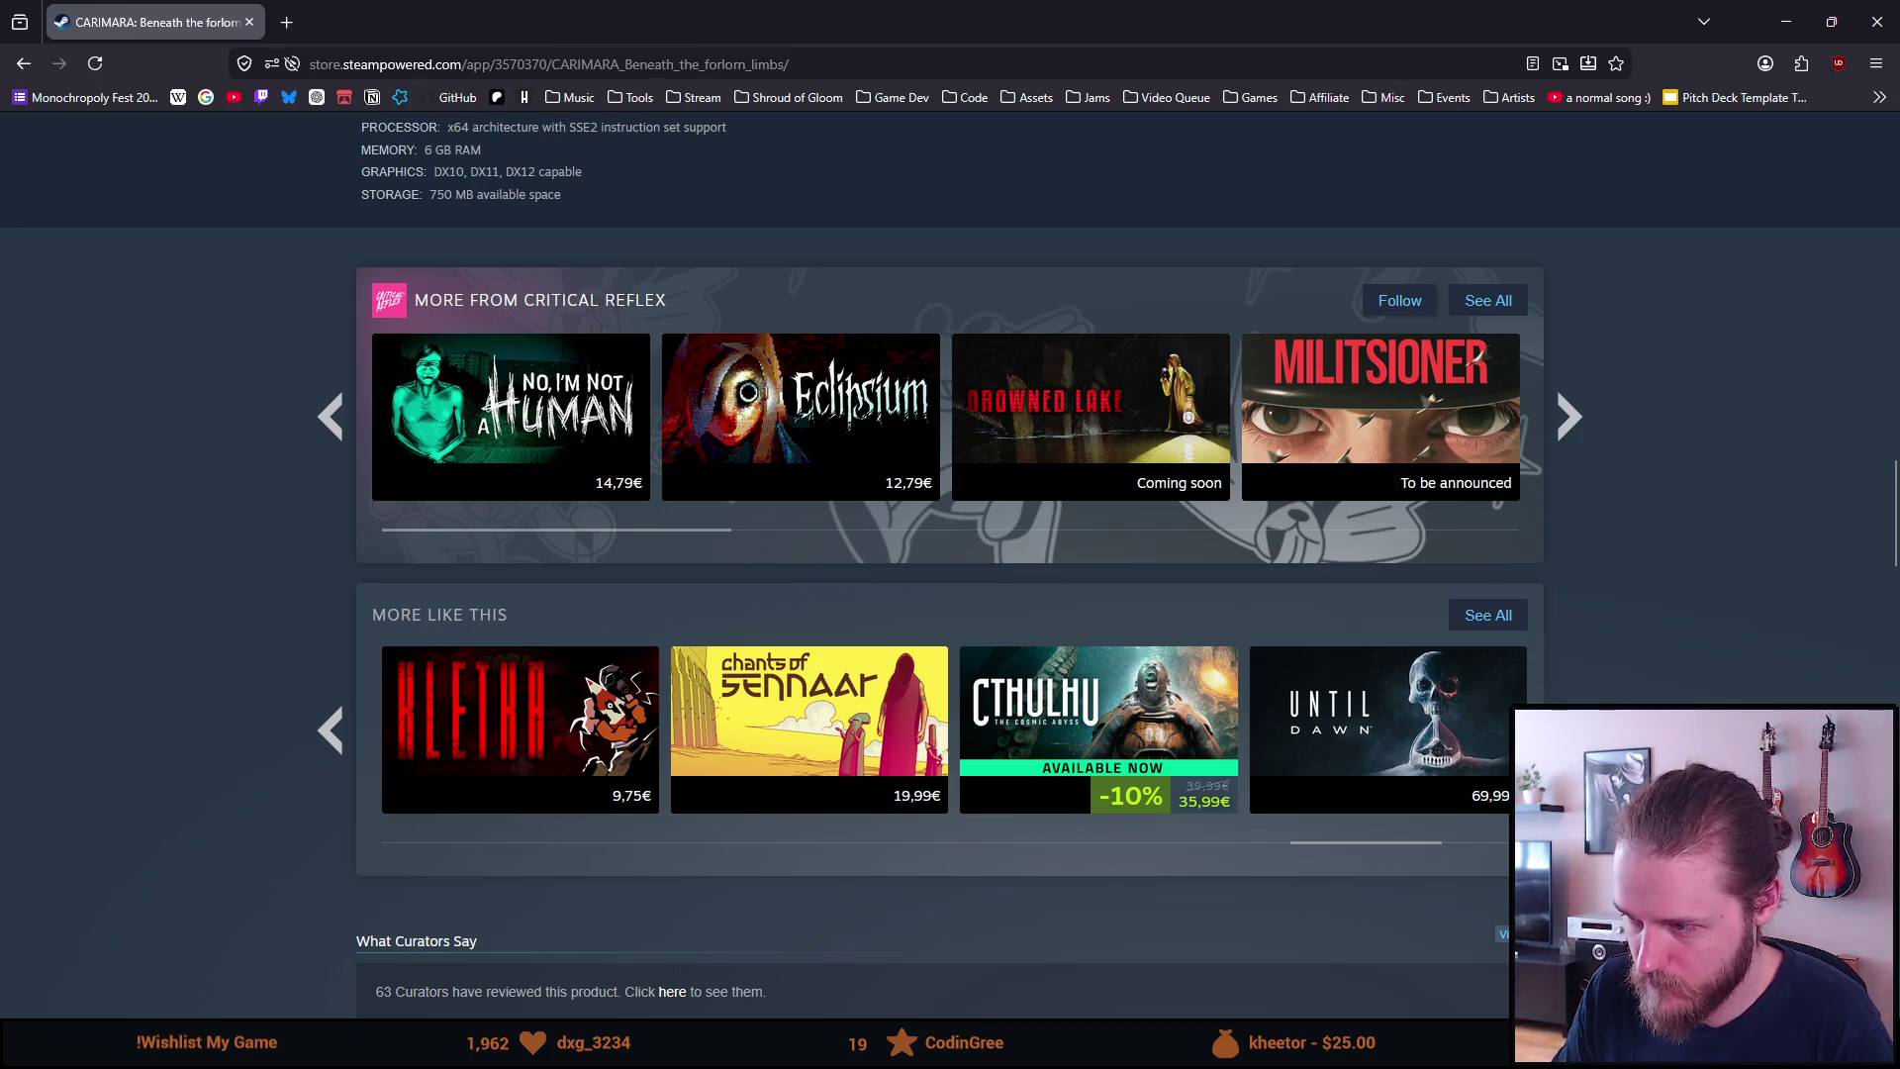
click(1568, 729)
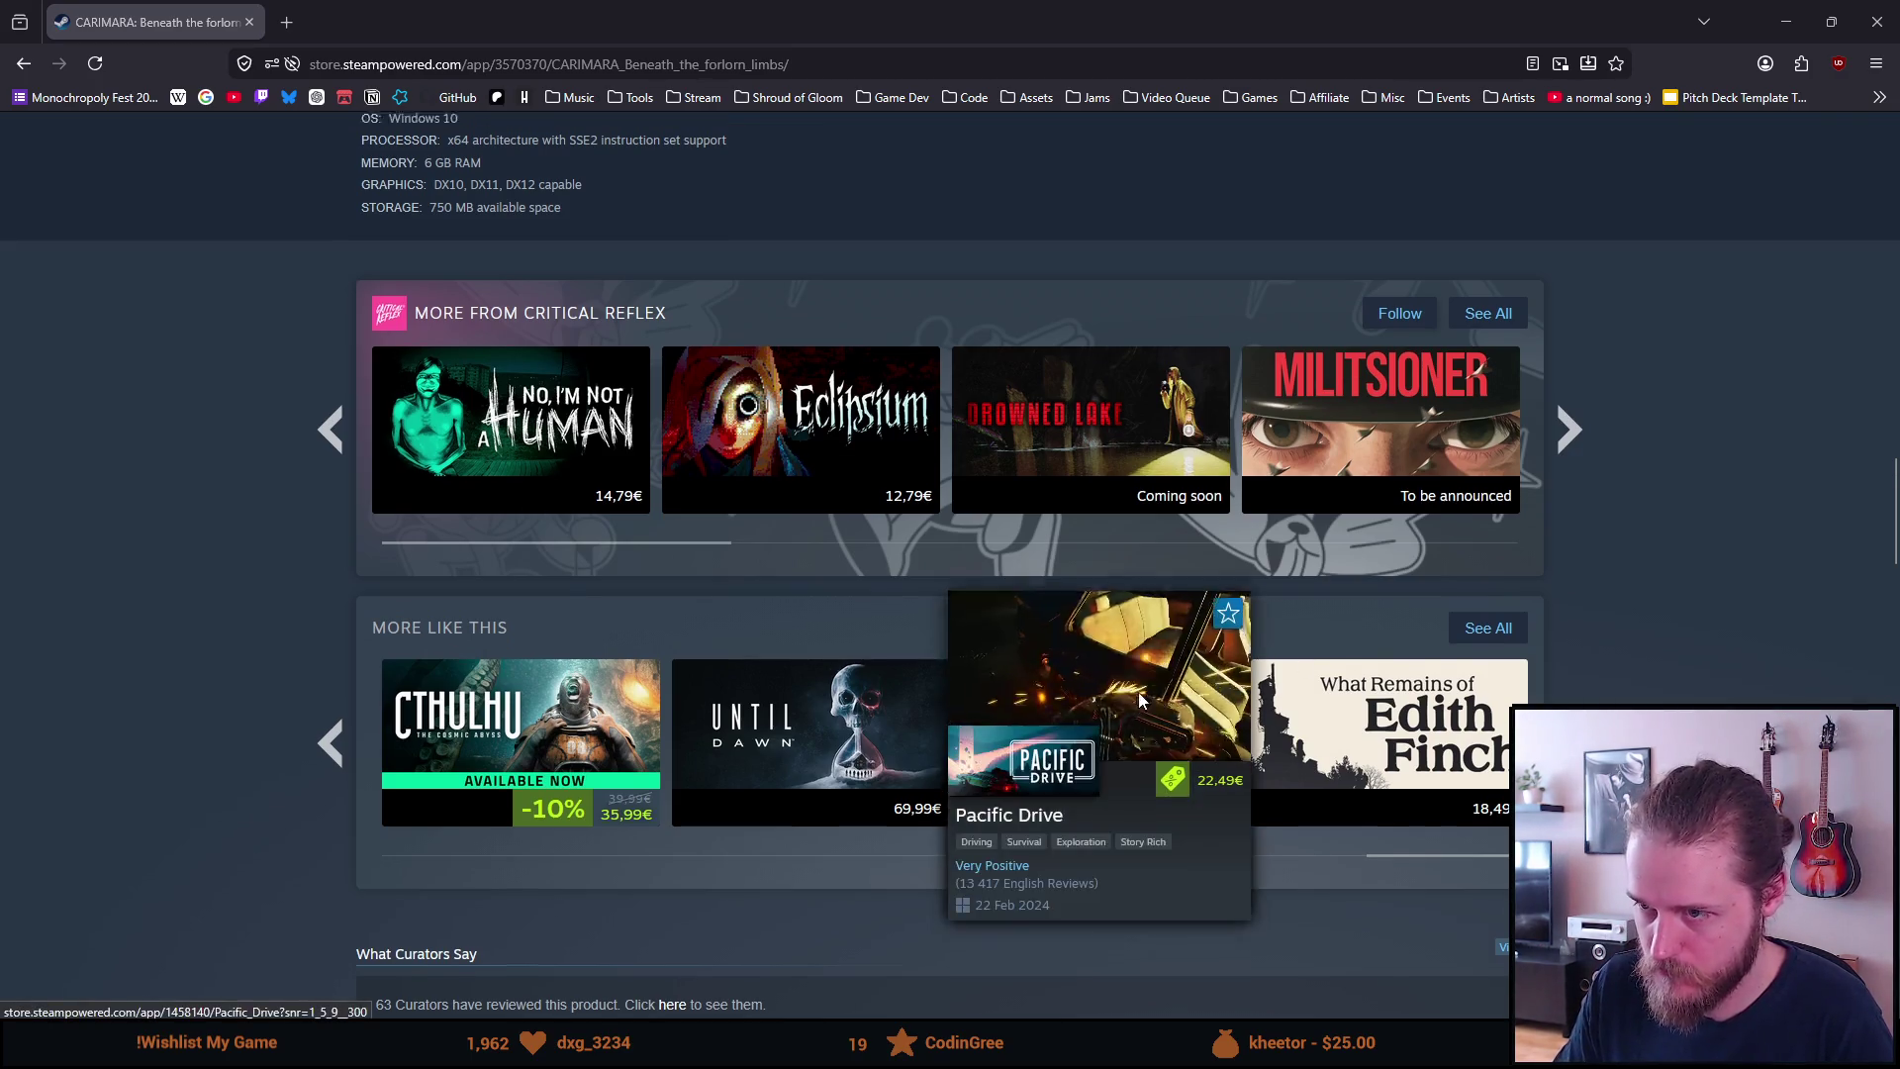
Scroll back up CARIMARA's page past the Overwhelmingly Positive customer reviews
scroll(1136, 693, up, 8)
scroll(1155, 539, down, 8)
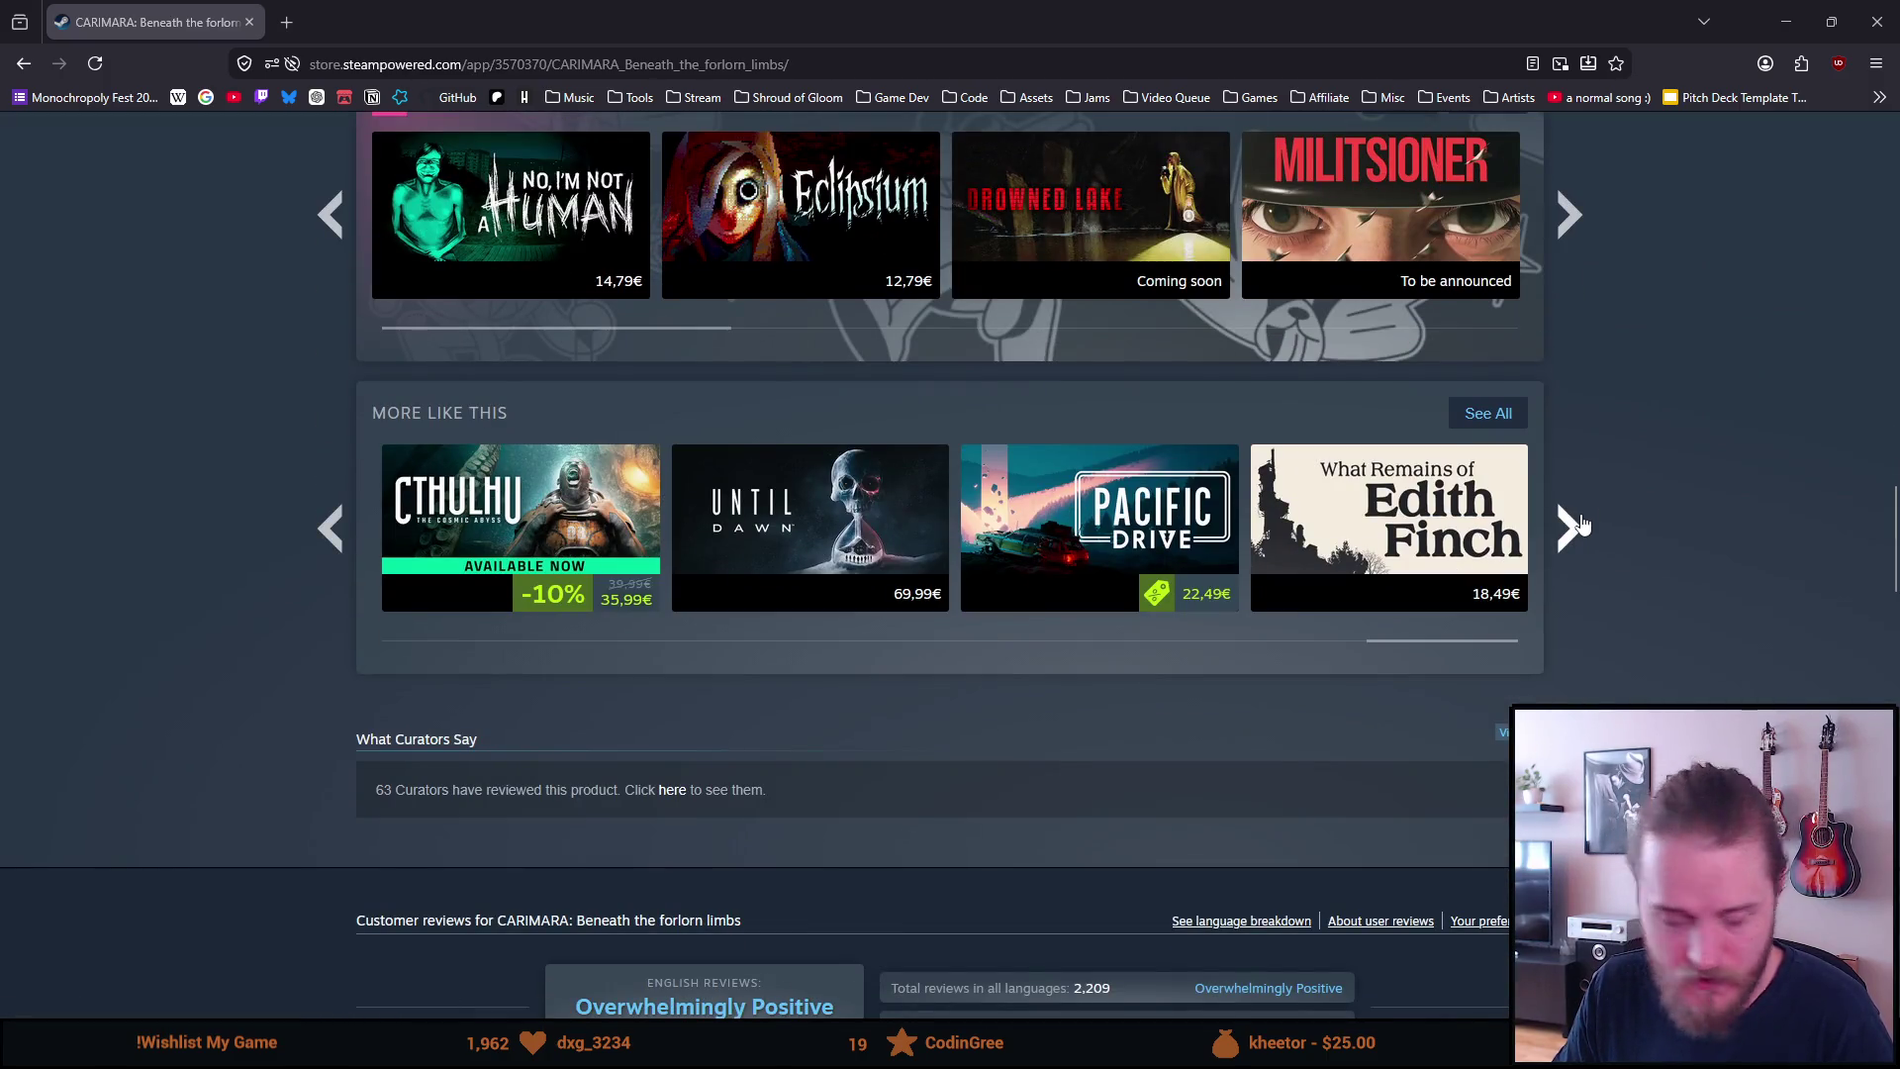
scroll(1580, 525, down, 5)
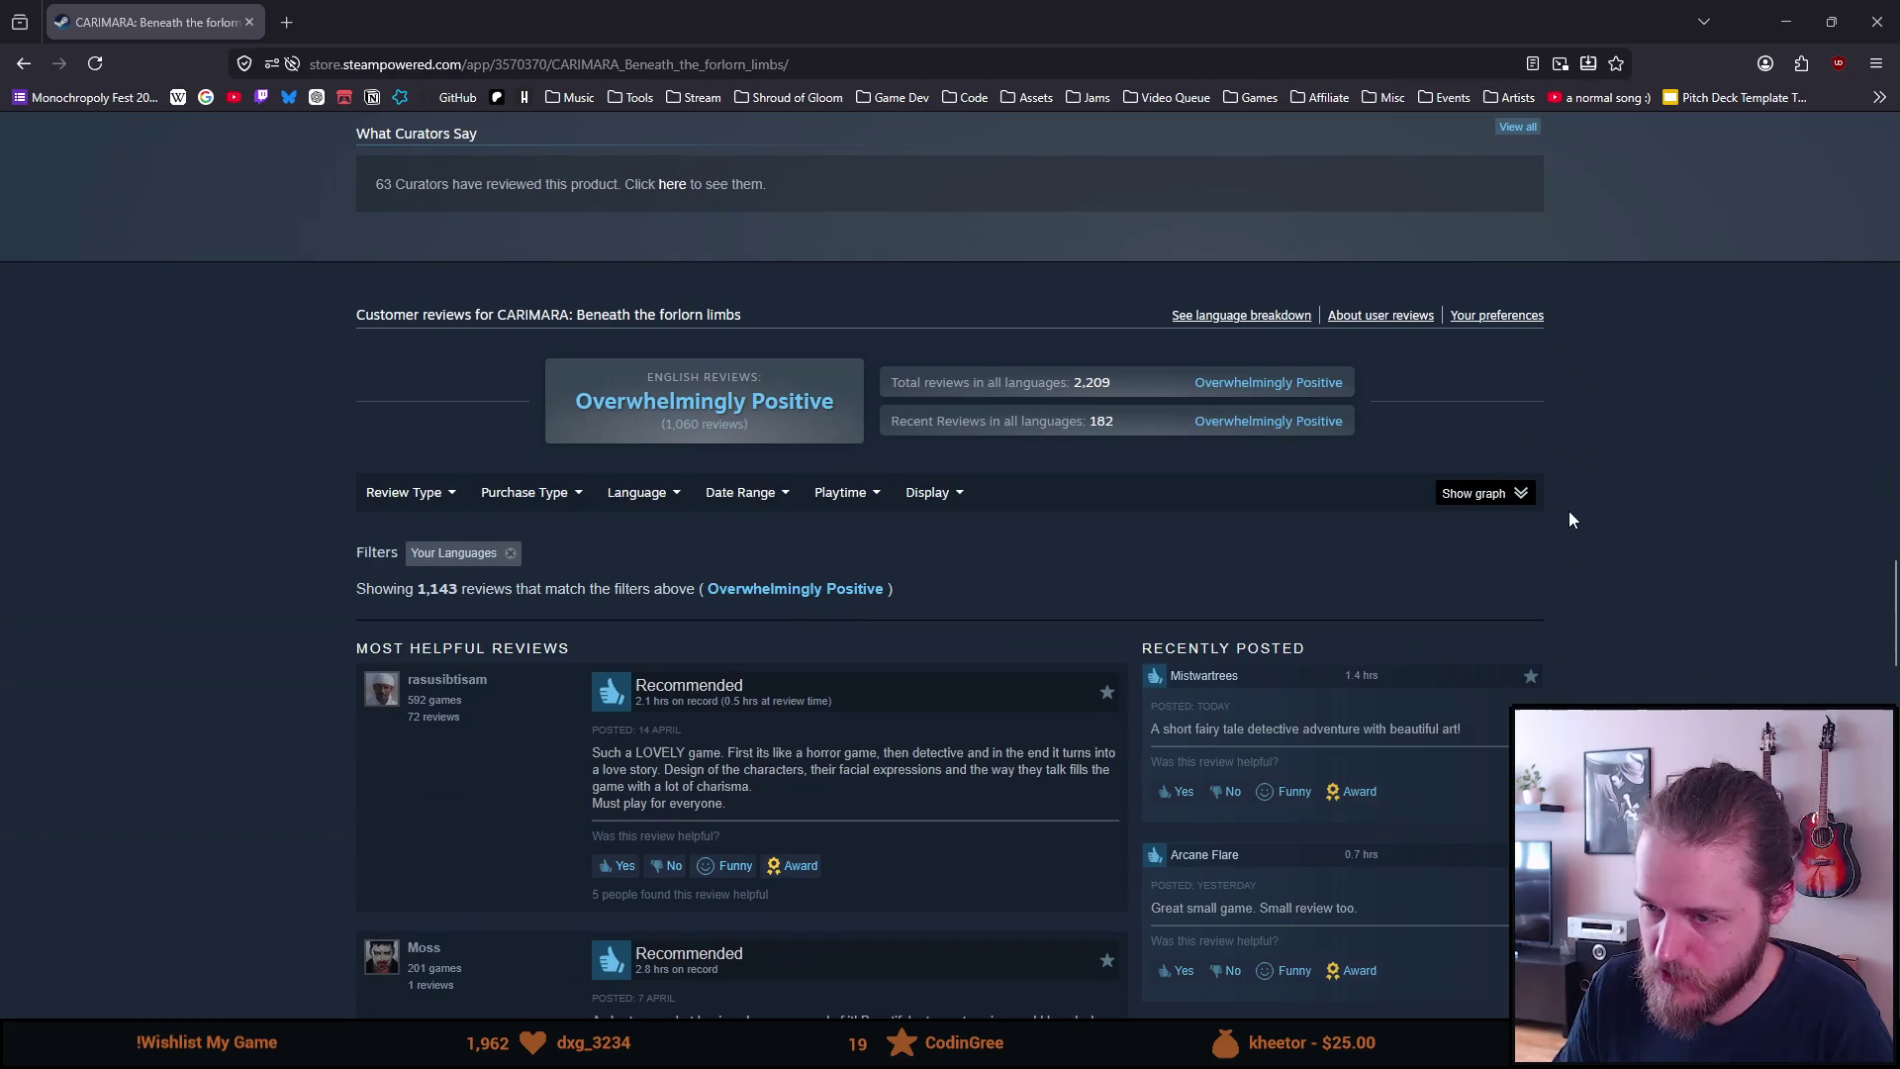
scroll(1577, 521, up, 13)
scroll(1578, 522, up, 10)
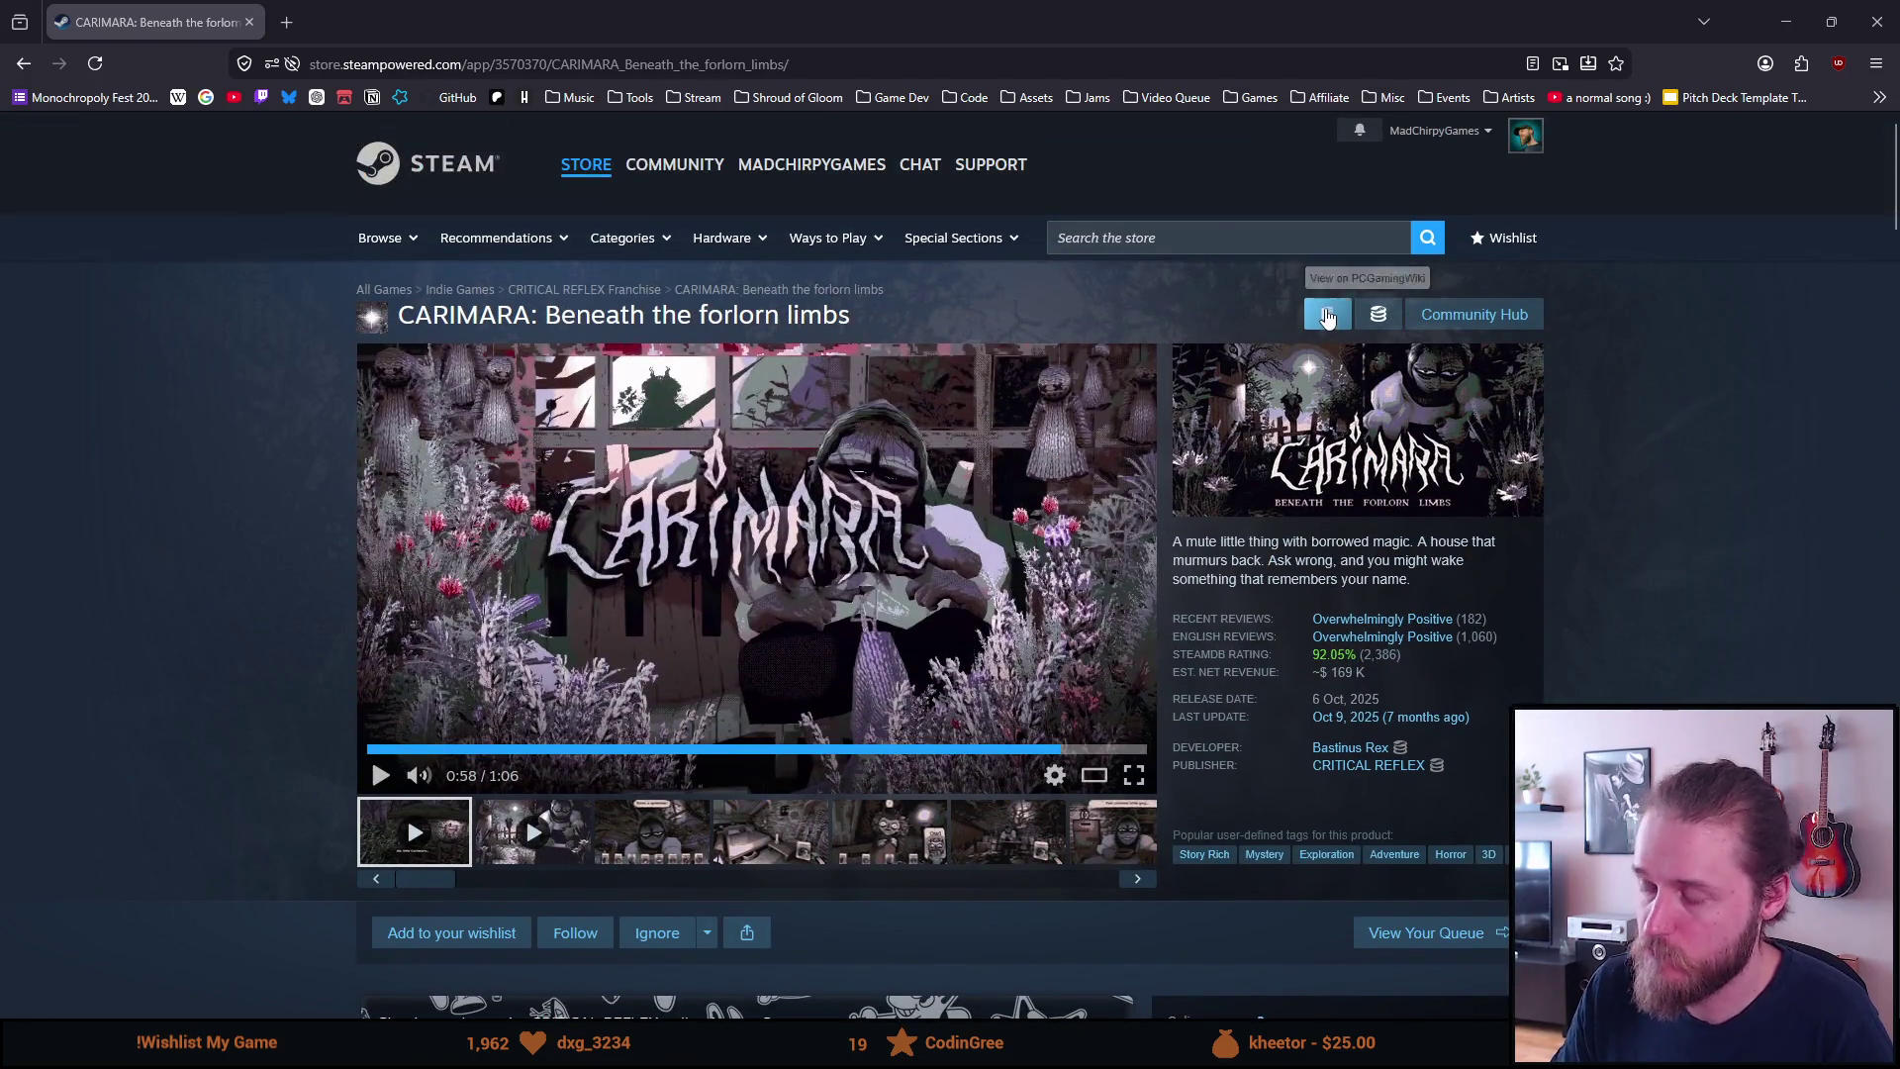
Search 'and click' and open the Point & Click Adventures category page
click(1250, 229)
text(and click)
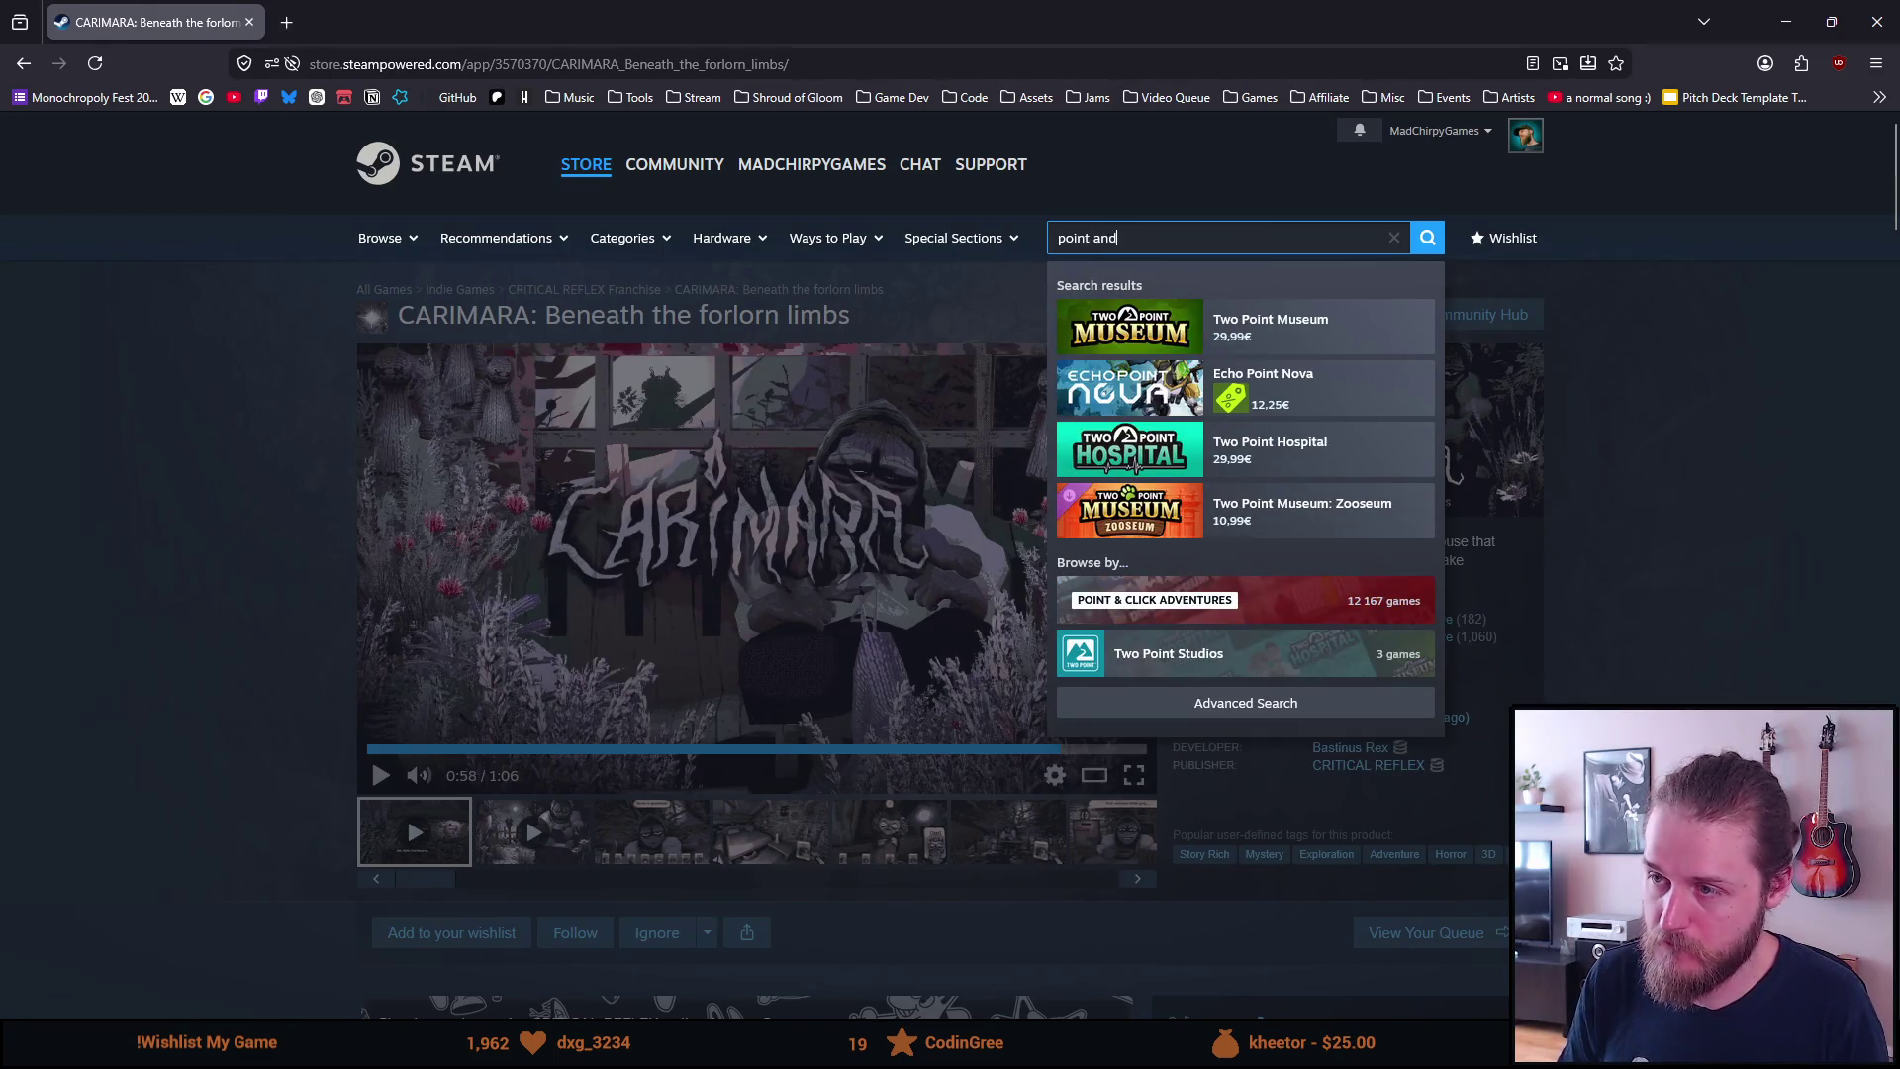
click(1115, 623)
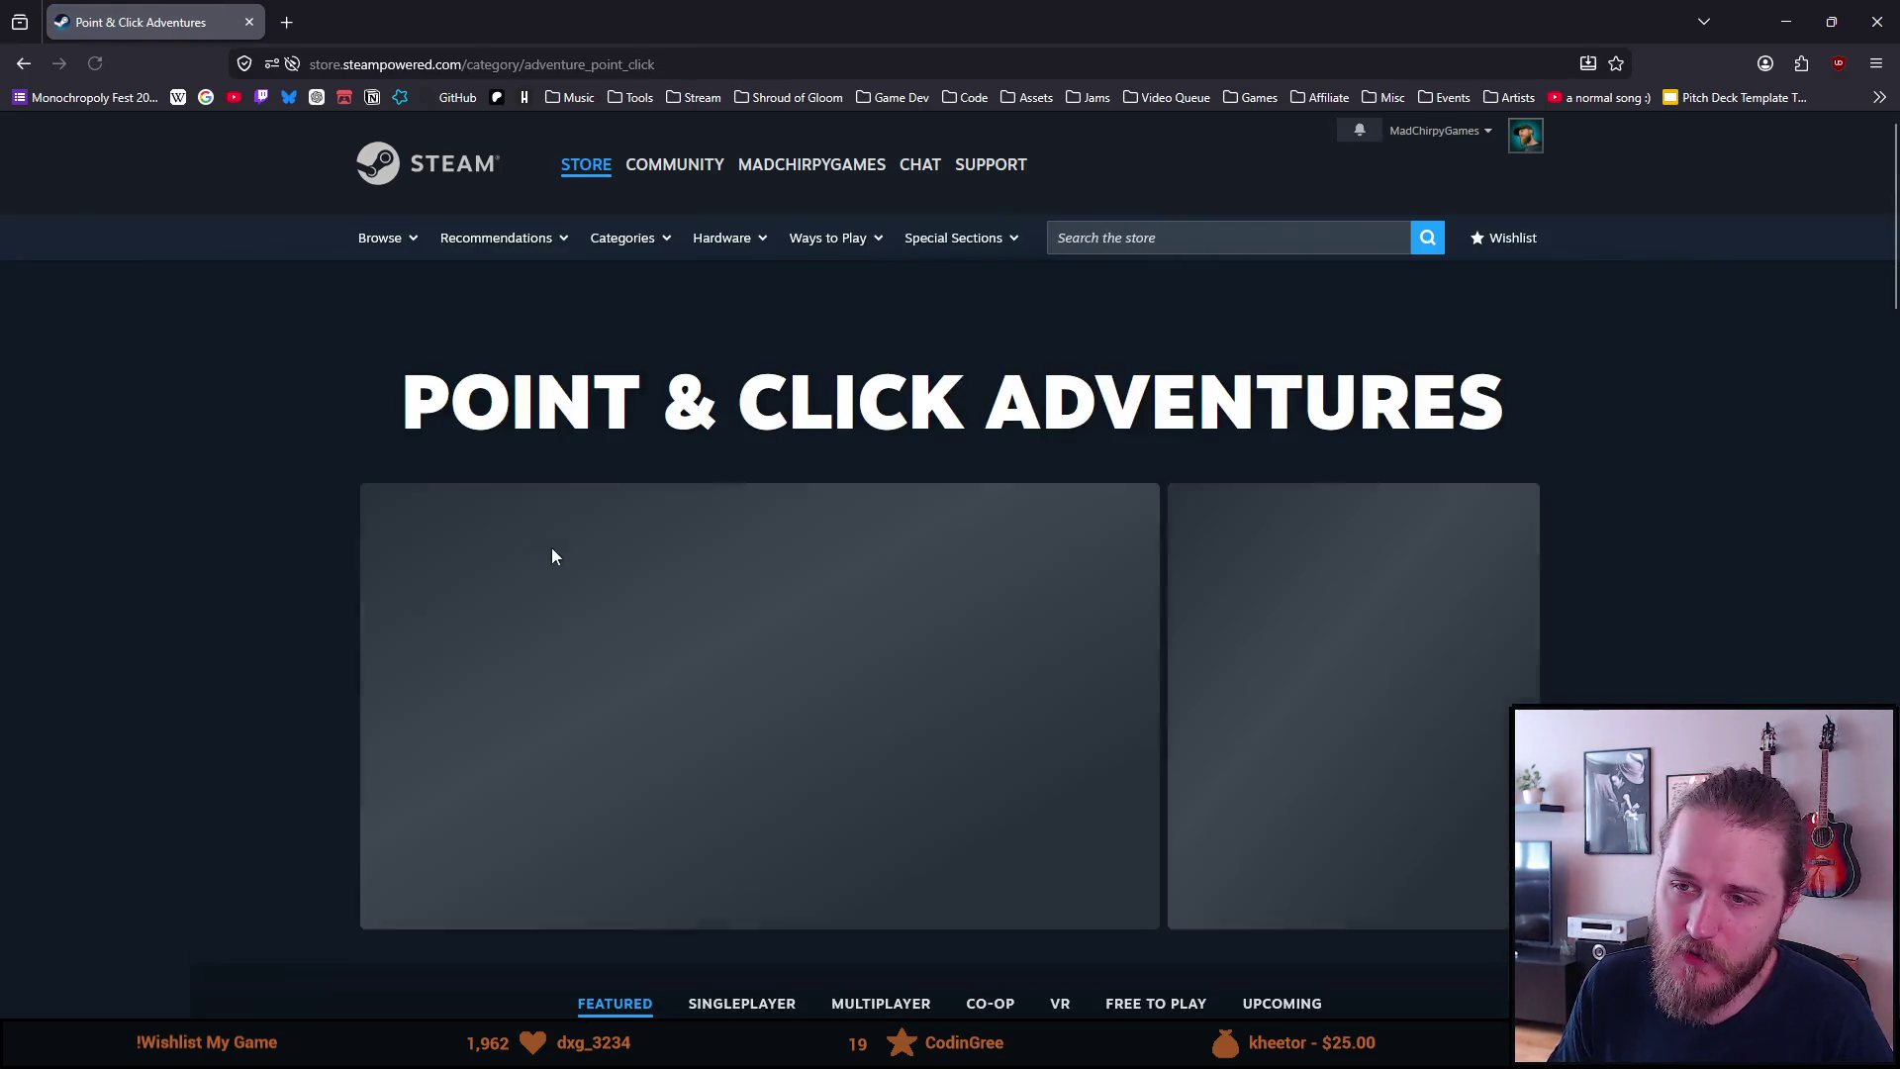
Advance the featured carousel to Esoteric Ebb (22,49€, -10%) and open its store page
scroll(168, 605, down, 6)
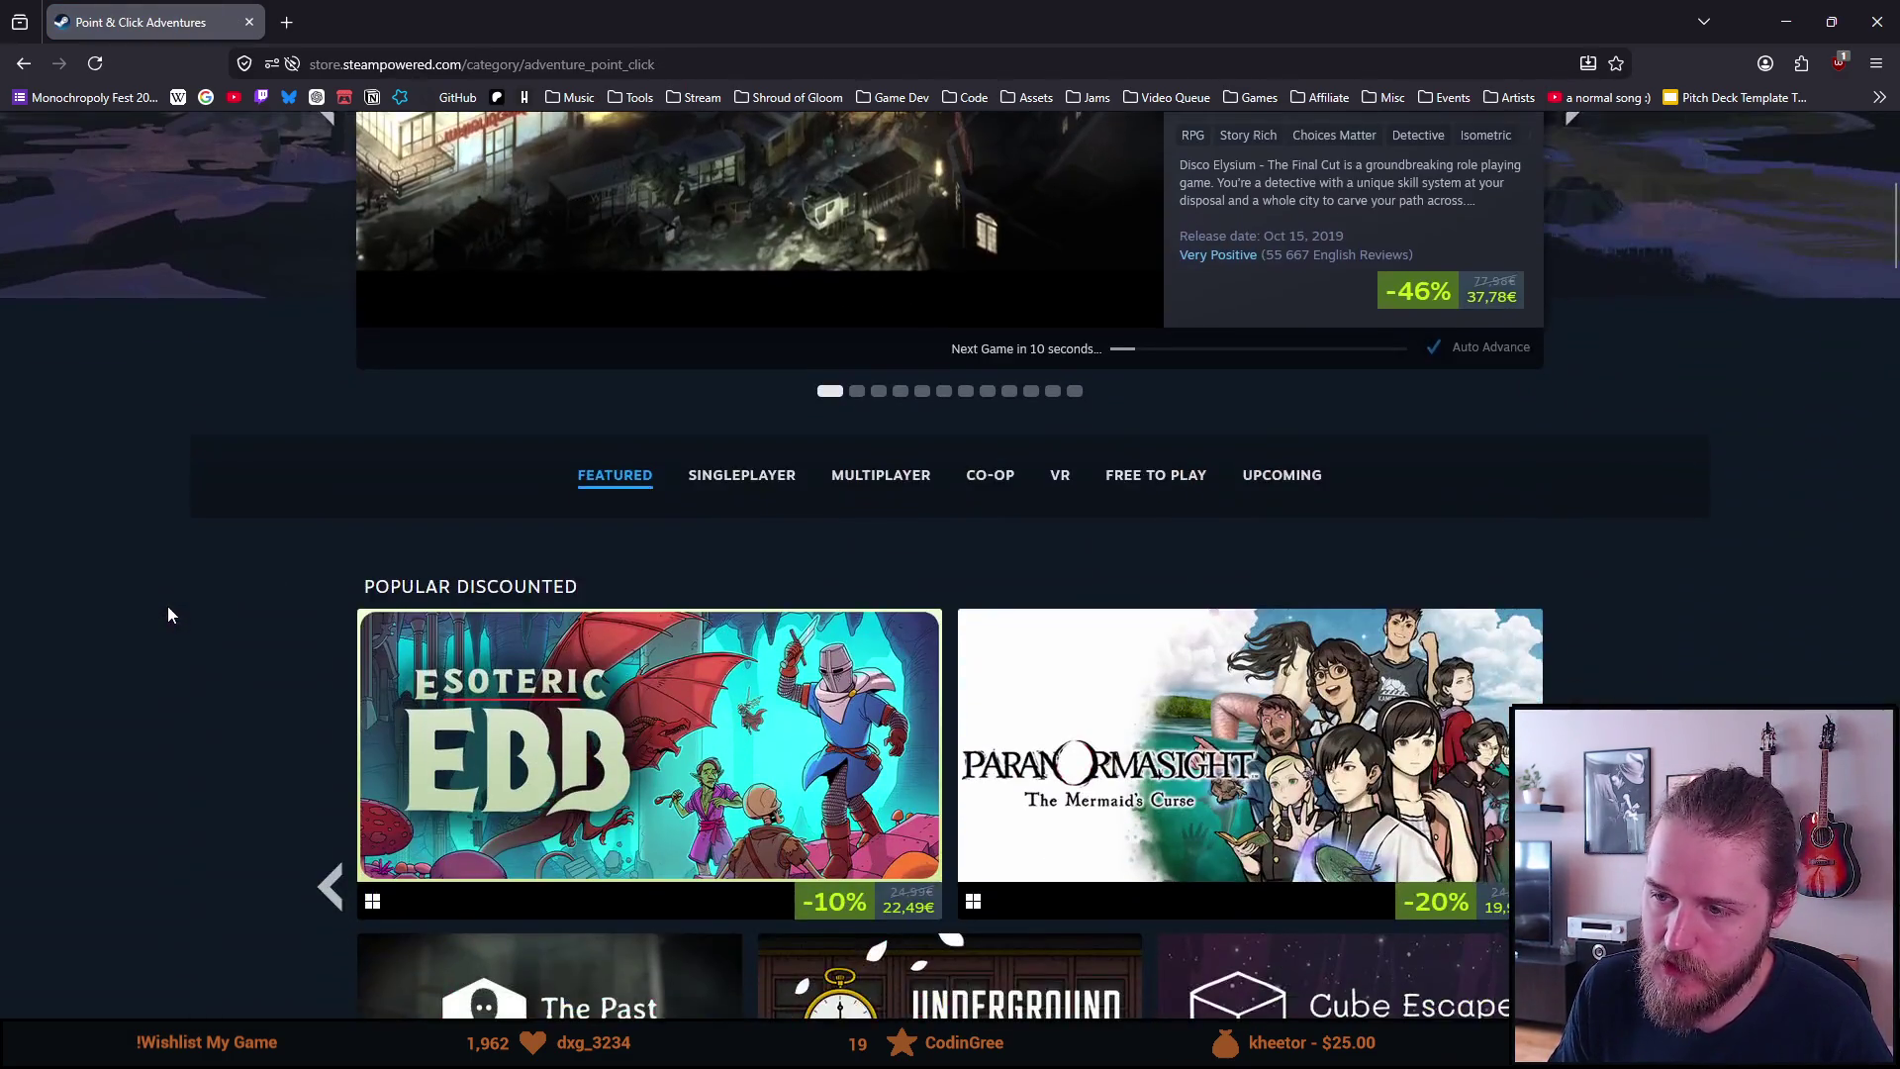
scroll(168, 606, up, 3)
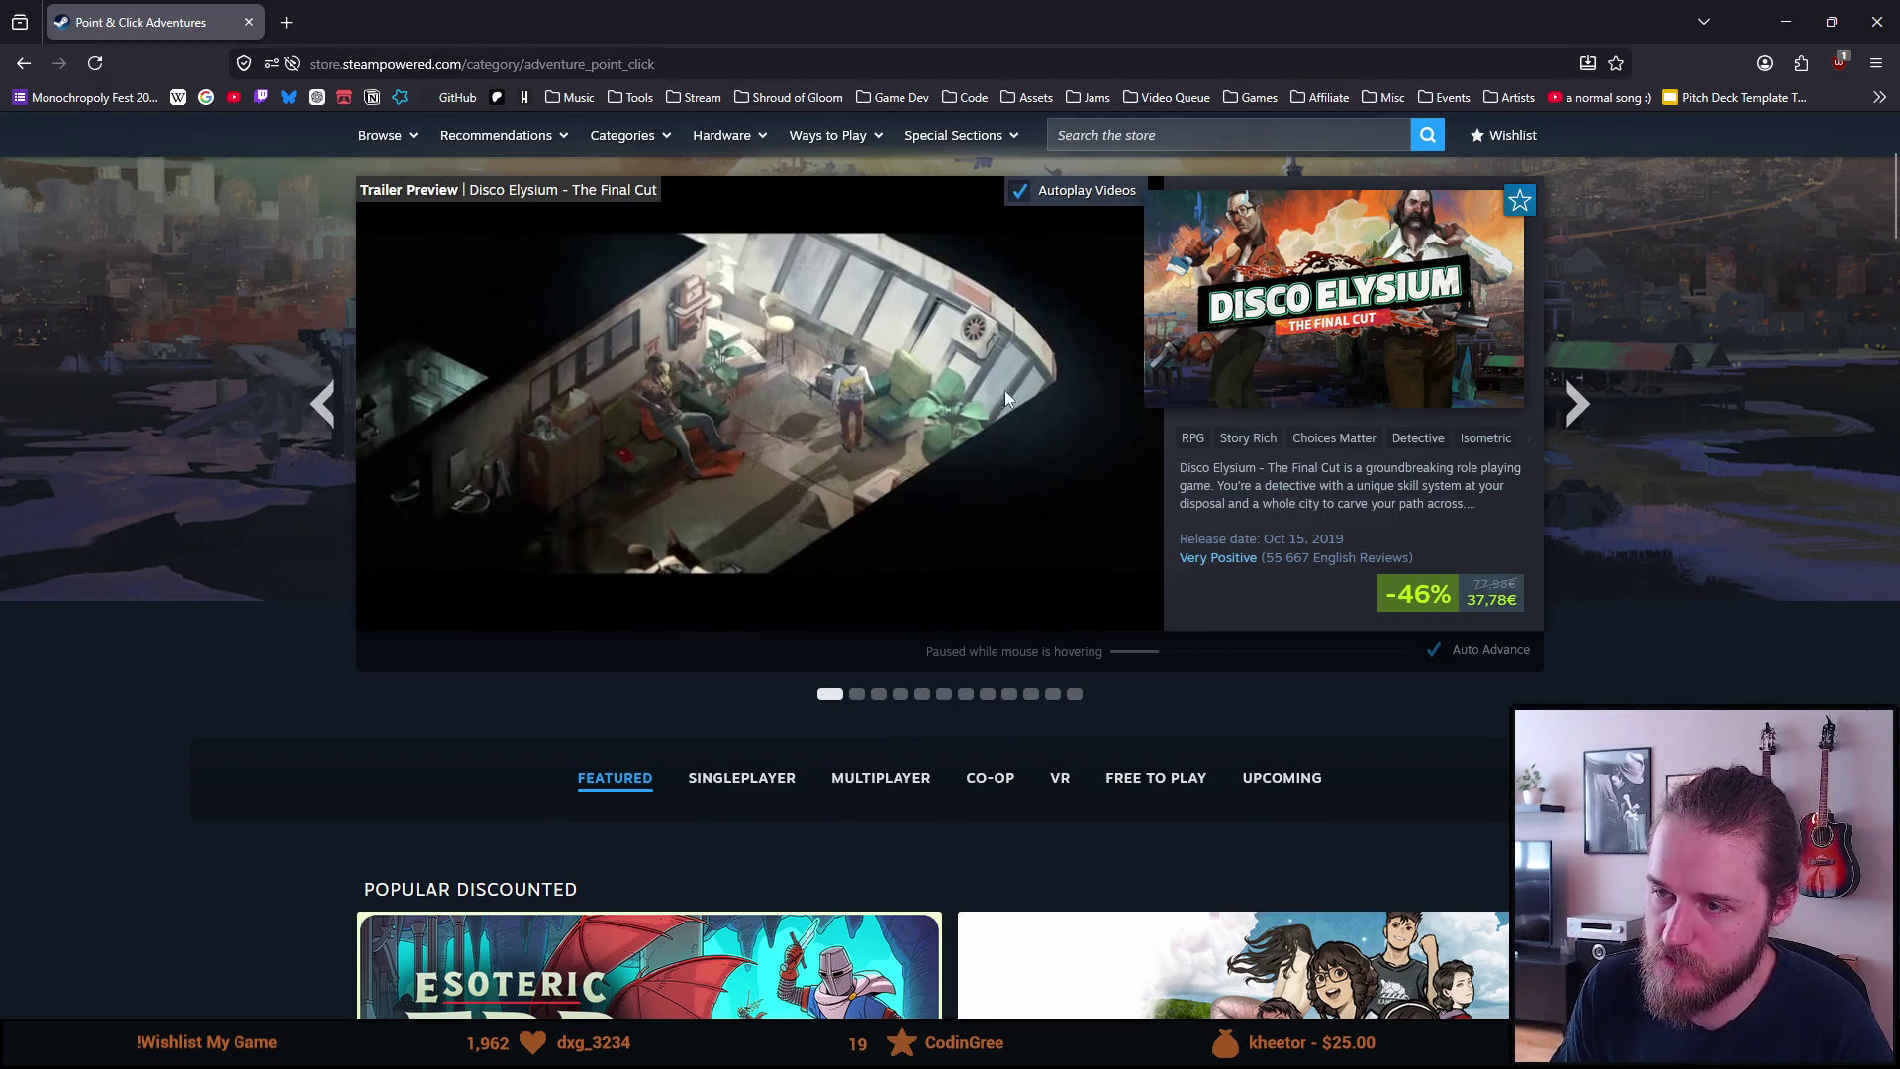
click(1570, 408)
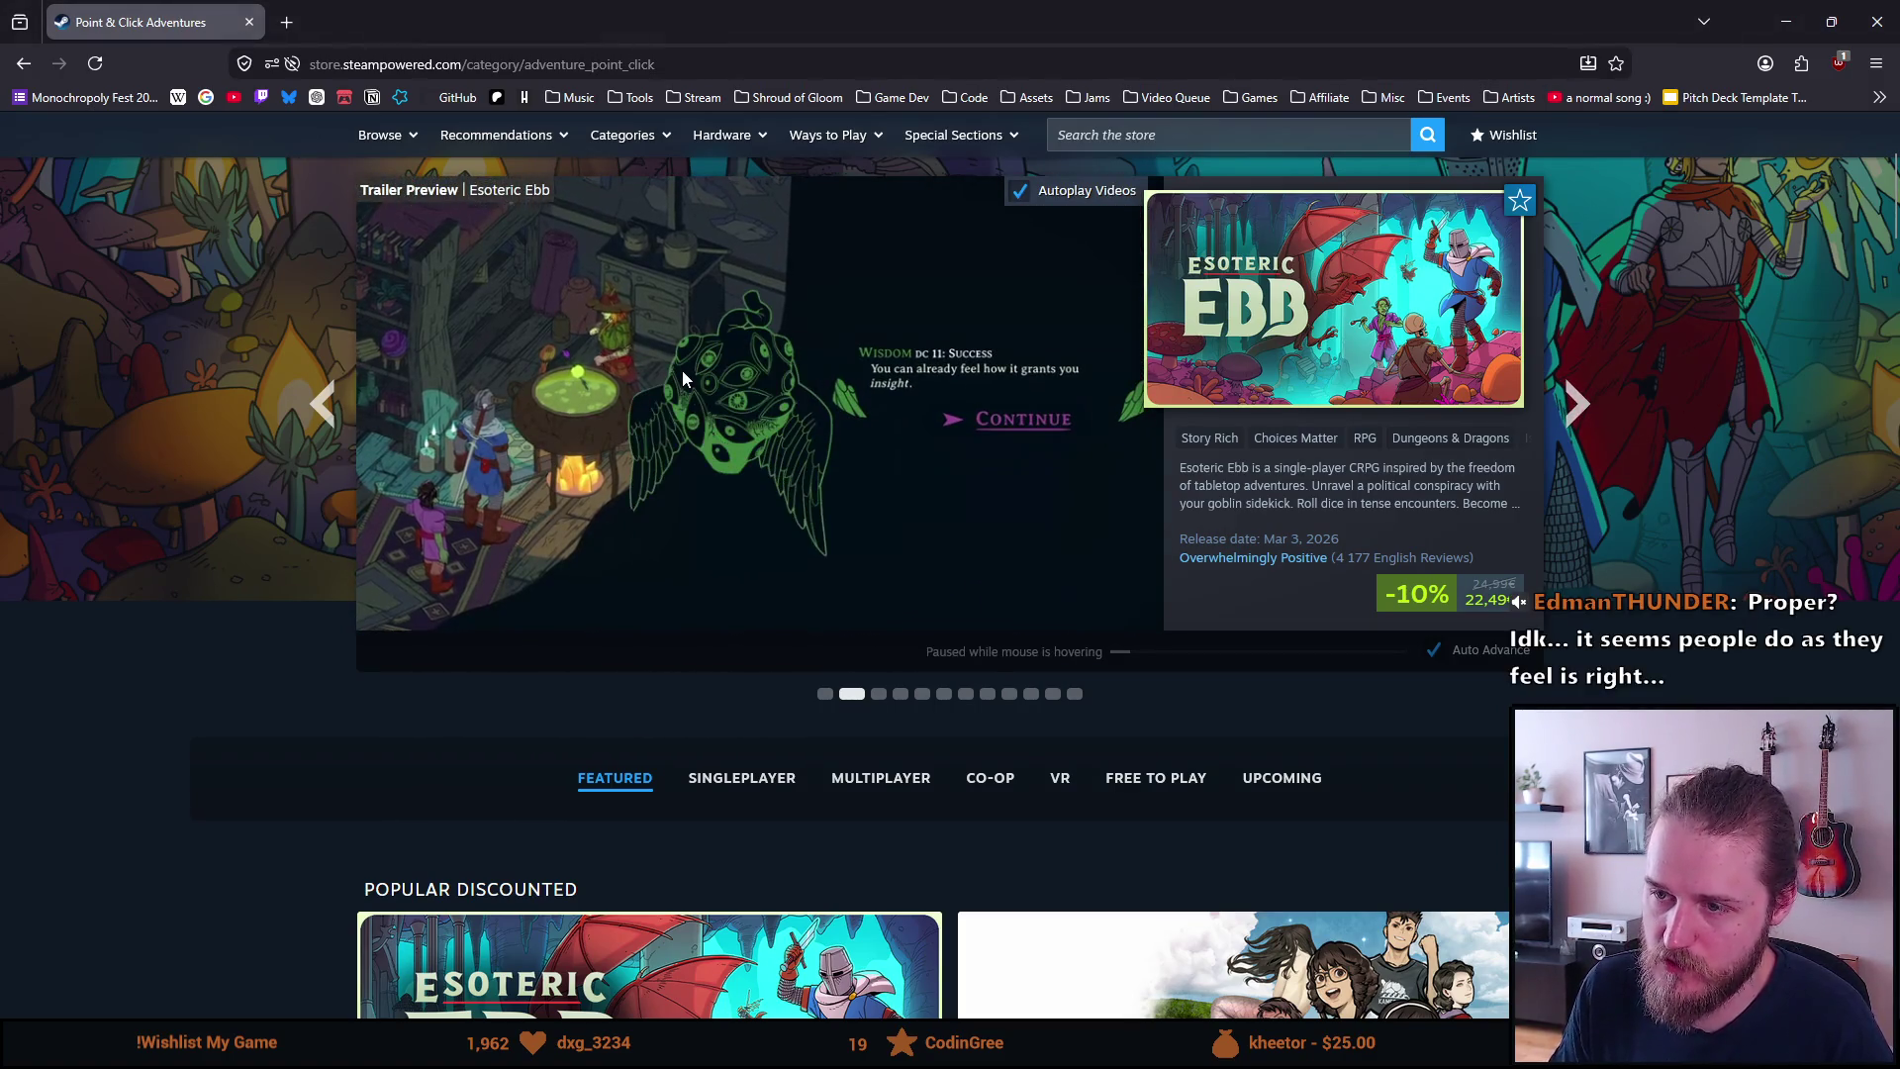
click(1157, 252)
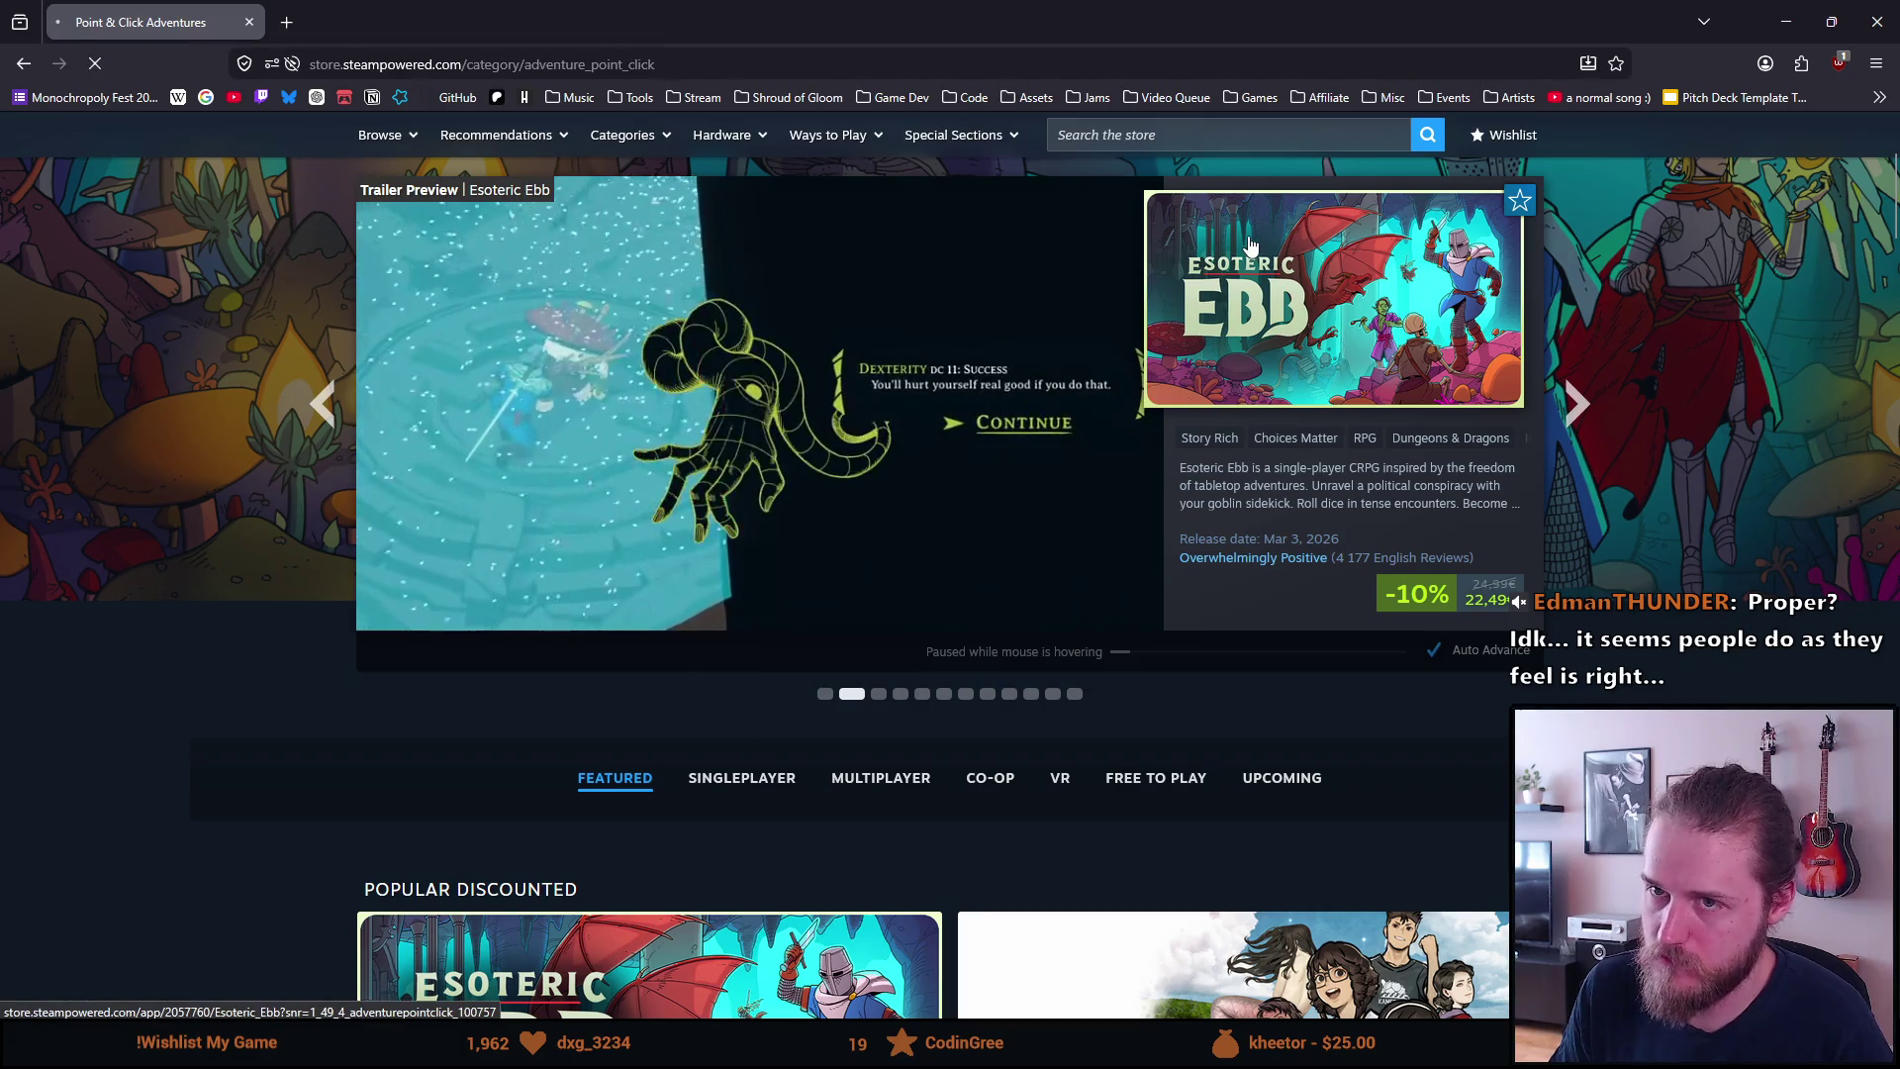
Watch the Esoteric Ebb trailer, skip ahead to the crocodile scene, then go back to Point & Click Adventures
scroll(664, 839, down, 1)
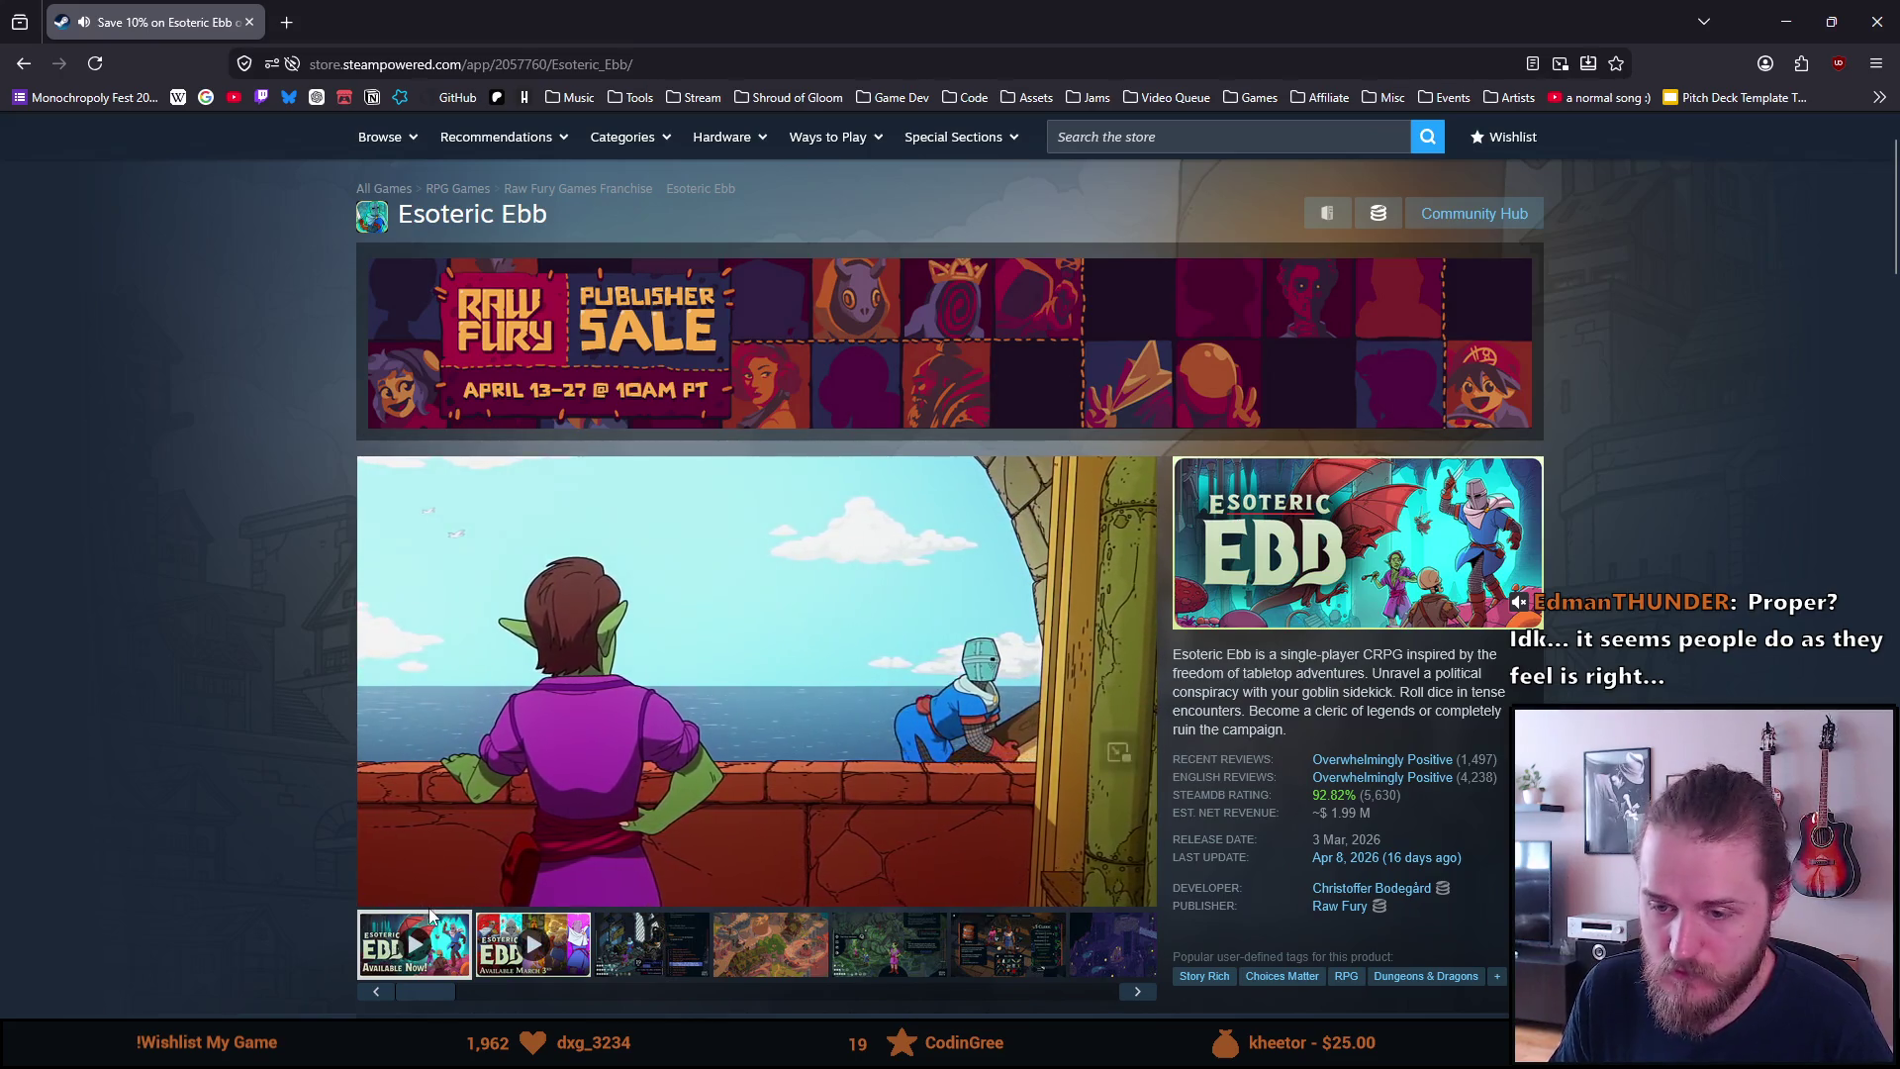
mouse_move(454, 894)
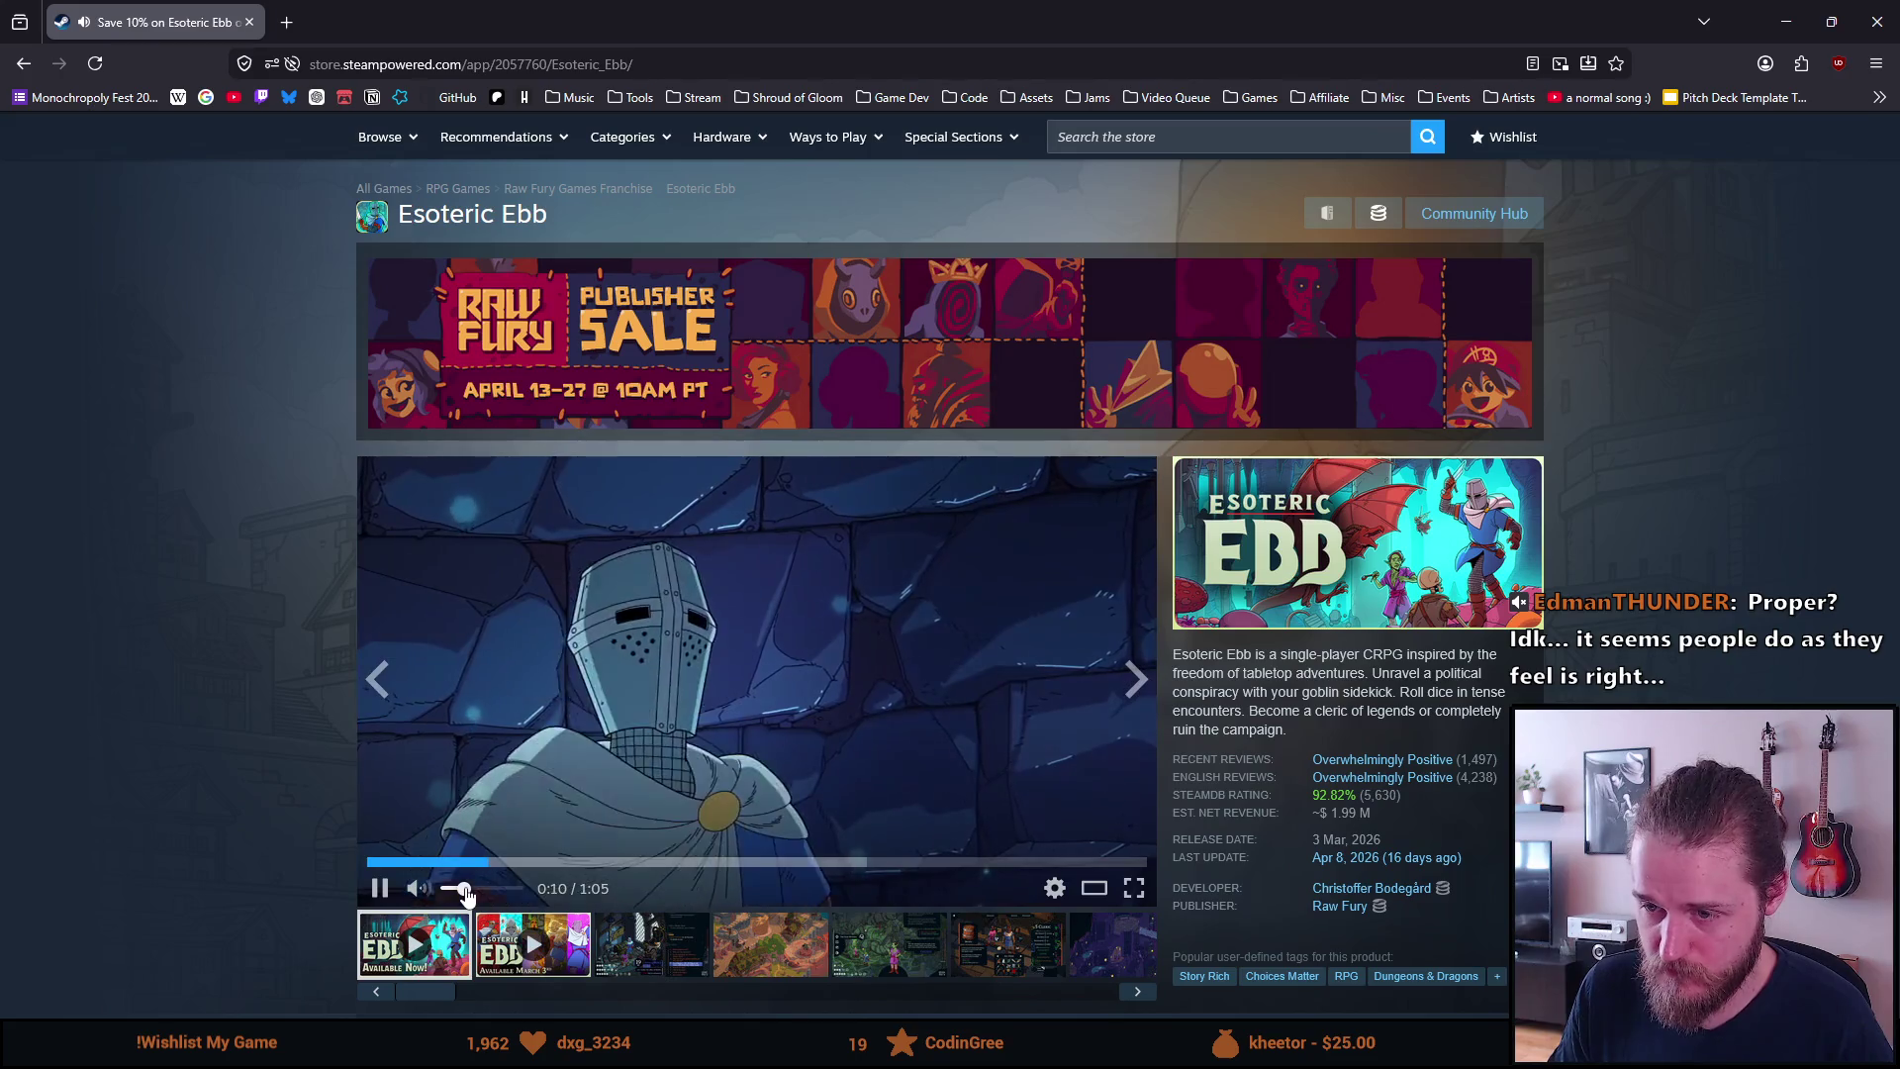
scroll(140, 828, down, 2)
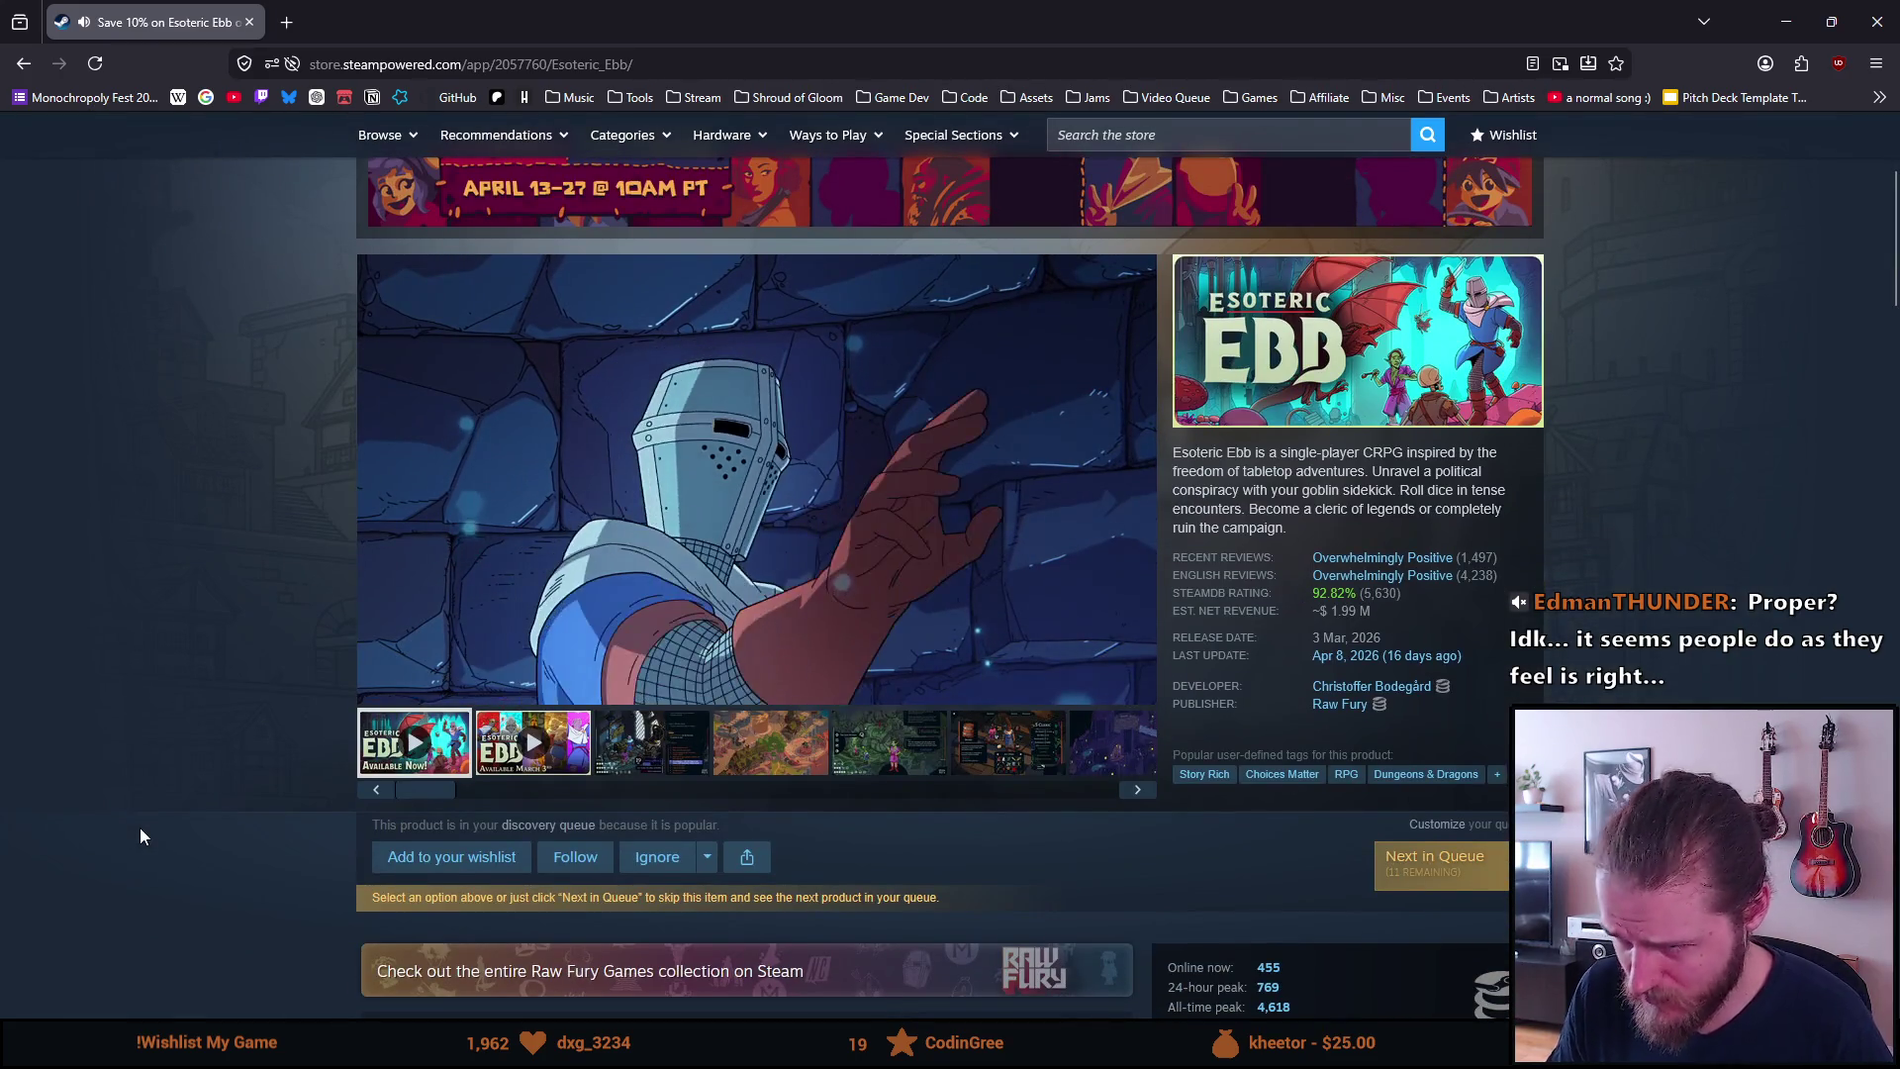
scroll(139, 827, up, 1)
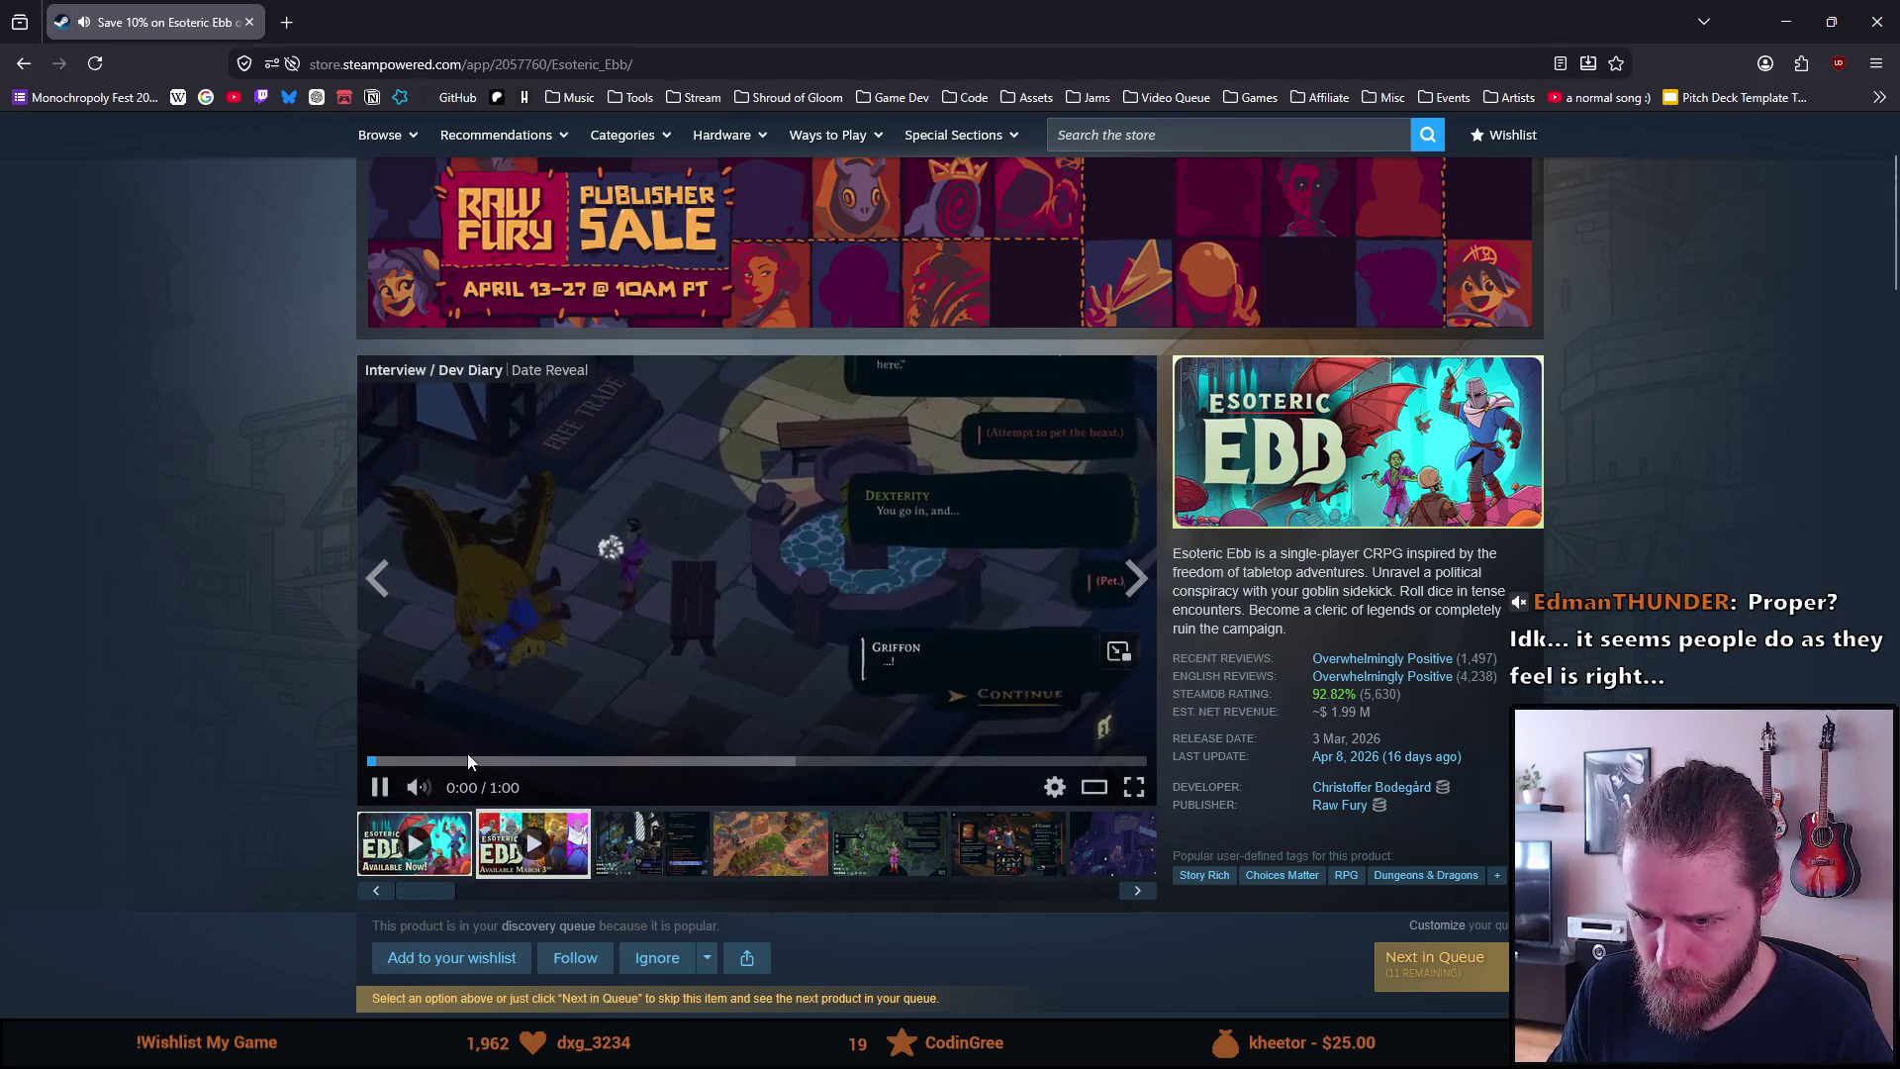
click(524, 762)
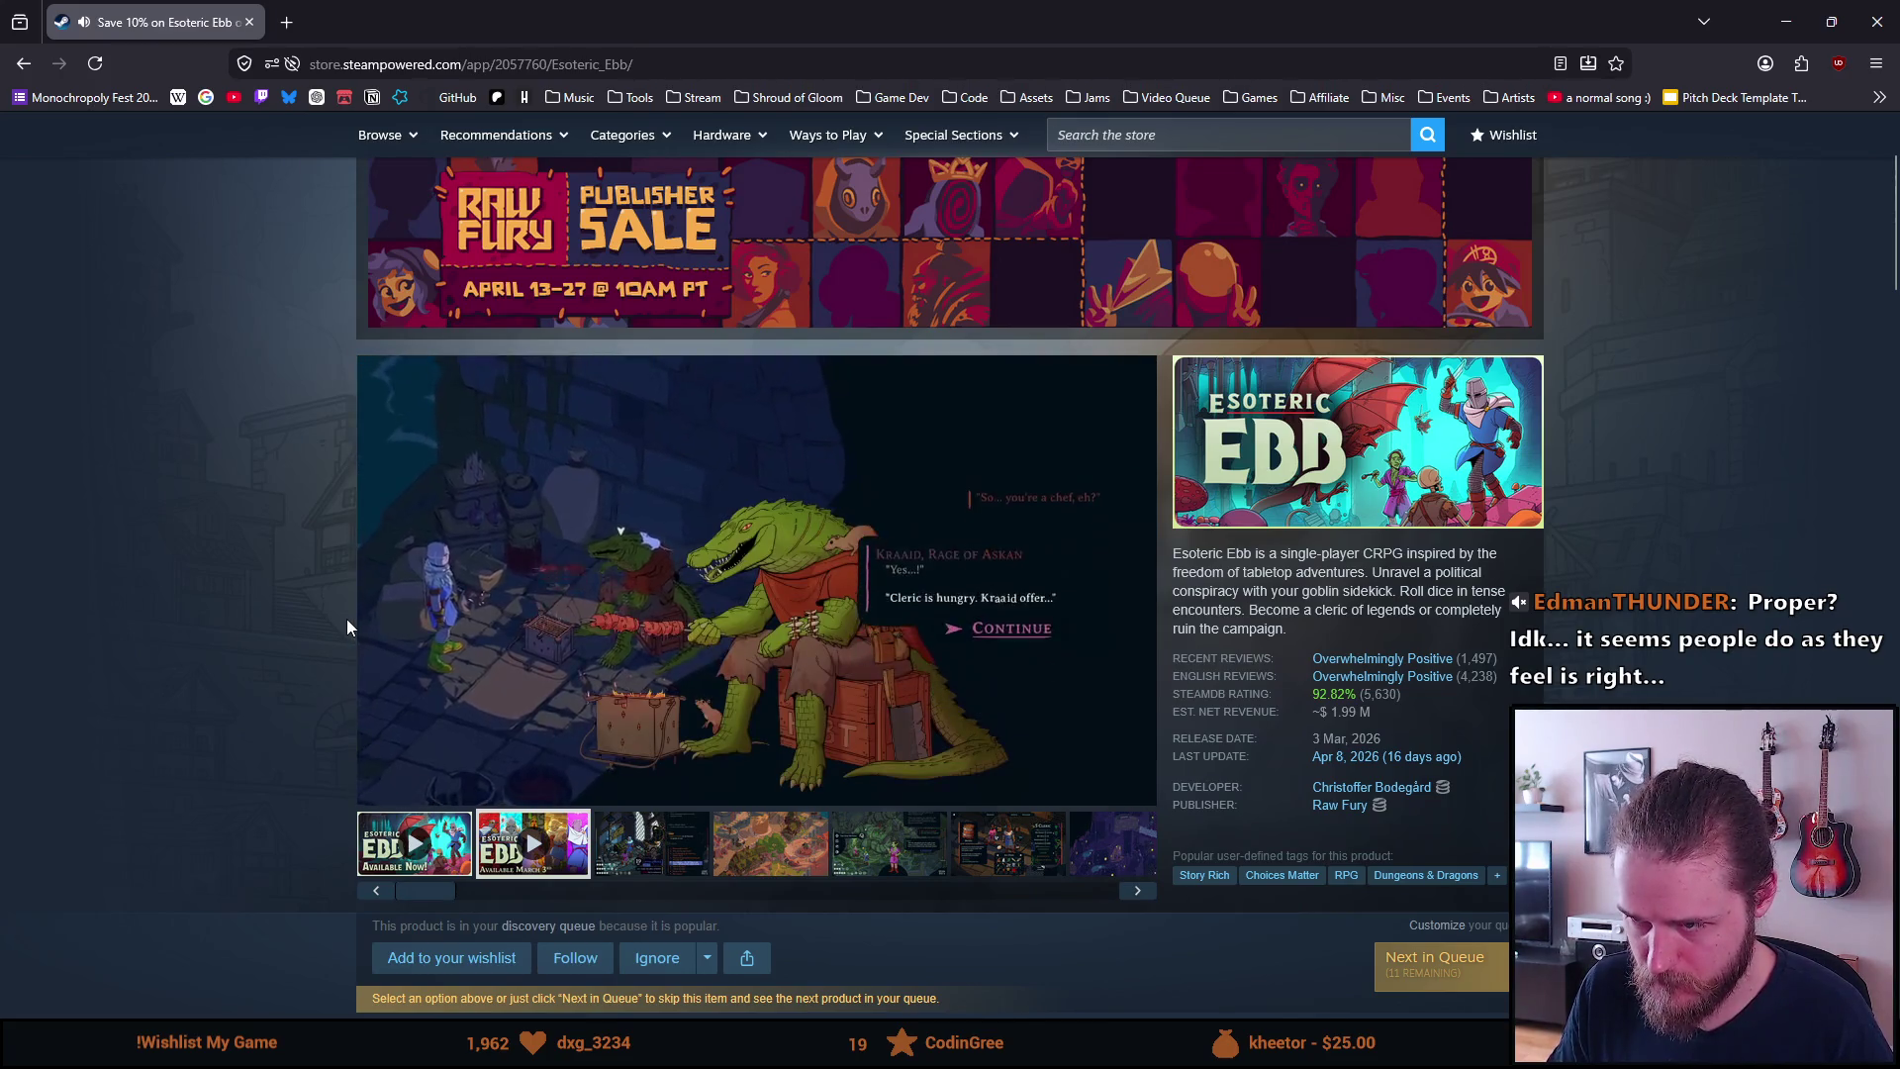
key(alt+Left)
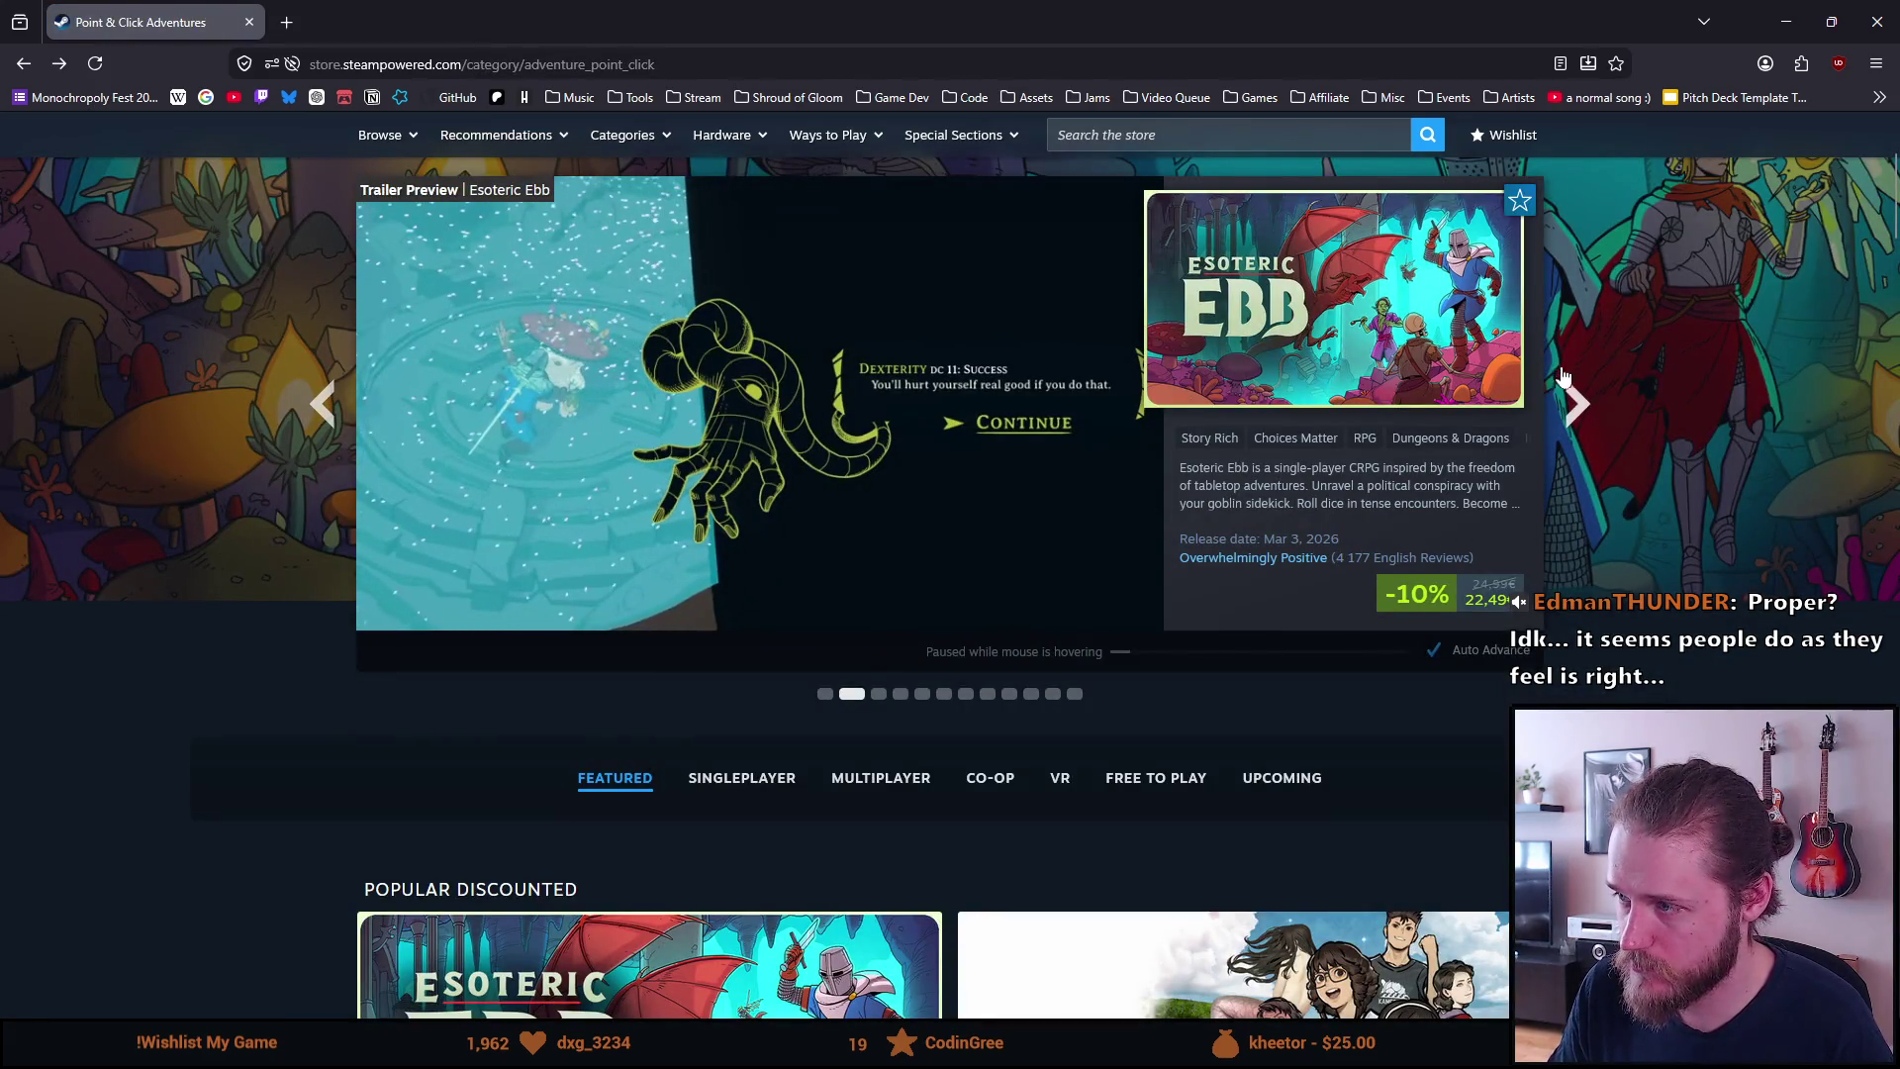
View Horripilant from the featured carousel, return, then advance four games to Chants of Sennaar
click(1579, 399)
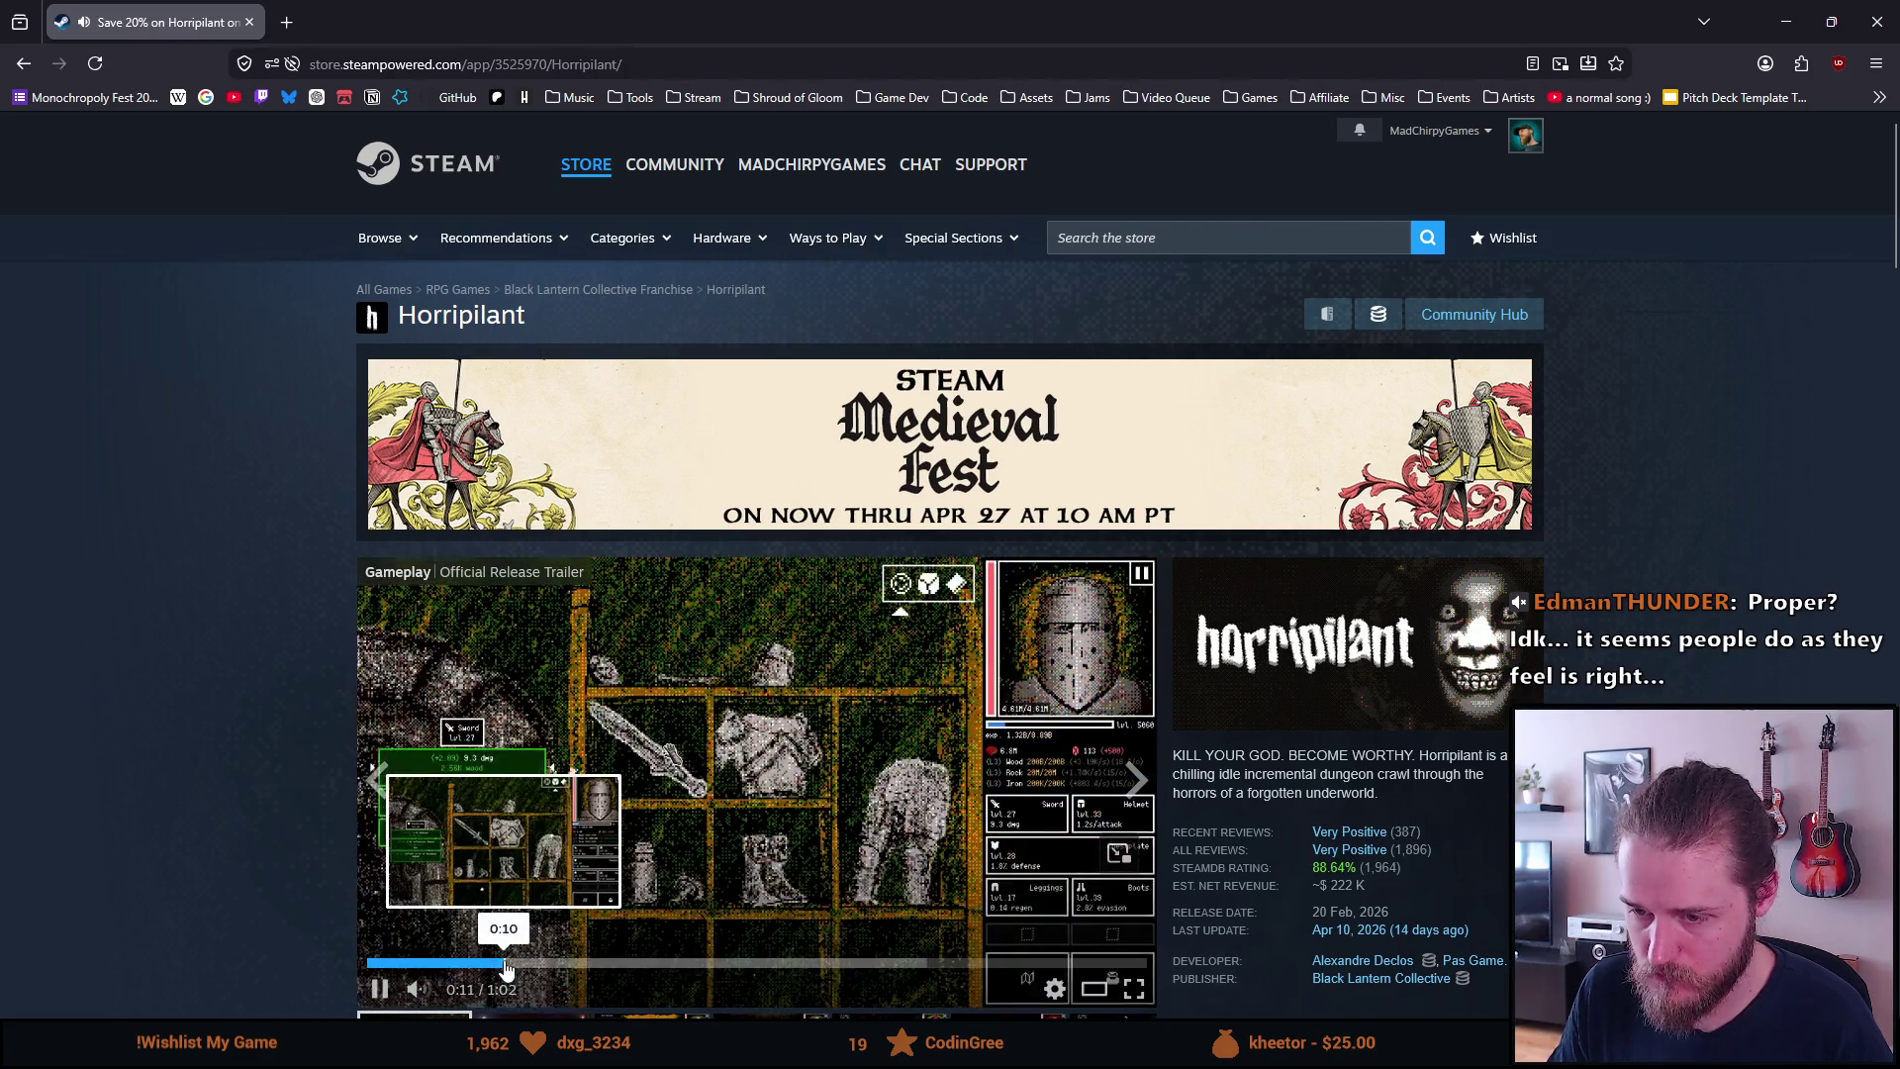
key(alt+Left)
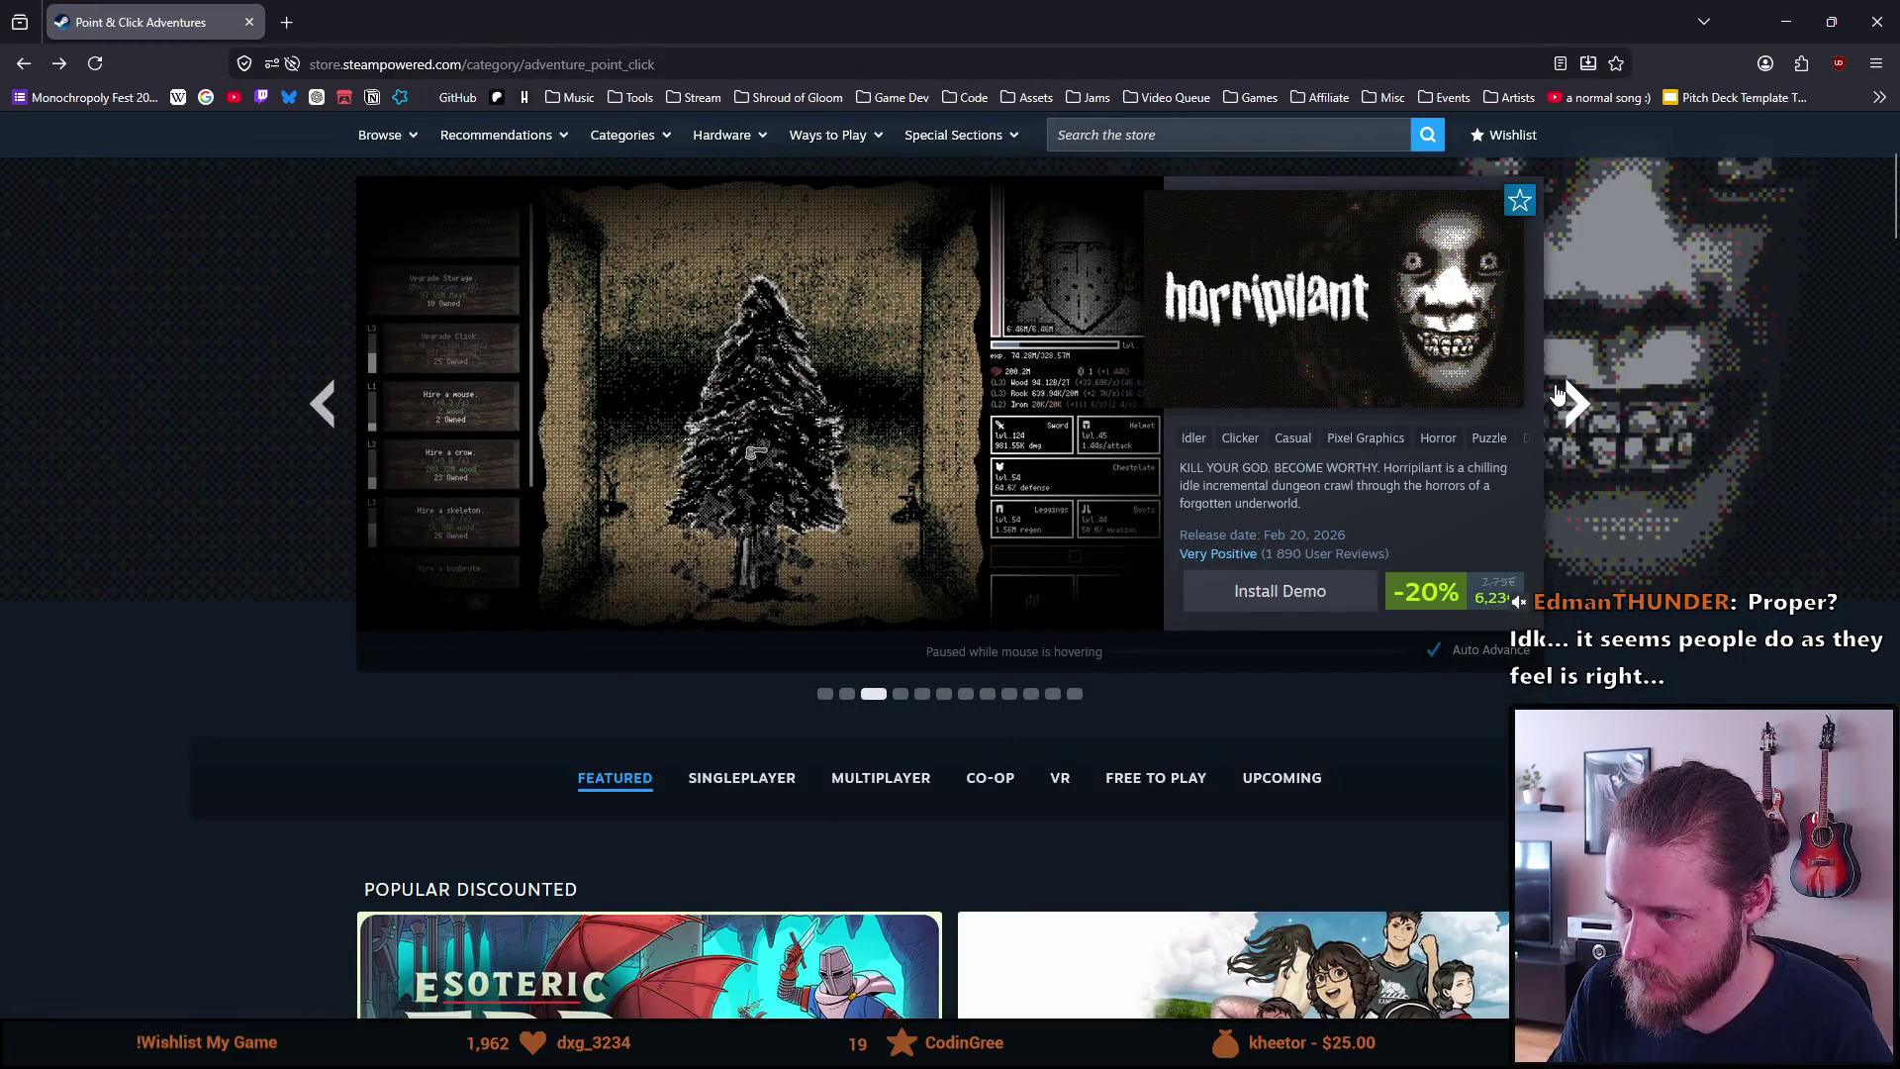
click(1561, 395)
click(1559, 396)
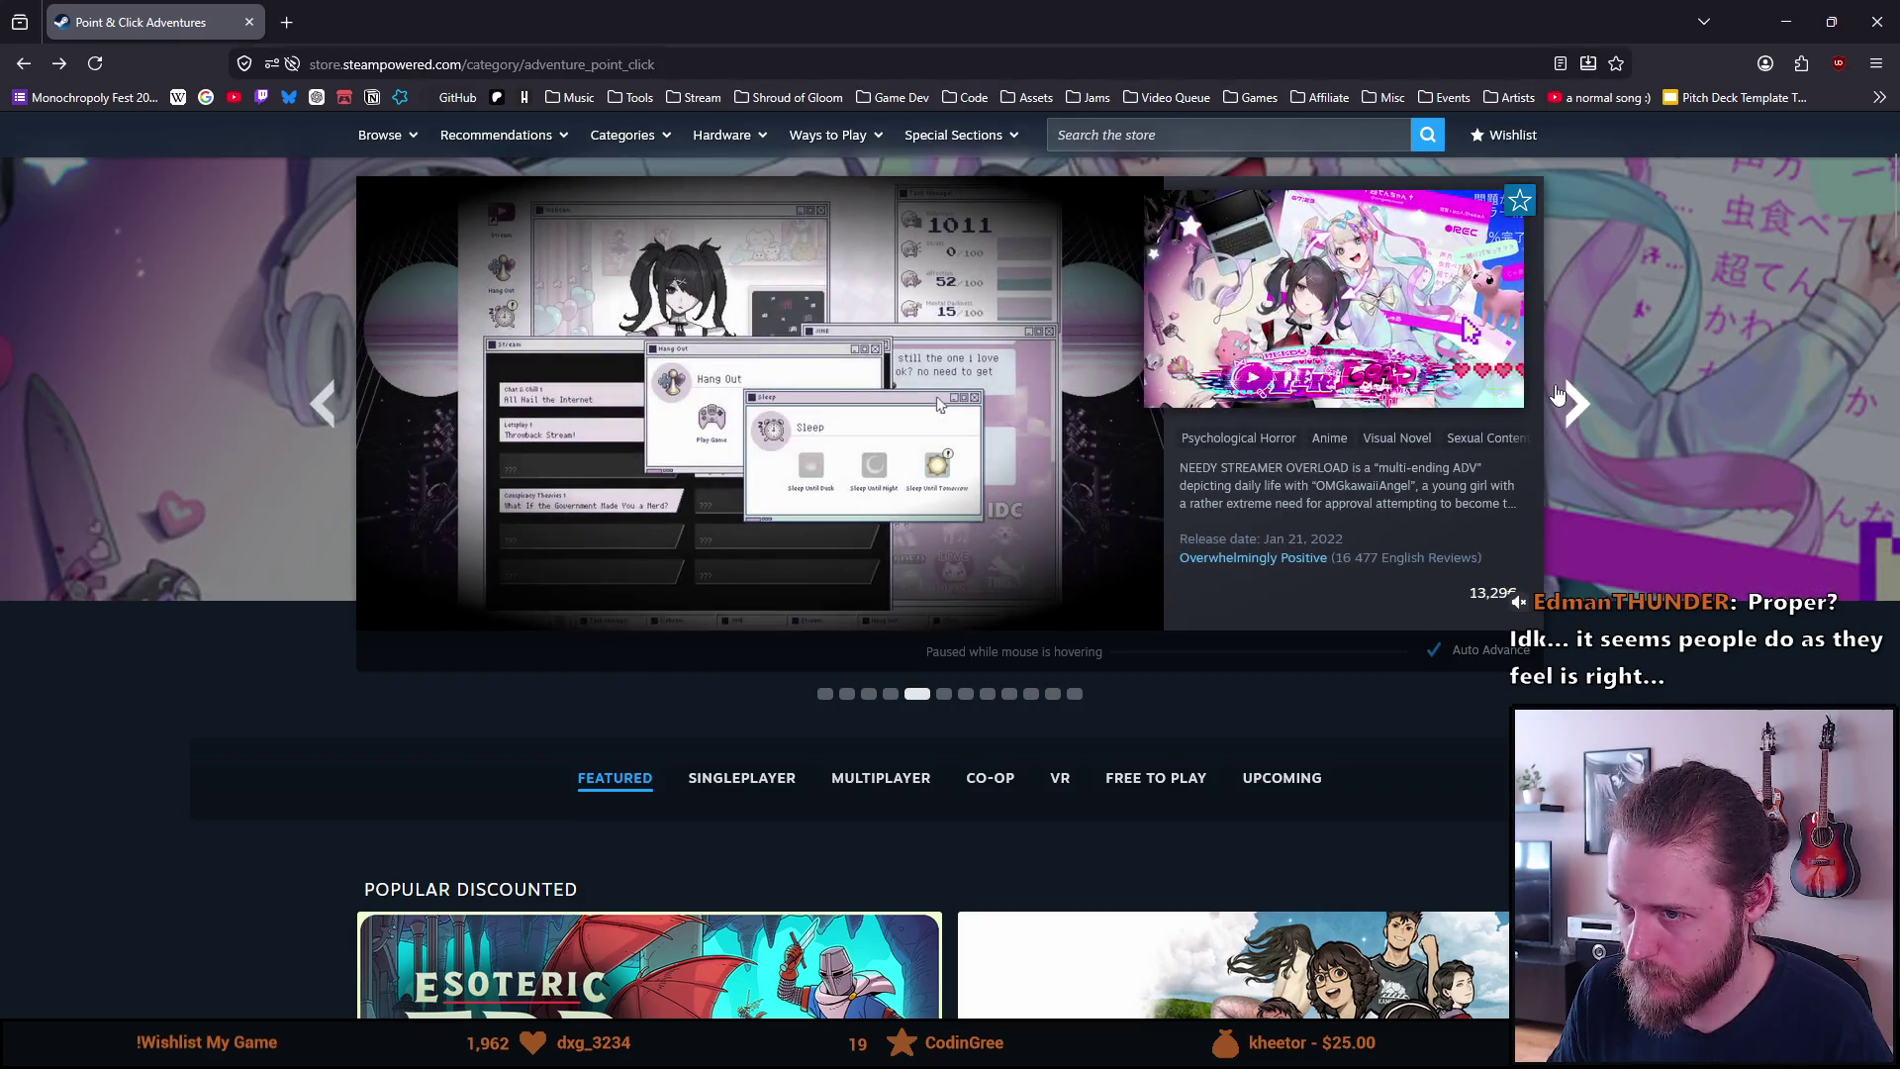
click(1556, 400)
click(1553, 406)
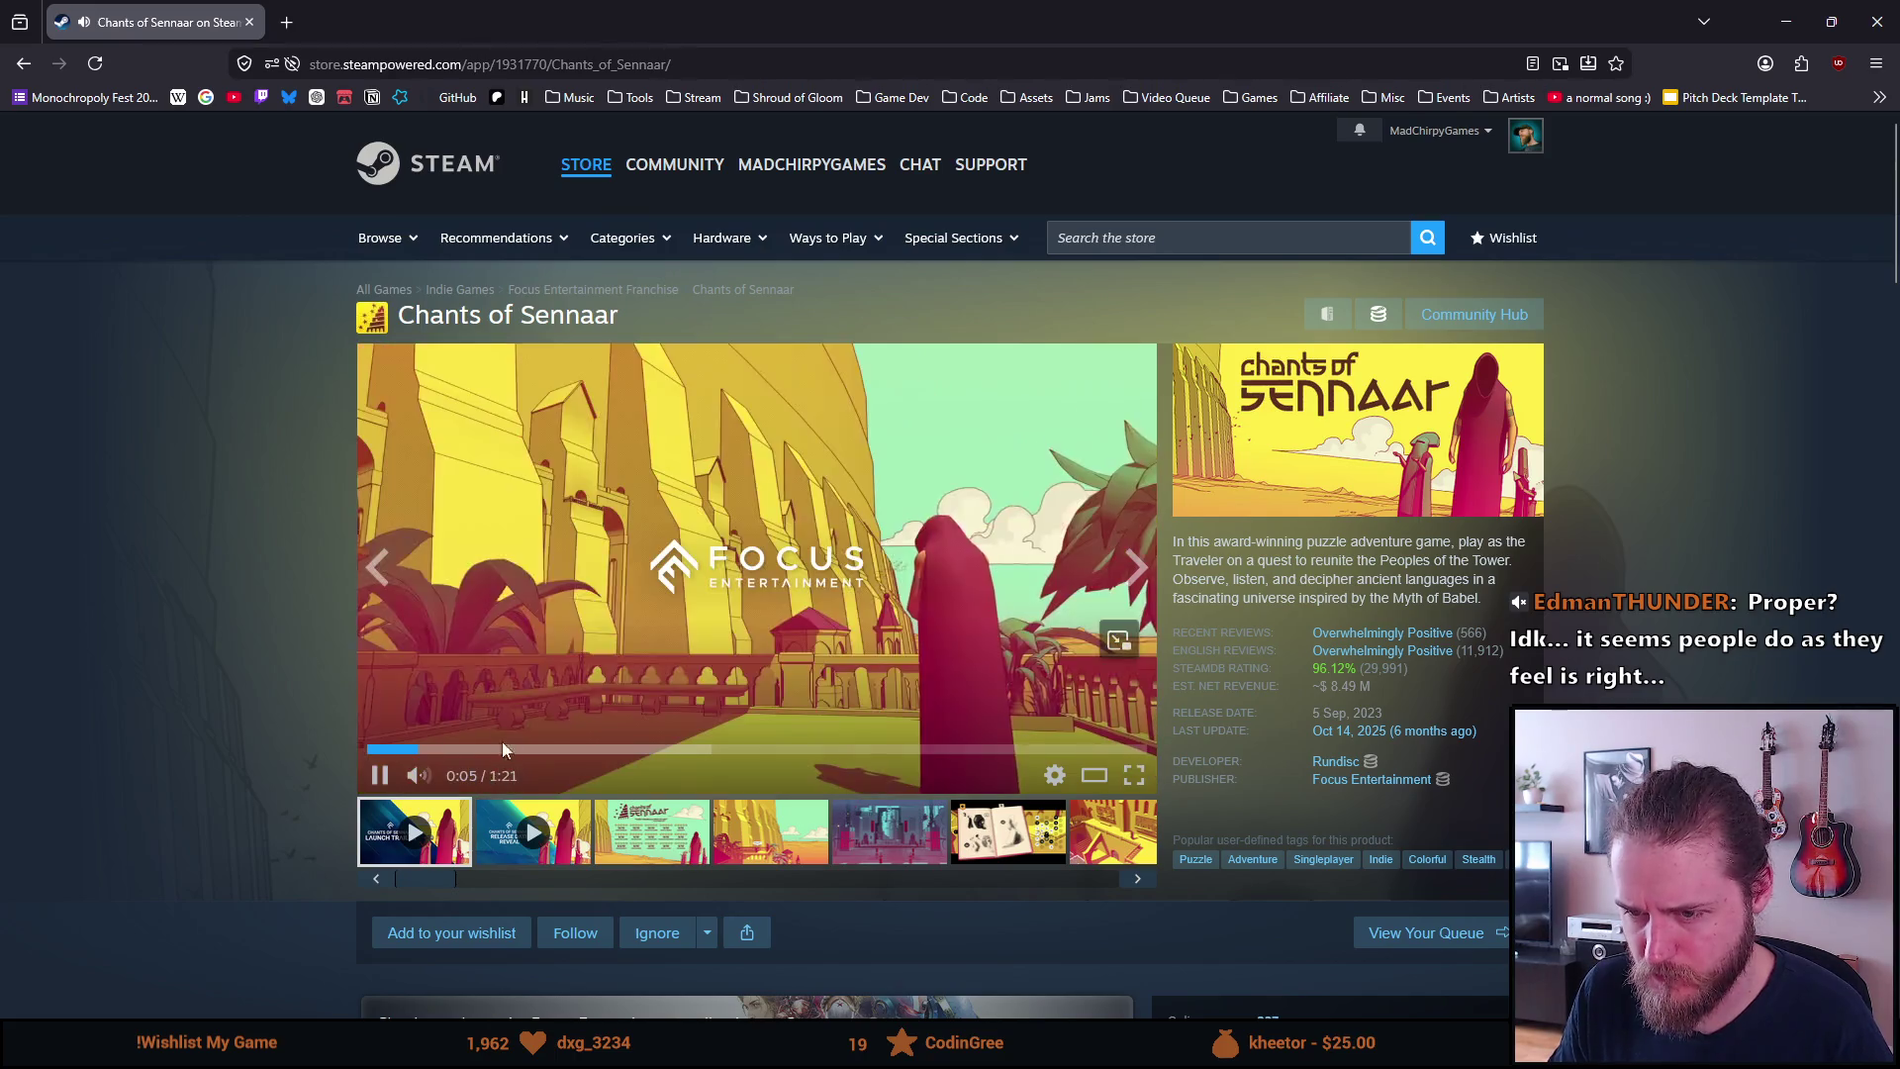
Skip through the first Chants of Sennaar trailer, pause it, then play the second from about 0:19
click(504, 750)
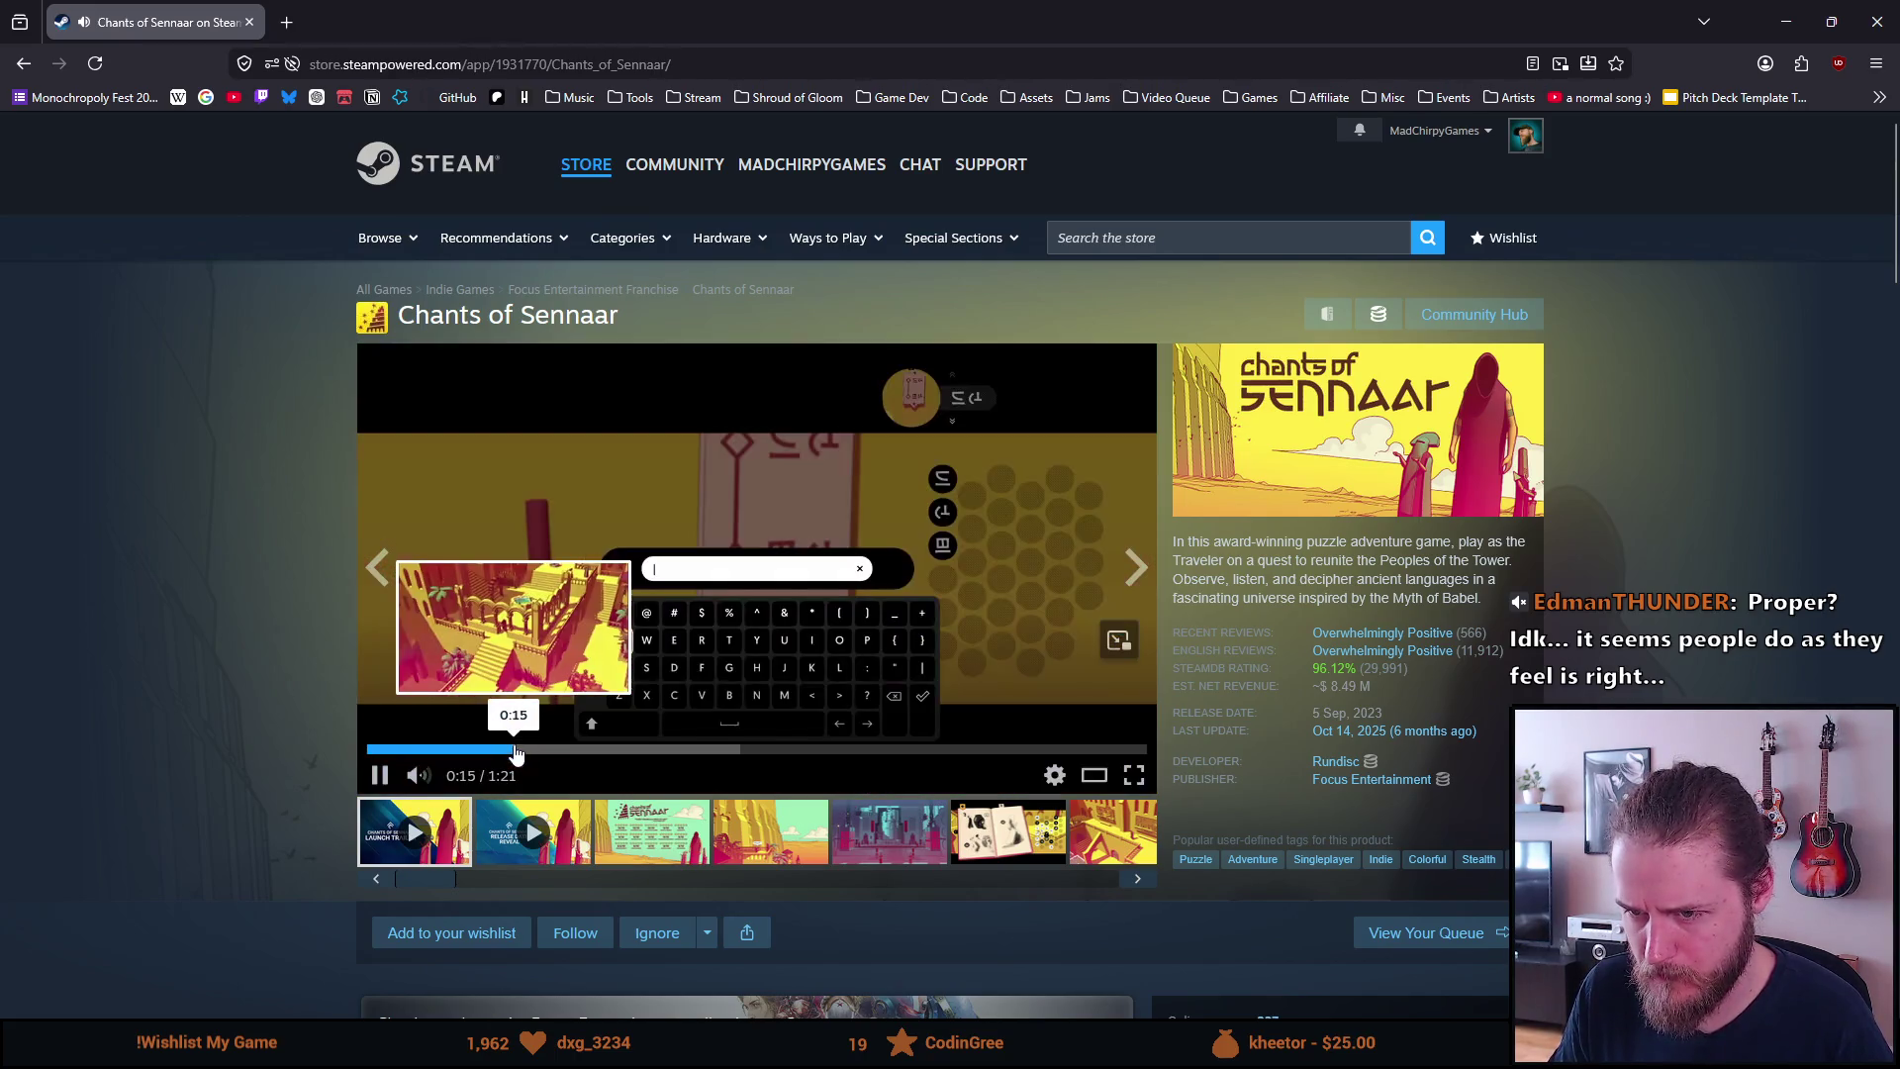
click(574, 750)
click(608, 560)
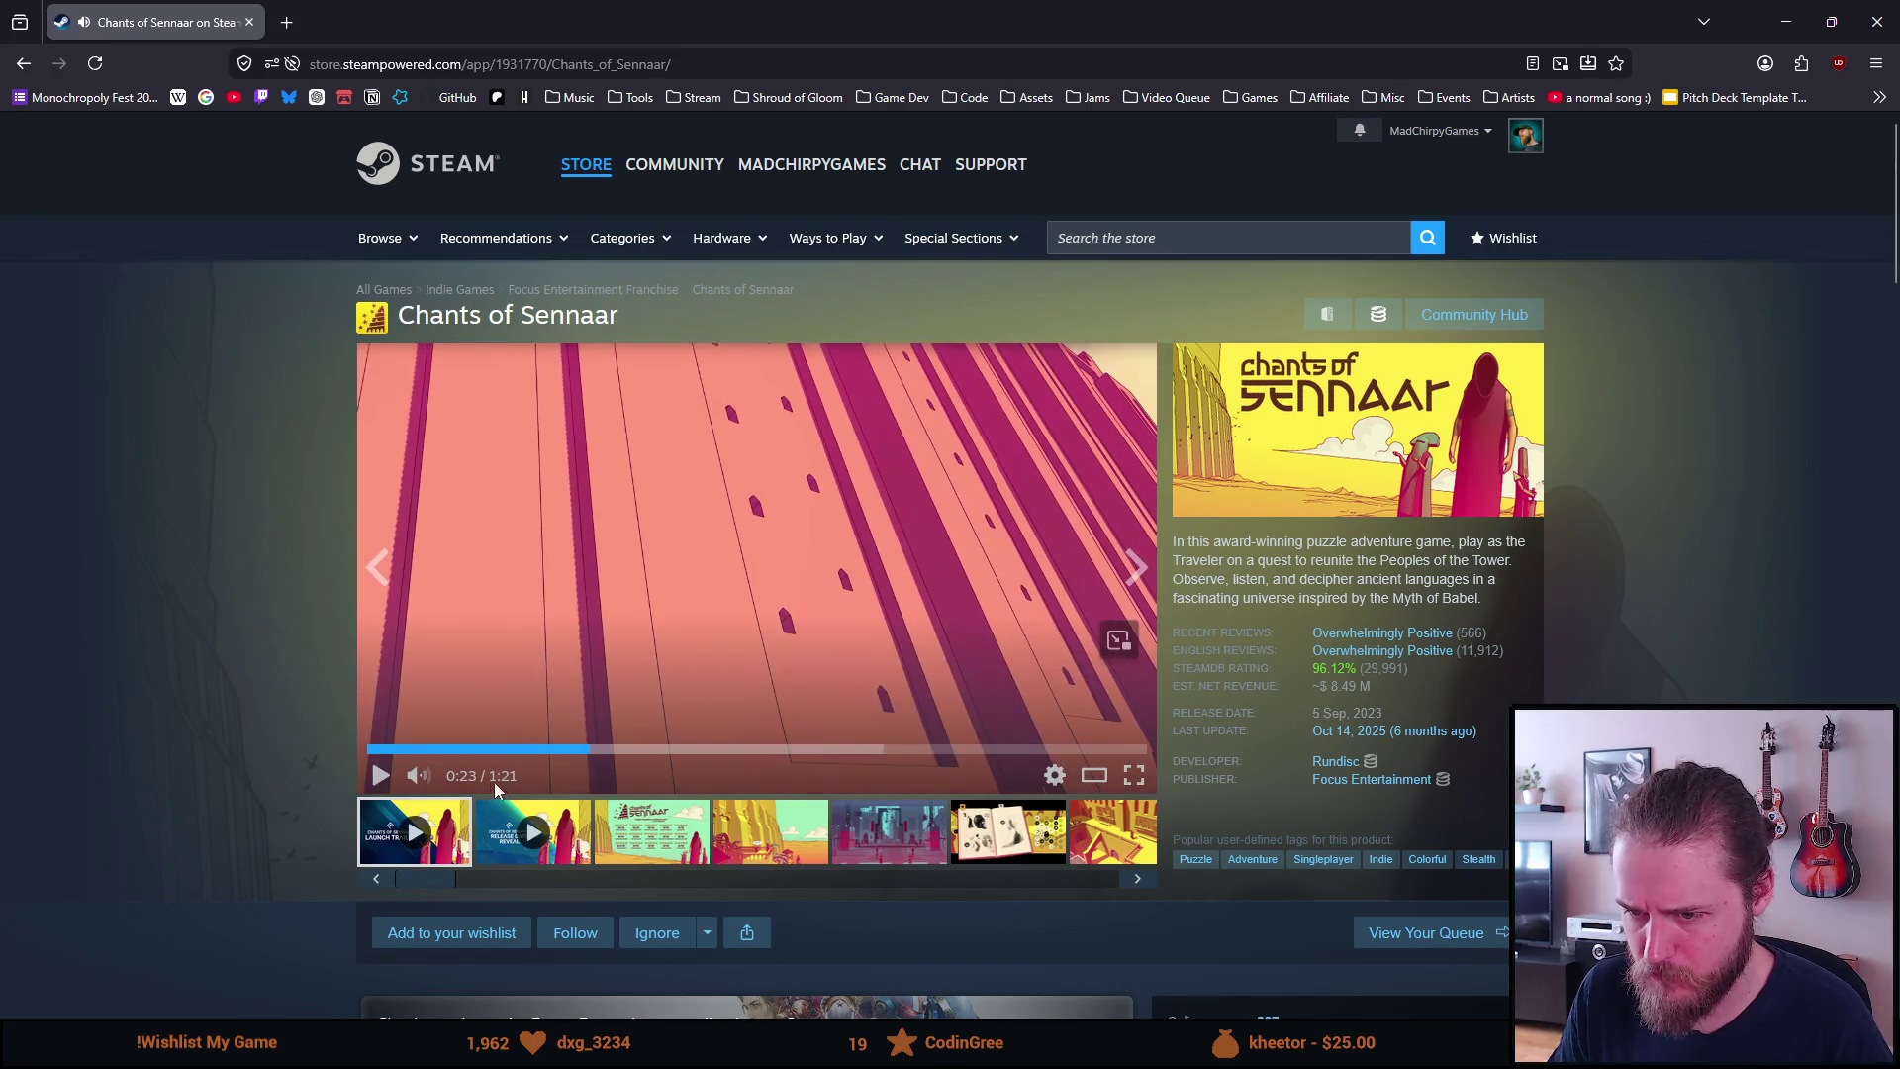
click(497, 829)
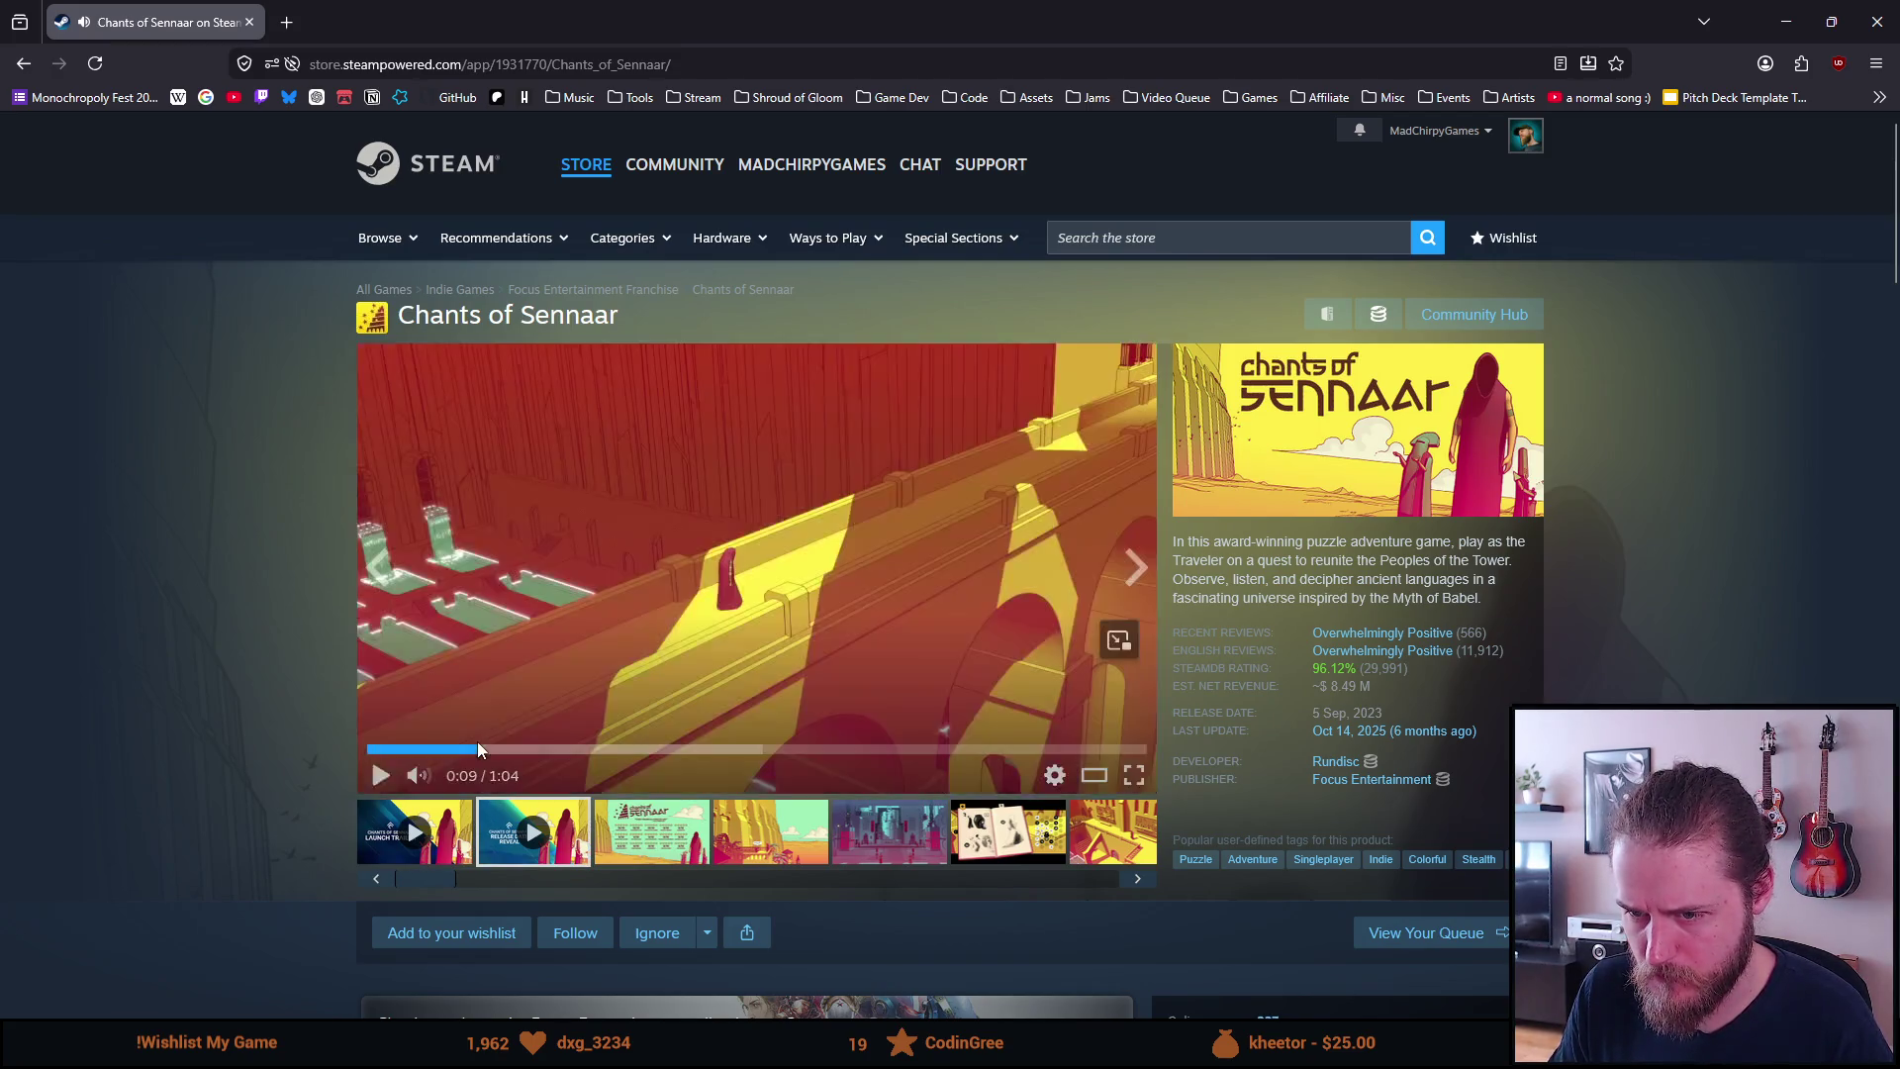
click(594, 749)
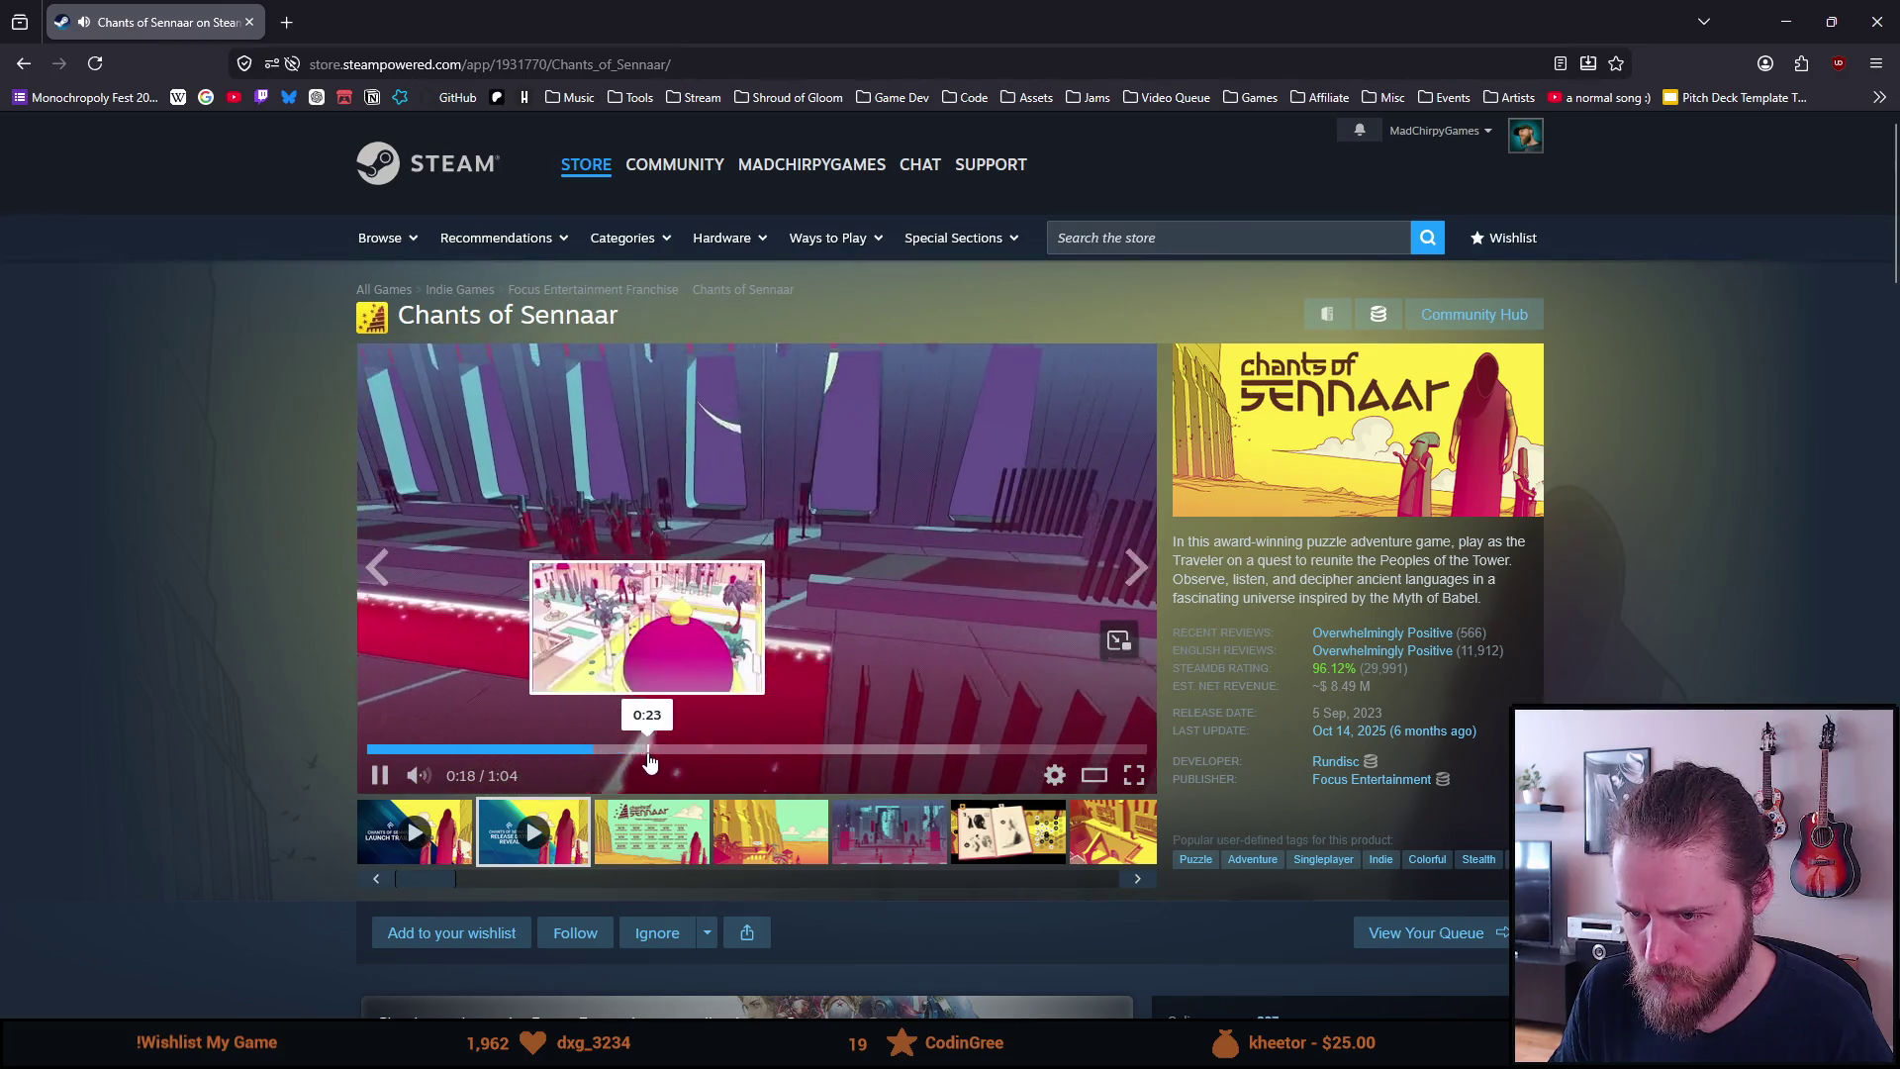
Scroll past the 19,99€ price, bundles and 7,99€ soundtrack to About This Game
scroll(609, 596, down, 10)
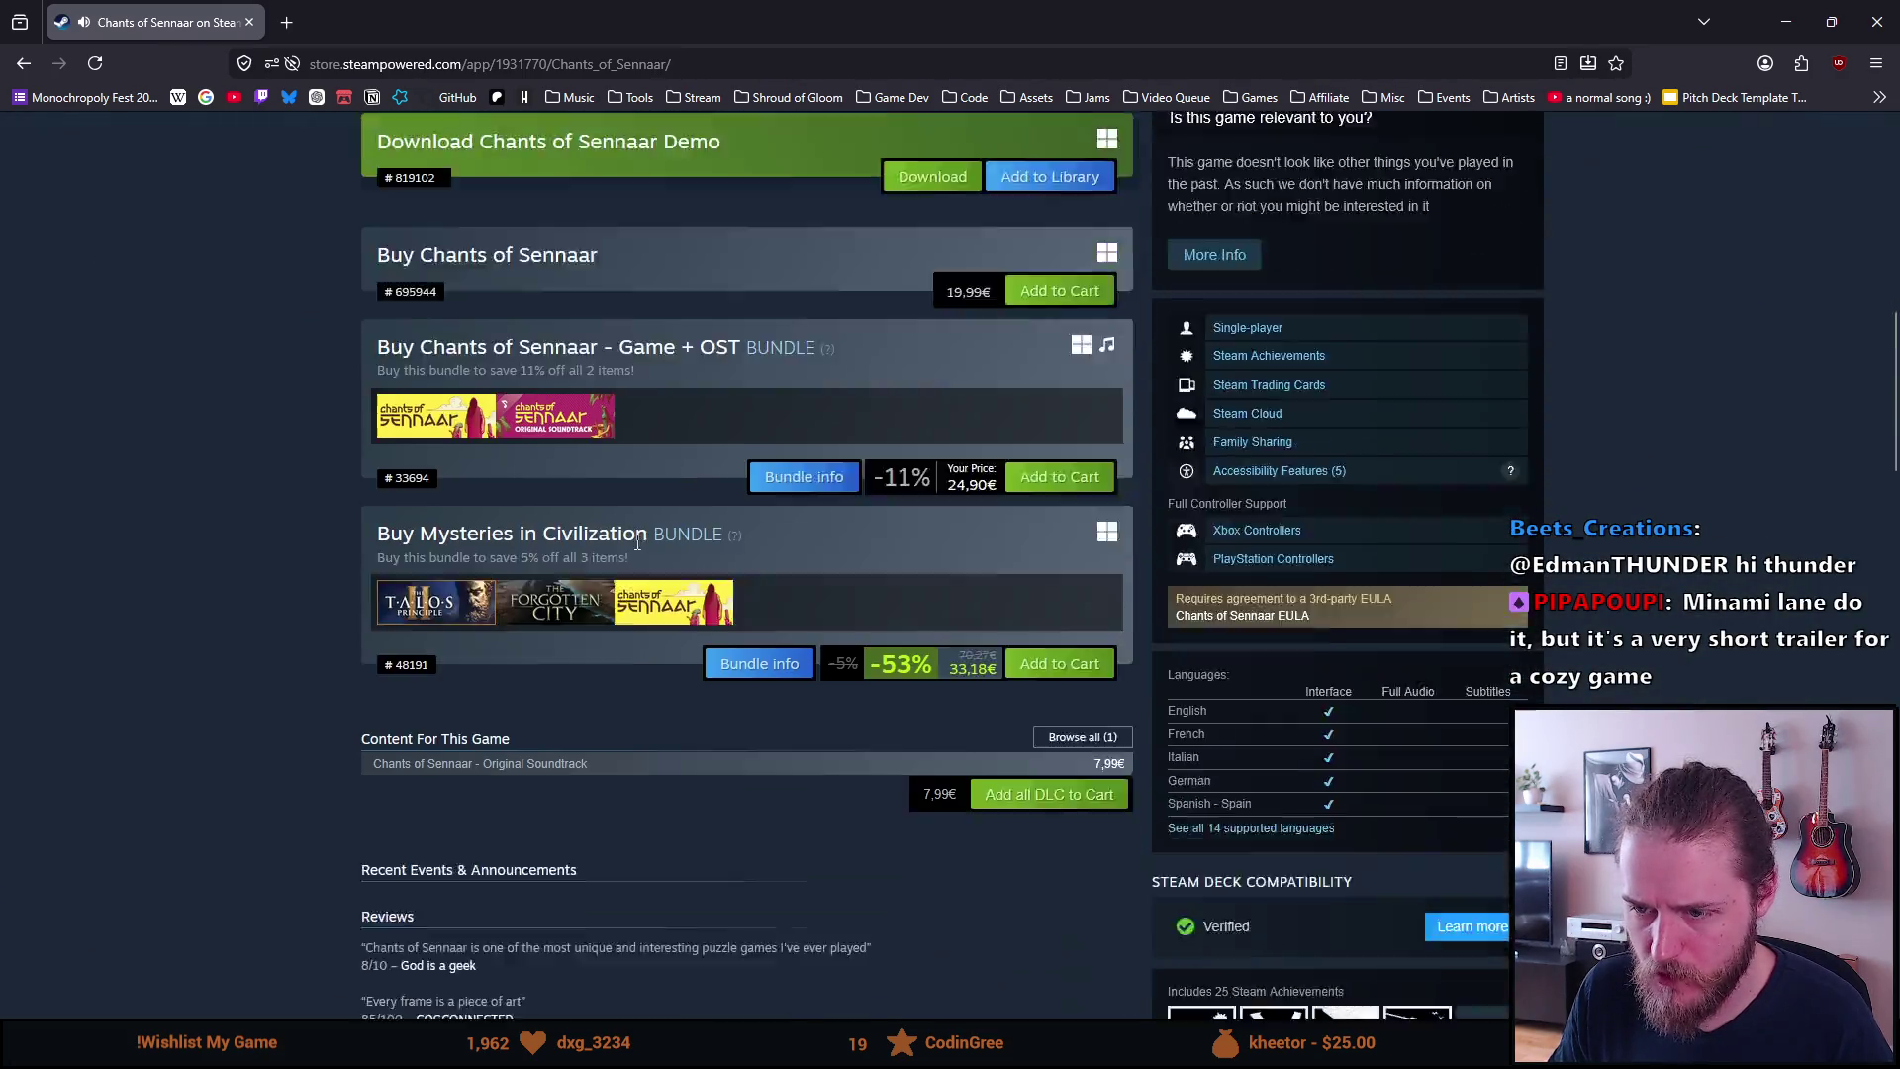
scroll(626, 544, down, 1)
scroll(622, 543, down, 8)
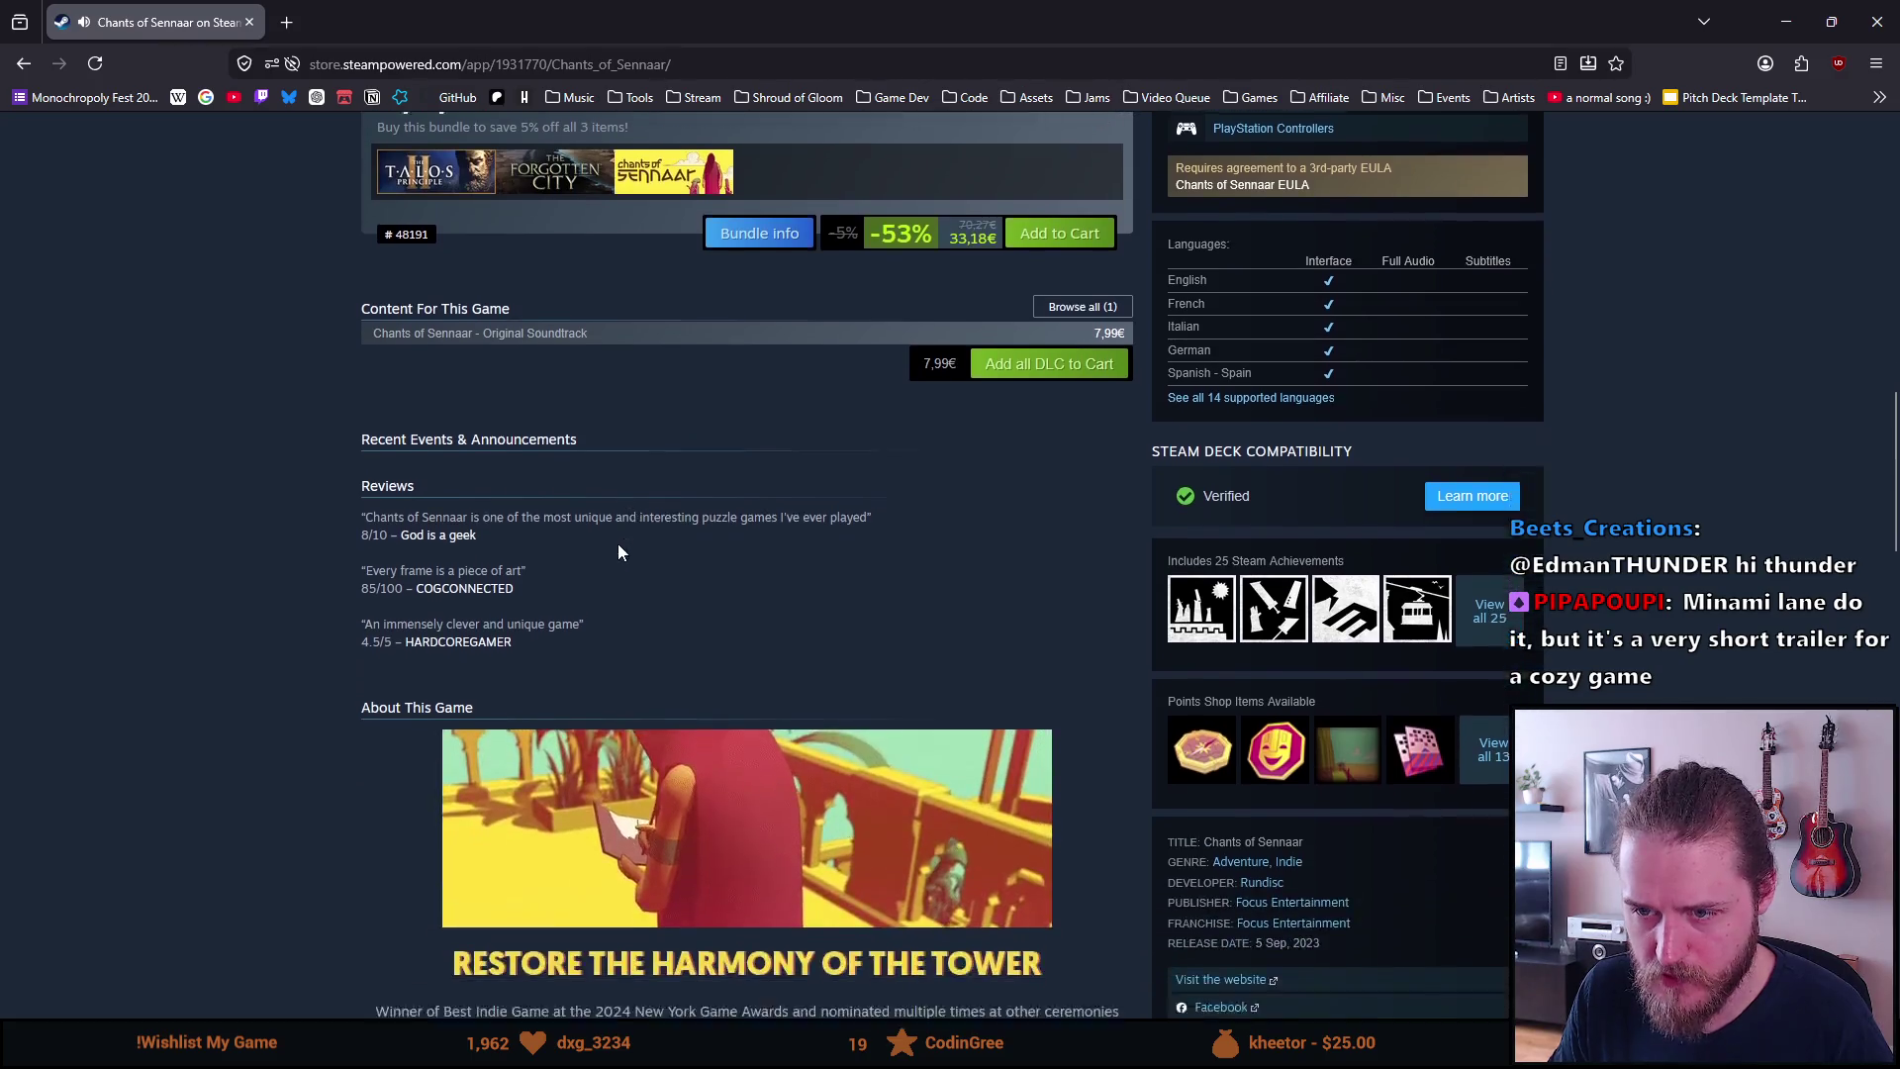
Search the store for 'heavens', open Heaven's Vault, and play its trailer full screen
scroll(619, 549, down, 7)
scroll(635, 594, down, 3)
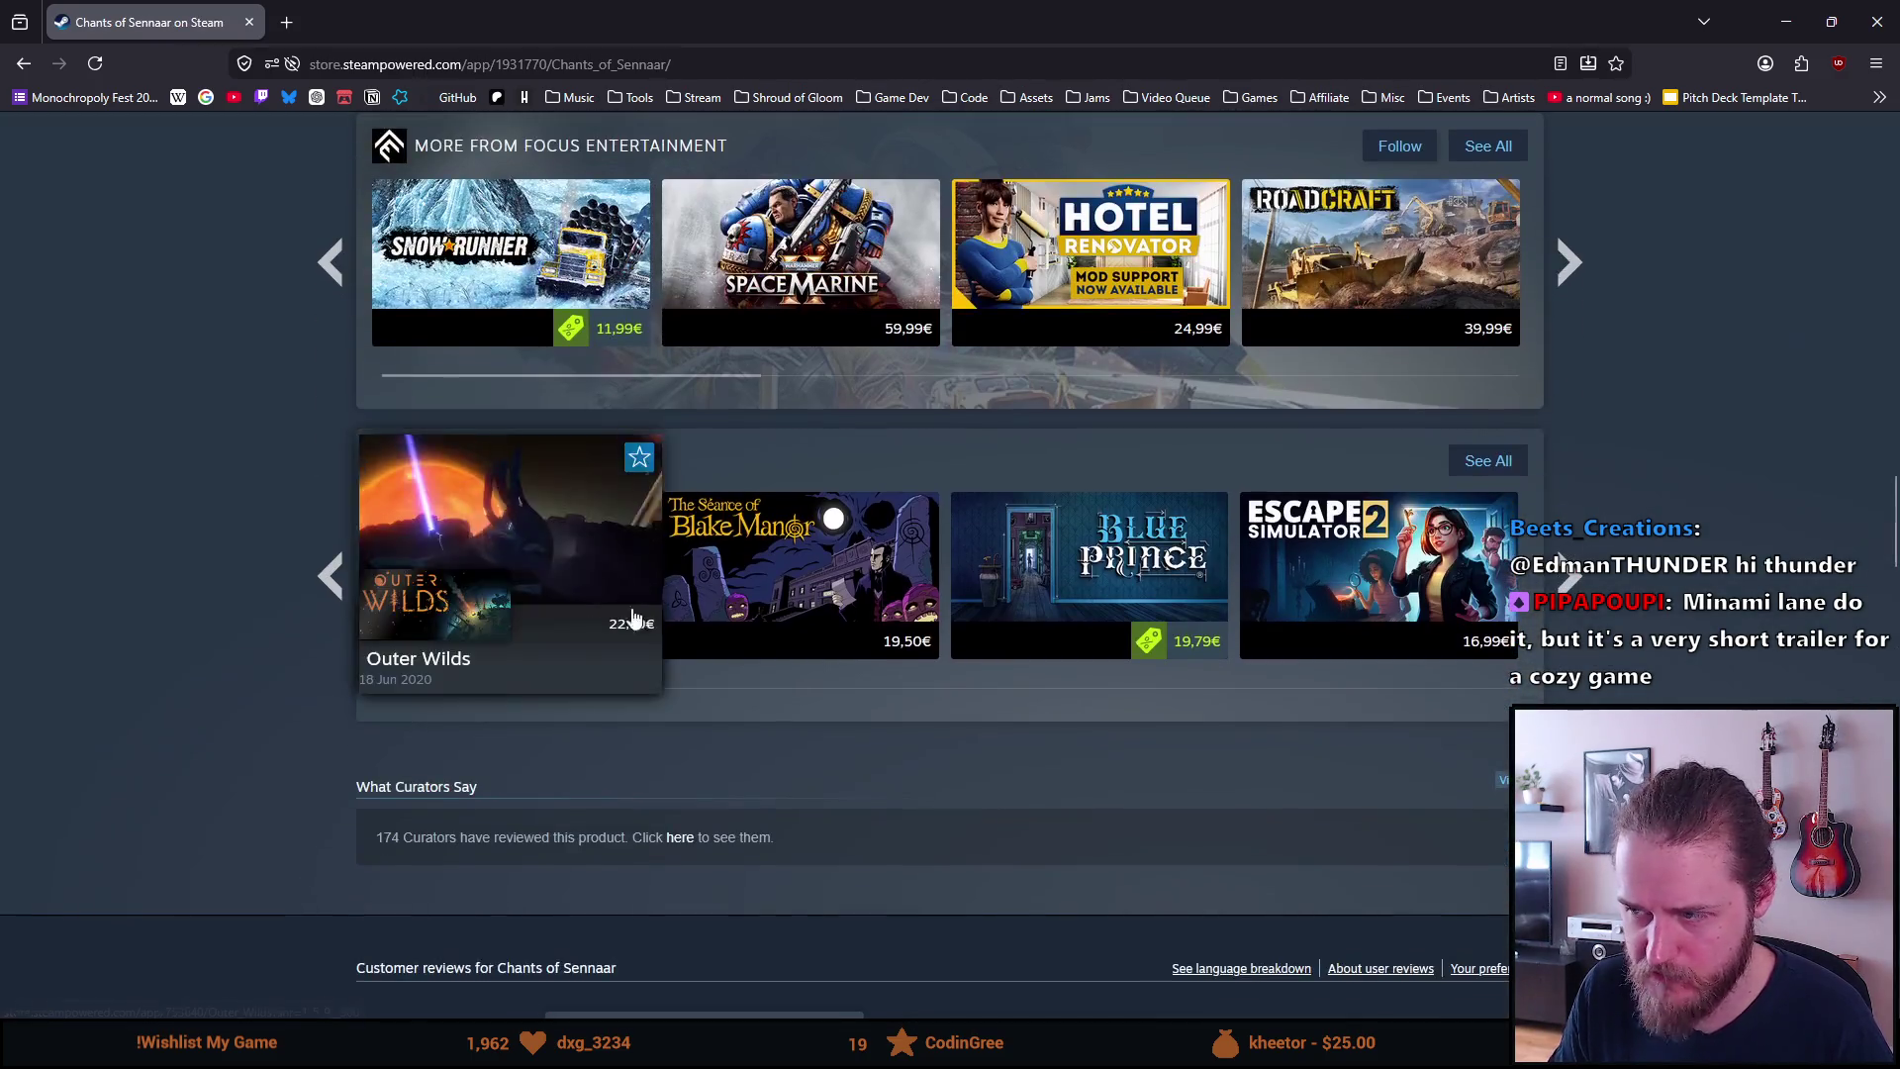
scroll(631, 614, up, 15)
scroll(631, 613, up, 10)
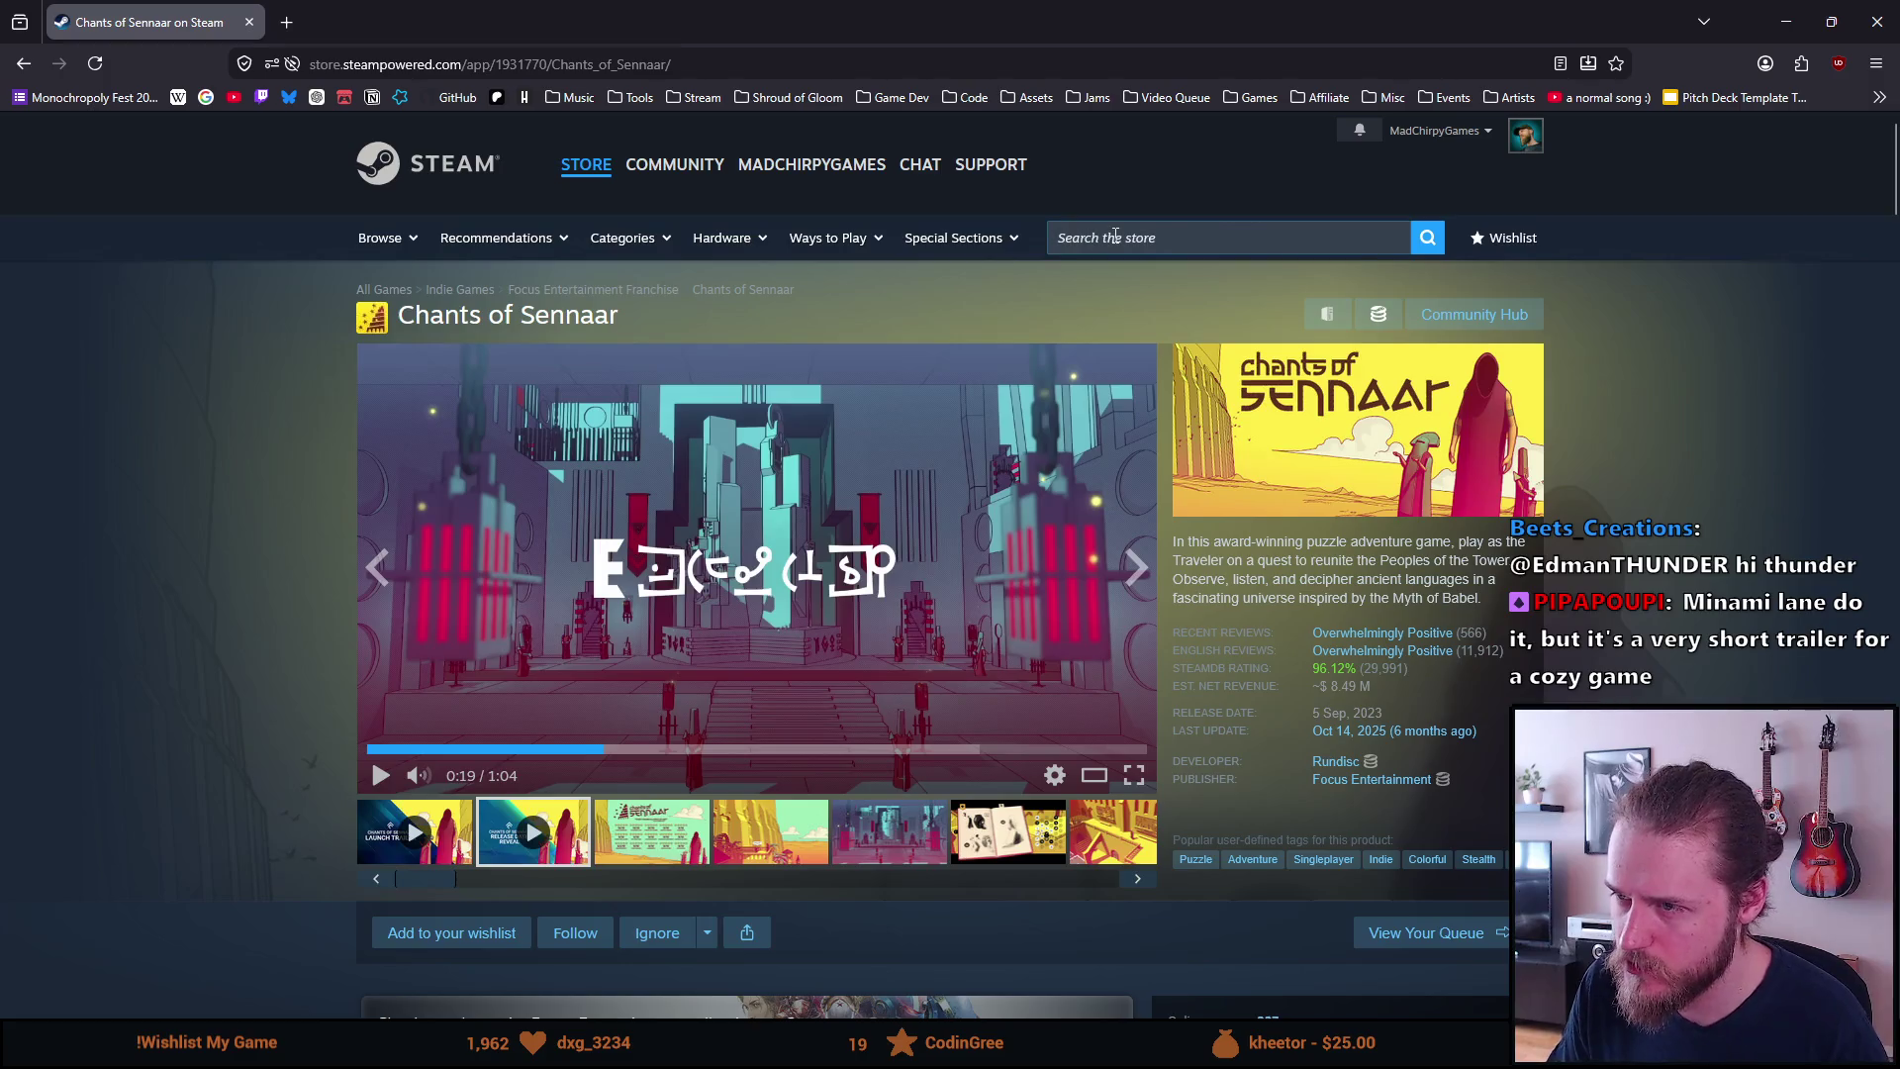
click(1115, 236)
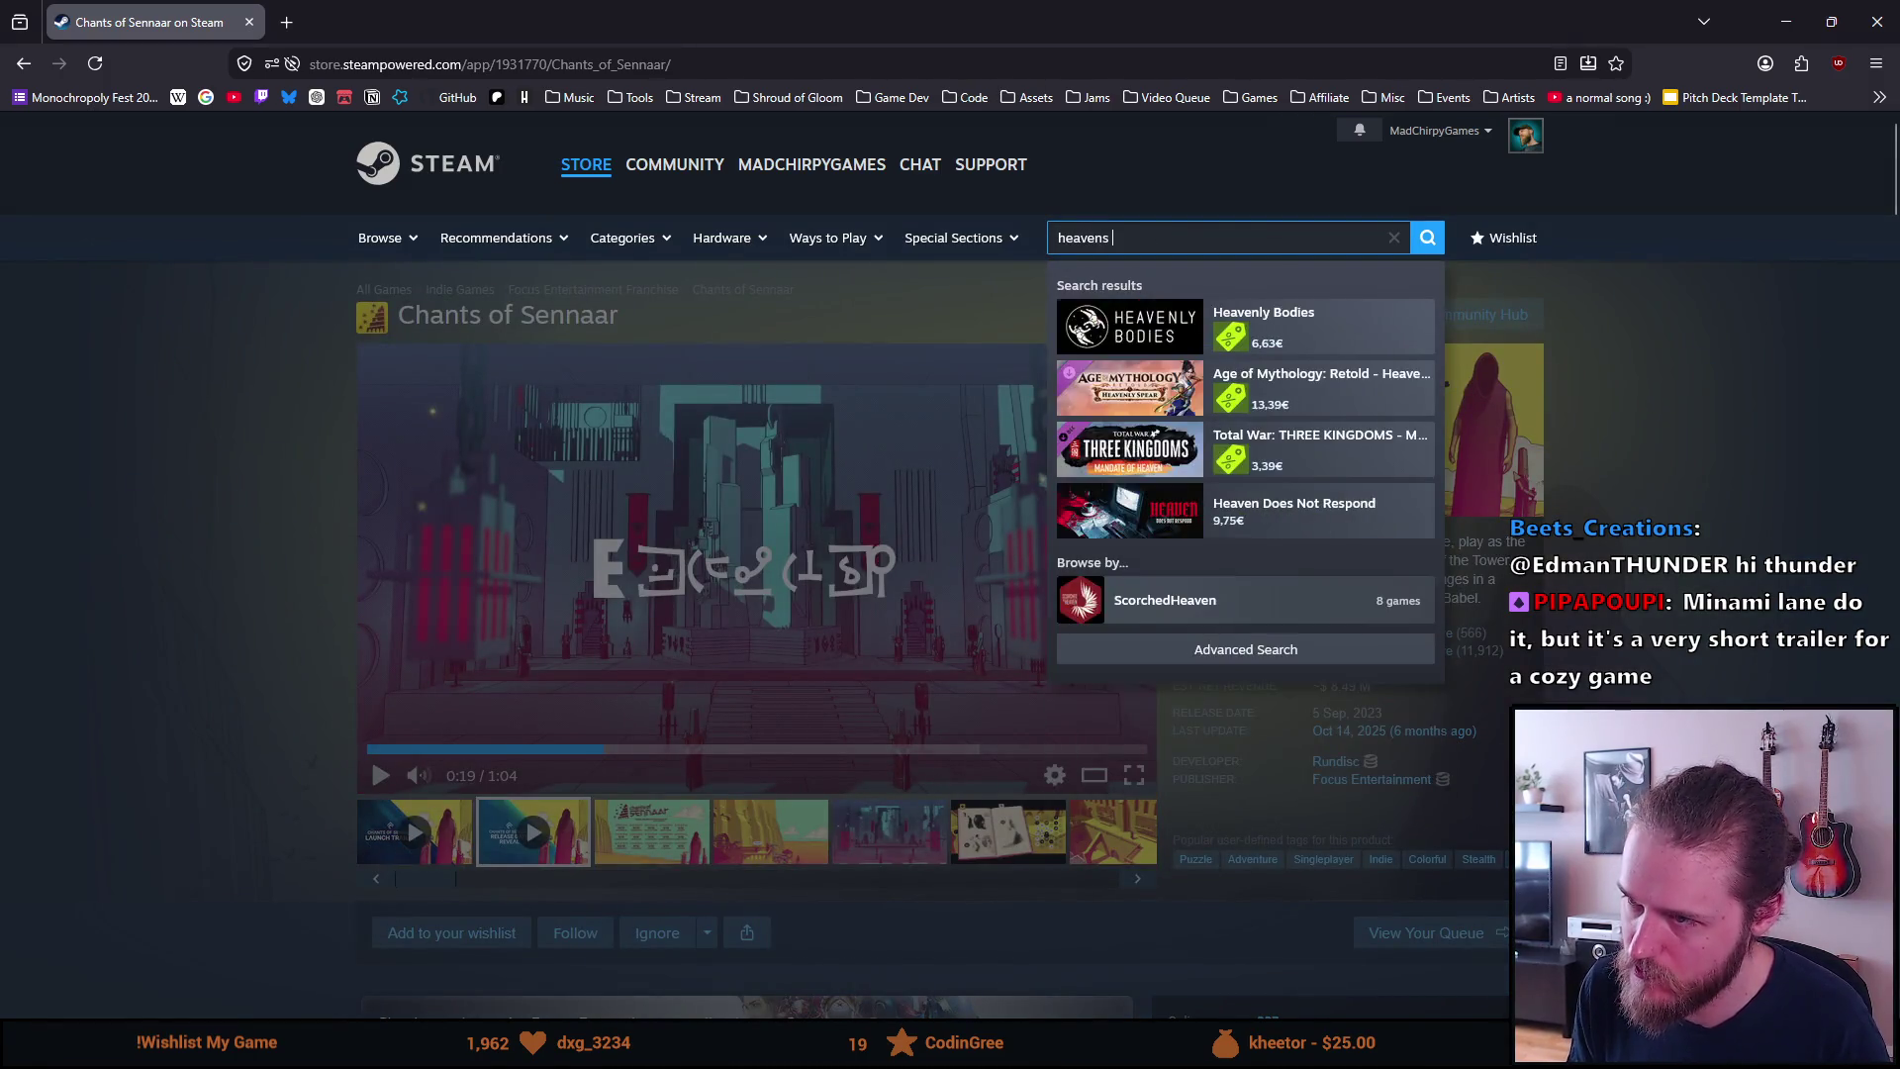
text(s)
key(Down)
key(Return)
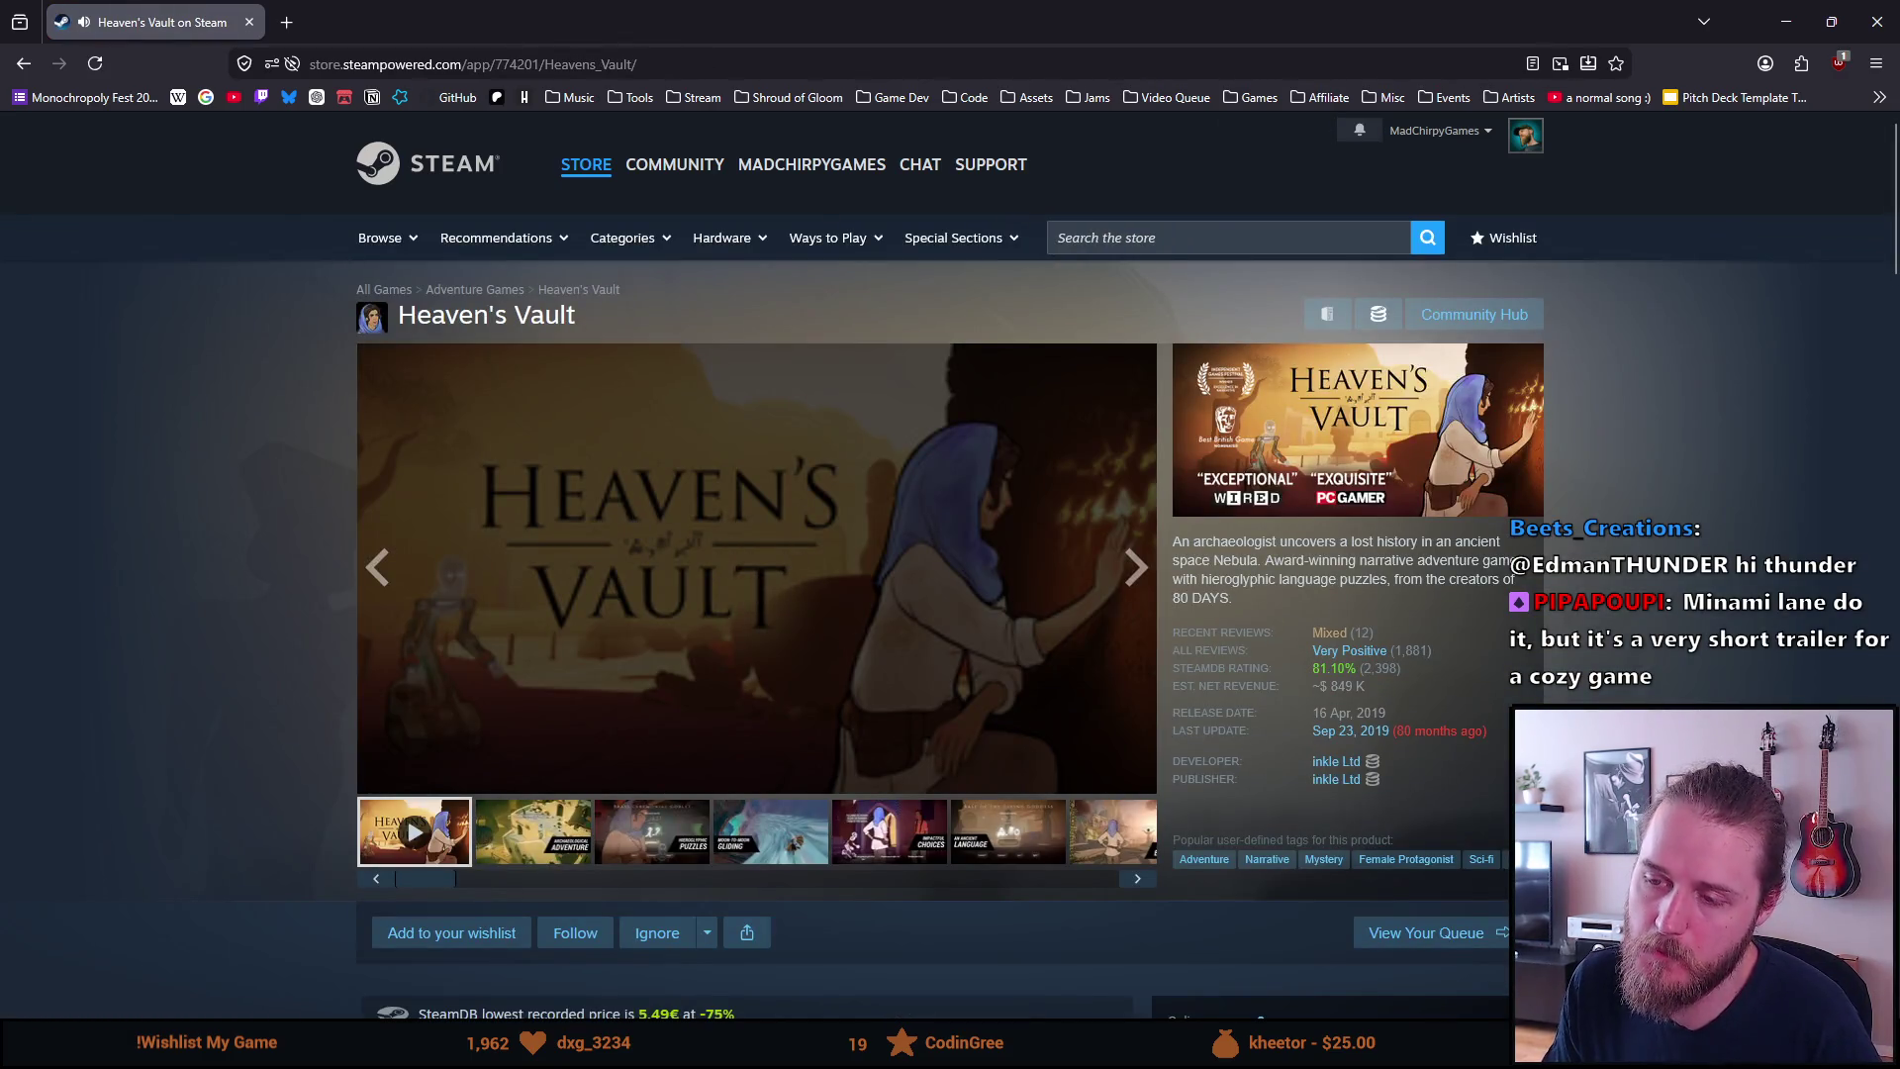
click(1144, 782)
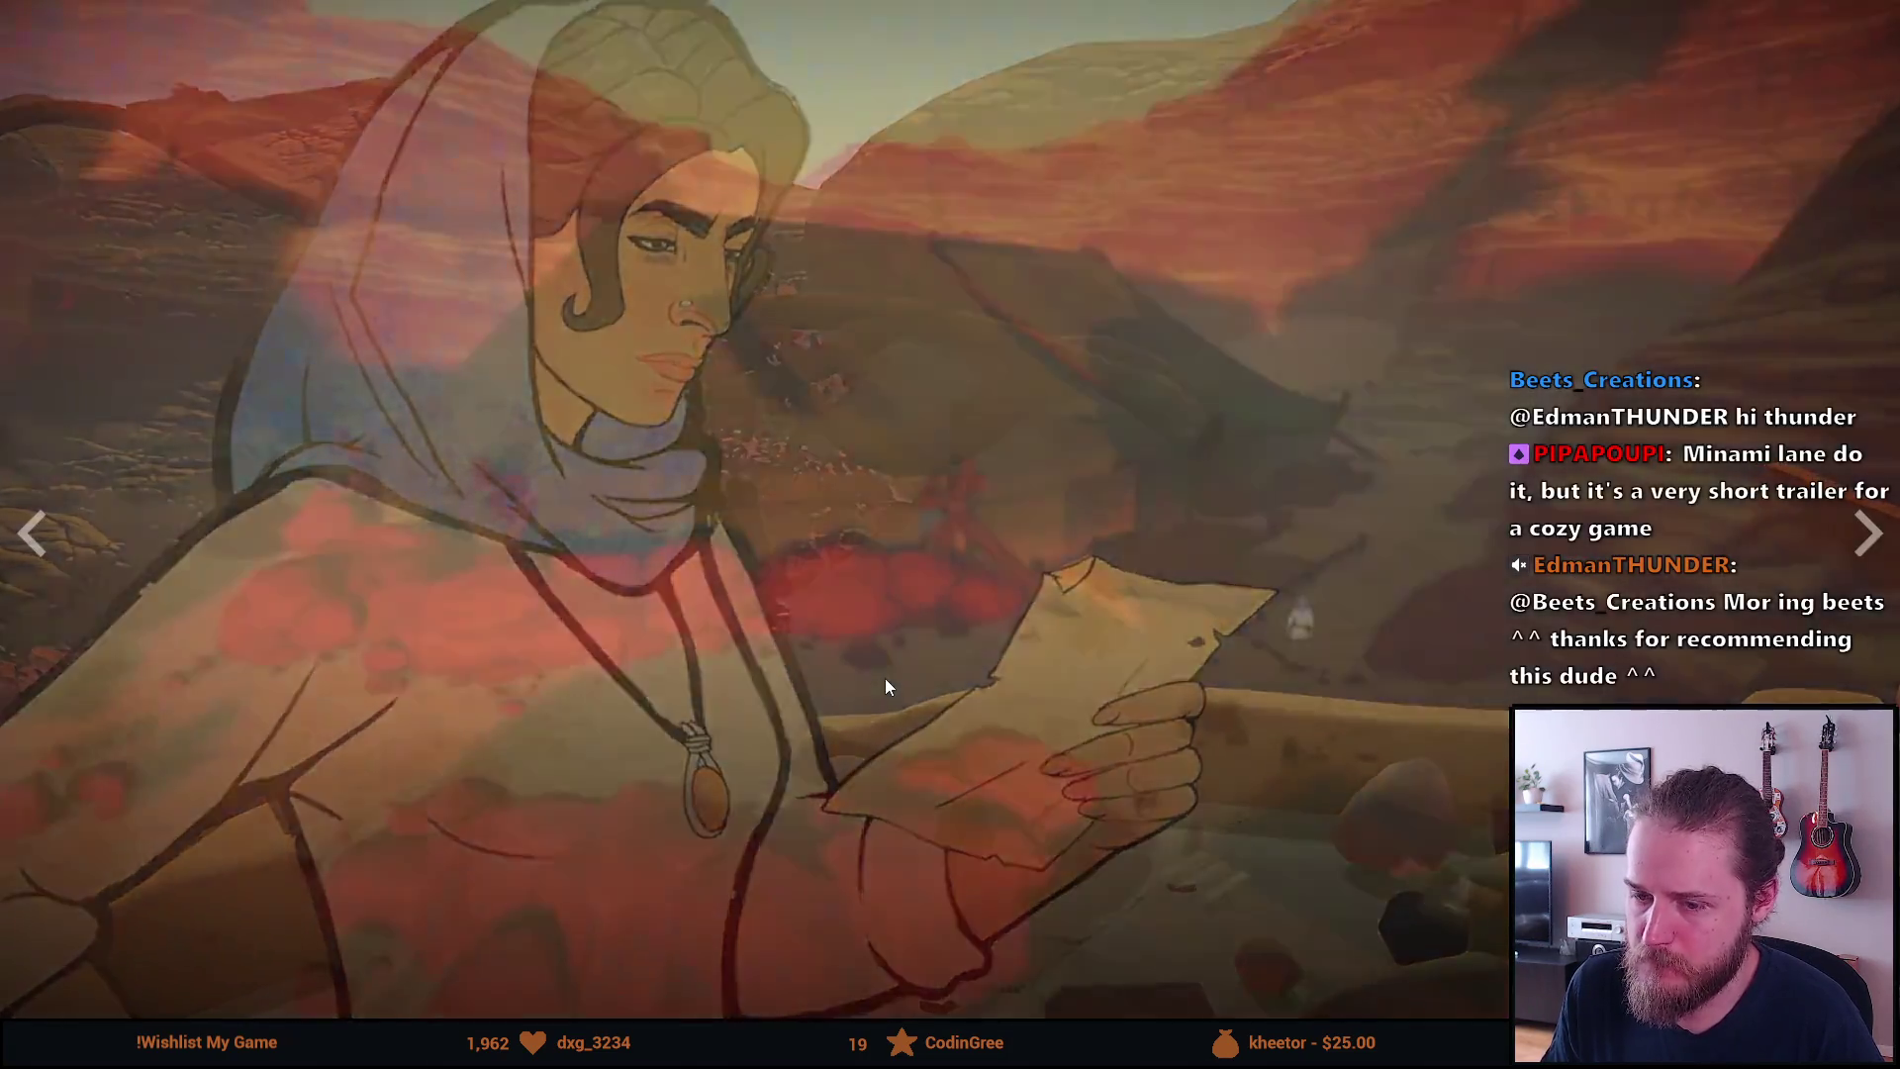
Pause and resume the full-screen Heaven's Vault trailer, then exit full screen and pause at 0:41
click(885, 679)
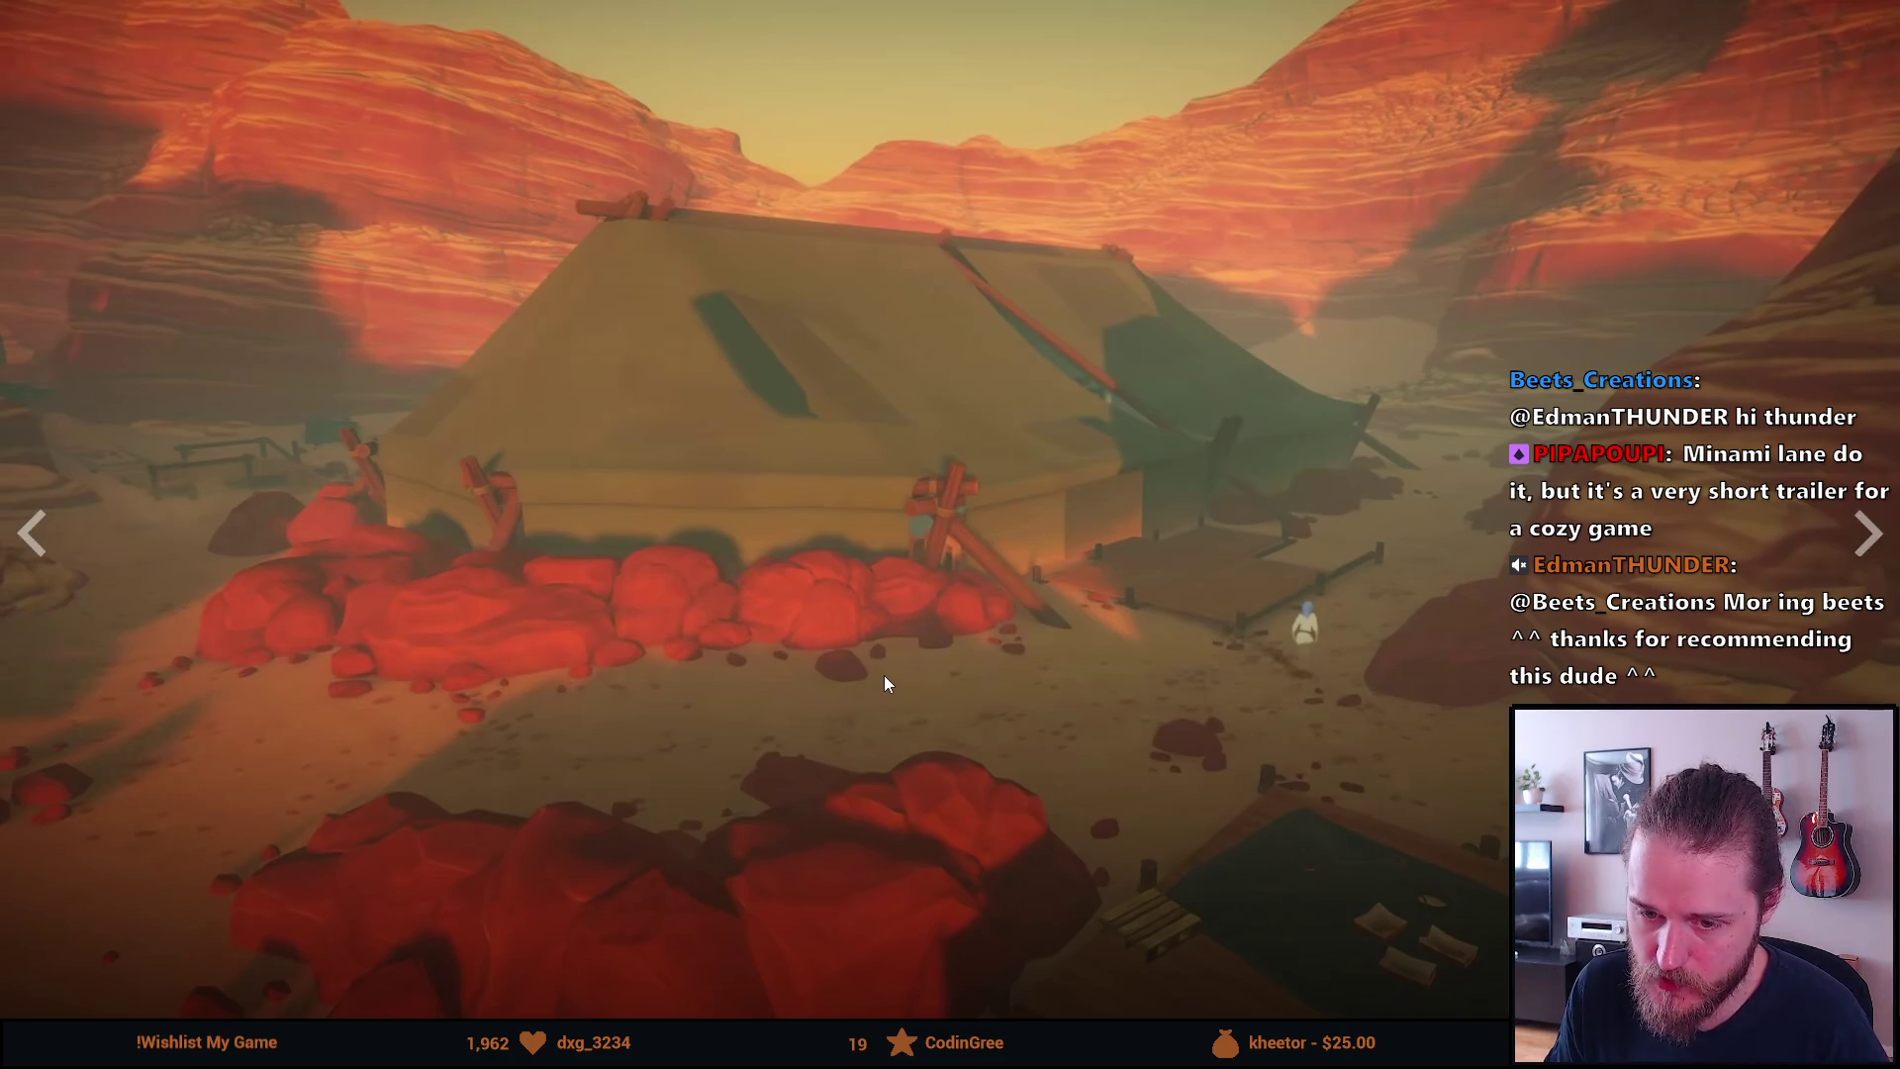
click(882, 675)
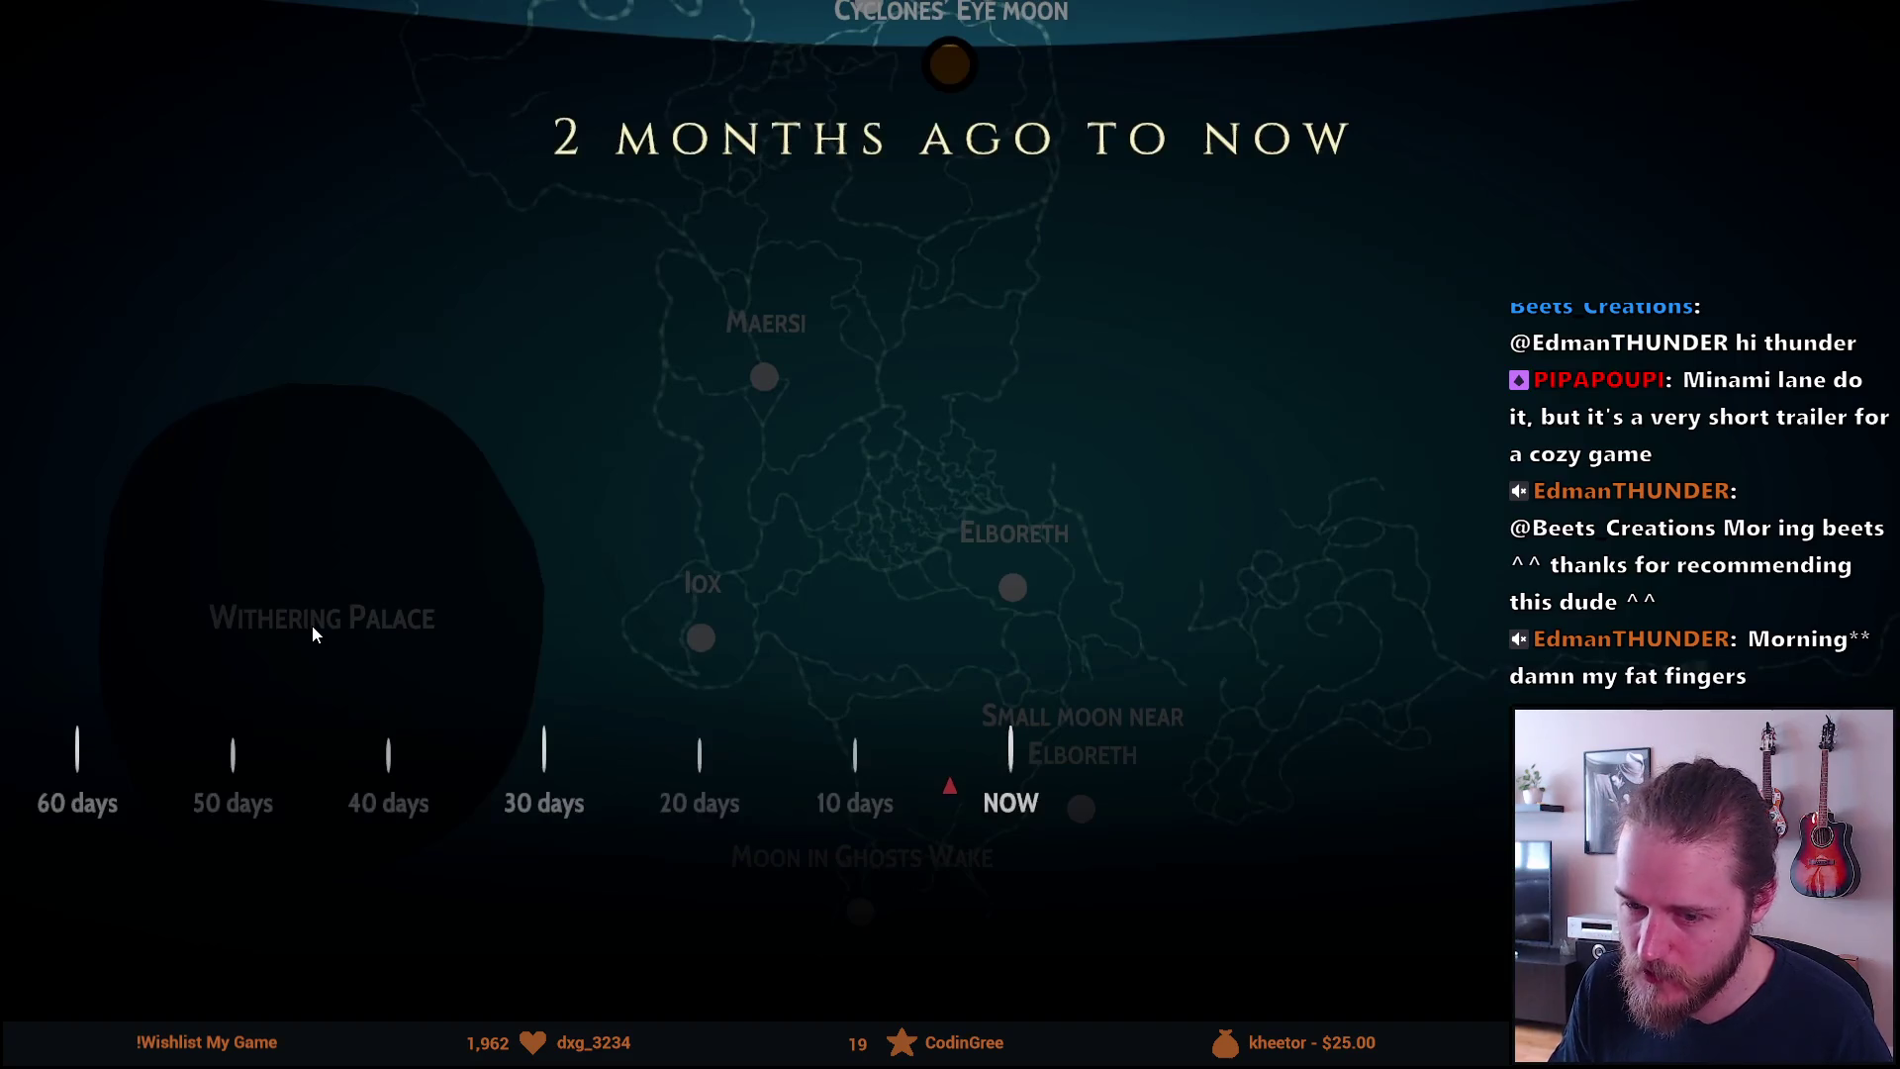
click(400, 617)
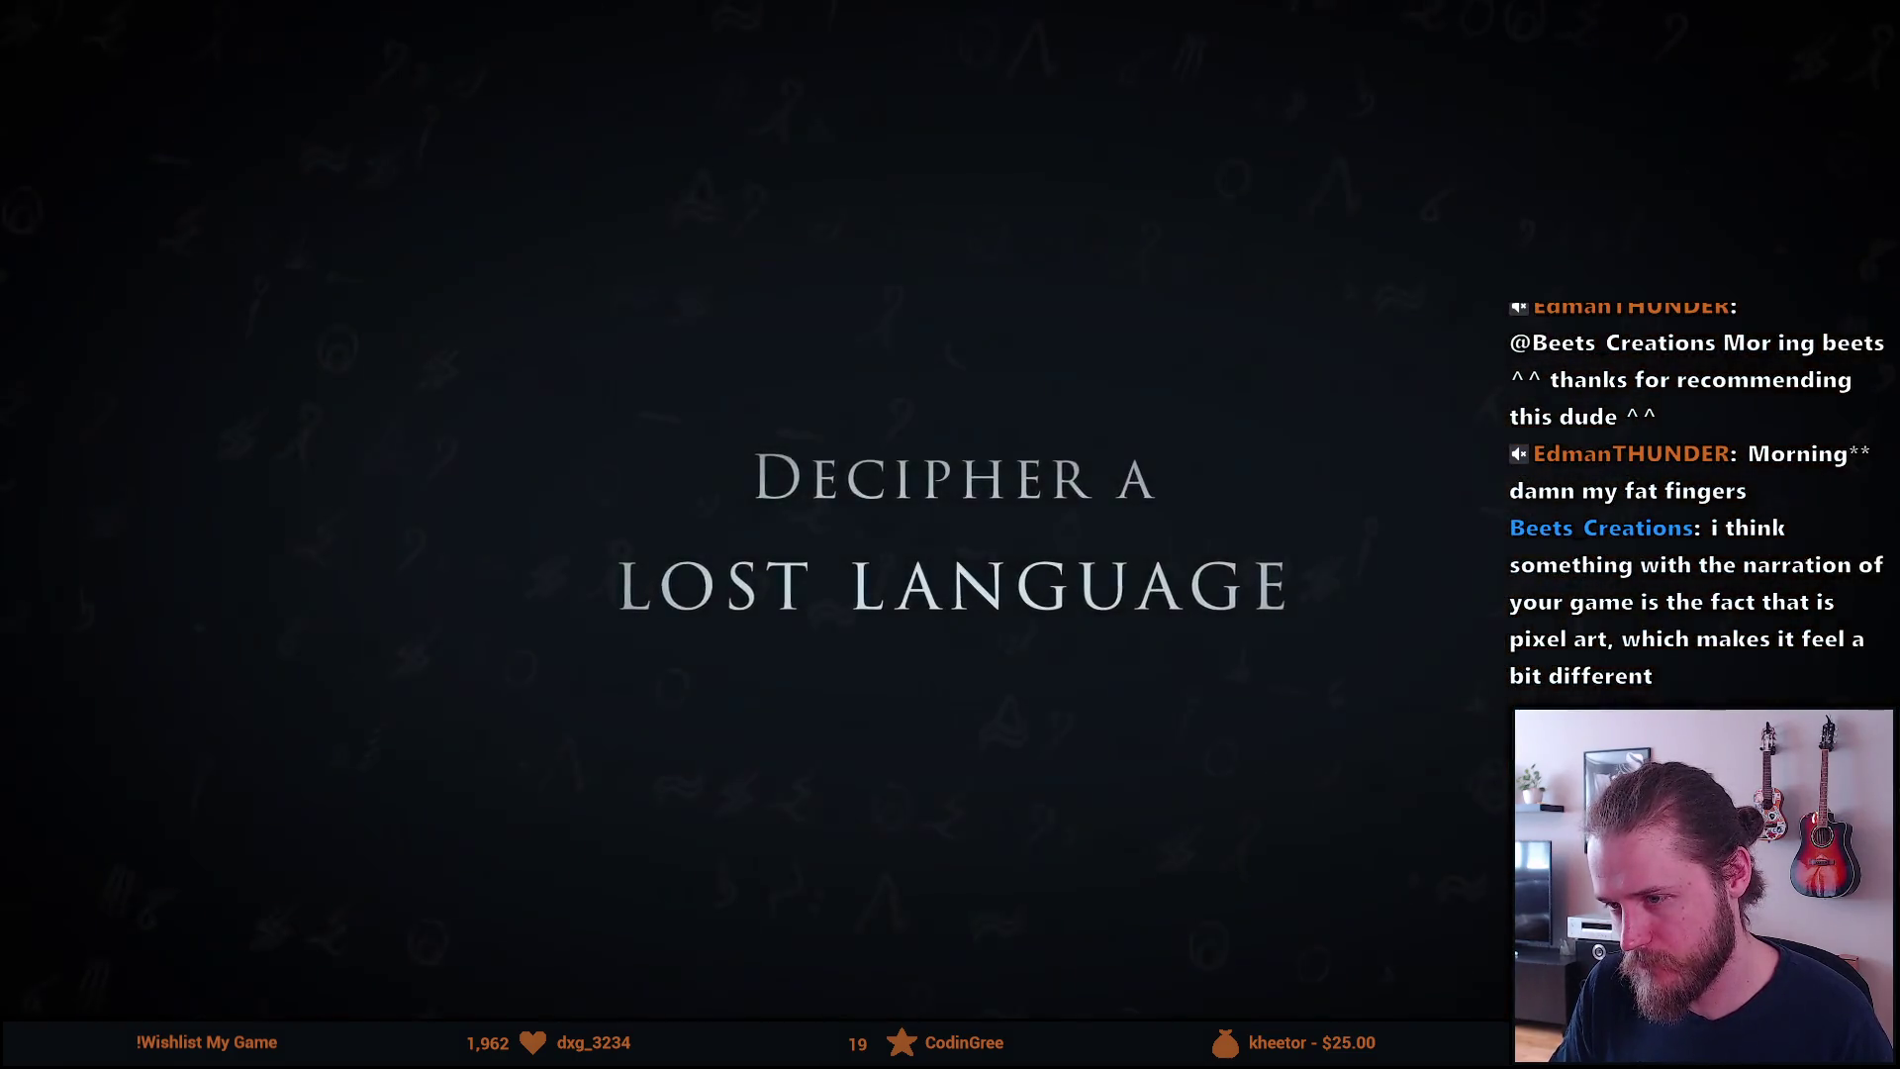
key(Escape)
click(570, 563)
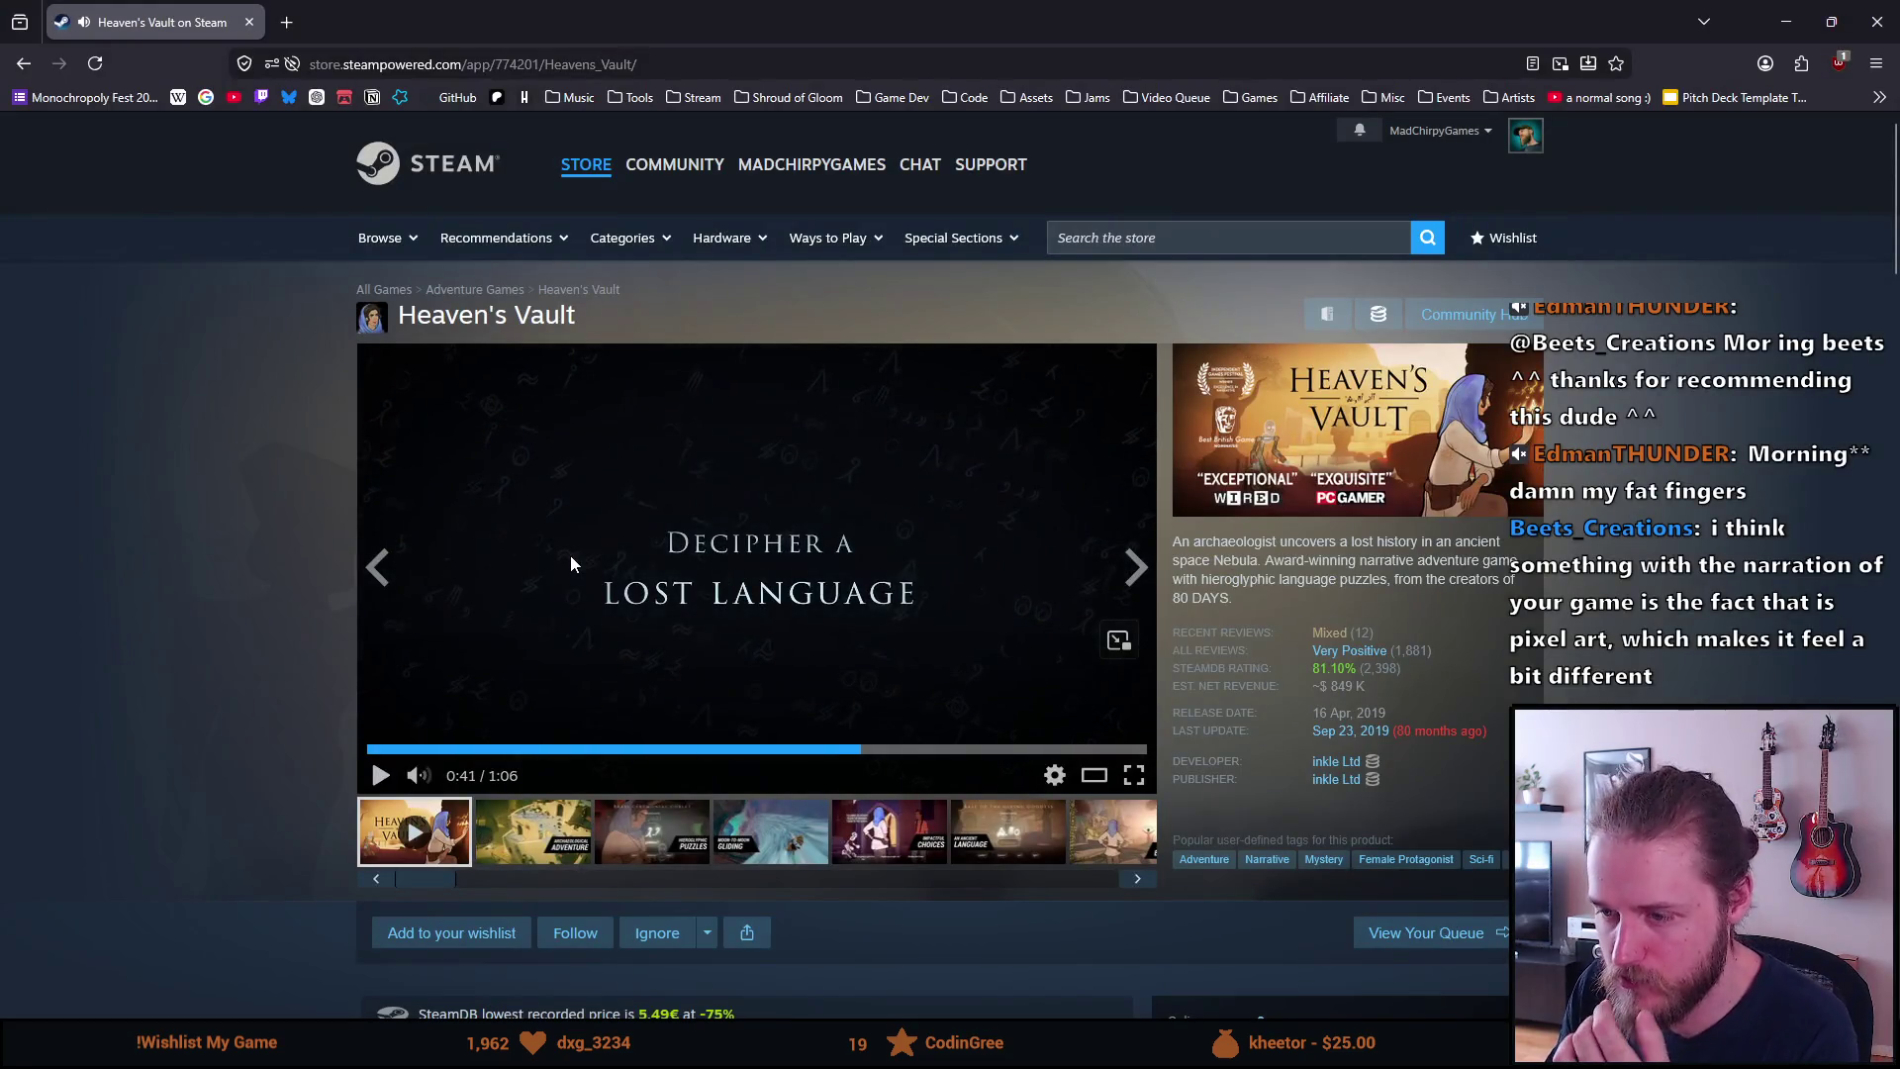
scroll(253, 596, down, 5)
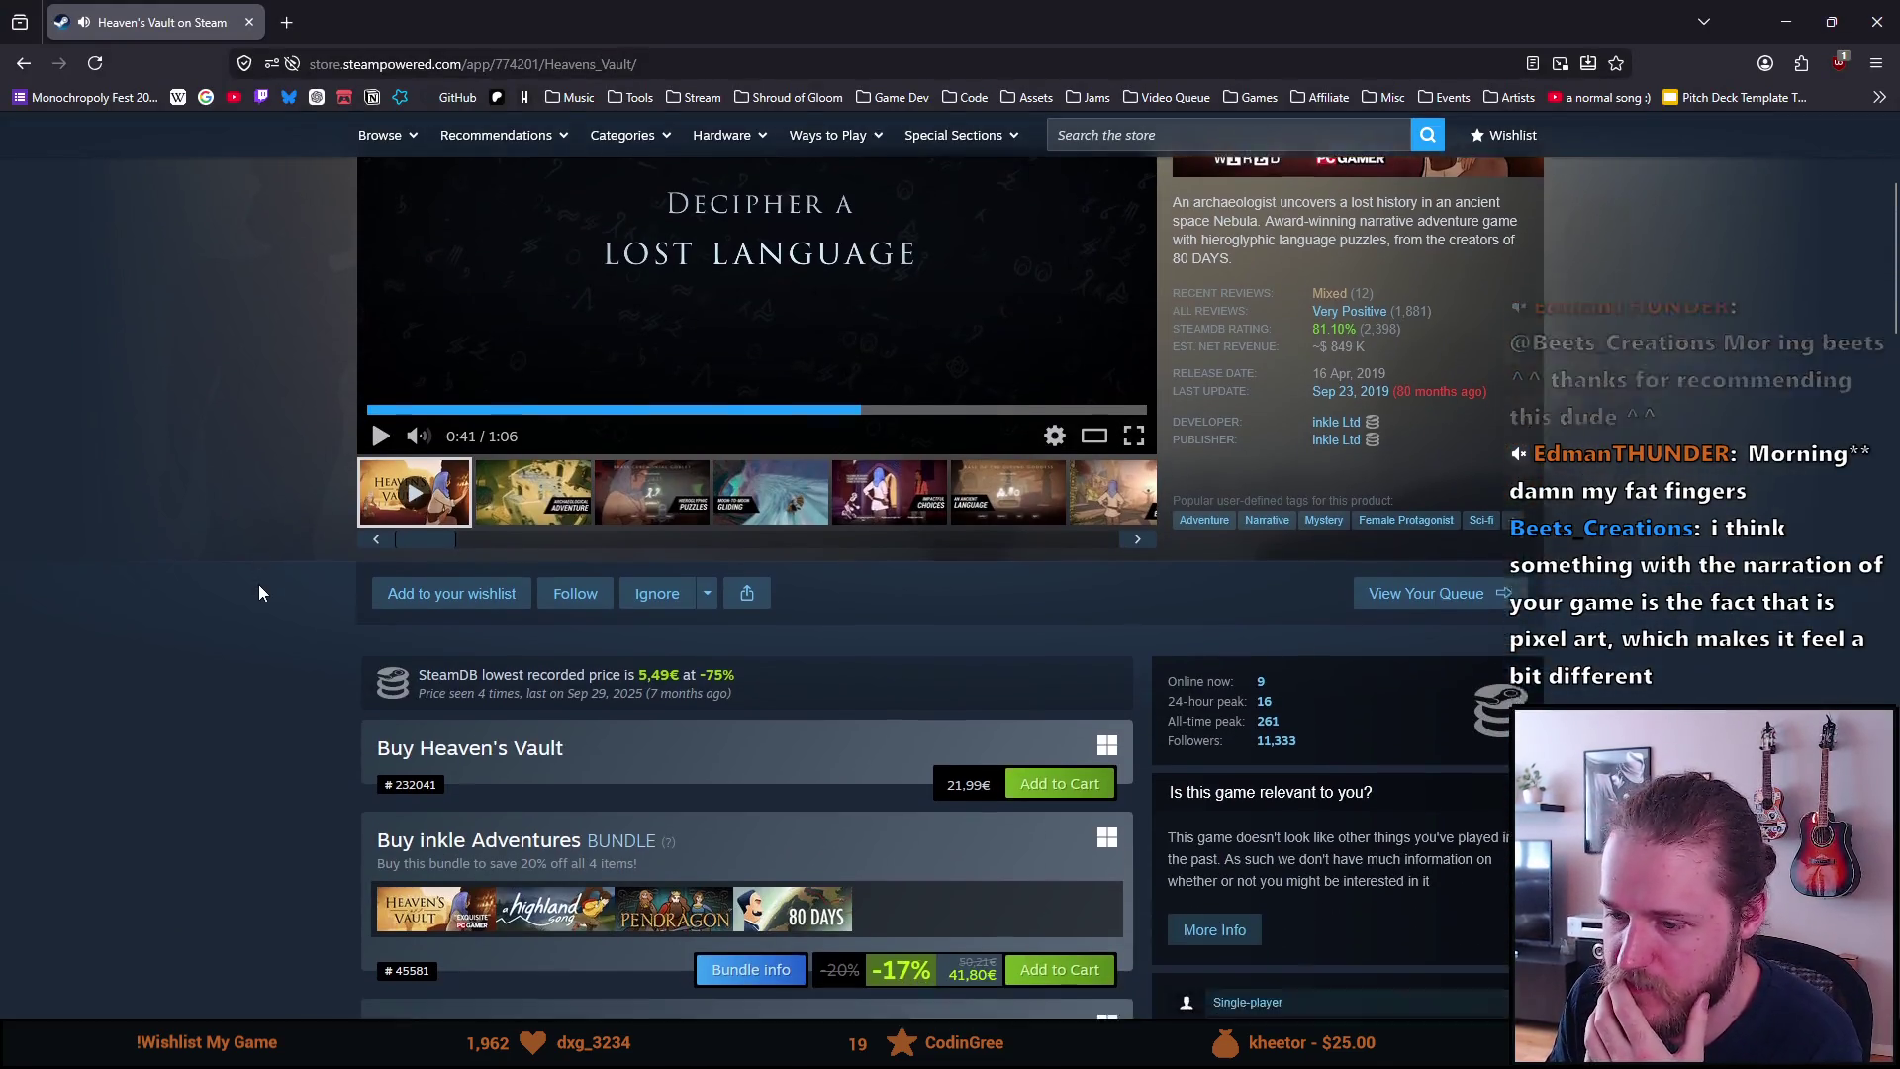
scroll(259, 592, down, 15)
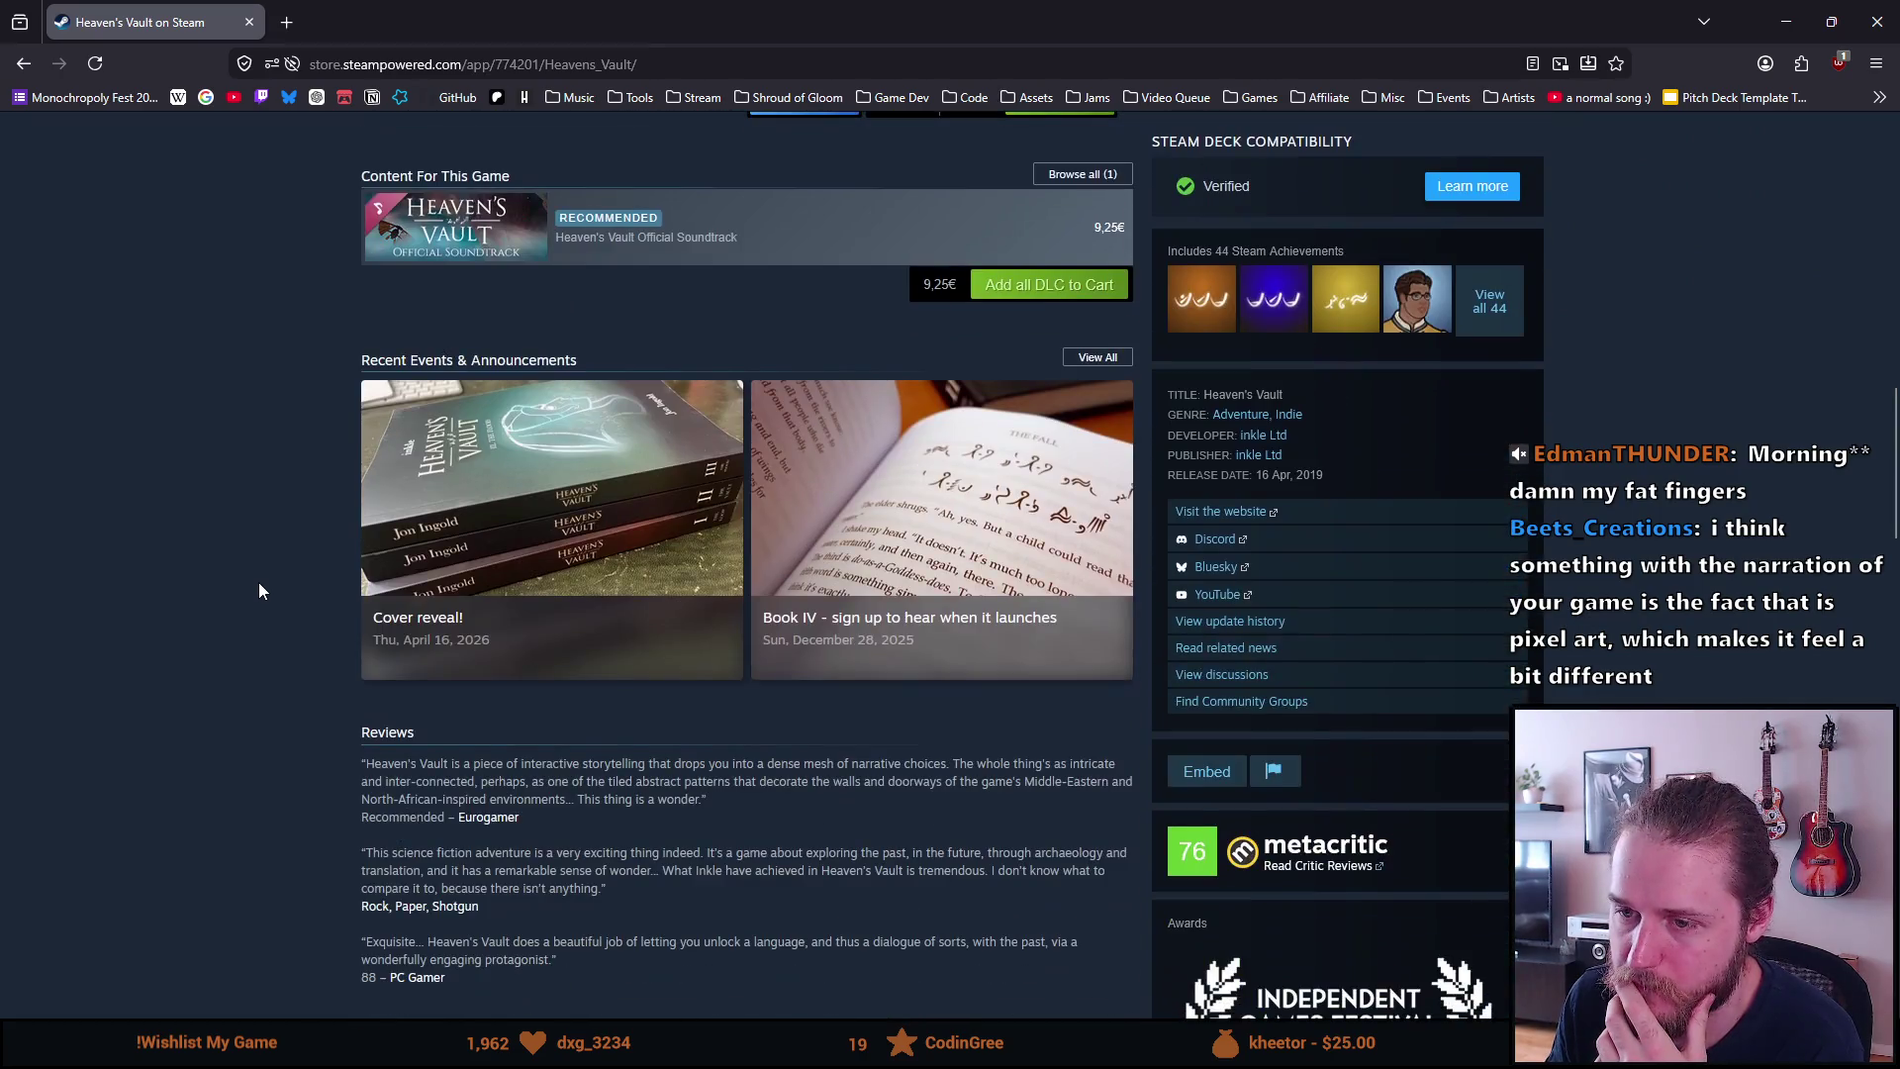
scroll(252, 584, down, 15)
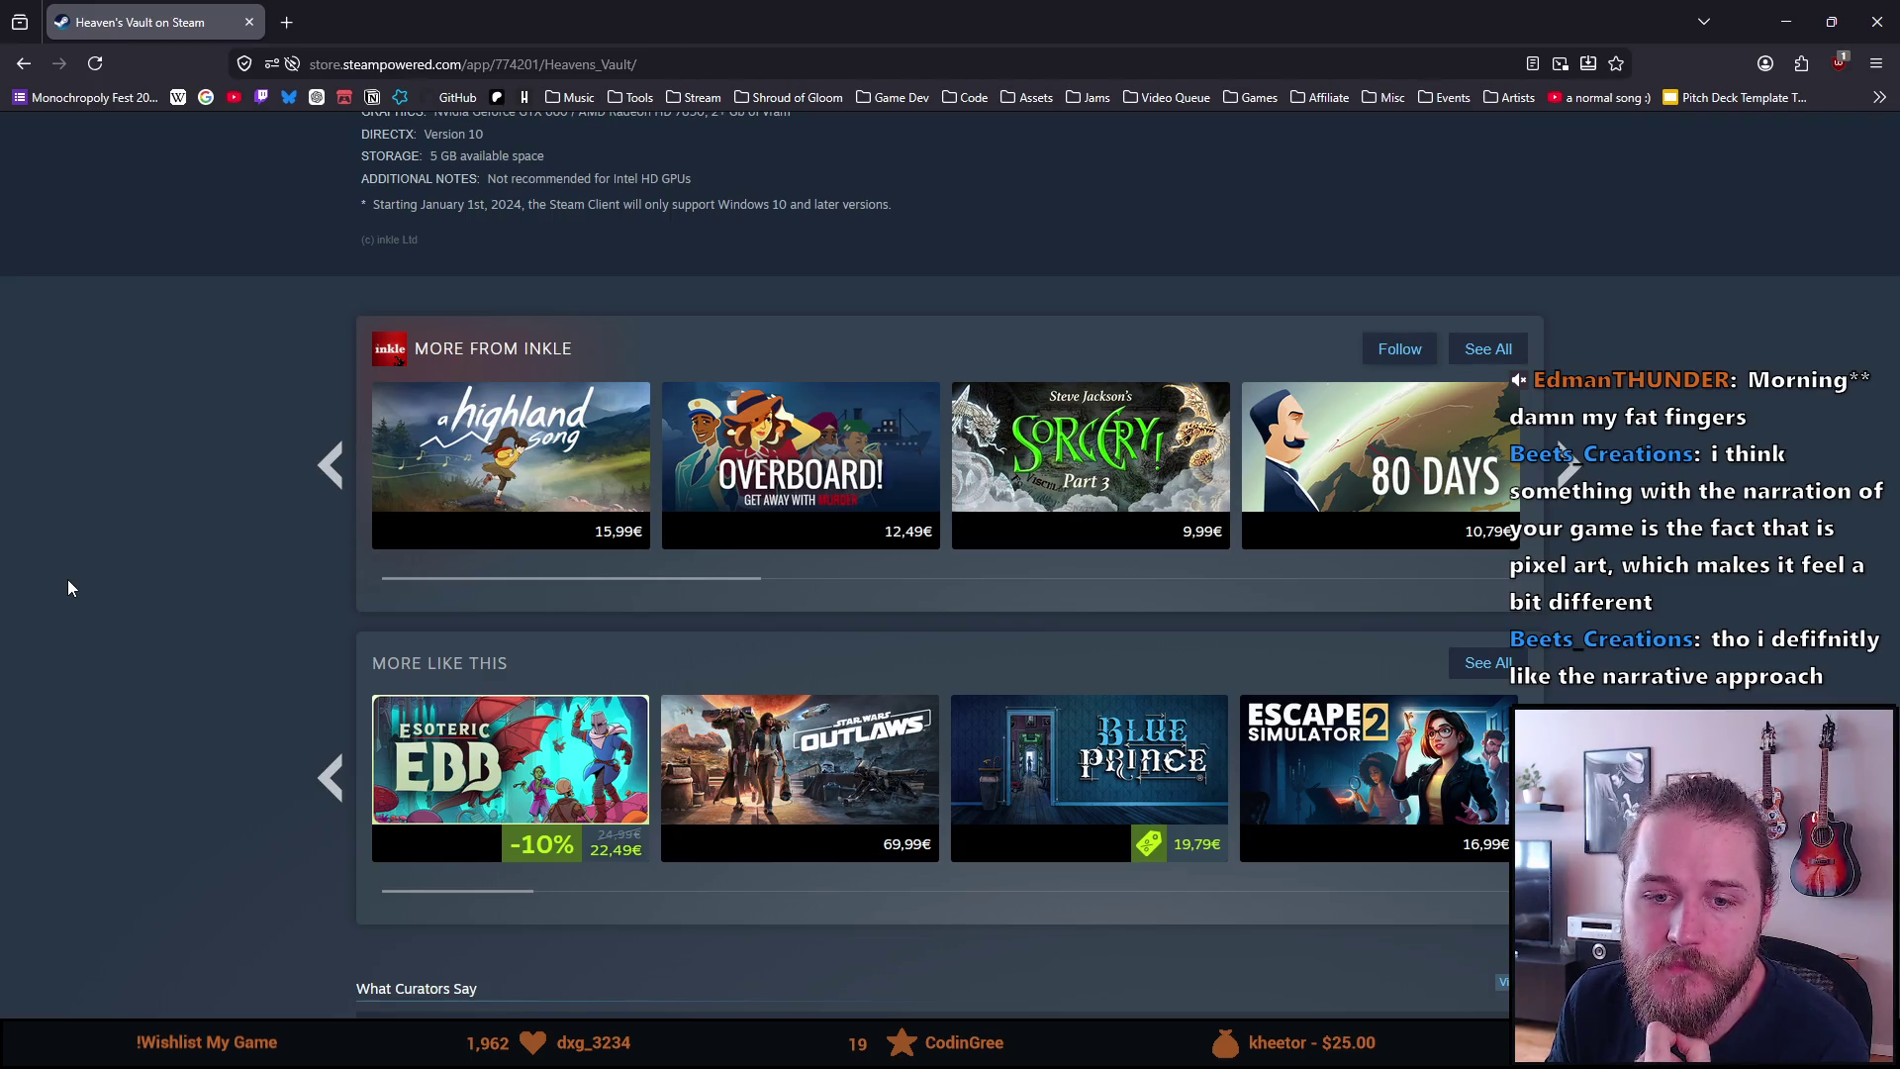
scroll(67, 579, up, 20)
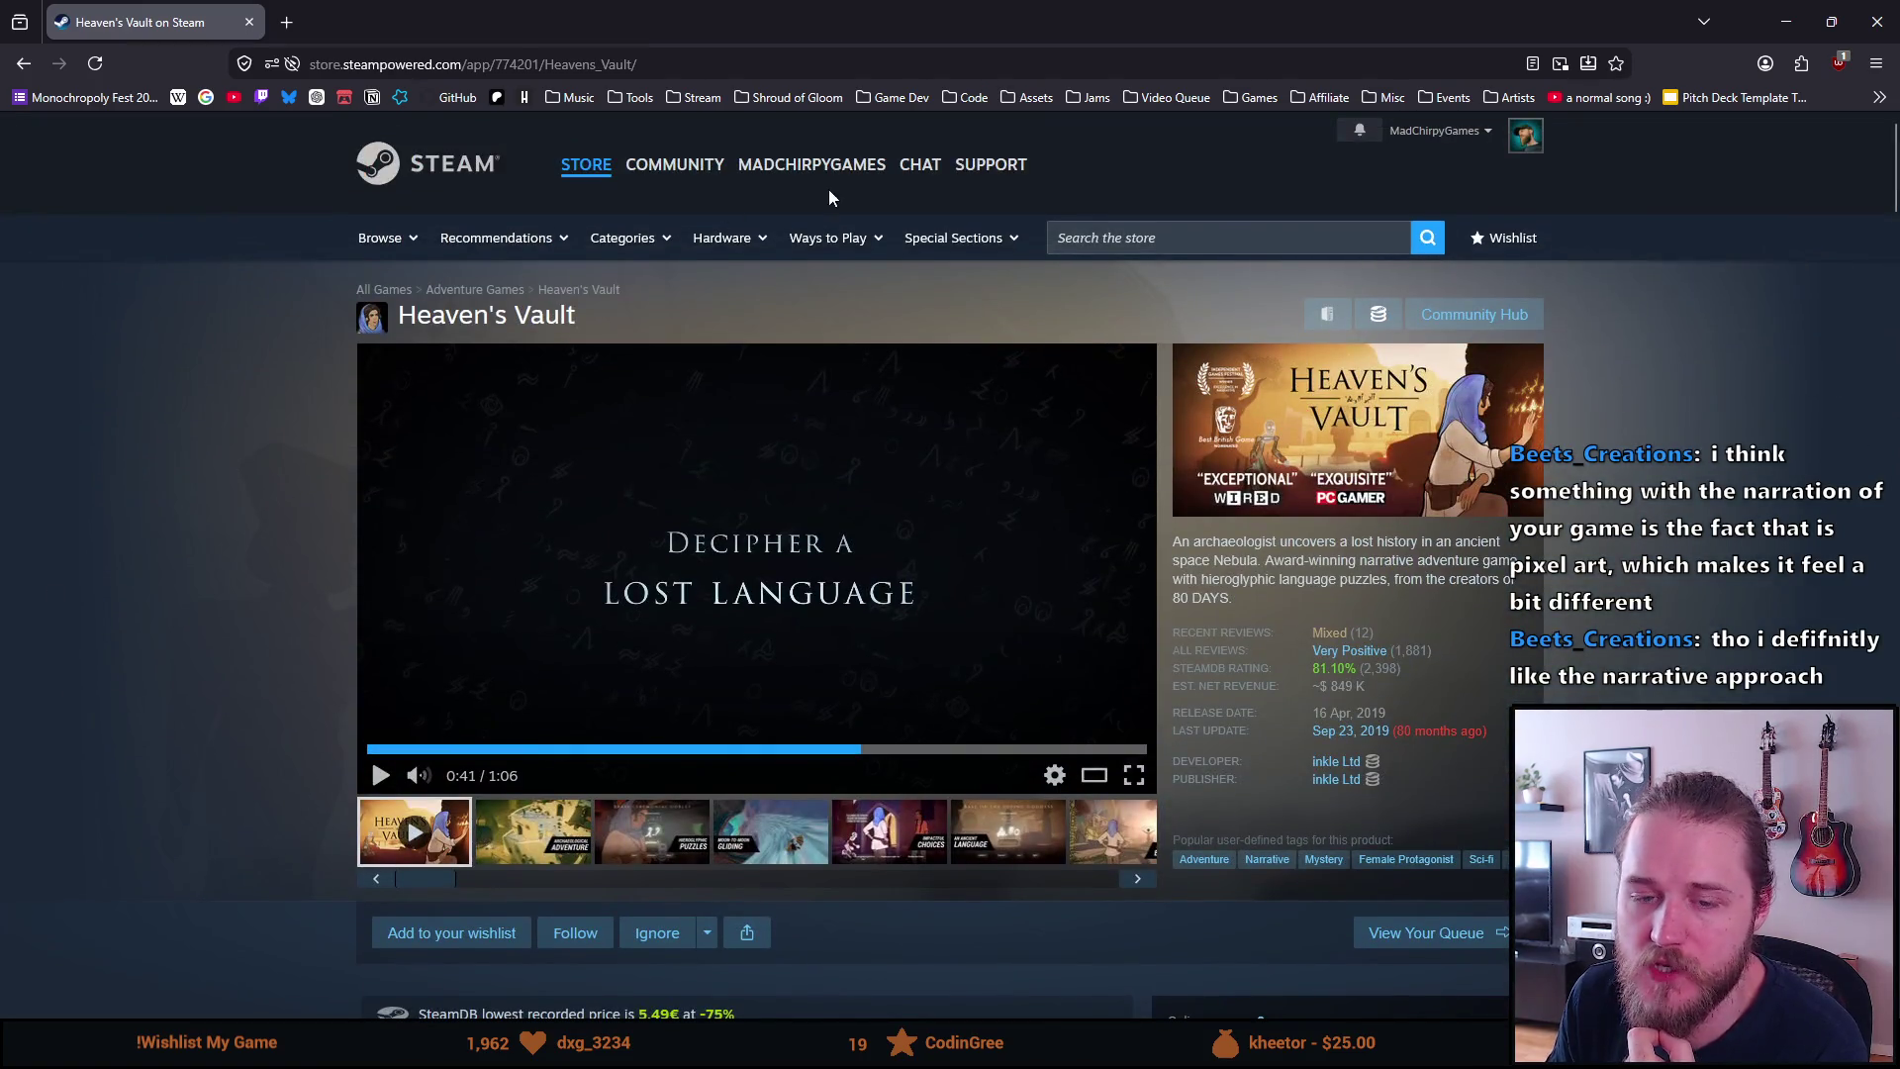
Search for Minami Lane, open its store page, and stop then restart its autoplaying trailer
click(1157, 243)
text(minami)
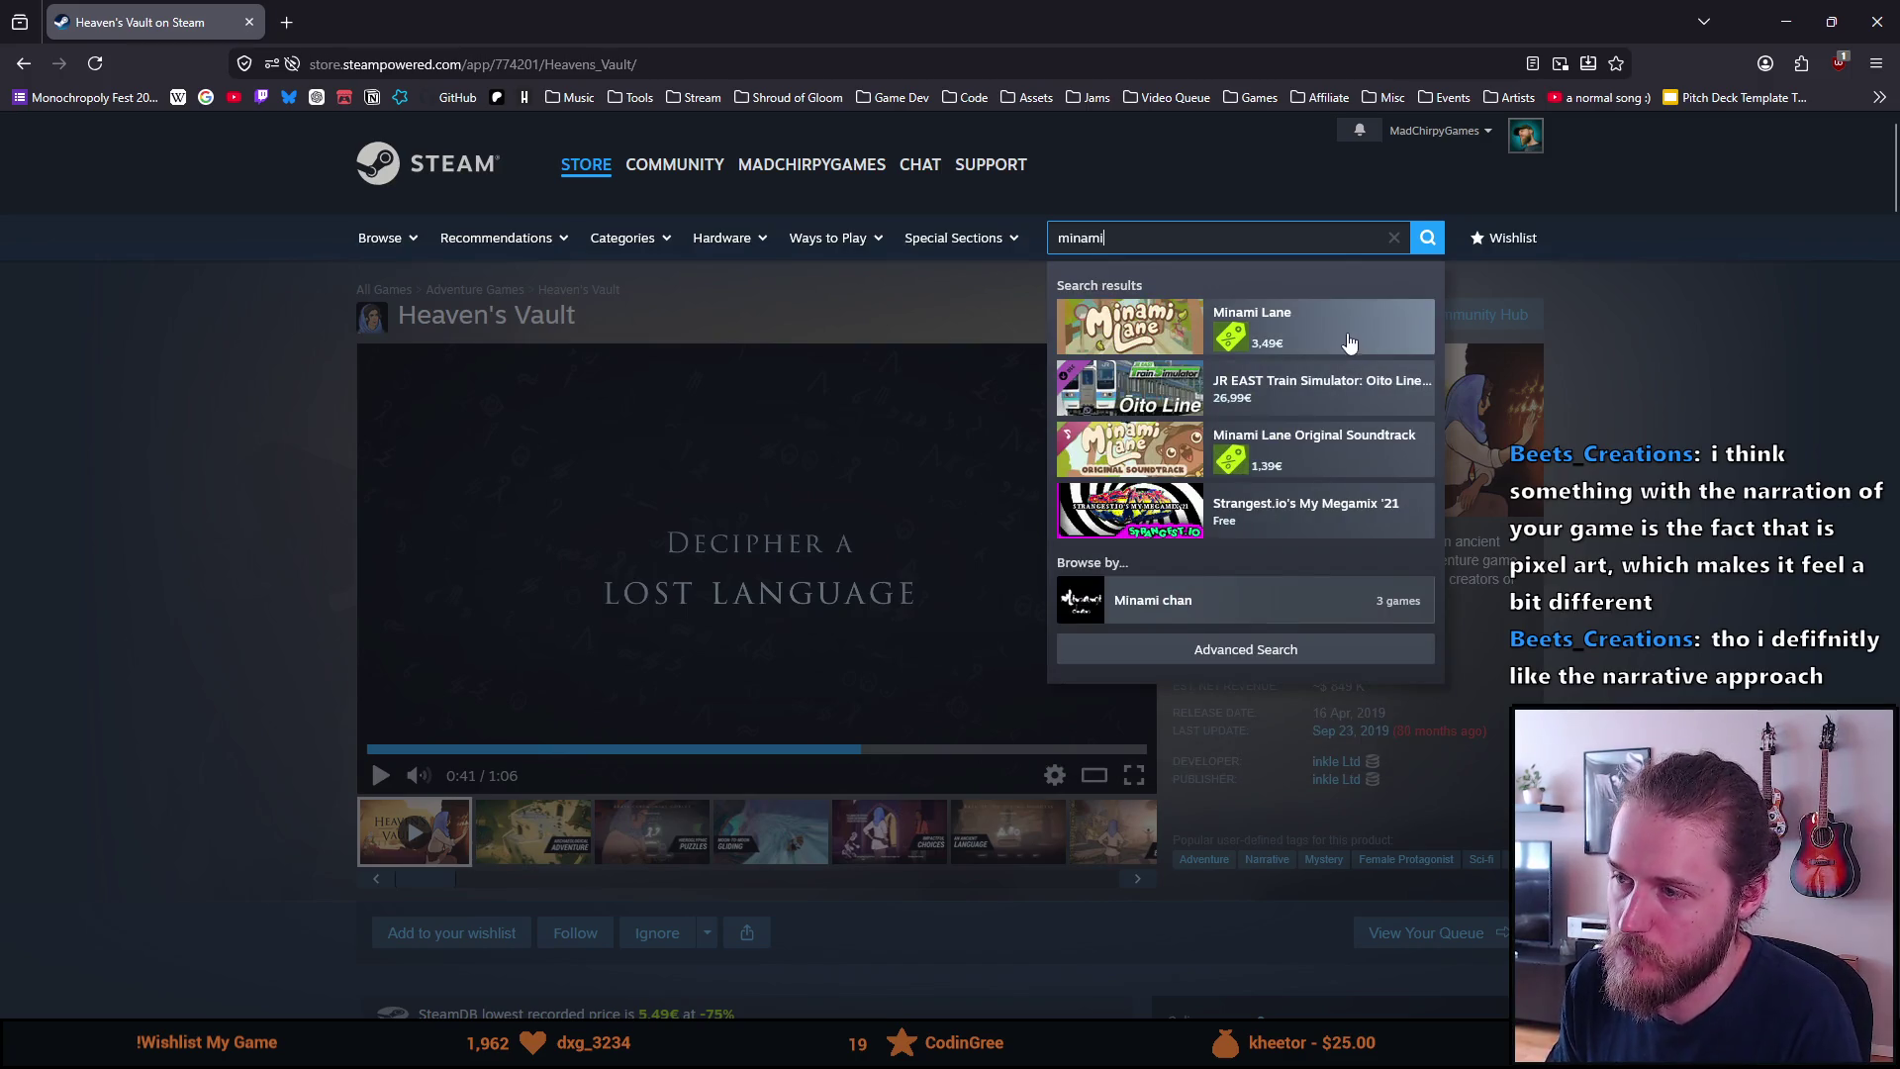
click(1348, 341)
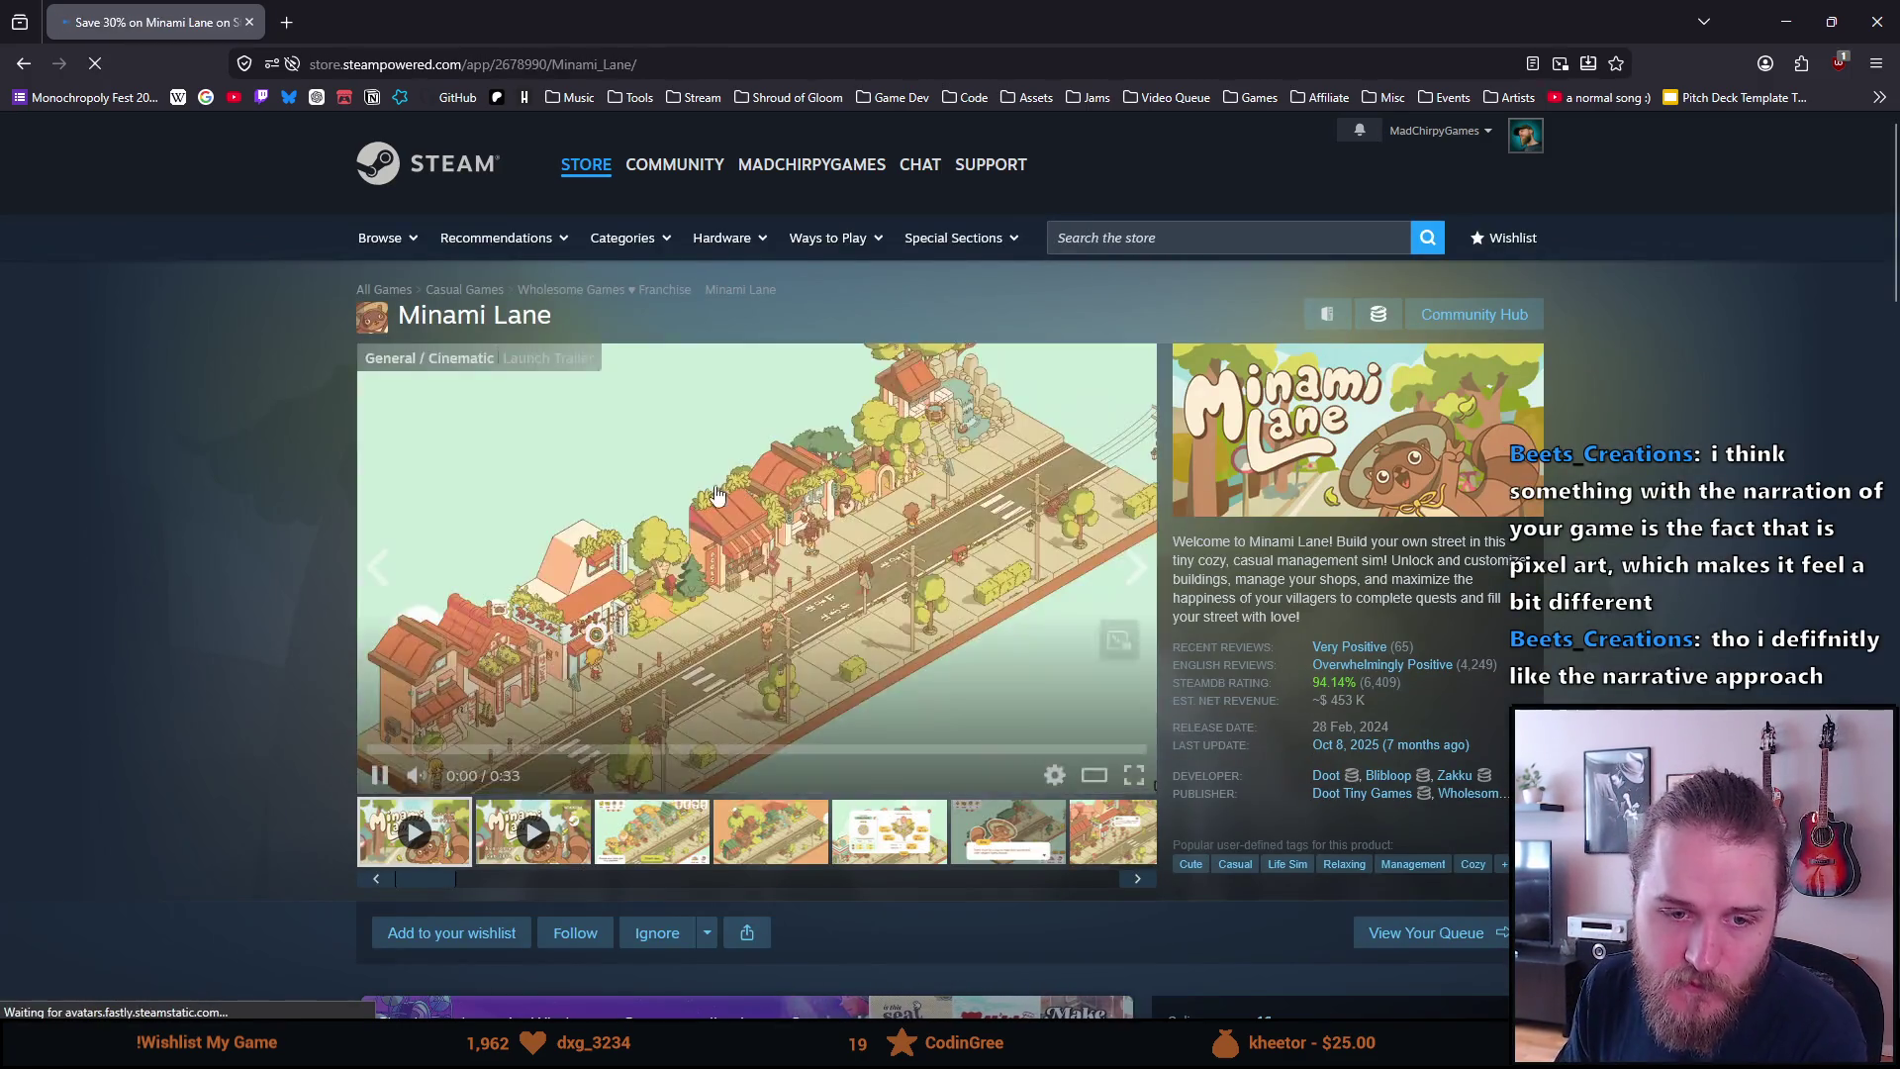
click(740, 584)
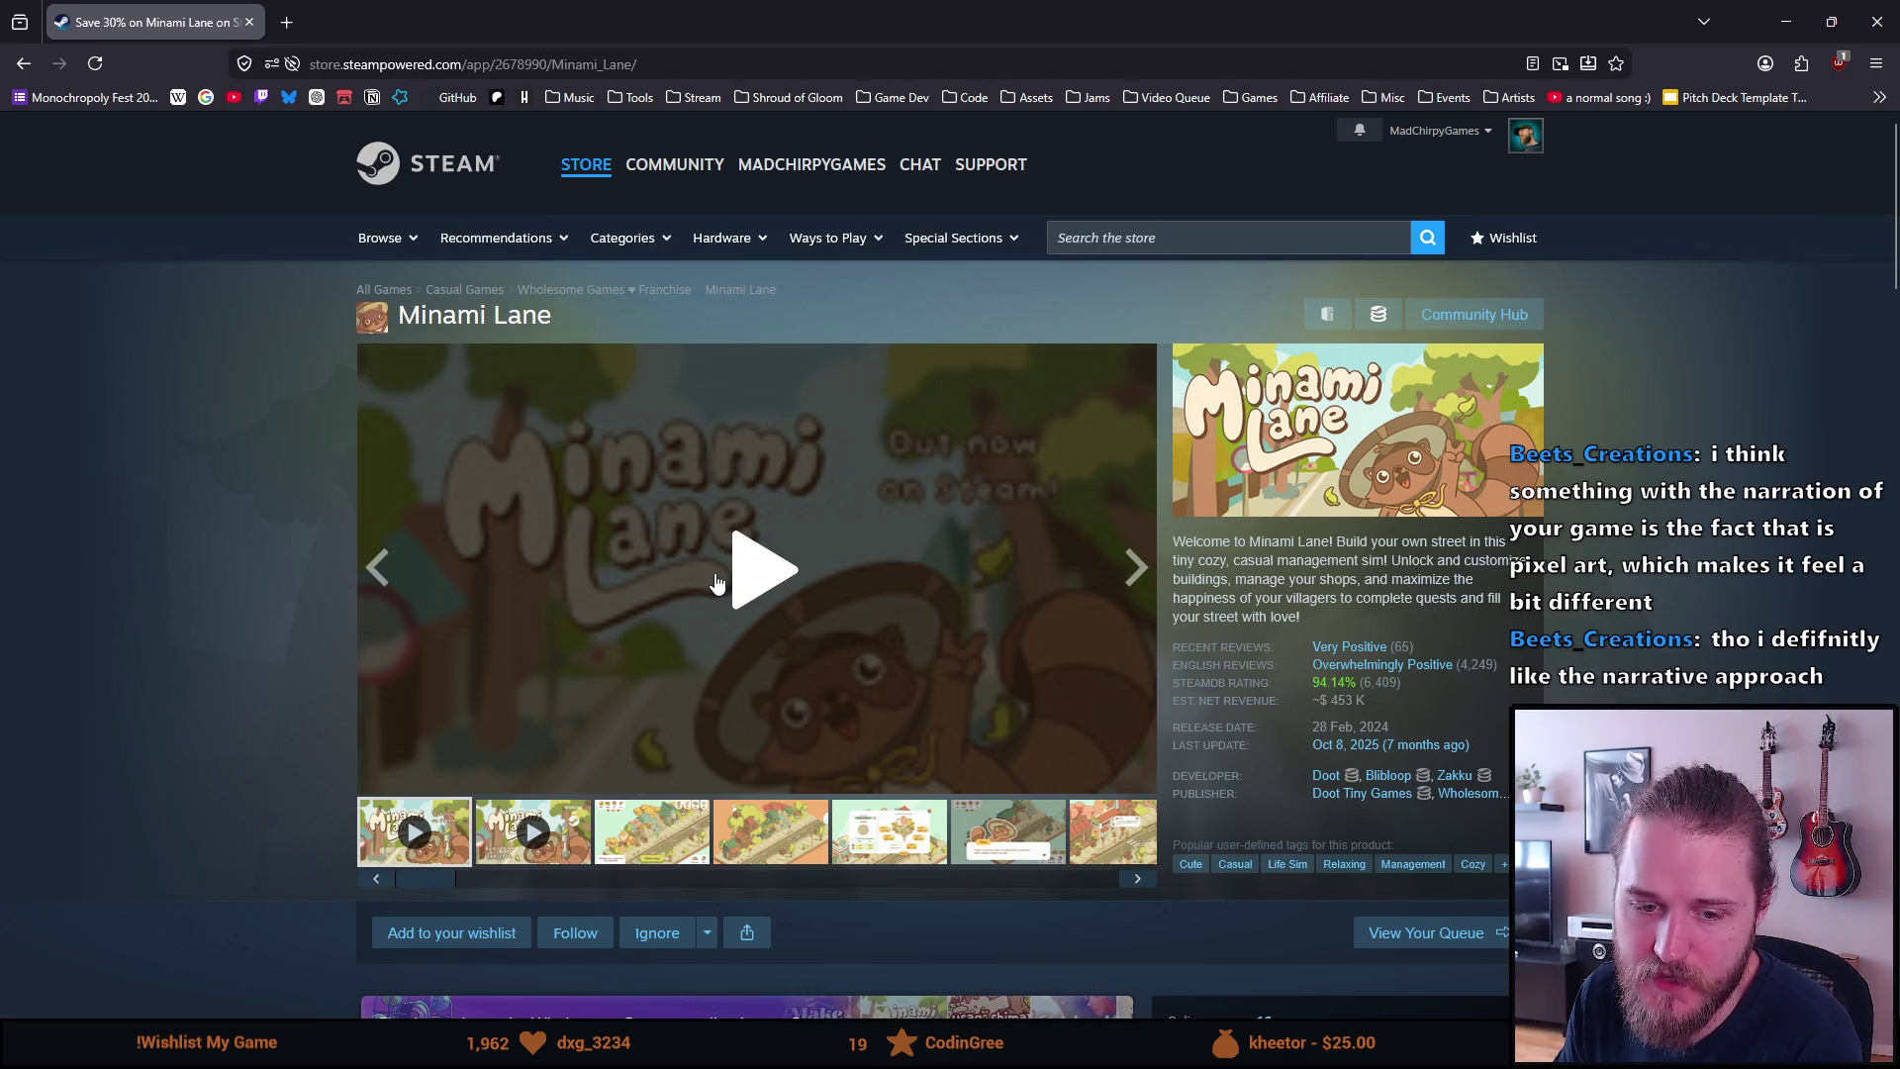
click(725, 587)
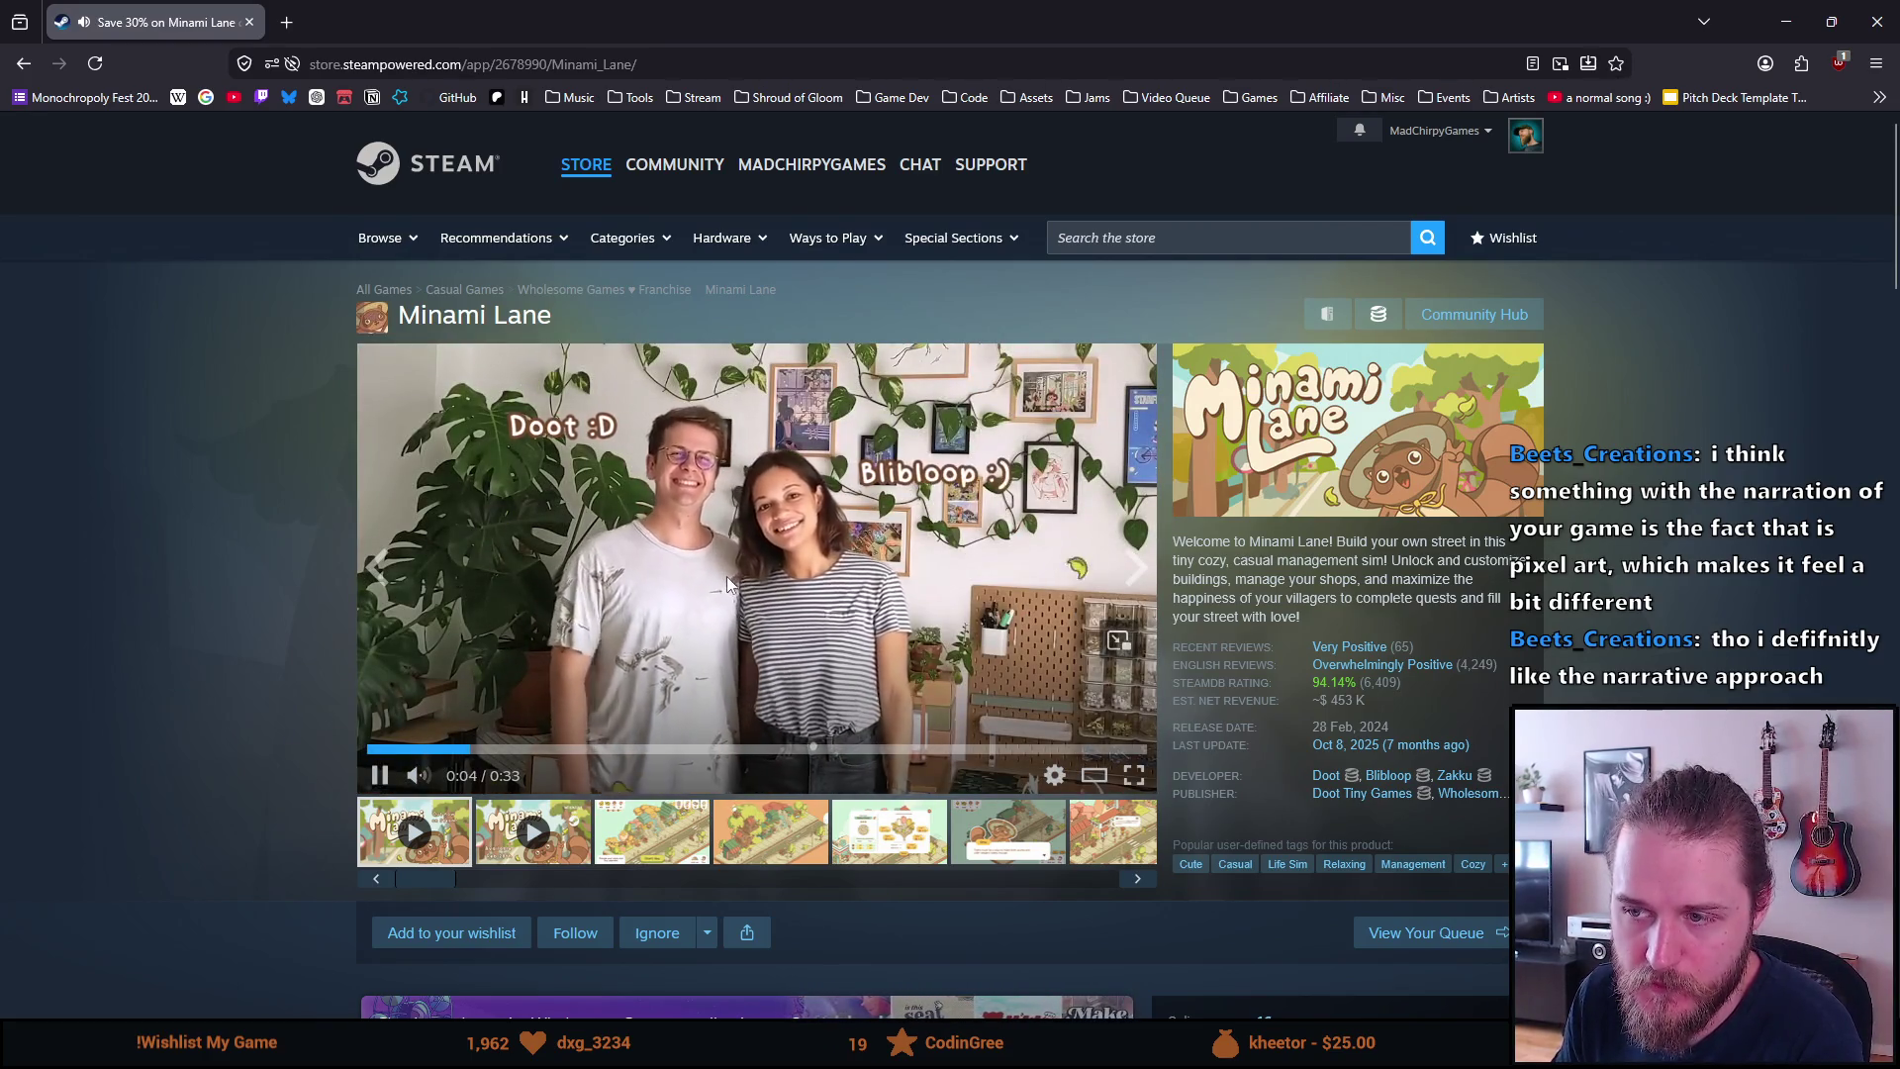
Pause and resume the Minami Lane trailer twice up to 0:20, then scroll to its 3,49€ price
click(721, 574)
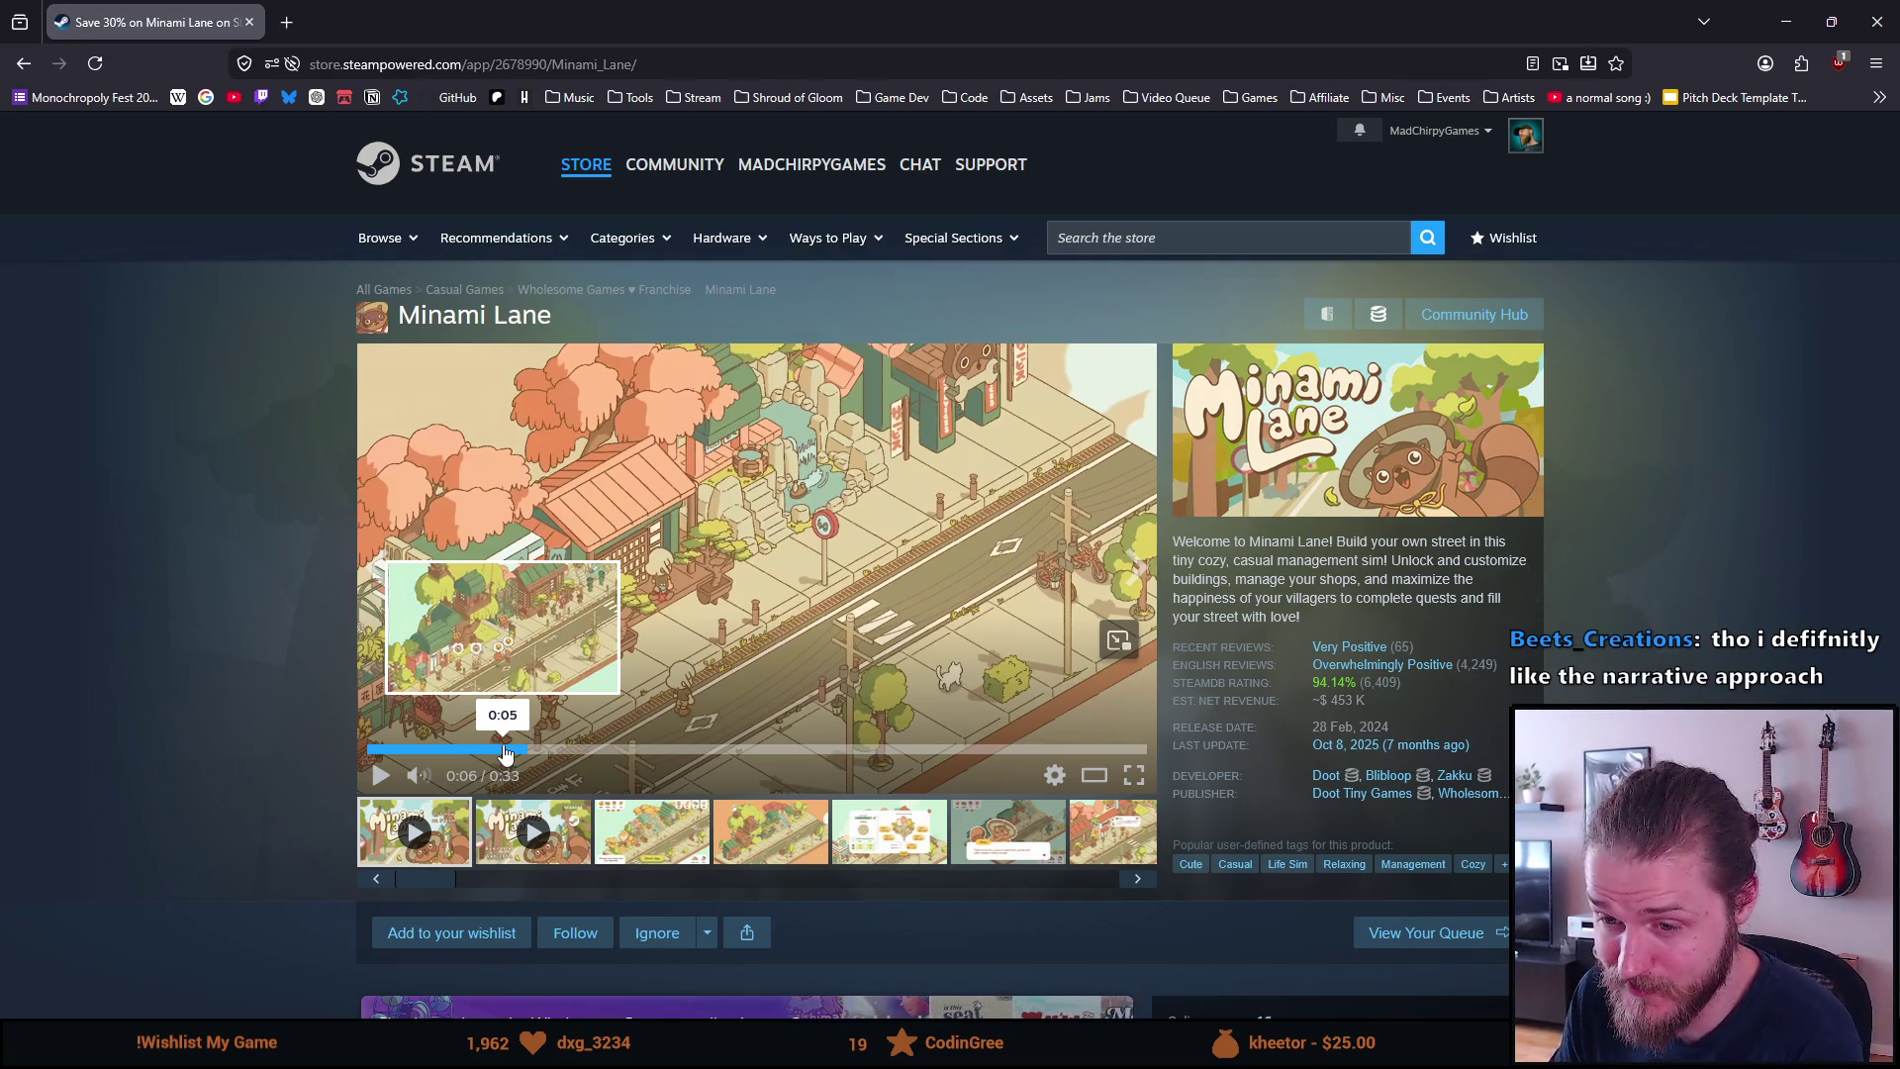
click(489, 643)
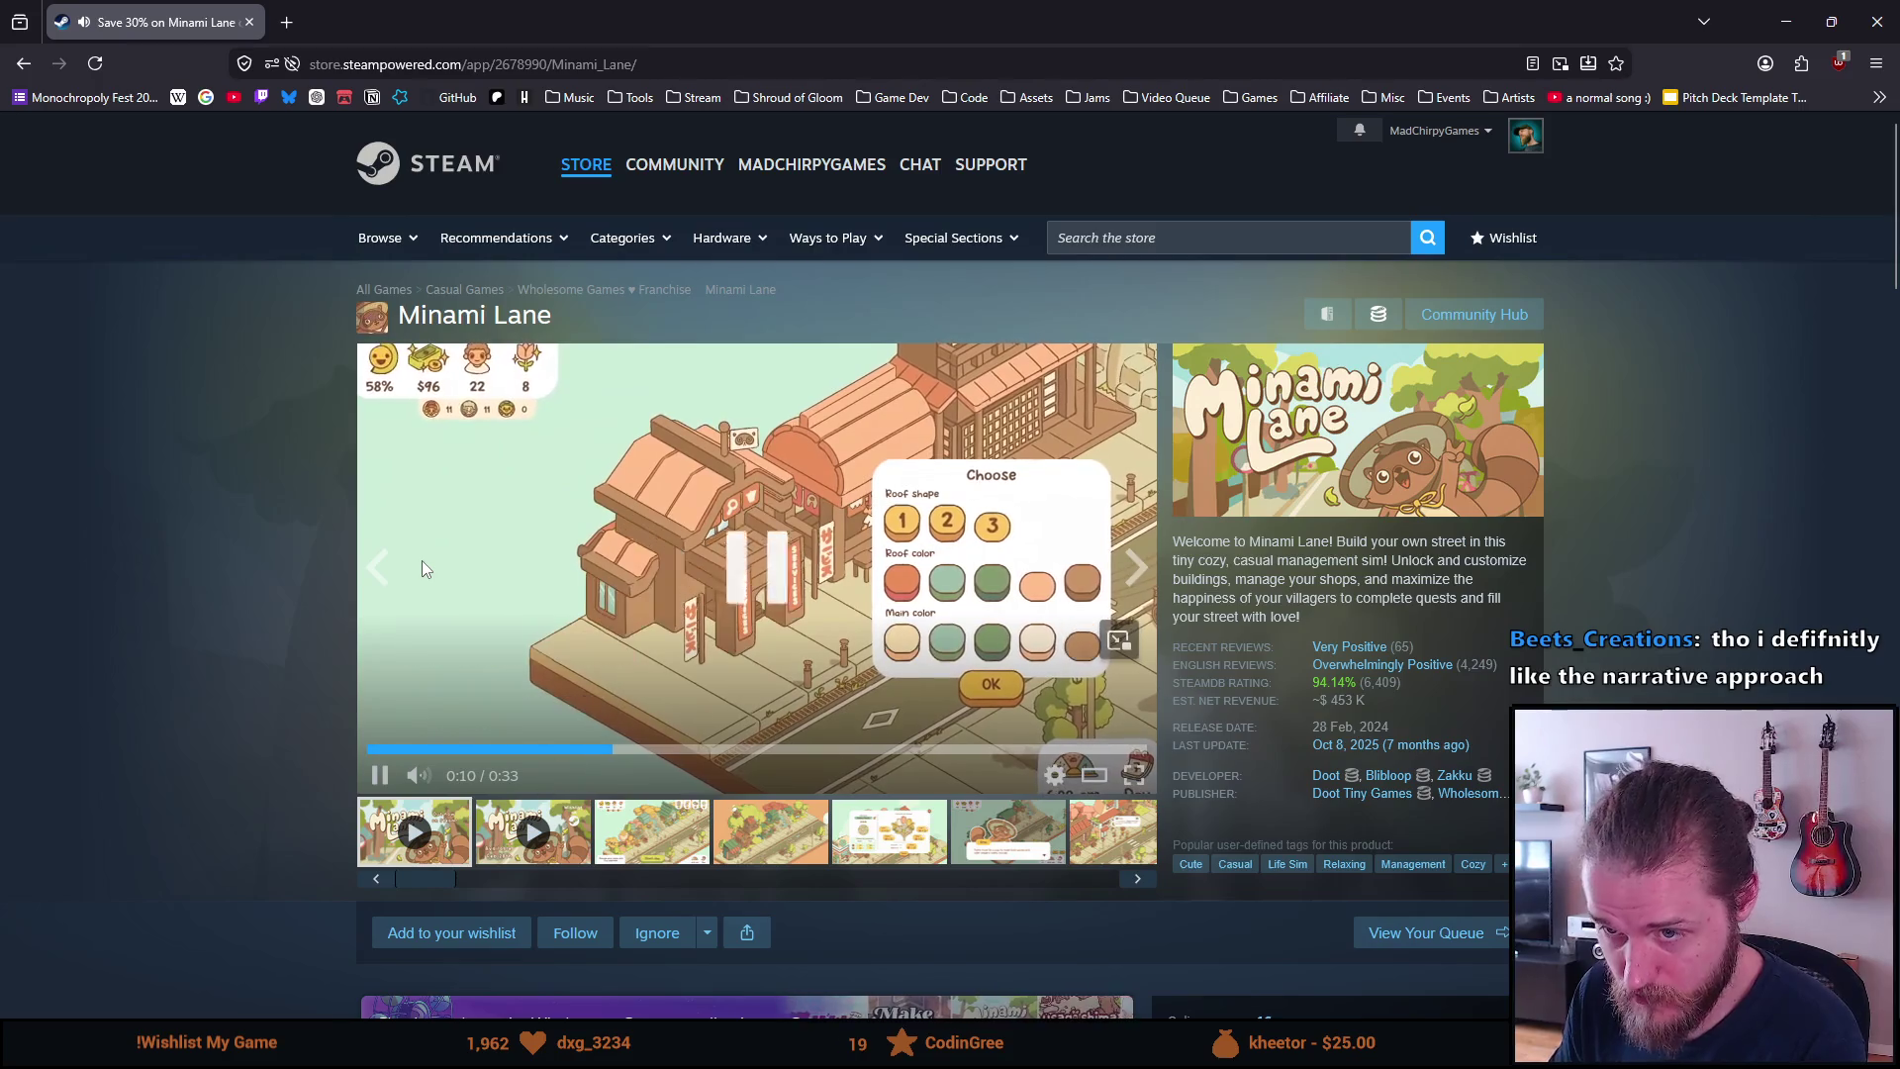
click(422, 561)
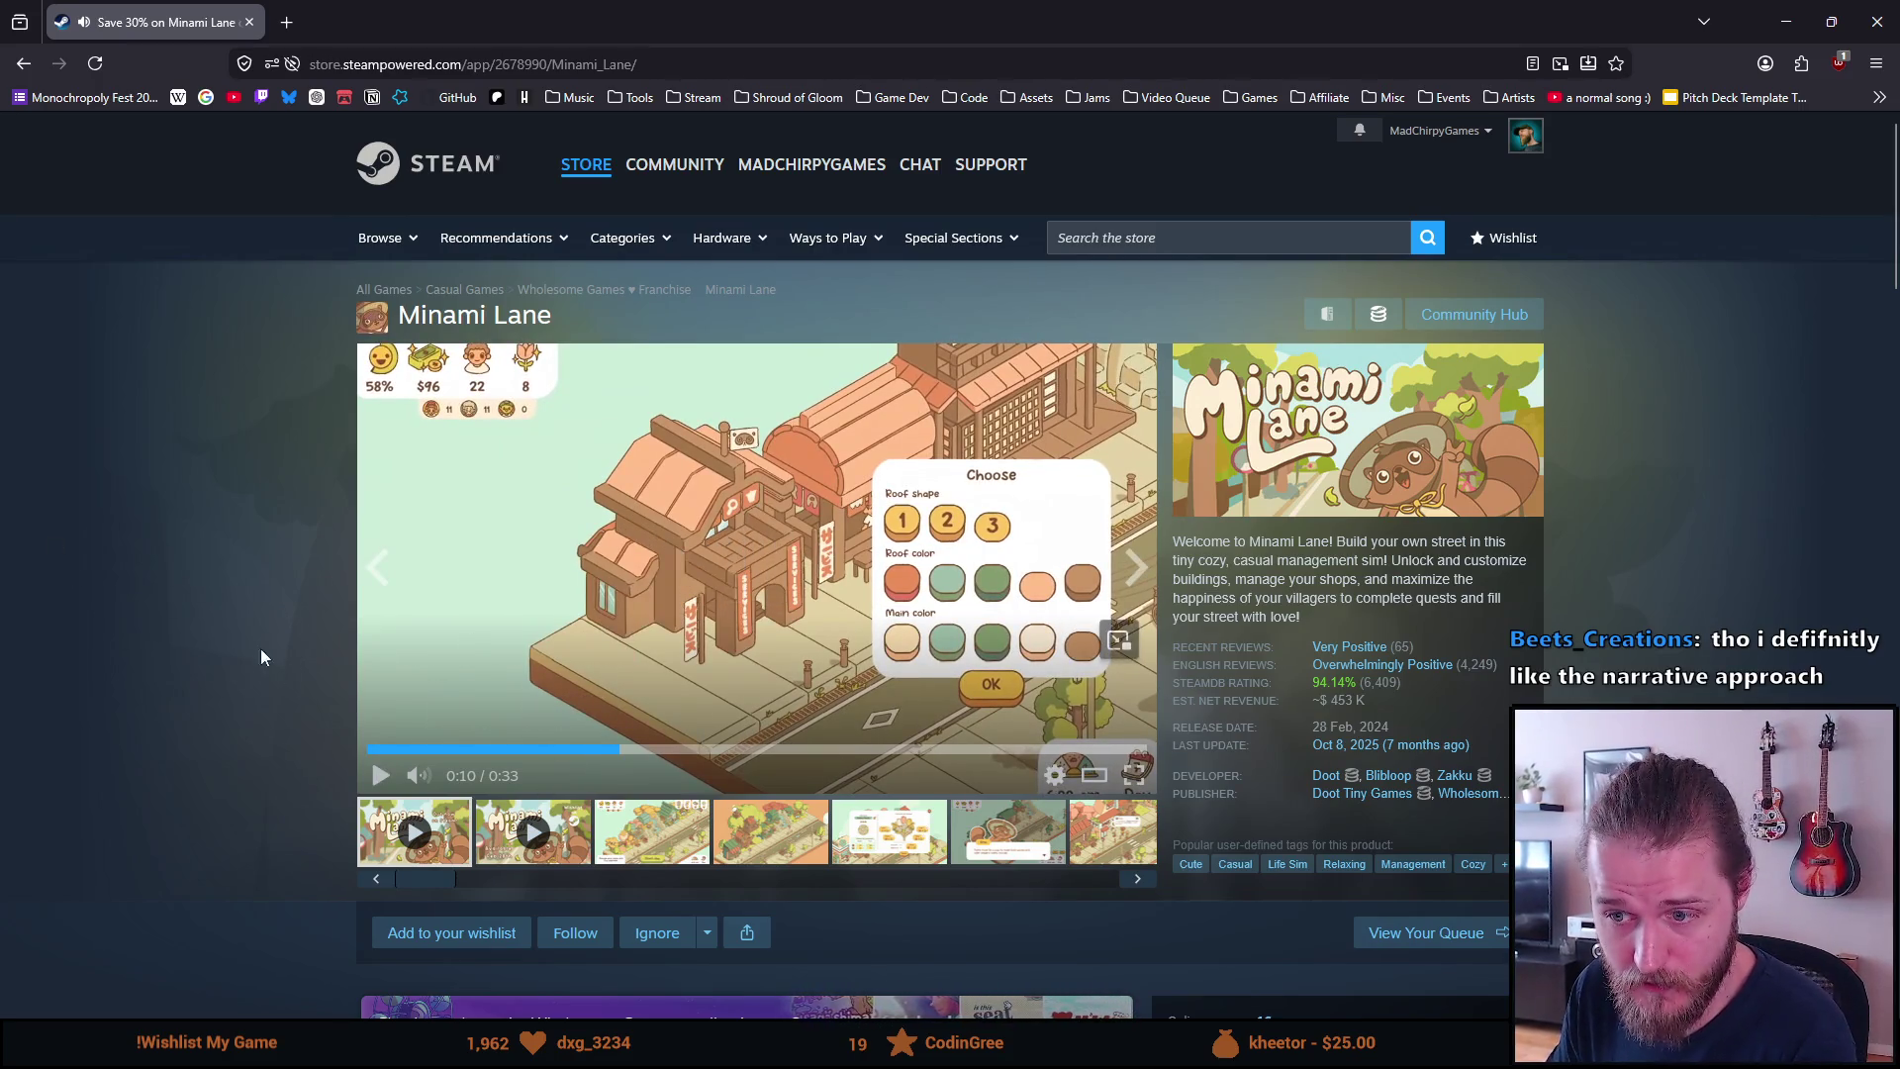
click(569, 599)
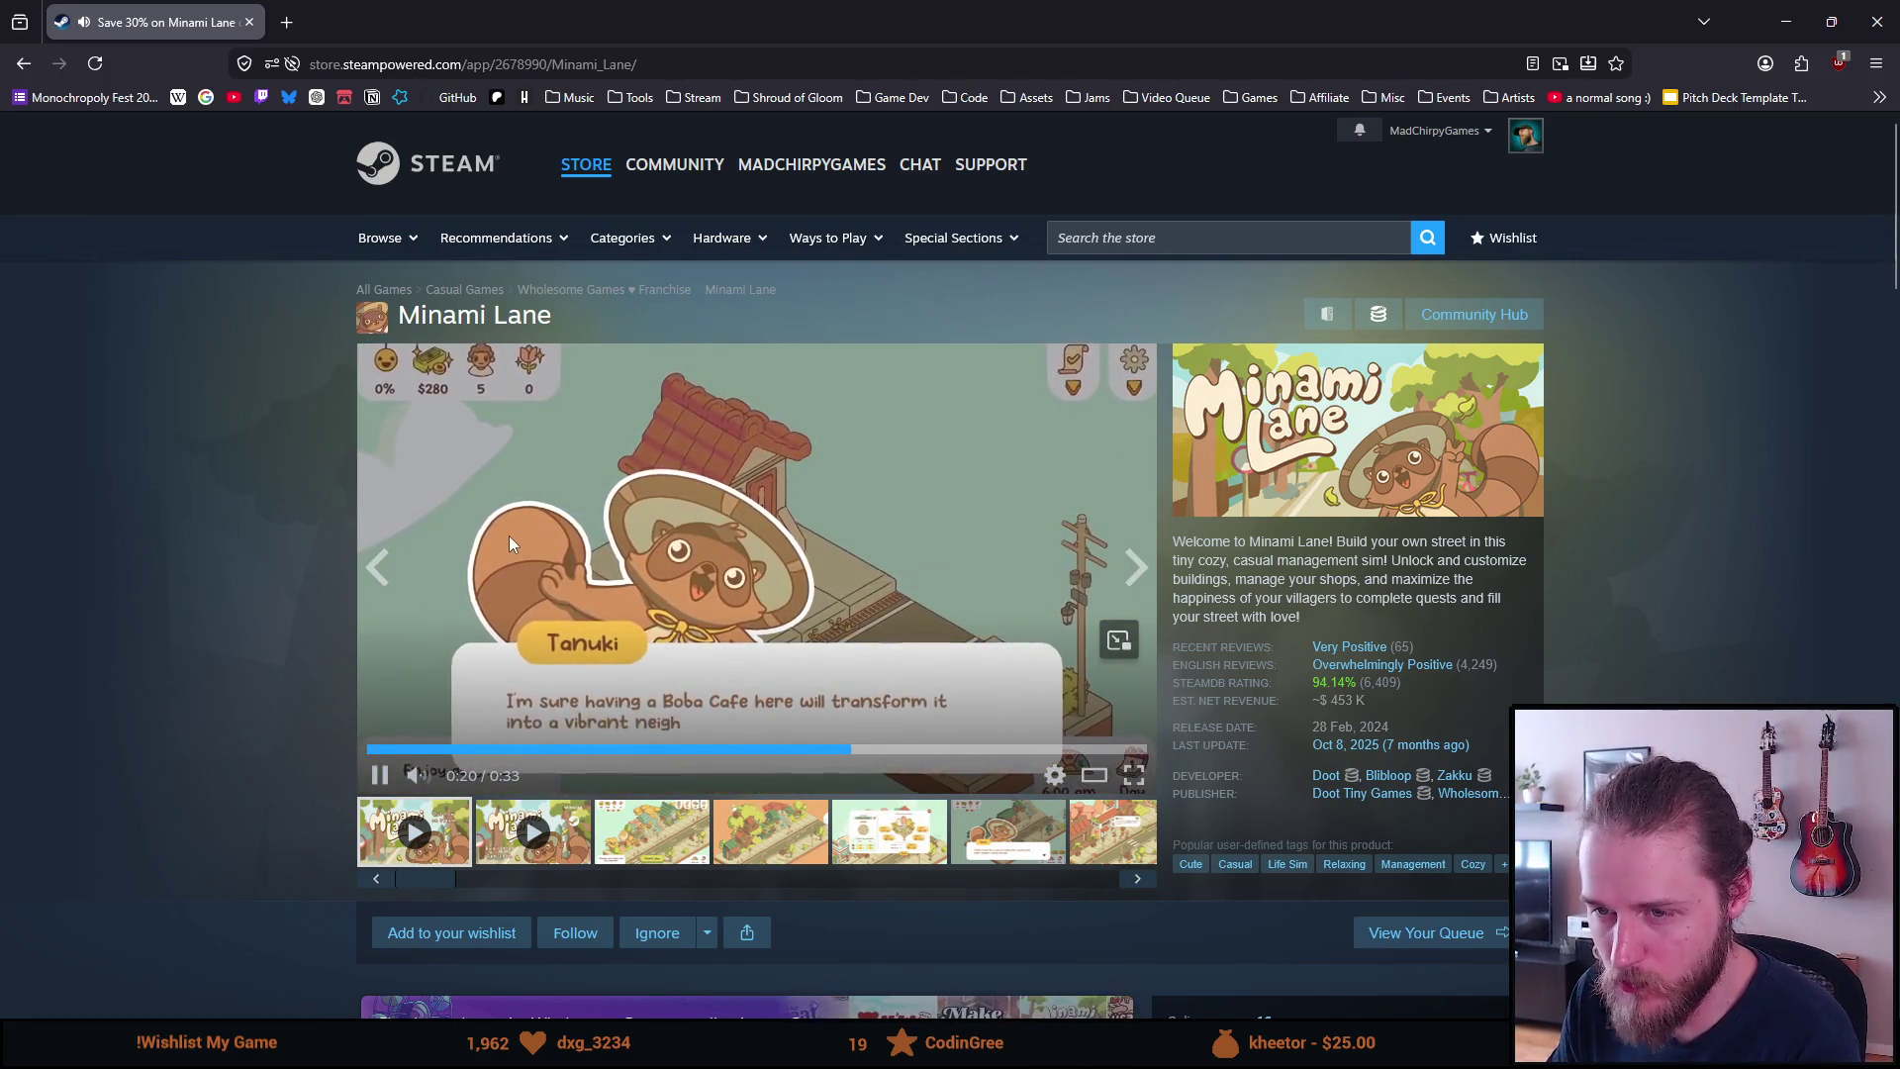
scroll(483, 536, down, 8)
scroll(484, 537, up, 7)
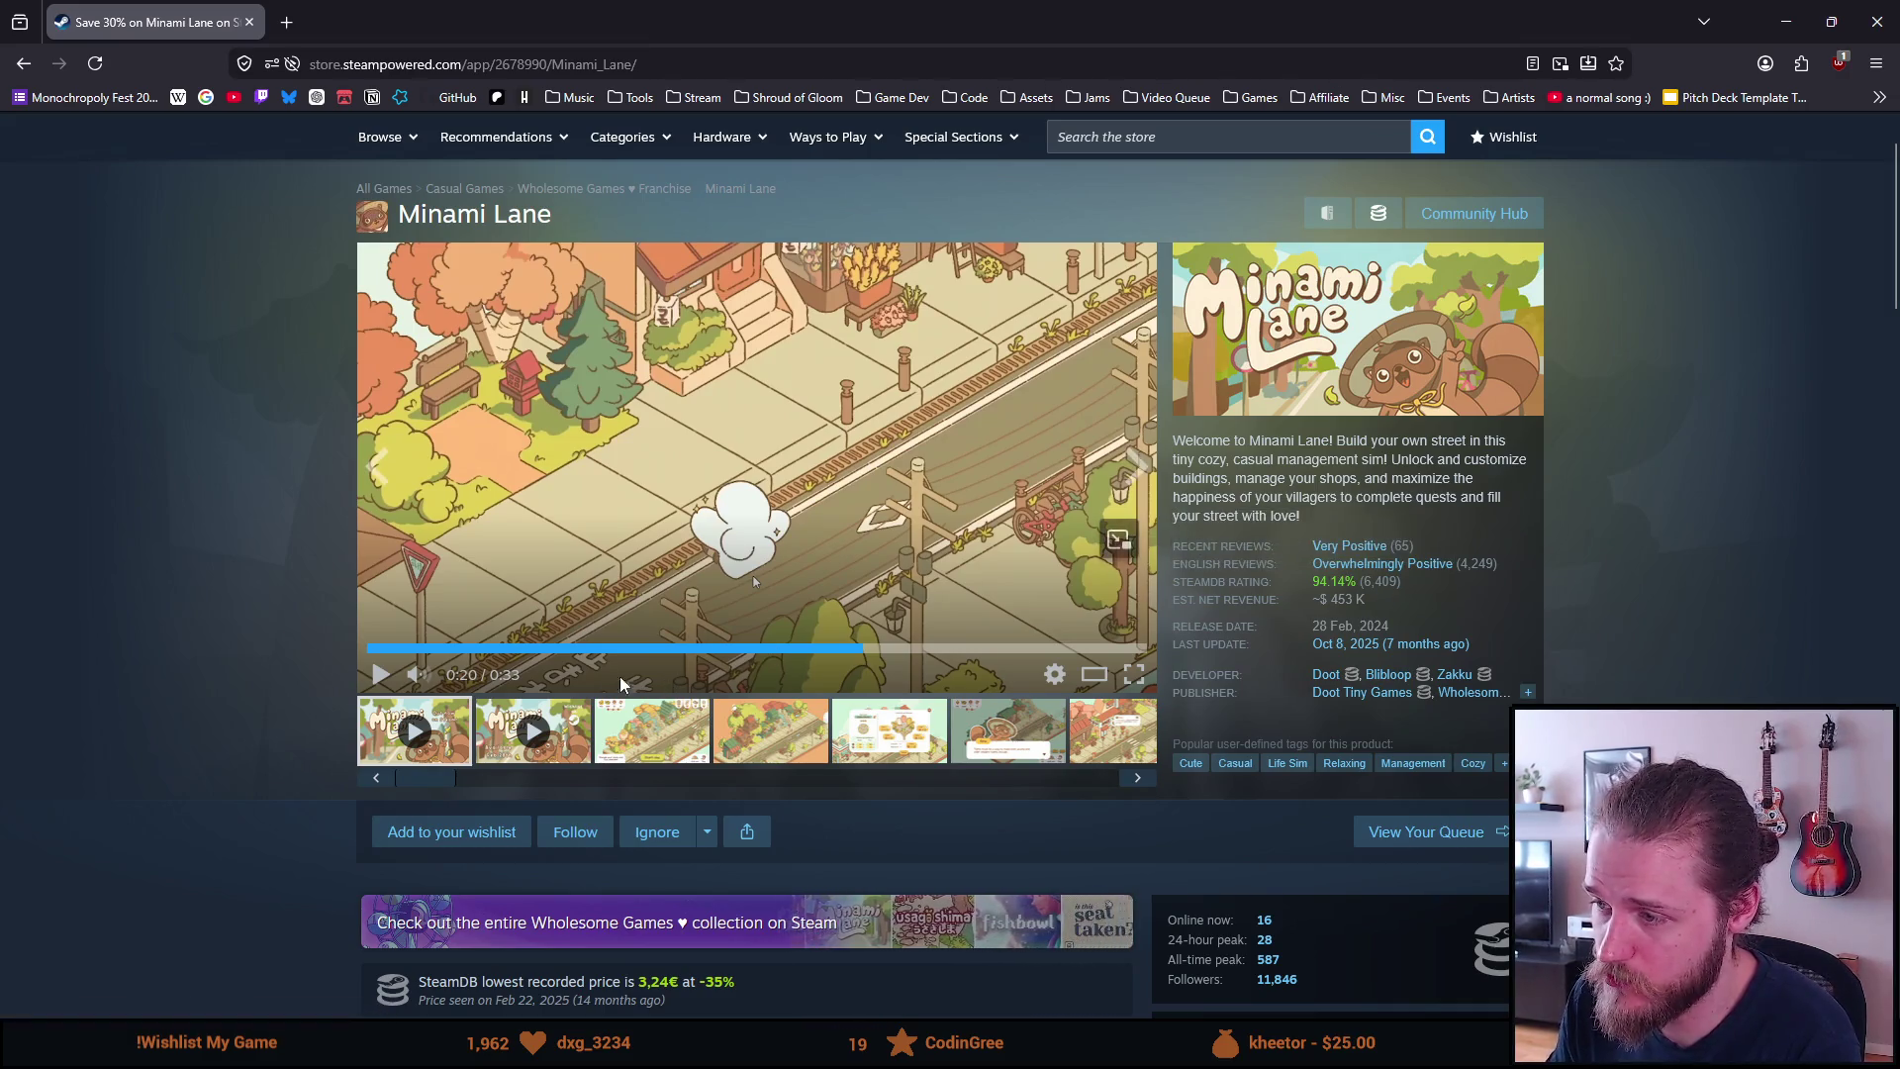
scroll(559, 674, down, 10)
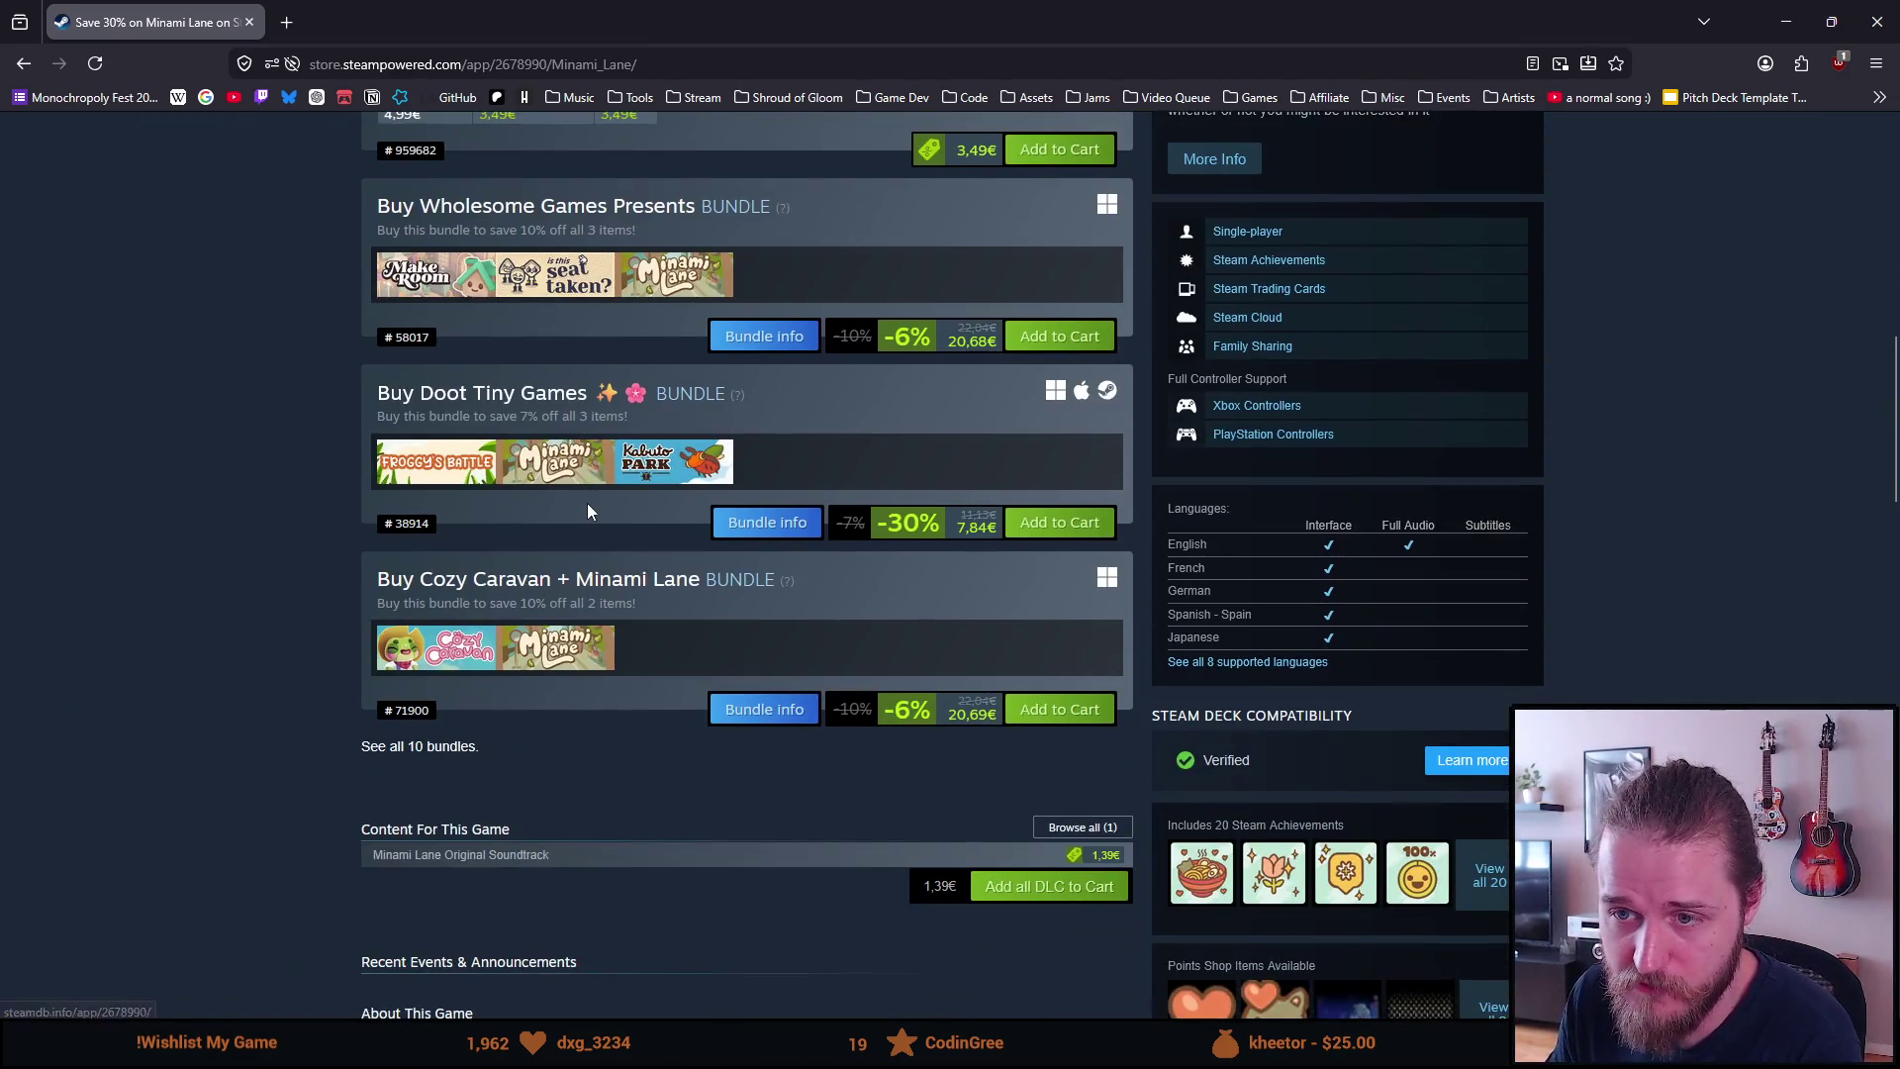
Go back to Heaven's Vault and scroll past More Like This to the system requirements
scroll(586, 507, down, 10)
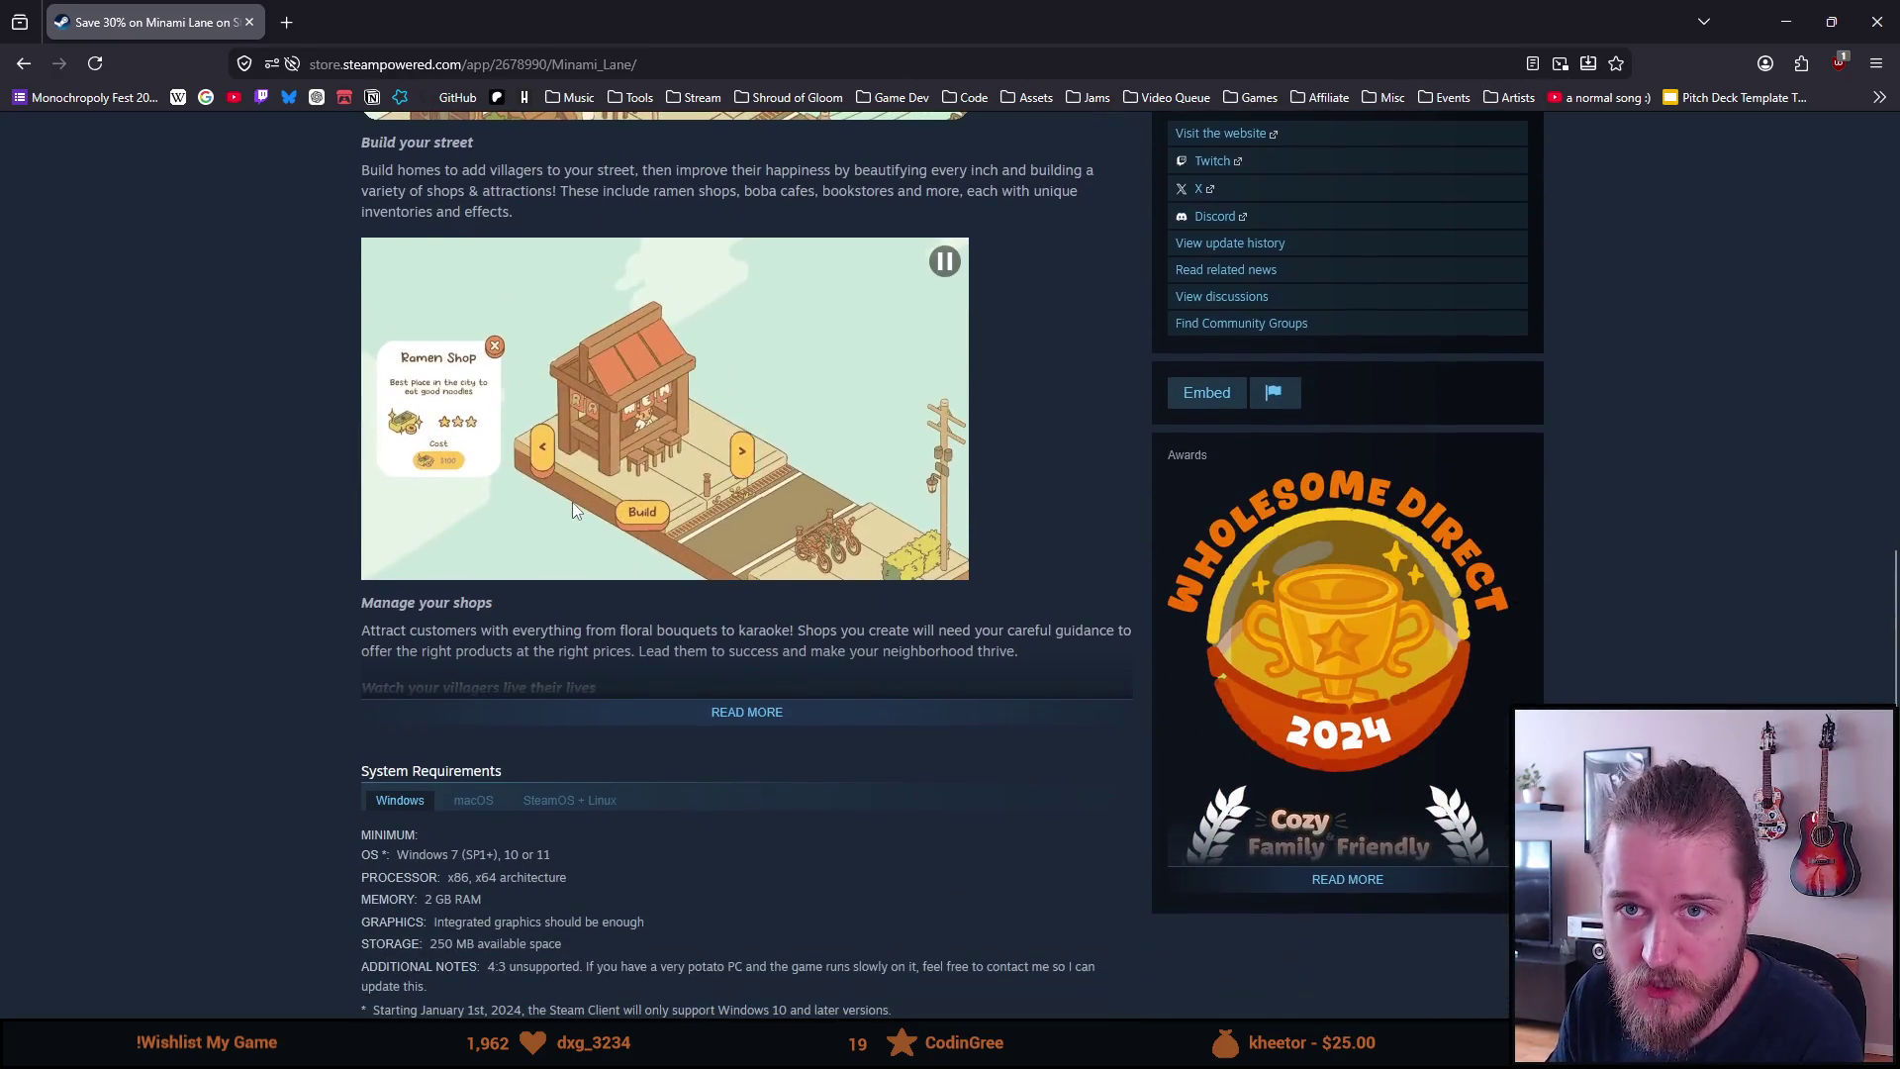
key(alt+Left)
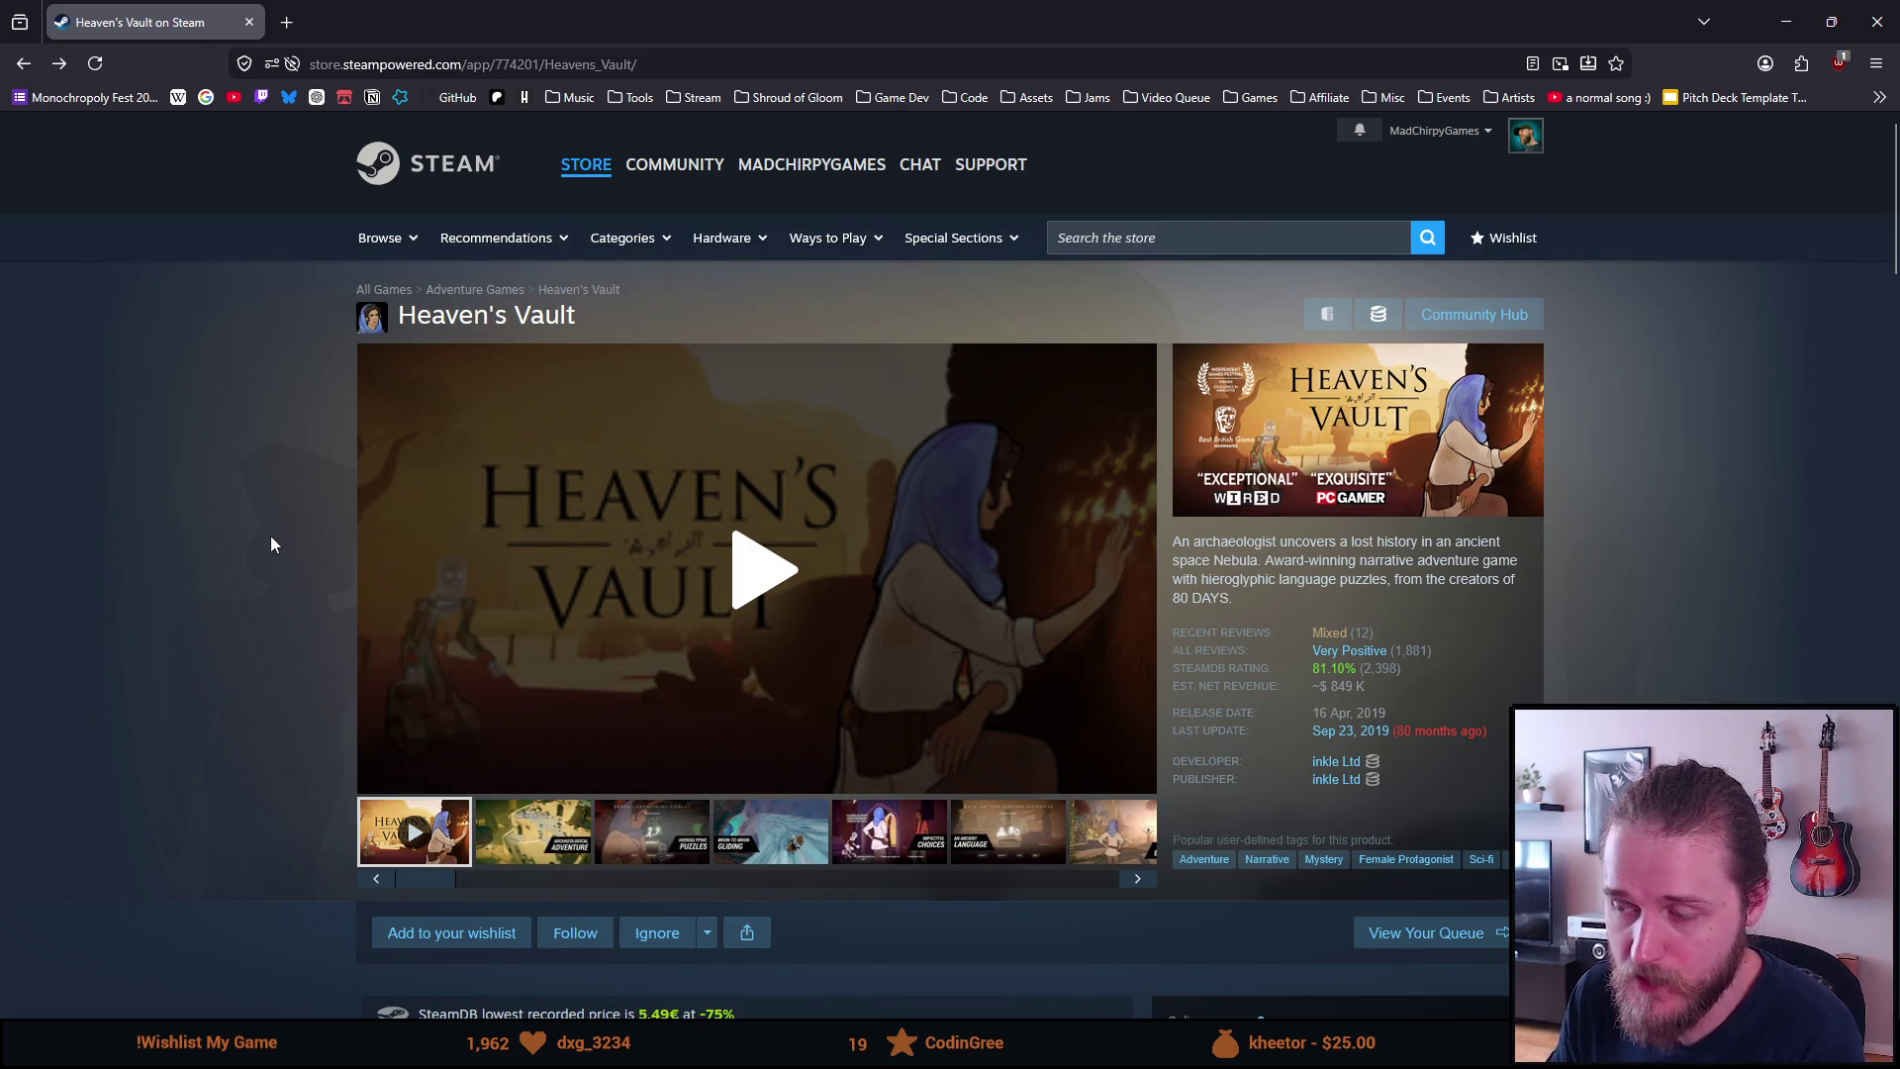
scroll(271, 537, down, 15)
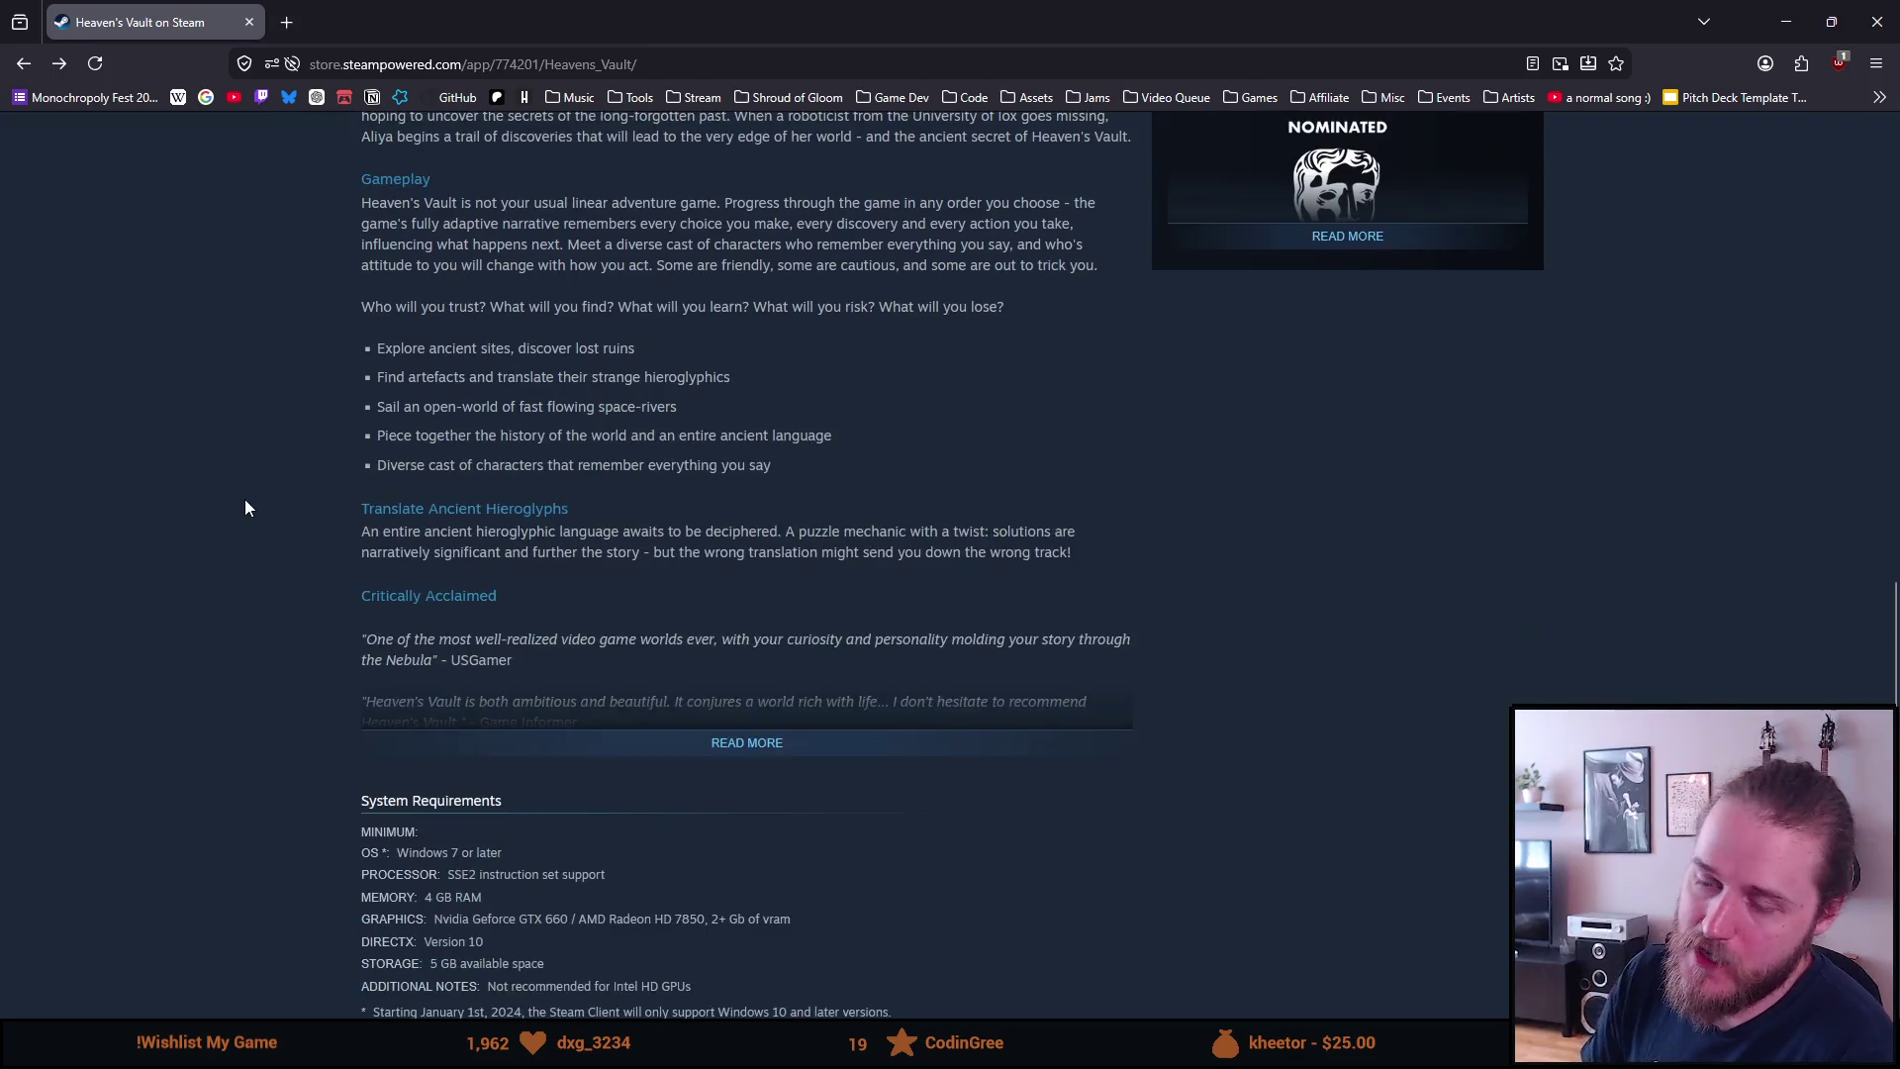
scroll(246, 505, down, 5)
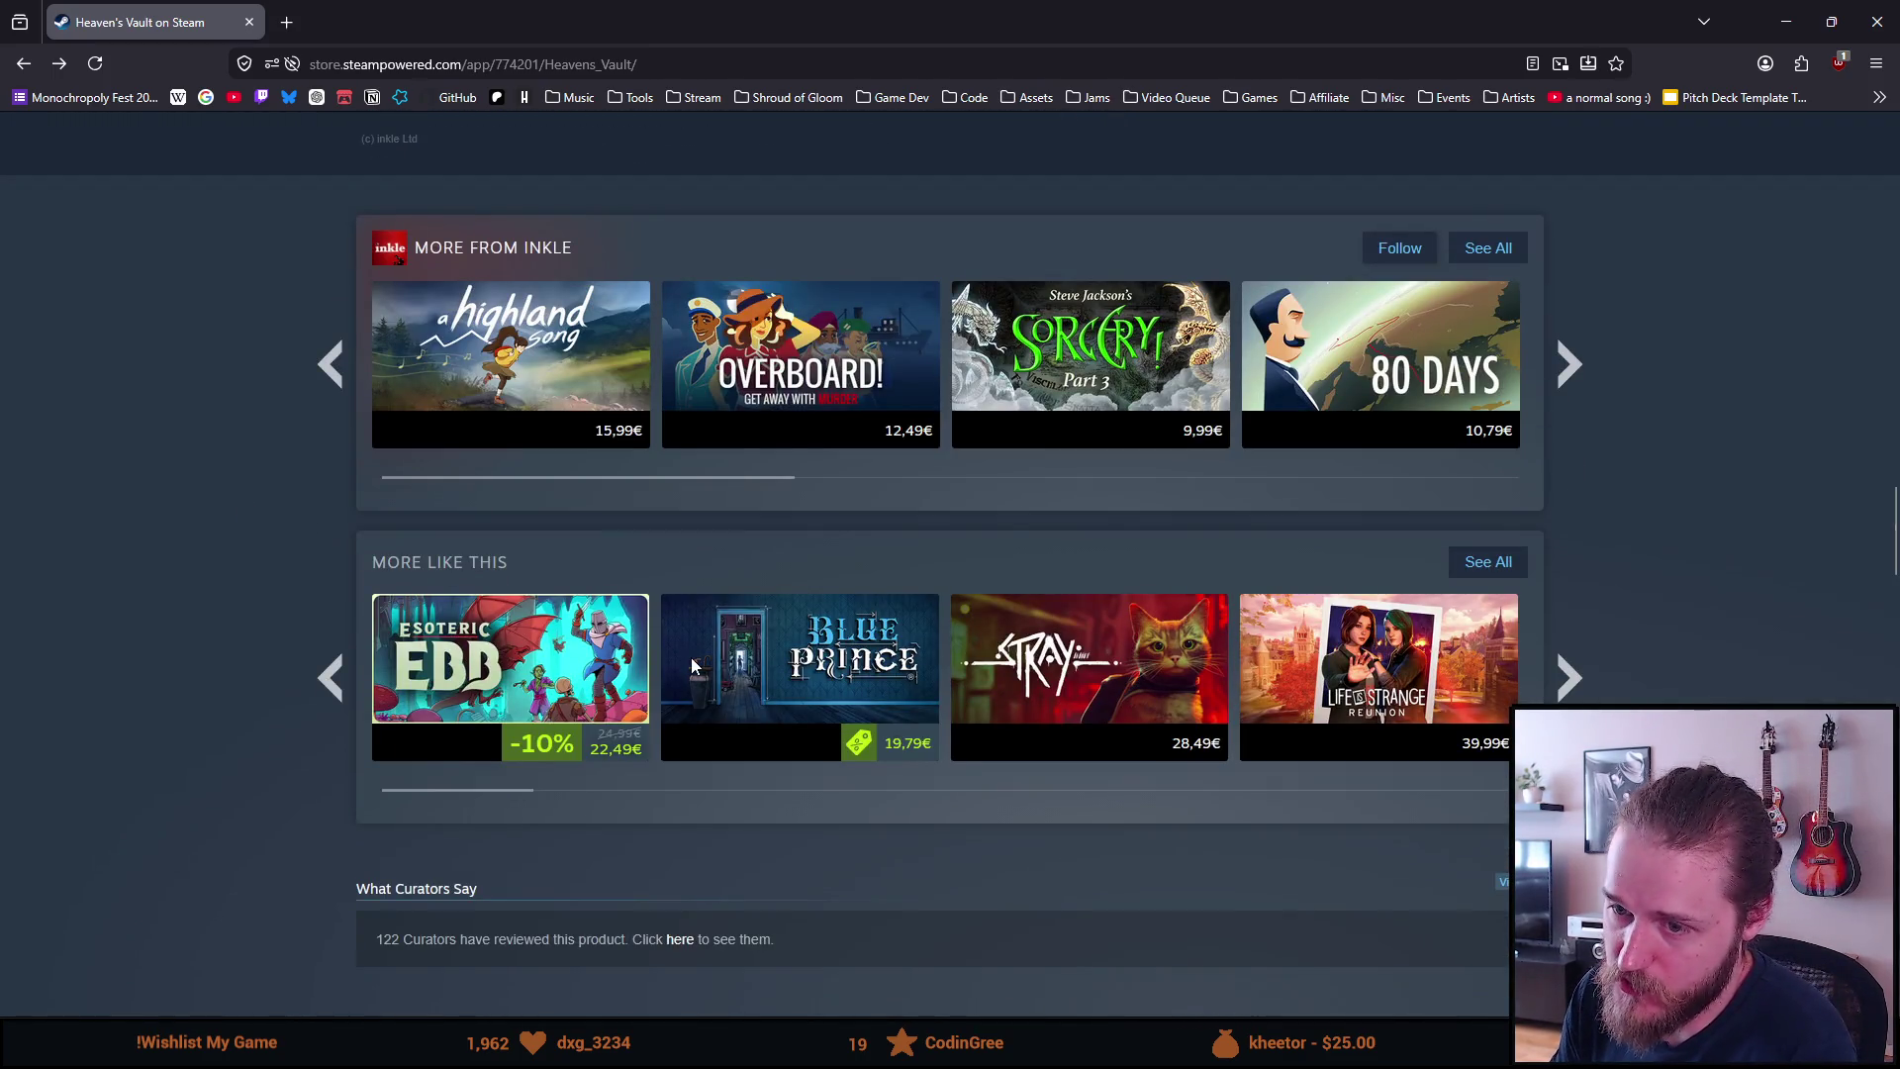
Open Blue Prince from the More Like This recommendations and scroll down its page
click(754, 646)
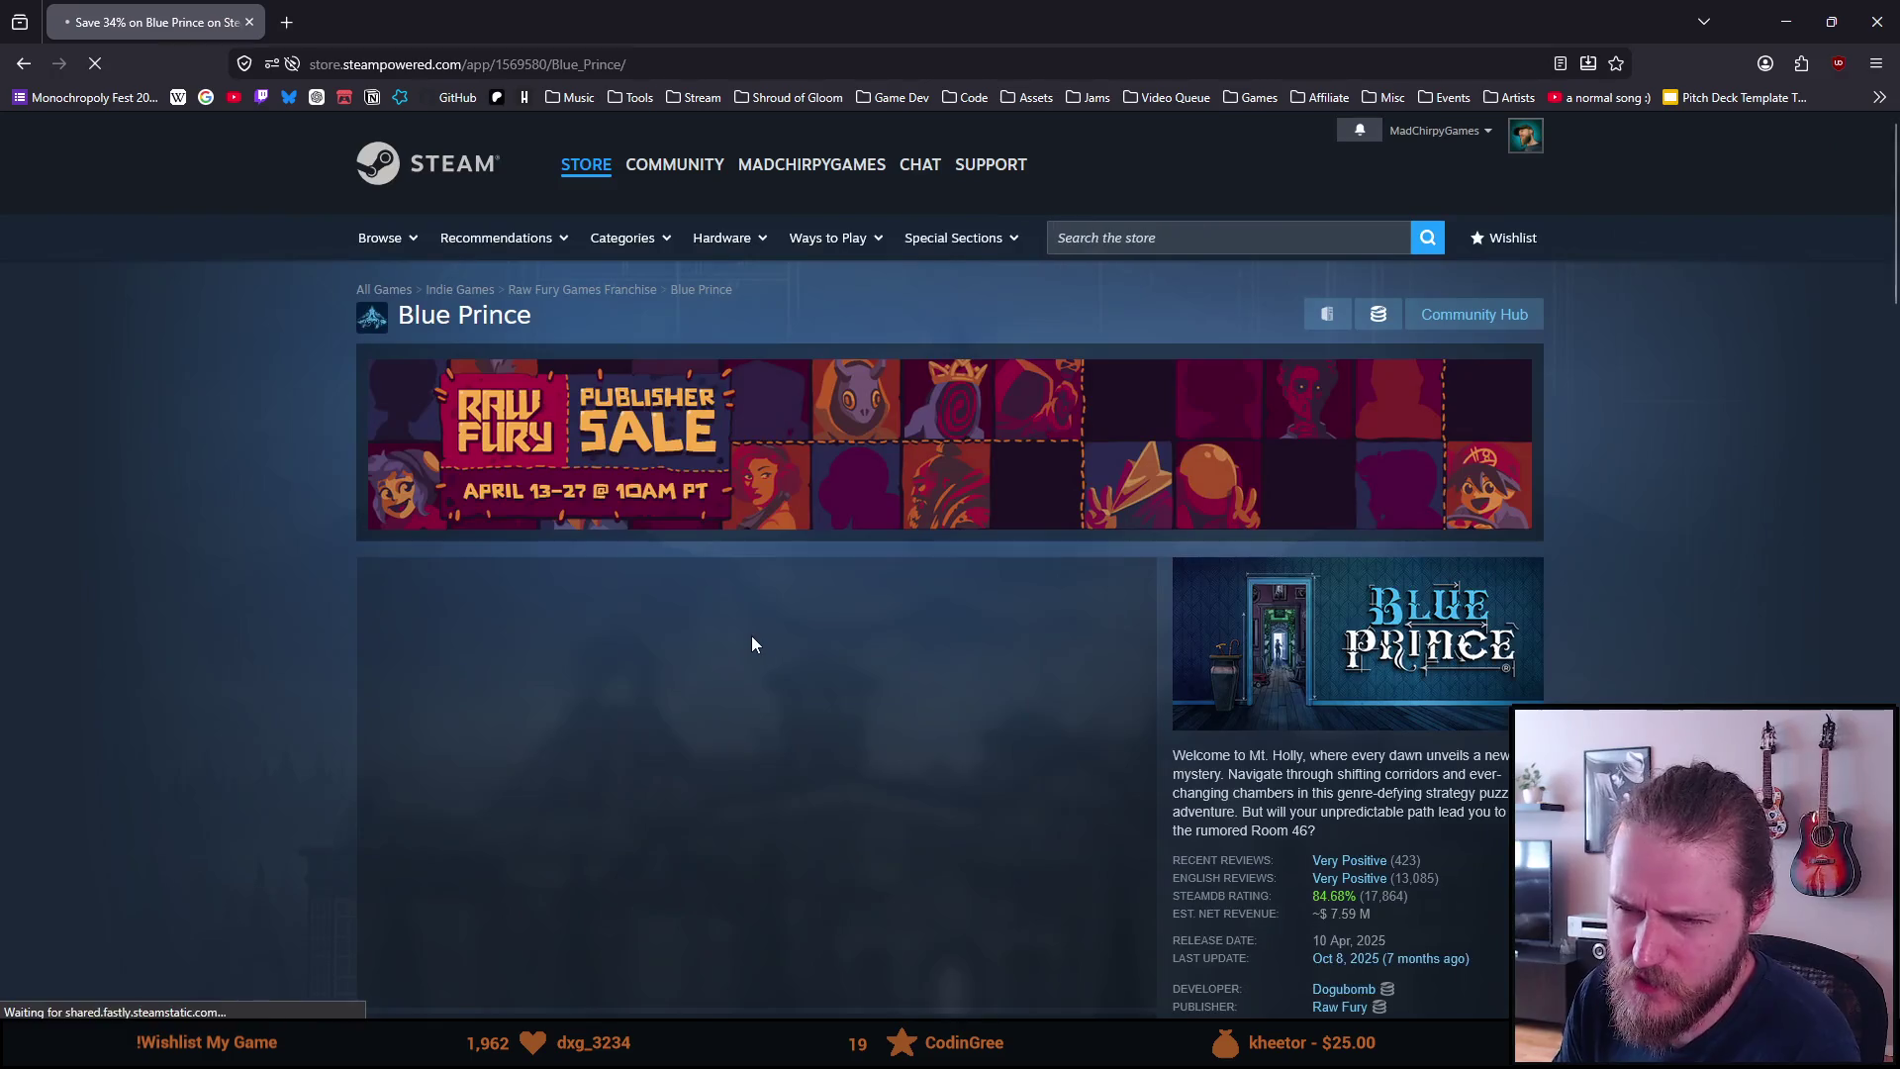
scroll(681, 648, down, 1)
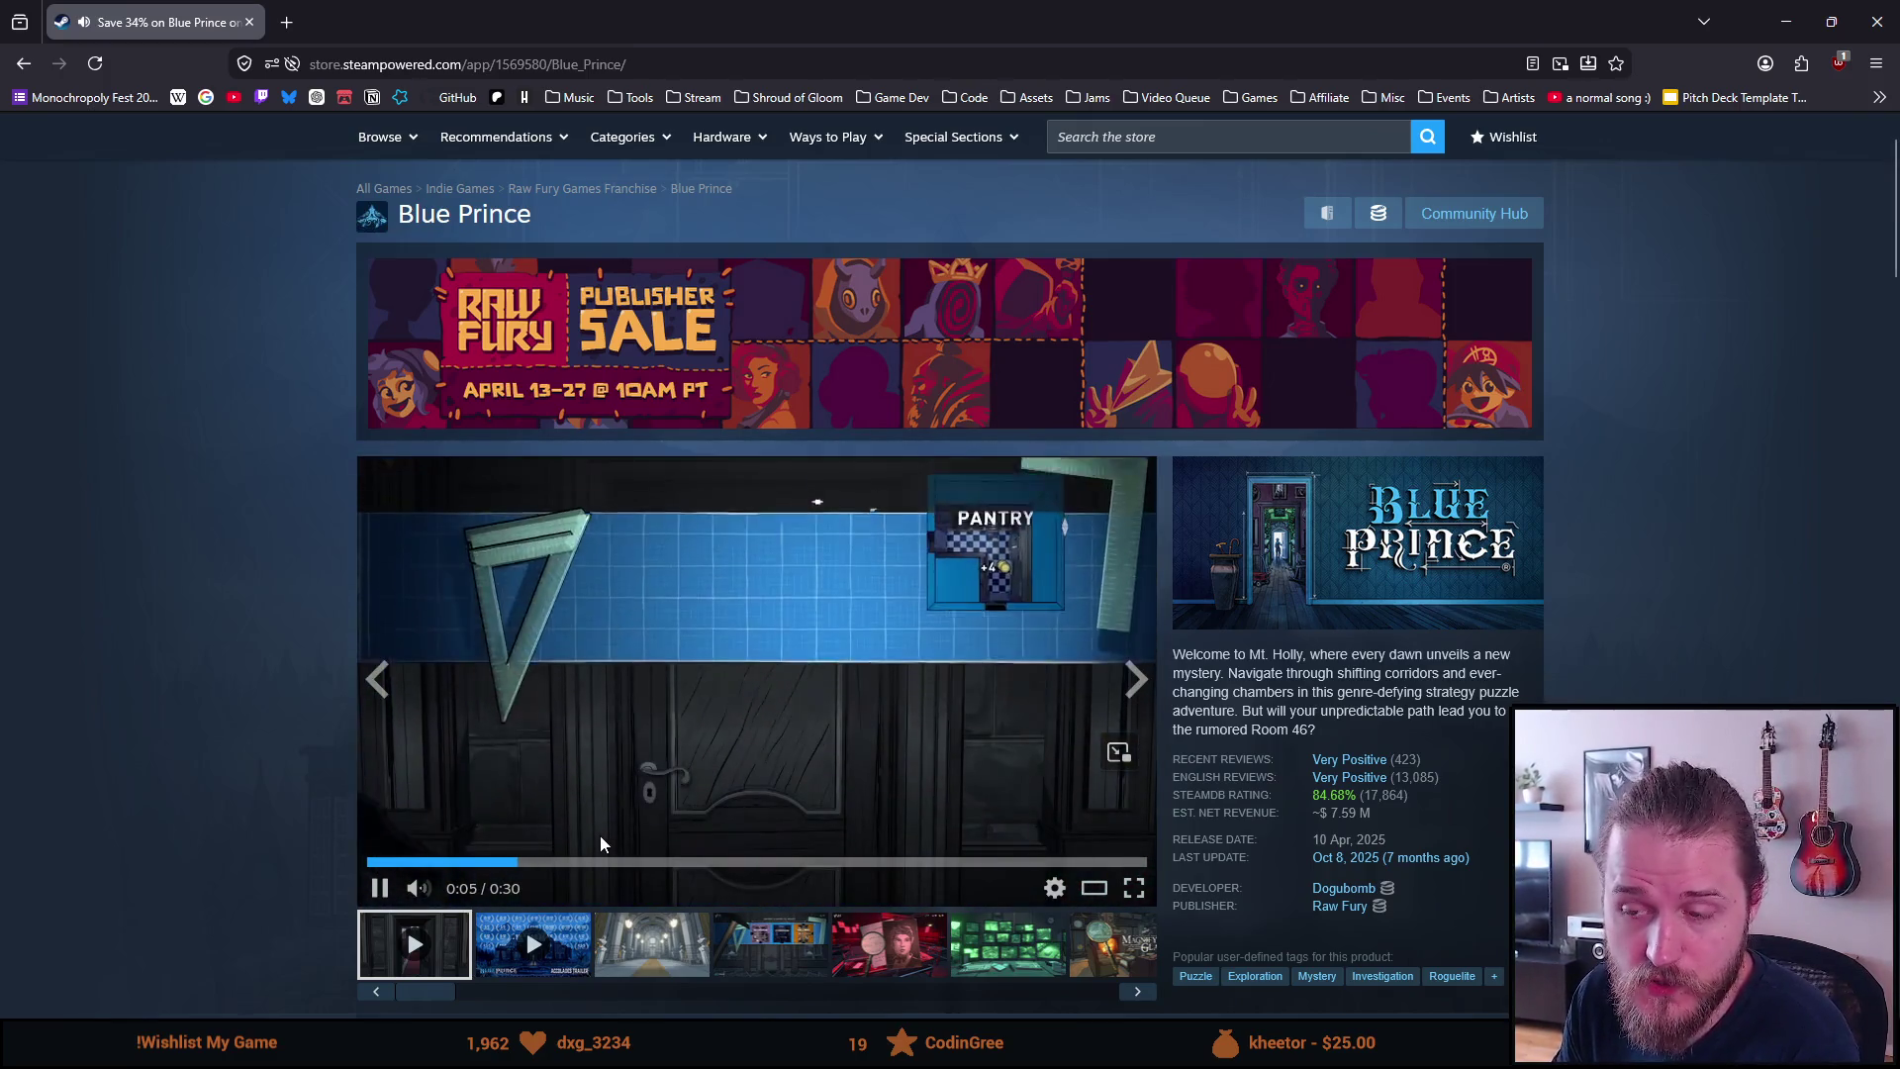
scroll(584, 817, down, 2)
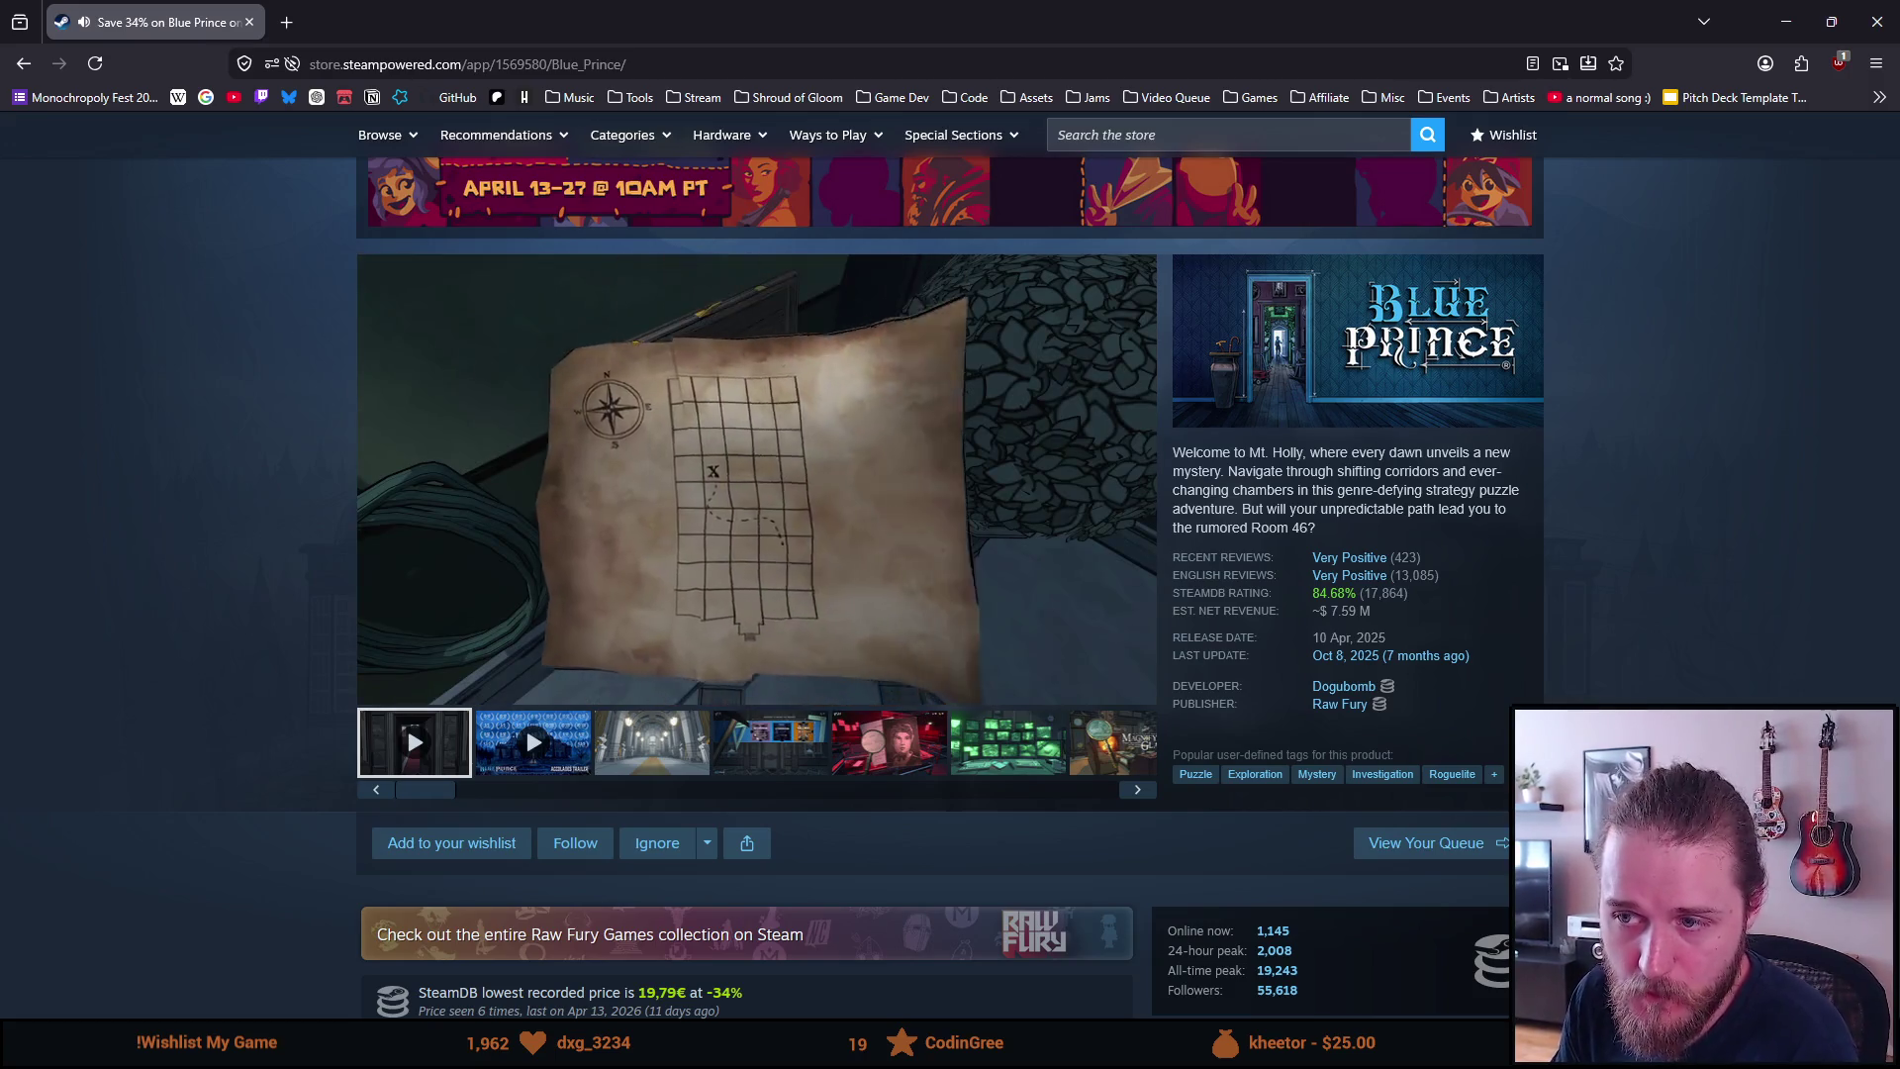
Switch to the Accolades trailer, skip ahead to the quote scene, and pause it there
click(531, 762)
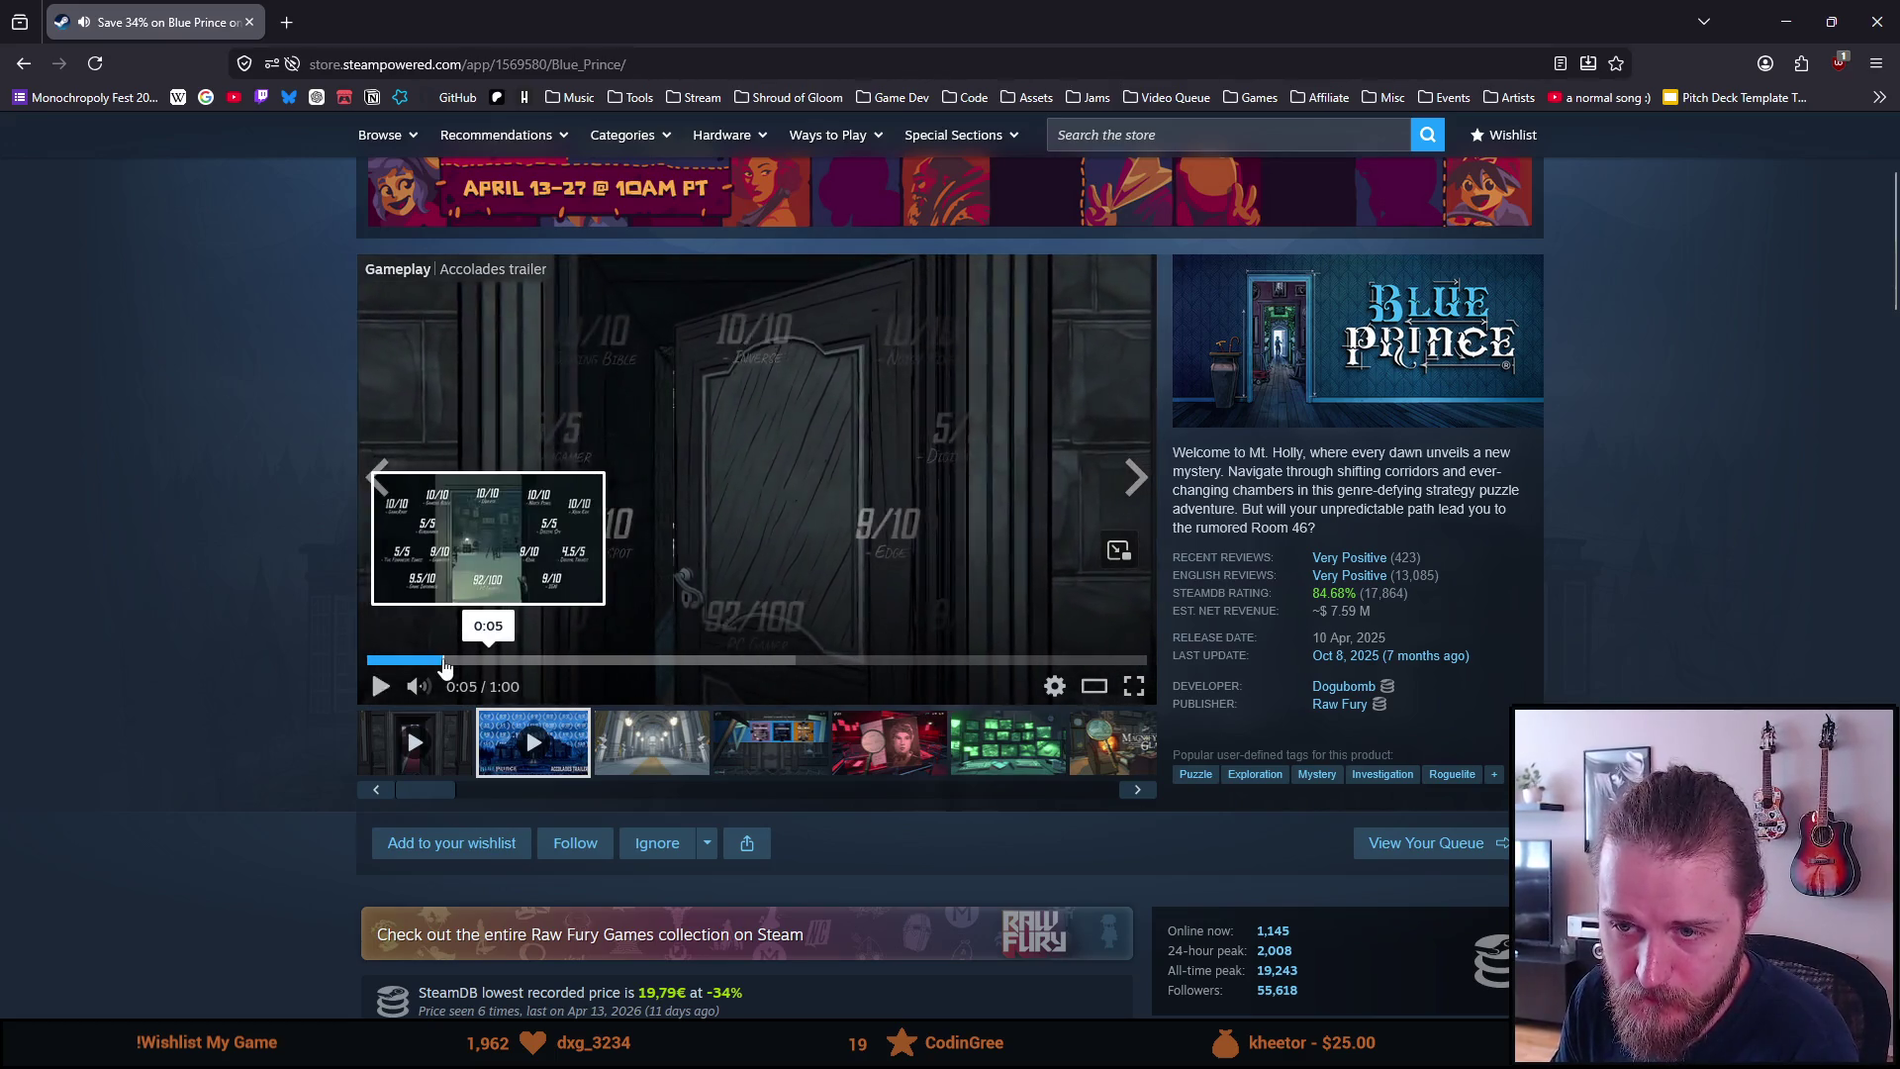
click(512, 660)
click(585, 660)
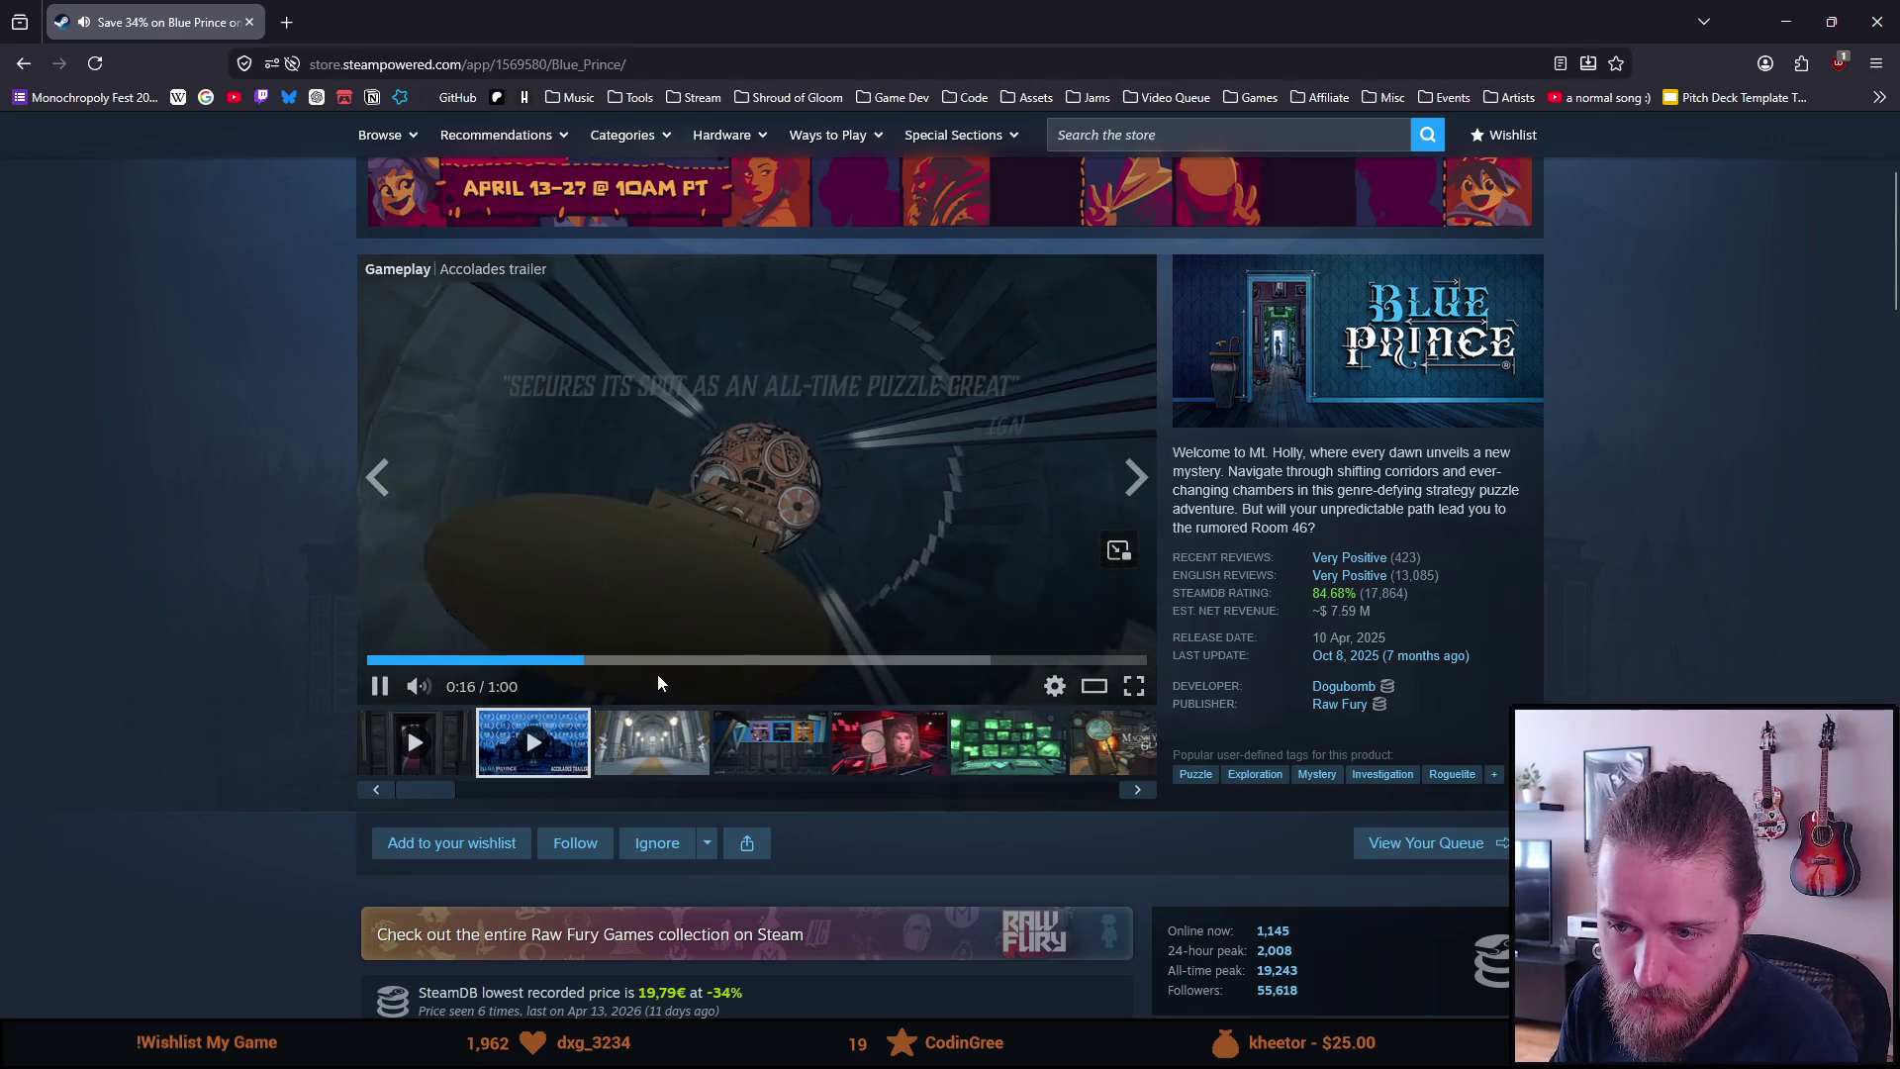
click(667, 660)
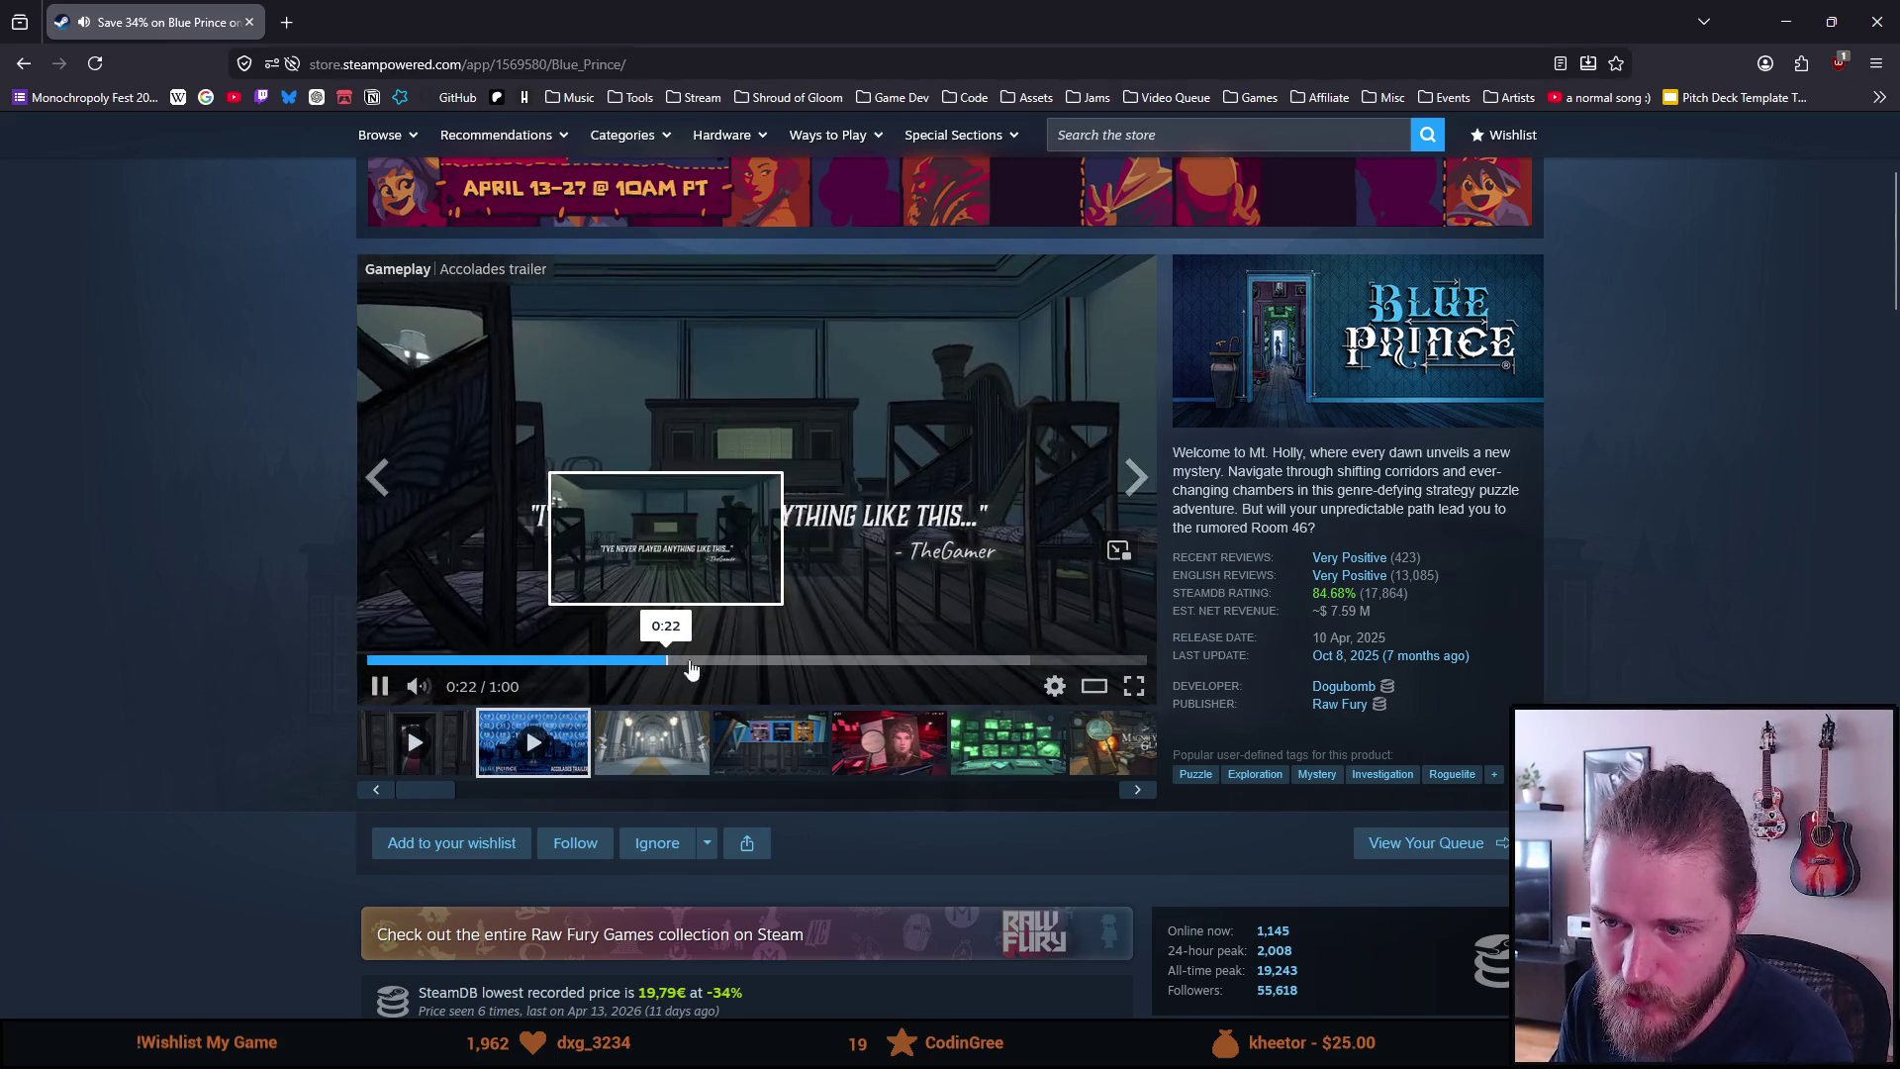
click(673, 433)
scroll(661, 425, down, 6)
Page the More Like This carousel three times to Content Warning, Escape the Backrooms and Avatar
scroll(663, 422, down, 5)
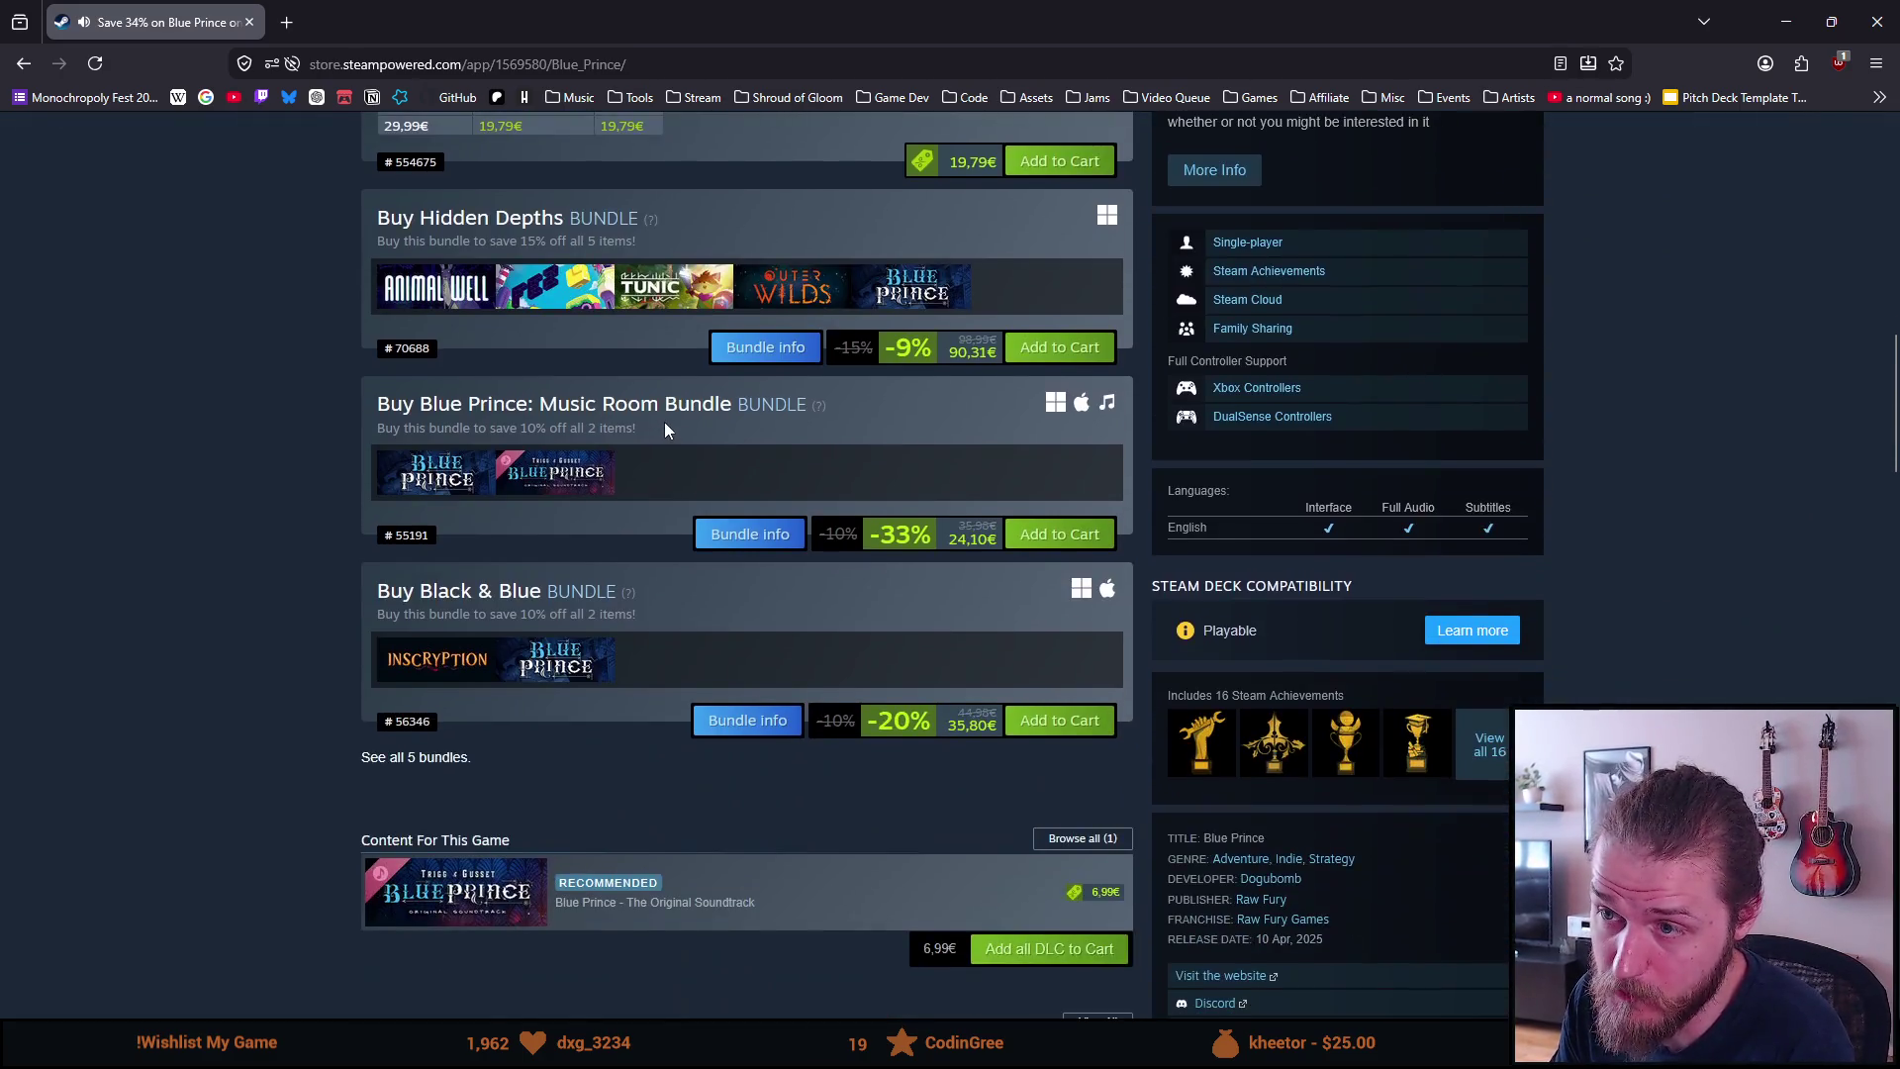
scroll(663, 421, down, 15)
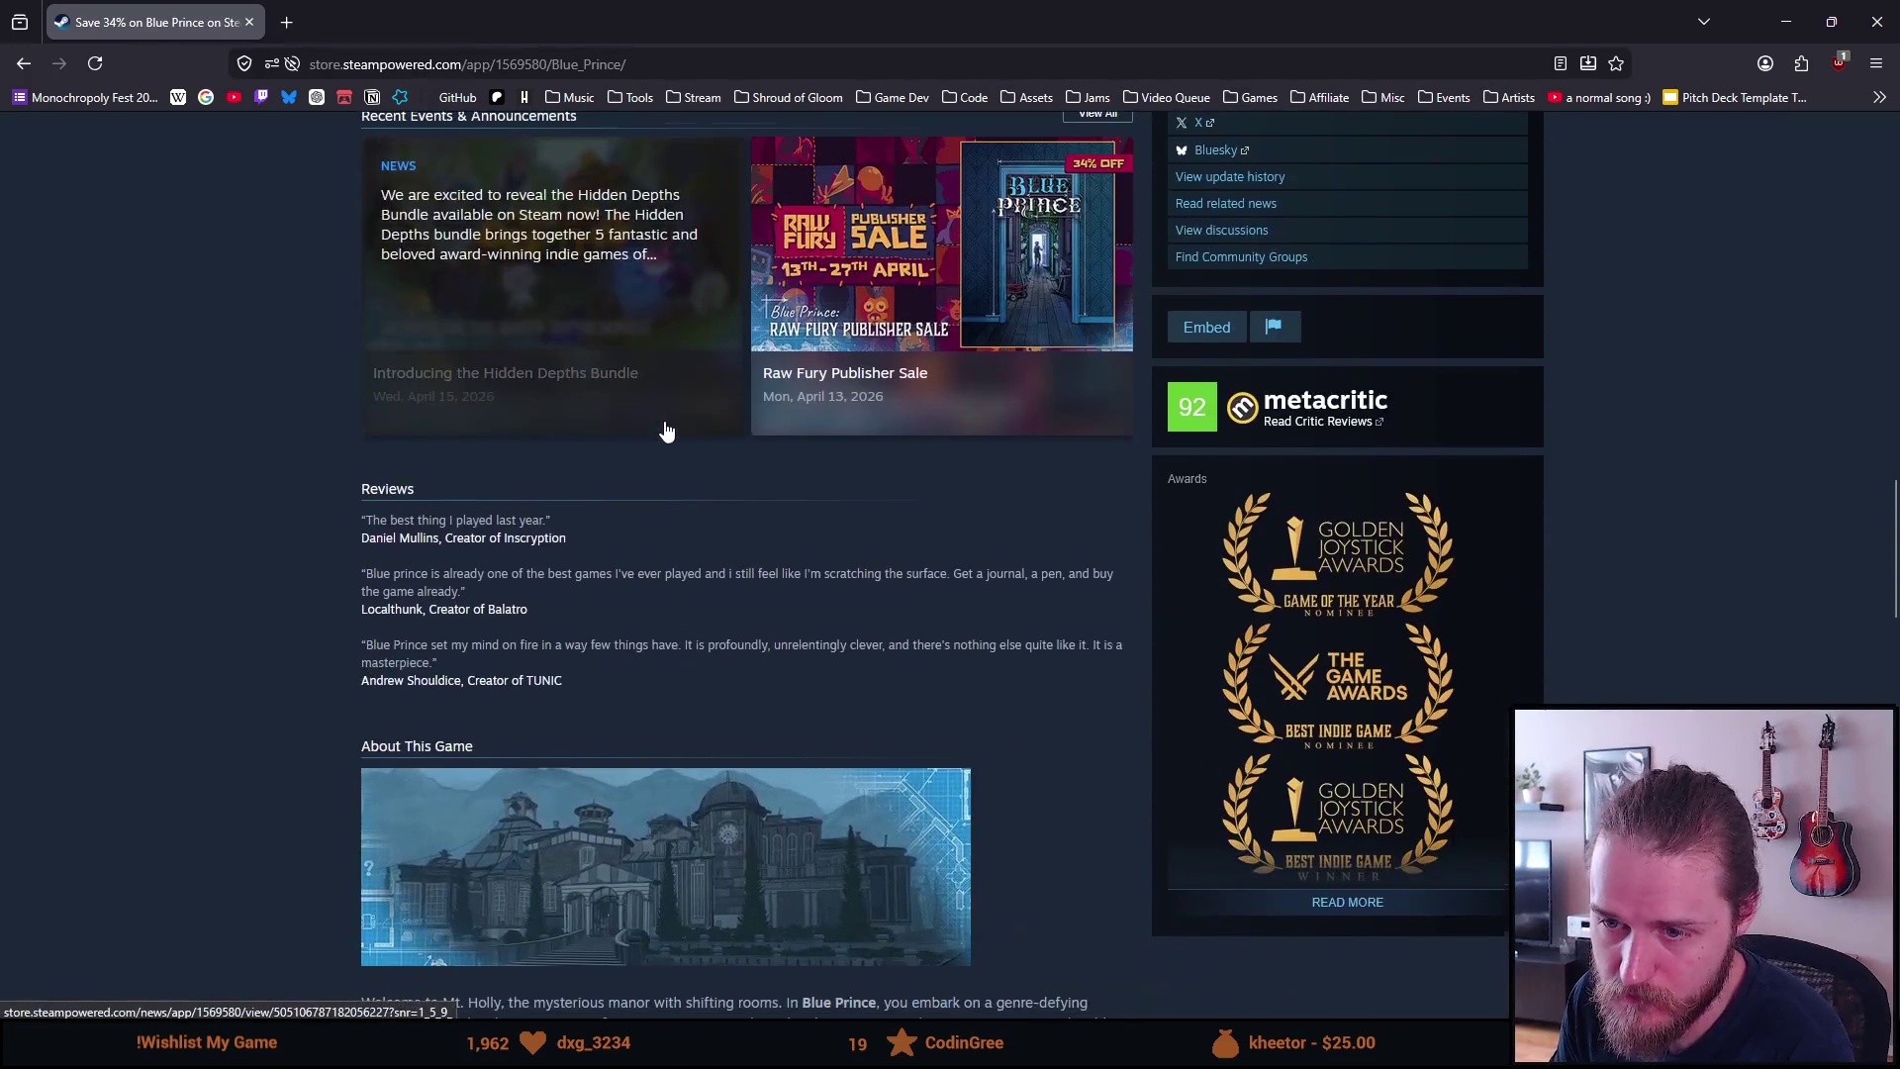
scroll(665, 428, down, 10)
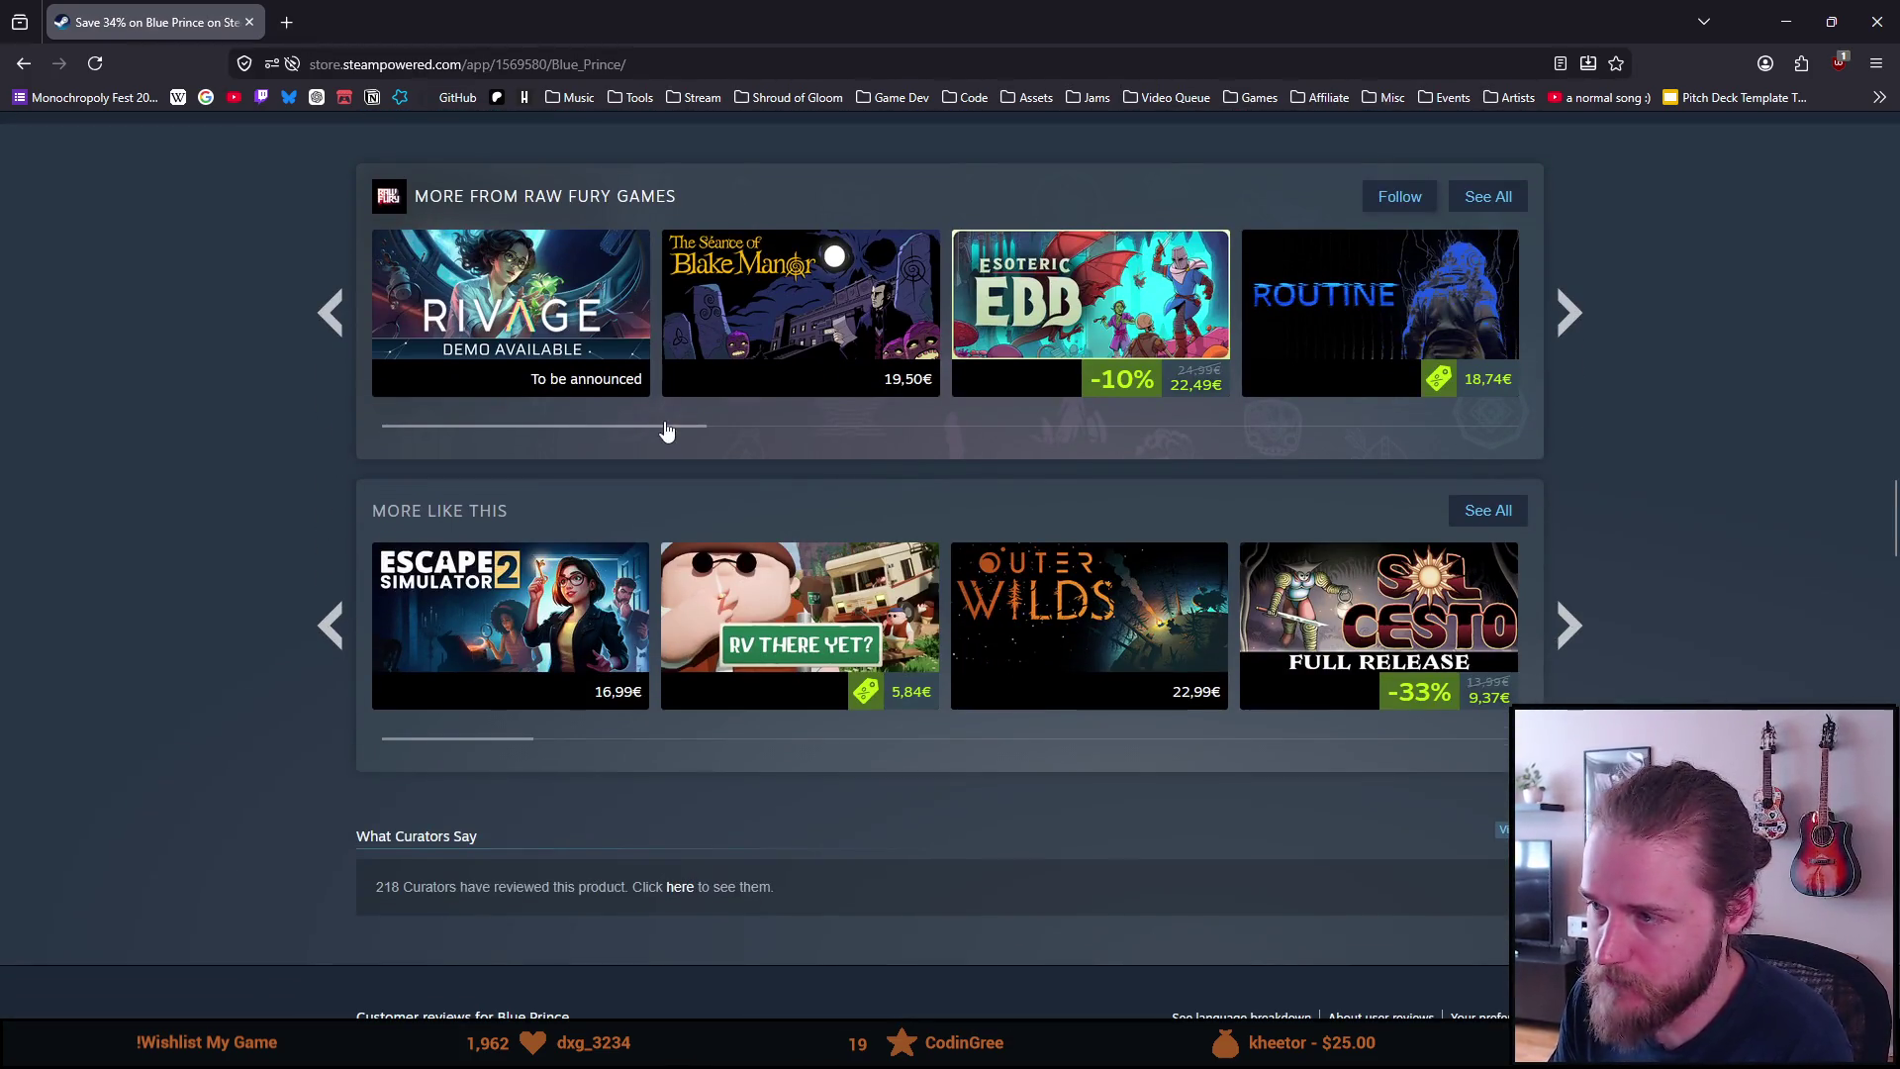
click(1565, 628)
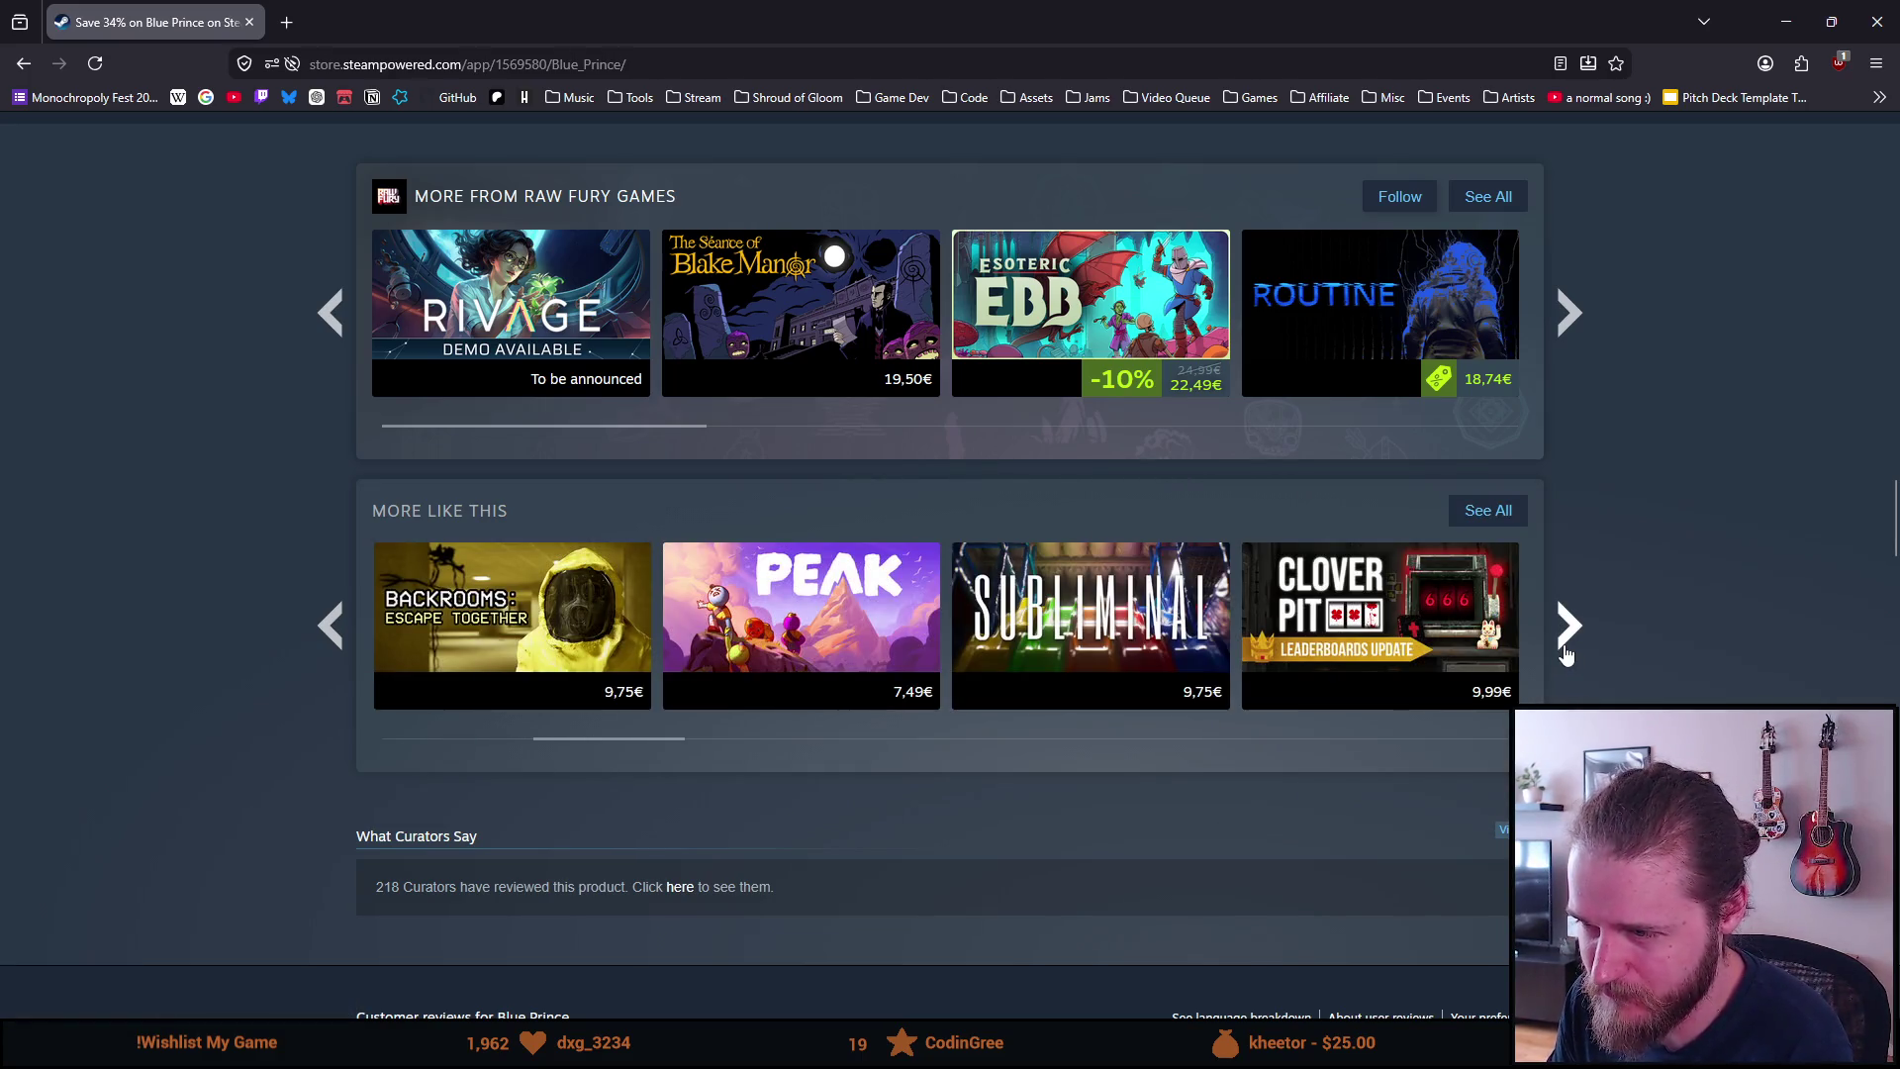
click(1565, 650)
click(1564, 654)
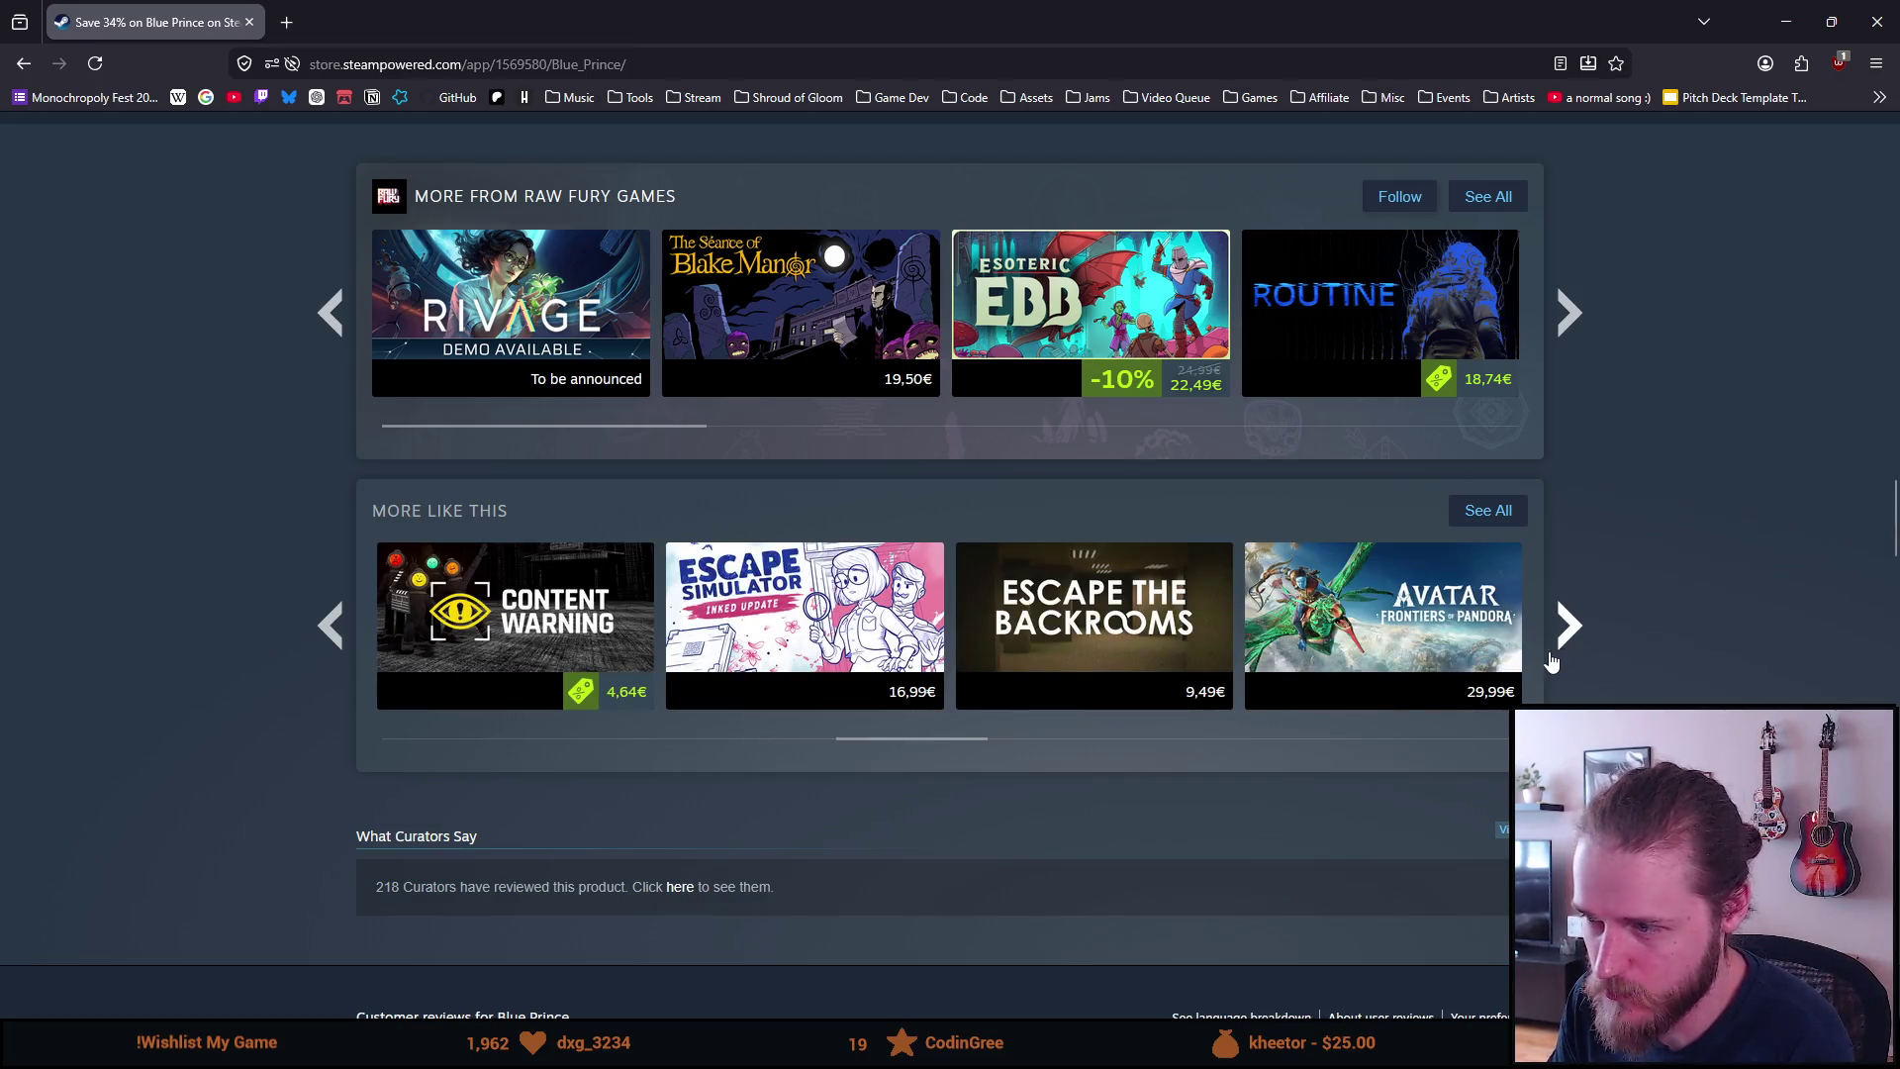
scroll(1551, 659, up, 20)
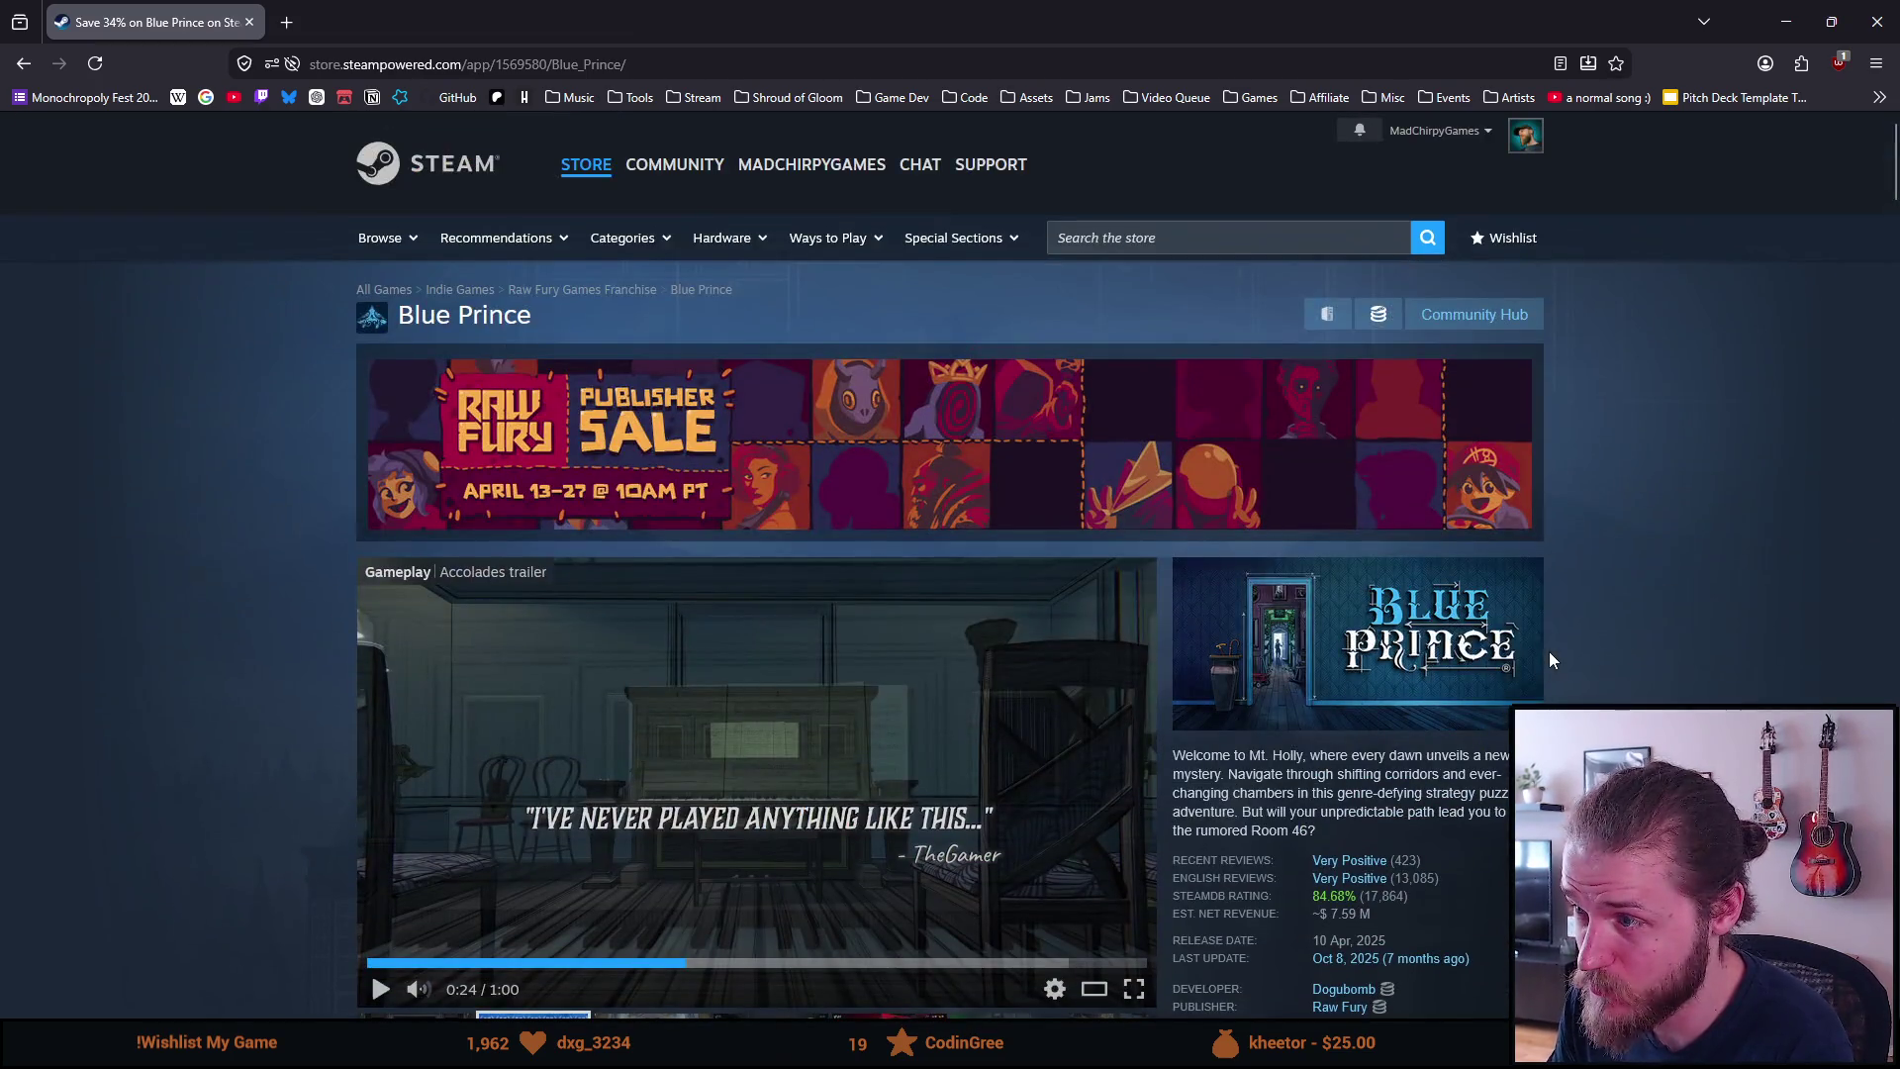
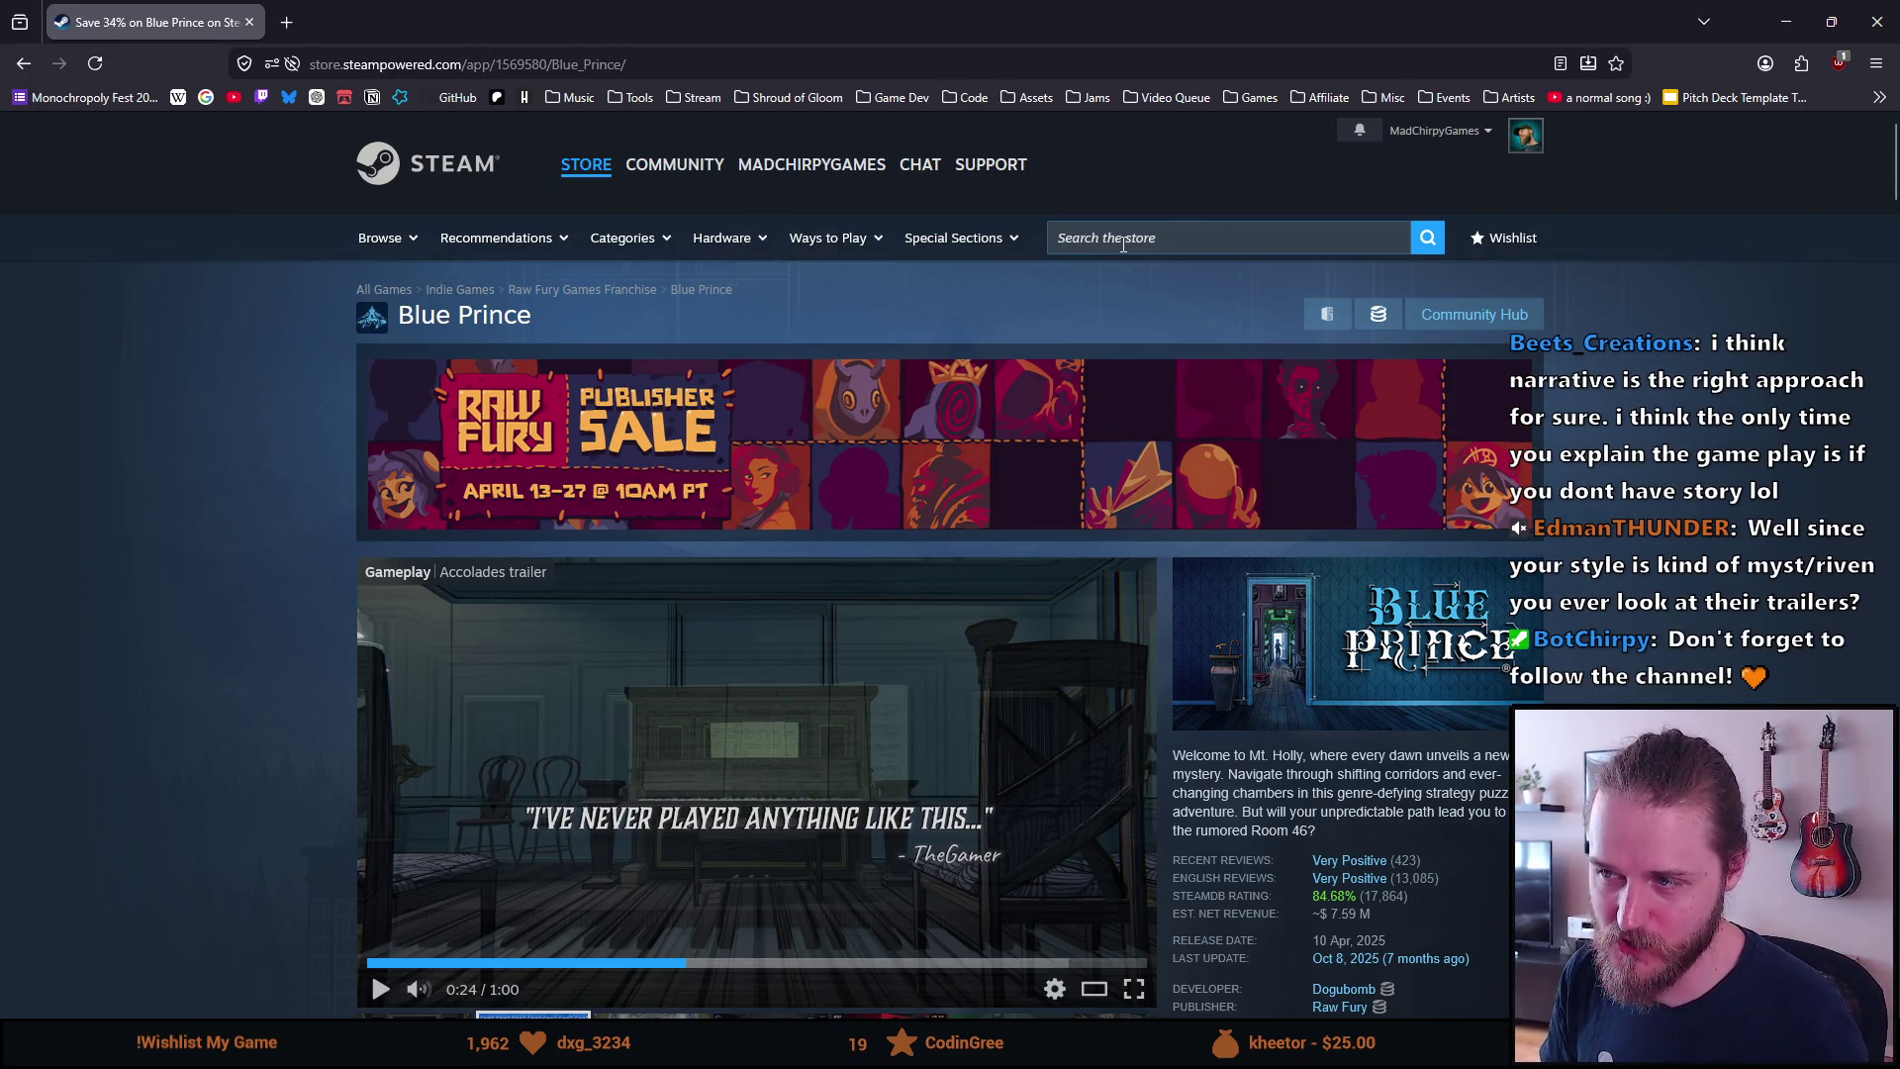
Search the Steam store for 'myst' to open the Myst page
click(1126, 242)
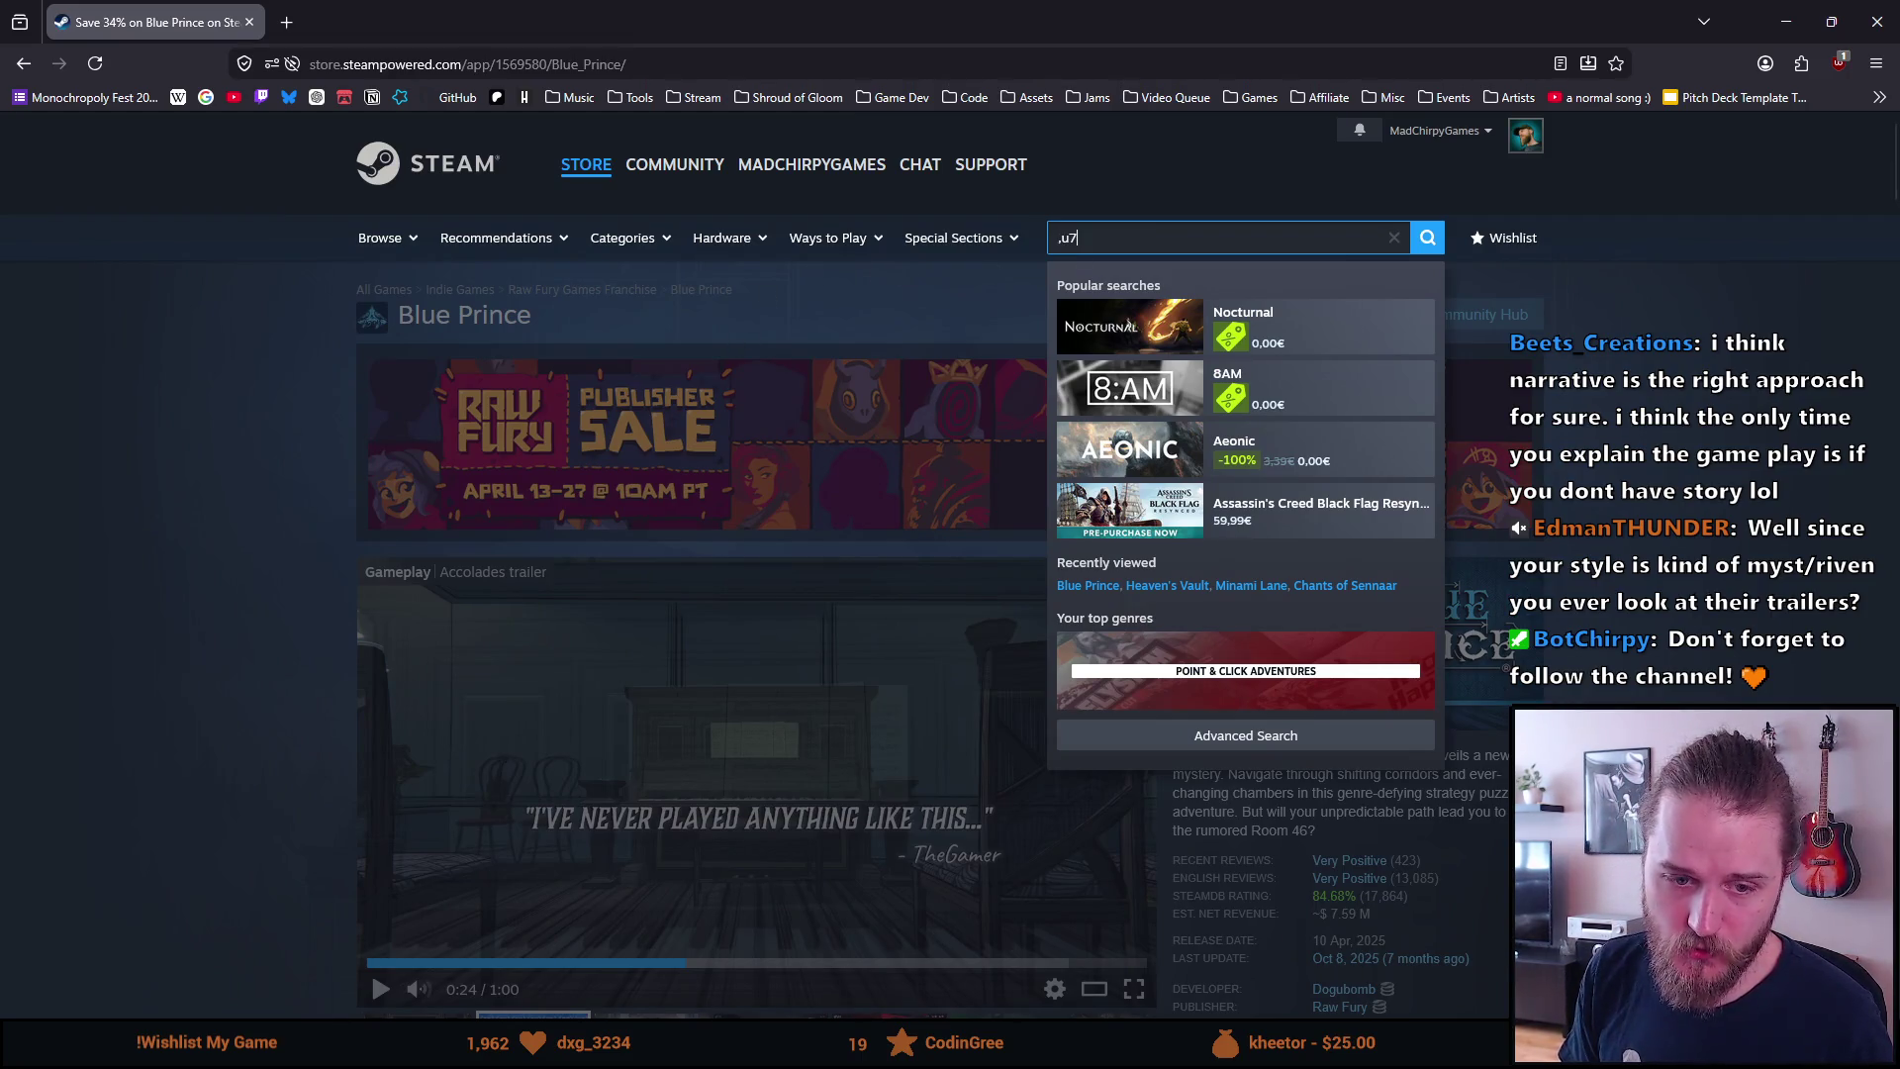
key(BackSpace)
key(BackSpace)
key(BackSpace)
text(myst)
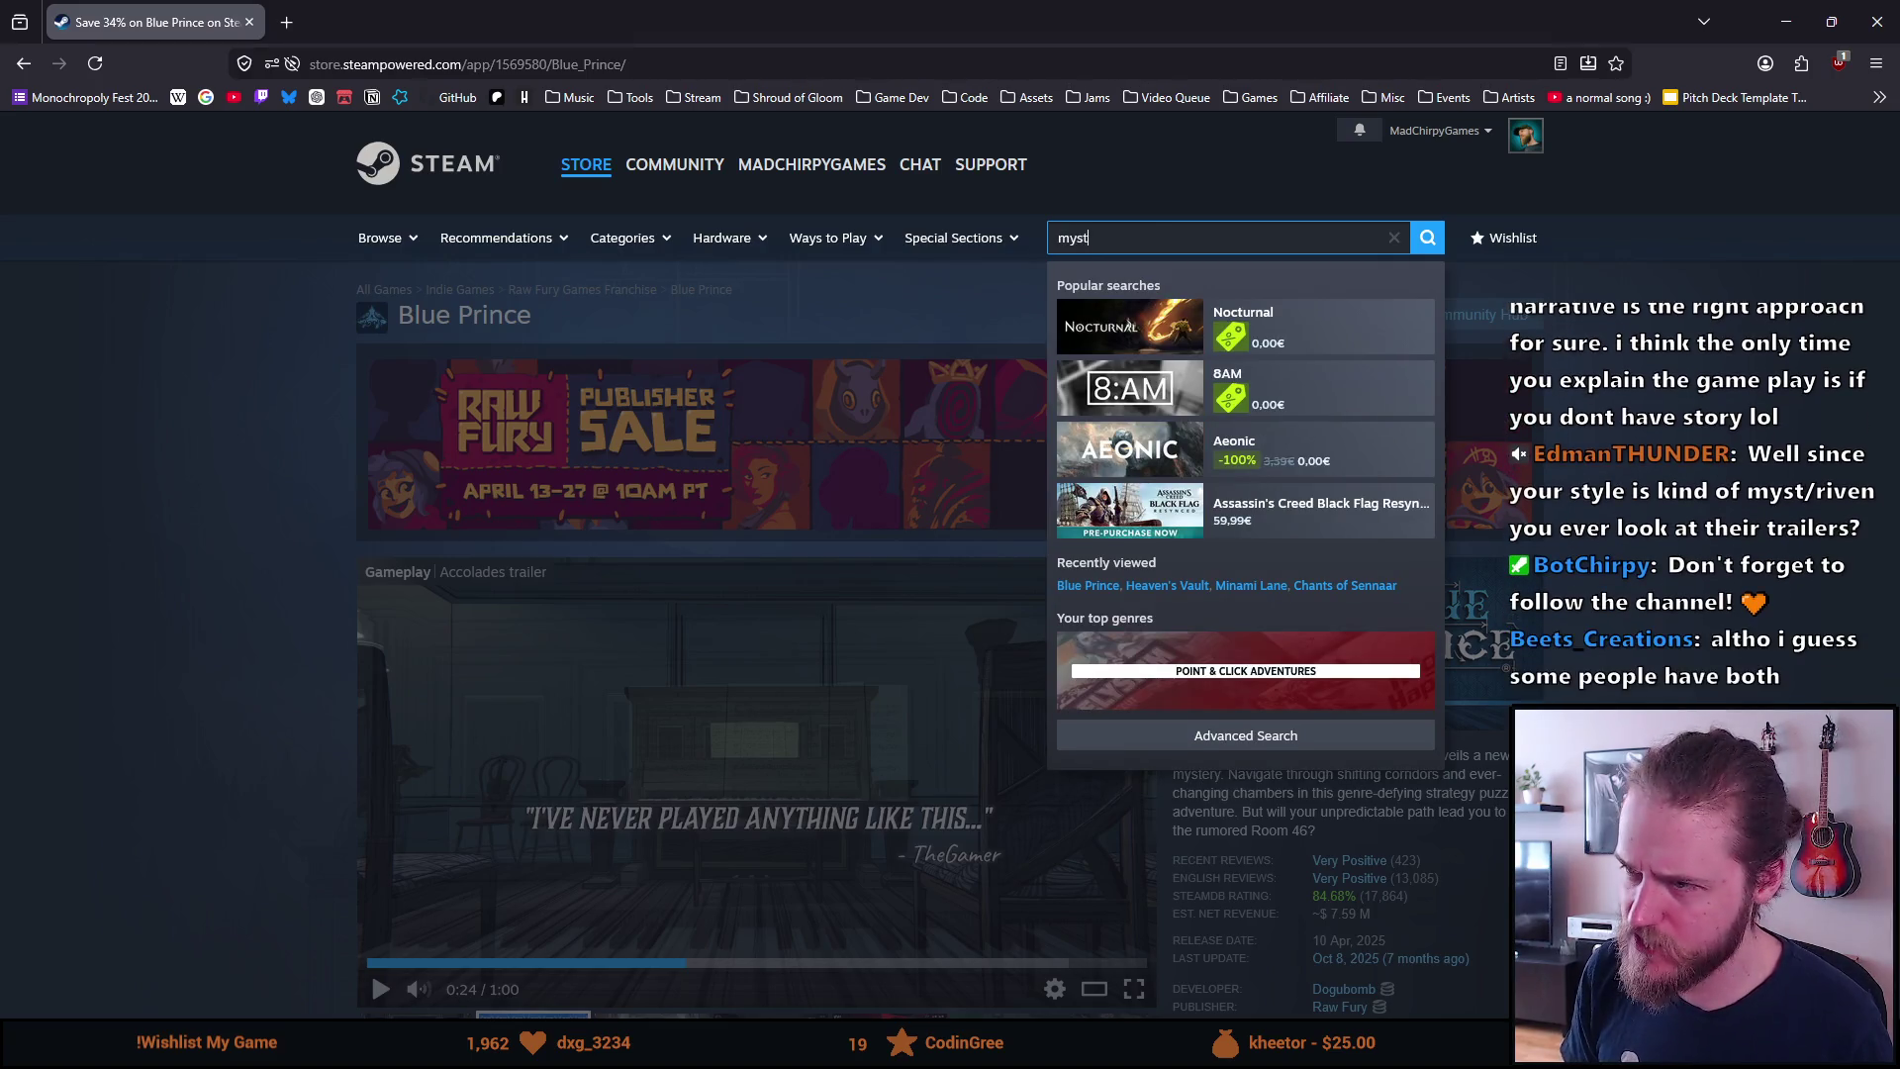
key(Return)
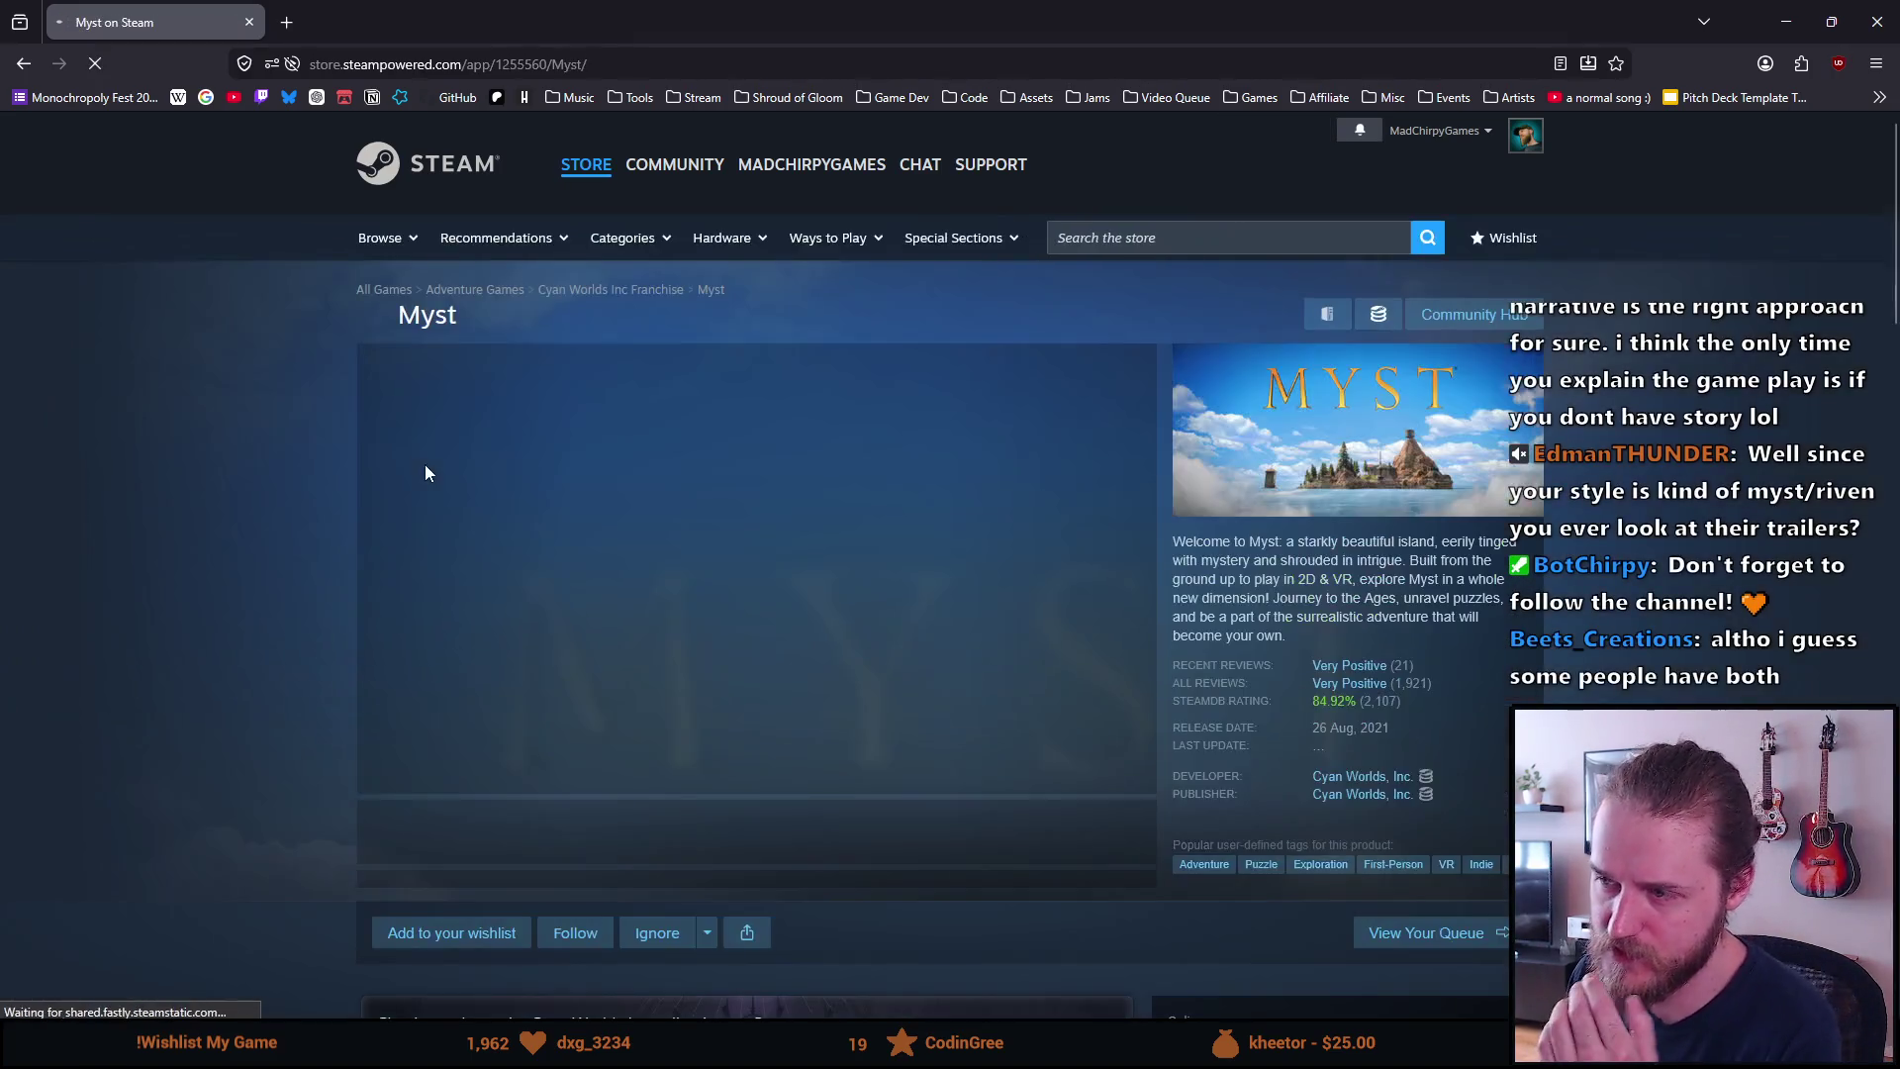
Play the first Myst trailer and switch it to full screen
click(749, 592)
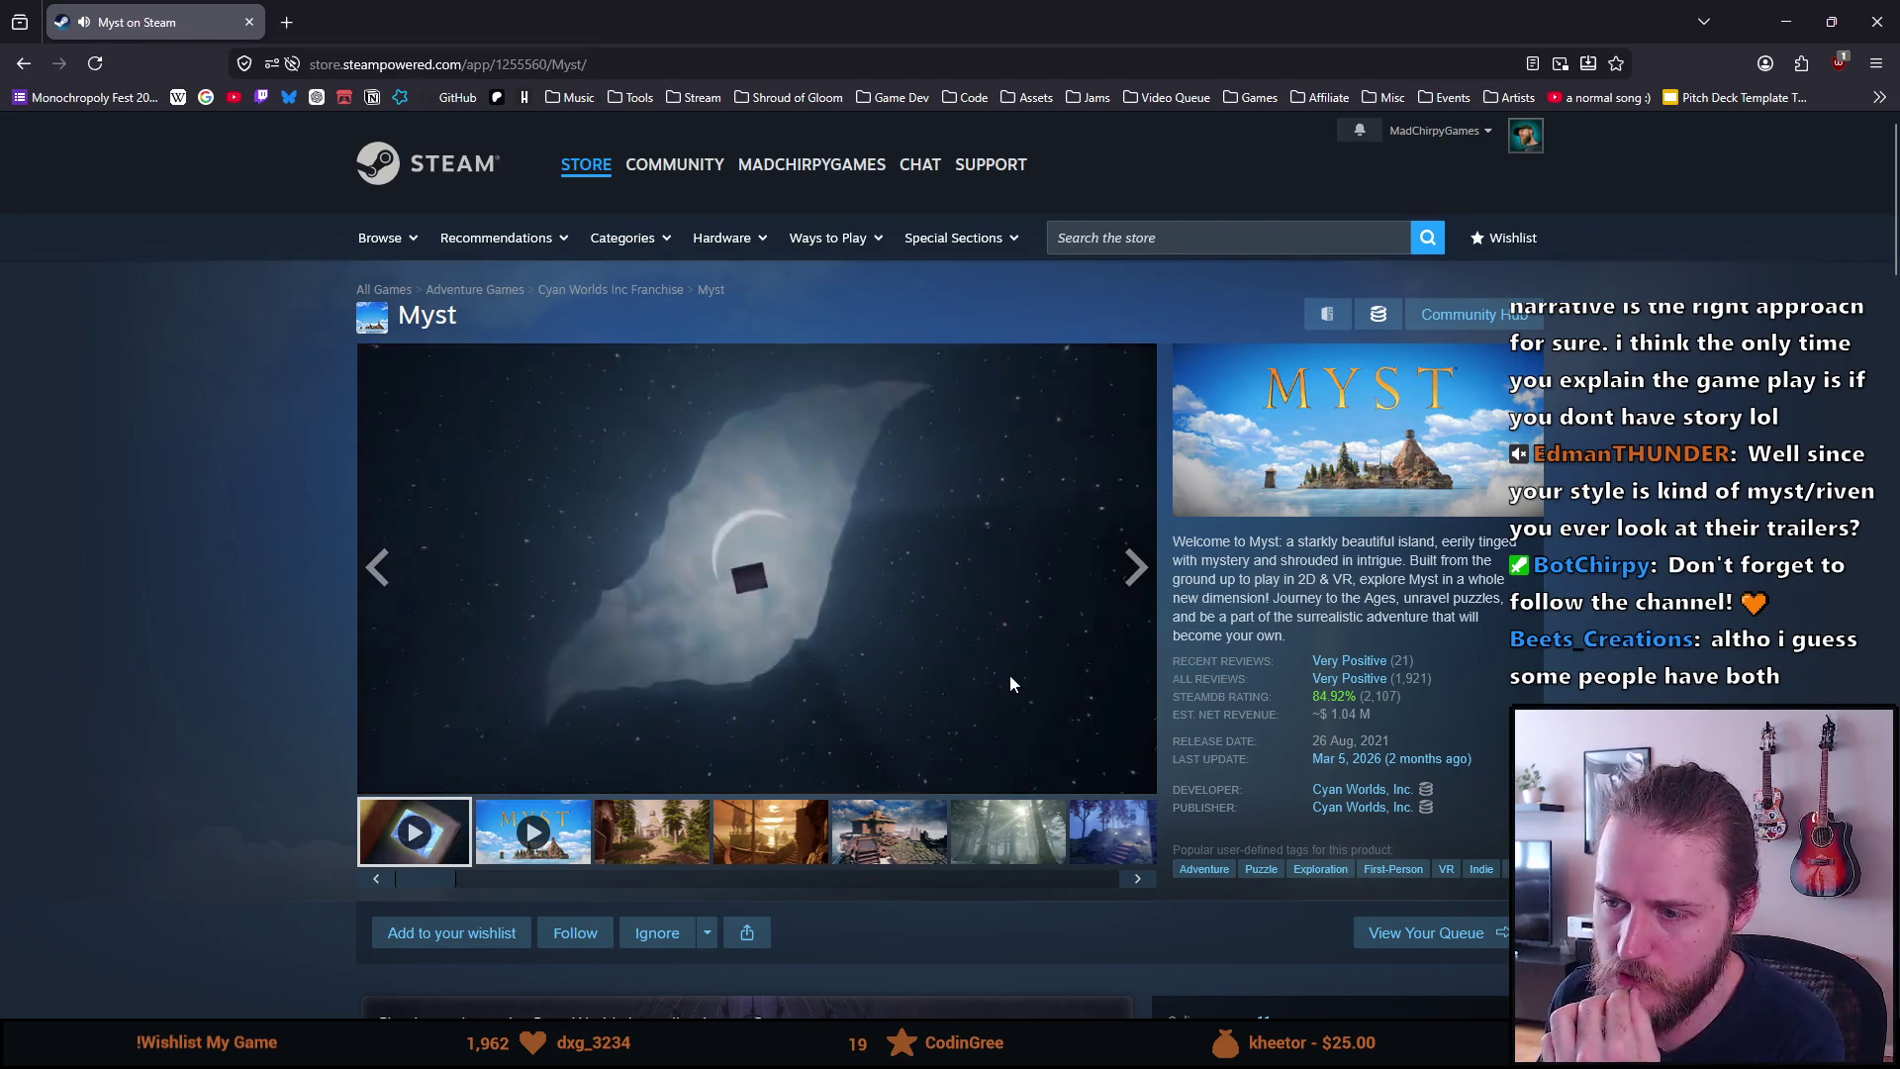
click(867, 602)
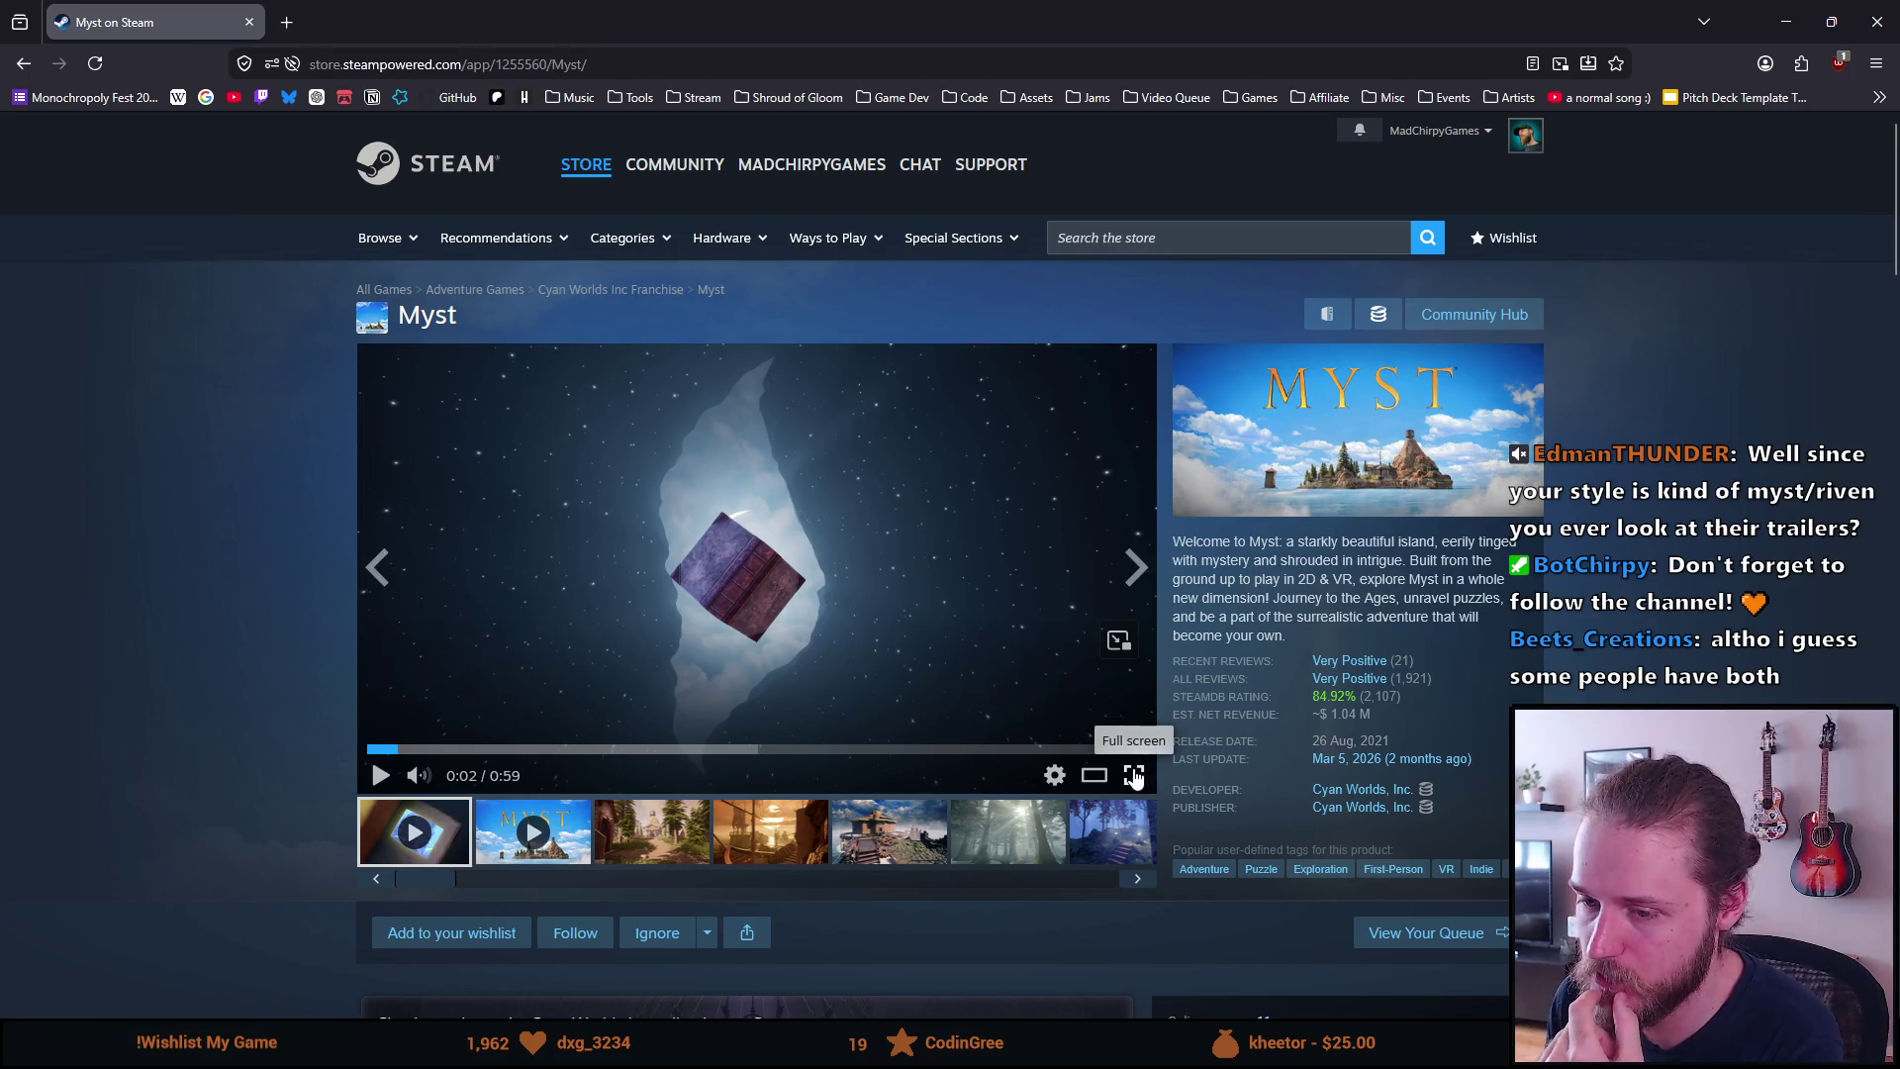
click(1134, 775)
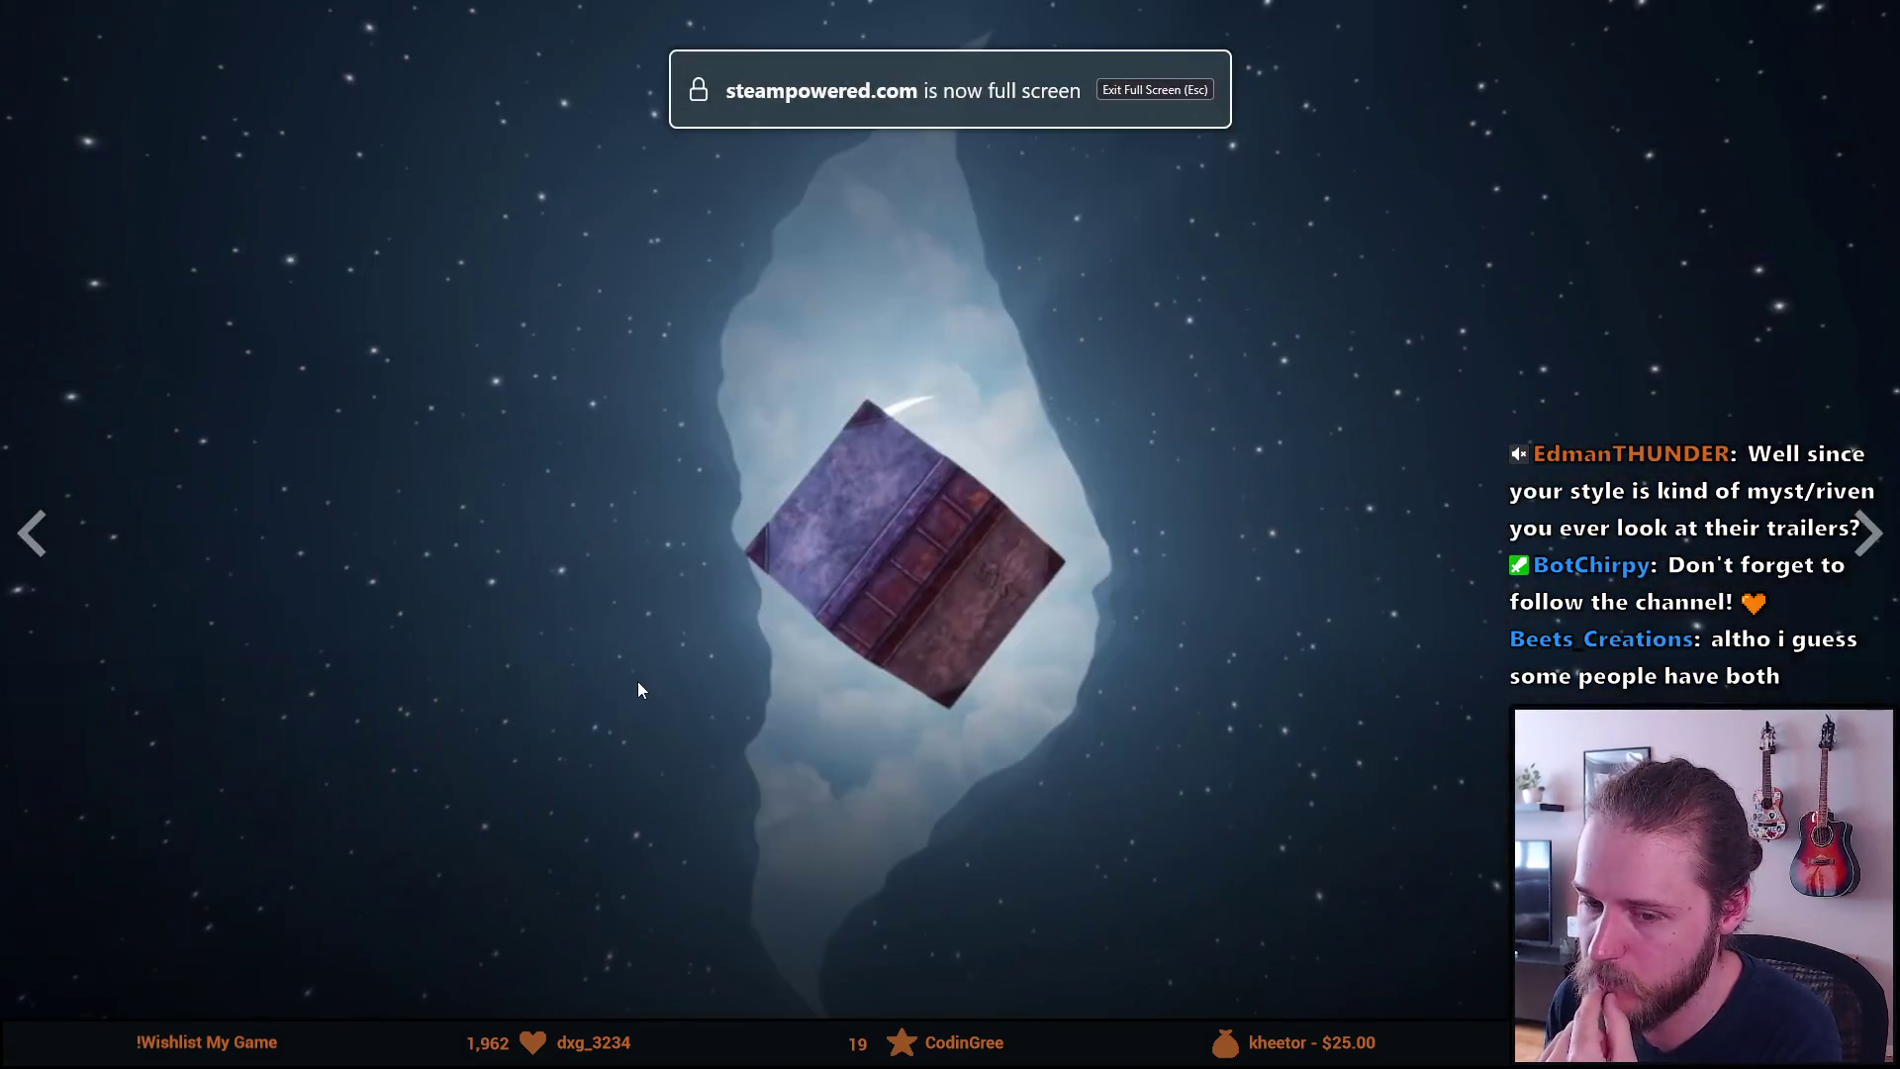
Resume the full-screen Myst trailer, then exit full screen once it finishes
click(637, 690)
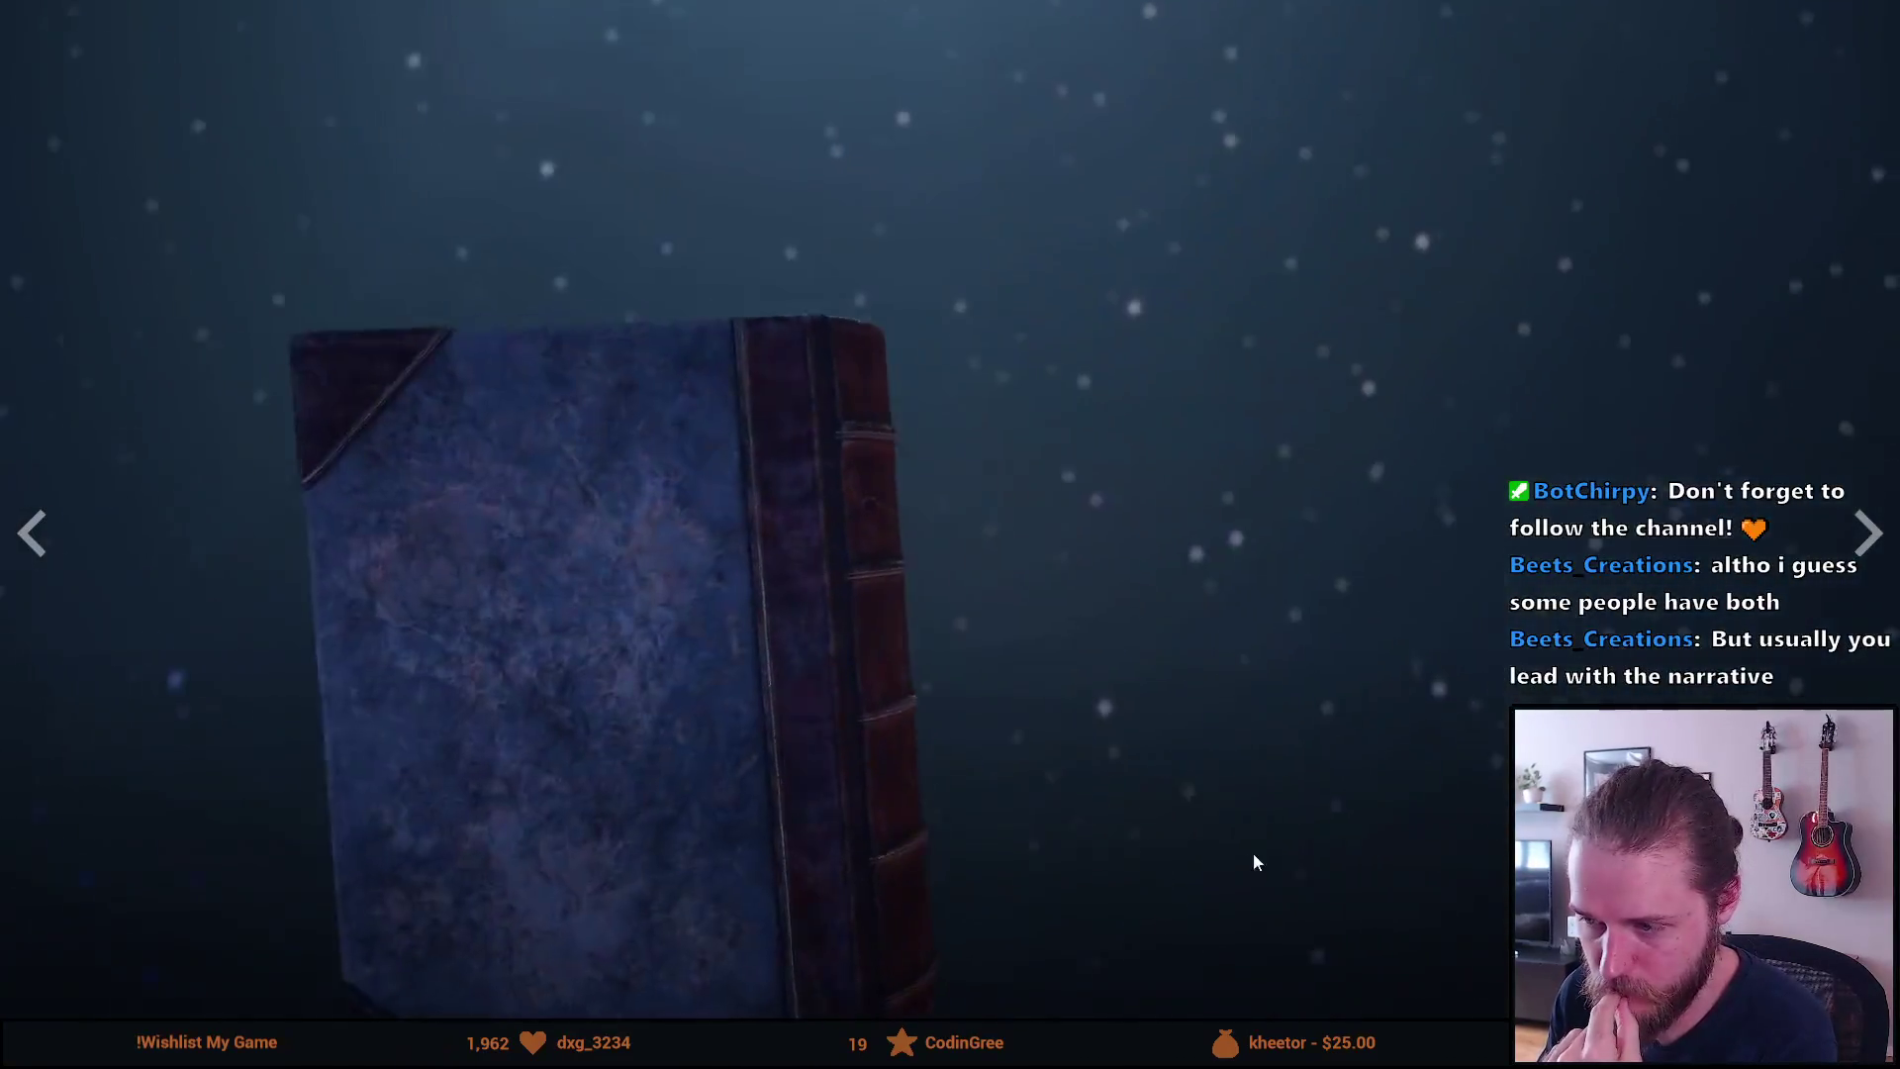
key(Escape)
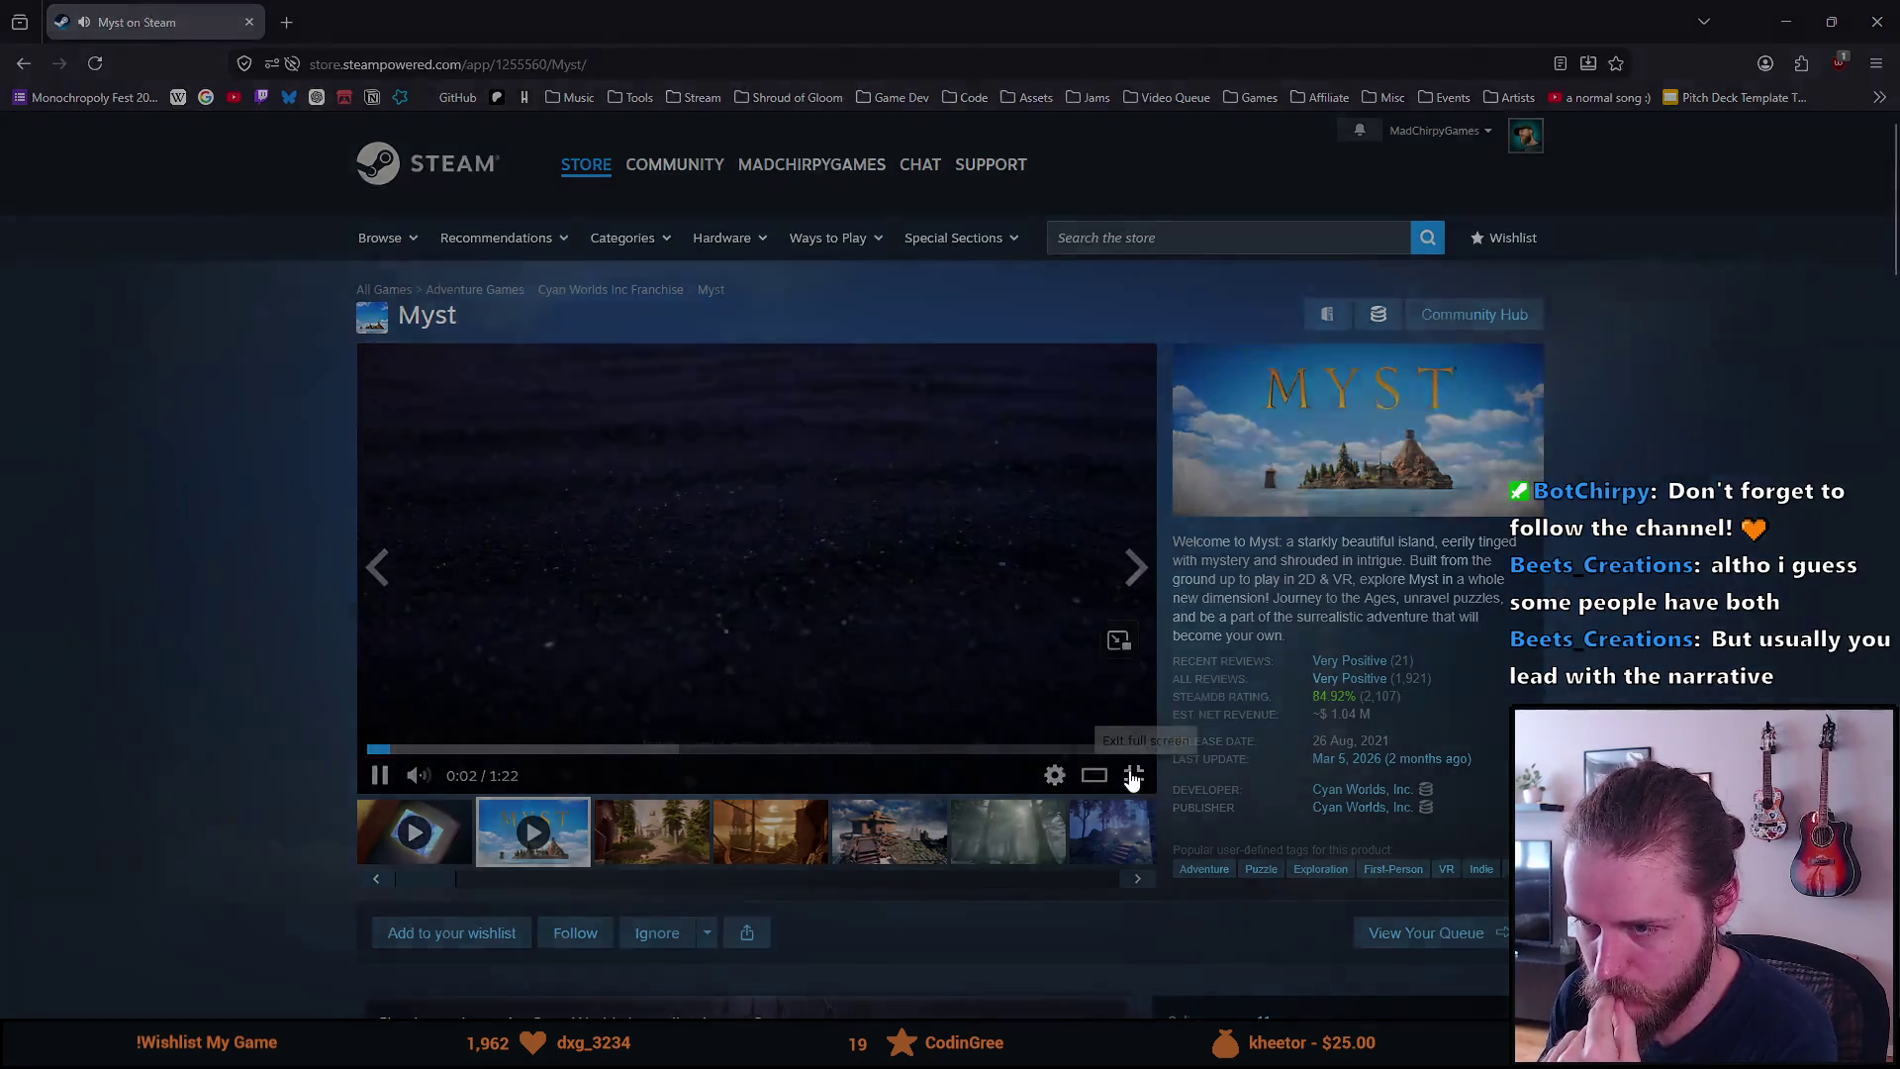
Watch the second Myst trailer full screen to about 0:59, then exit full screen
click(1131, 774)
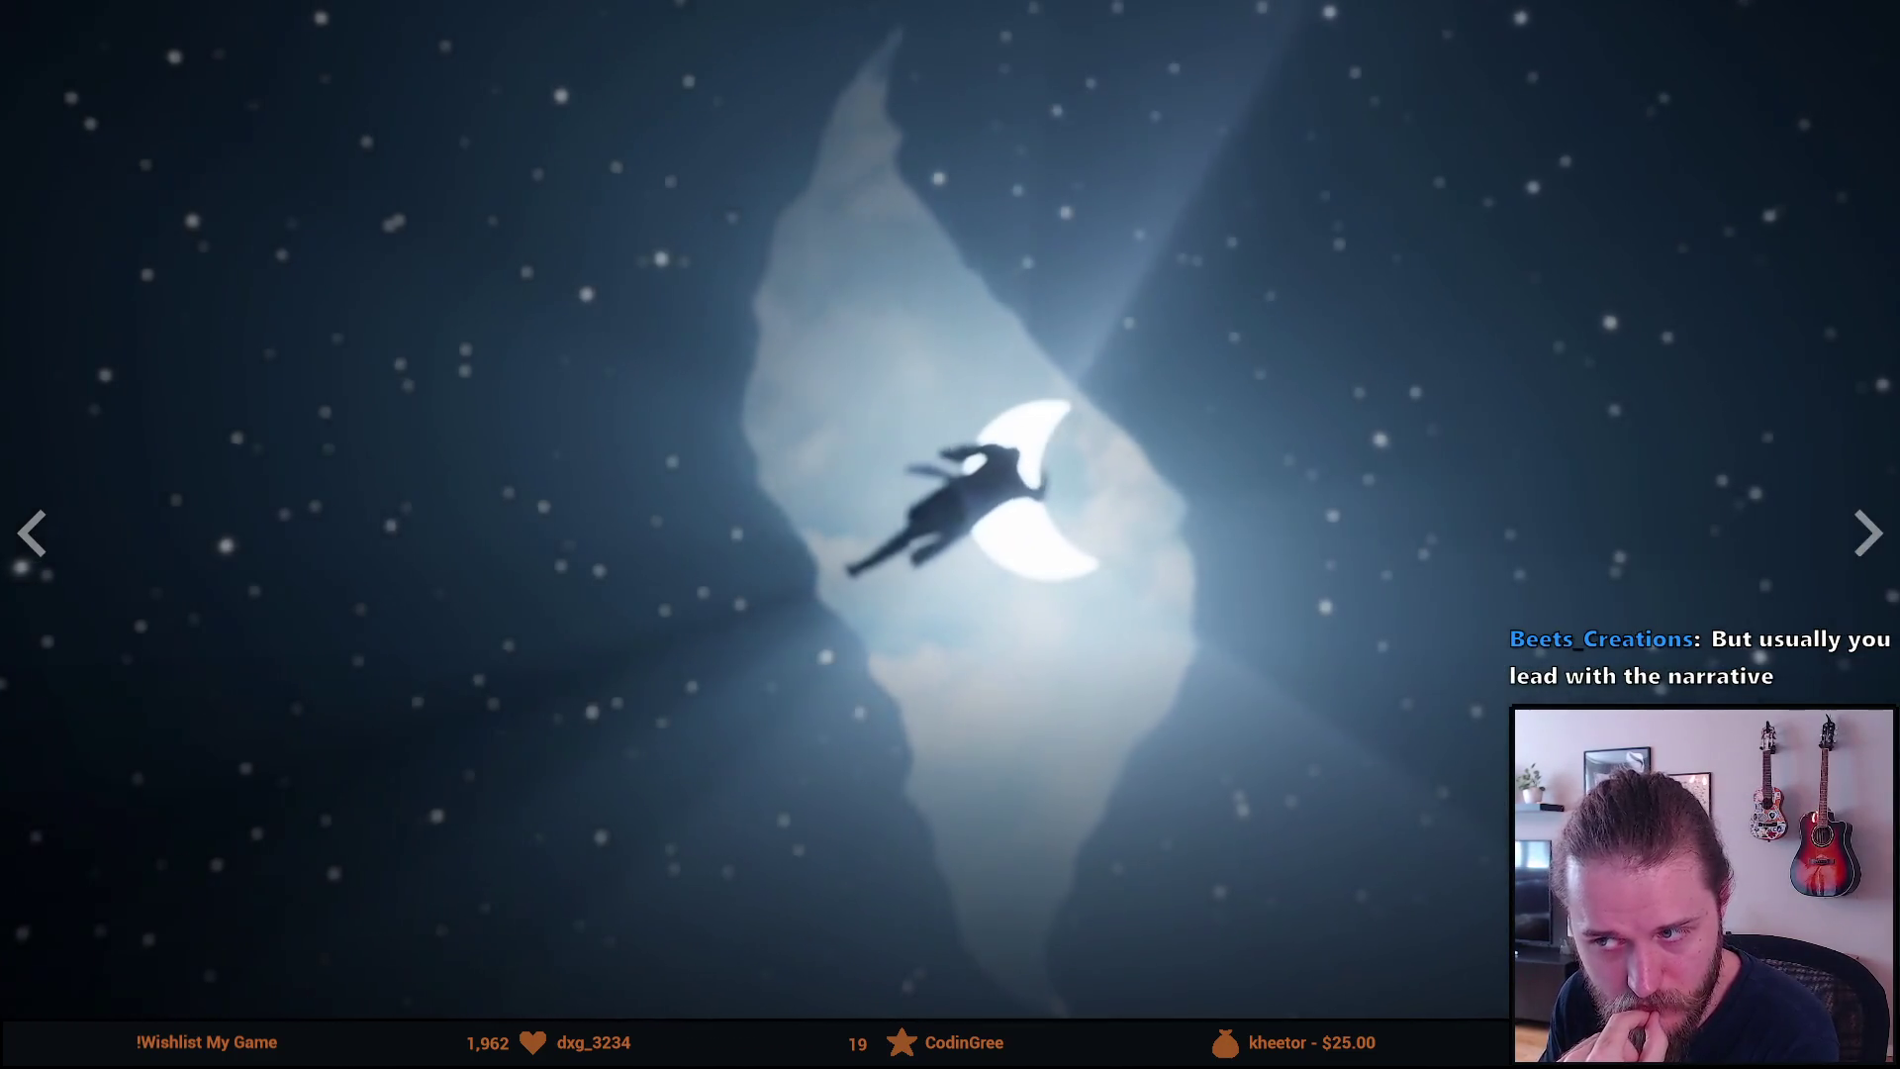
click(162, 815)
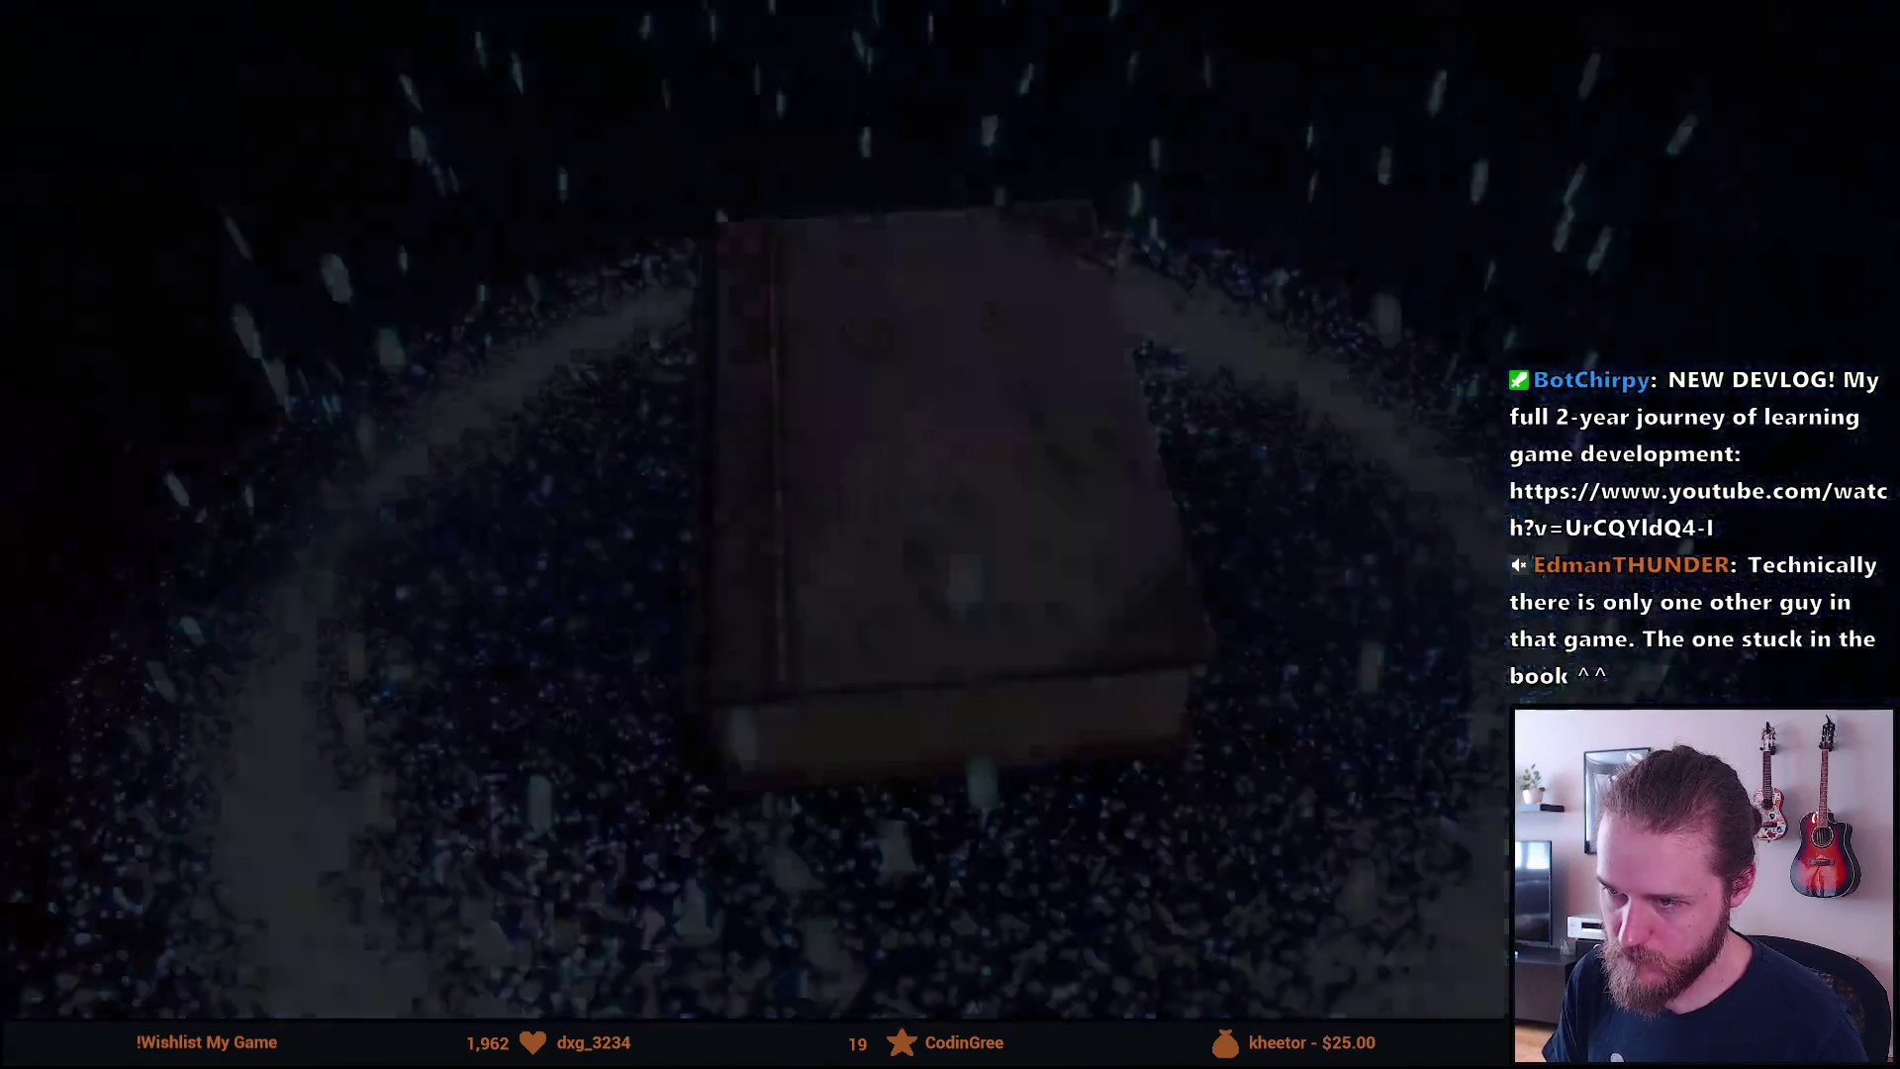
key(Escape)
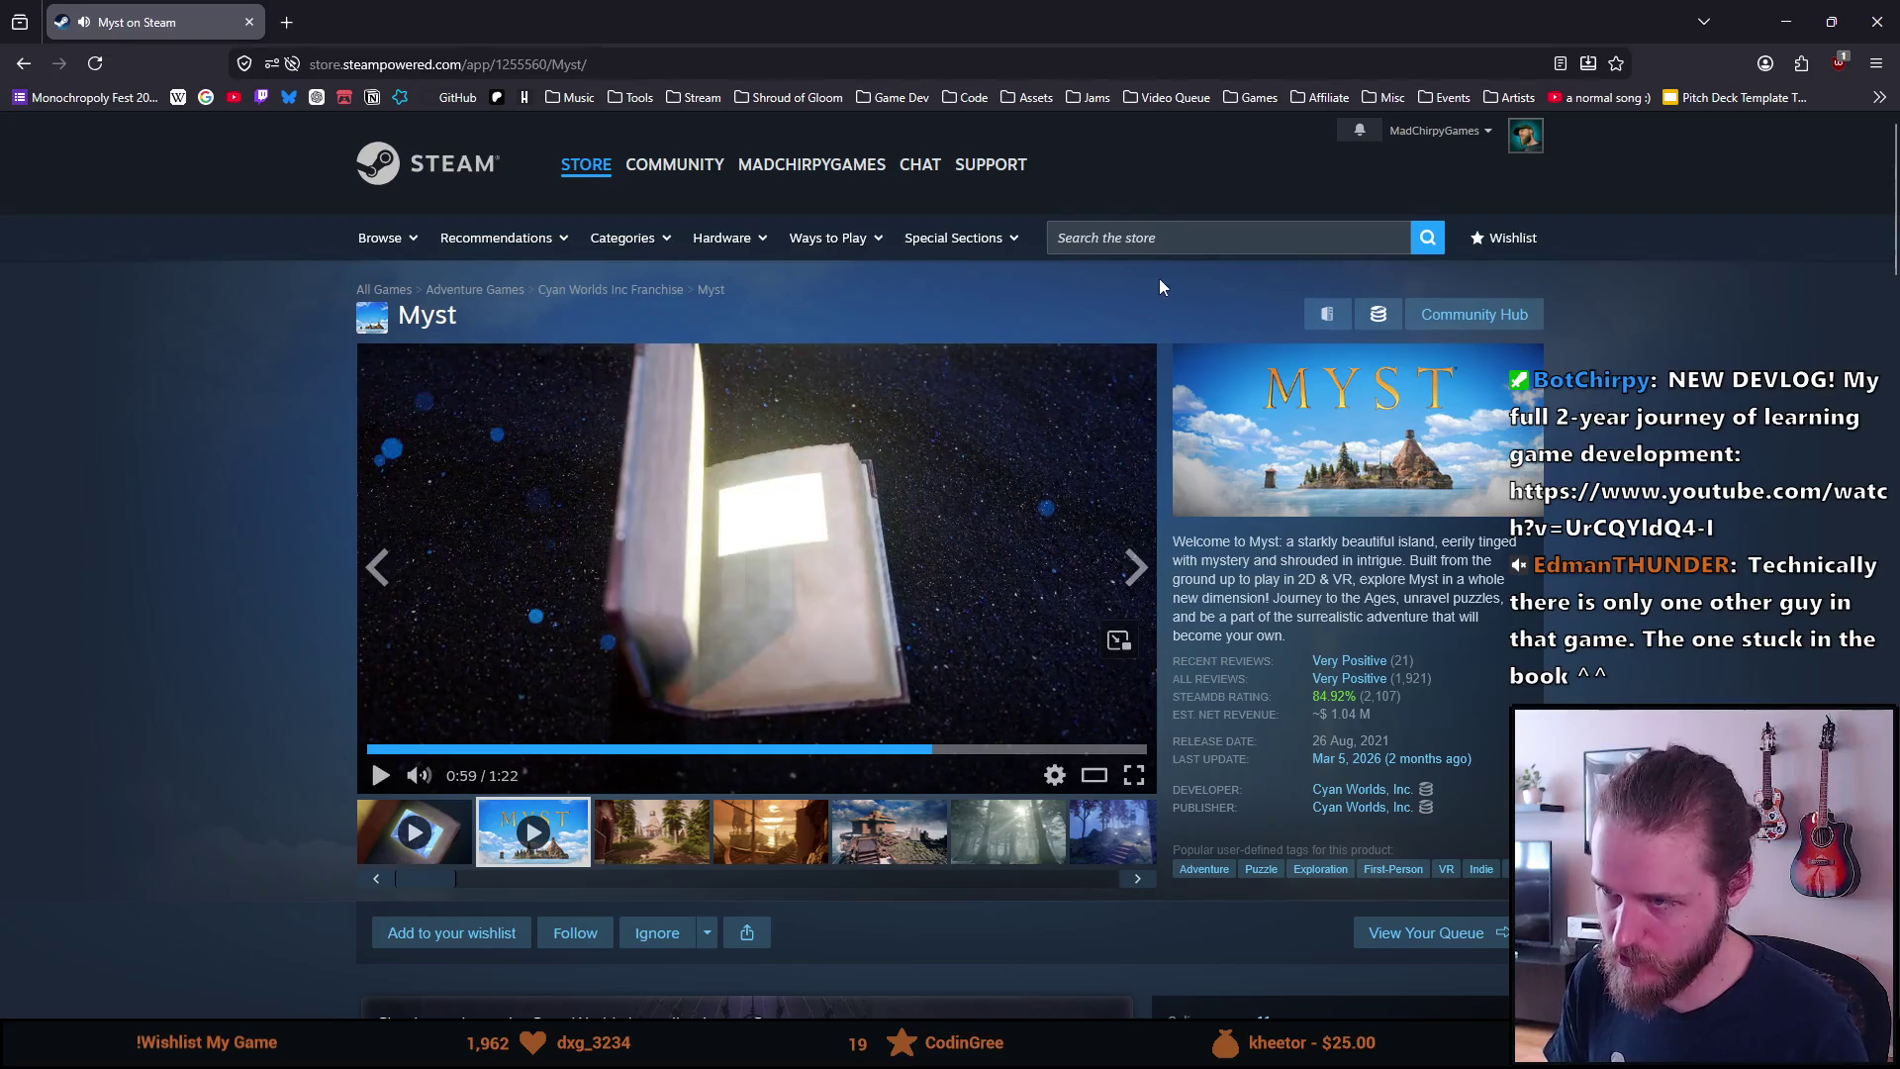
Search for 'riven', open the Riven store page and start its 1:28 trailer
click(1177, 252)
text(riven)
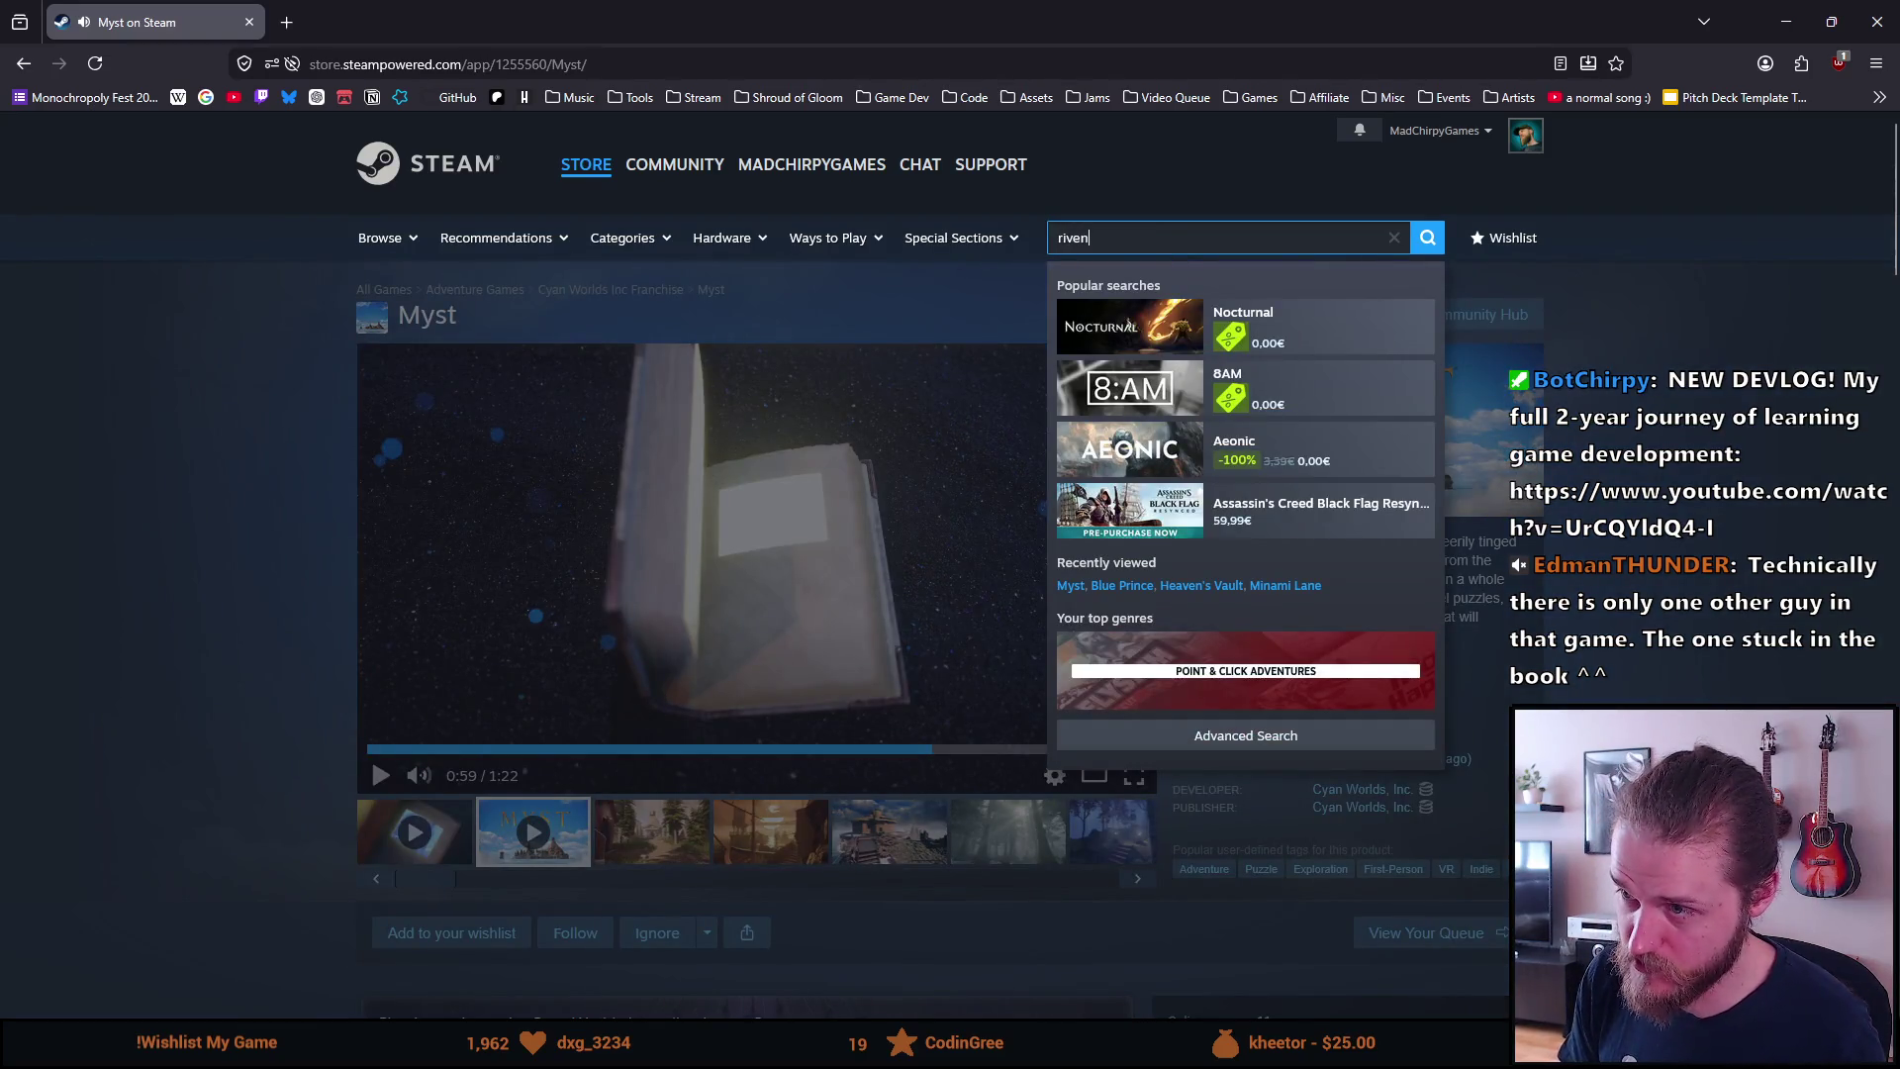
key(Down)
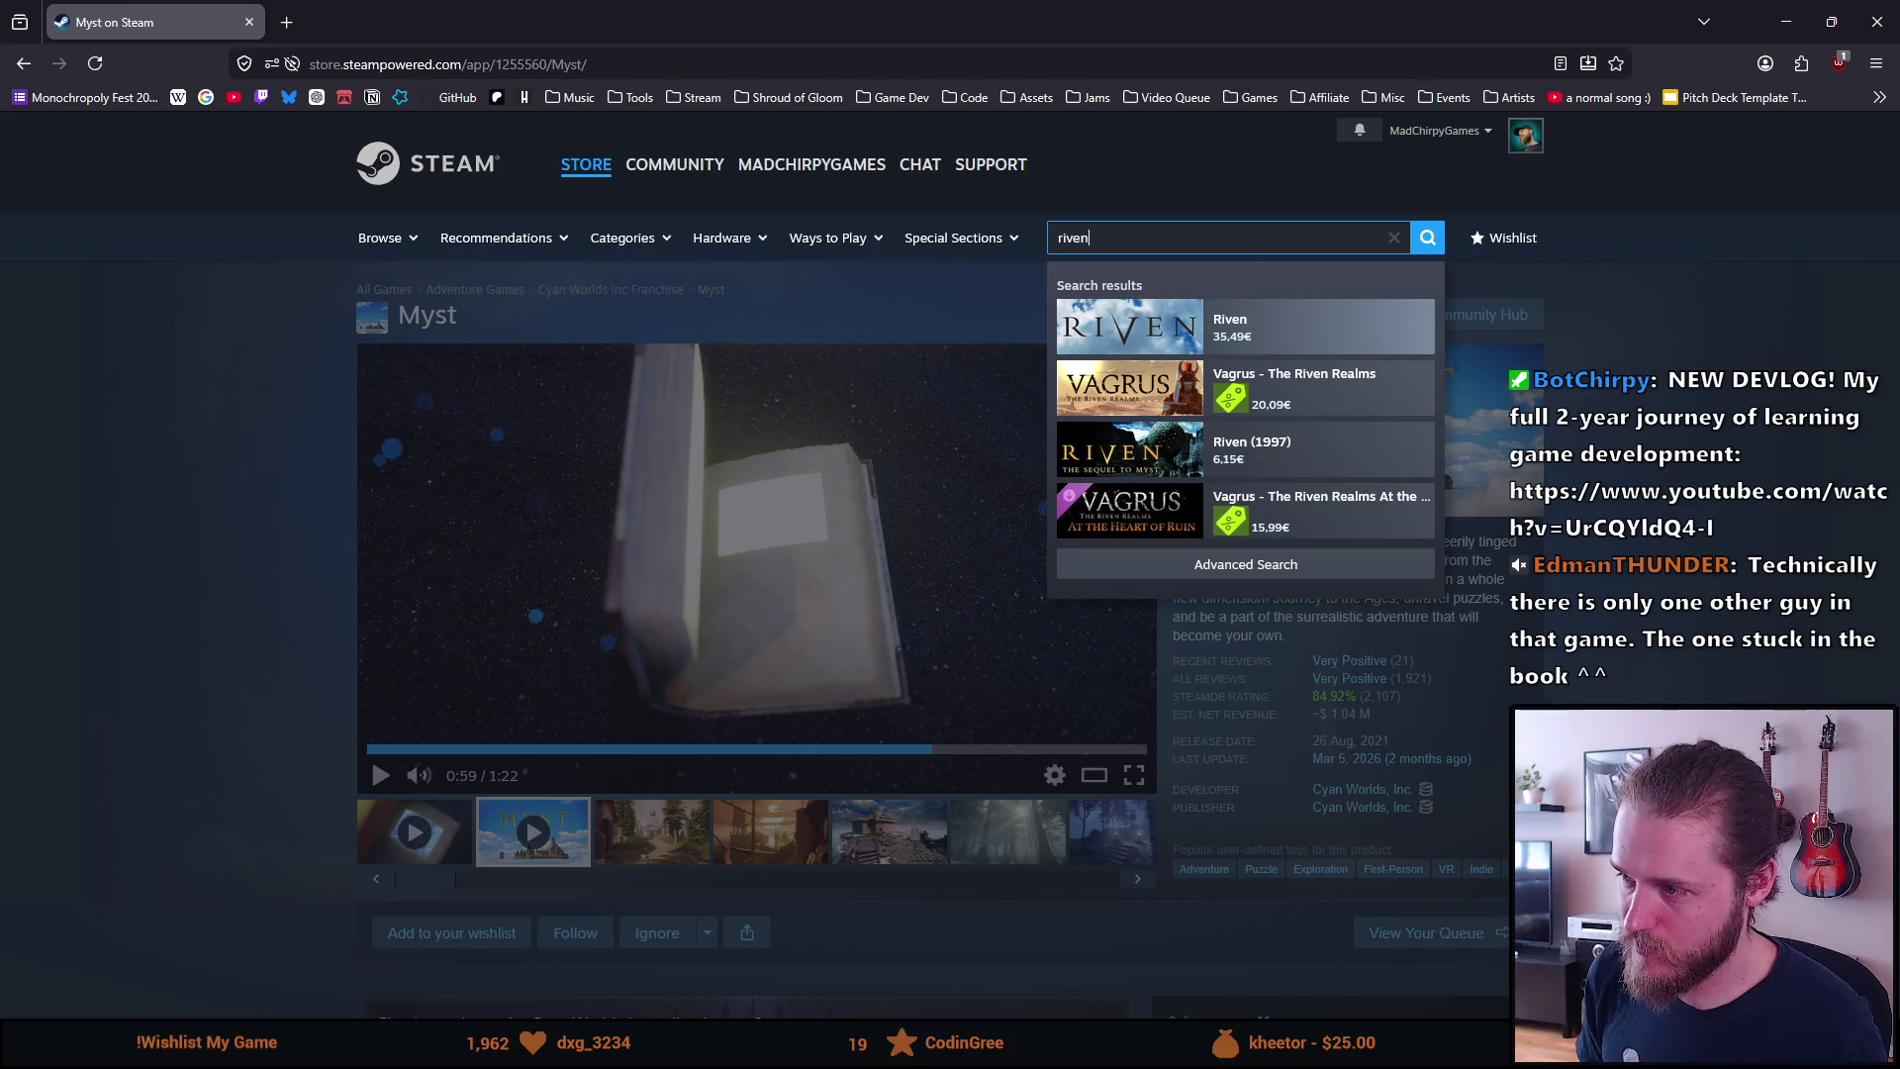
click(1163, 337)
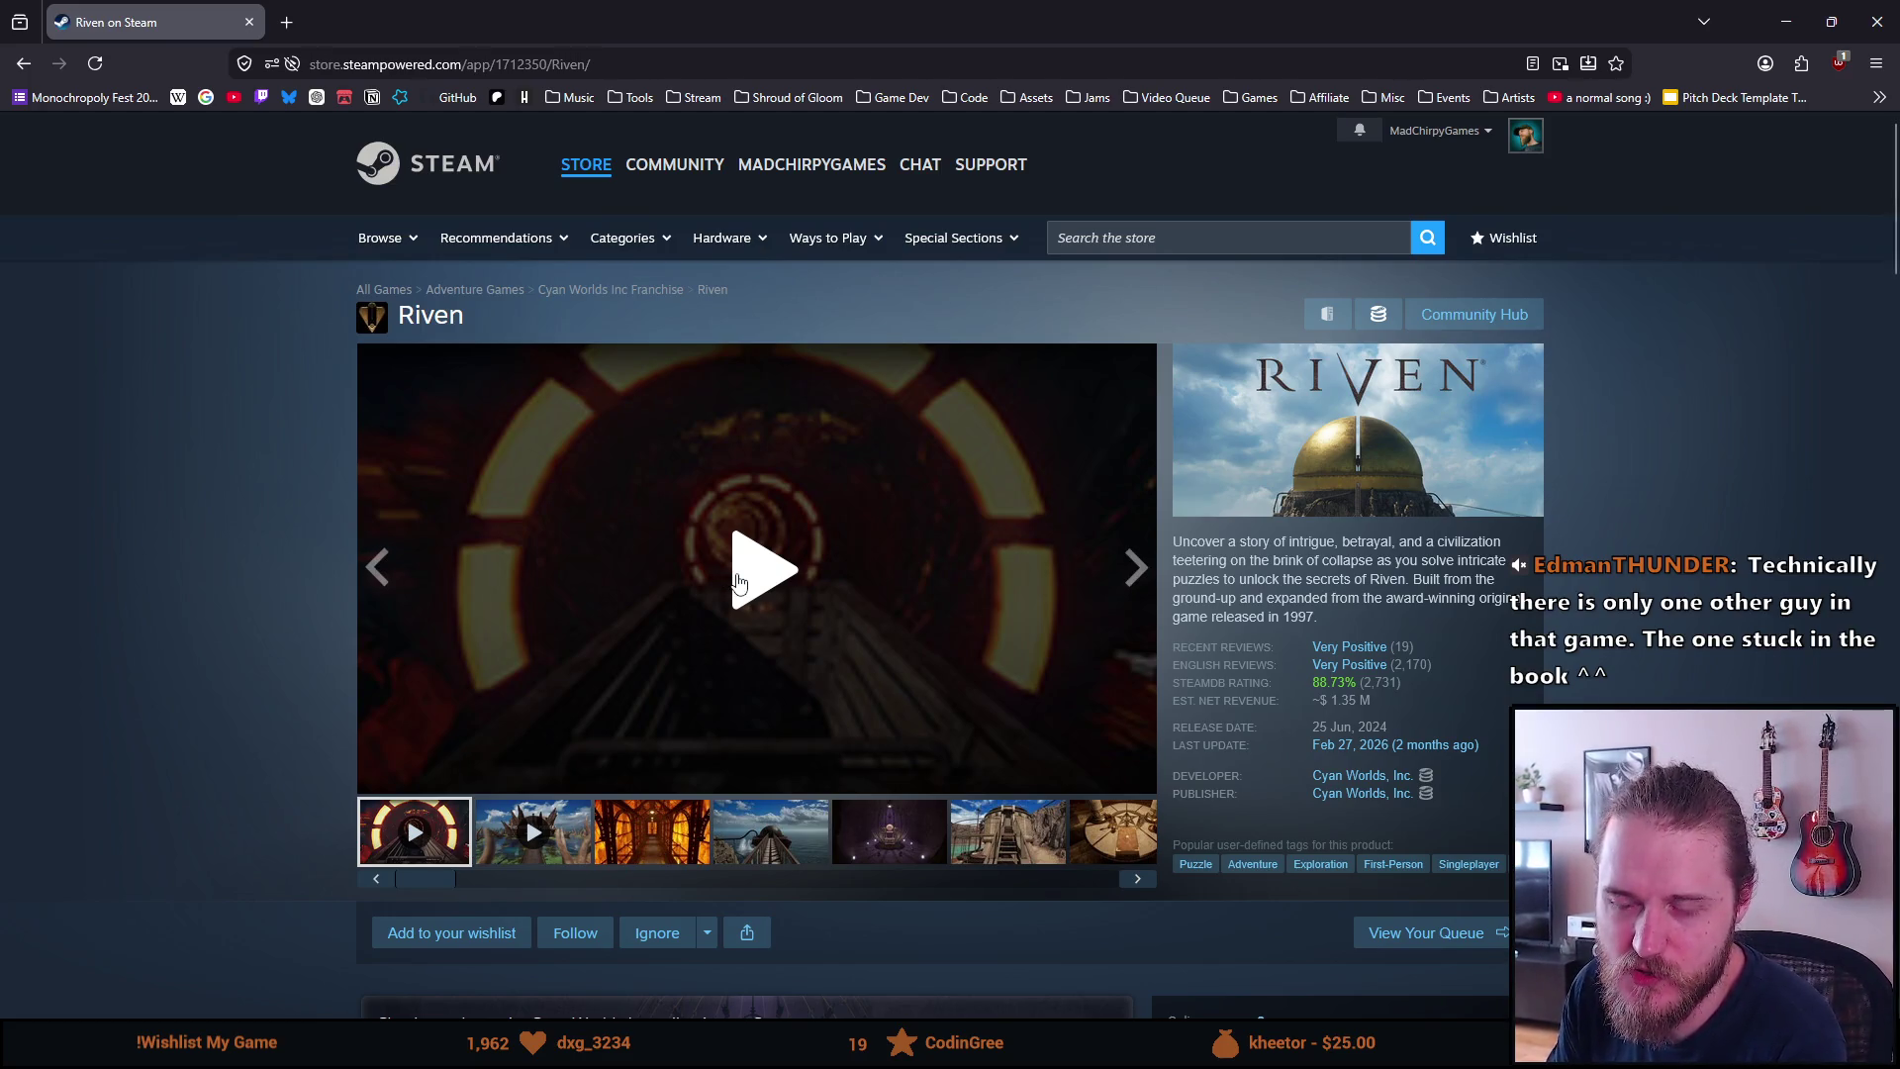
click(737, 581)
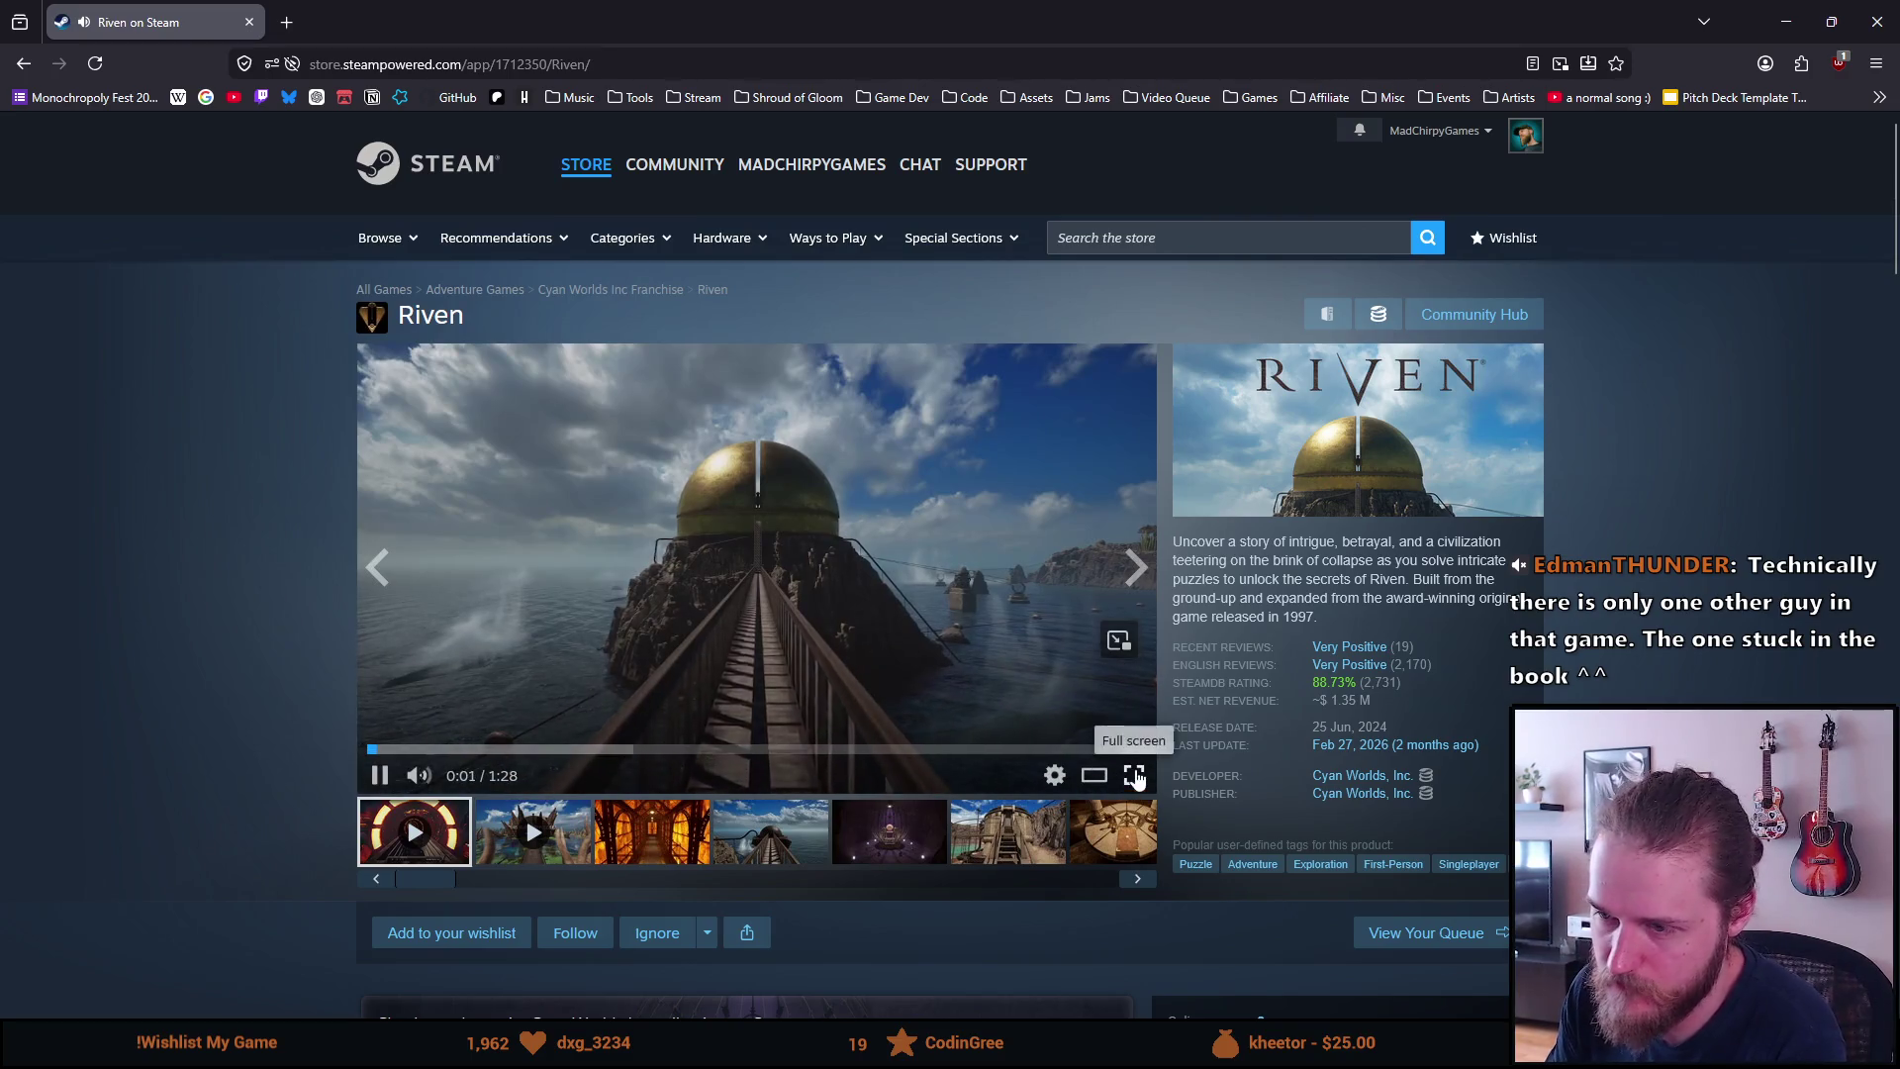
Watch the Riven trailer full screen to 0:38, then exit full screen
click(1128, 776)
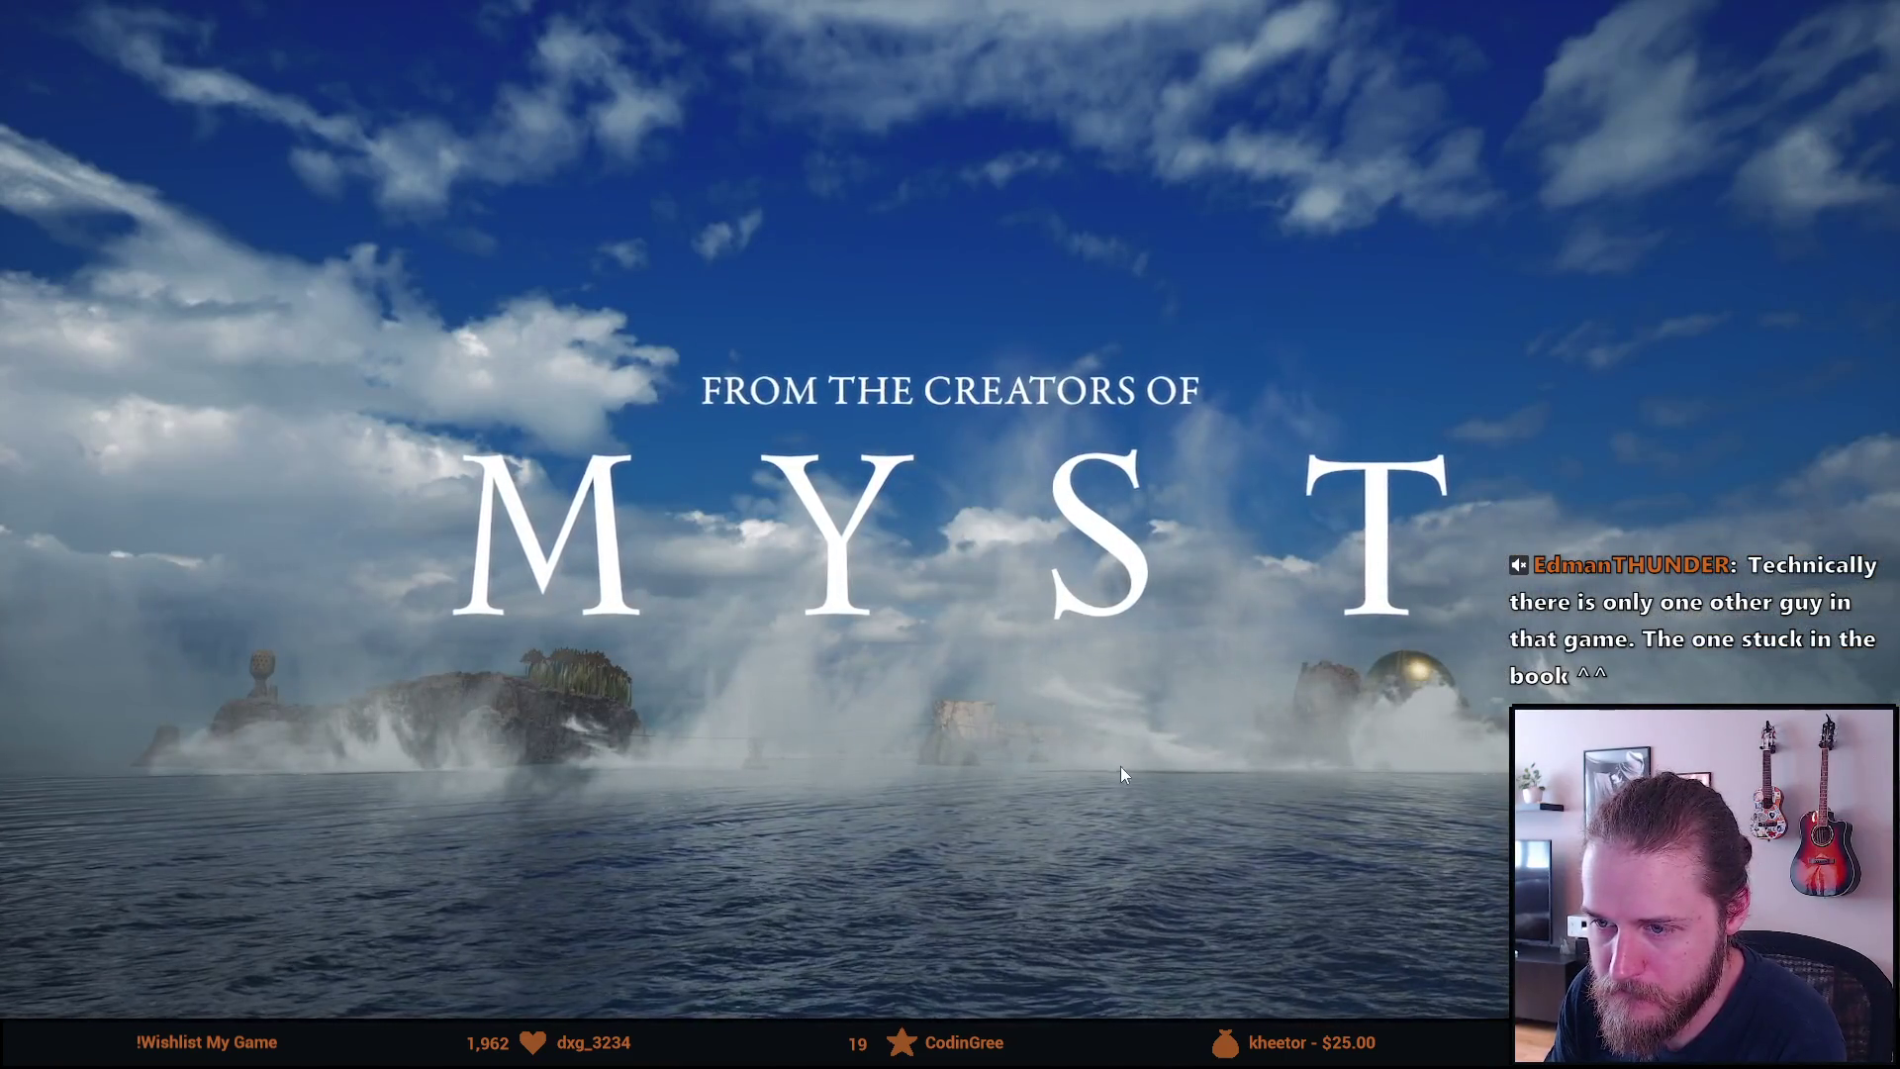
mouse_move(1107, 762)
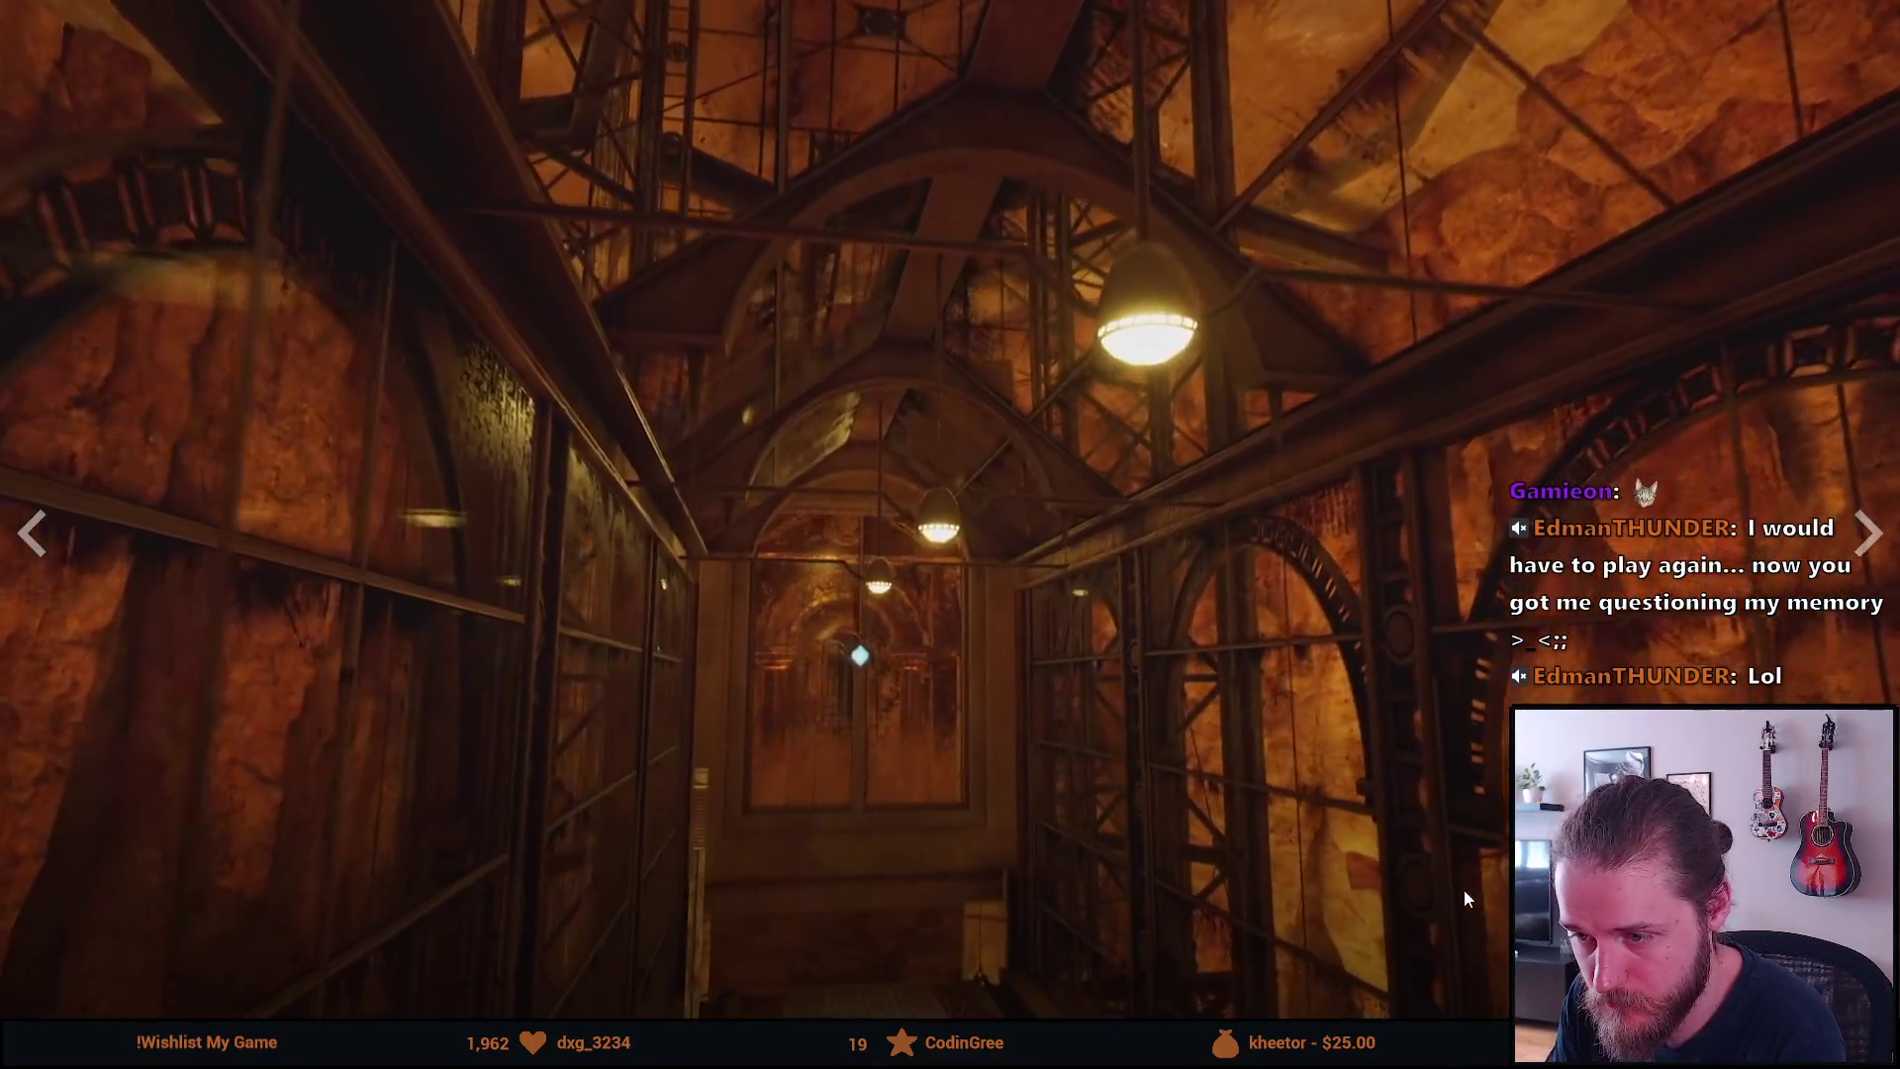
key(Escape)
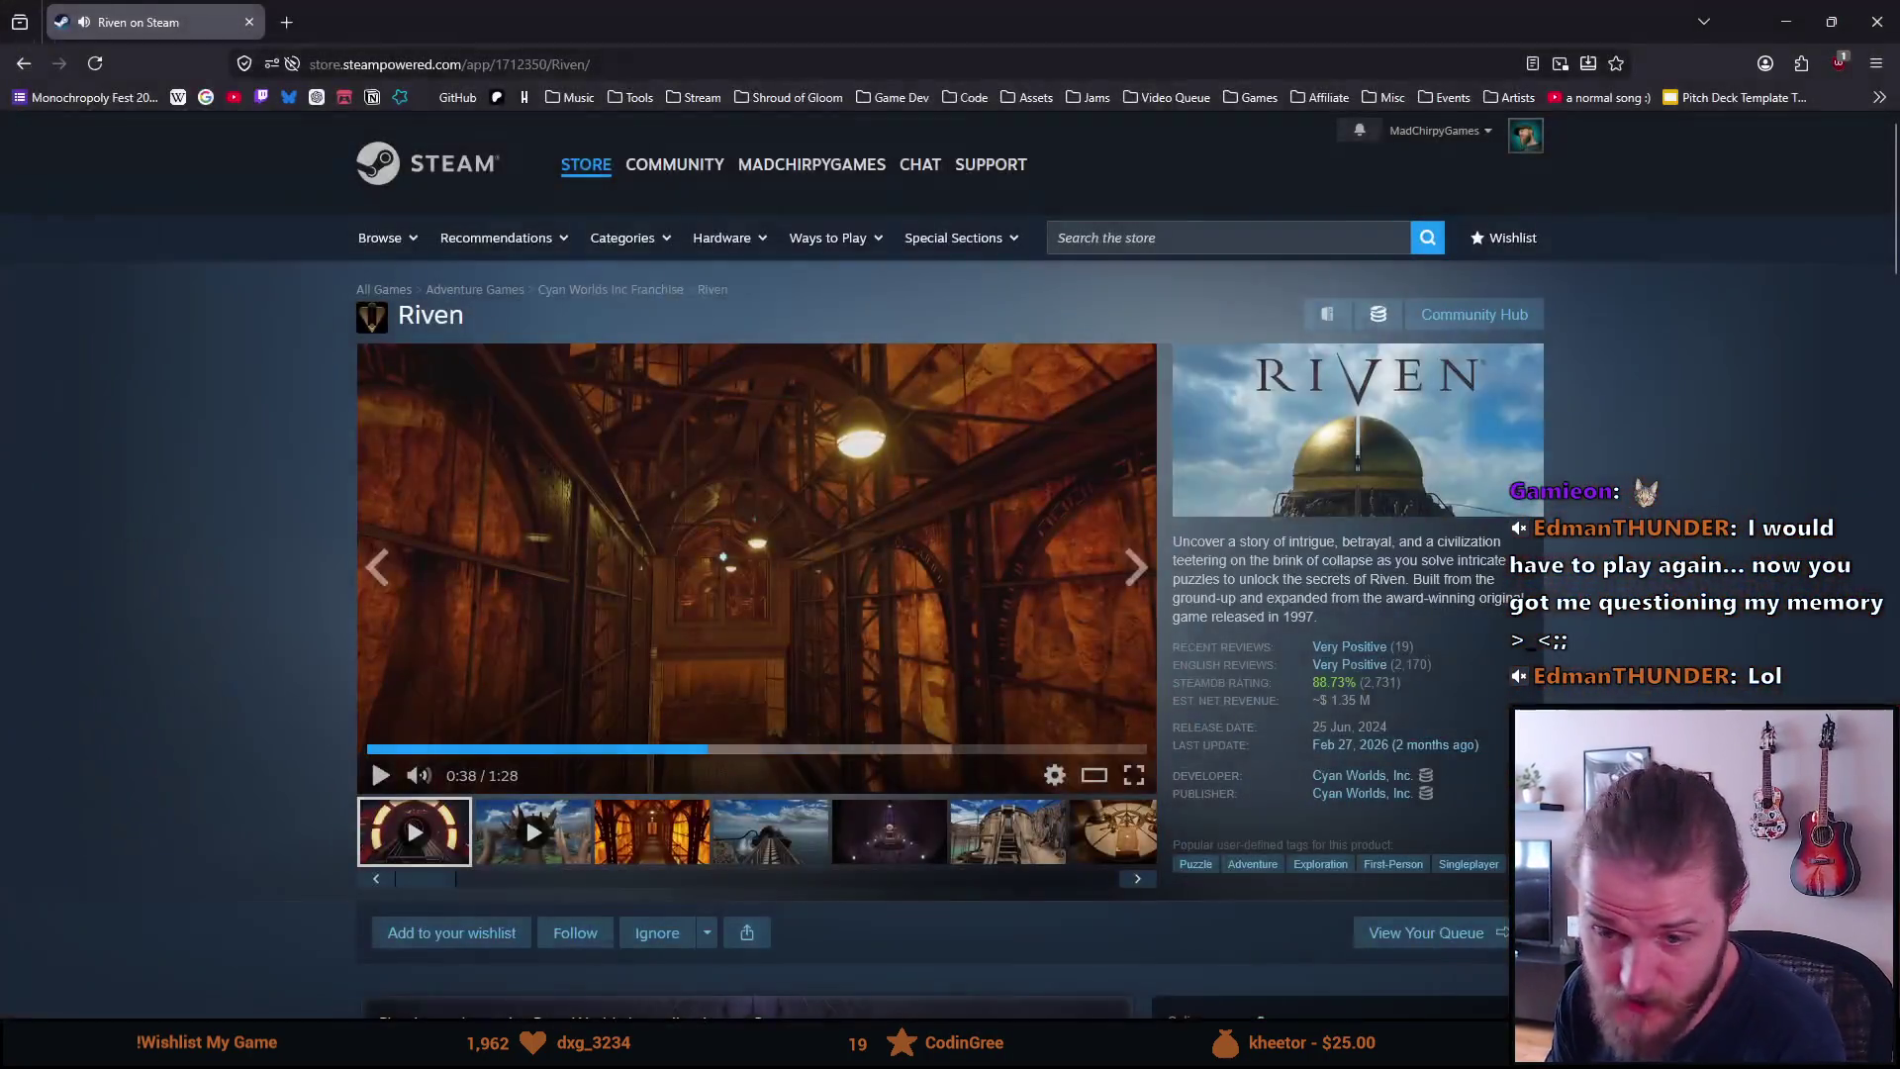
Return to the Myst page, dismiss the tag dialog, and close the browser
key(F5)
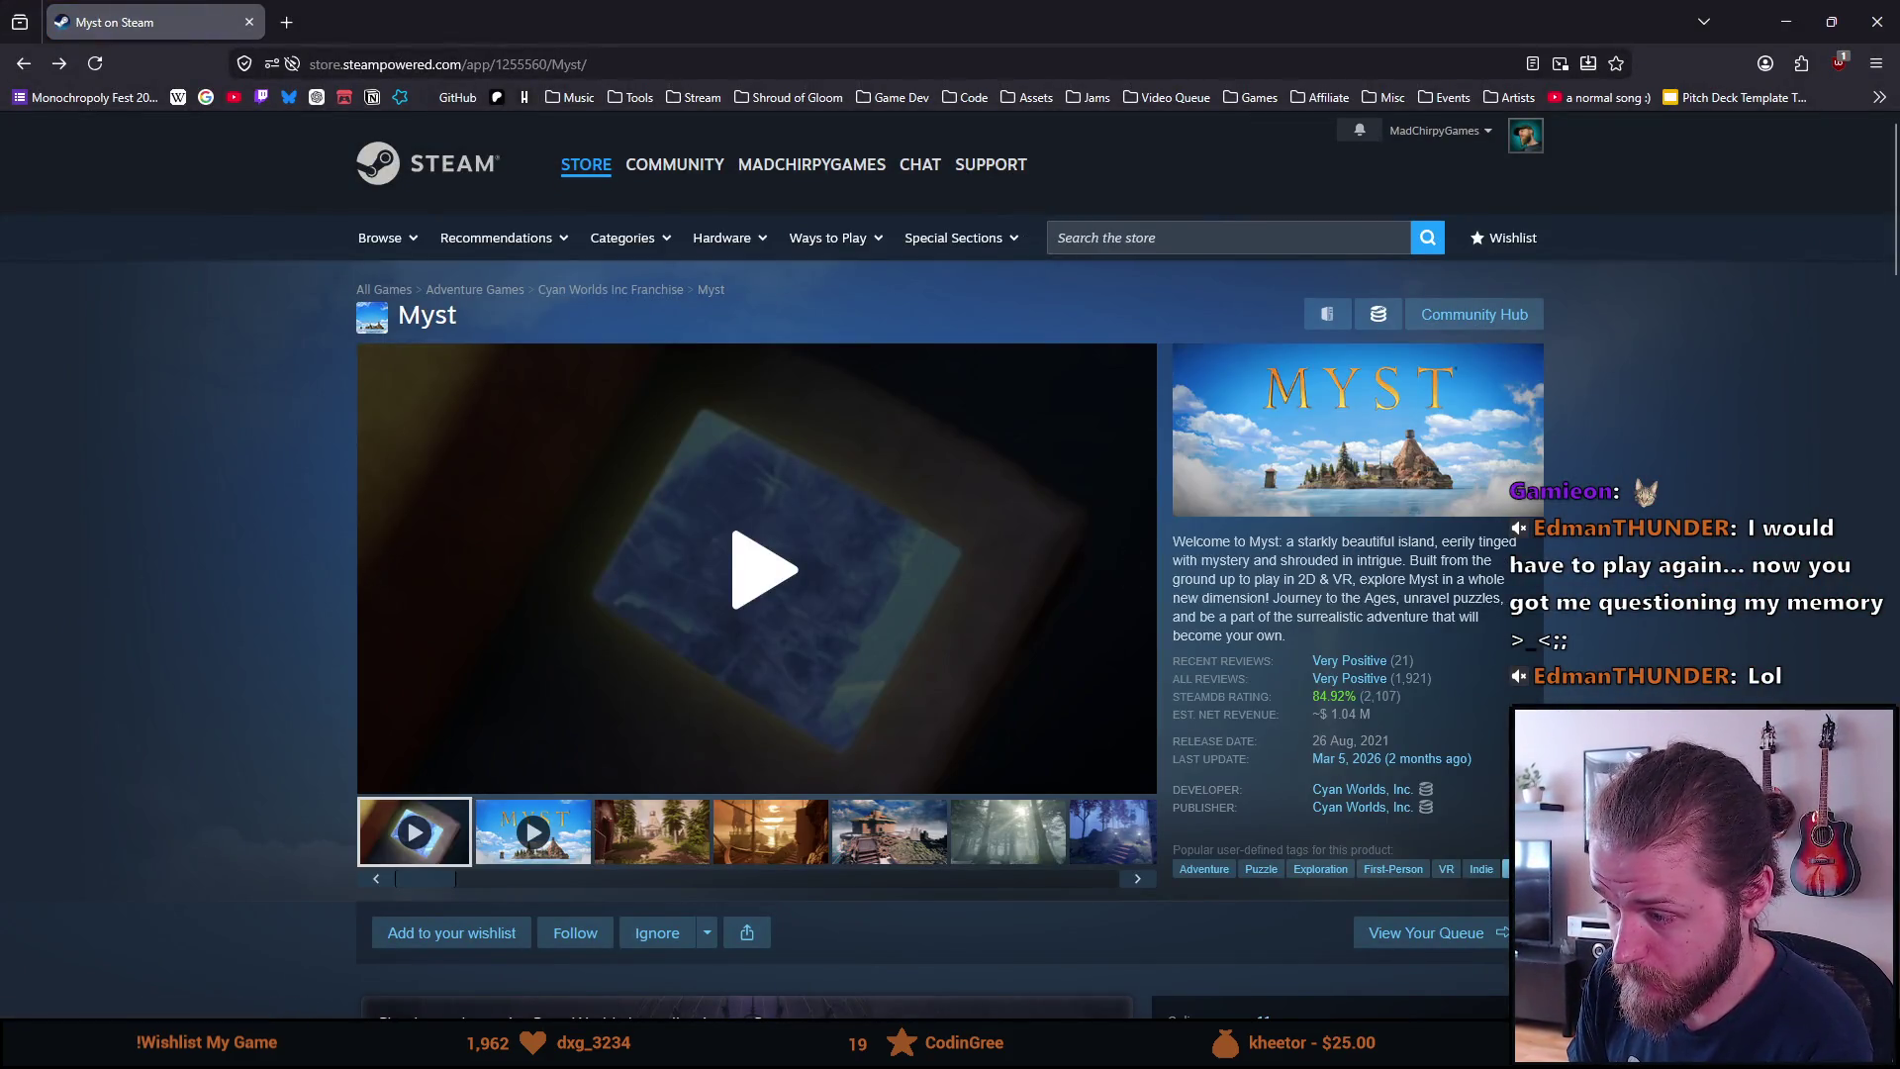
click(1511, 869)
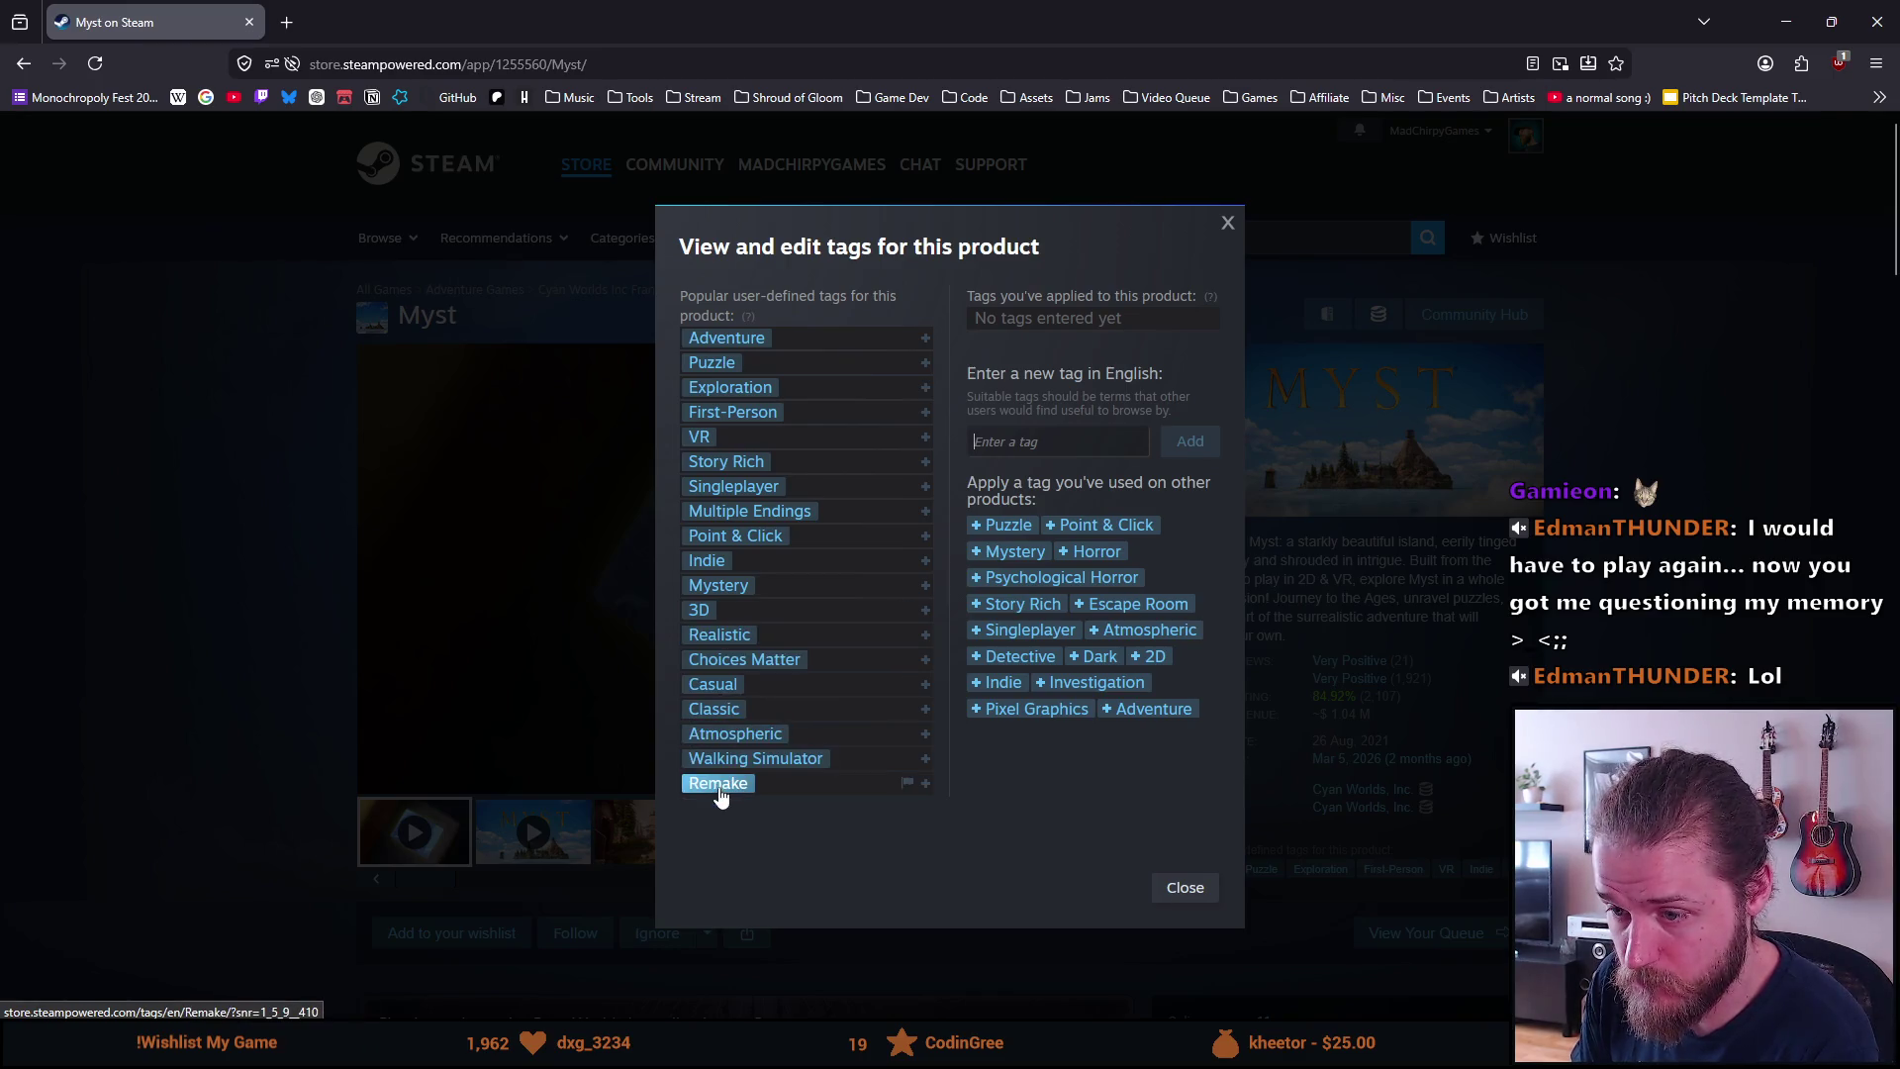
click(332, 568)
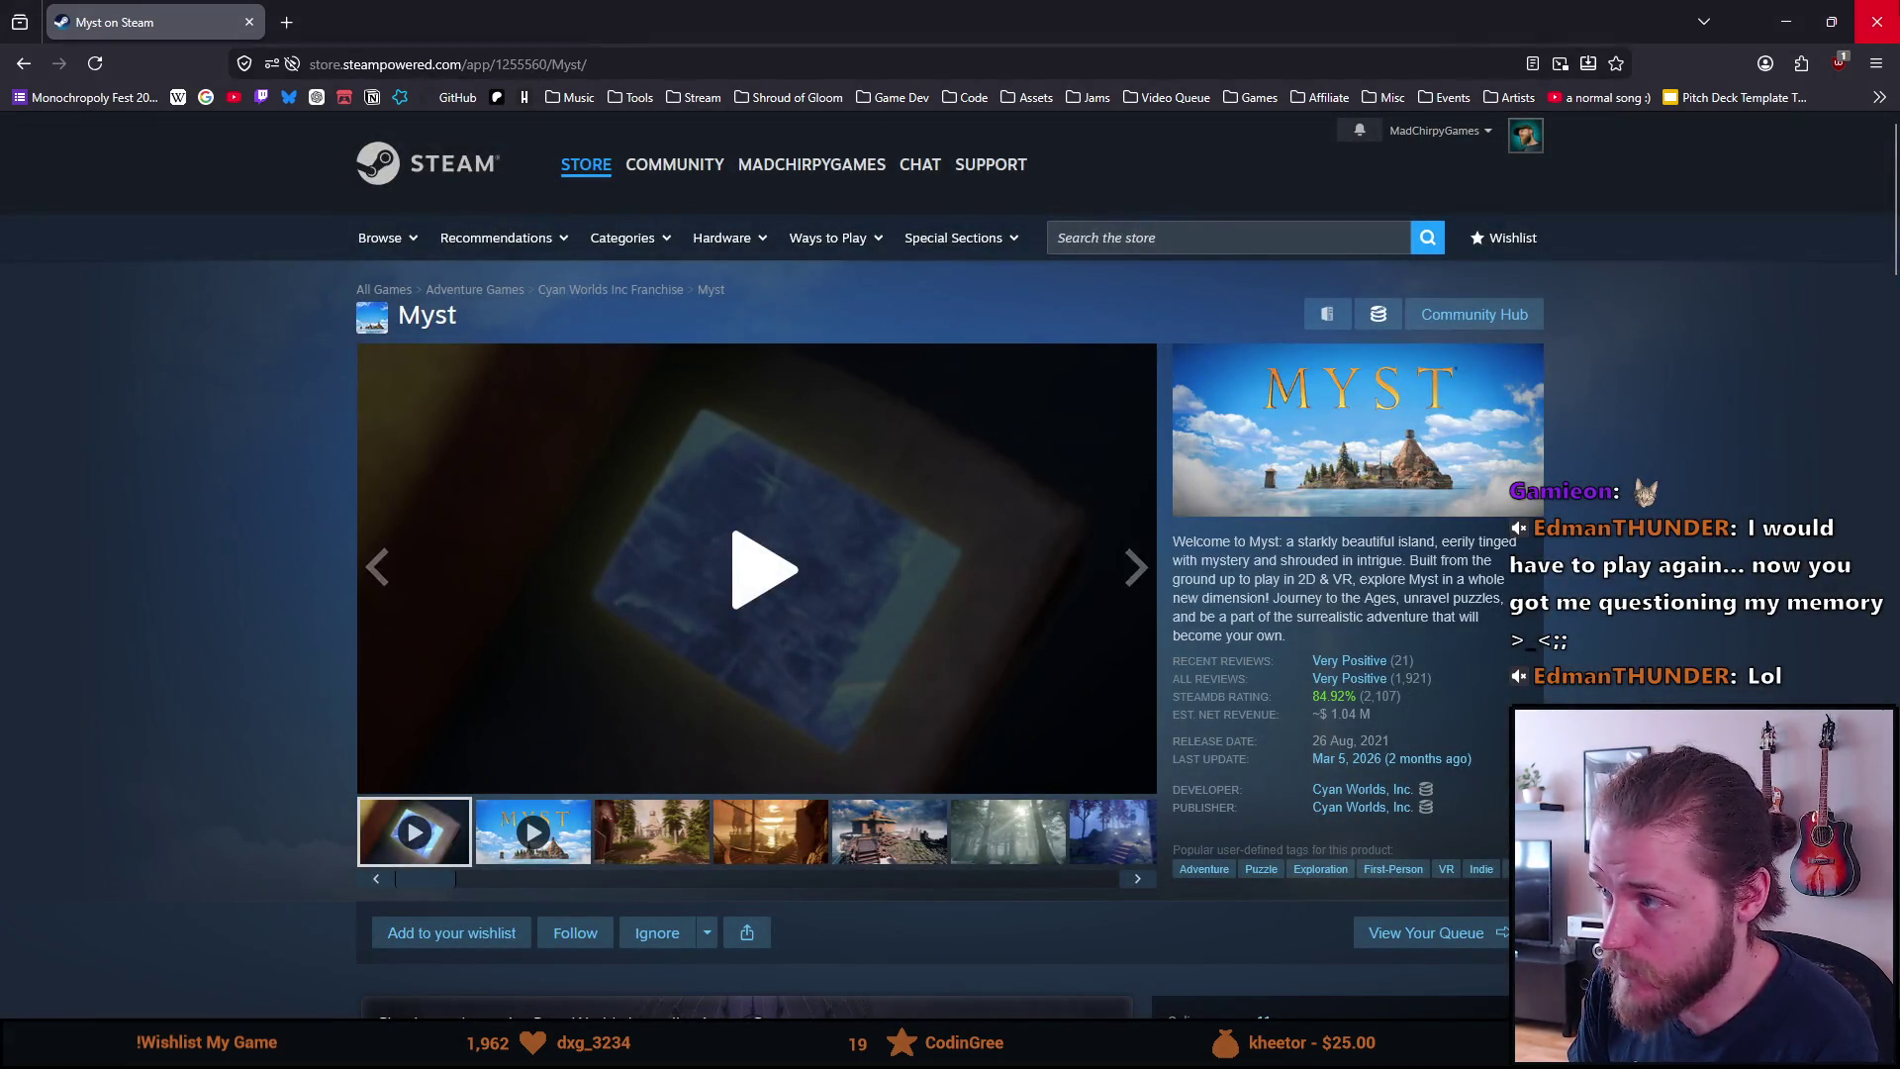
click(1873, 15)
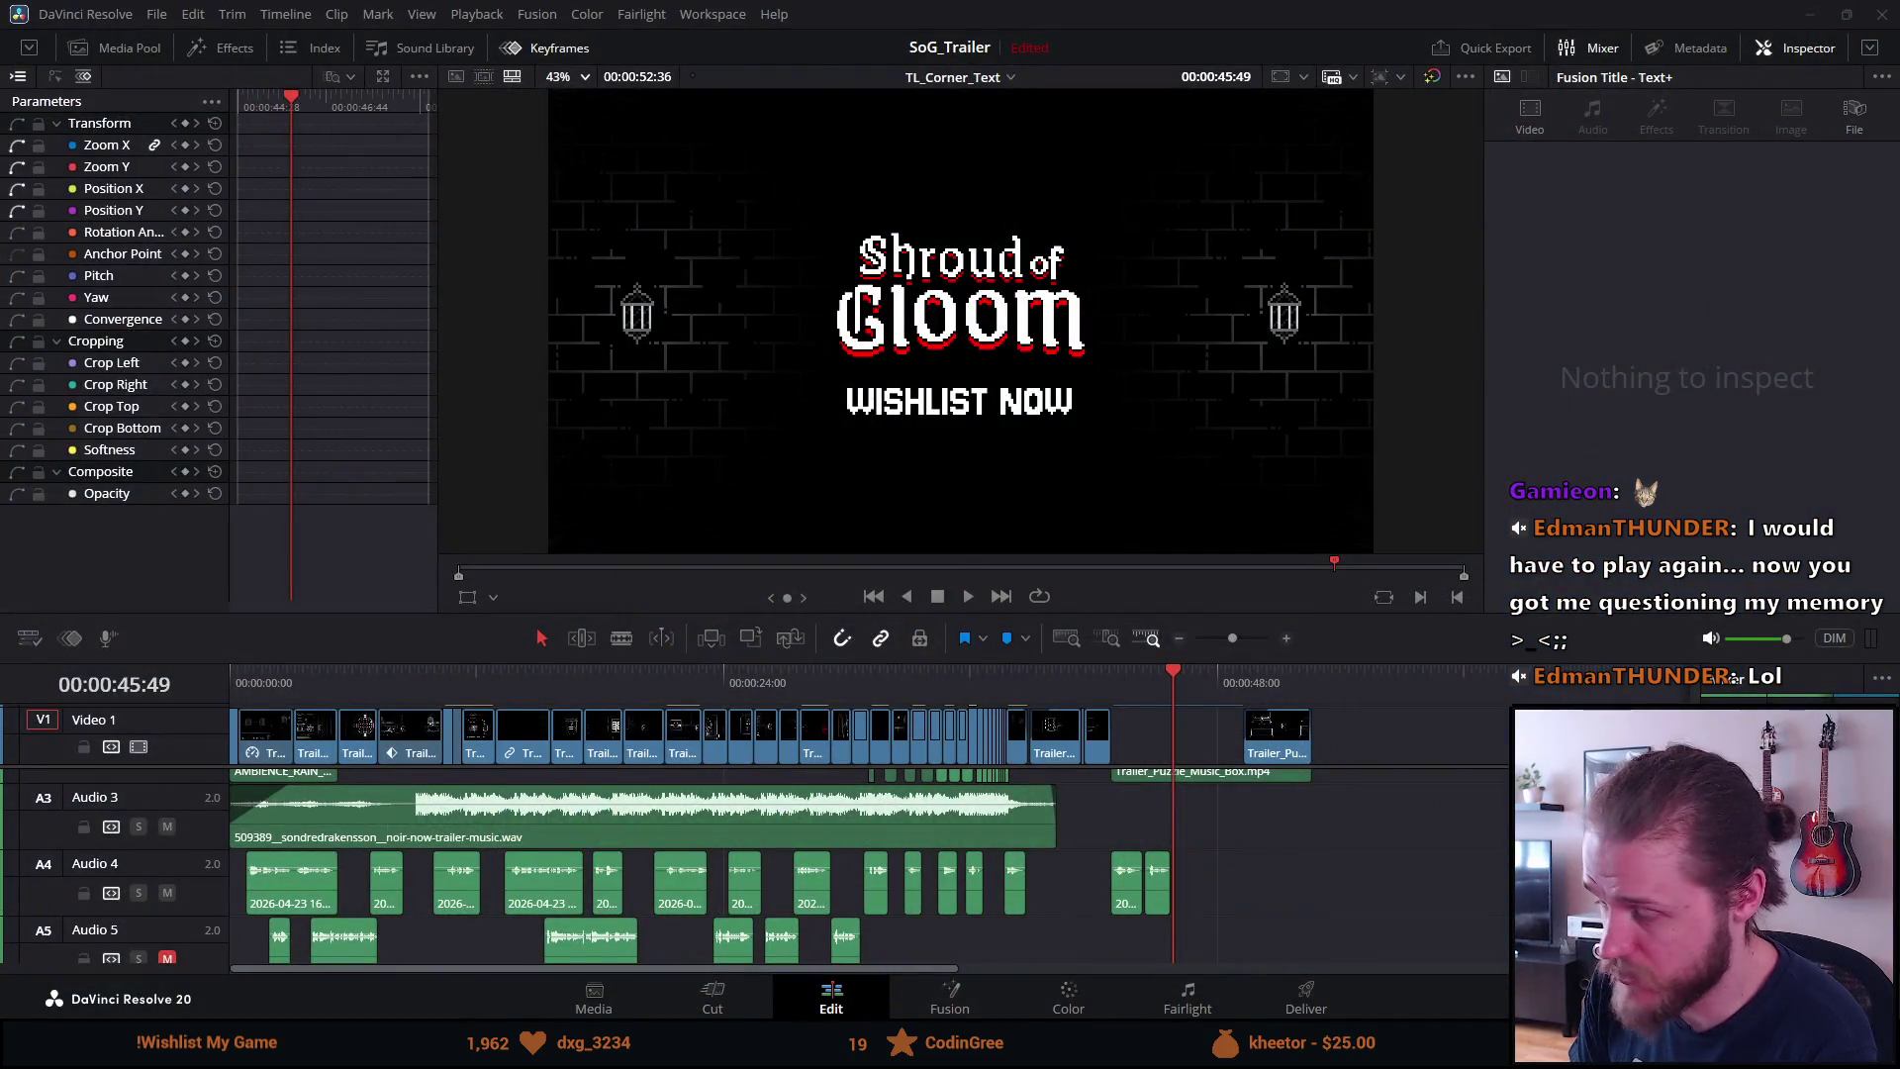
Unmute Audio 5, mute Audio 4, and play the trailer full screen from the start
click(166, 958)
click(166, 895)
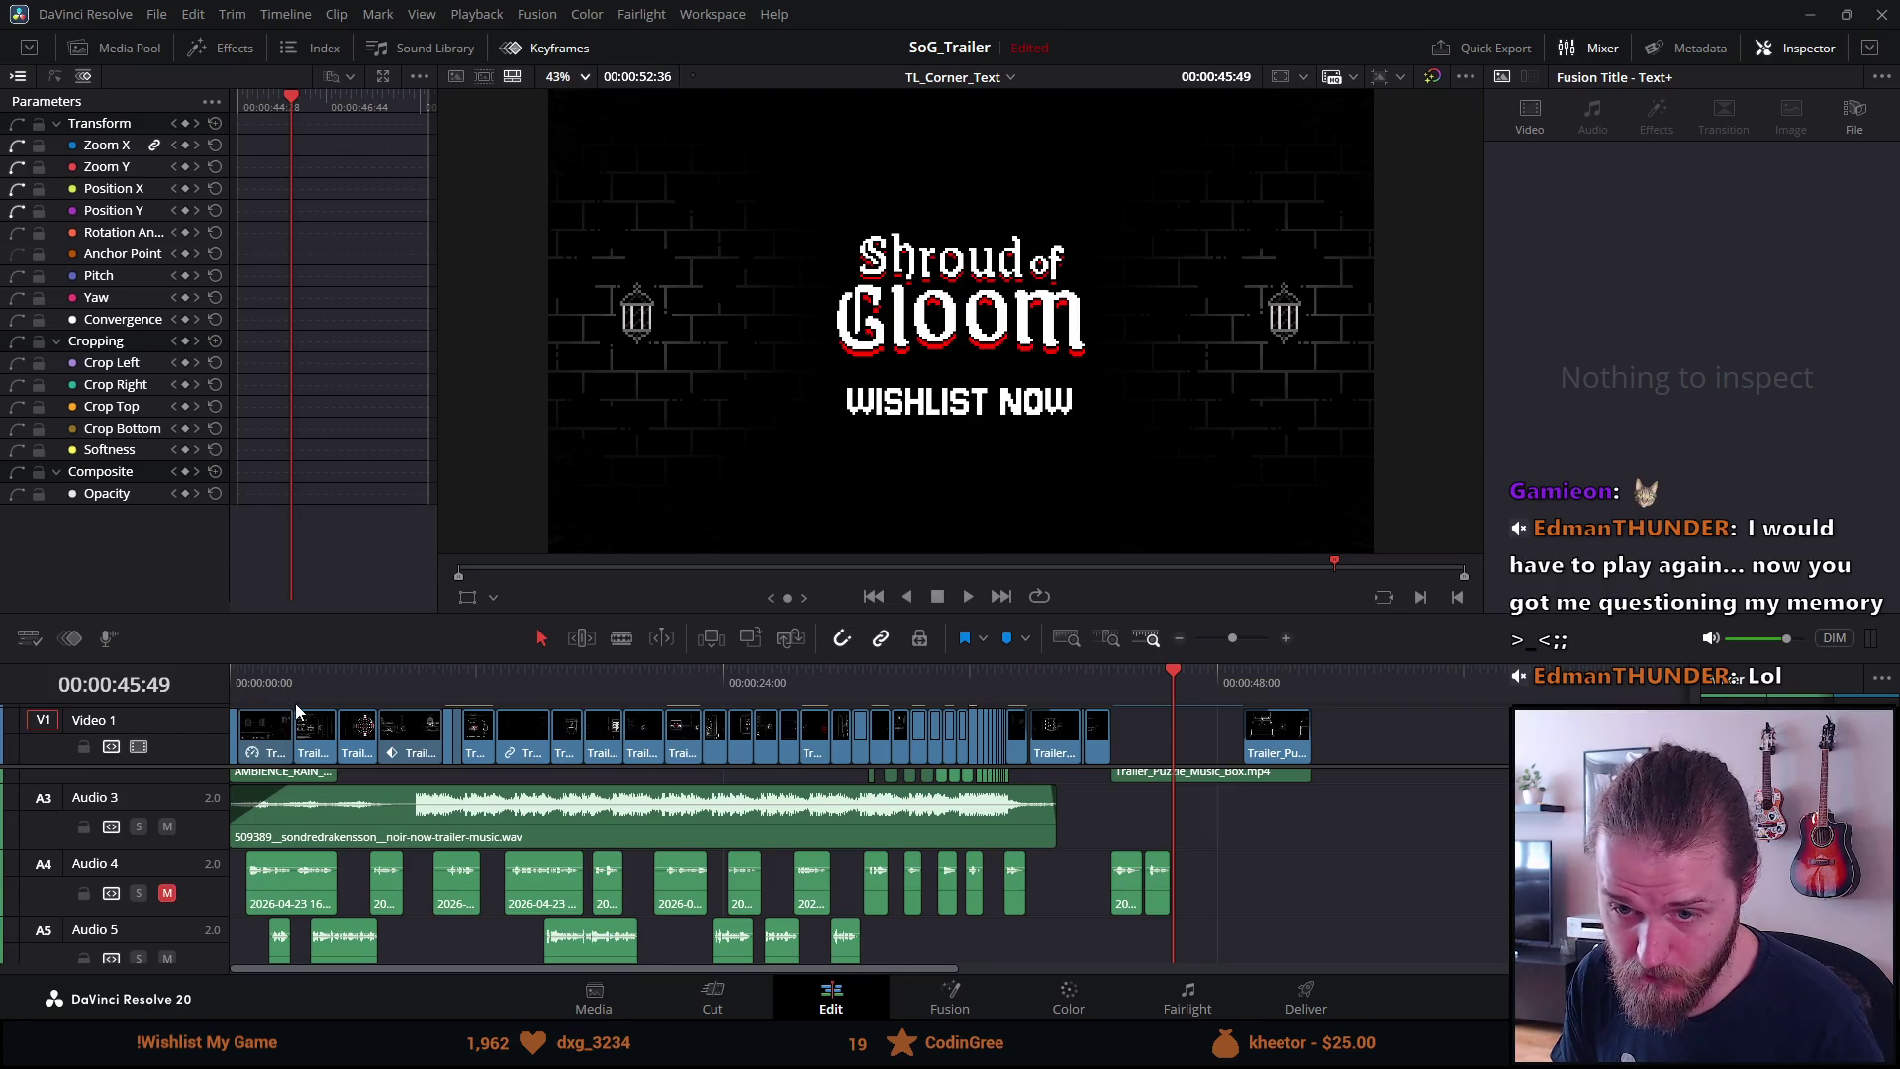
click(297, 675)
key(ctrl+f)
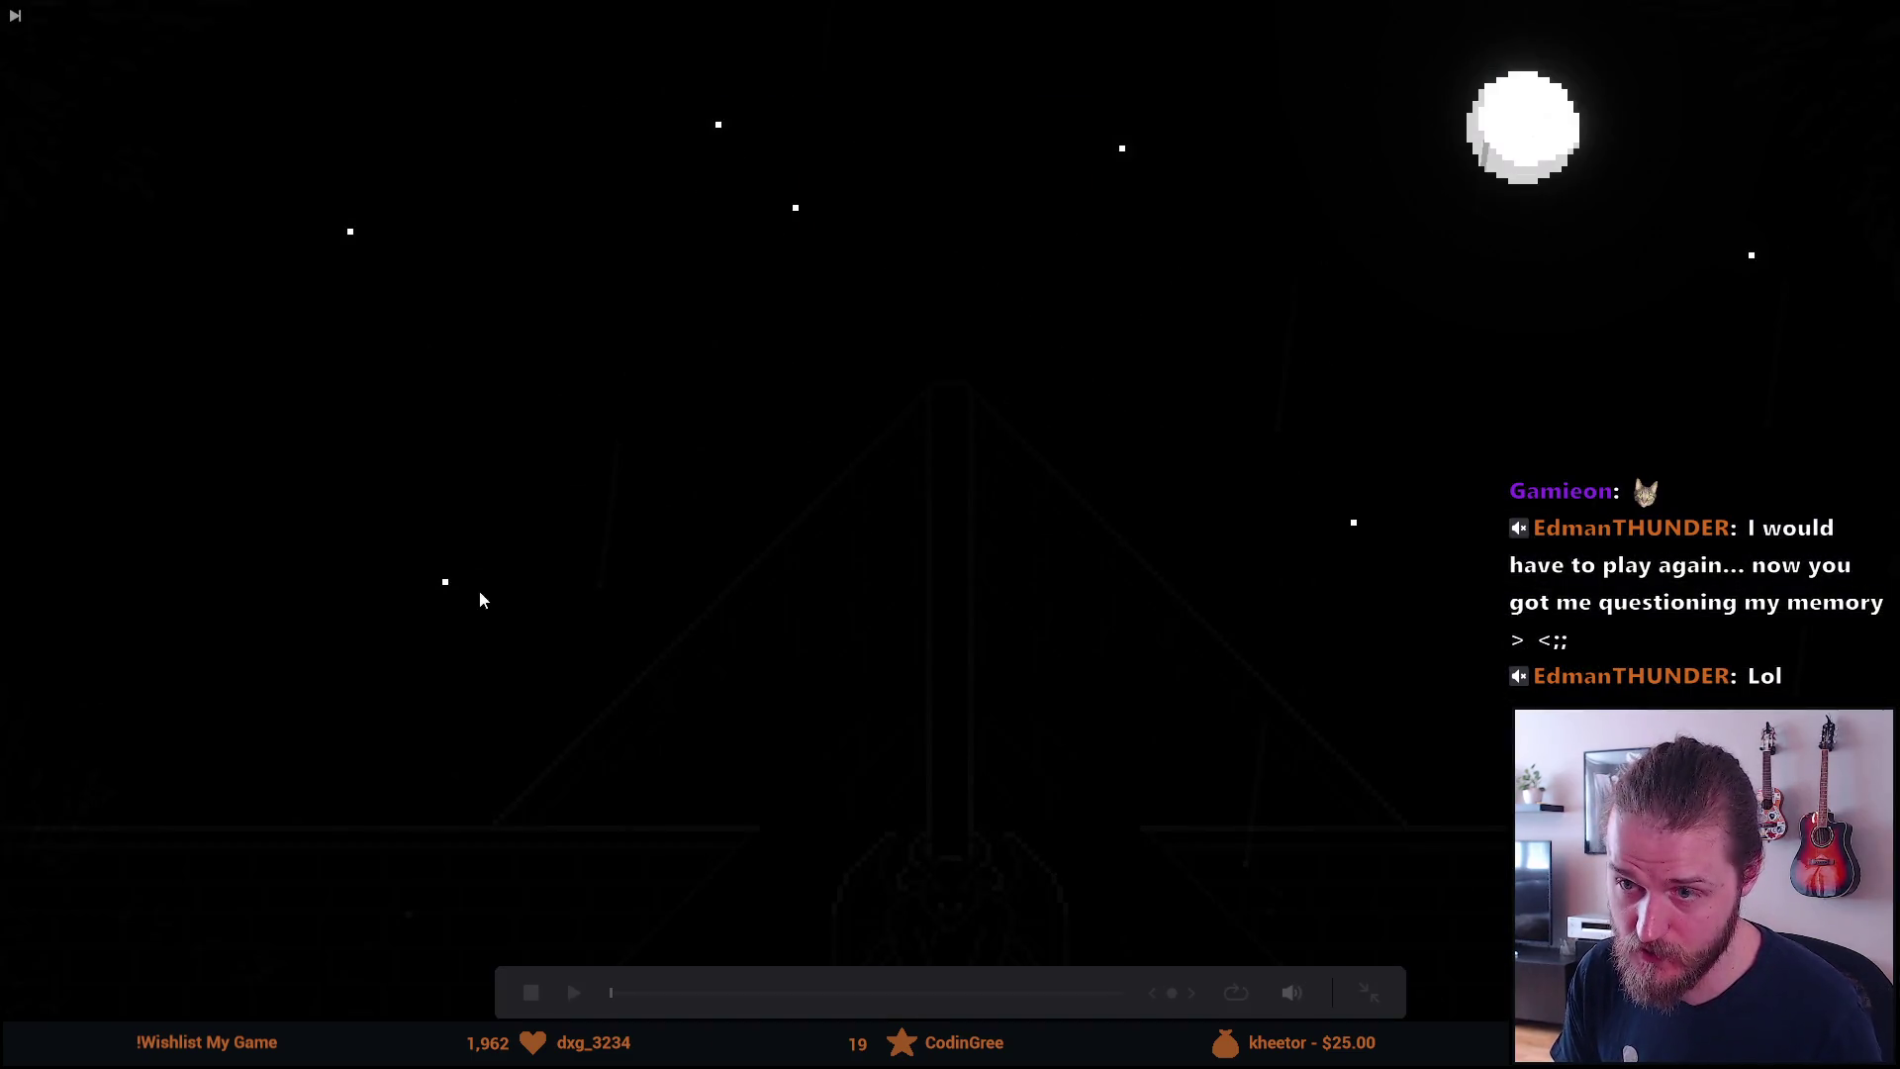
key(space)
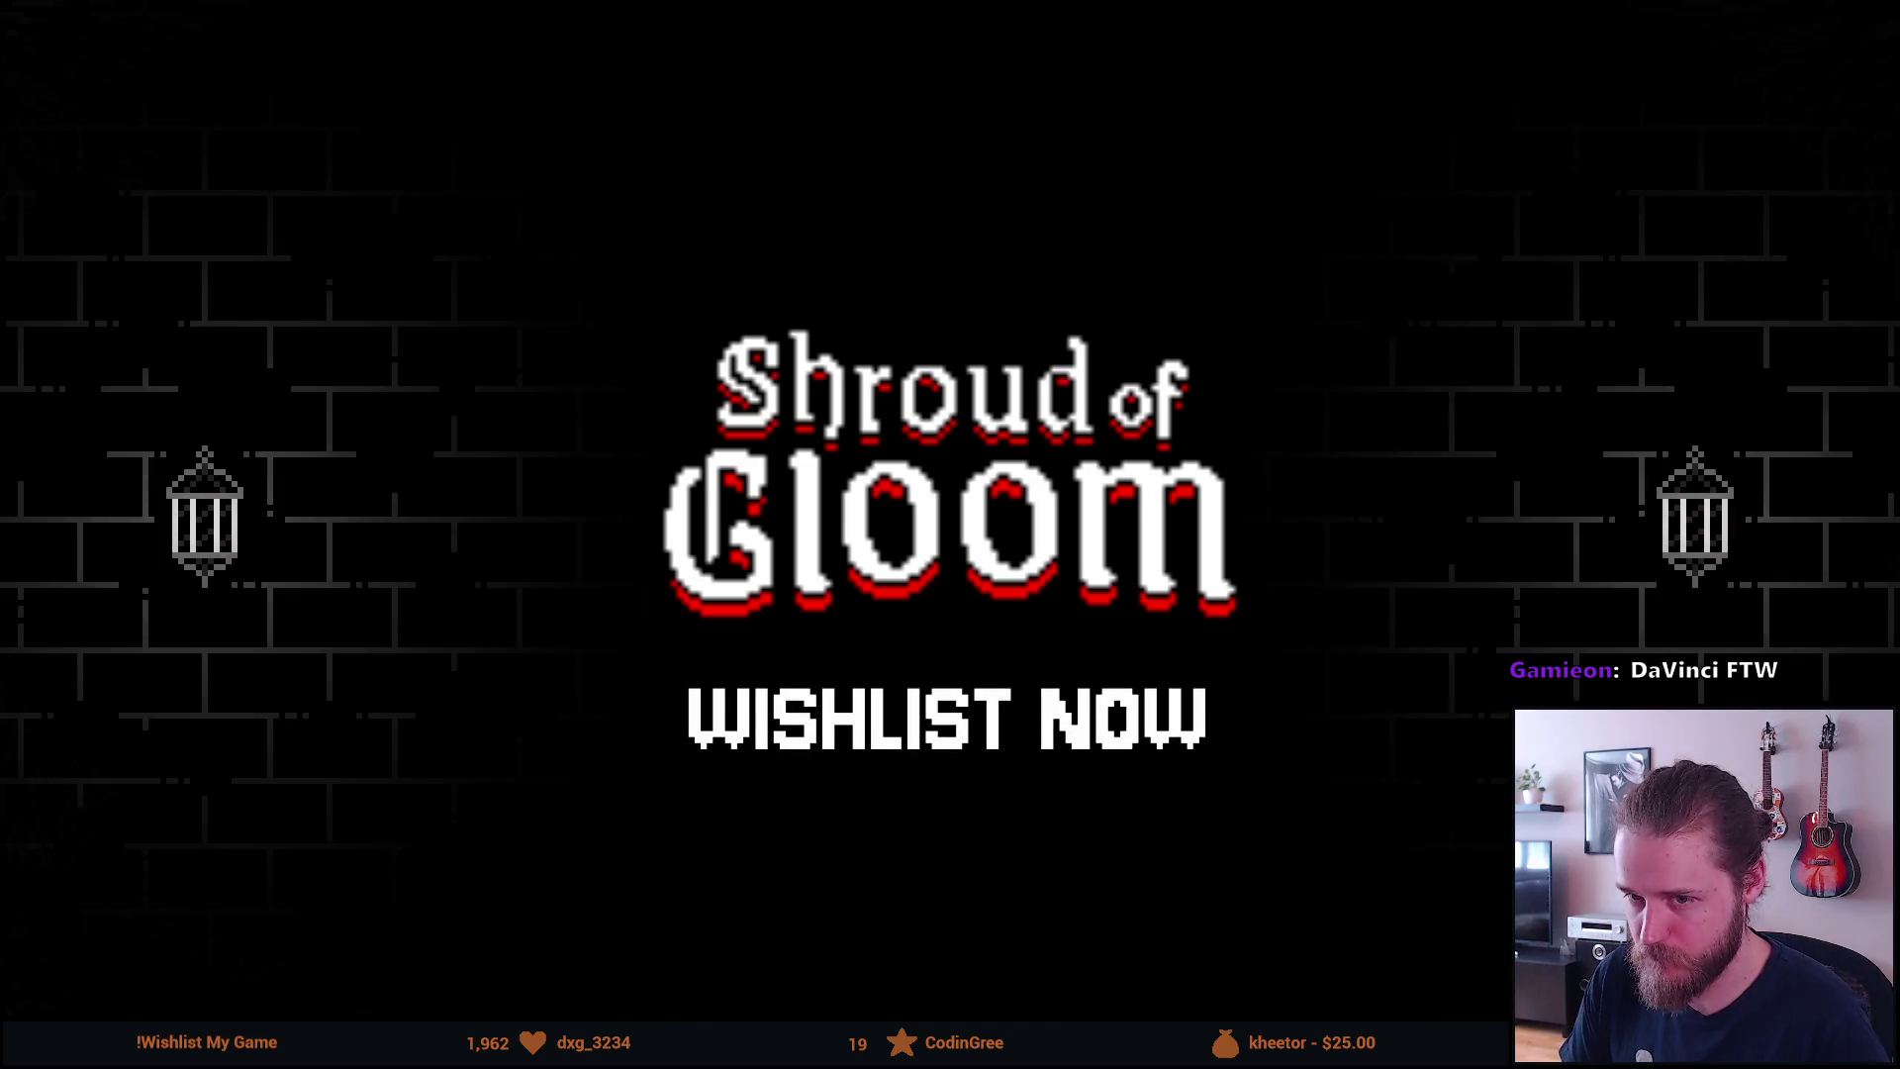
mouse_move(475, 510)
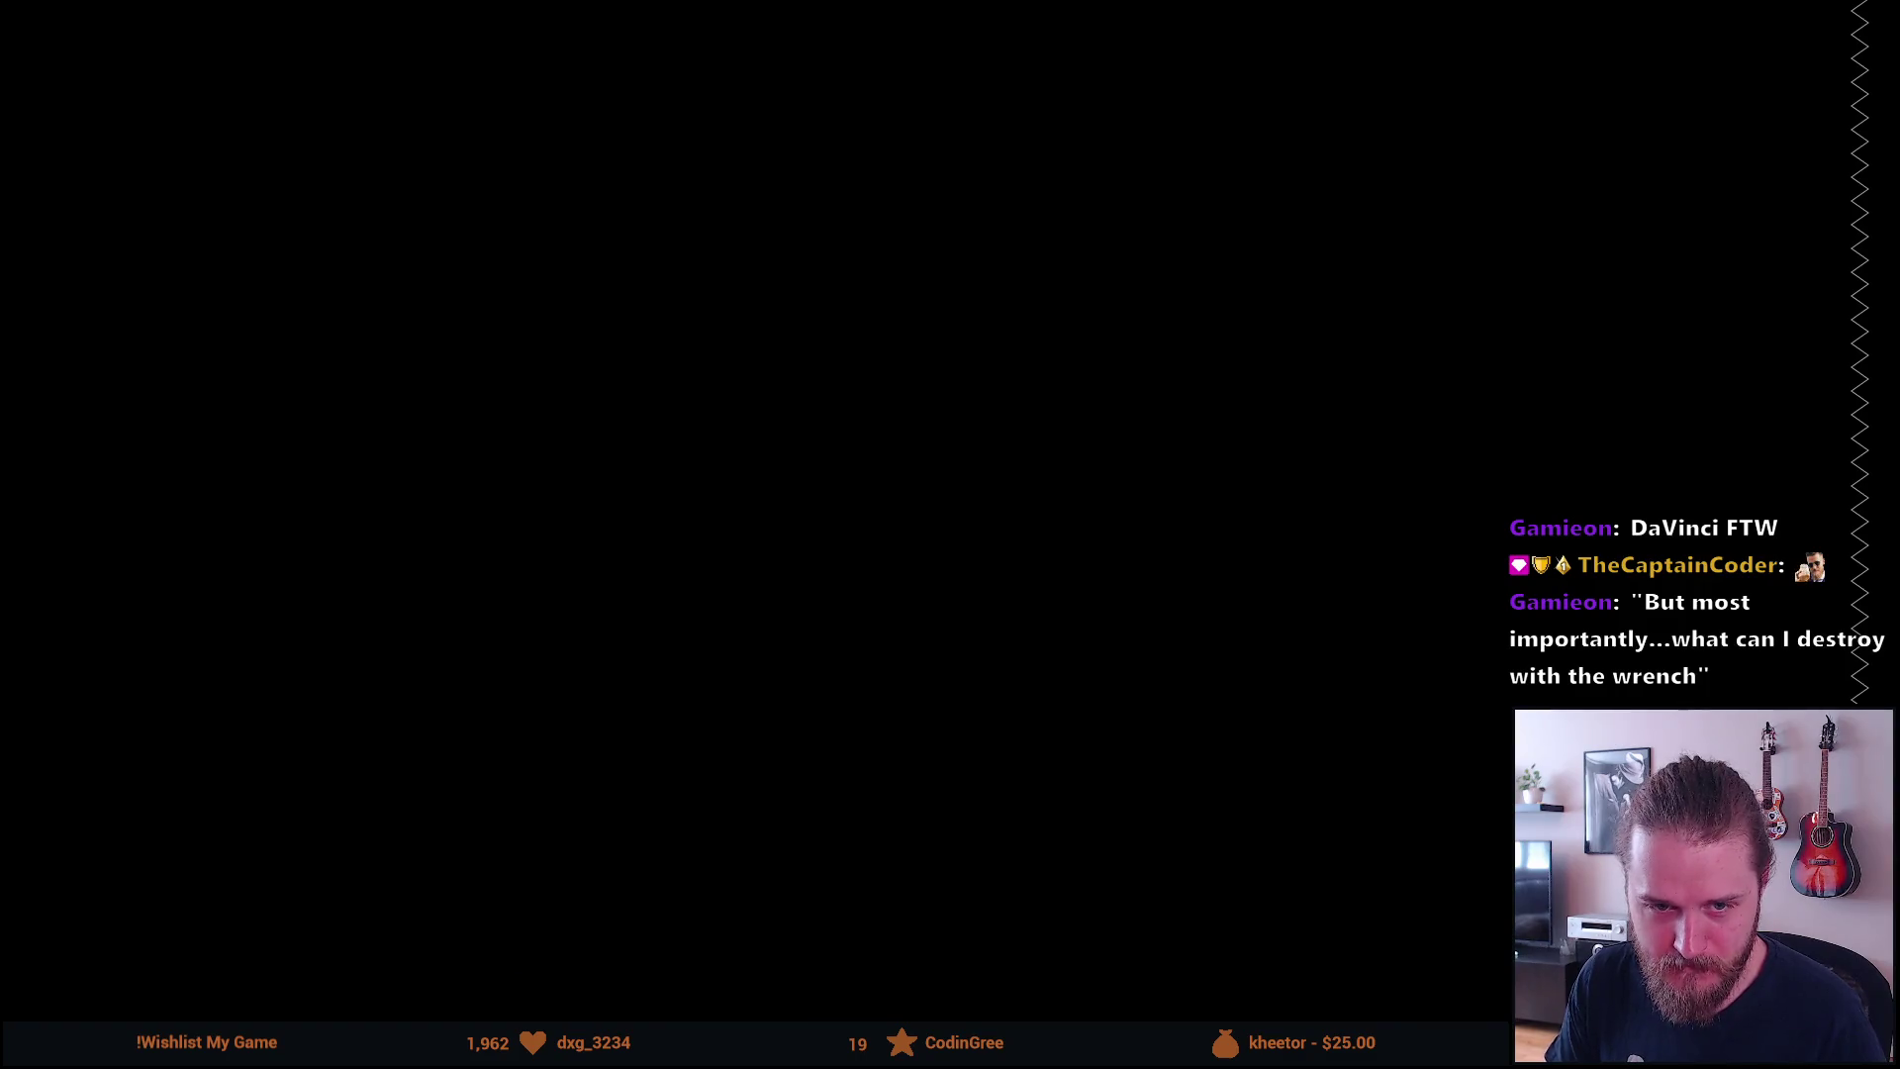
Exit the full-screen viewer back to the Edit page
key(Escape)
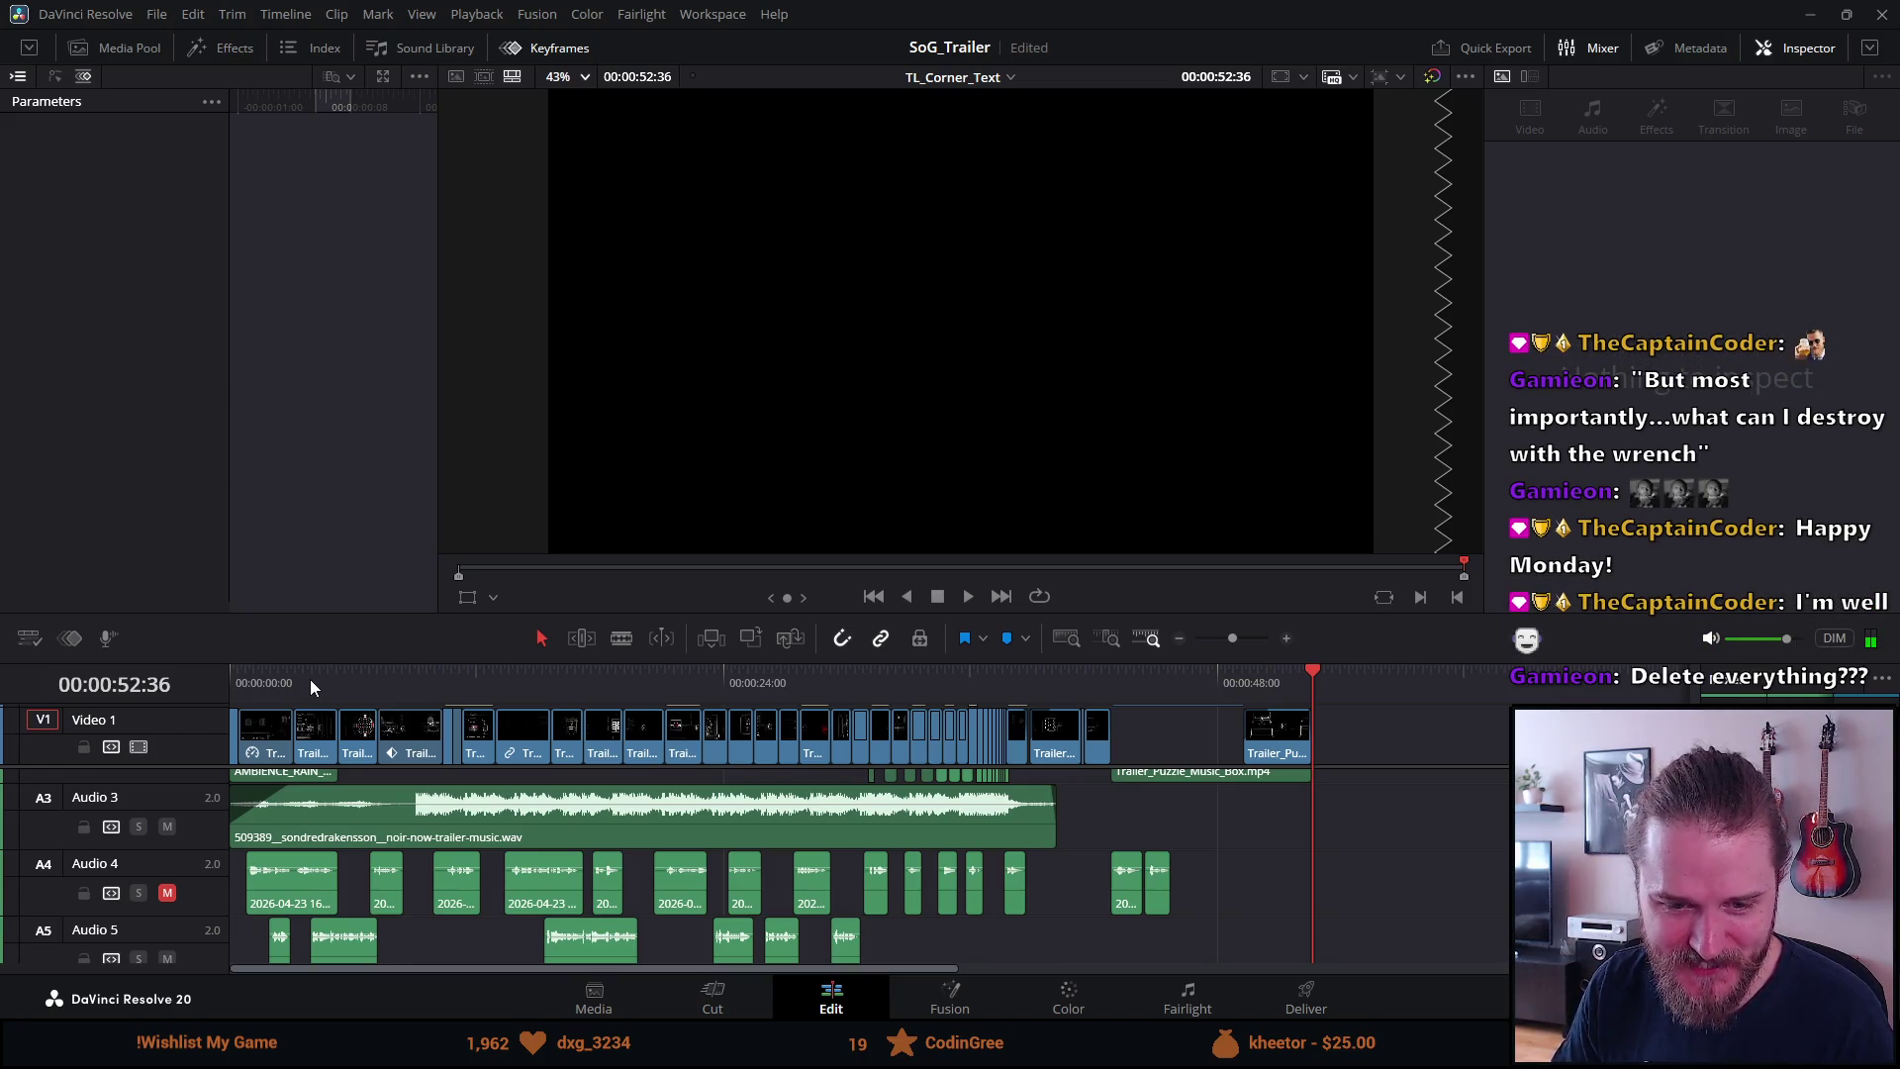
Inspect the Dumbwaiter and Puzzle_Wires clips' Video properties, then move the playhead to the start
click(532, 745)
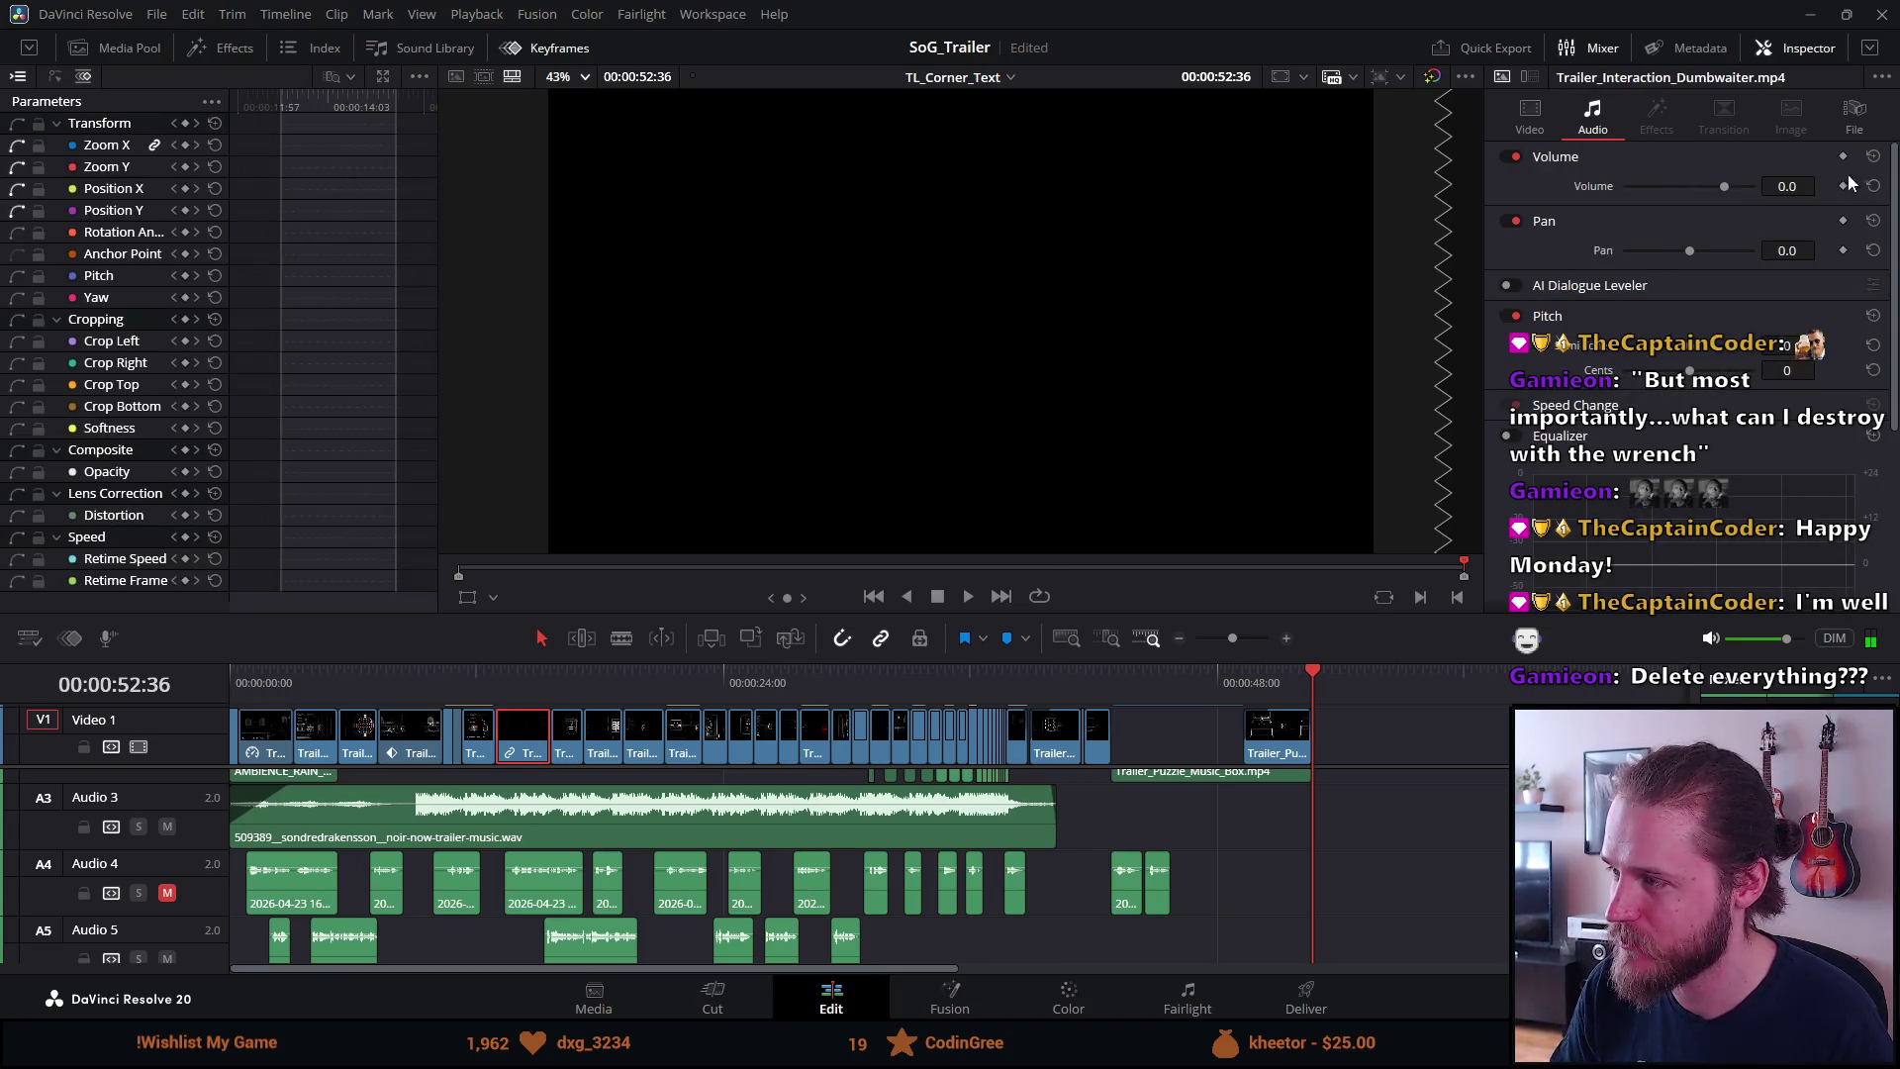
click(1528, 114)
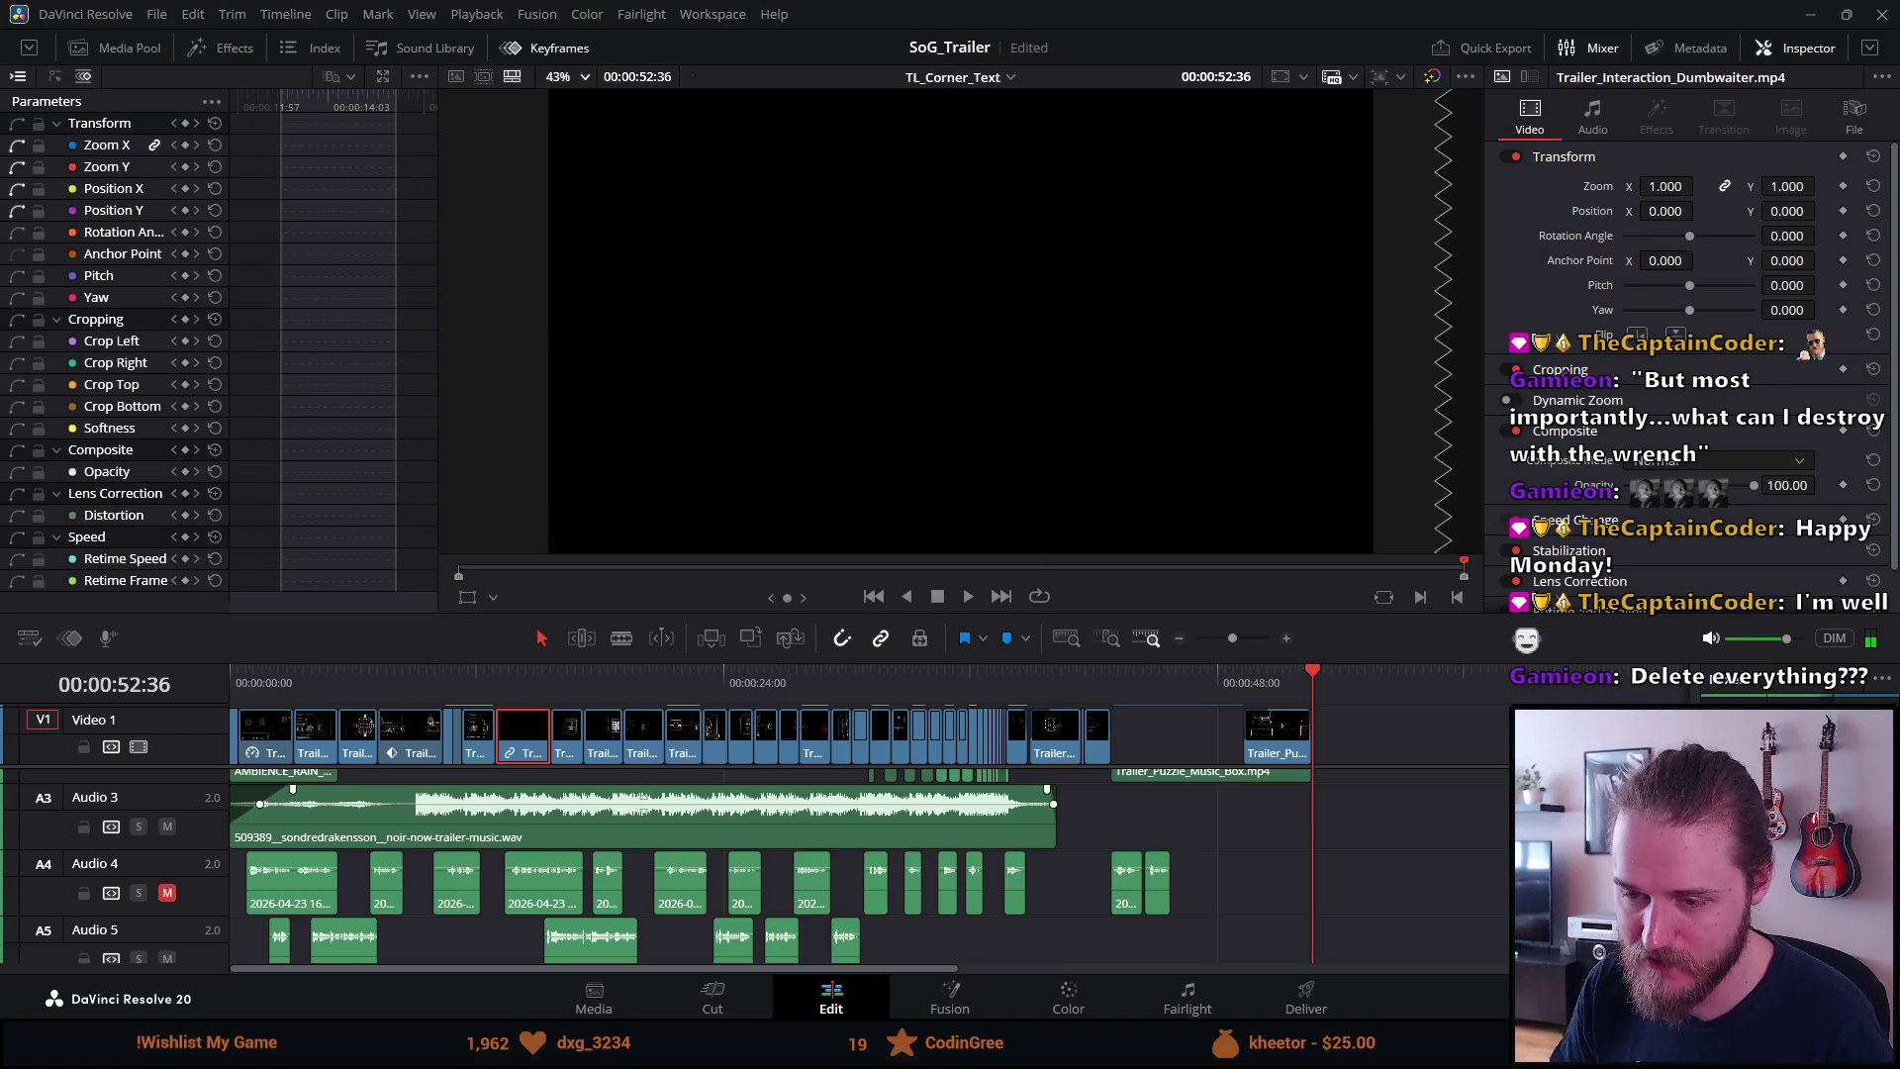
scroll(605, 825, up, 3)
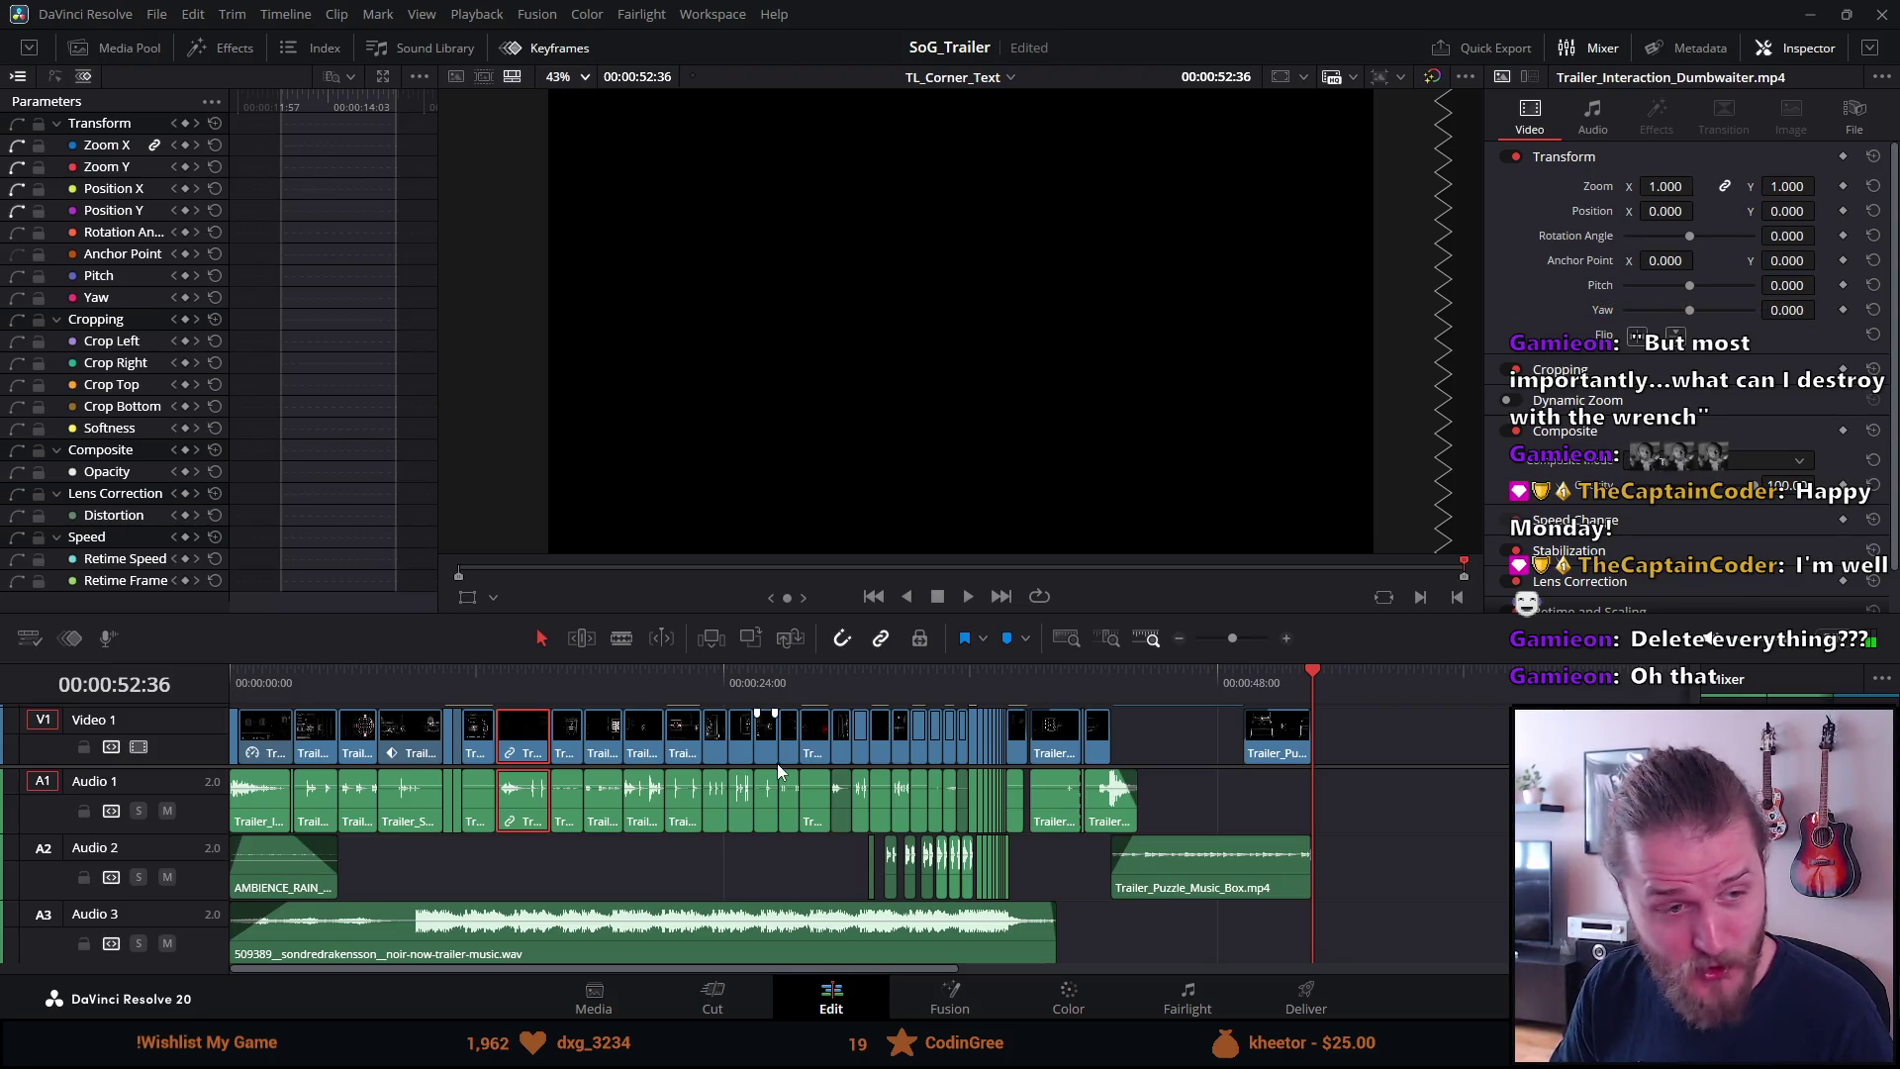
click(776, 763)
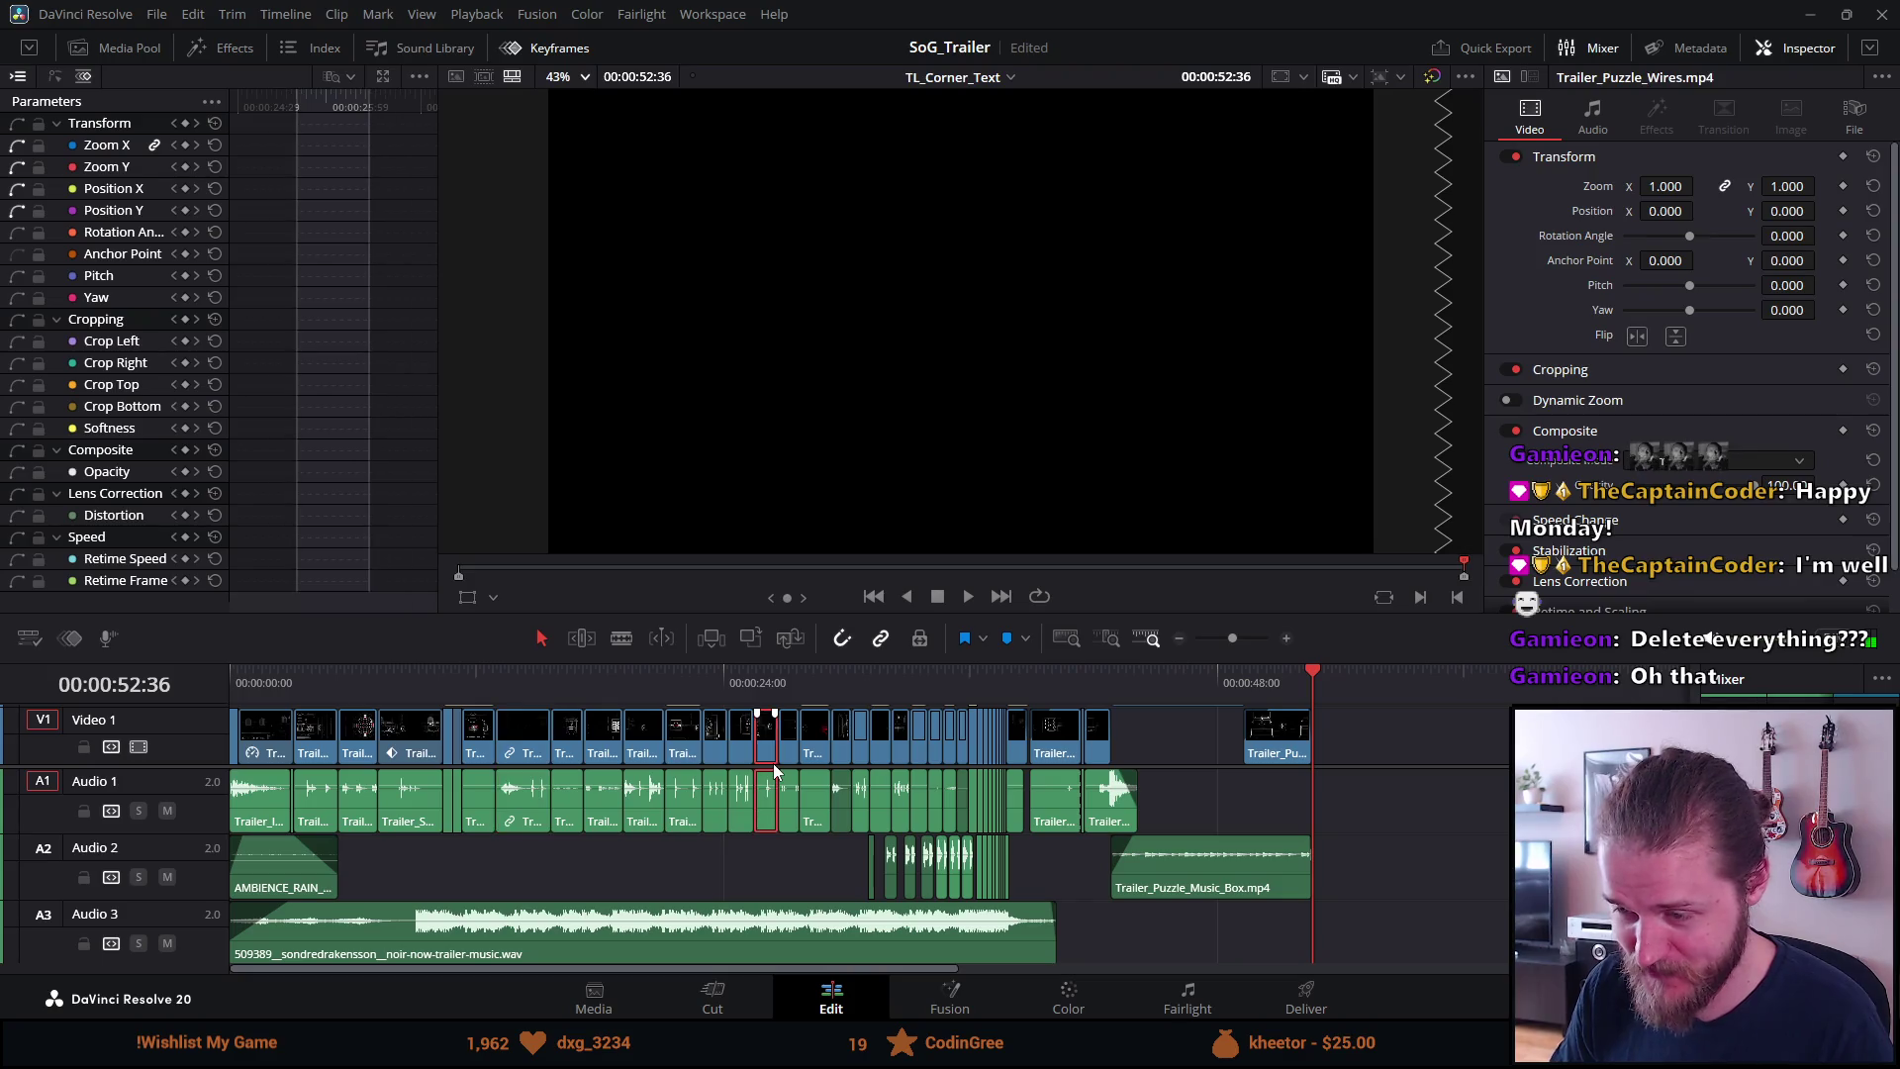
drag(768, 763, 782, 842)
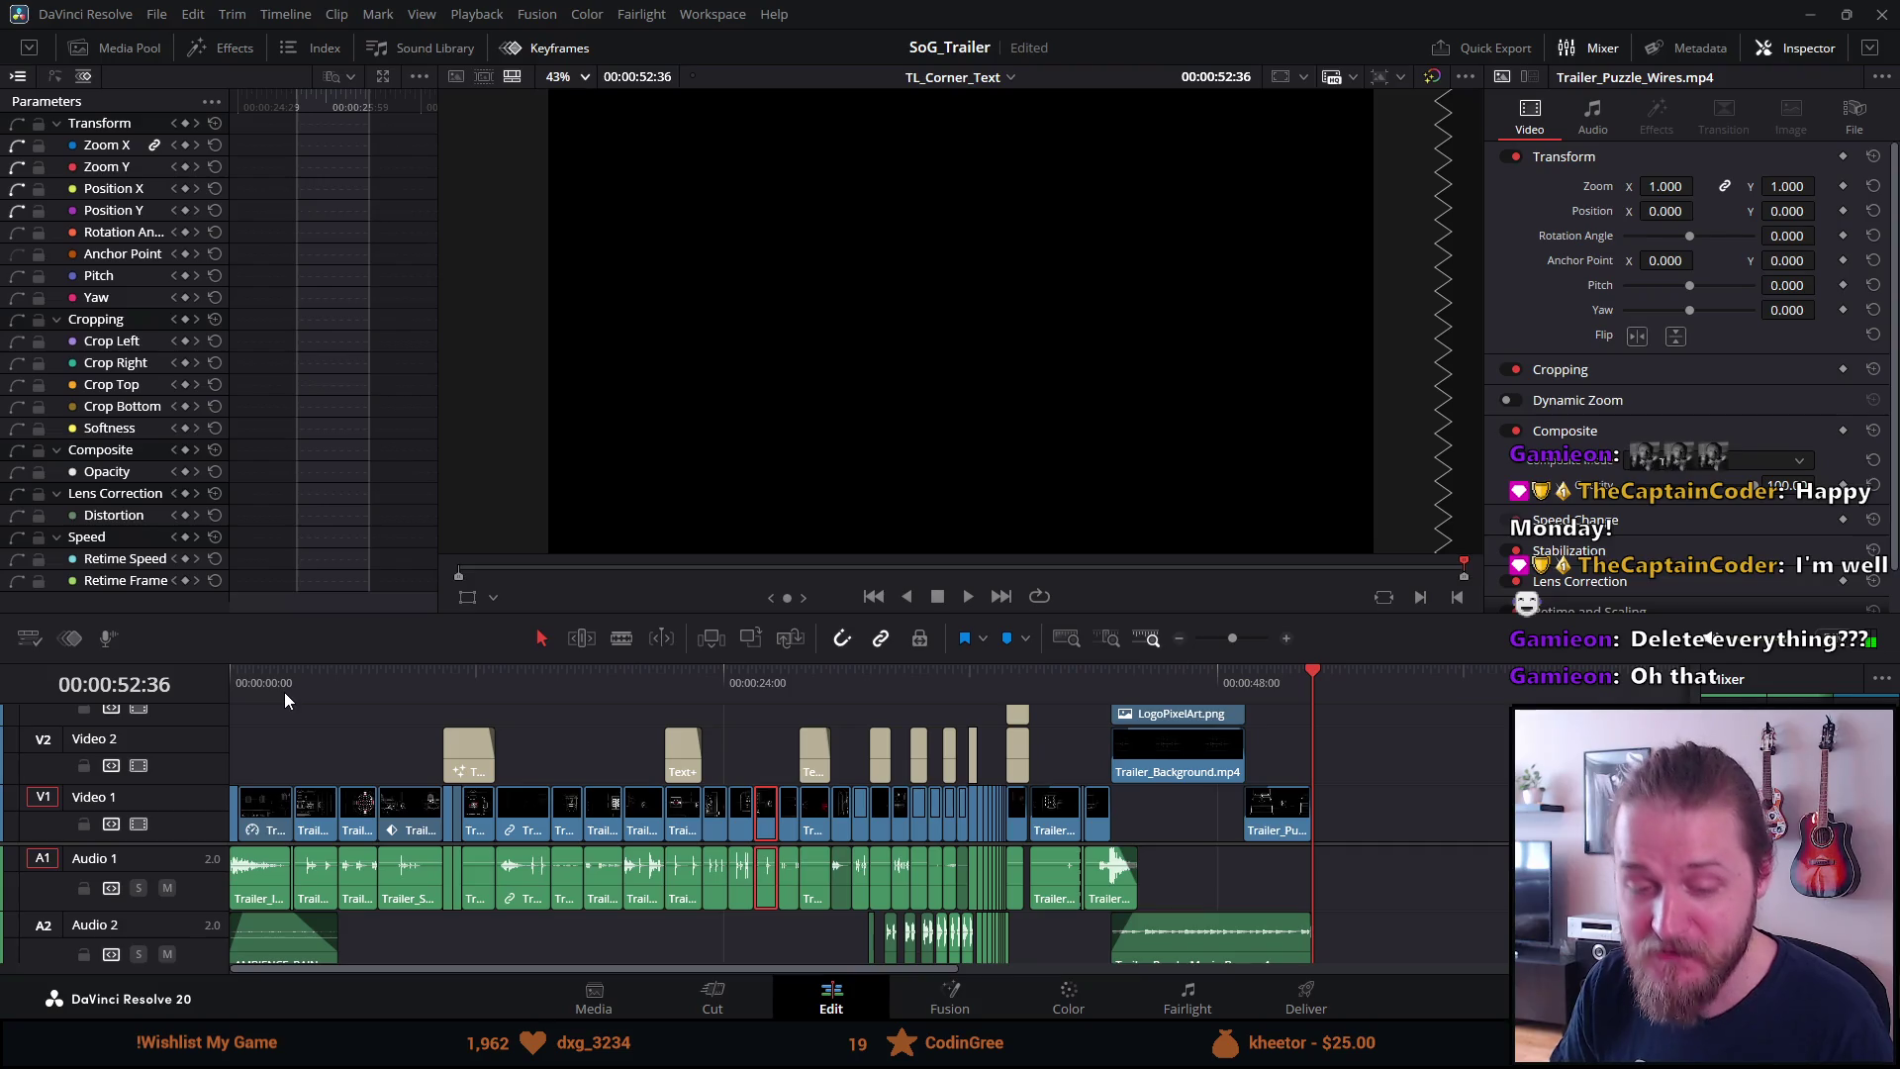
drag(273, 685, 190, 685)
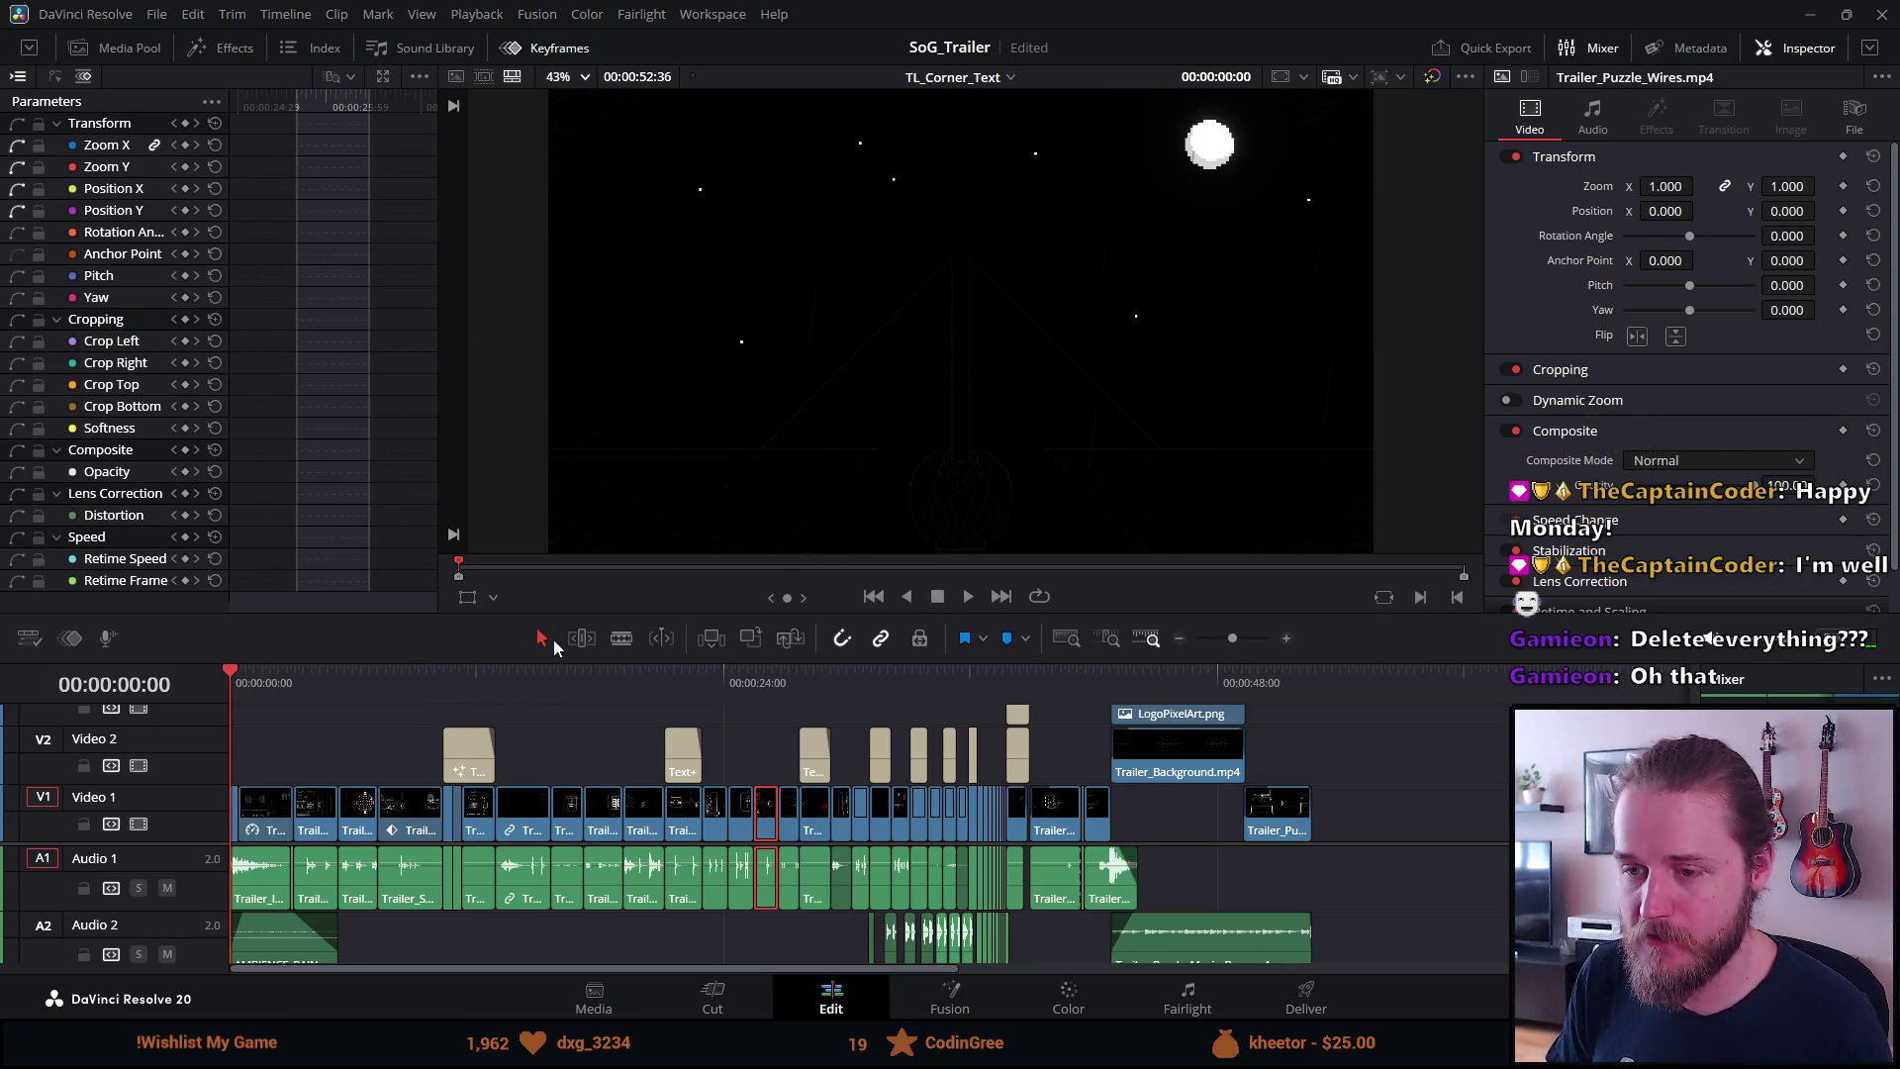
scroll(499, 880, down, 3)
scroll(498, 880, up, 3)
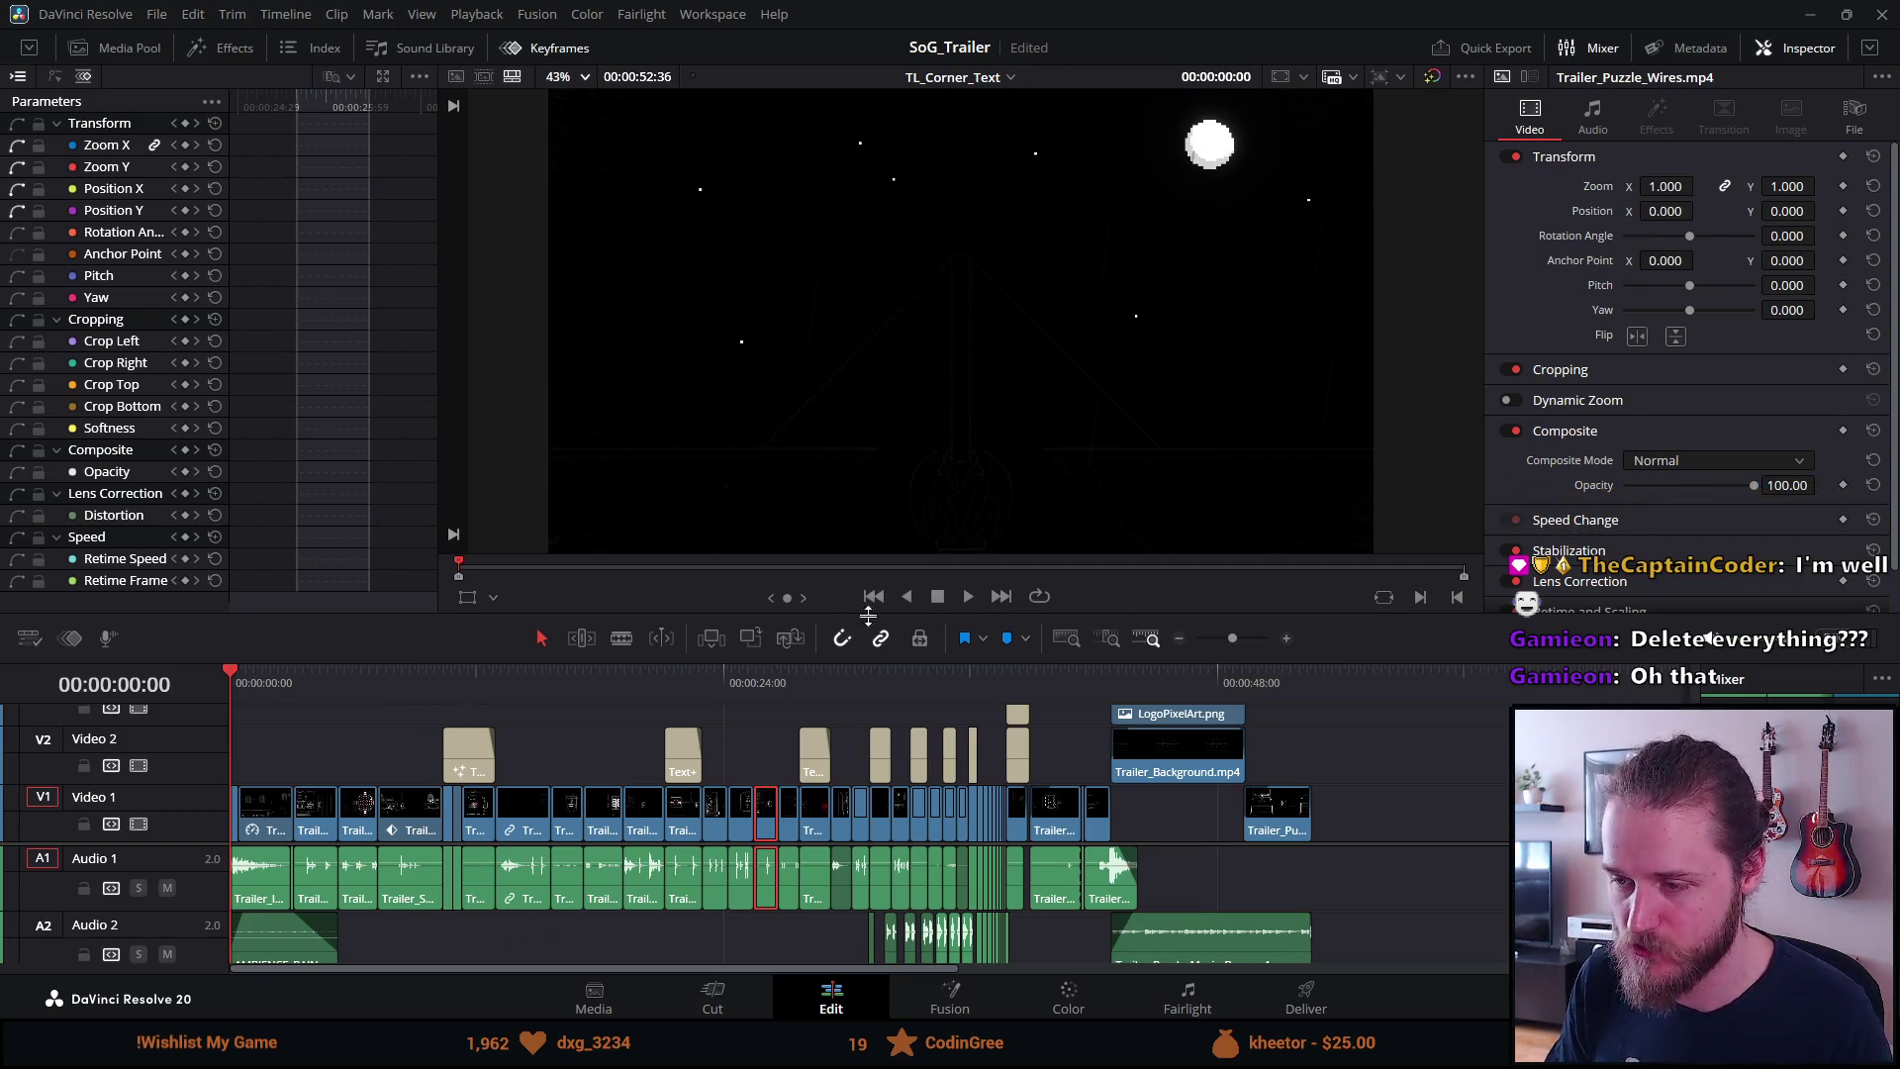
scroll(314, 870, down, 3)
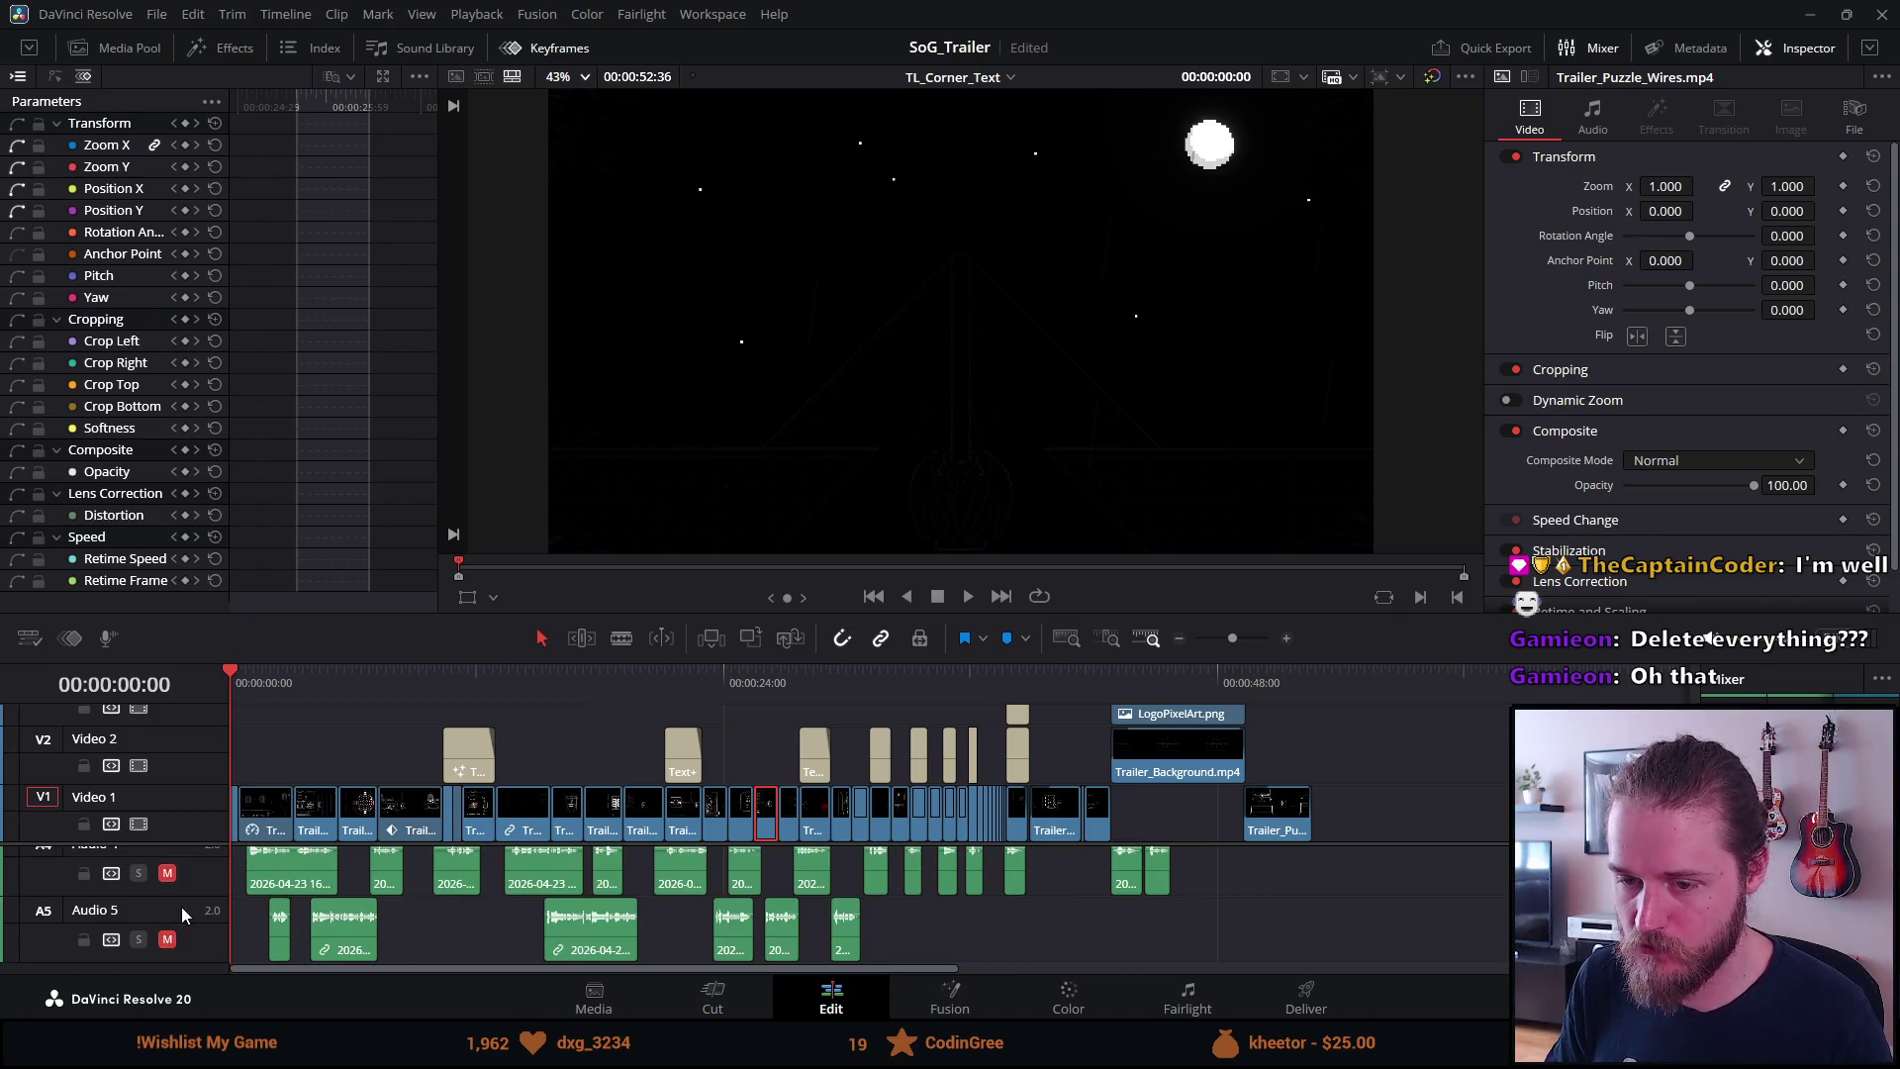
scroll(348, 856, up, 3)
Save the SoG_Trailer project and watch the trailer in full-screen preview
key(ctrl+s)
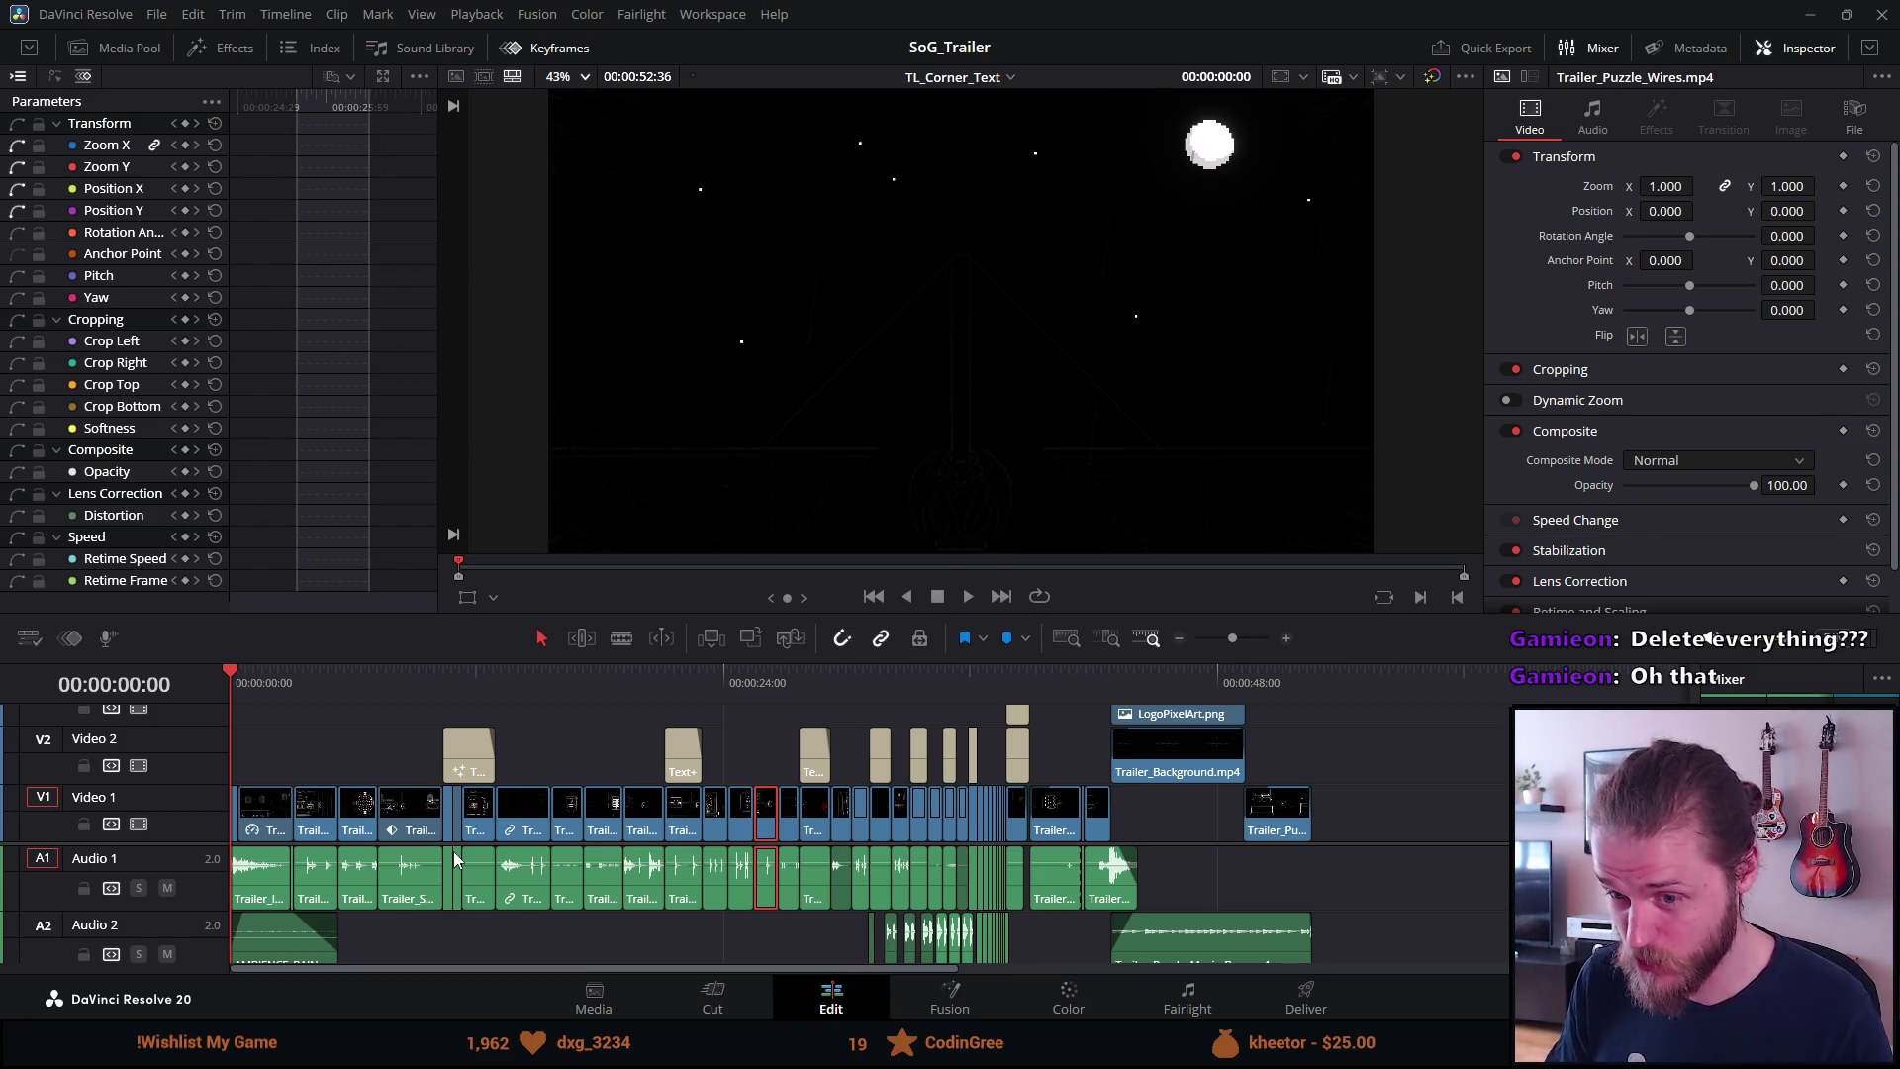
key(ctrl+f)
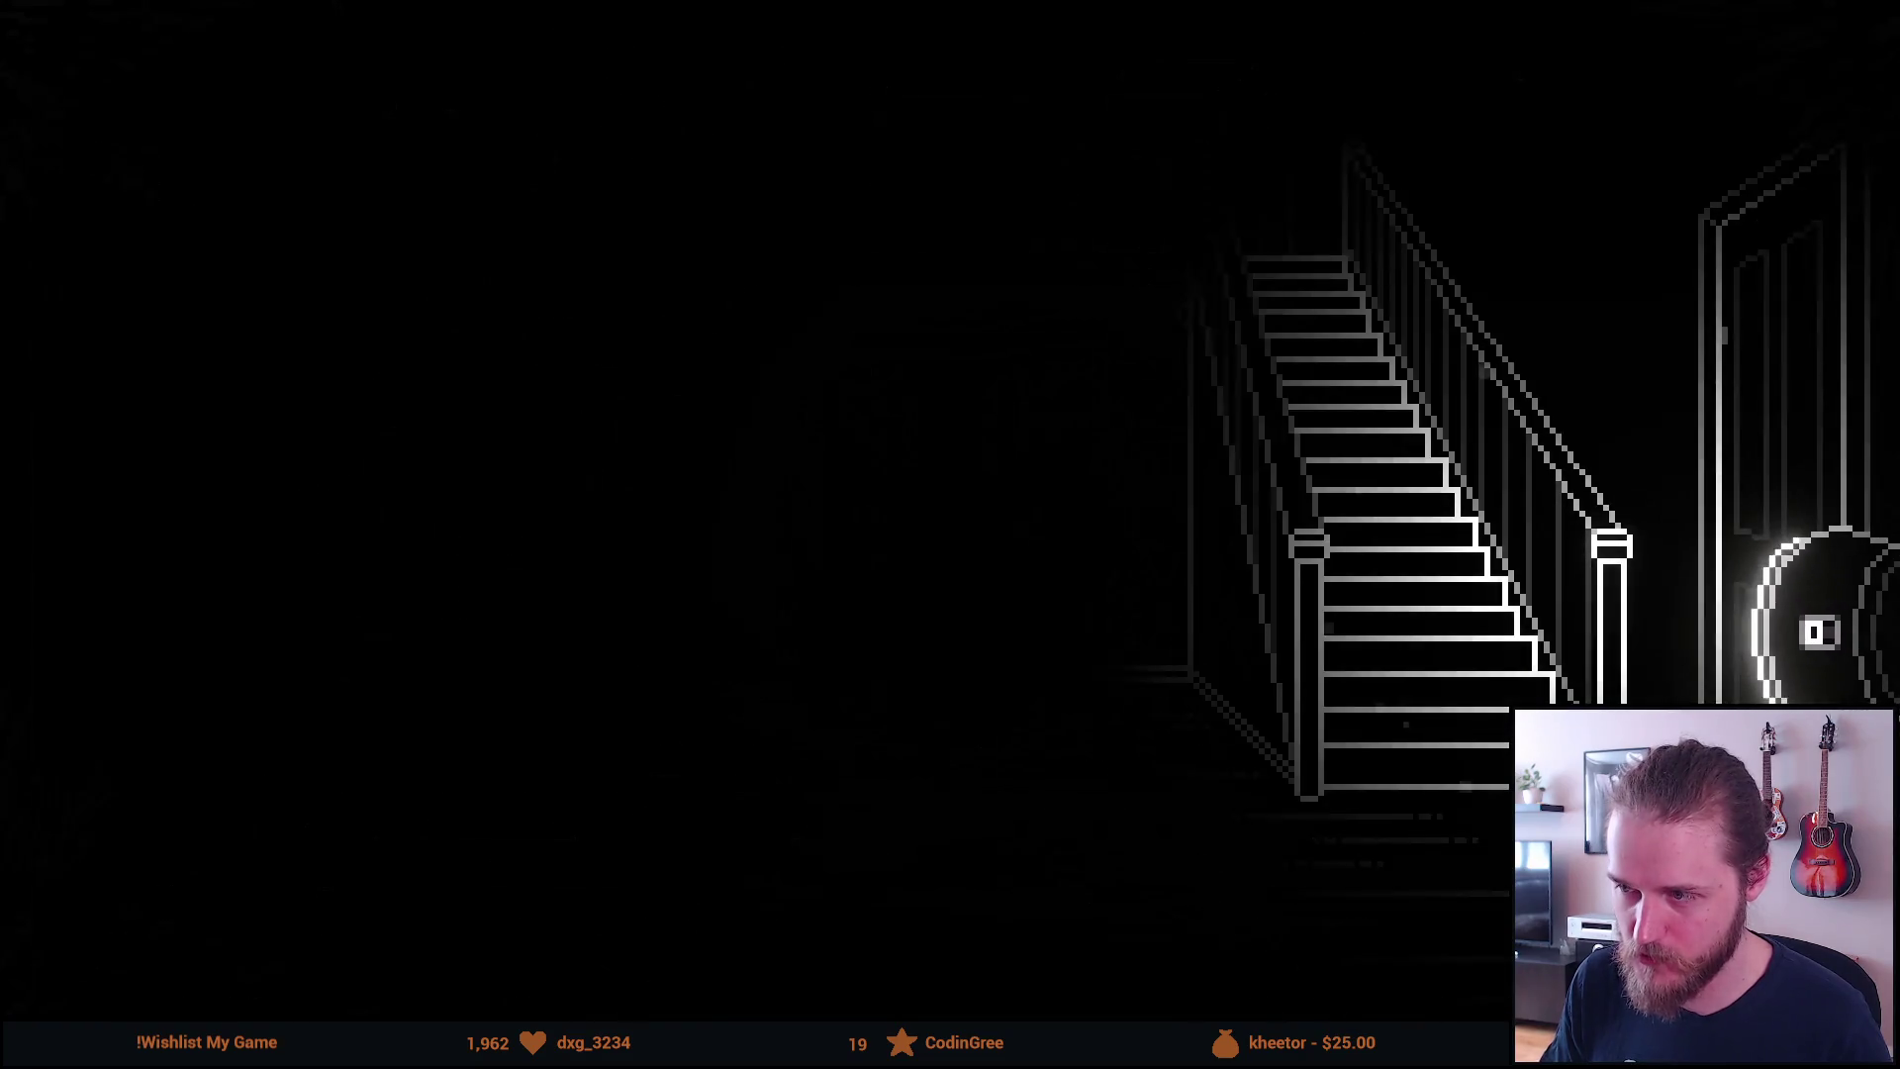
mouse_move(15, 732)
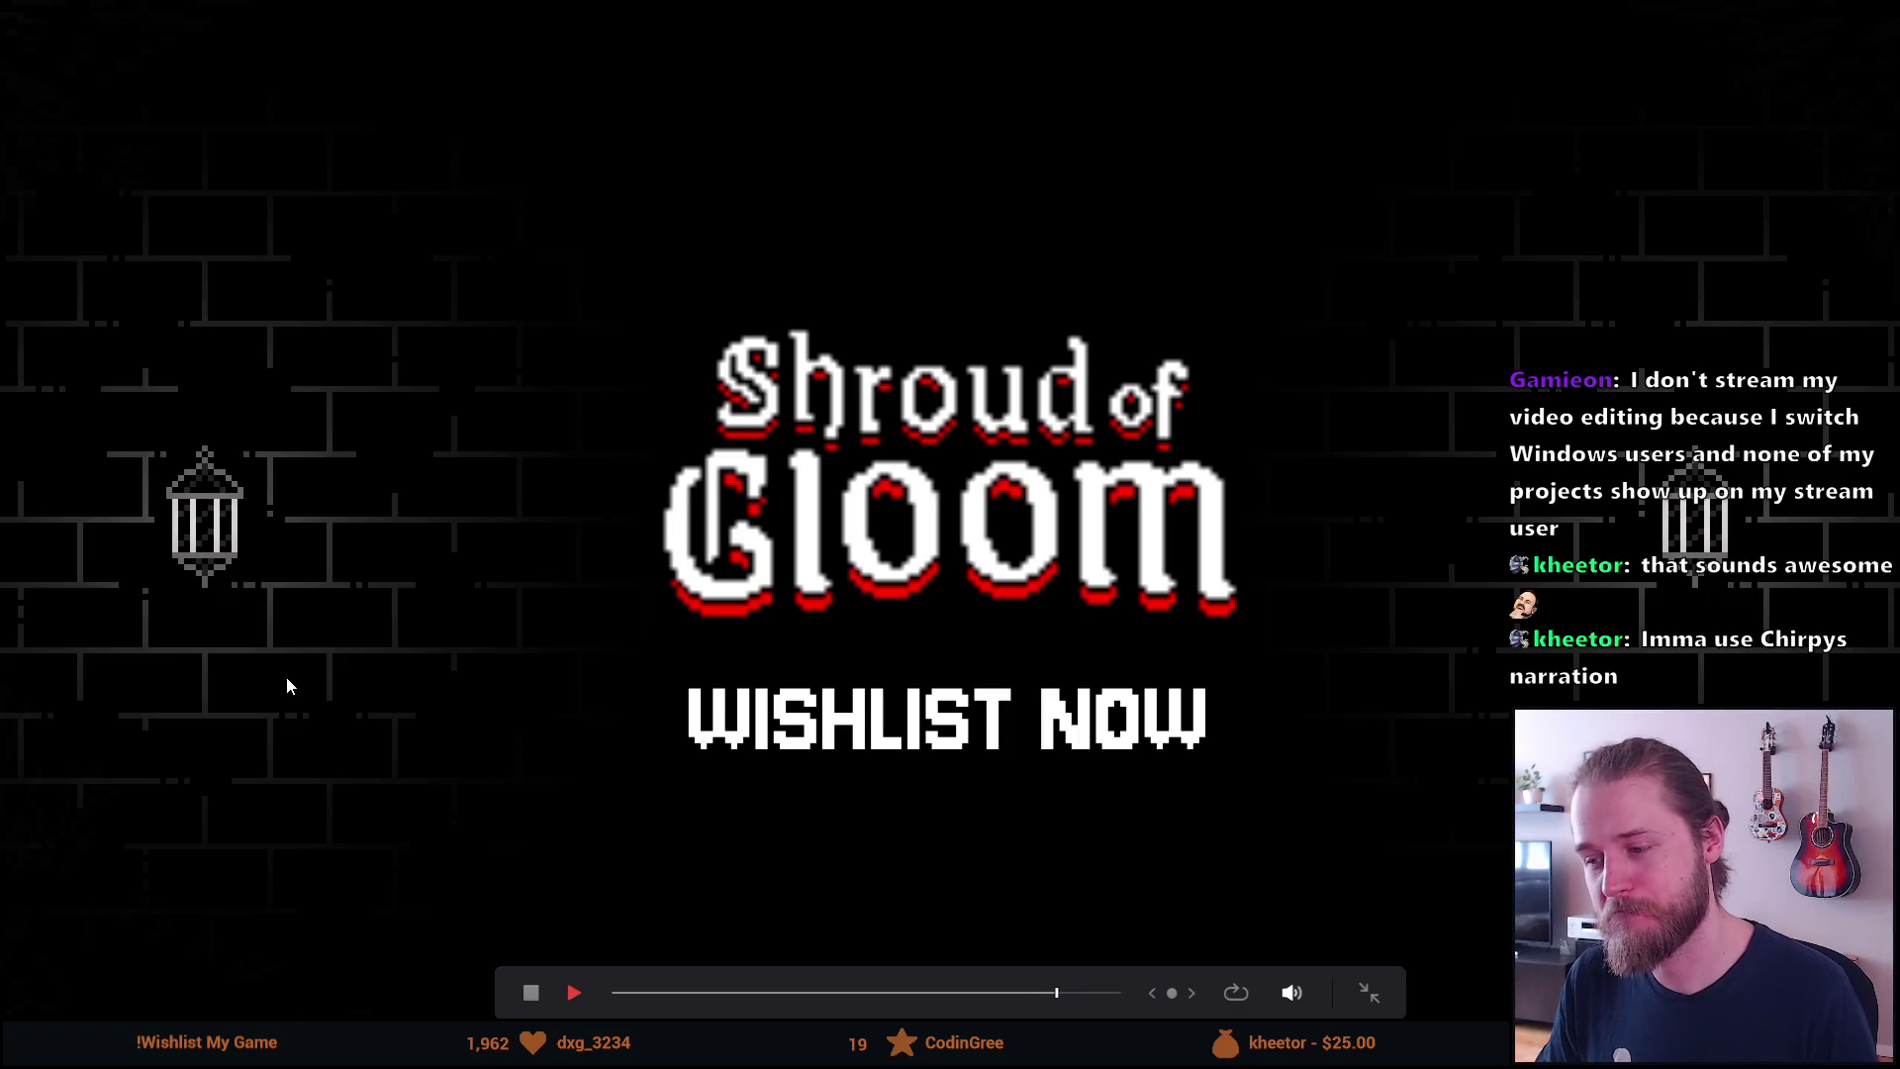
key(Escape)
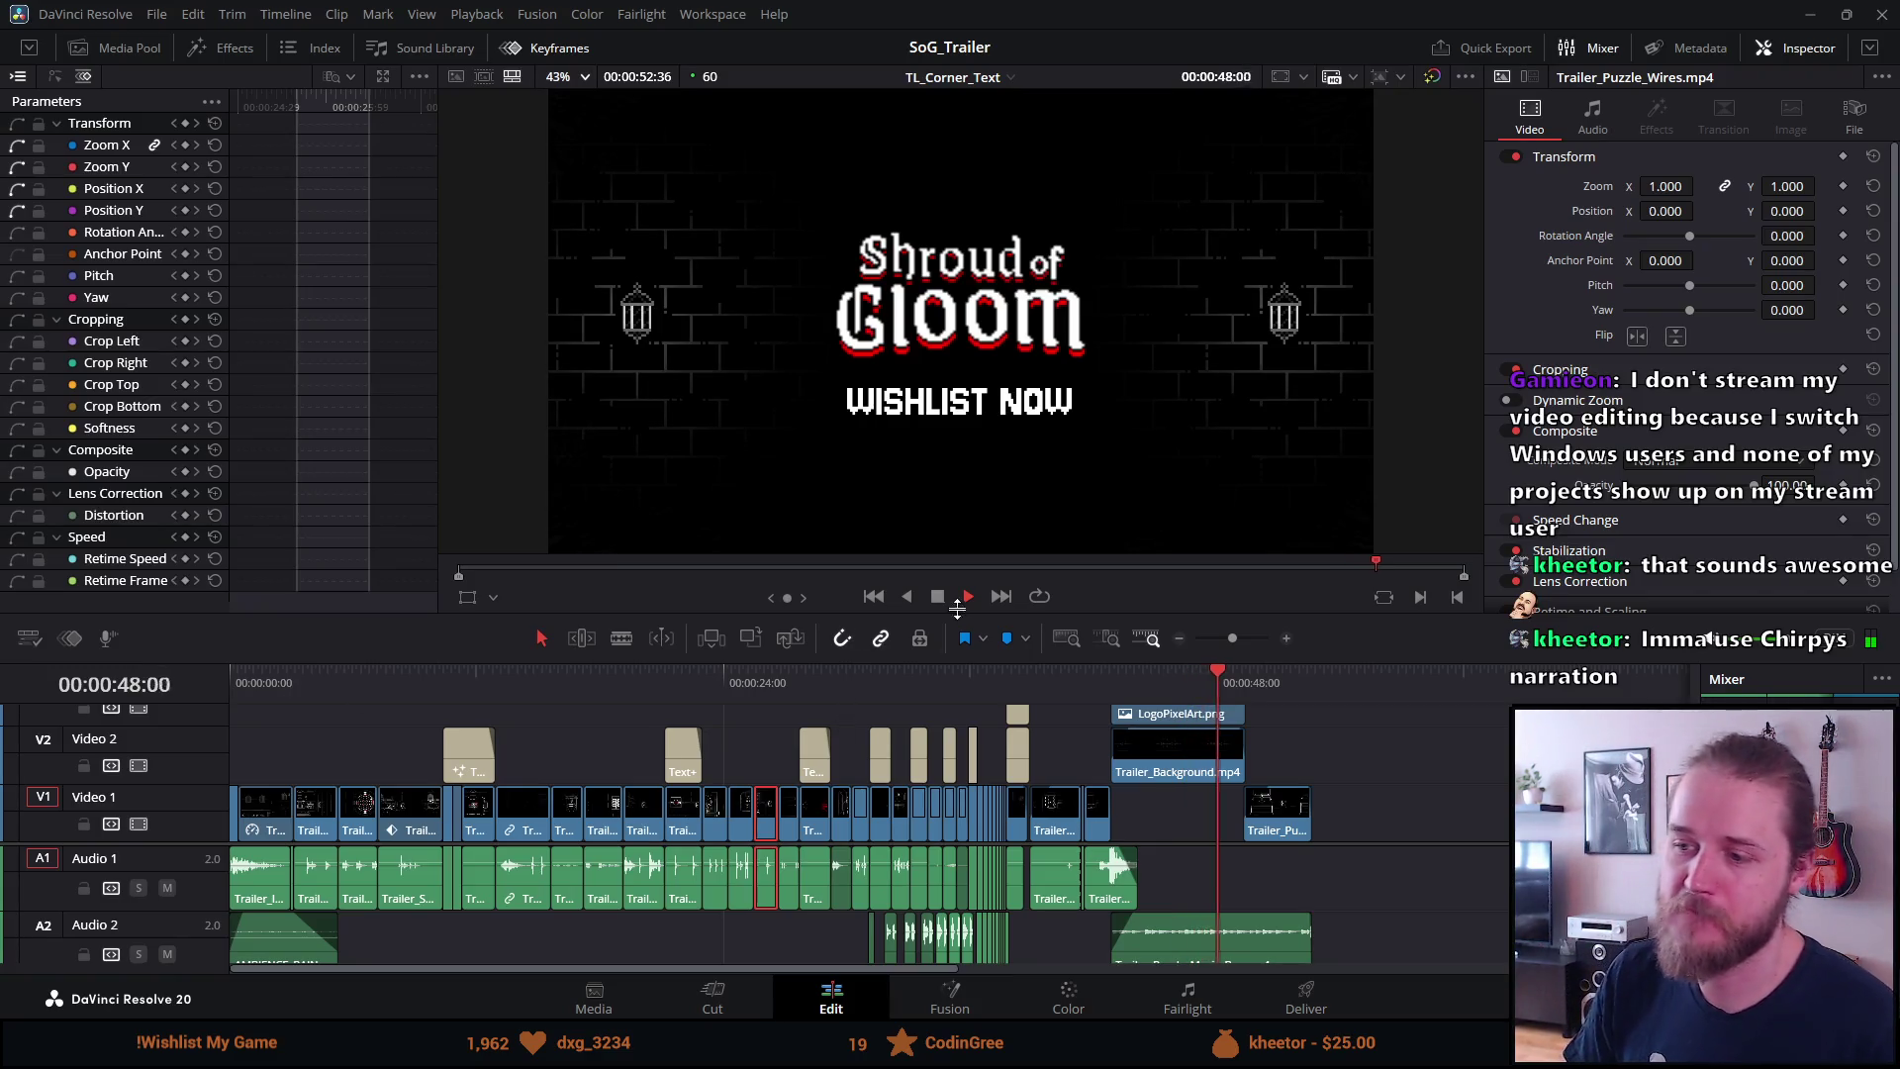
Stop playback, unmute Audio 5, and replay the trailer full screen from the beginning
key(space)
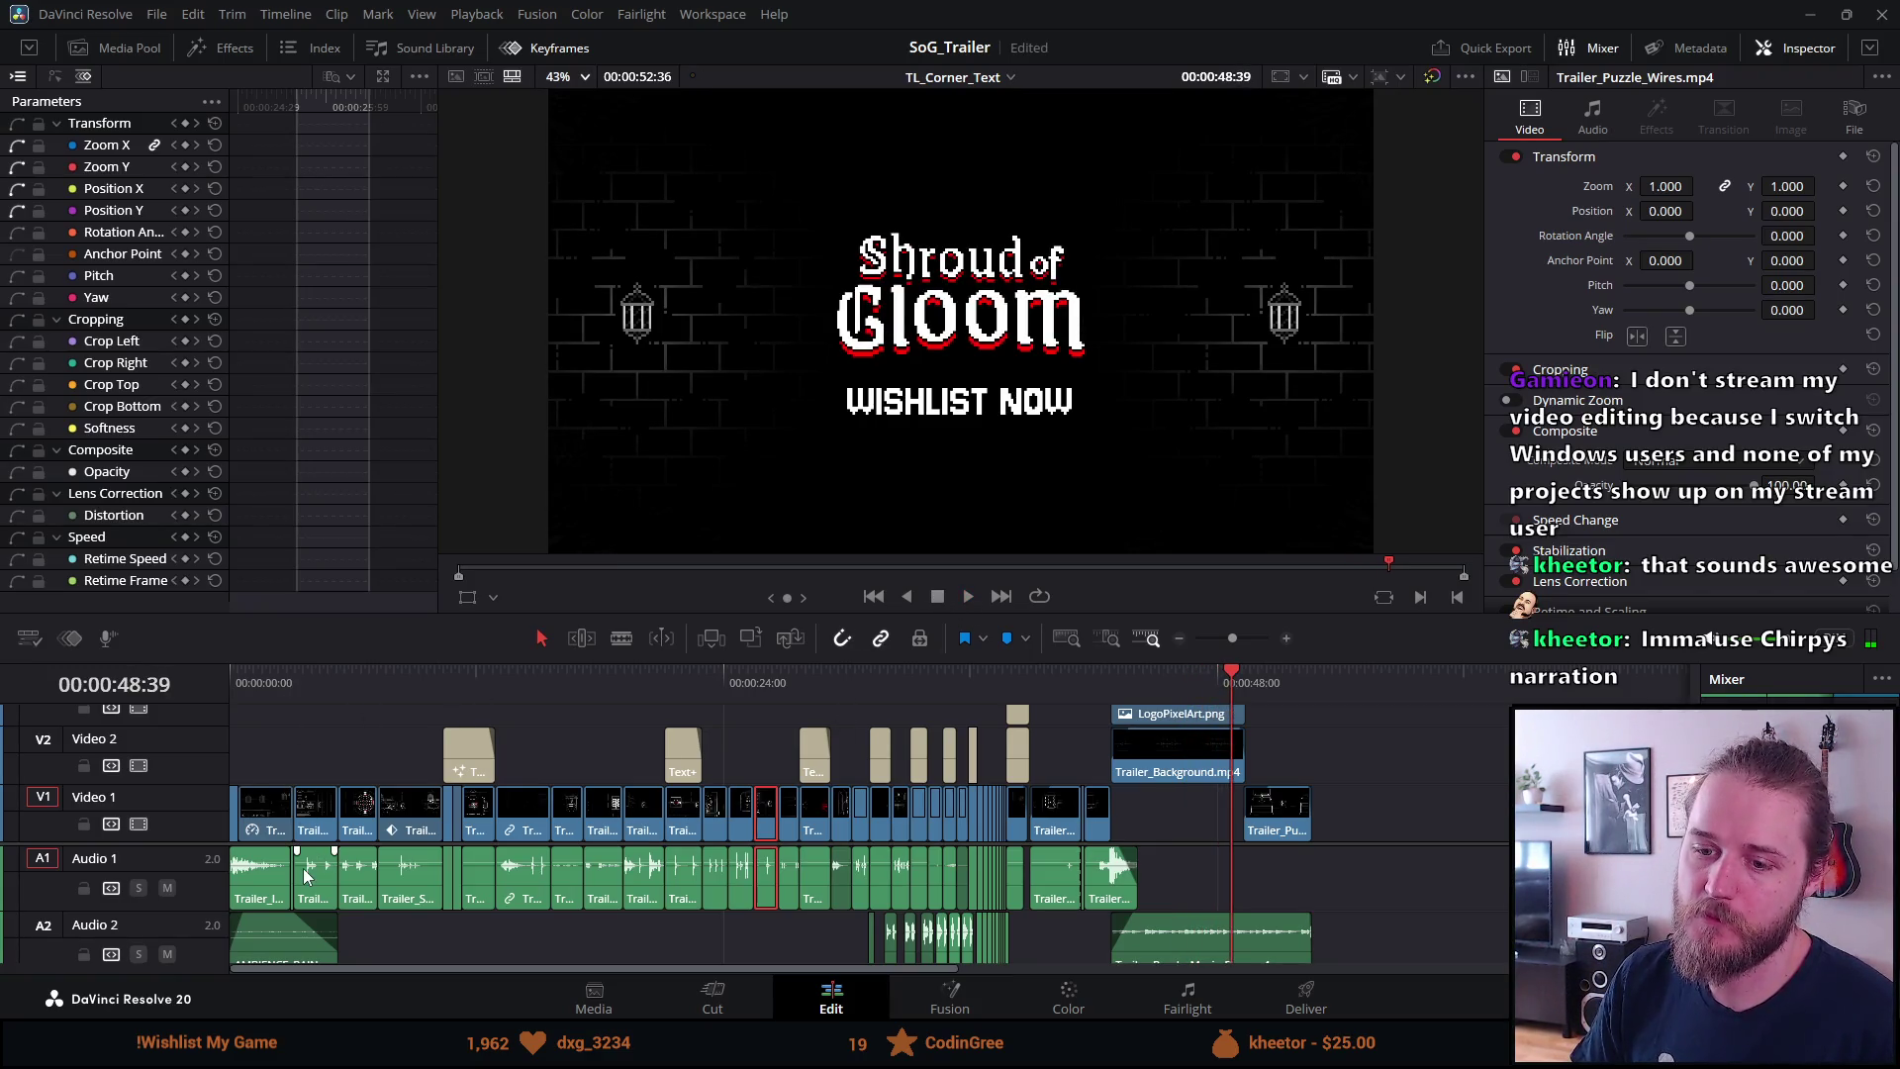
scroll(302, 869, down, 3)
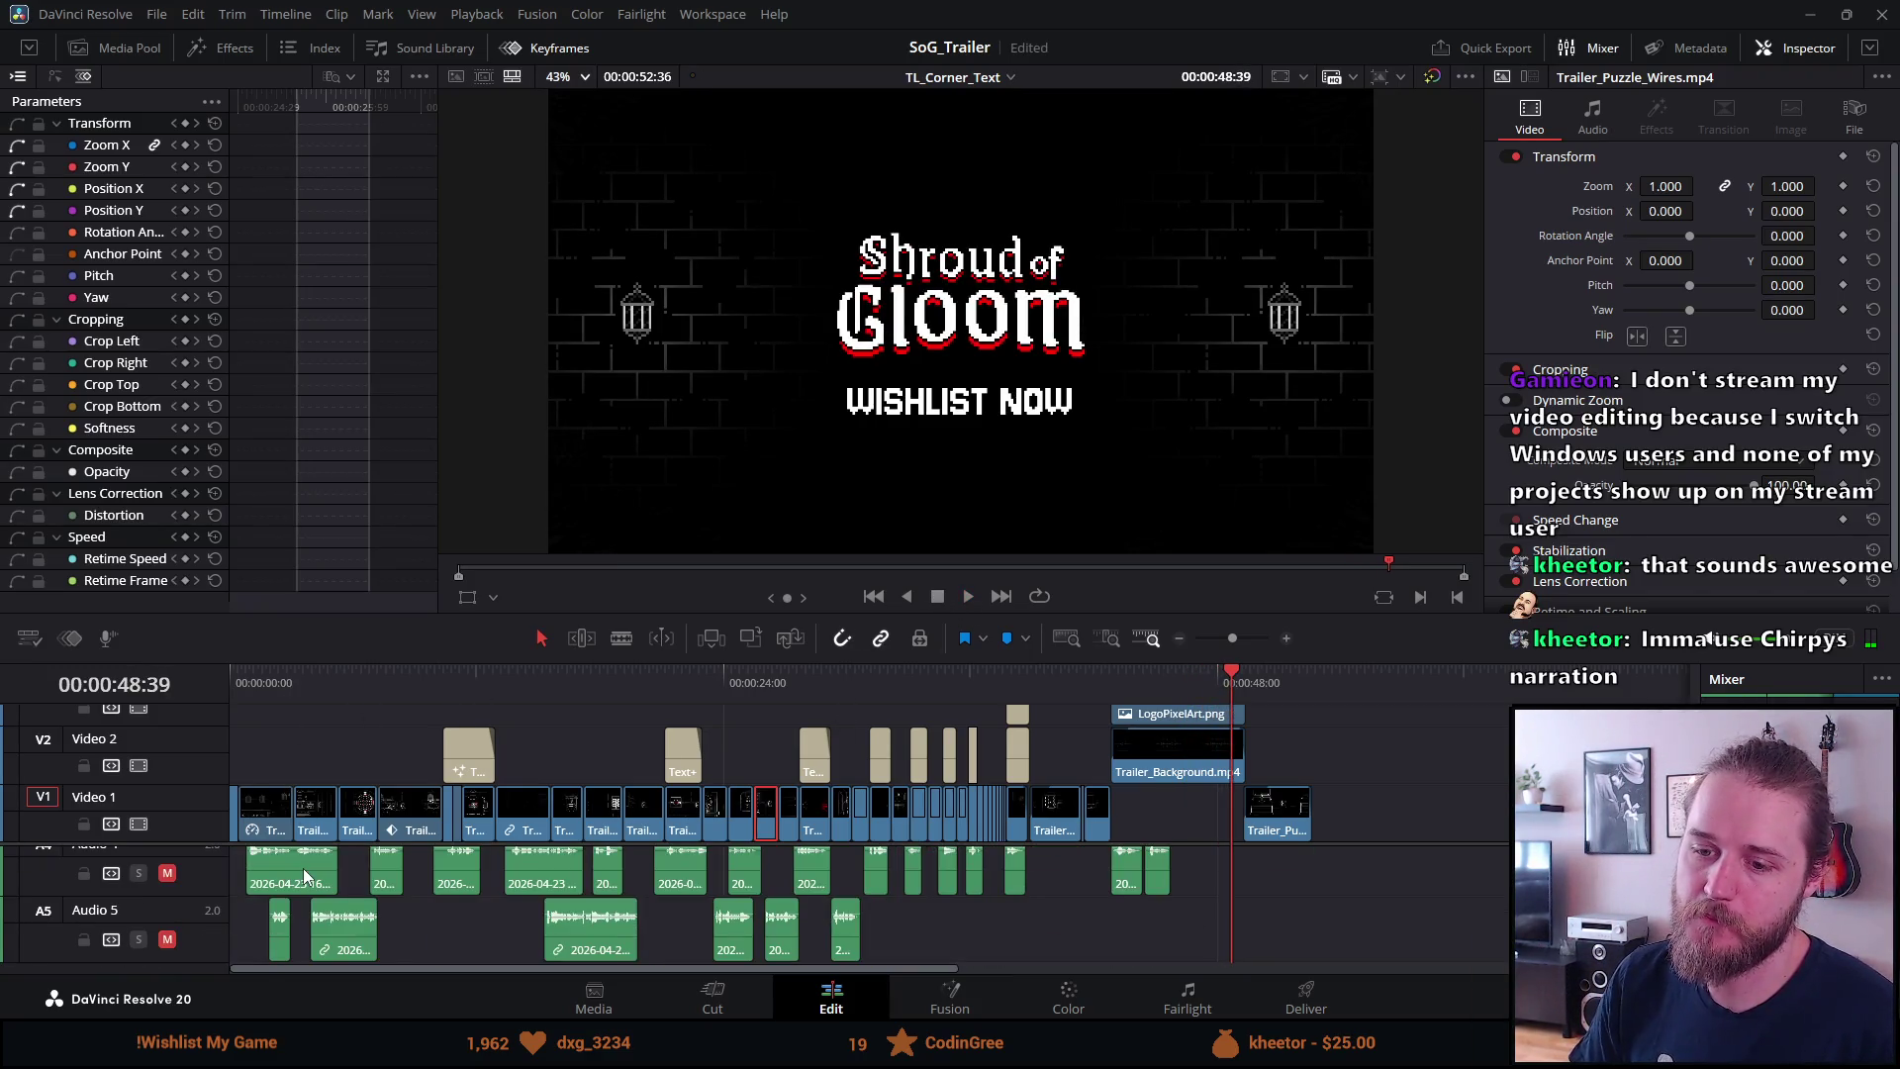
click(168, 940)
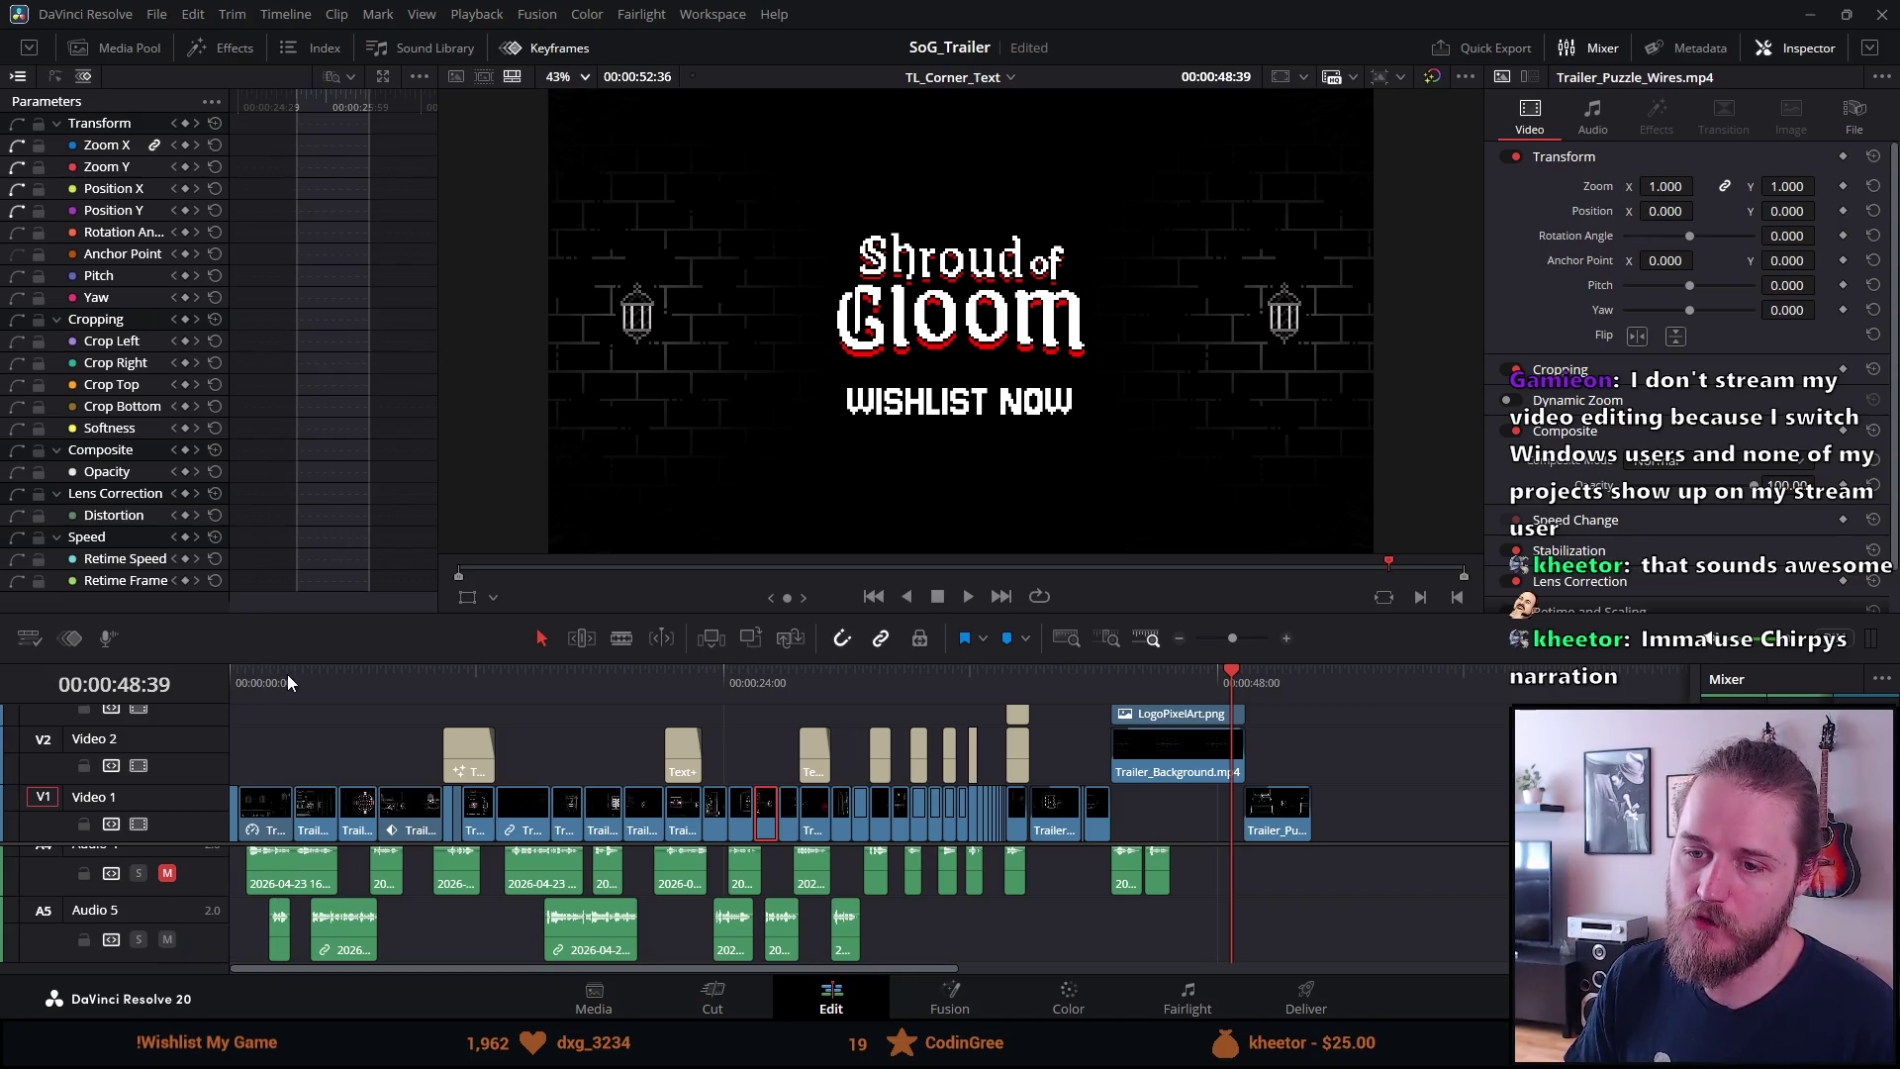
click(263, 690)
key(ctrl+f)
key(space)
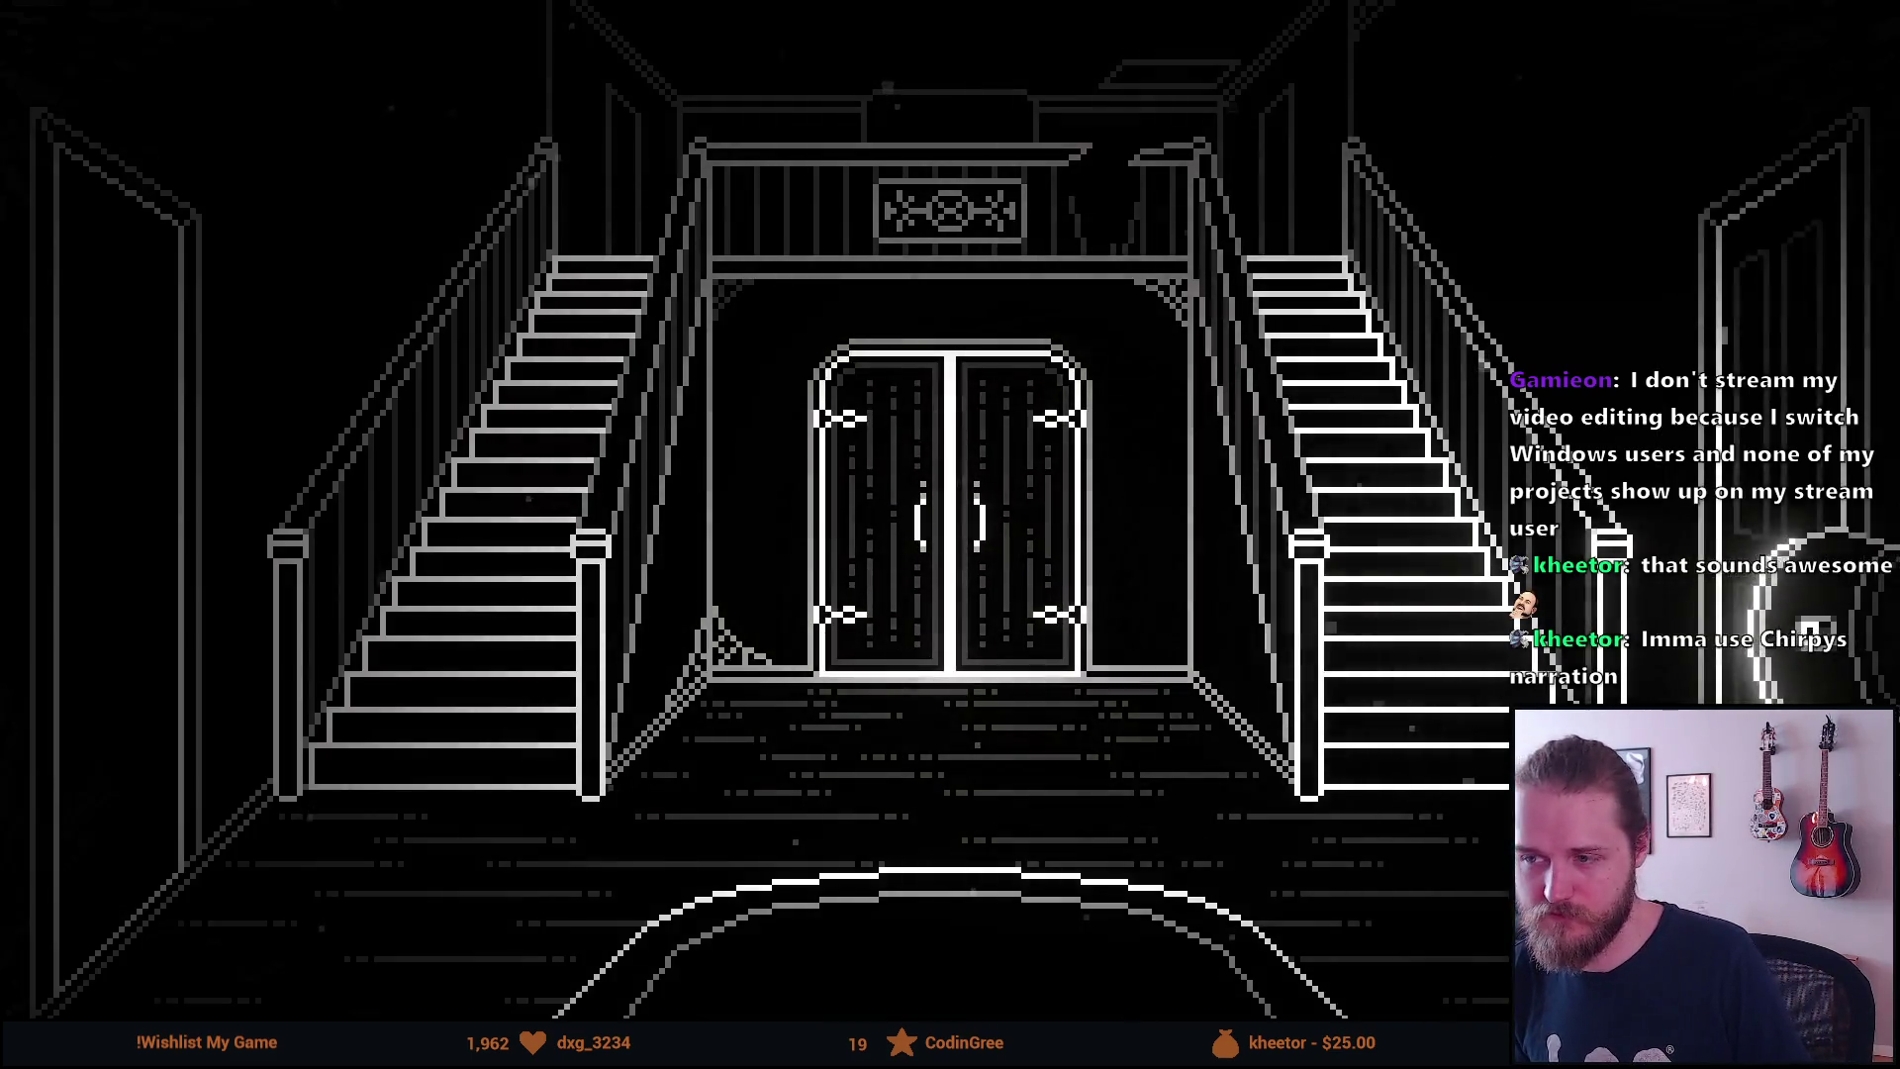
Exit the Cinema Viewer, stop playback and scrub the playhead back to 00:00:00:00
key(Escape)
key(space)
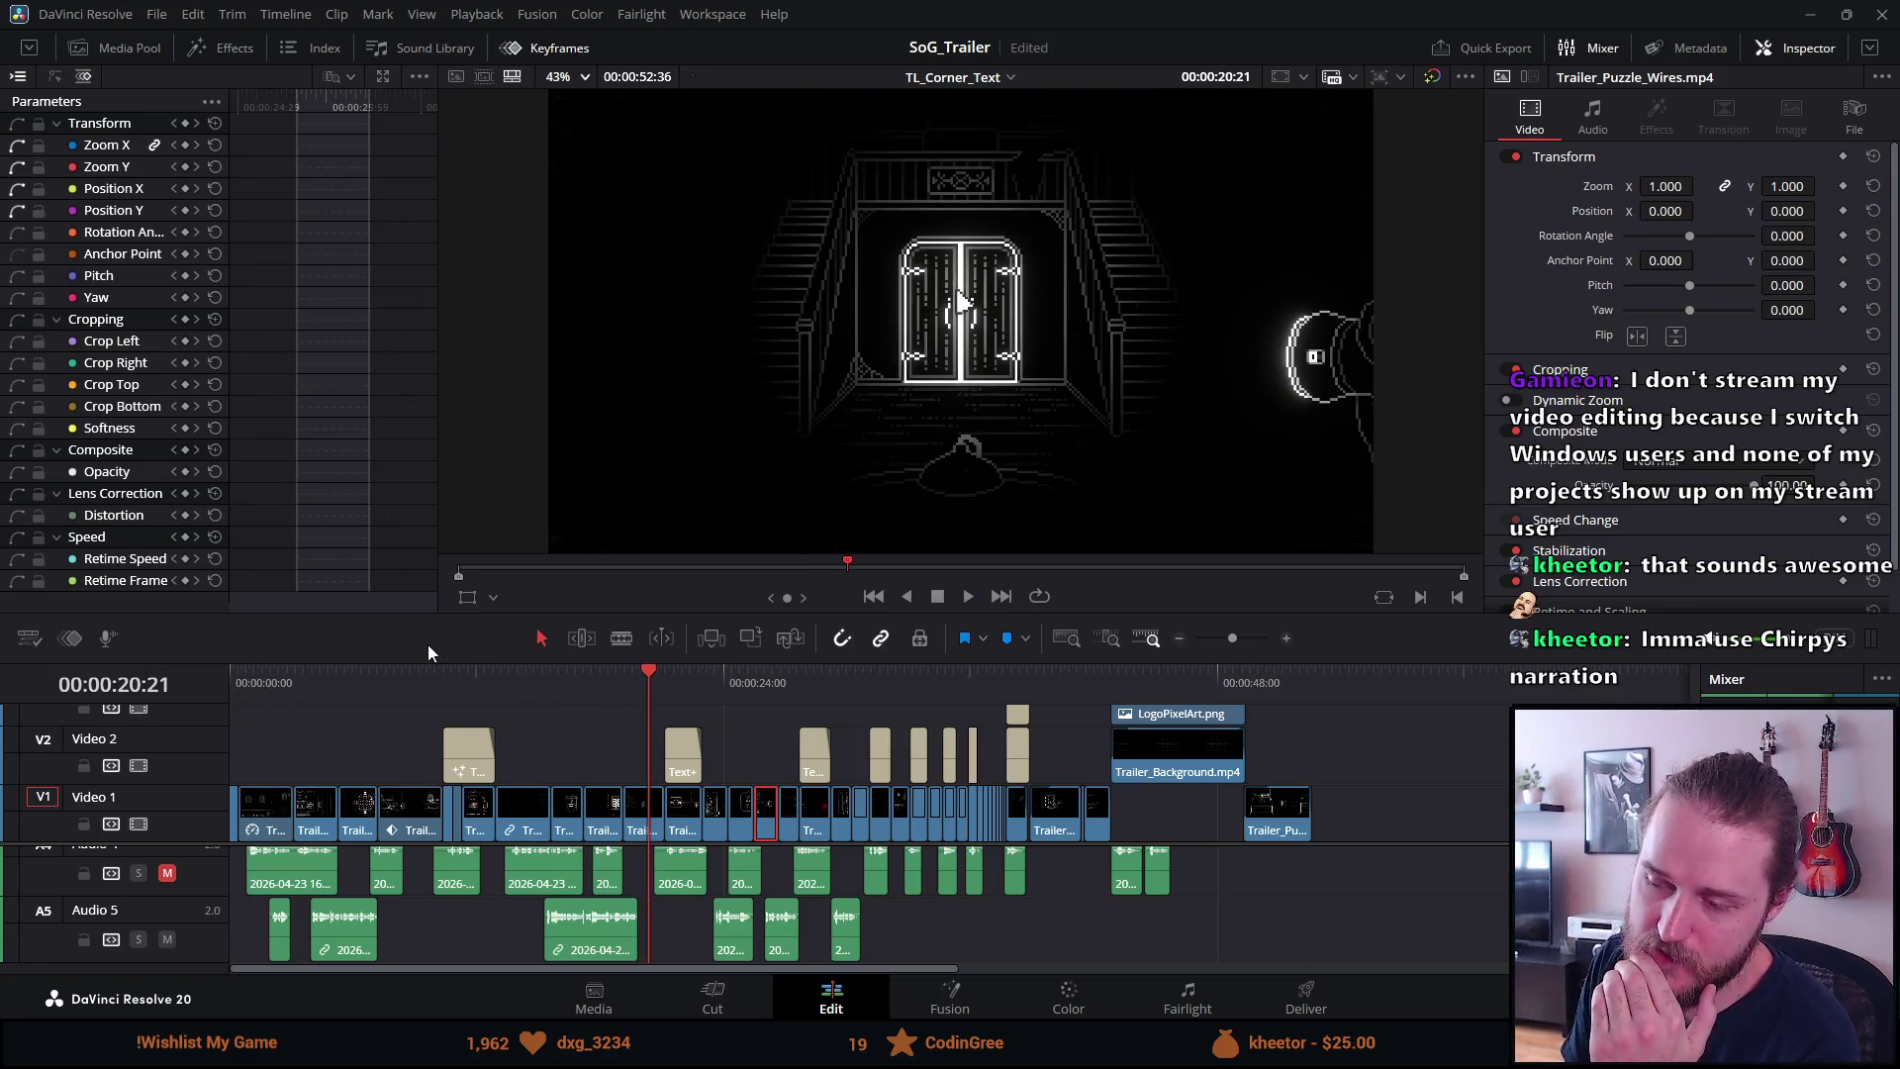
drag(315, 687, 193, 681)
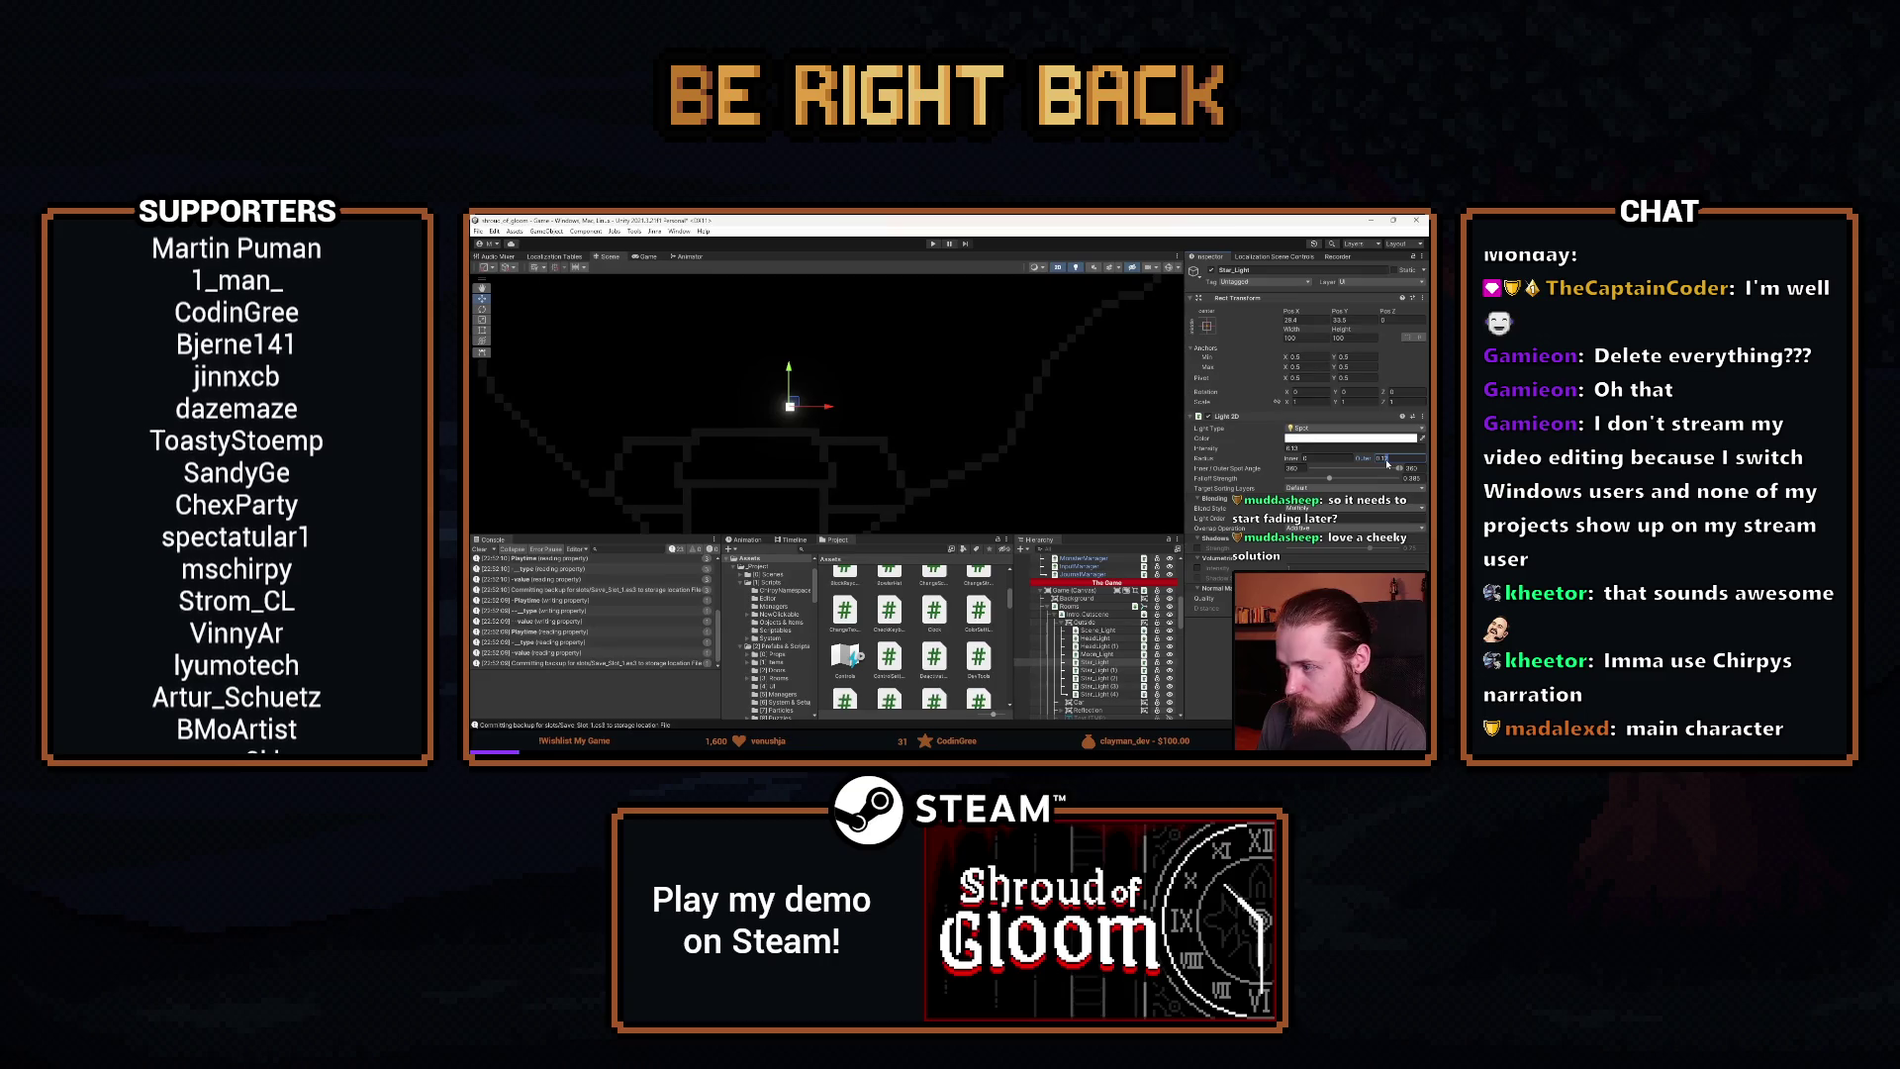
End the BRB break and bring up Unity Hub's Projects list showing shroud_of_gloom on 2021.3.45f2
click(956, 456)
scroll(955, 457, down, 3)
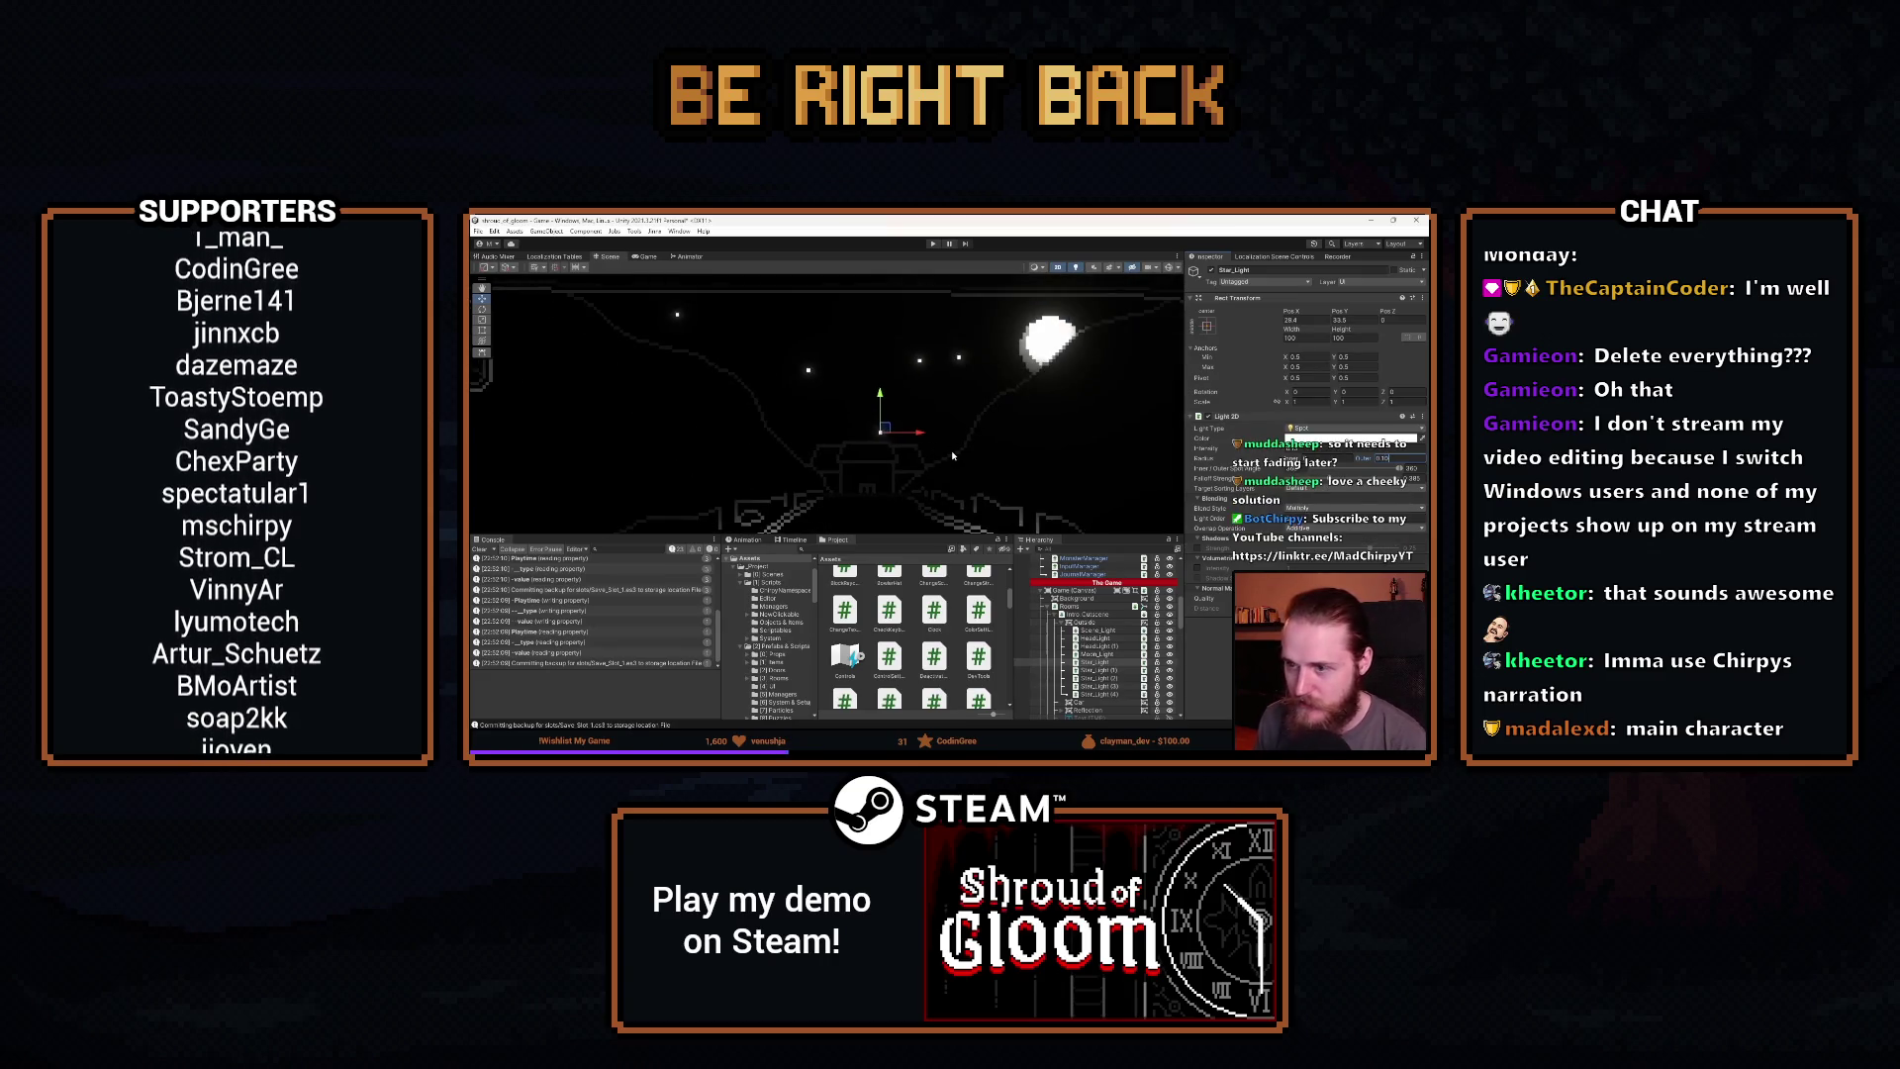
scroll(920, 445, down, 5)
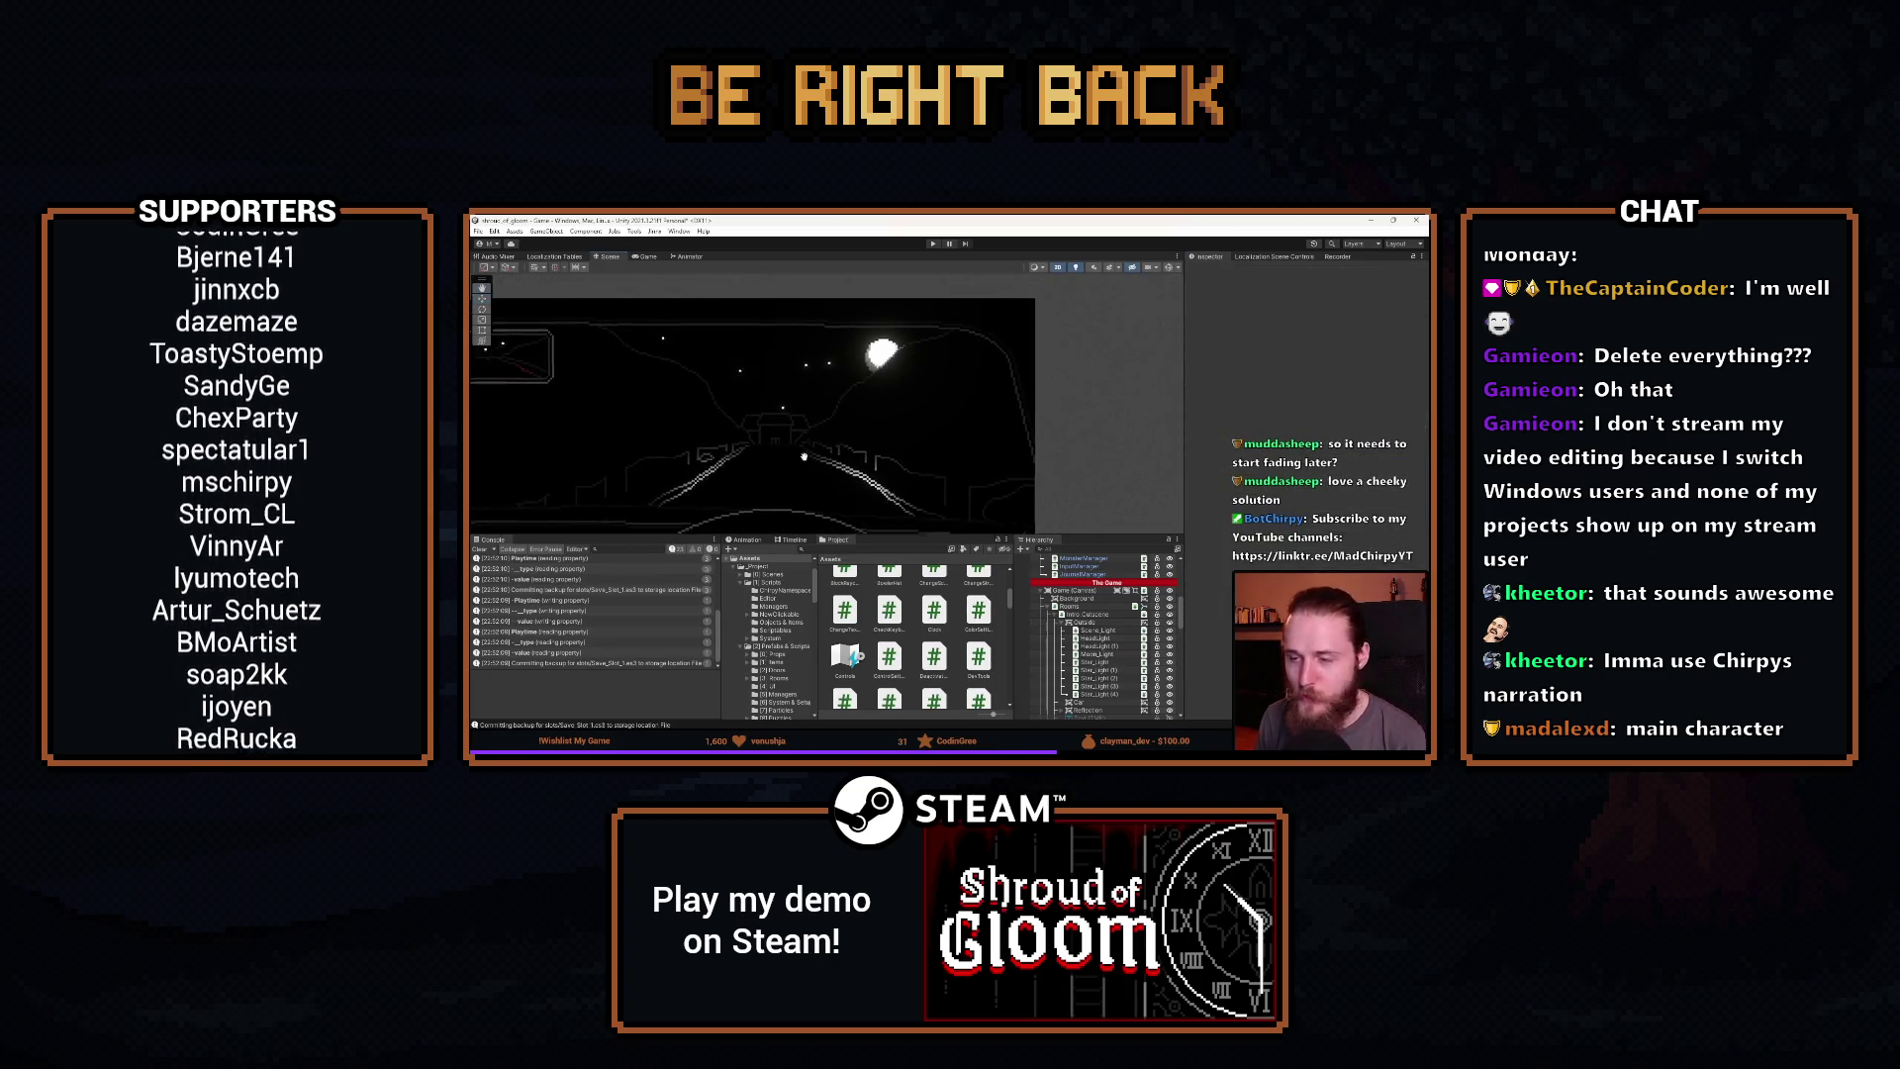
scroll(889, 430, down, 4)
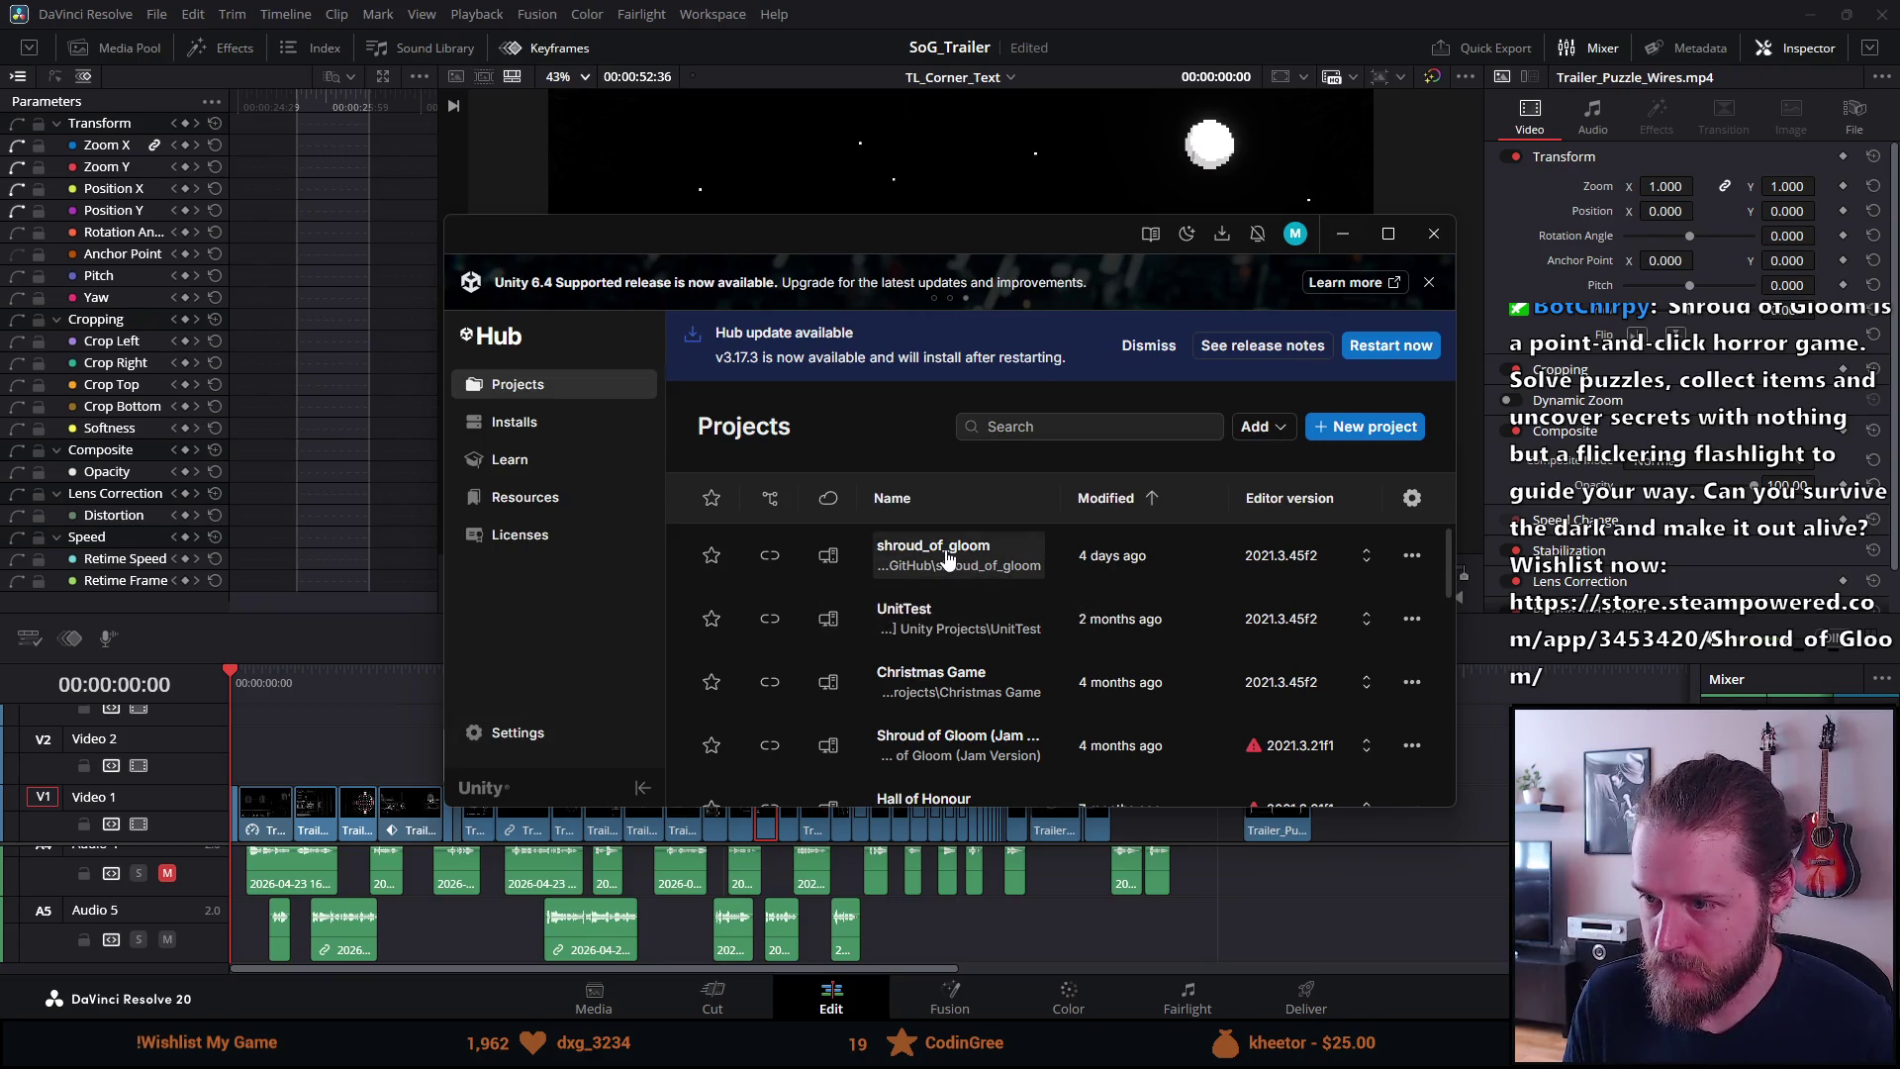
Launch shroud_of_gloom from Unity Hub and return to Resolve while Unity loads
click(989, 554)
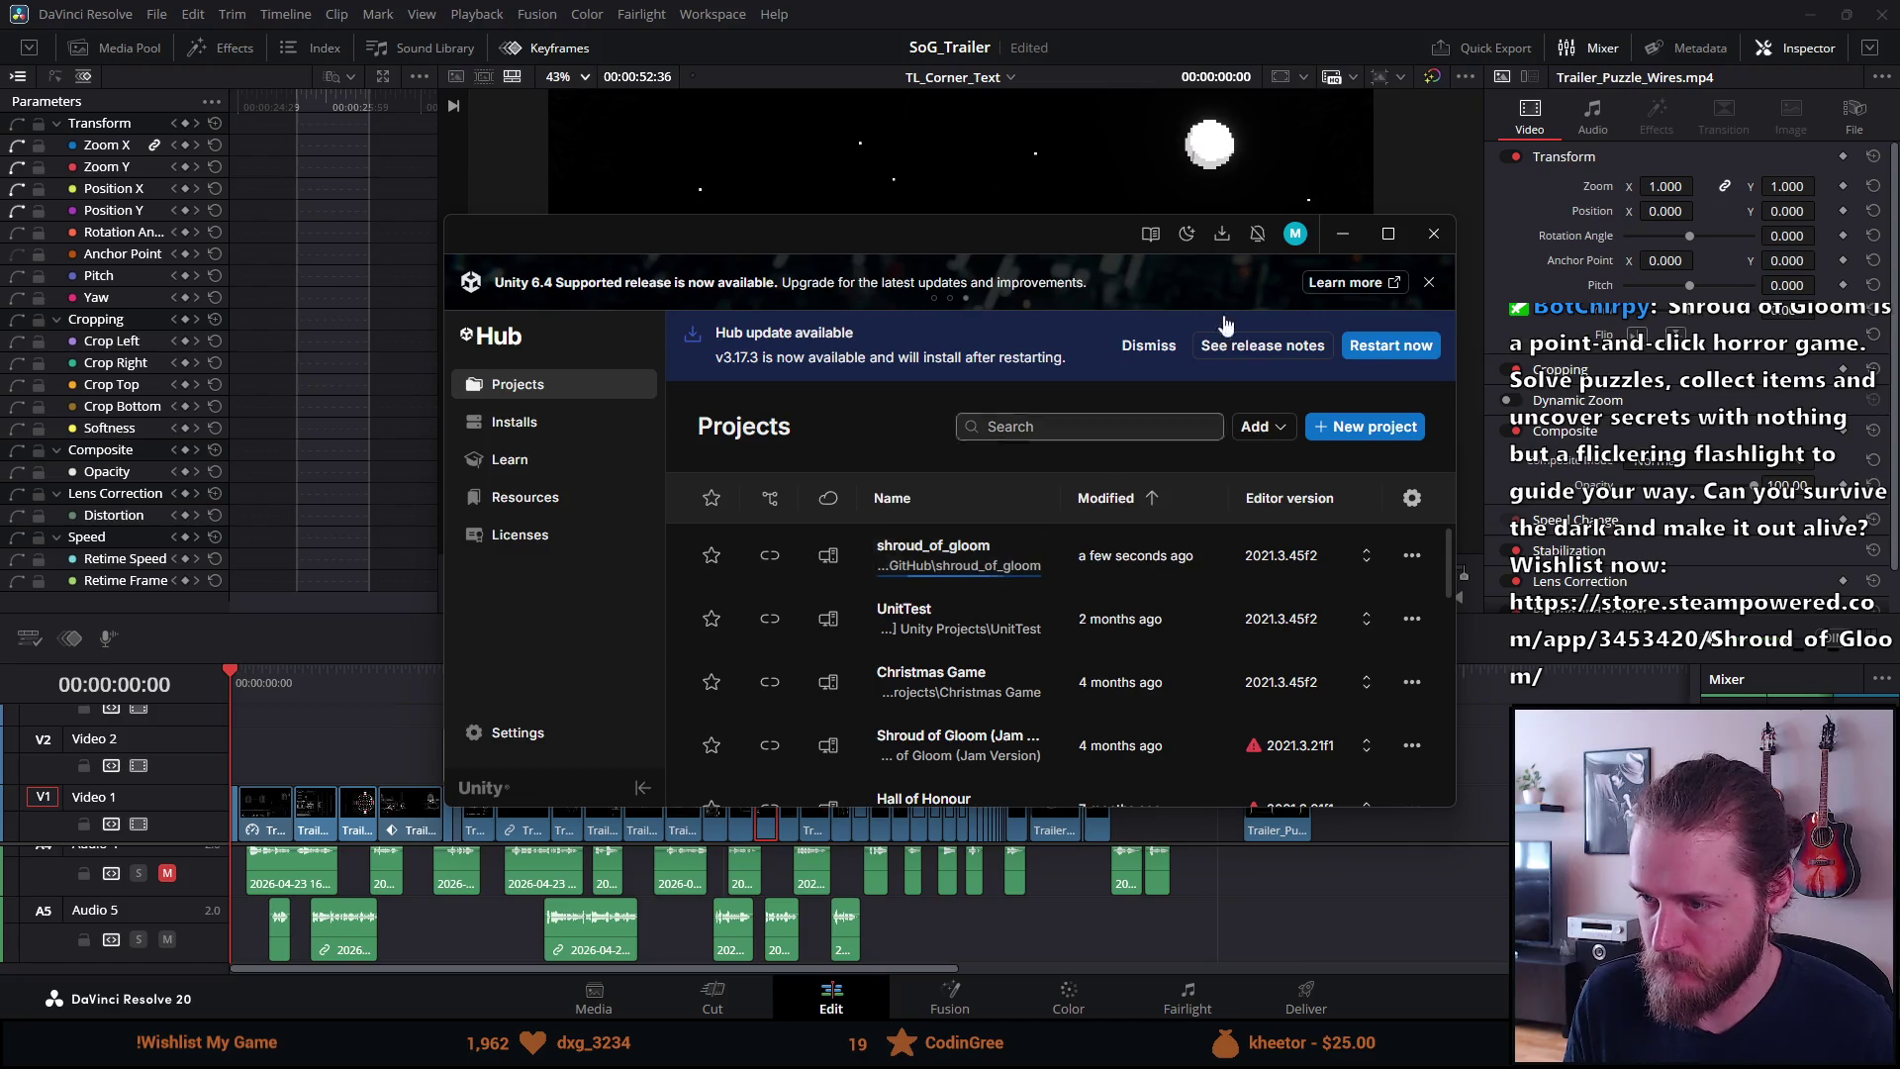
click(1335, 242)
click(335, 745)
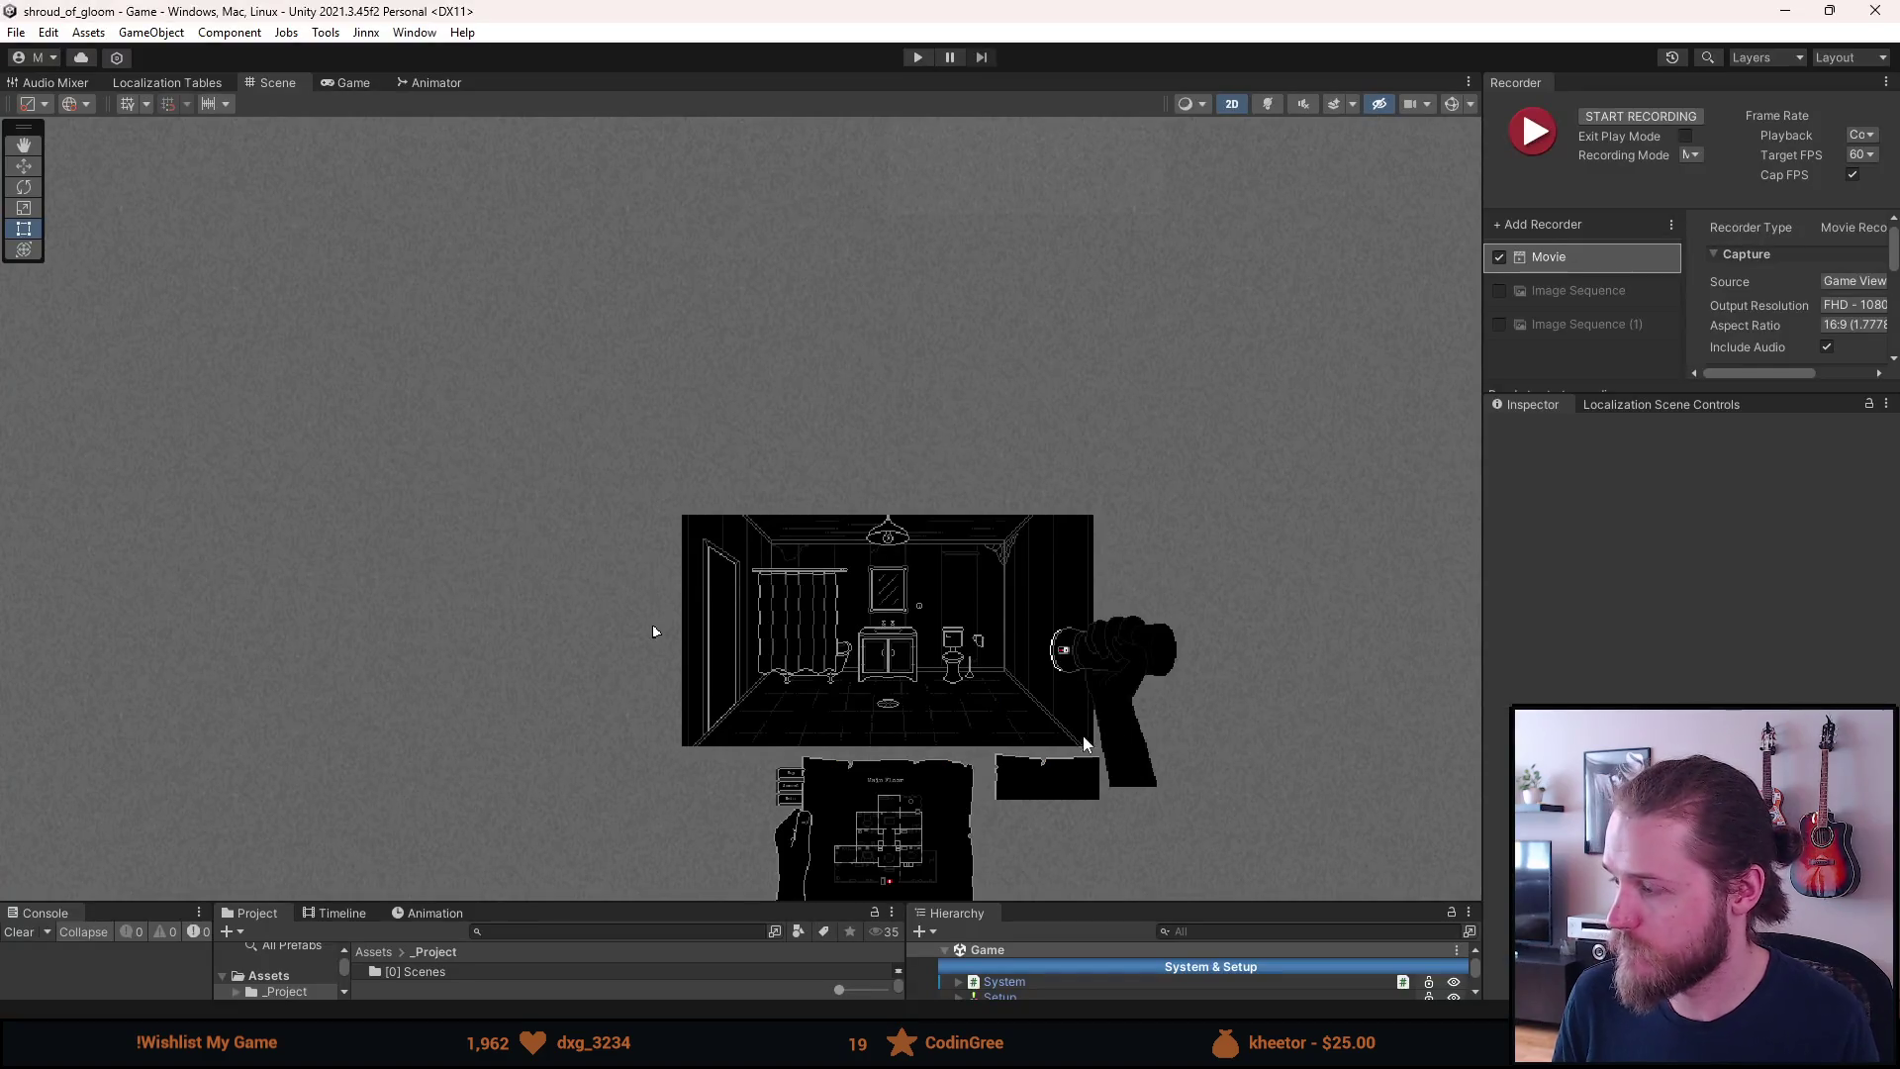
Search the Project window for 'intro', 'inqui', 'letter', then 'concern' to locate A_Brothers_Concern
drag(861, 902, 861, 697)
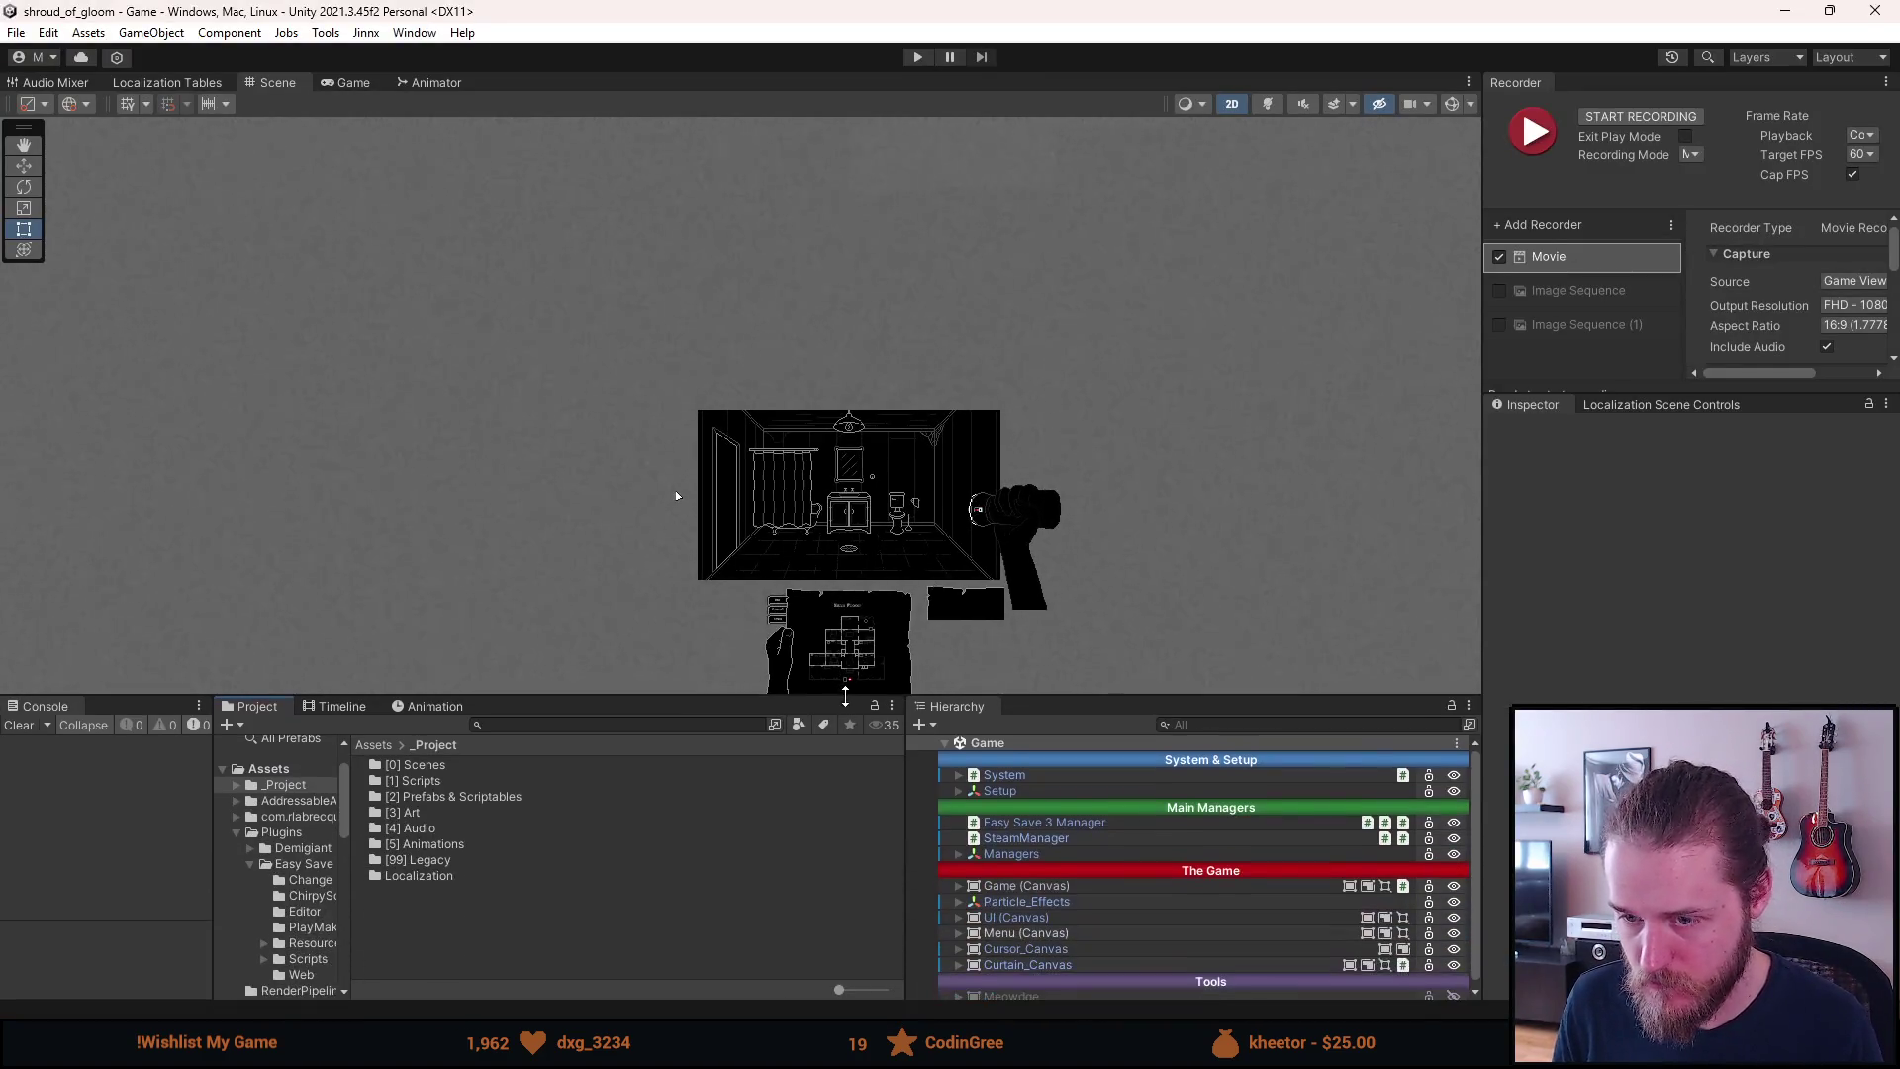
click(501, 725)
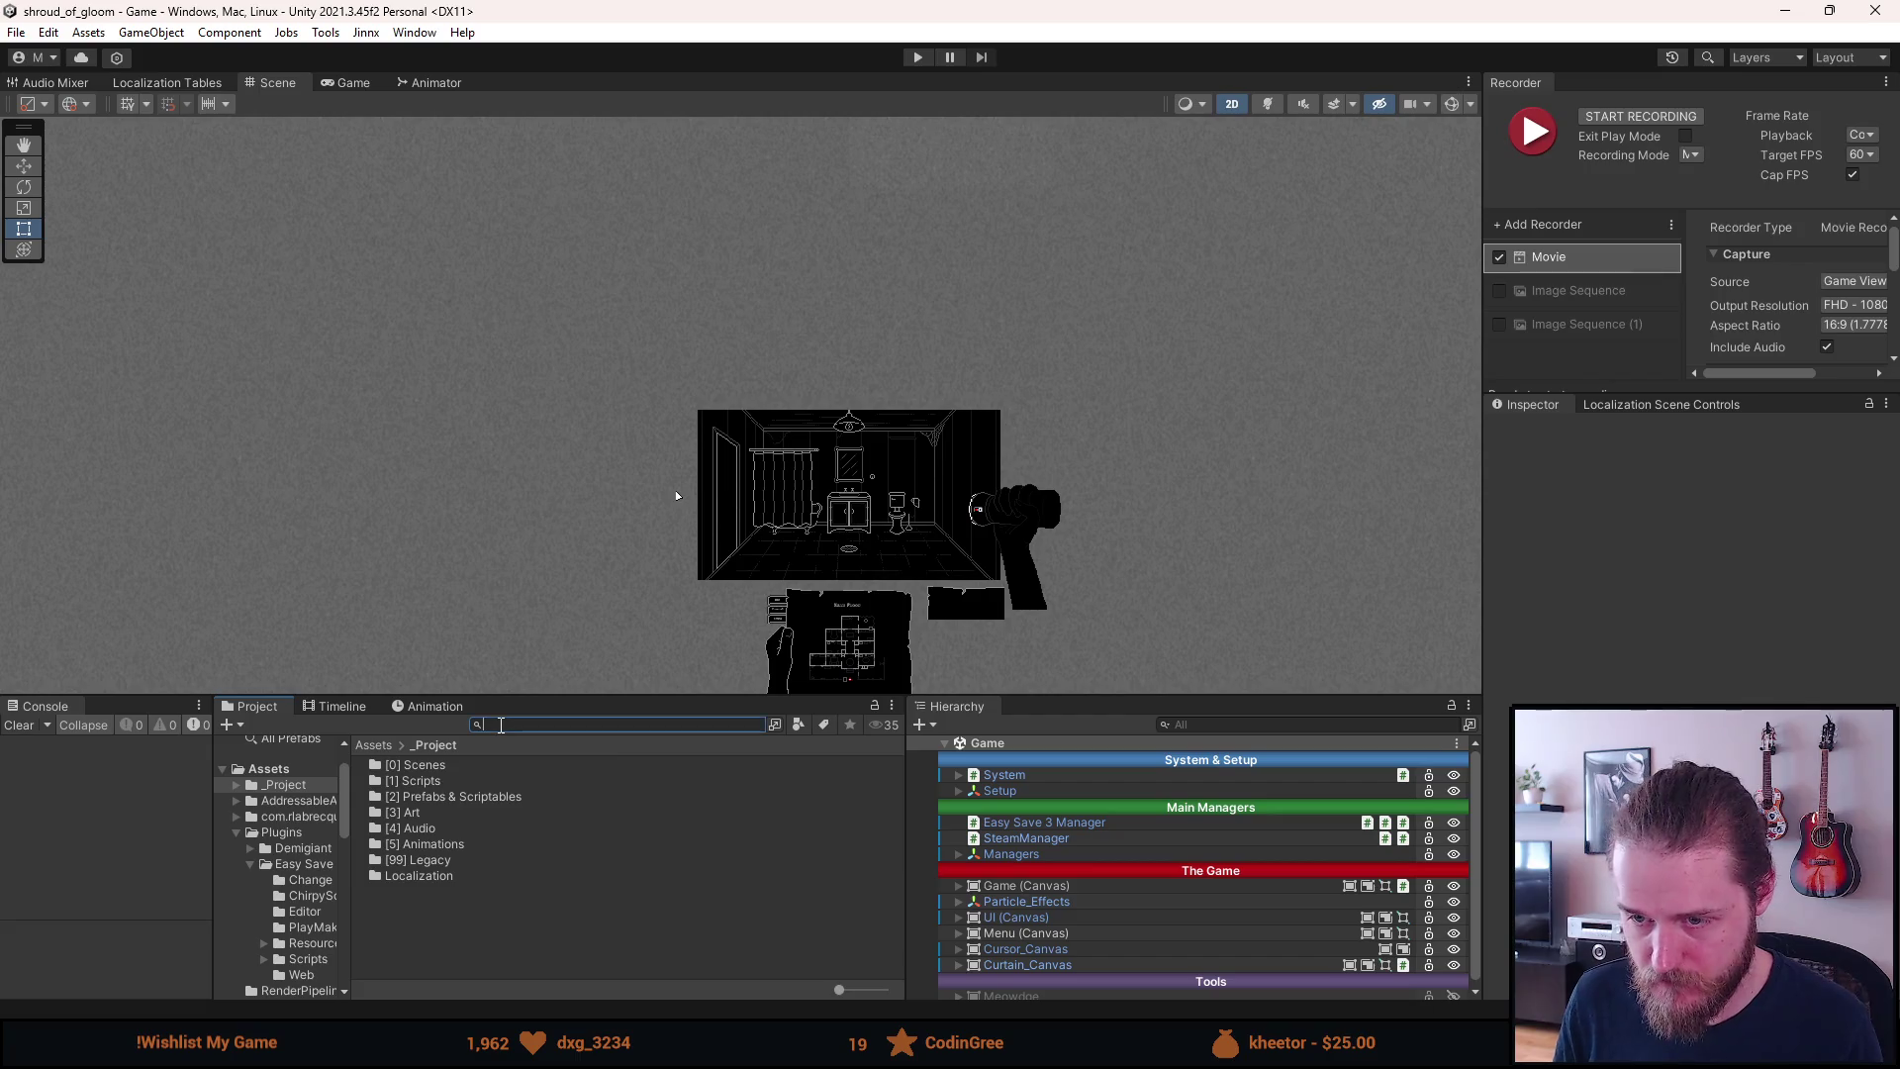
text(intro)
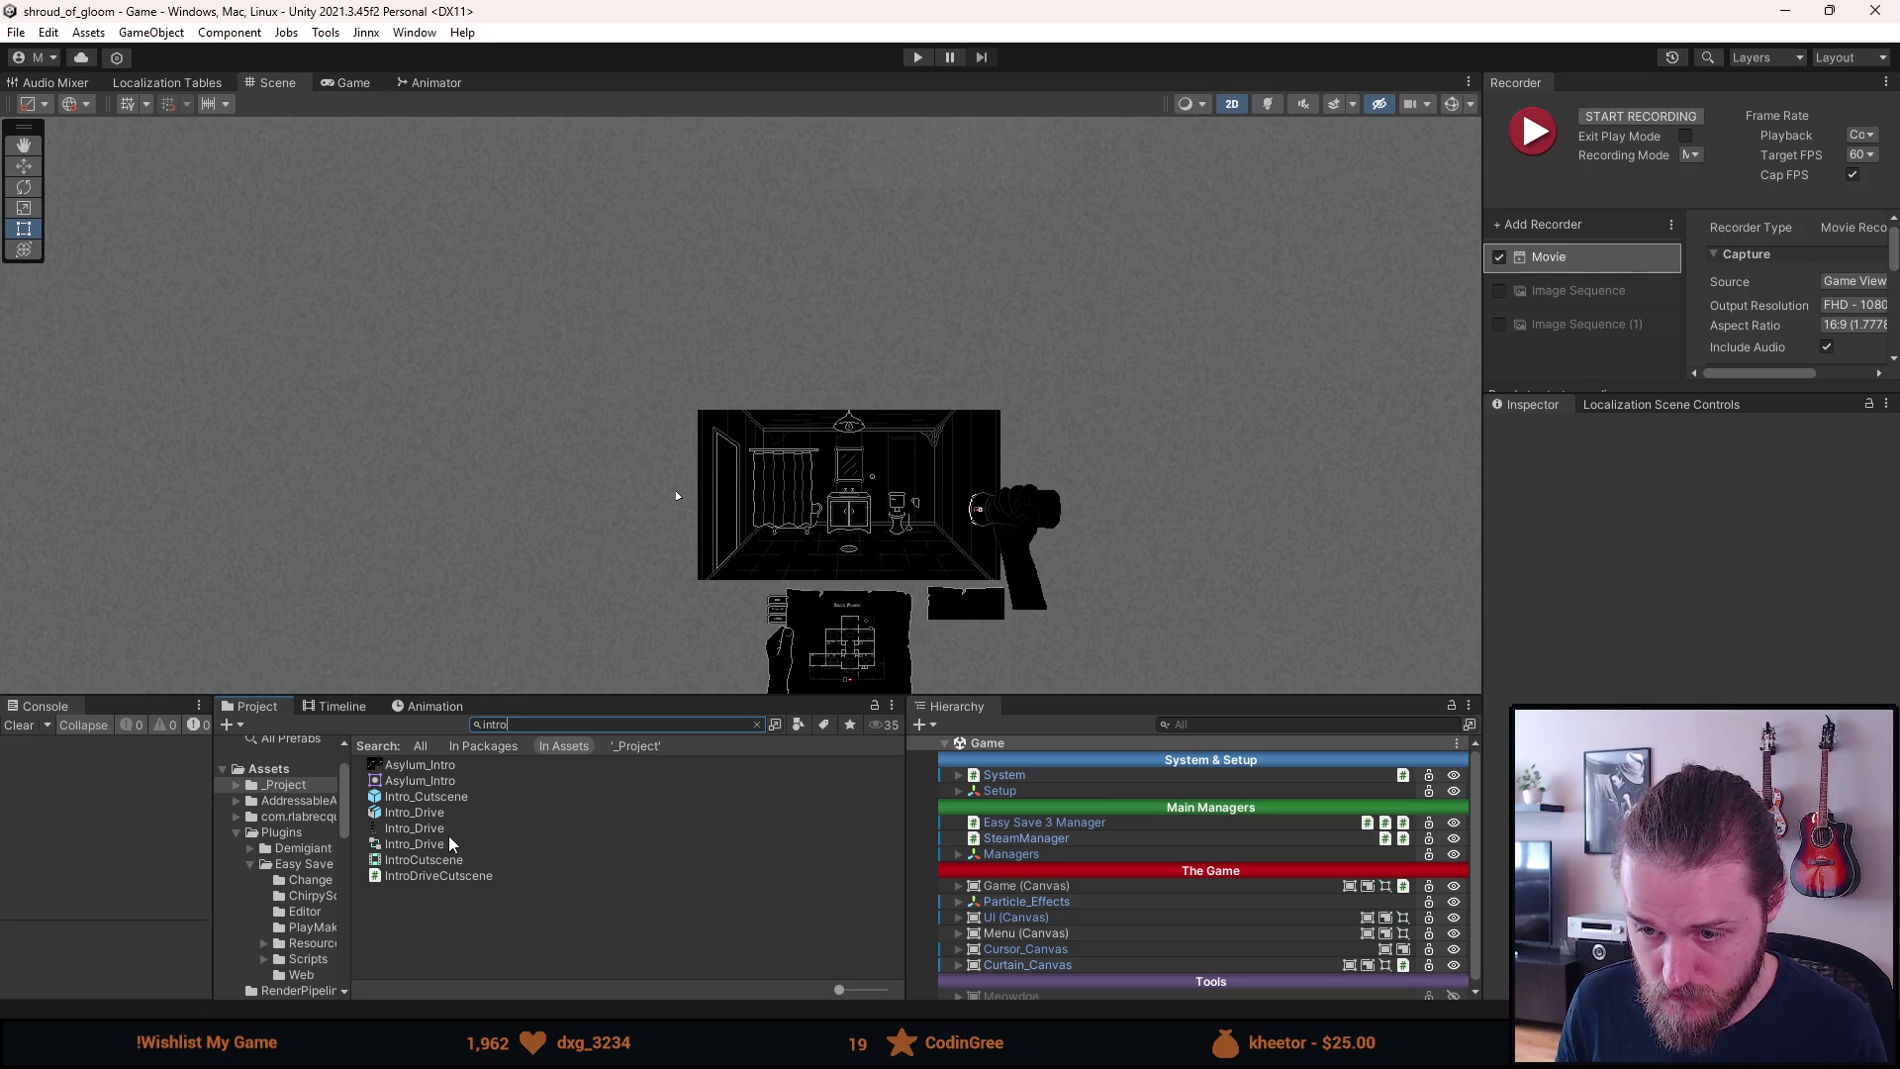
key(BackSpace)
key(BackSpace)
key(BackSpace)
text(inqui)
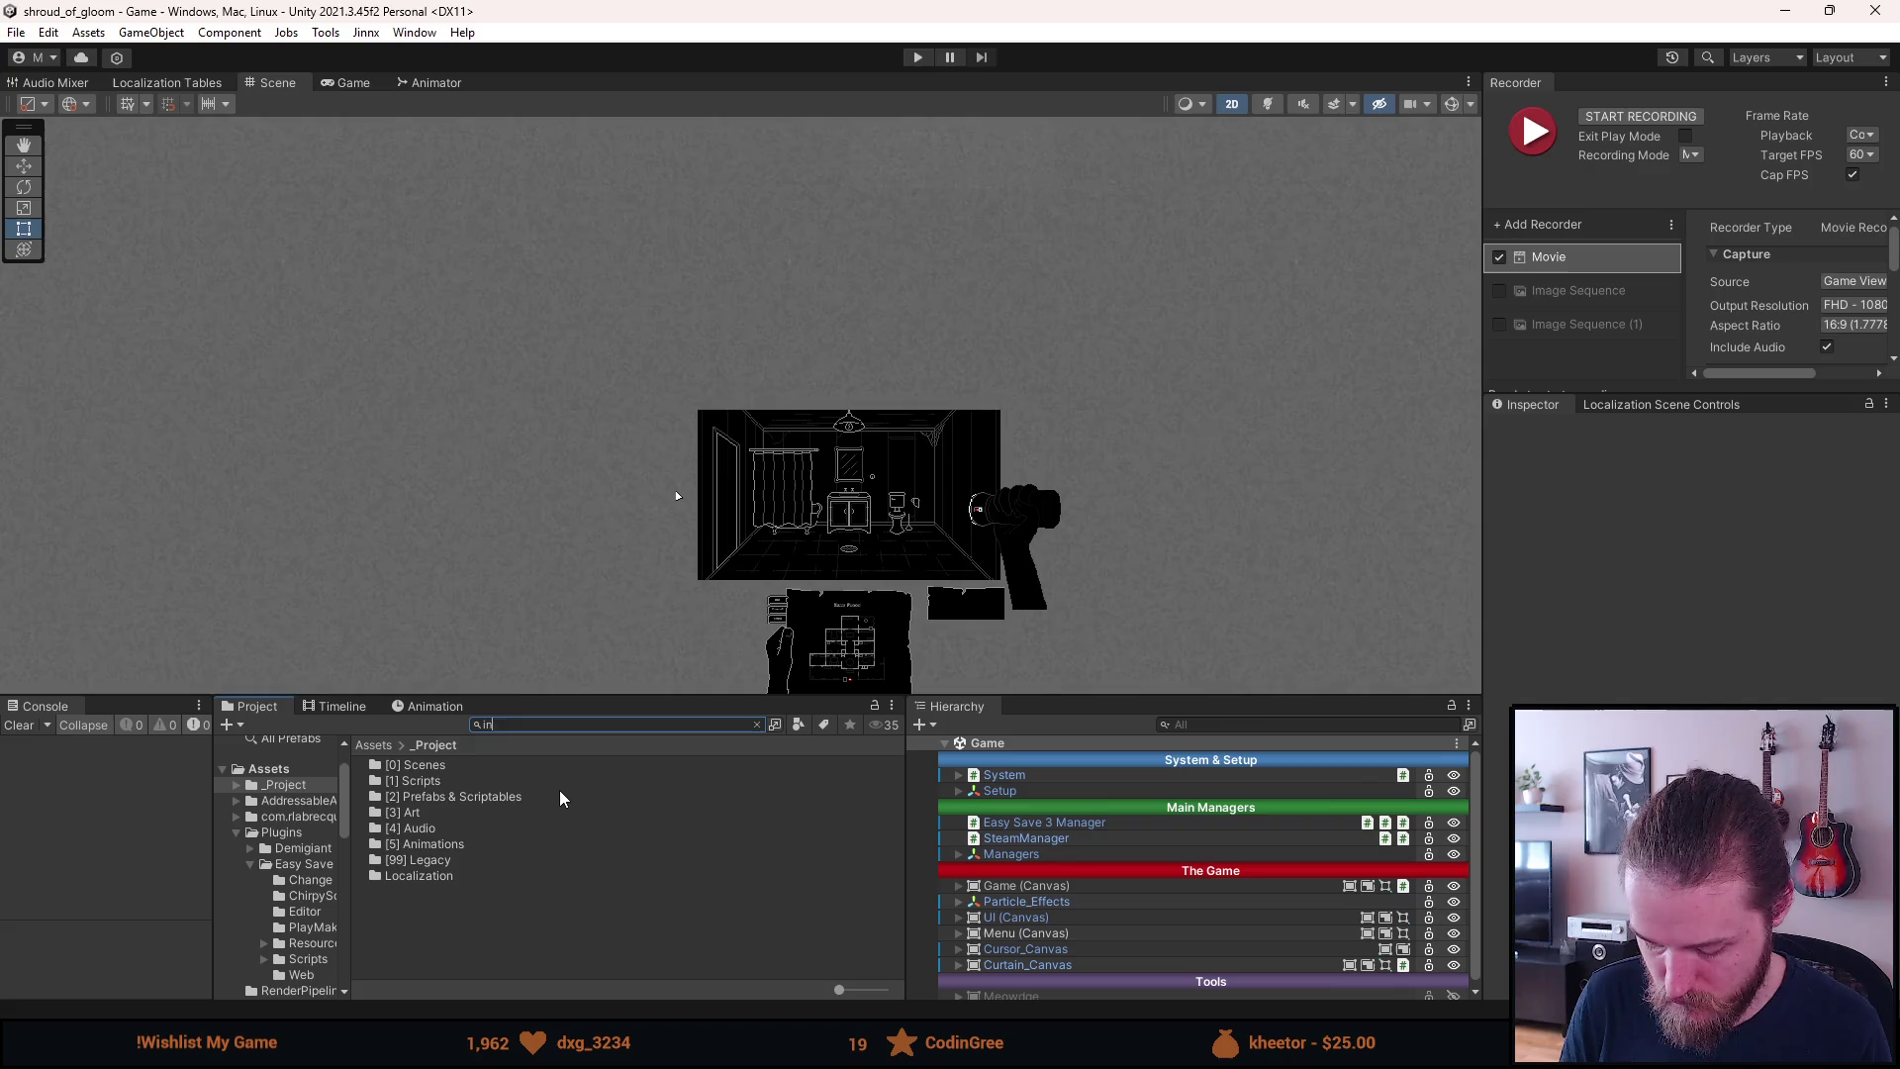
key(BackSpace)
key(BackSpace)
key(BackSpace)
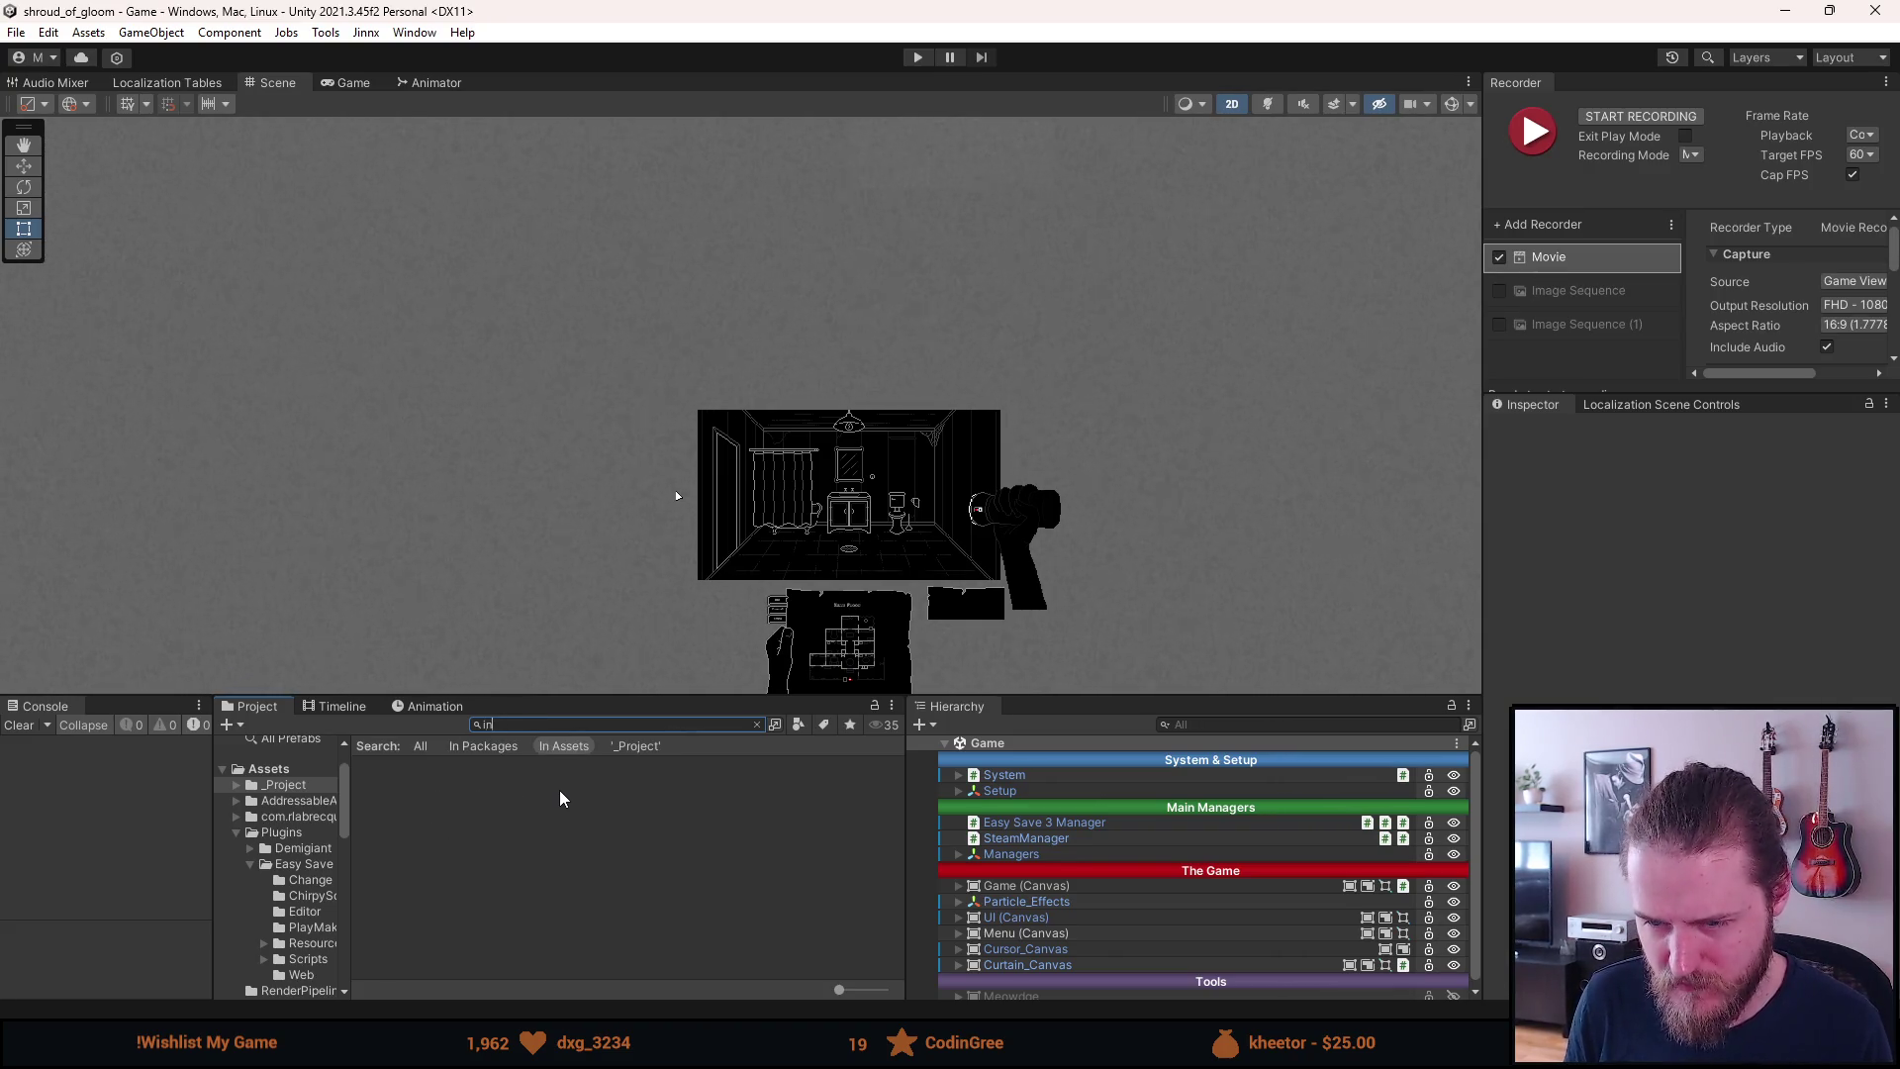
text(letter)
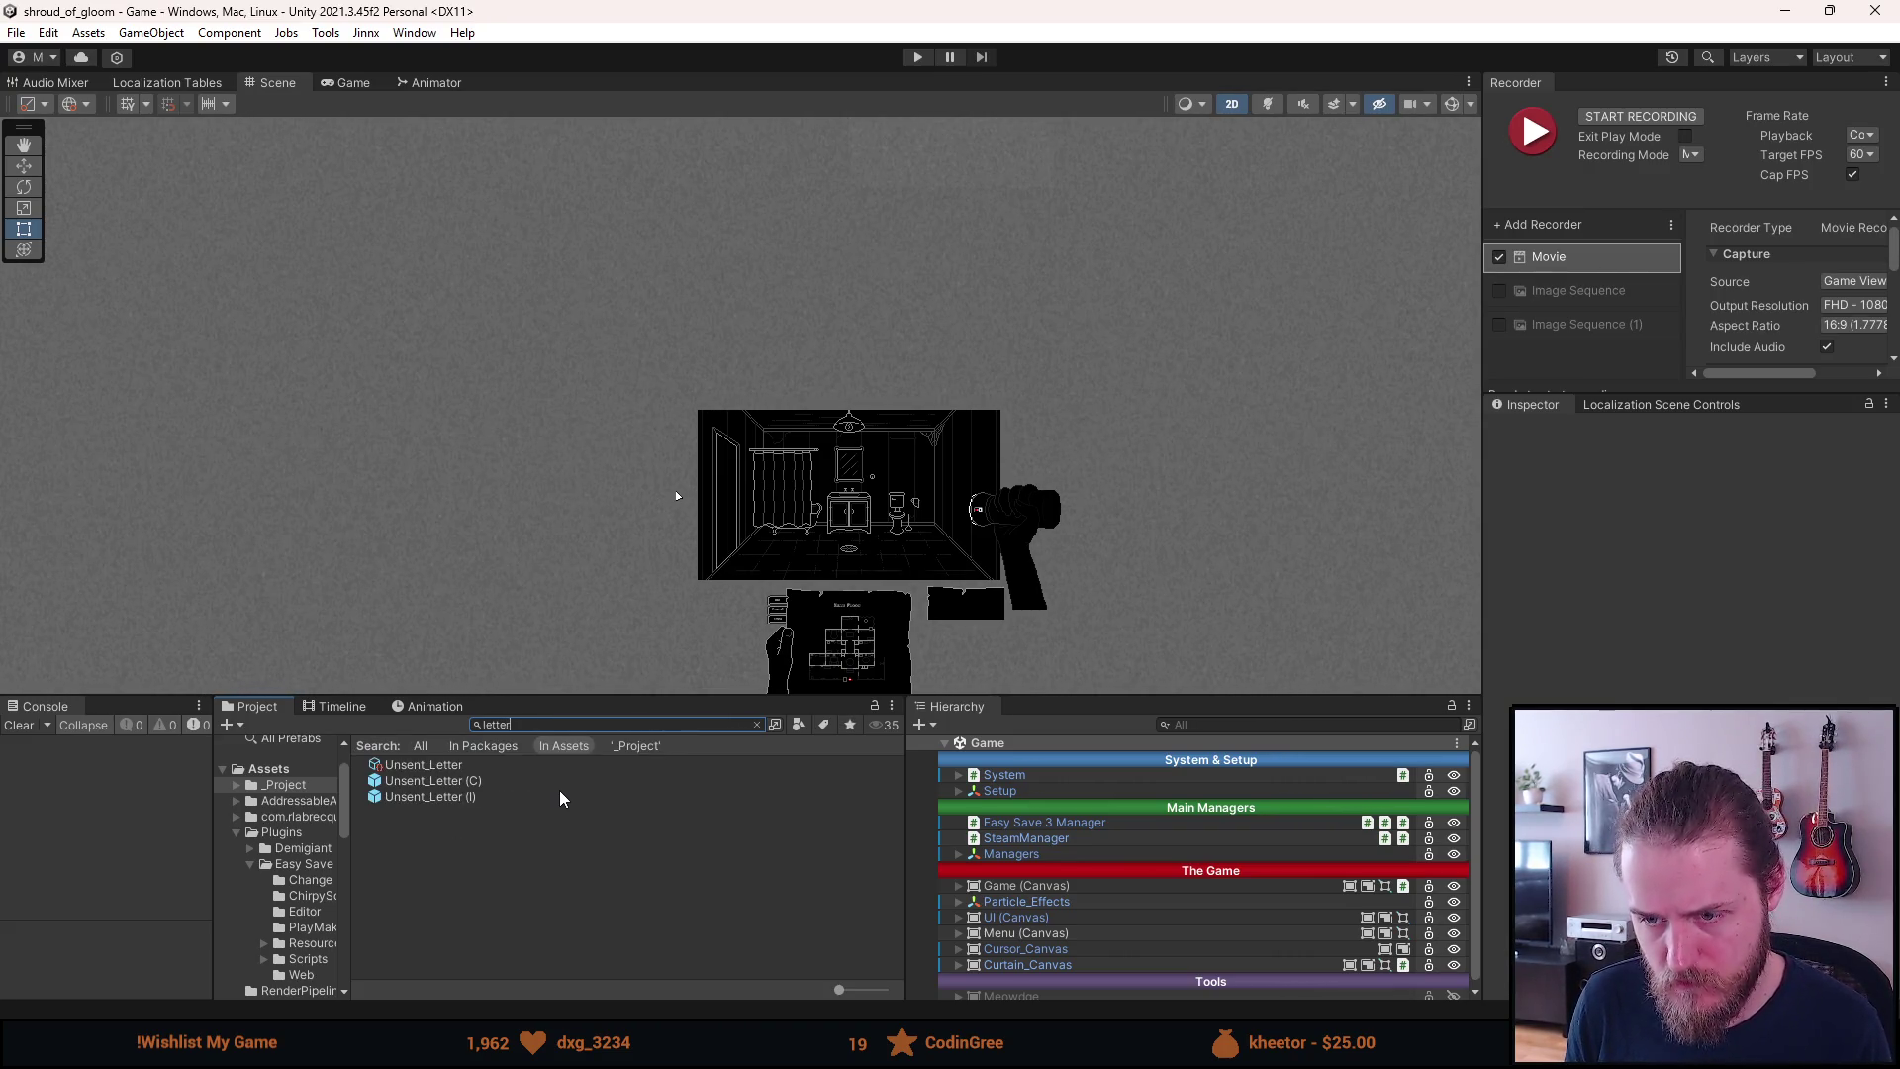
key(BackSpace)
key(BackSpace)
key(BackSpace)
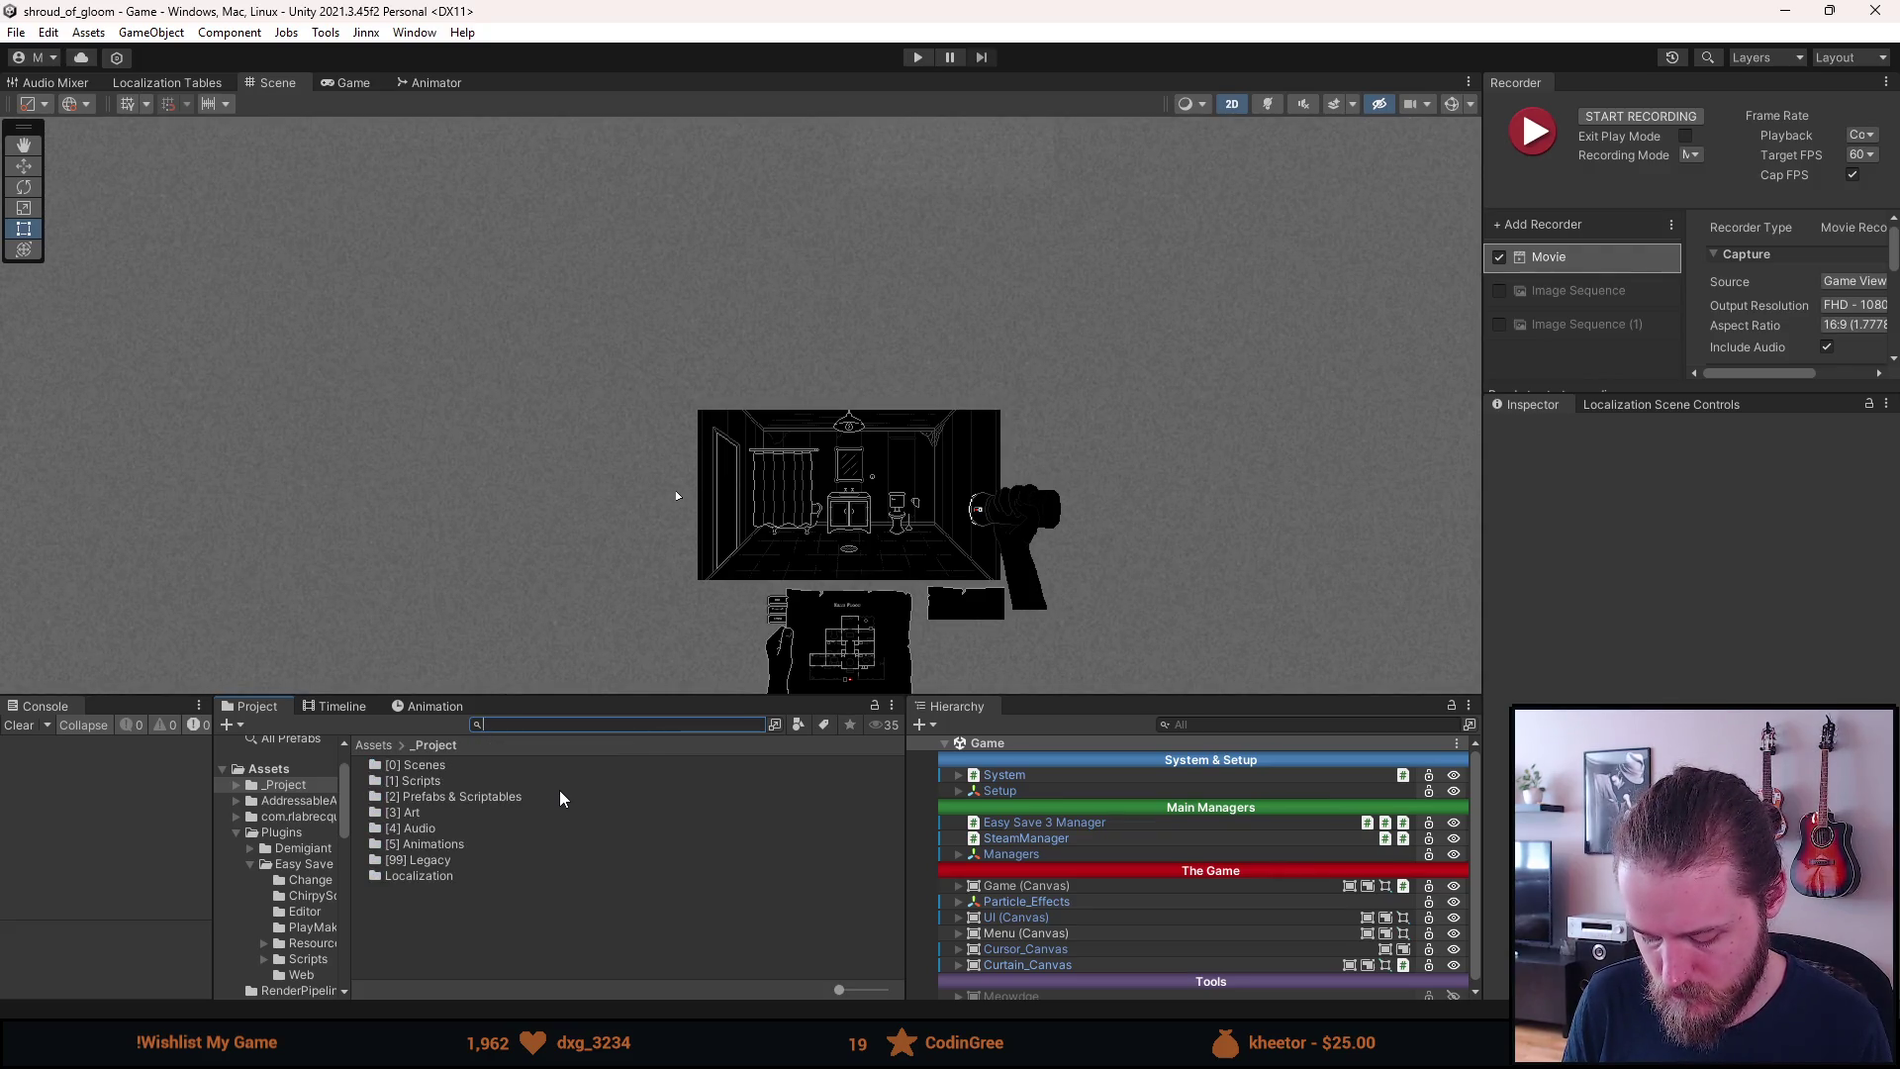
text(c)
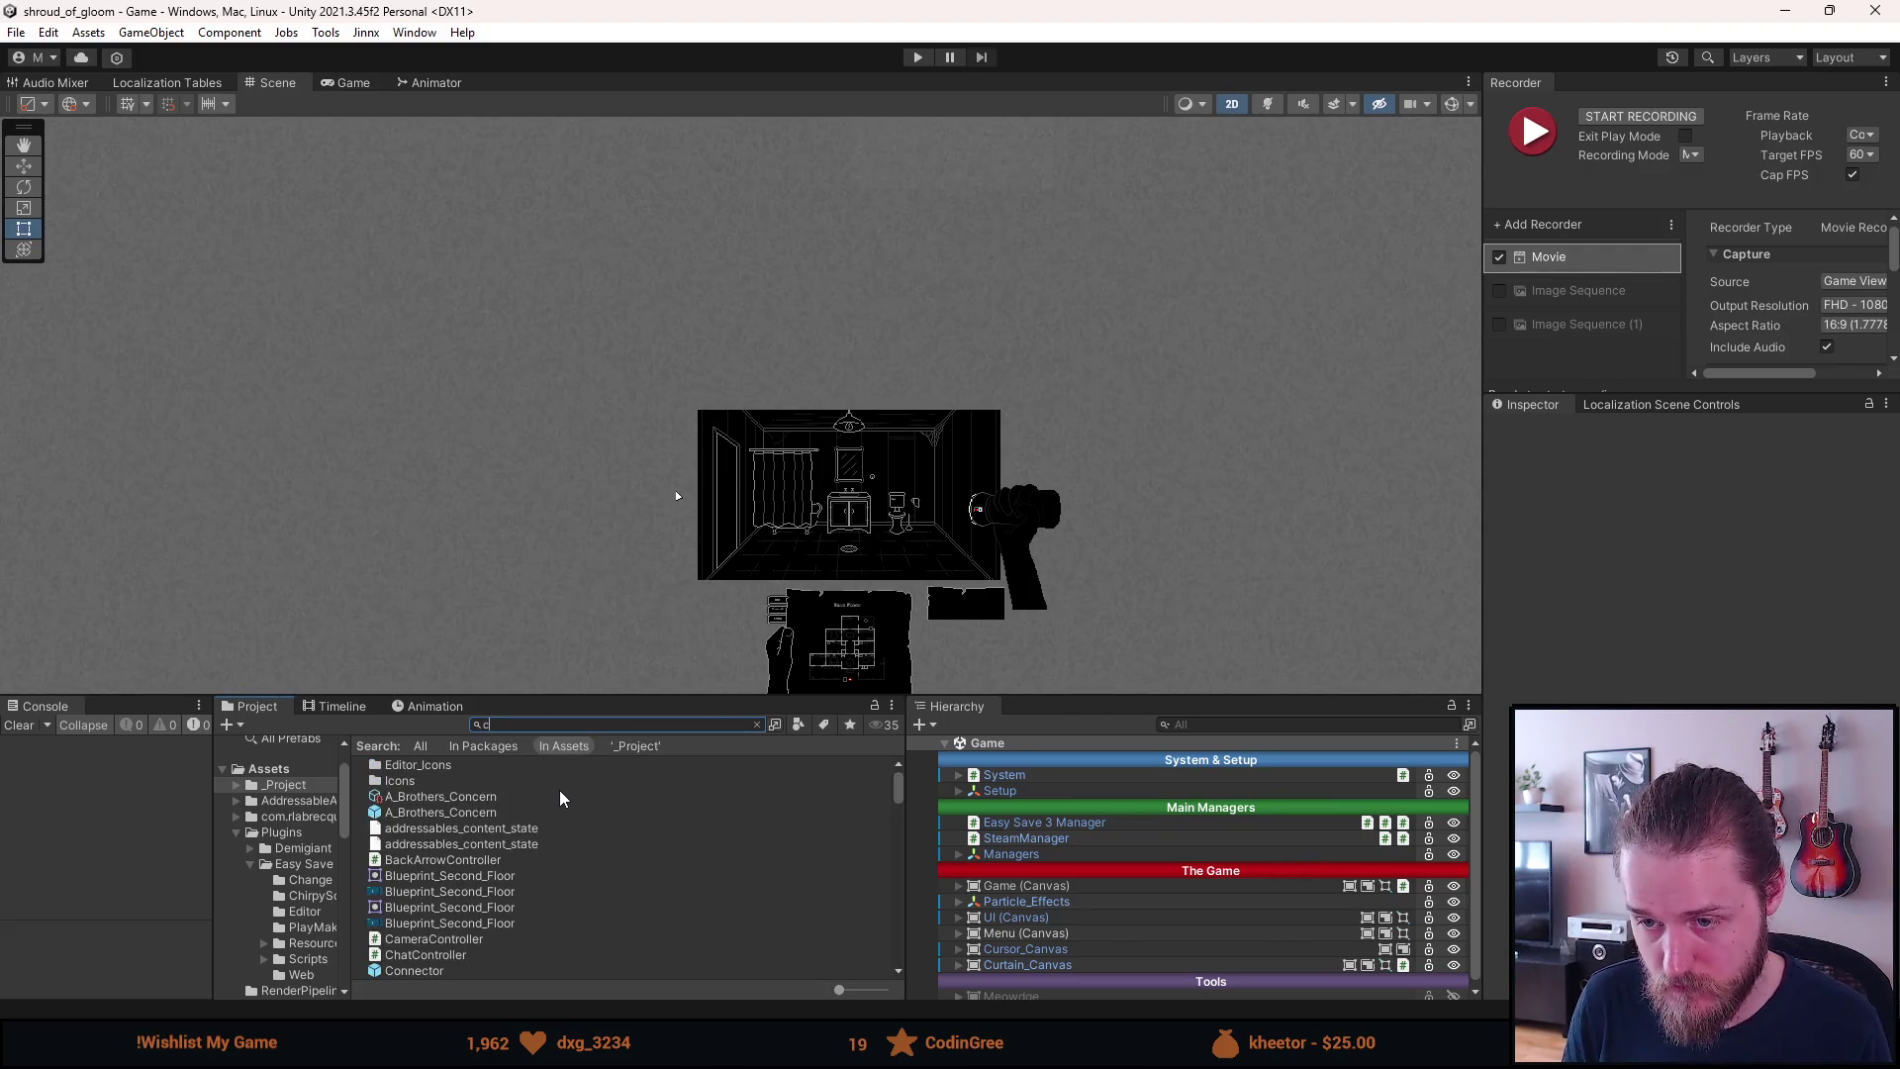
text(oncern)
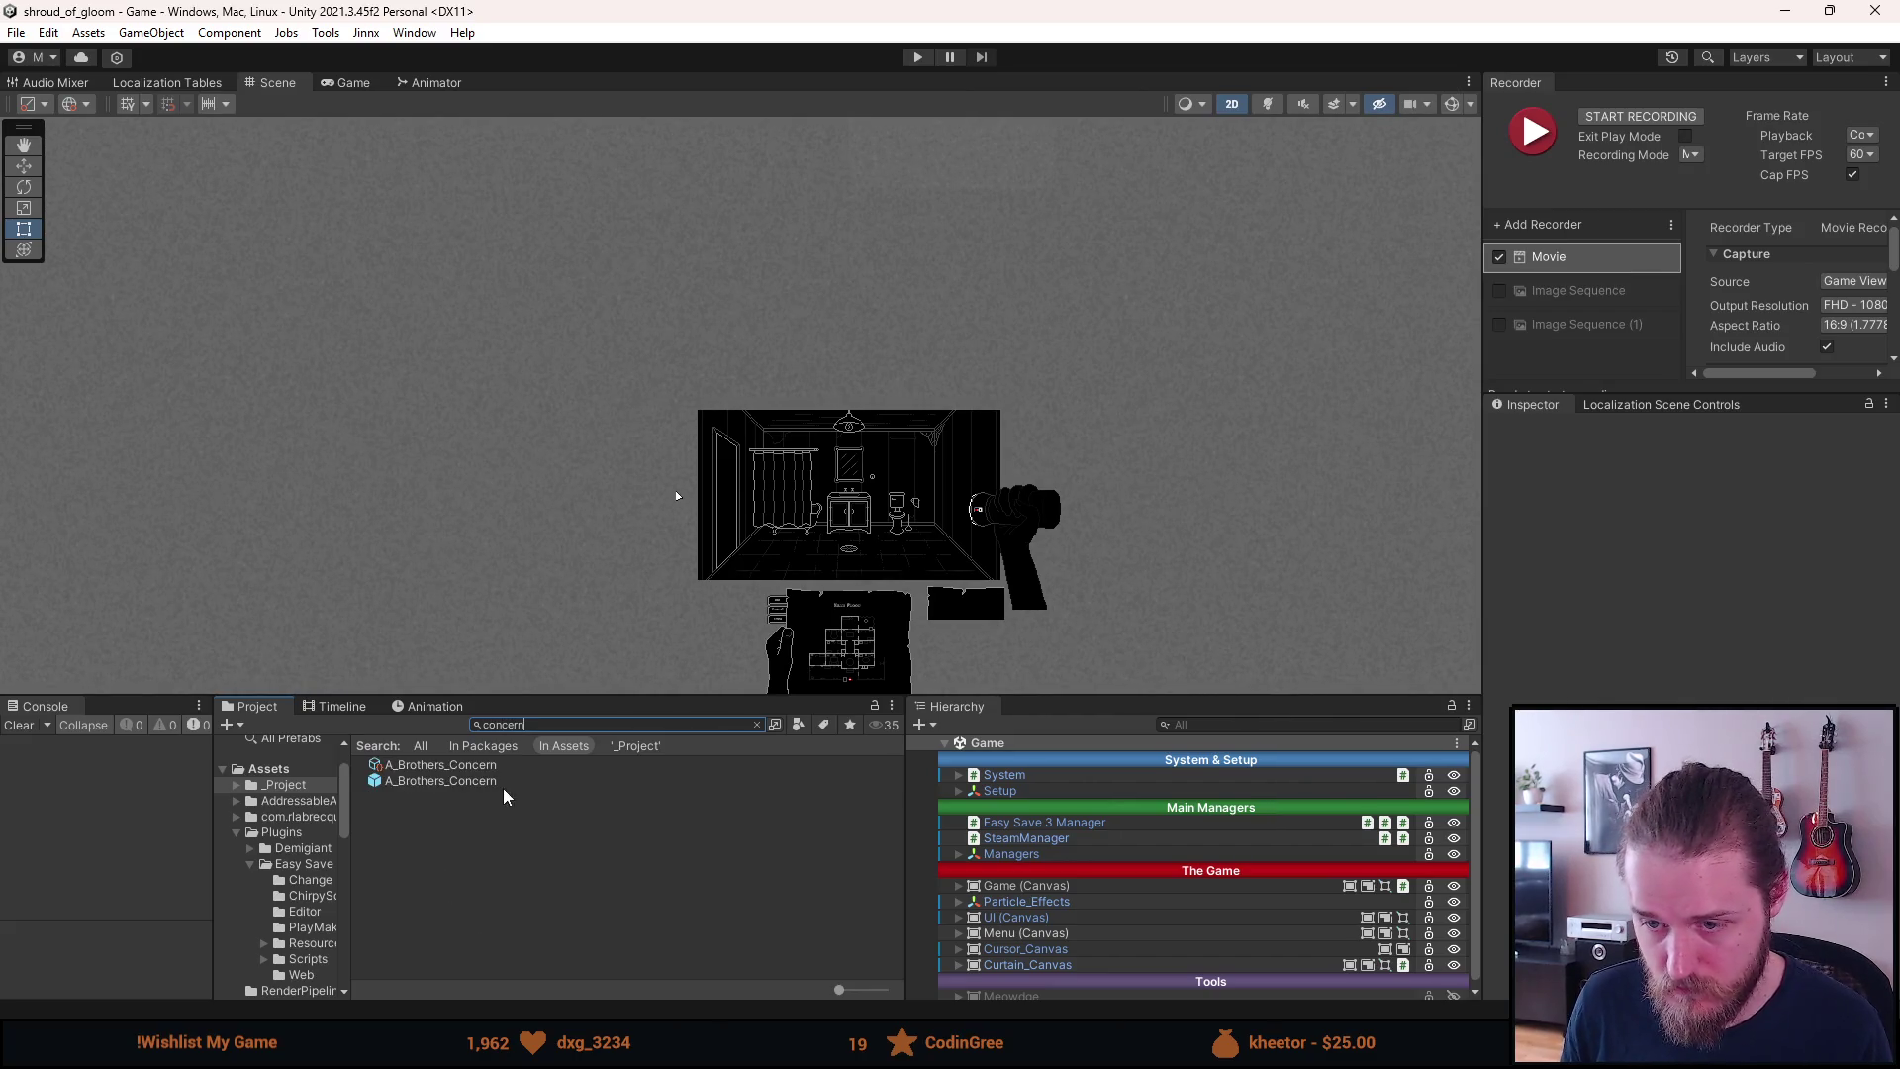
Open the A_Brothers_Concern prefab, enlarge and pan the Scene to show the whole letter, then switch to Resolve
double_click(465, 782)
scroll(697, 571, up, 1)
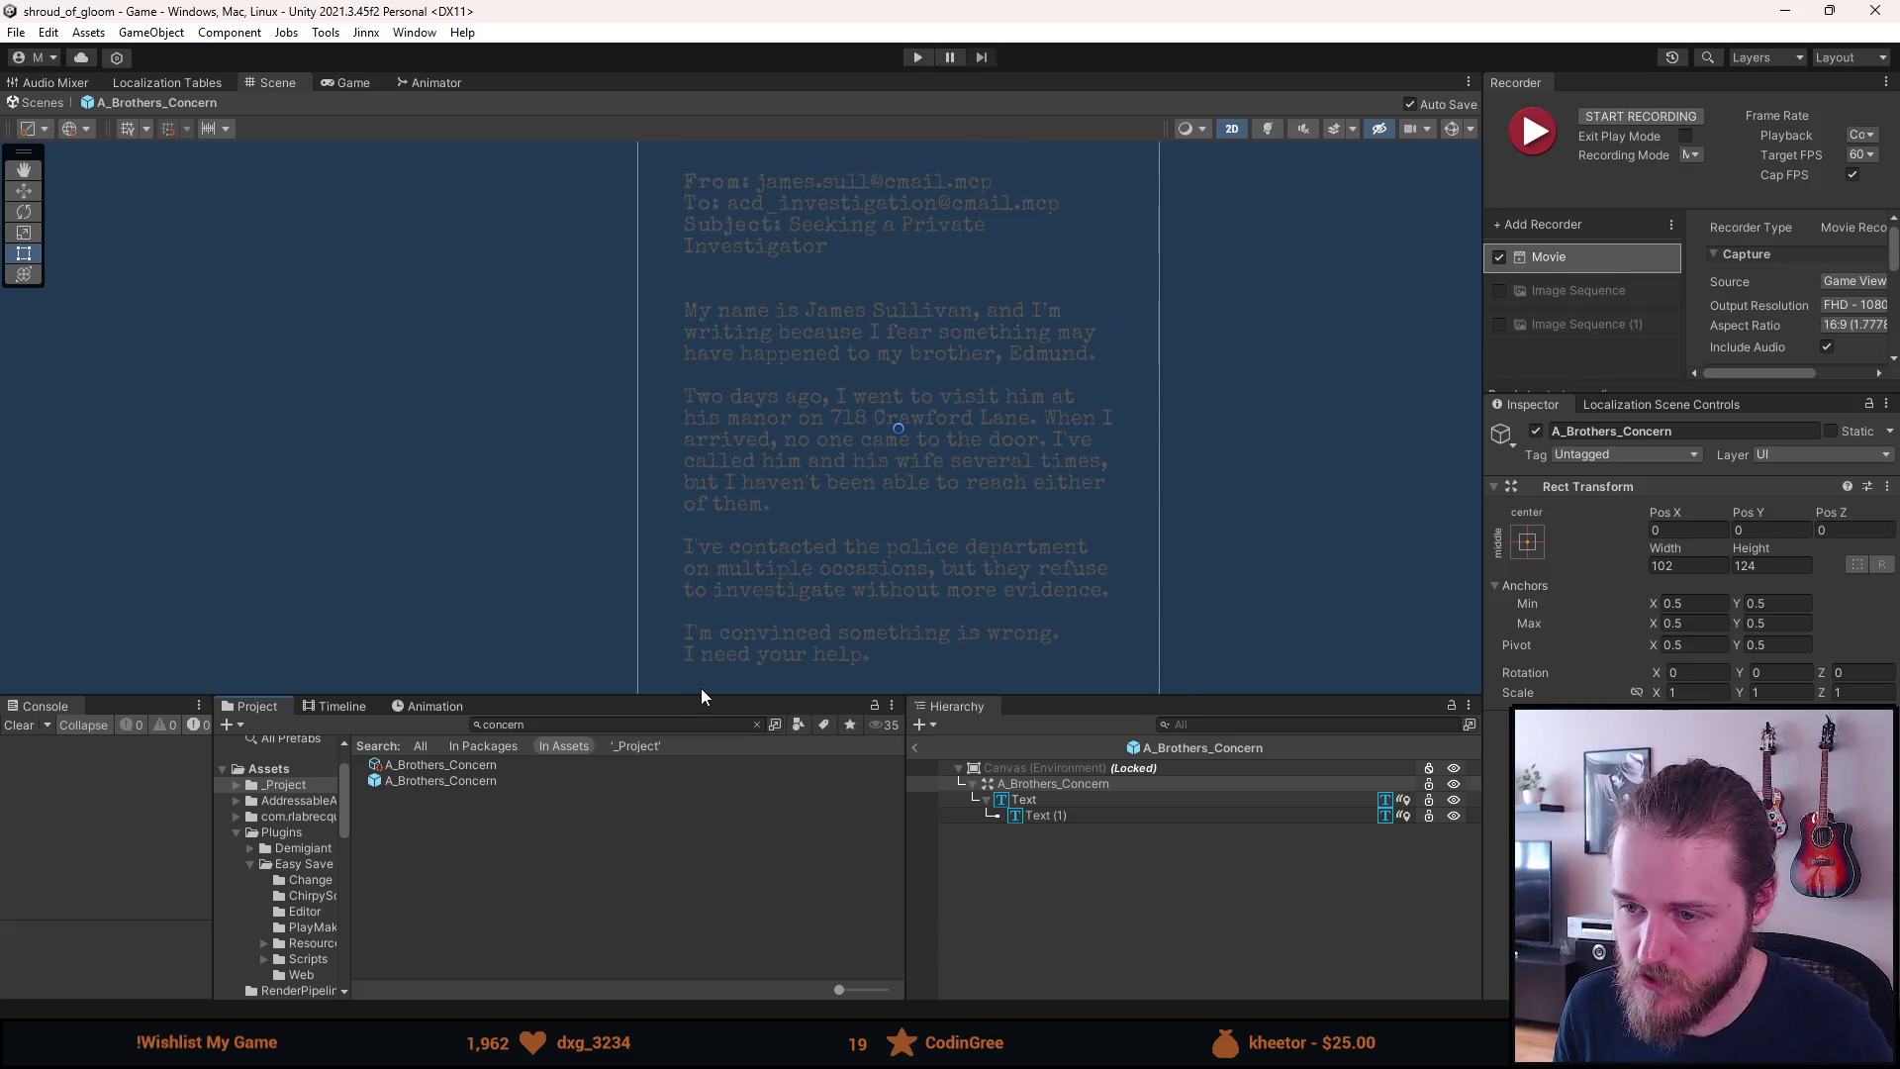
drag(701, 694, 723, 829)
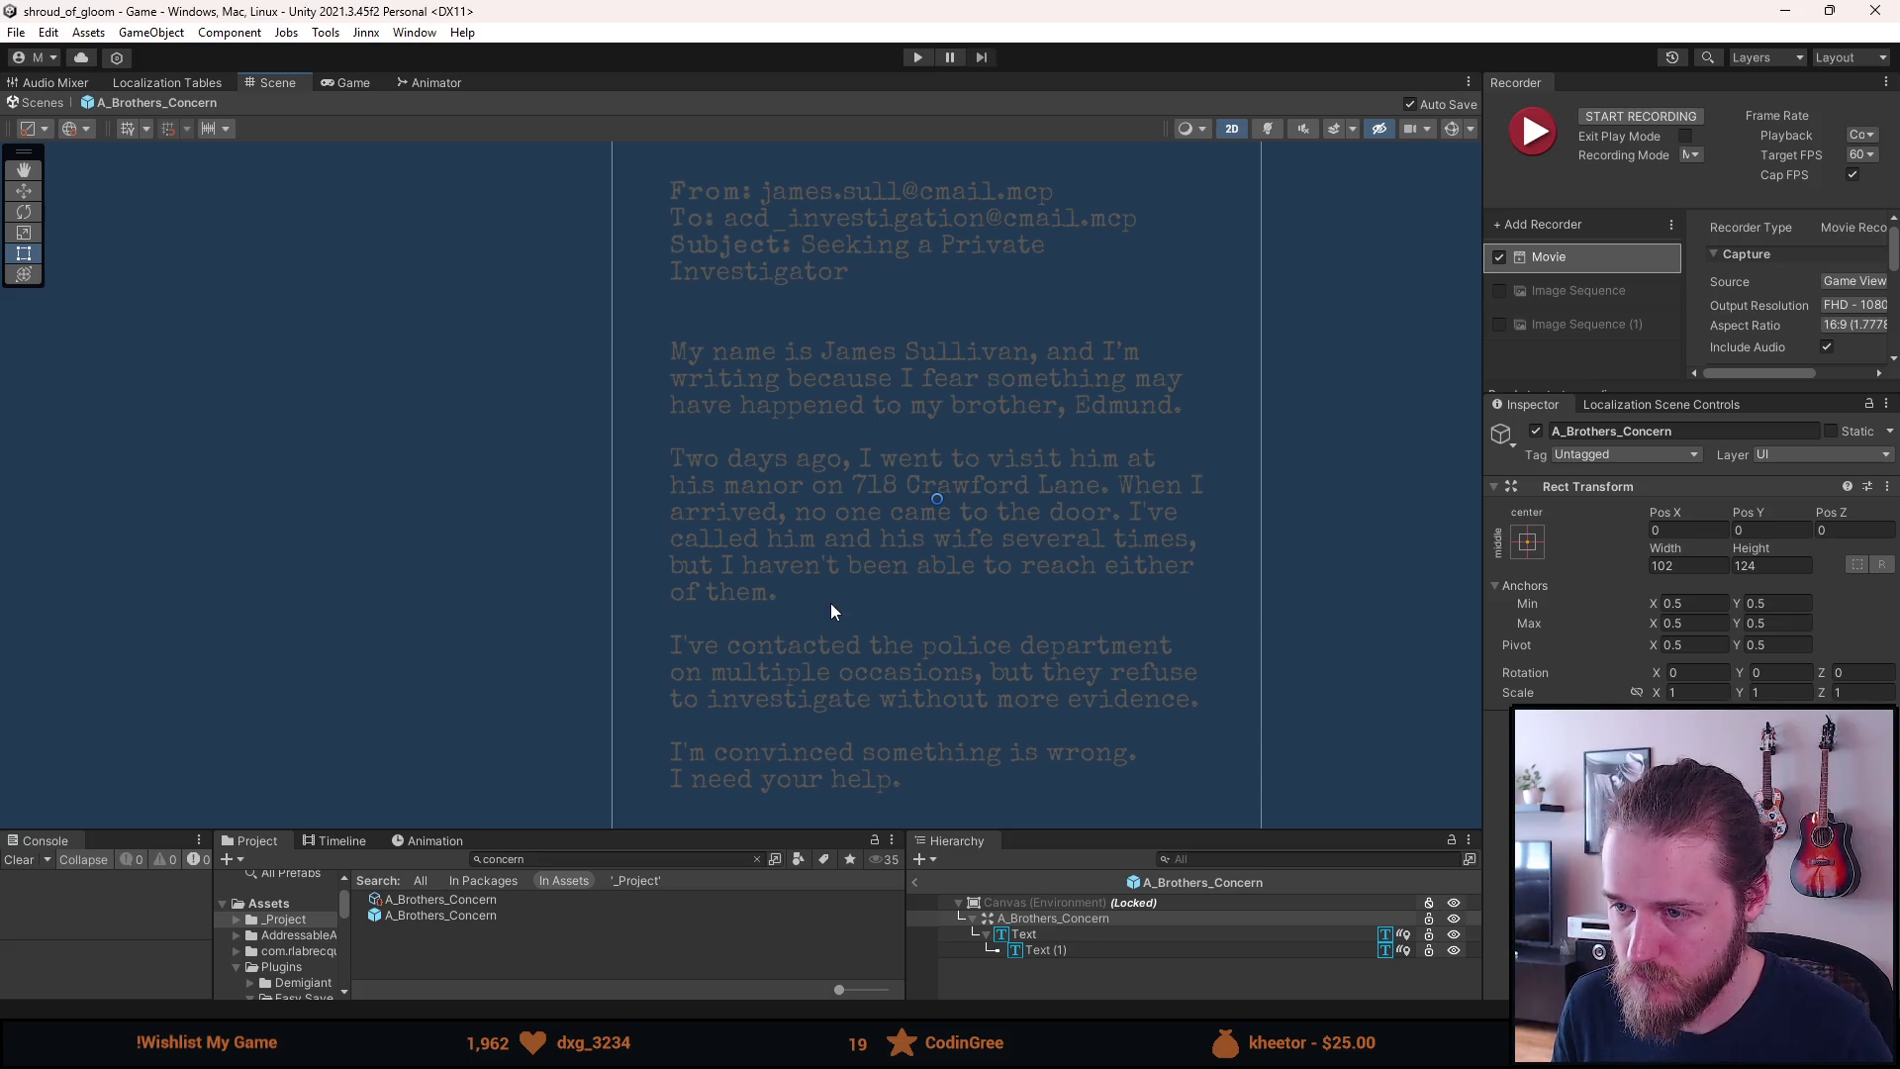
drag(829, 610, 656, 576)
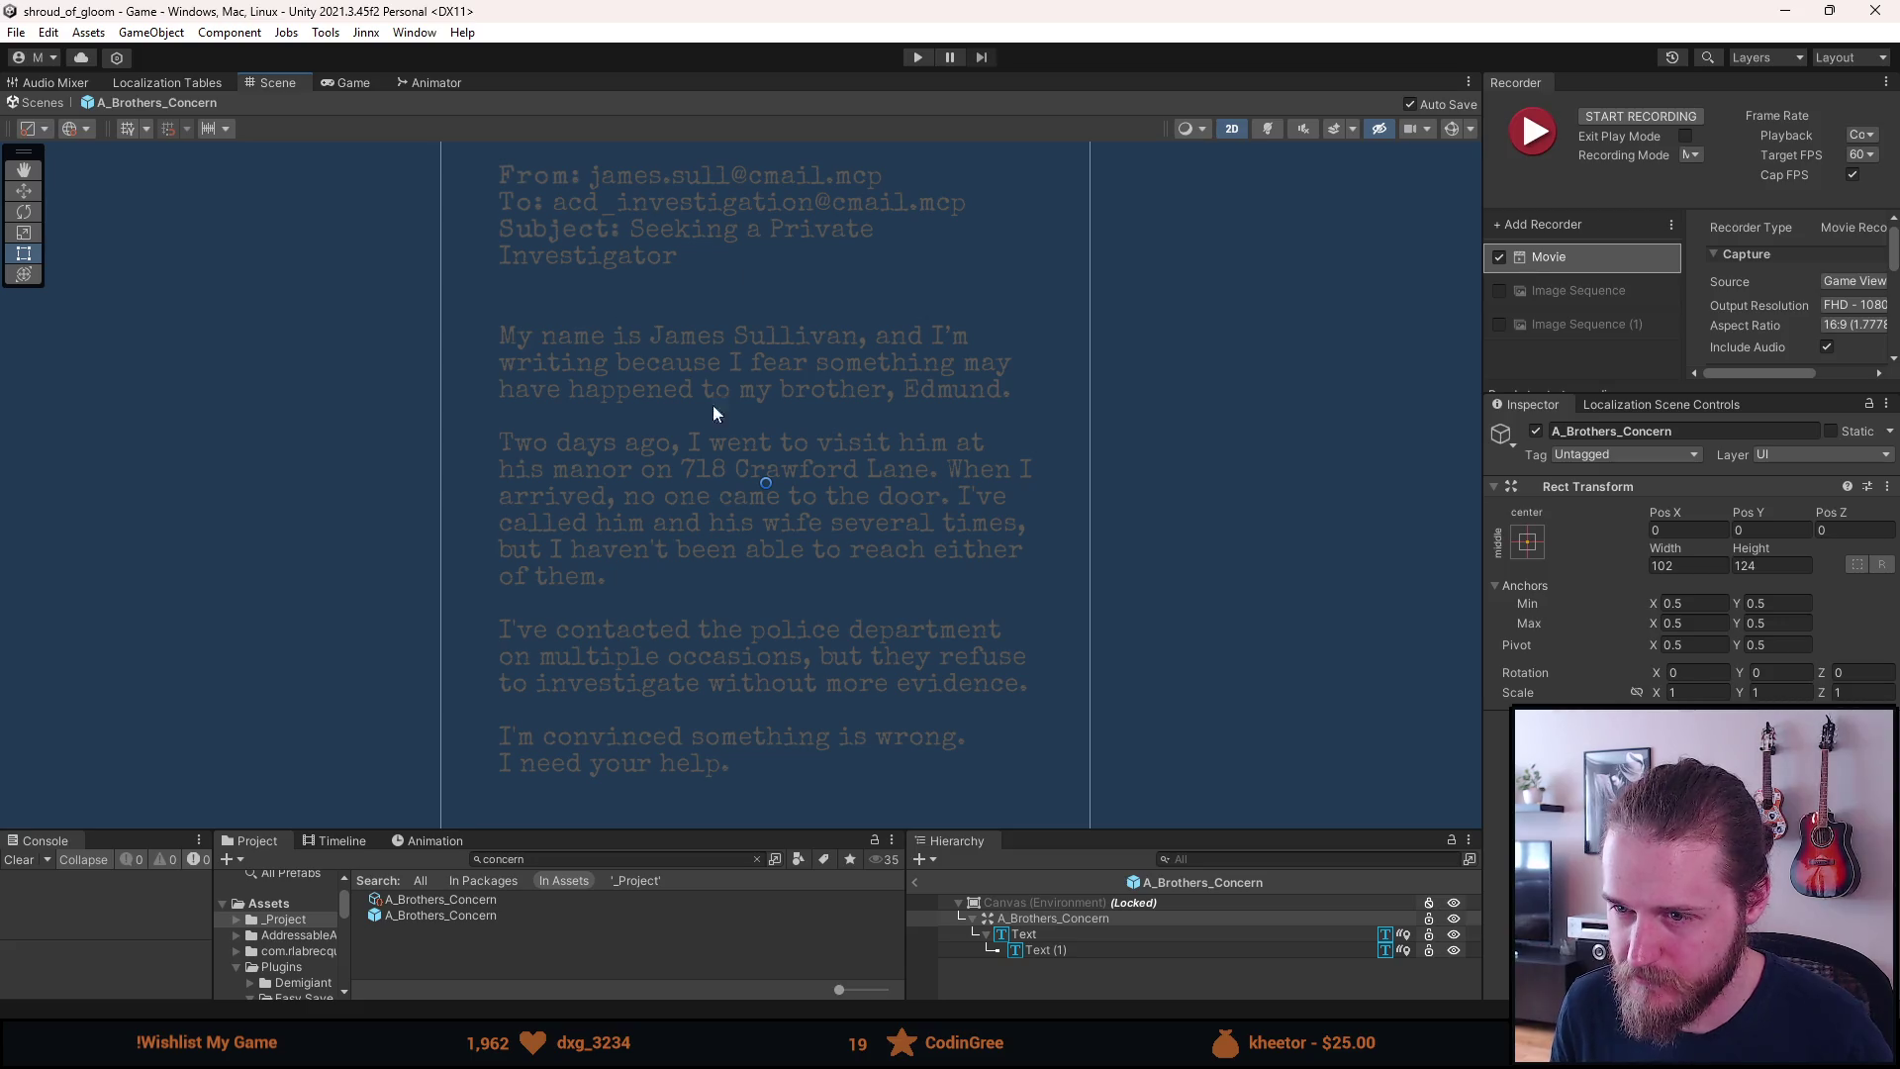
drag(647, 657, 610, 594)
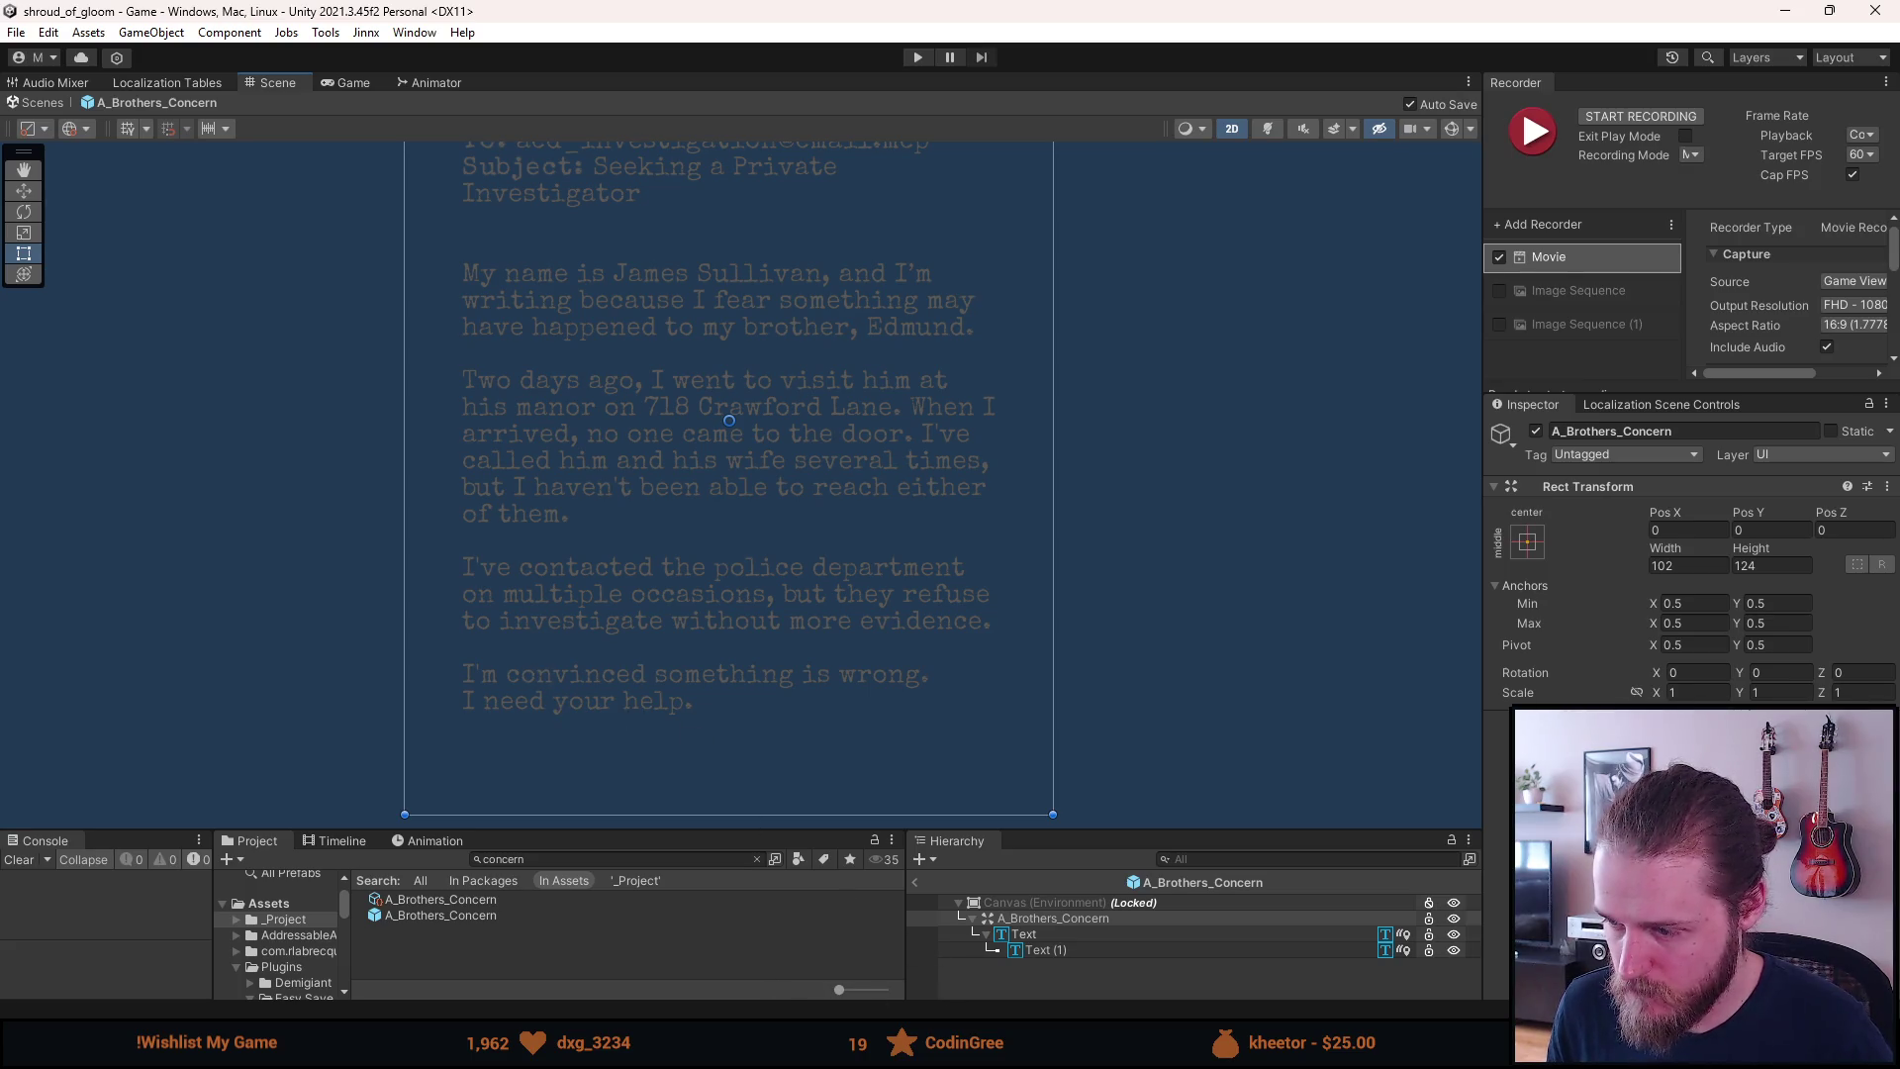
mouse_move(755, 1048)
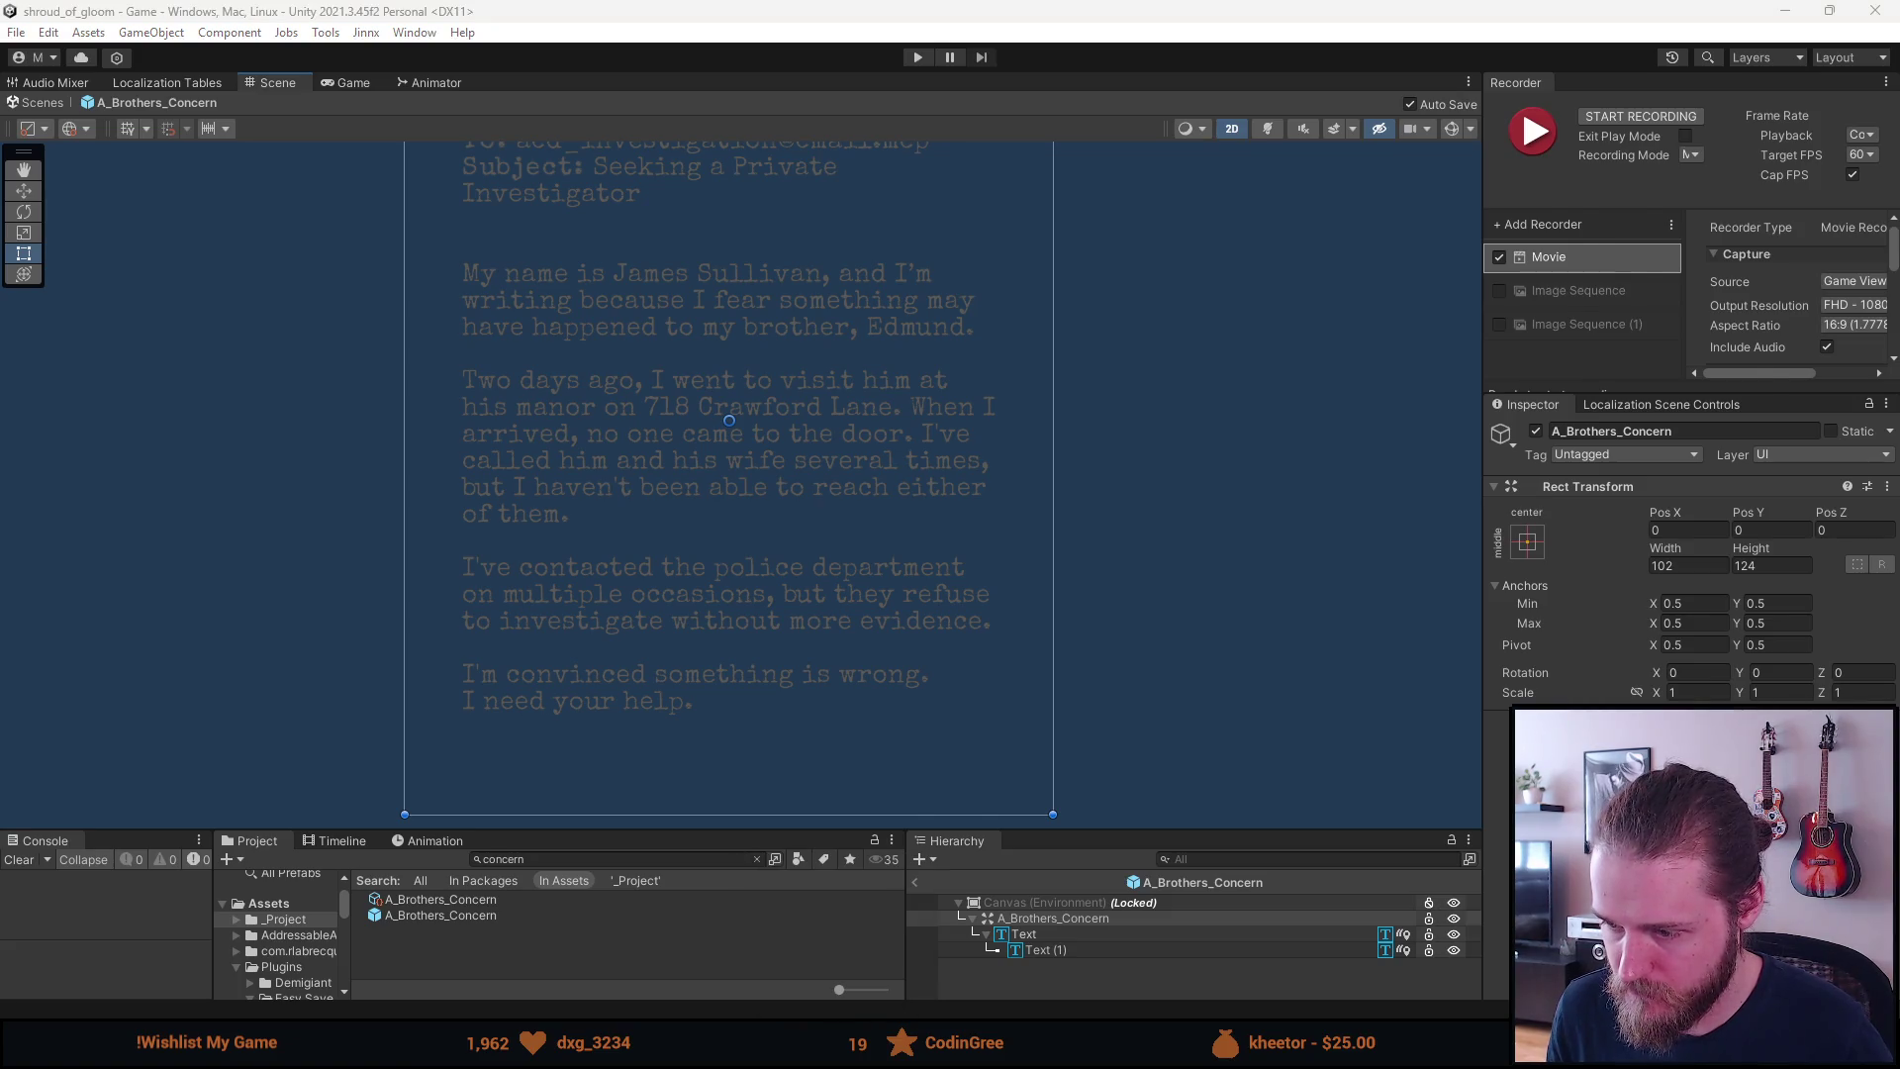
key(alt+Tab)
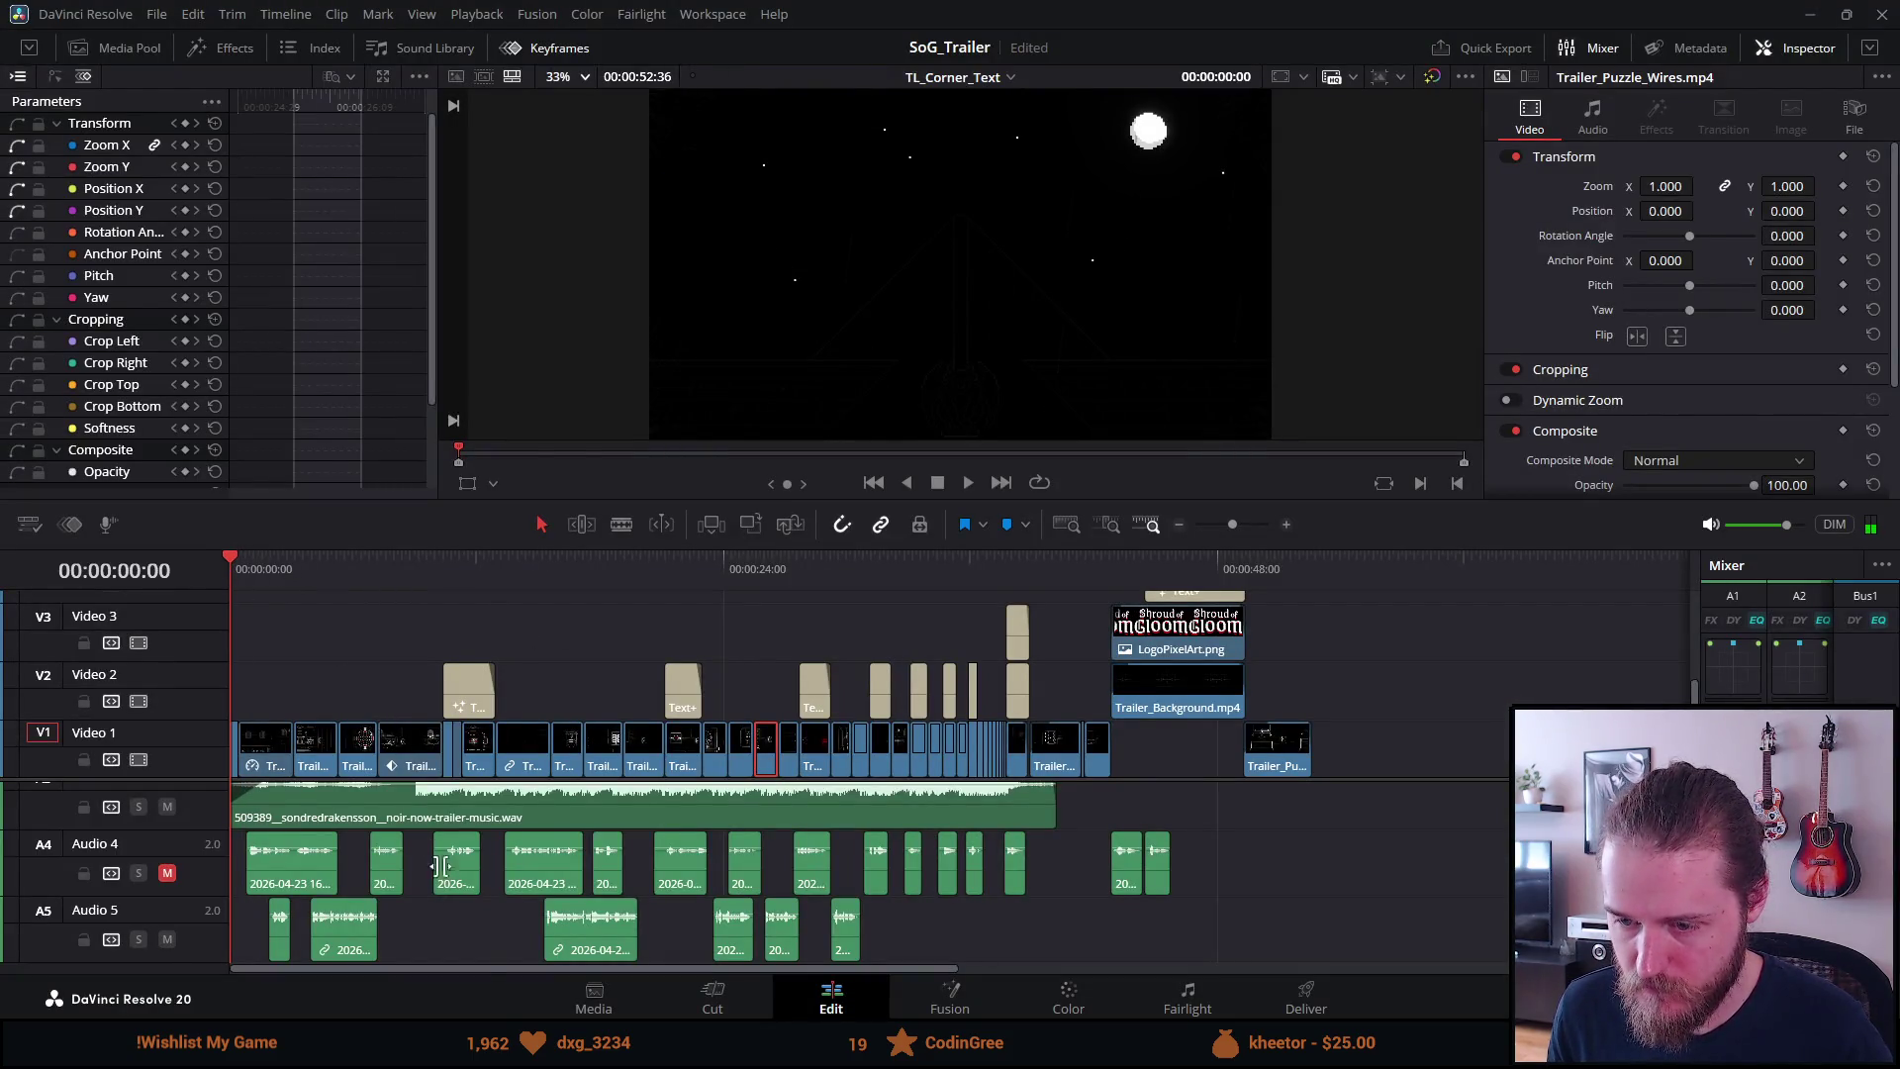
Float the Unity window over DaVinci Resolve, keeping Resolve in front
key(alt+Tab)
drag(661, 12, 1168, 219)
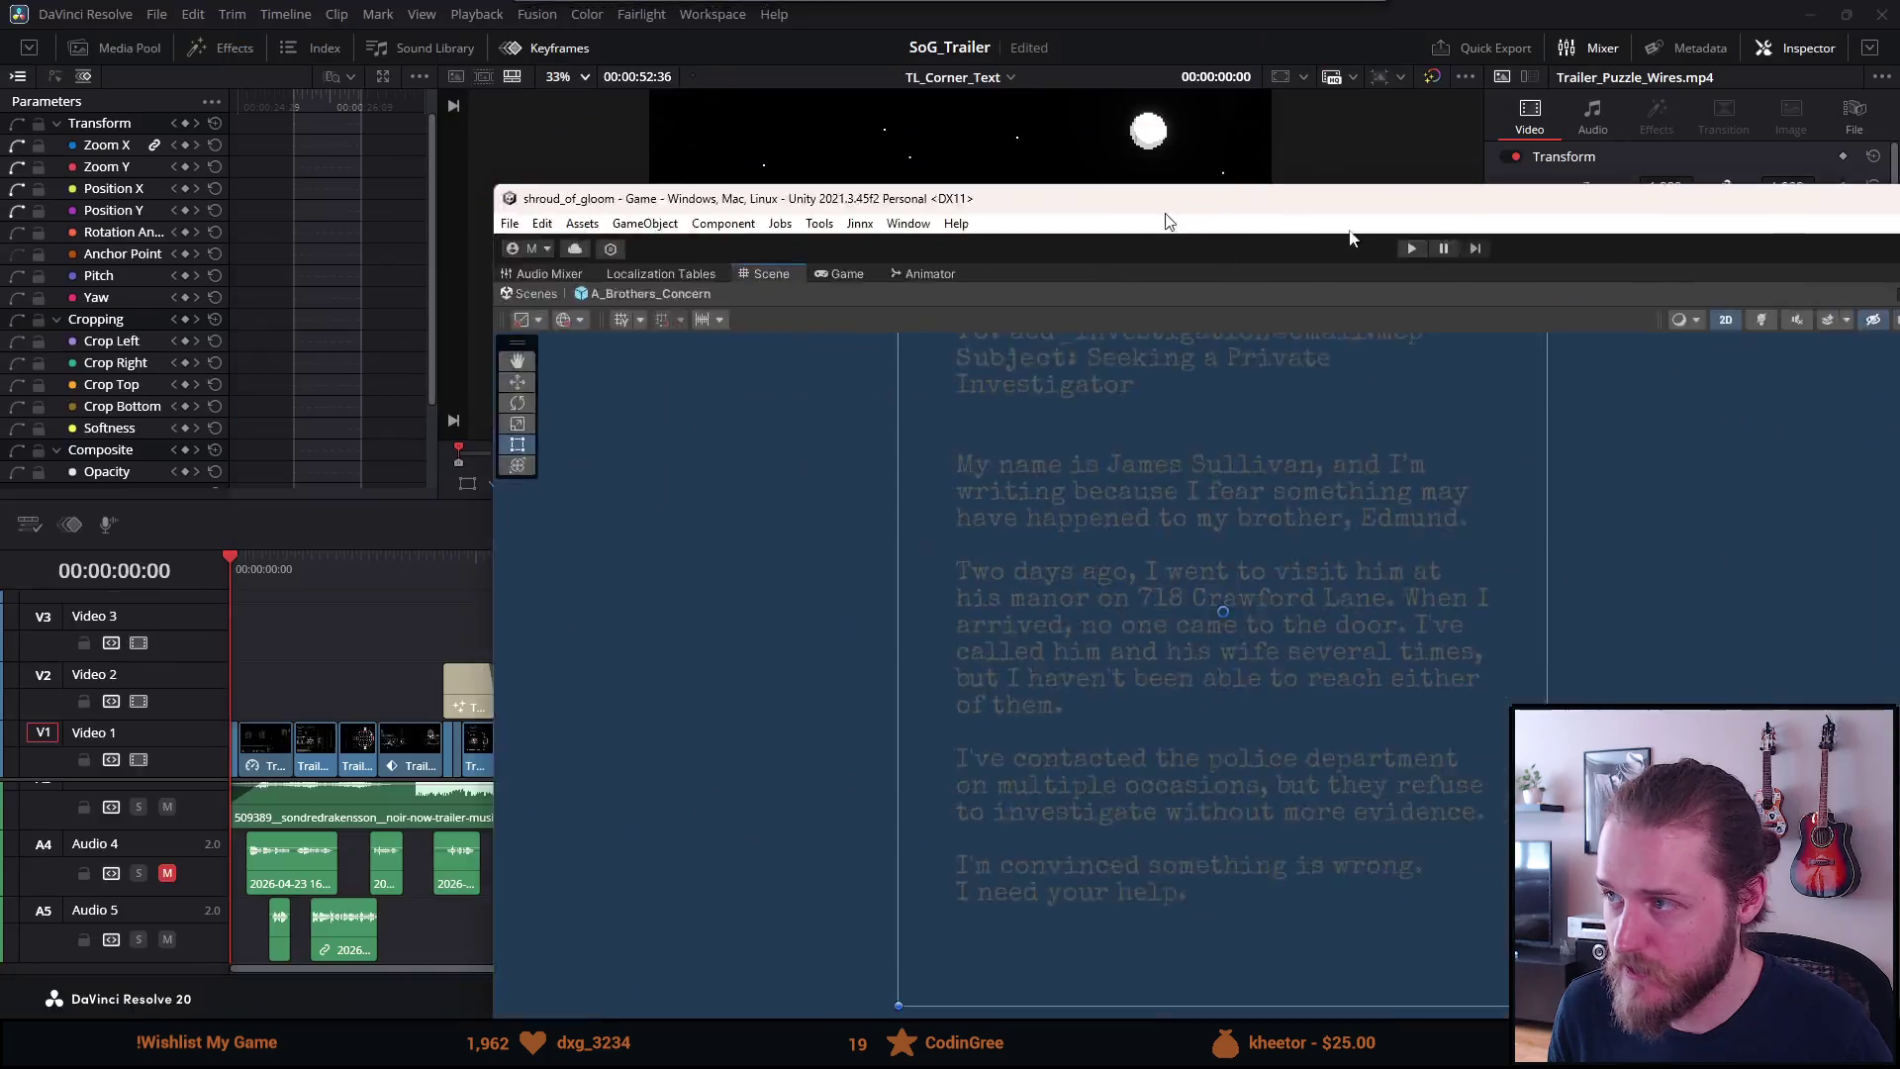
key(alt+Tab)
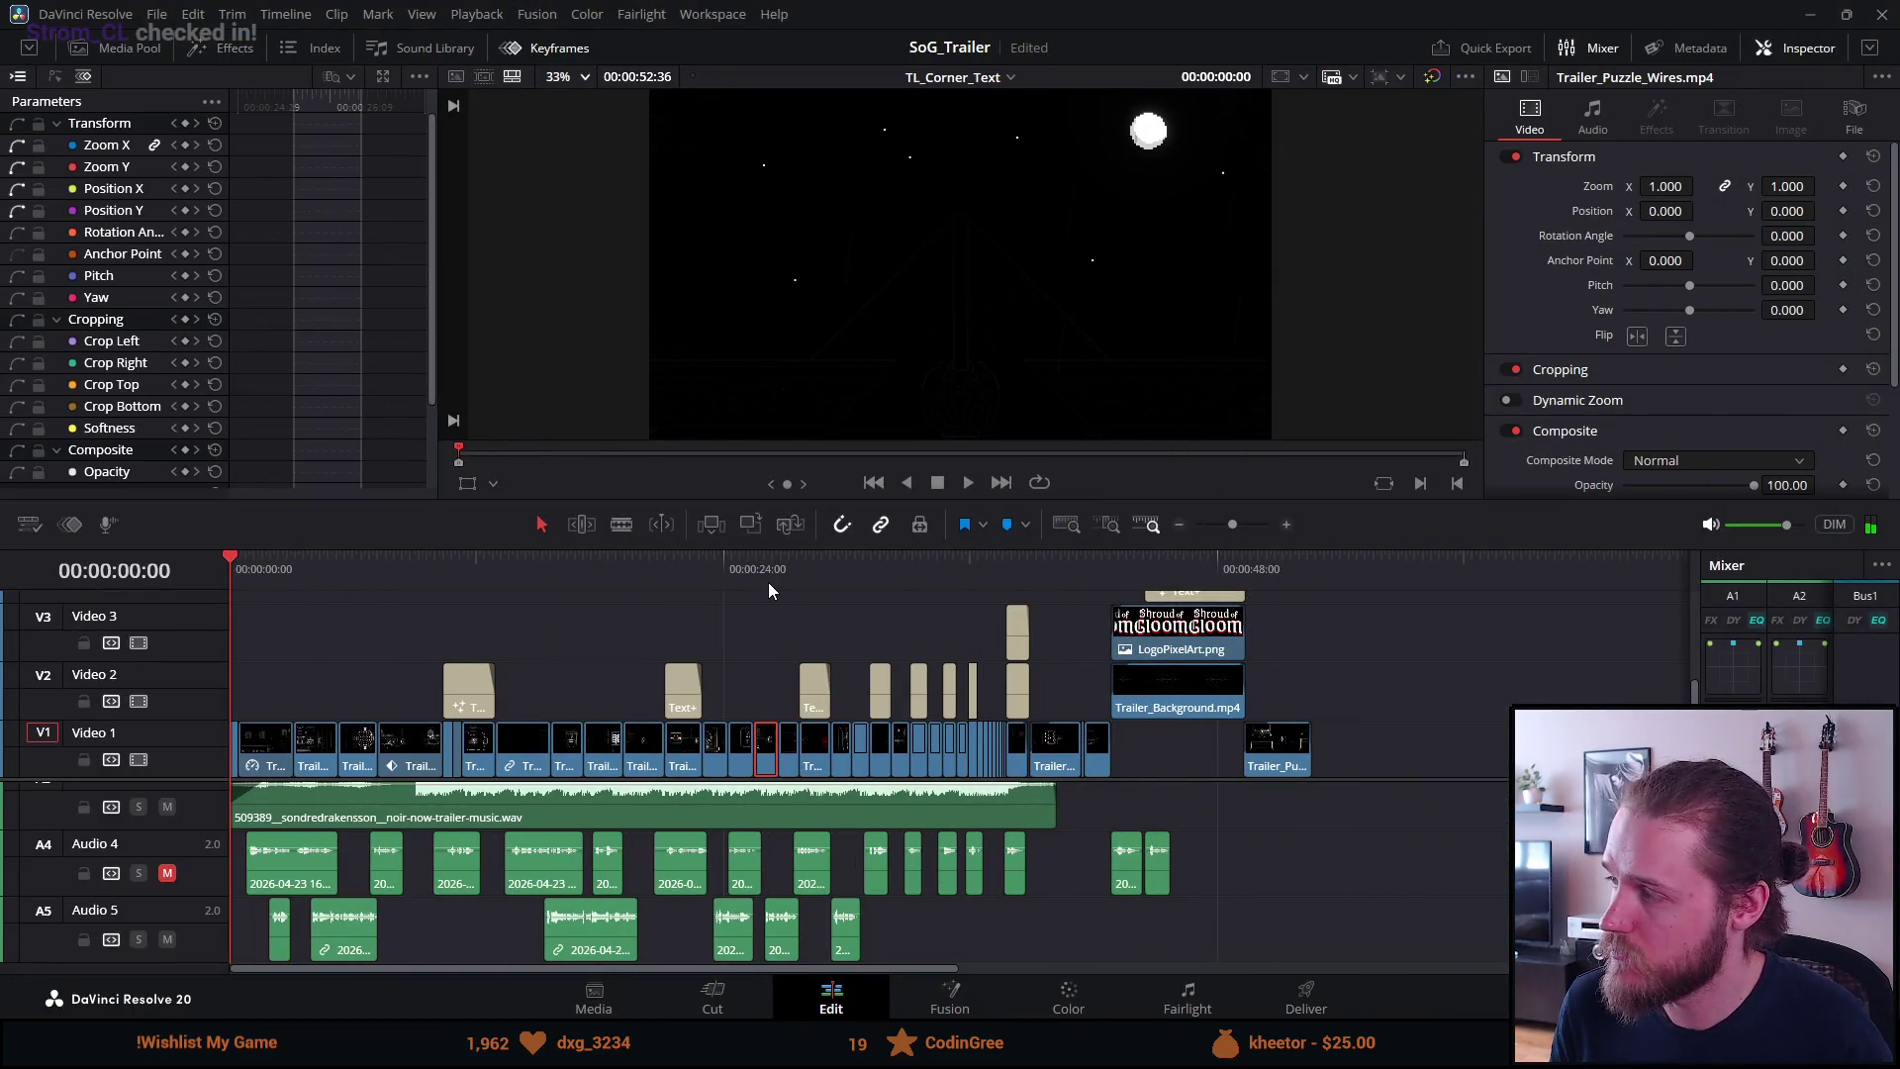
Play the trailer with Audio 5 muted, then stop and return the playhead to 00:00:00
key(space)
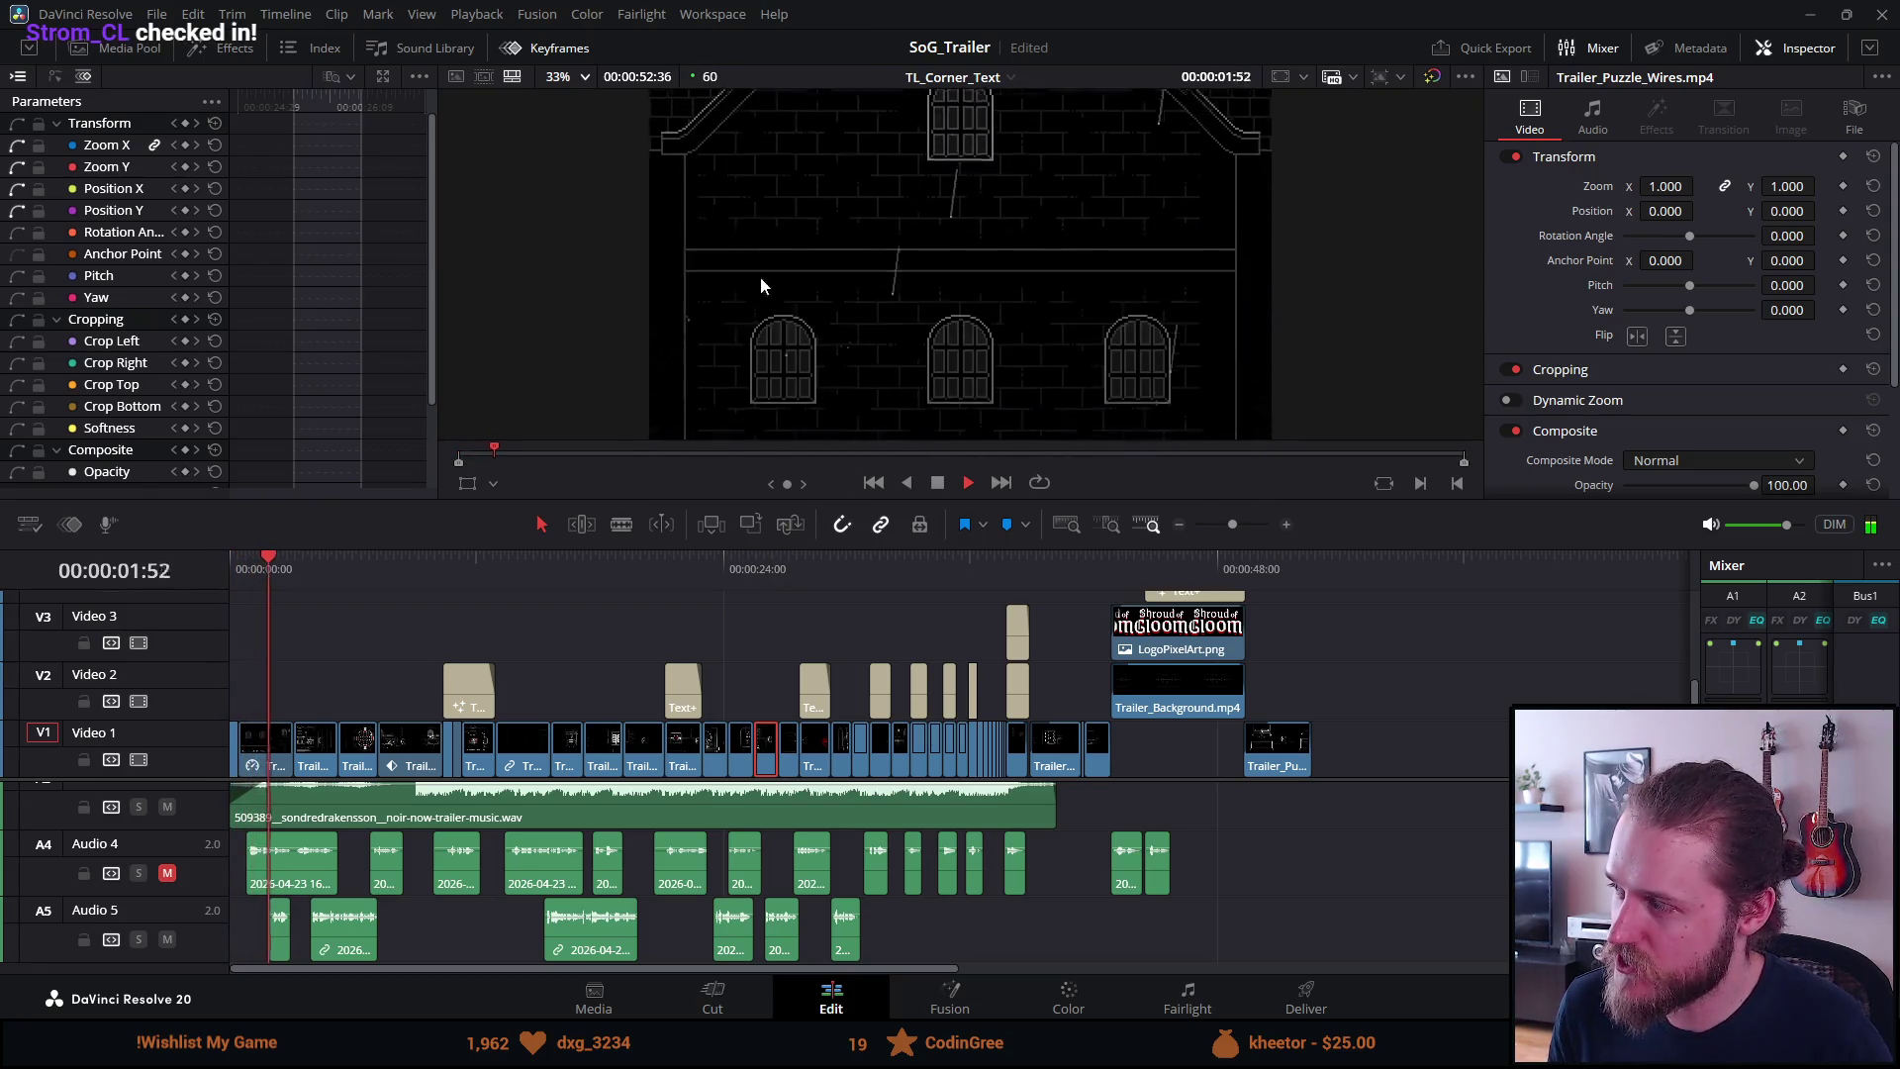
click(167, 939)
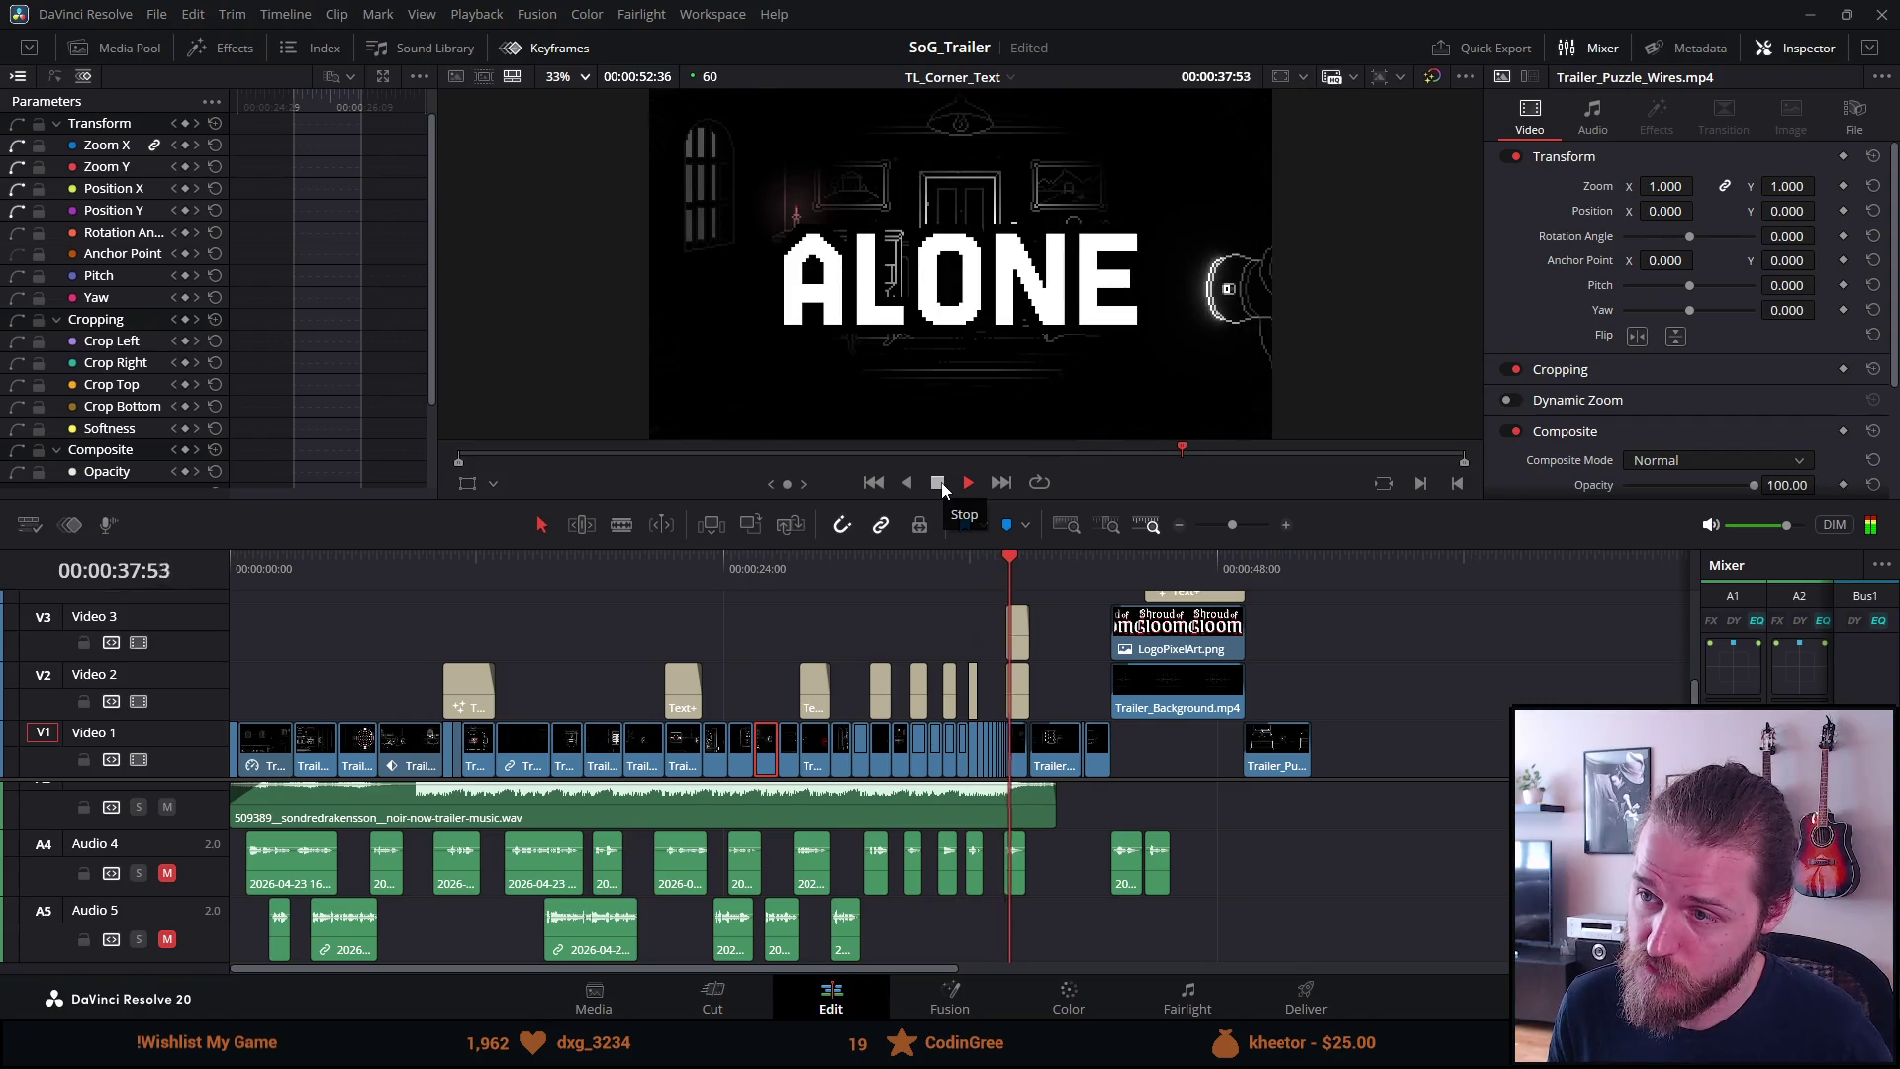
click(938, 483)
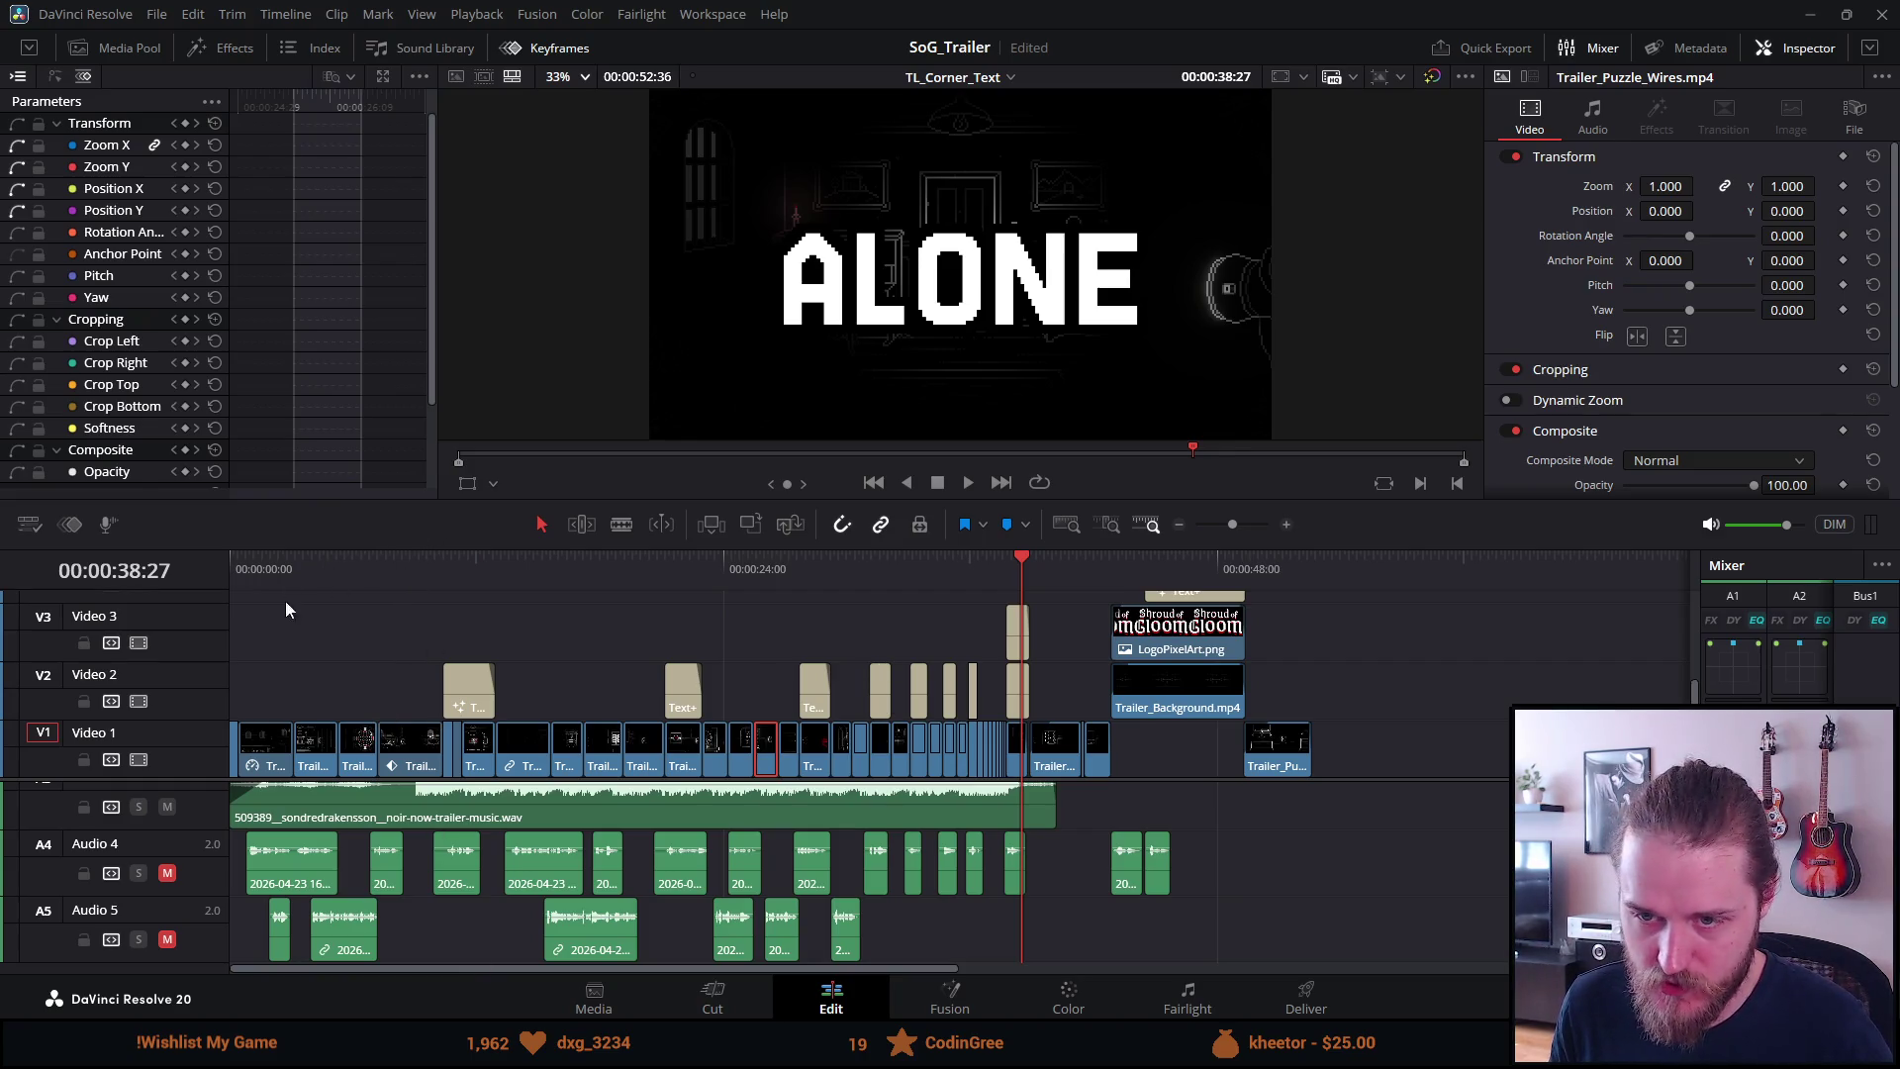
click(267, 572)
drag(265, 567, 184, 558)
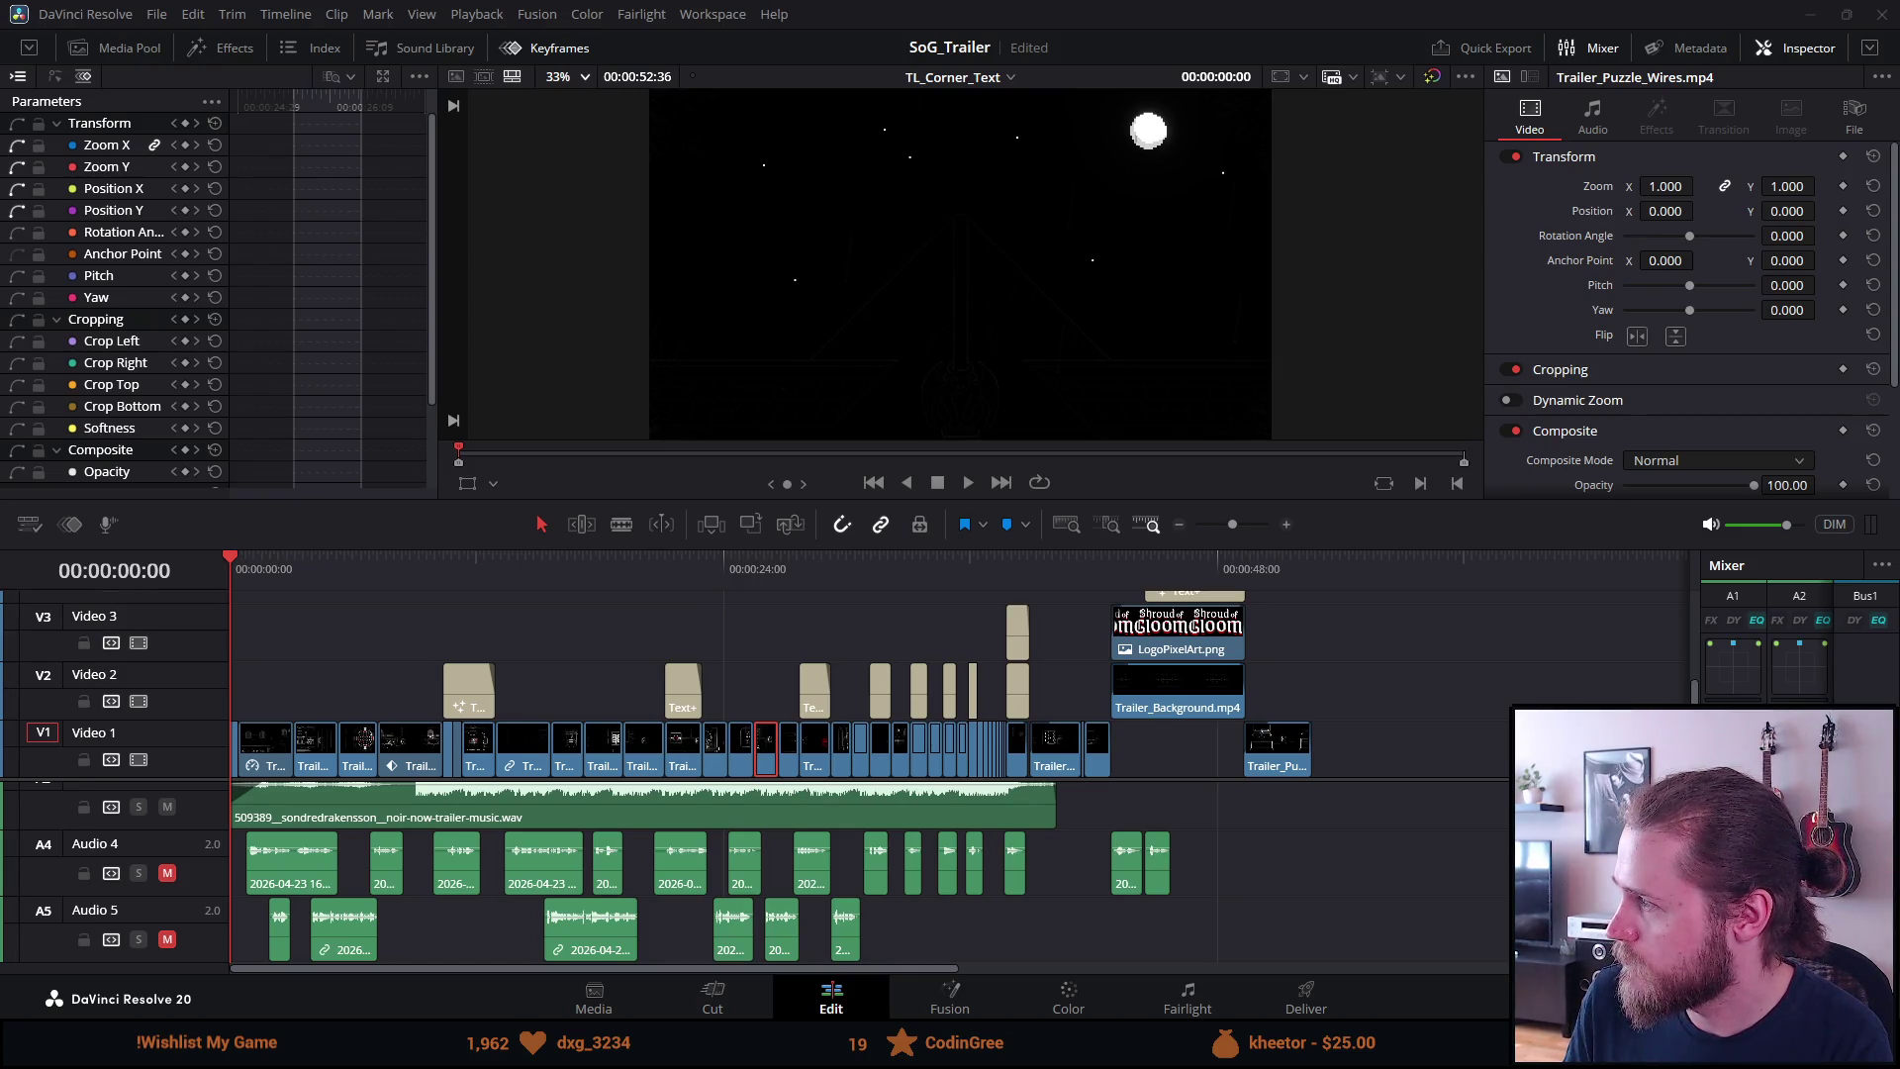
Switch to ElevenLabs Text to Speech and open the voice picker's Explore library
key(alt+Tab)
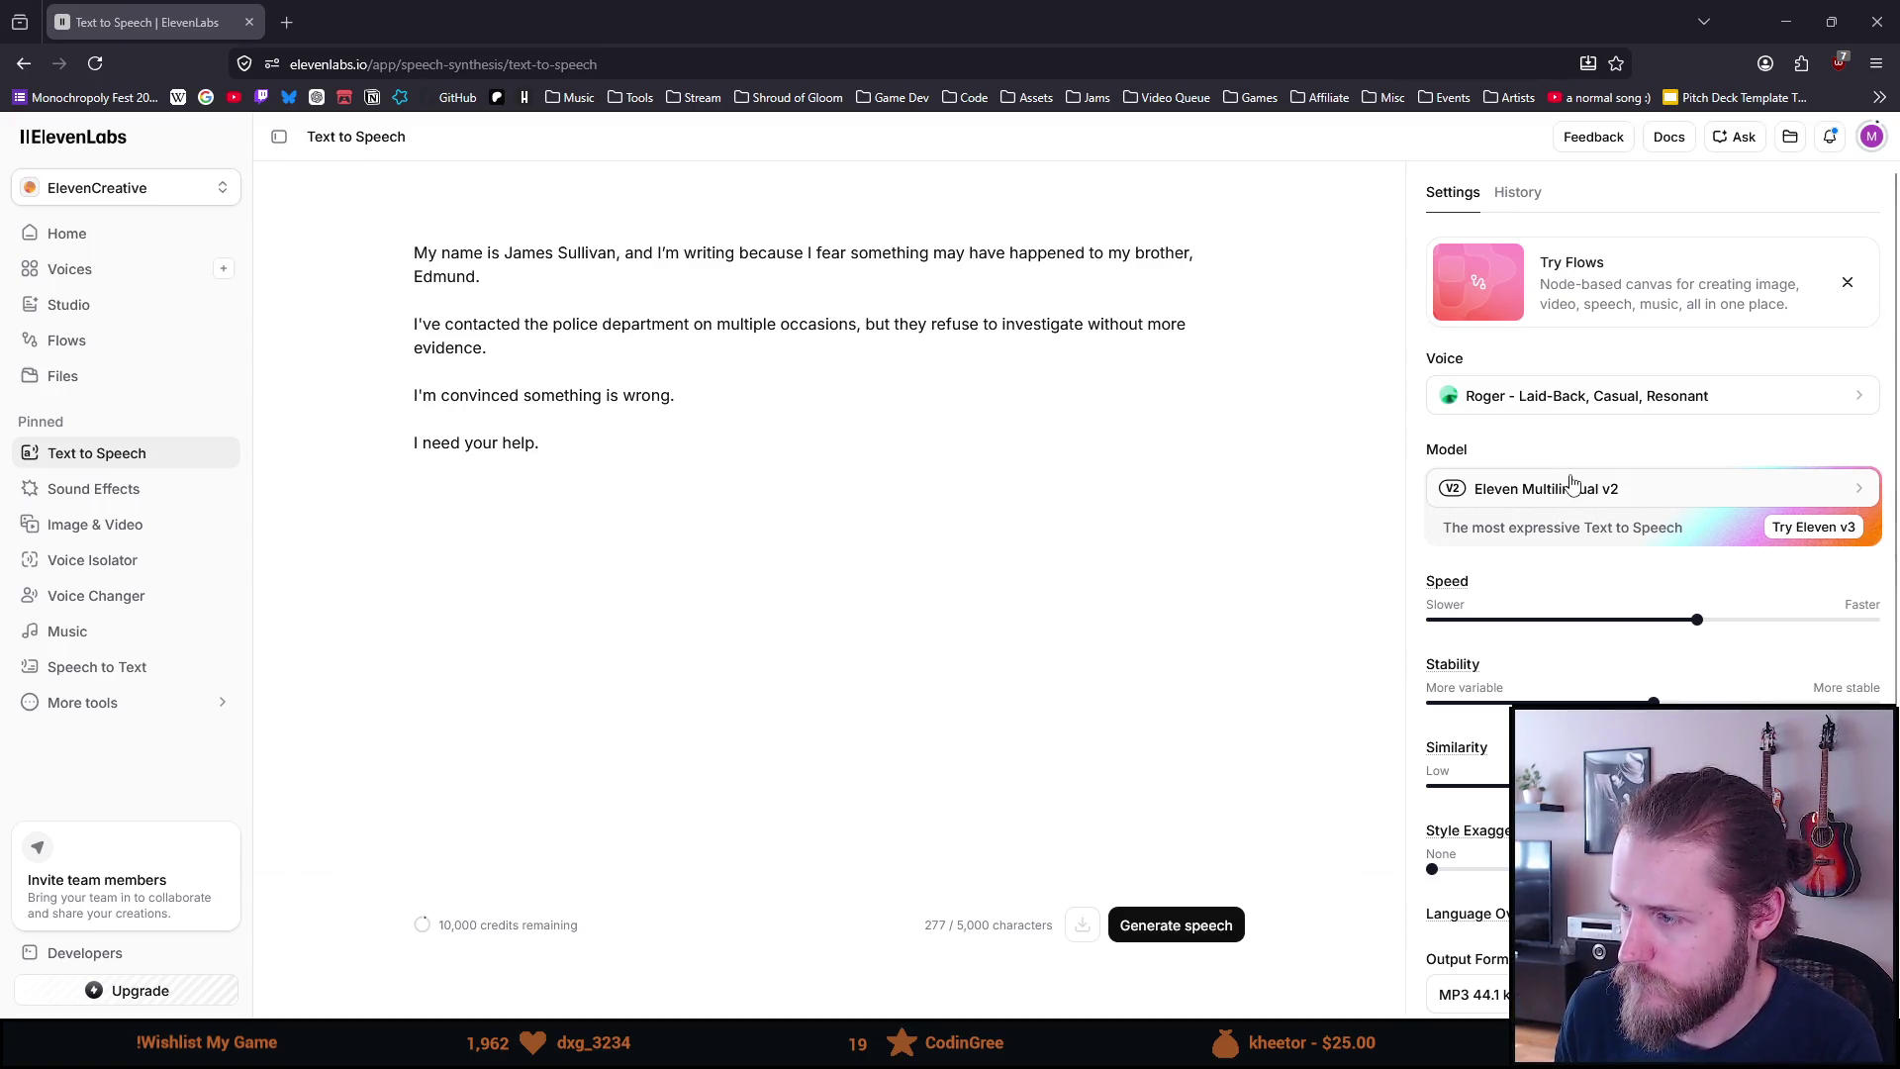
click(1579, 401)
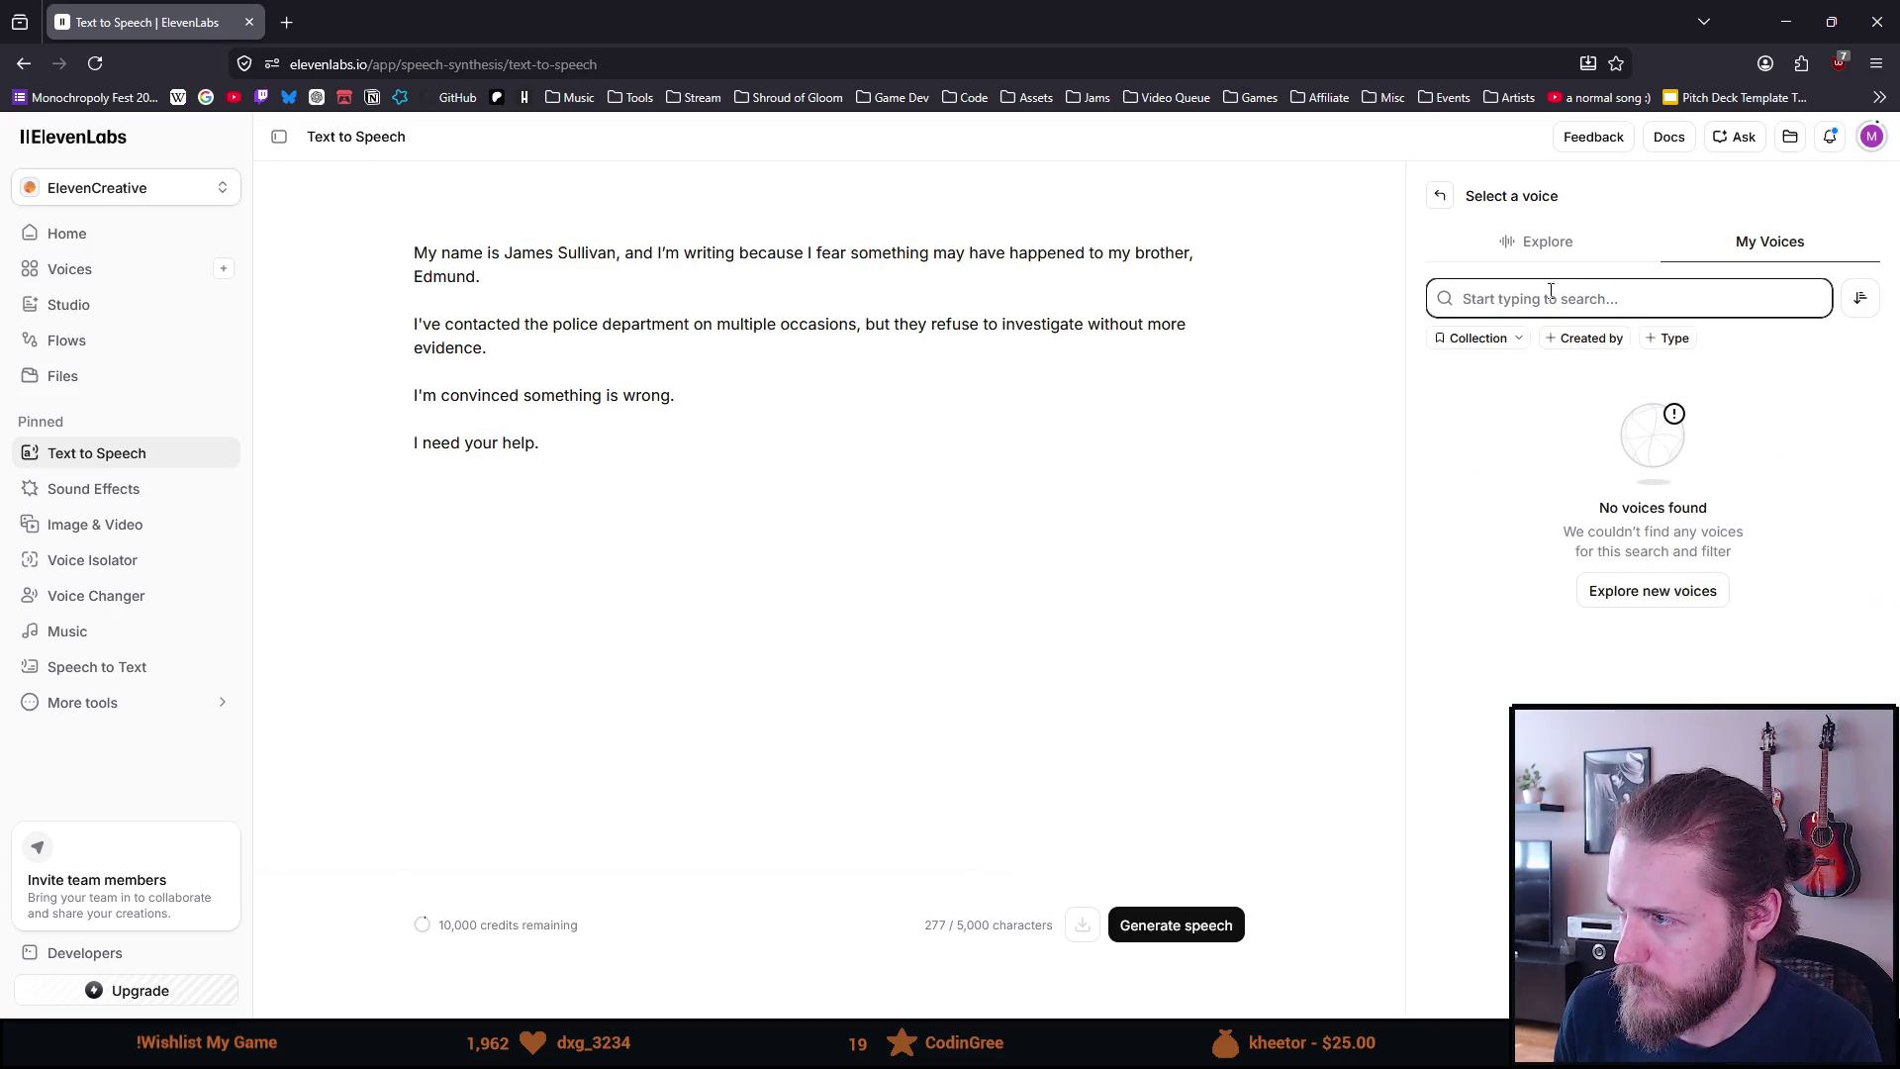
click(1531, 263)
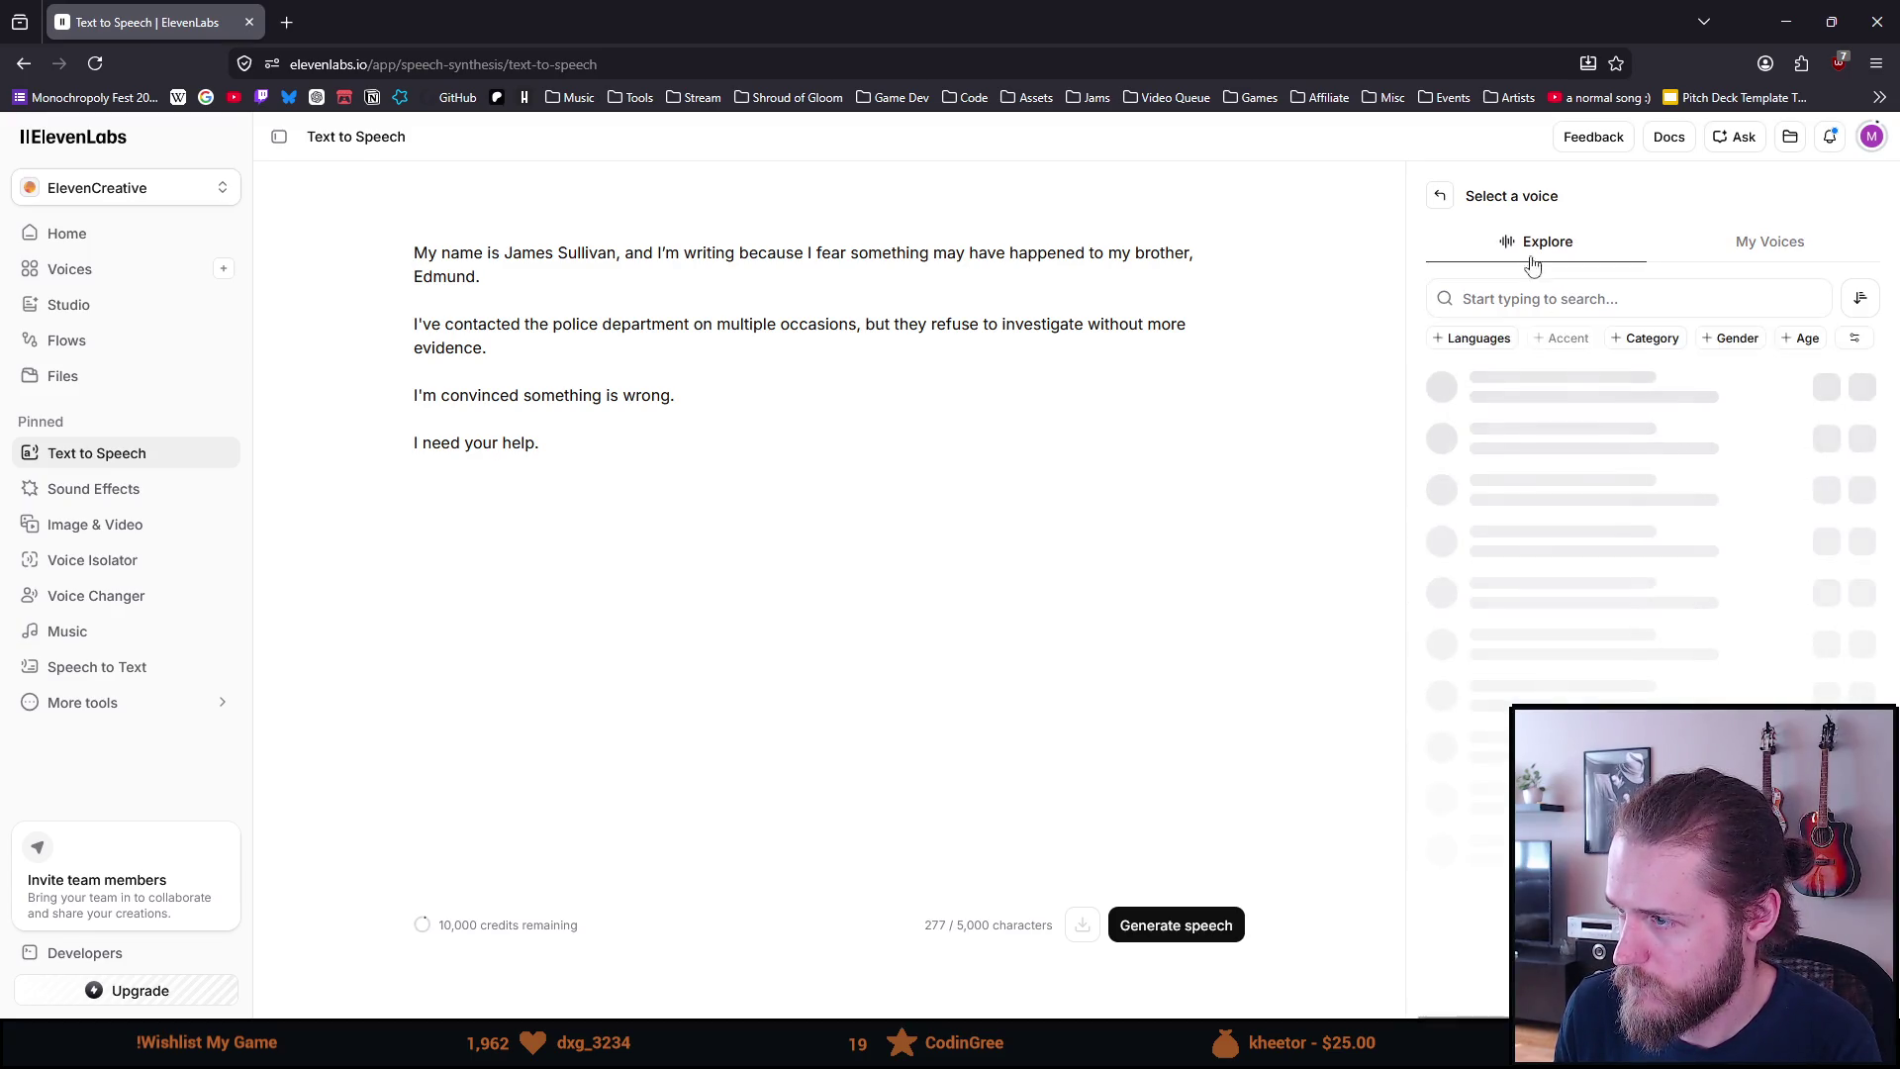
Filter the voice library to English language with a British accent
click(1478, 338)
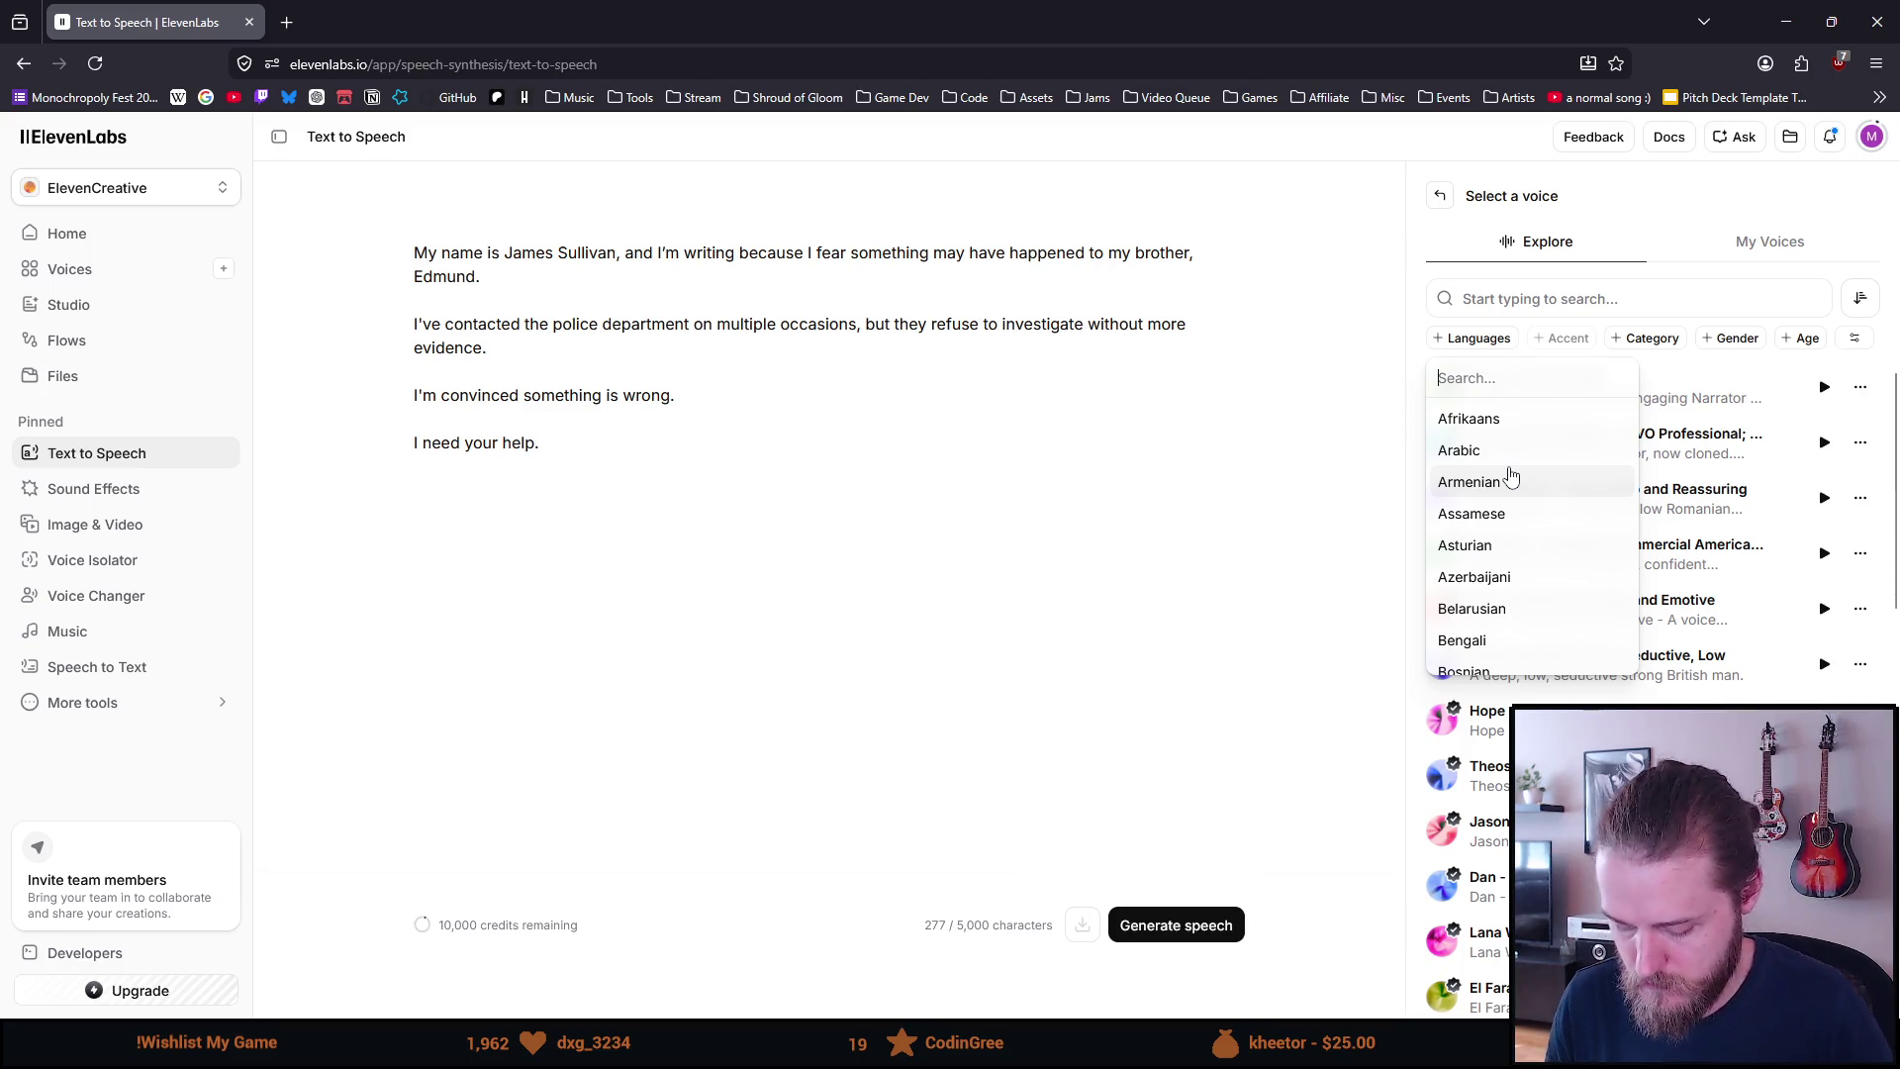
text(engli)
key(Return)
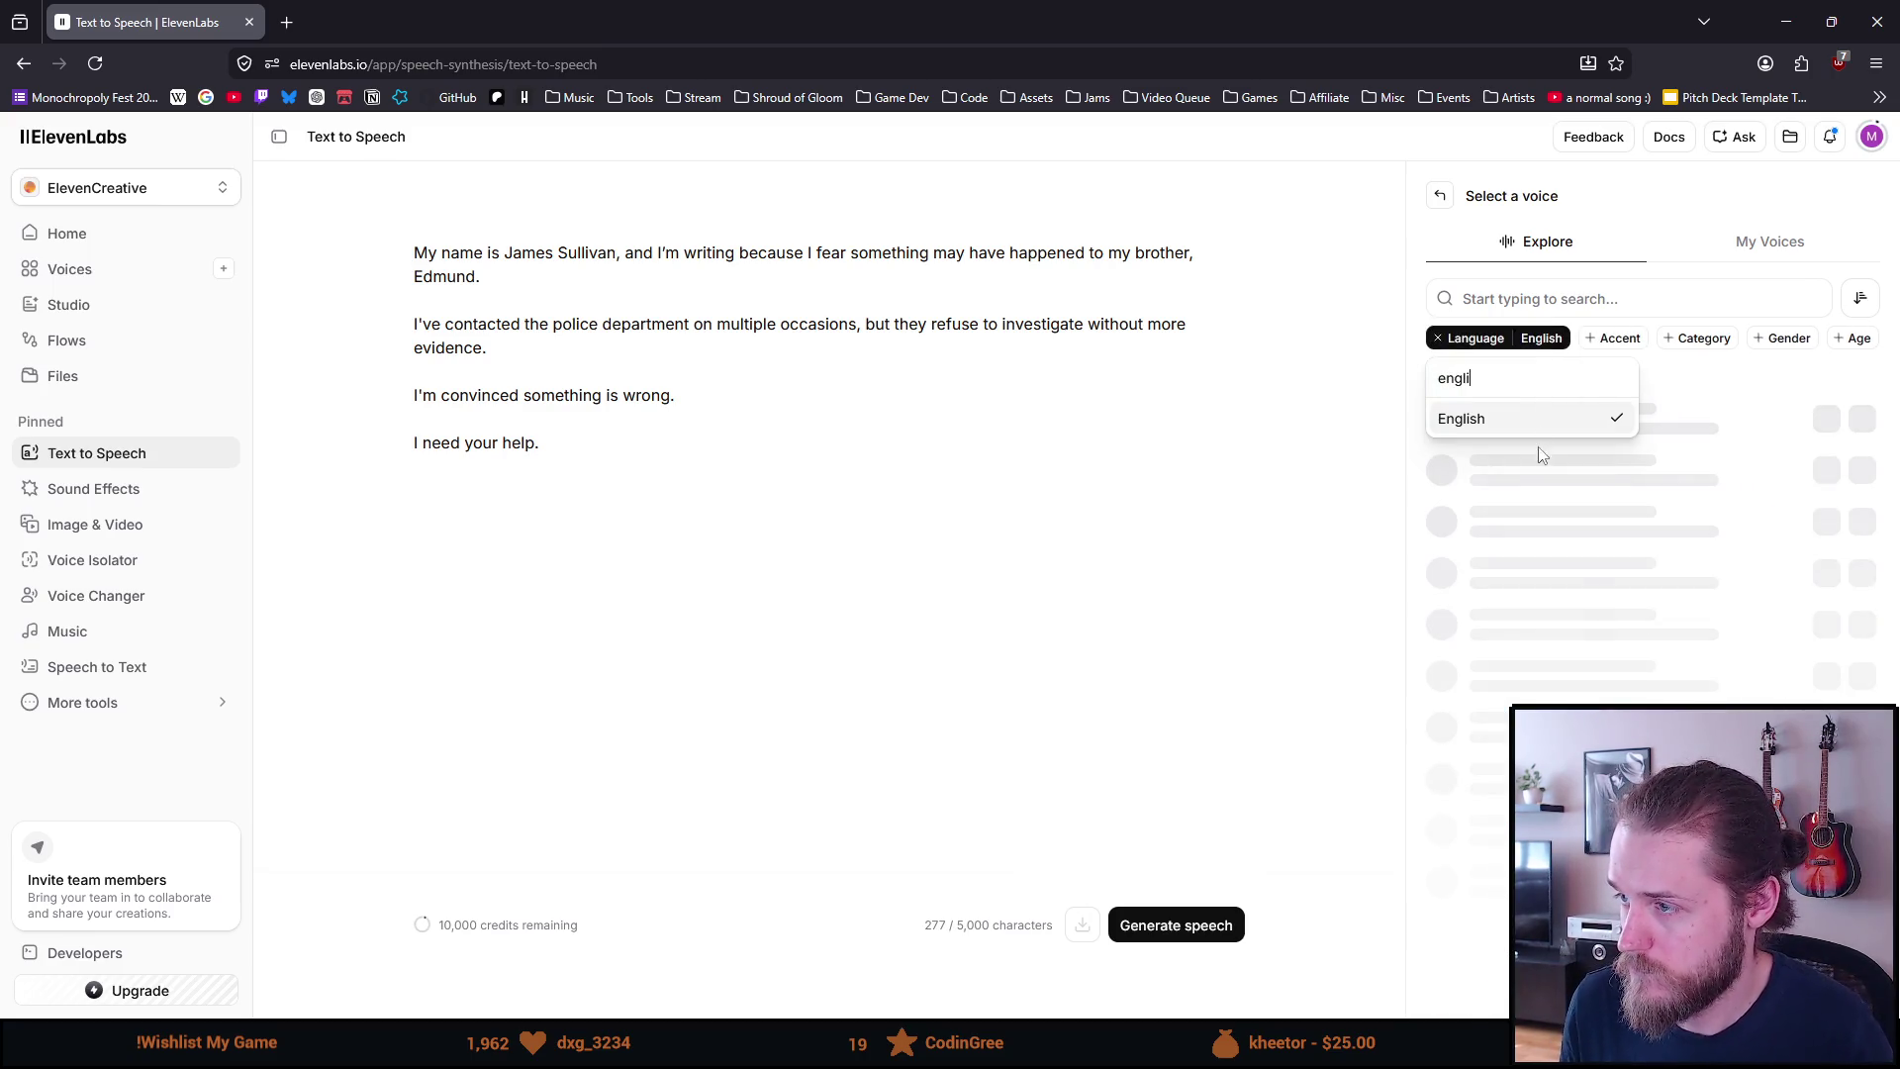
click(1613, 338)
text(brit)
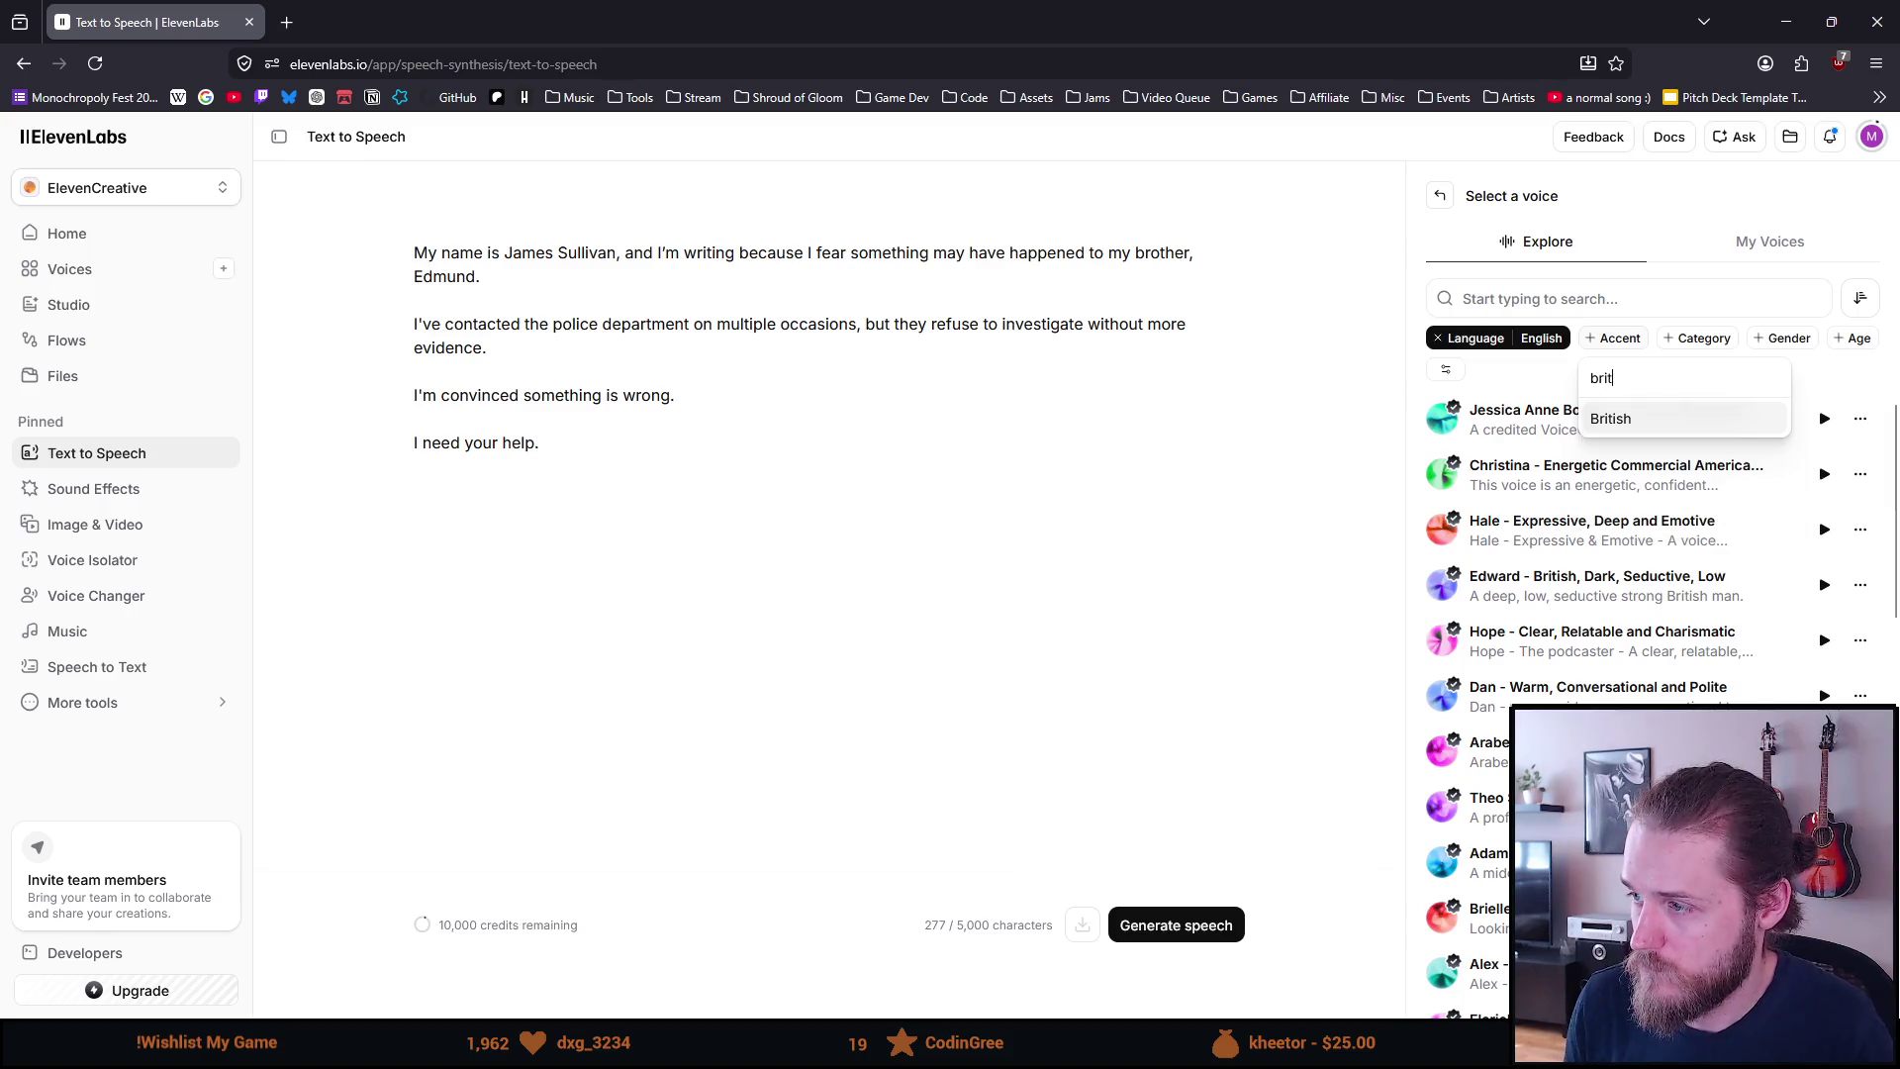
click(1633, 421)
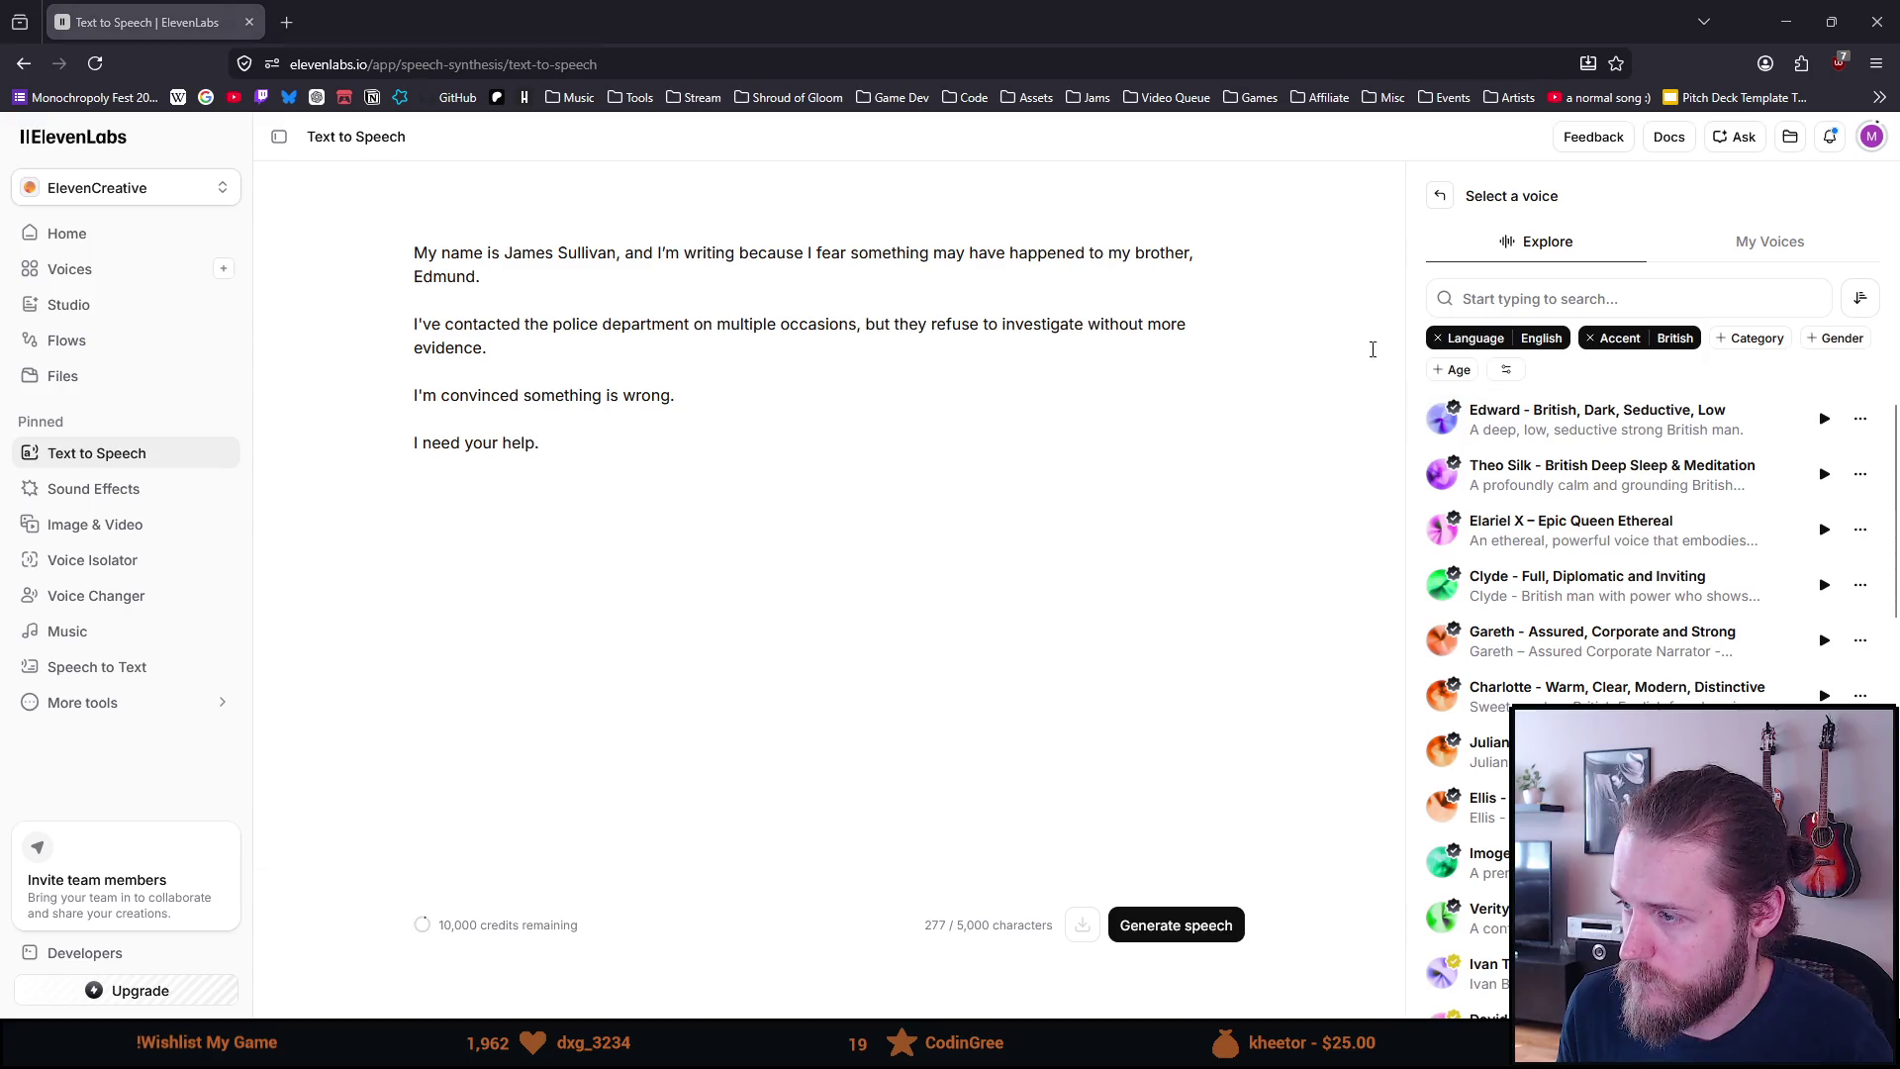
Preview Edward, Theo Silk, Elariel X and Gareth, then choose Edward - British, Dark, Seductive, Low
click(1824, 419)
click(1823, 419)
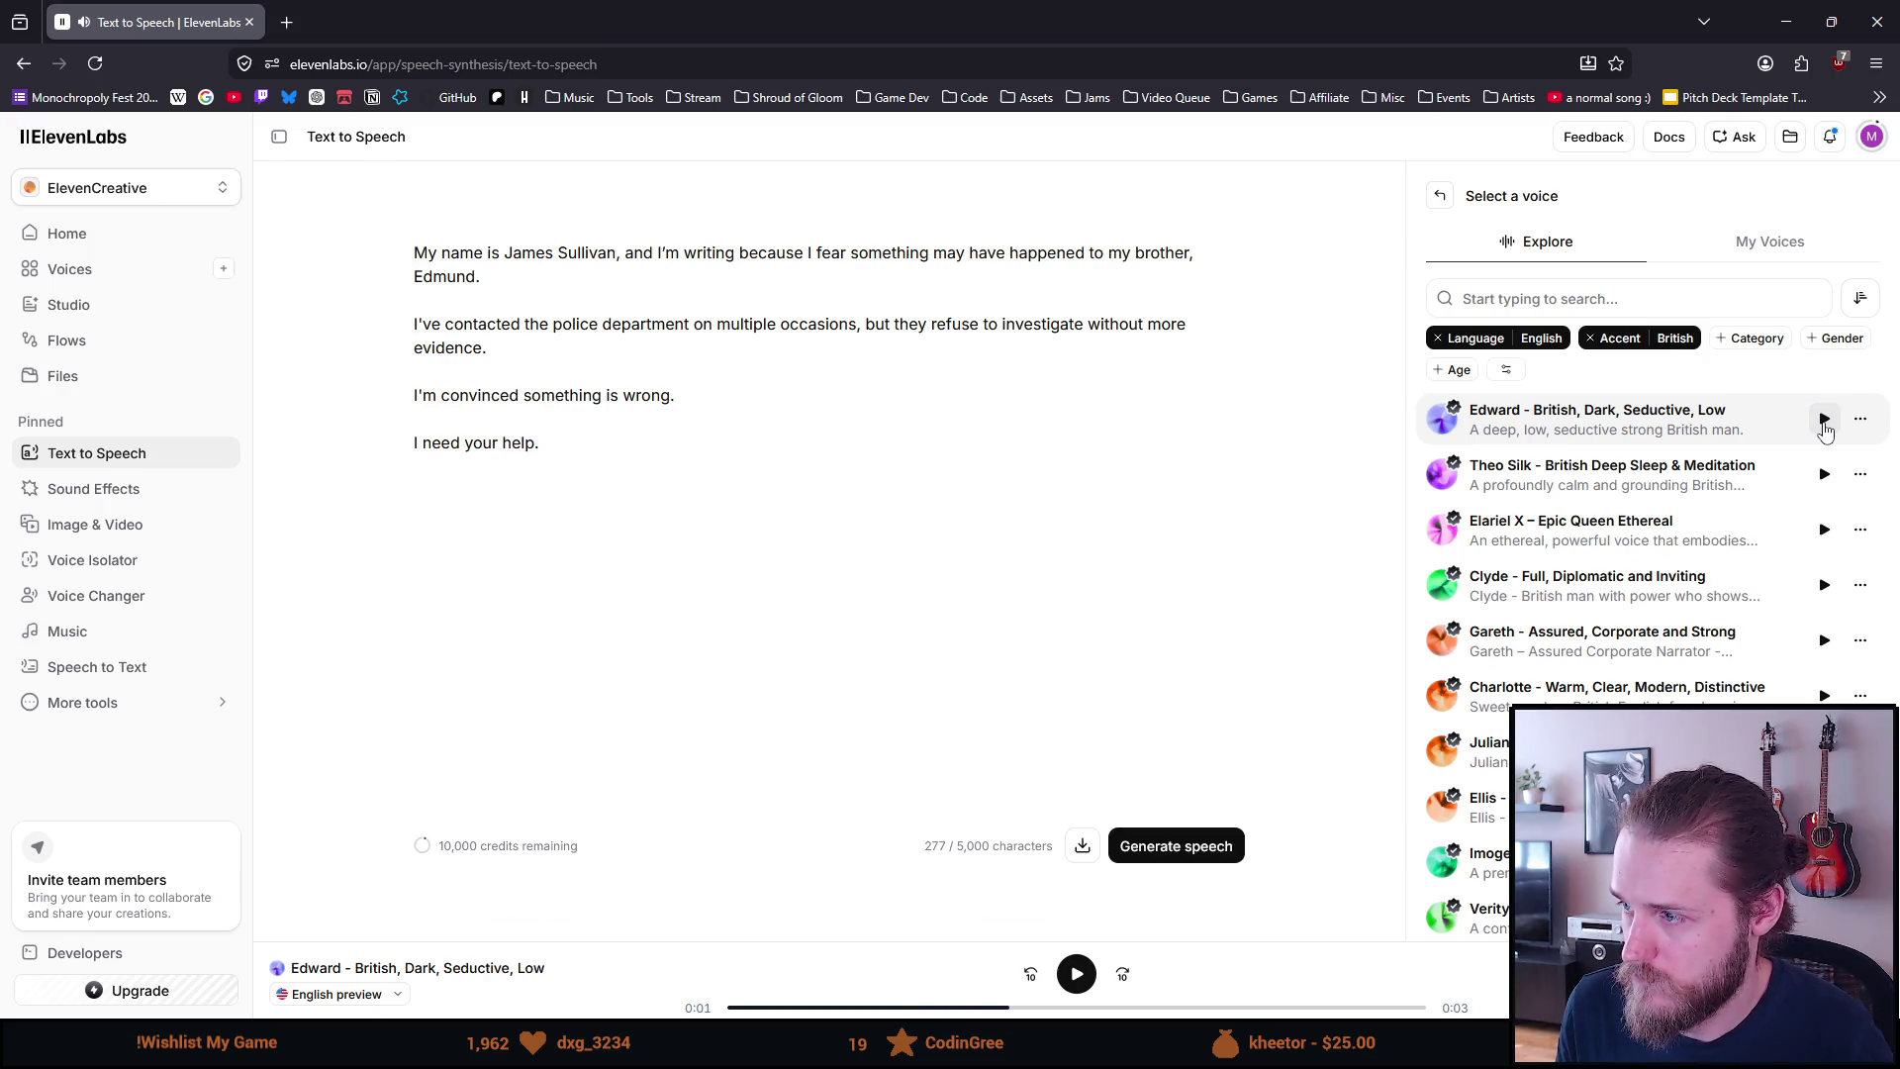
click(1822, 474)
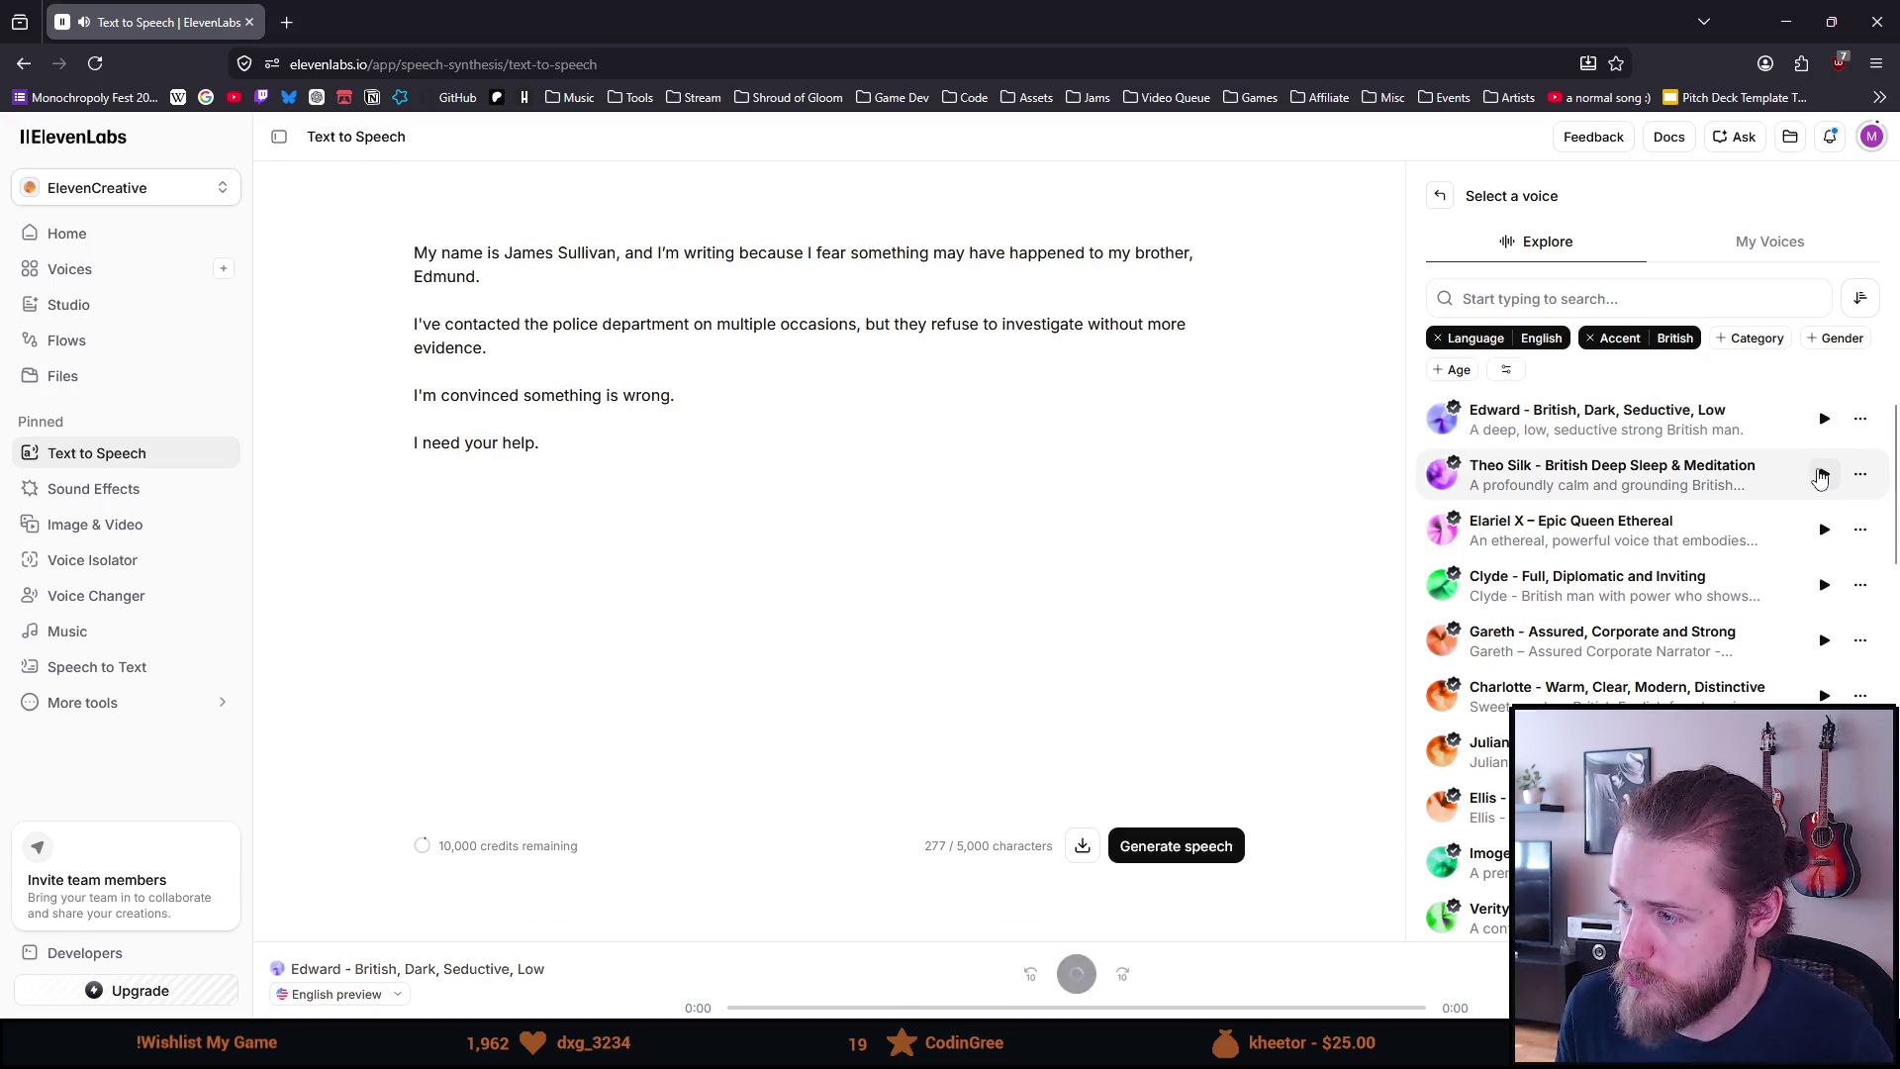
click(1826, 529)
click(1828, 532)
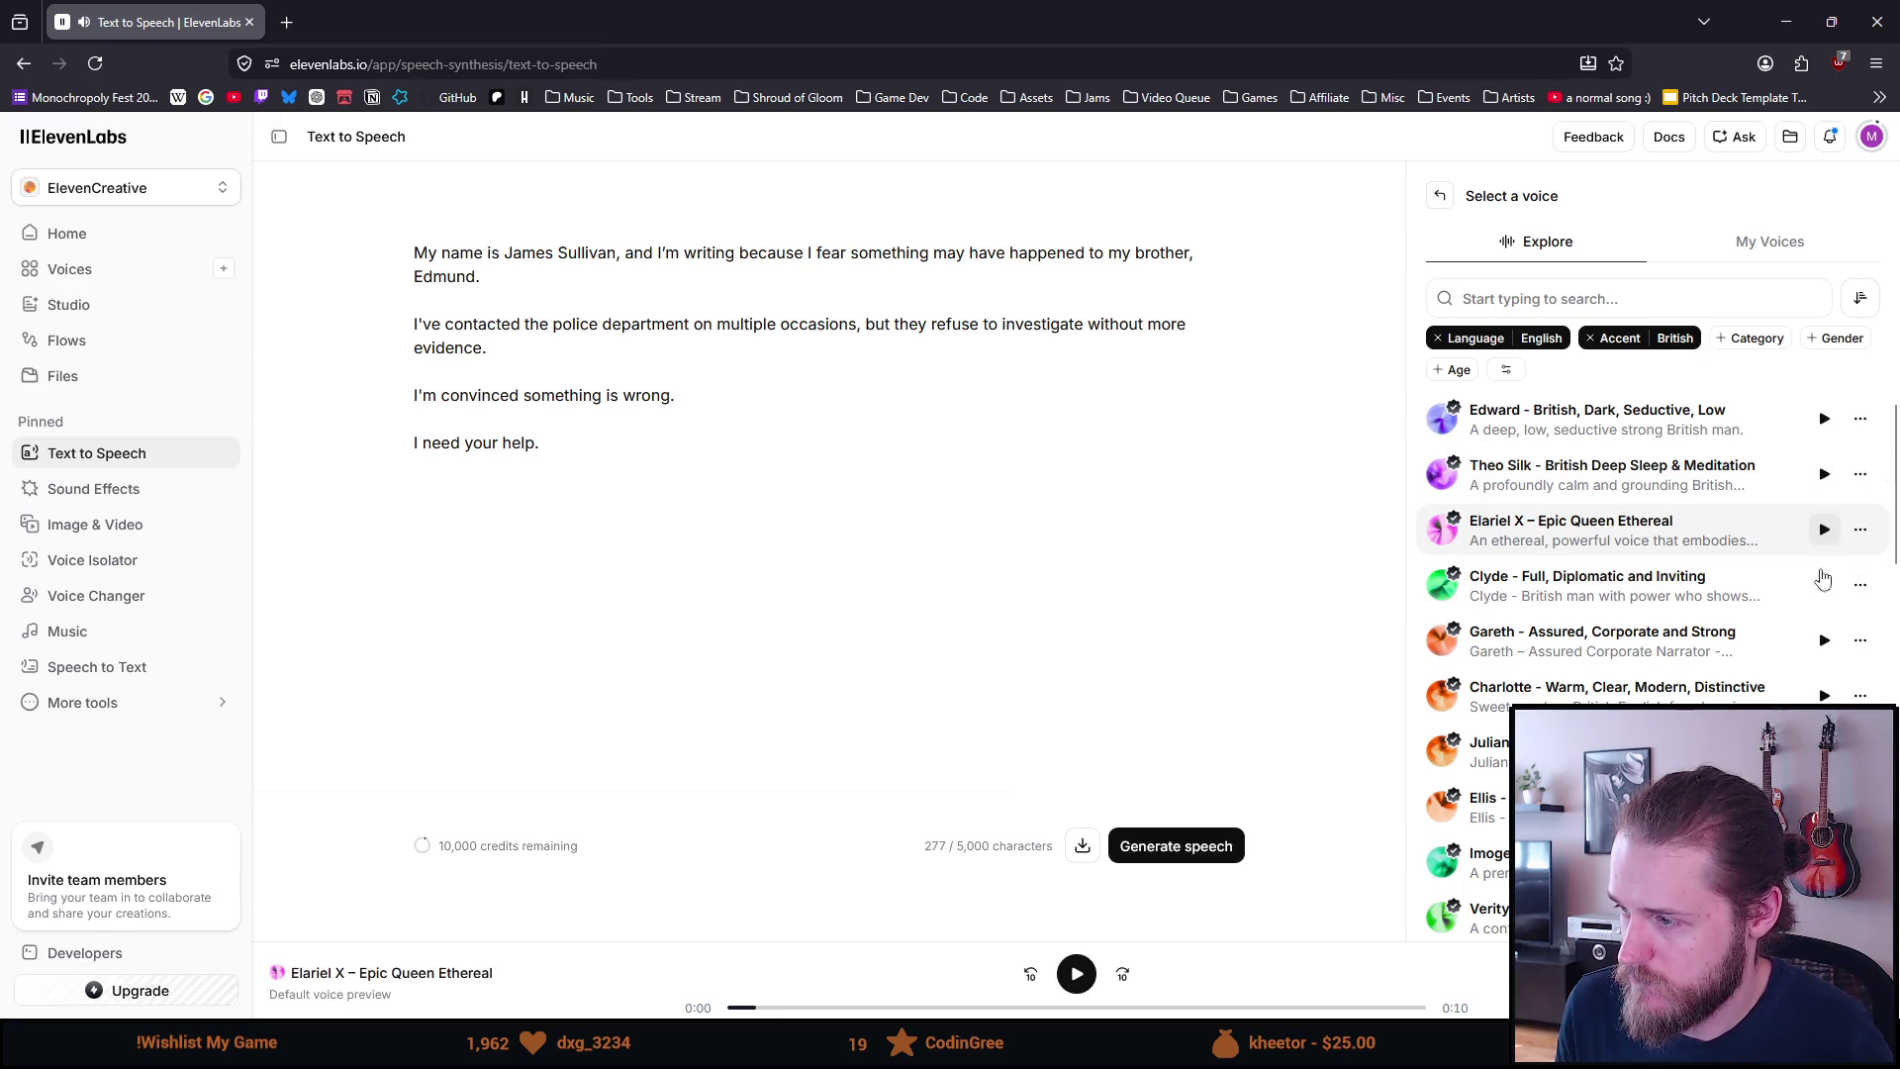
click(1826, 653)
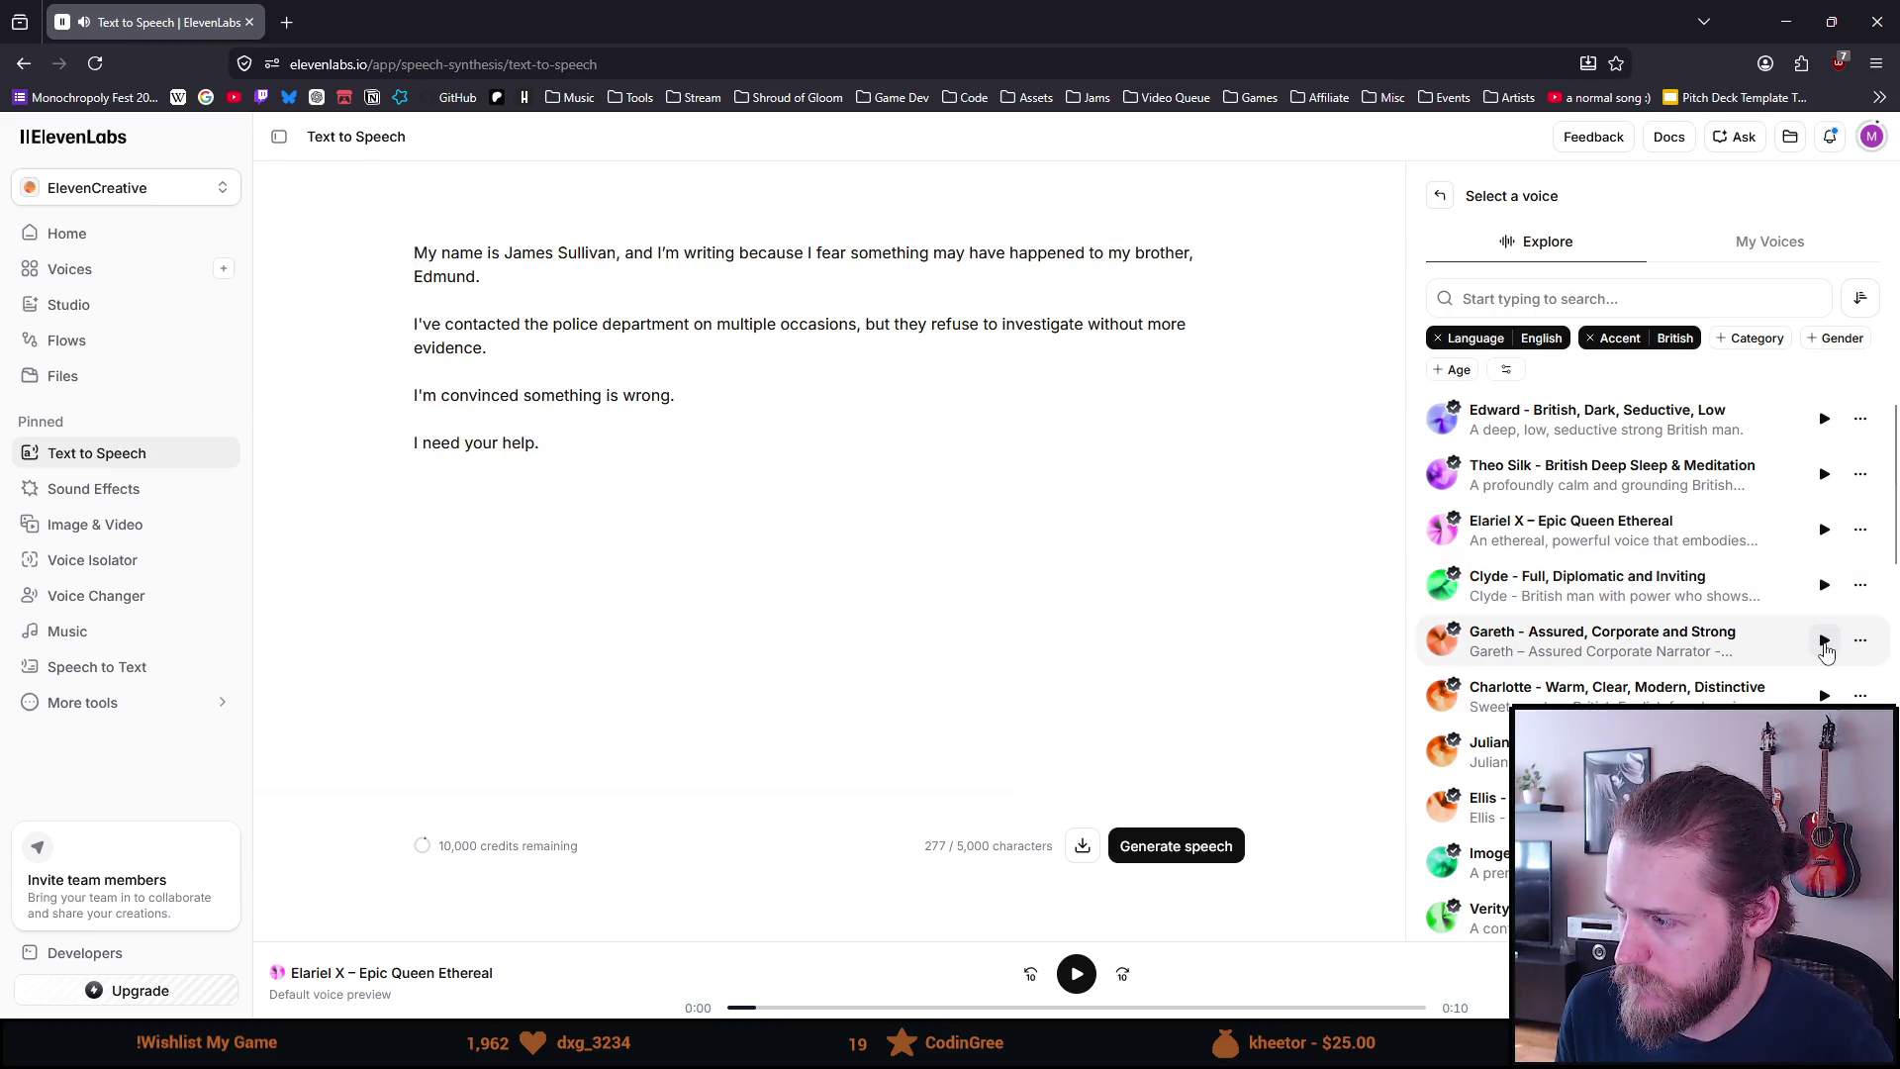
click(1826, 649)
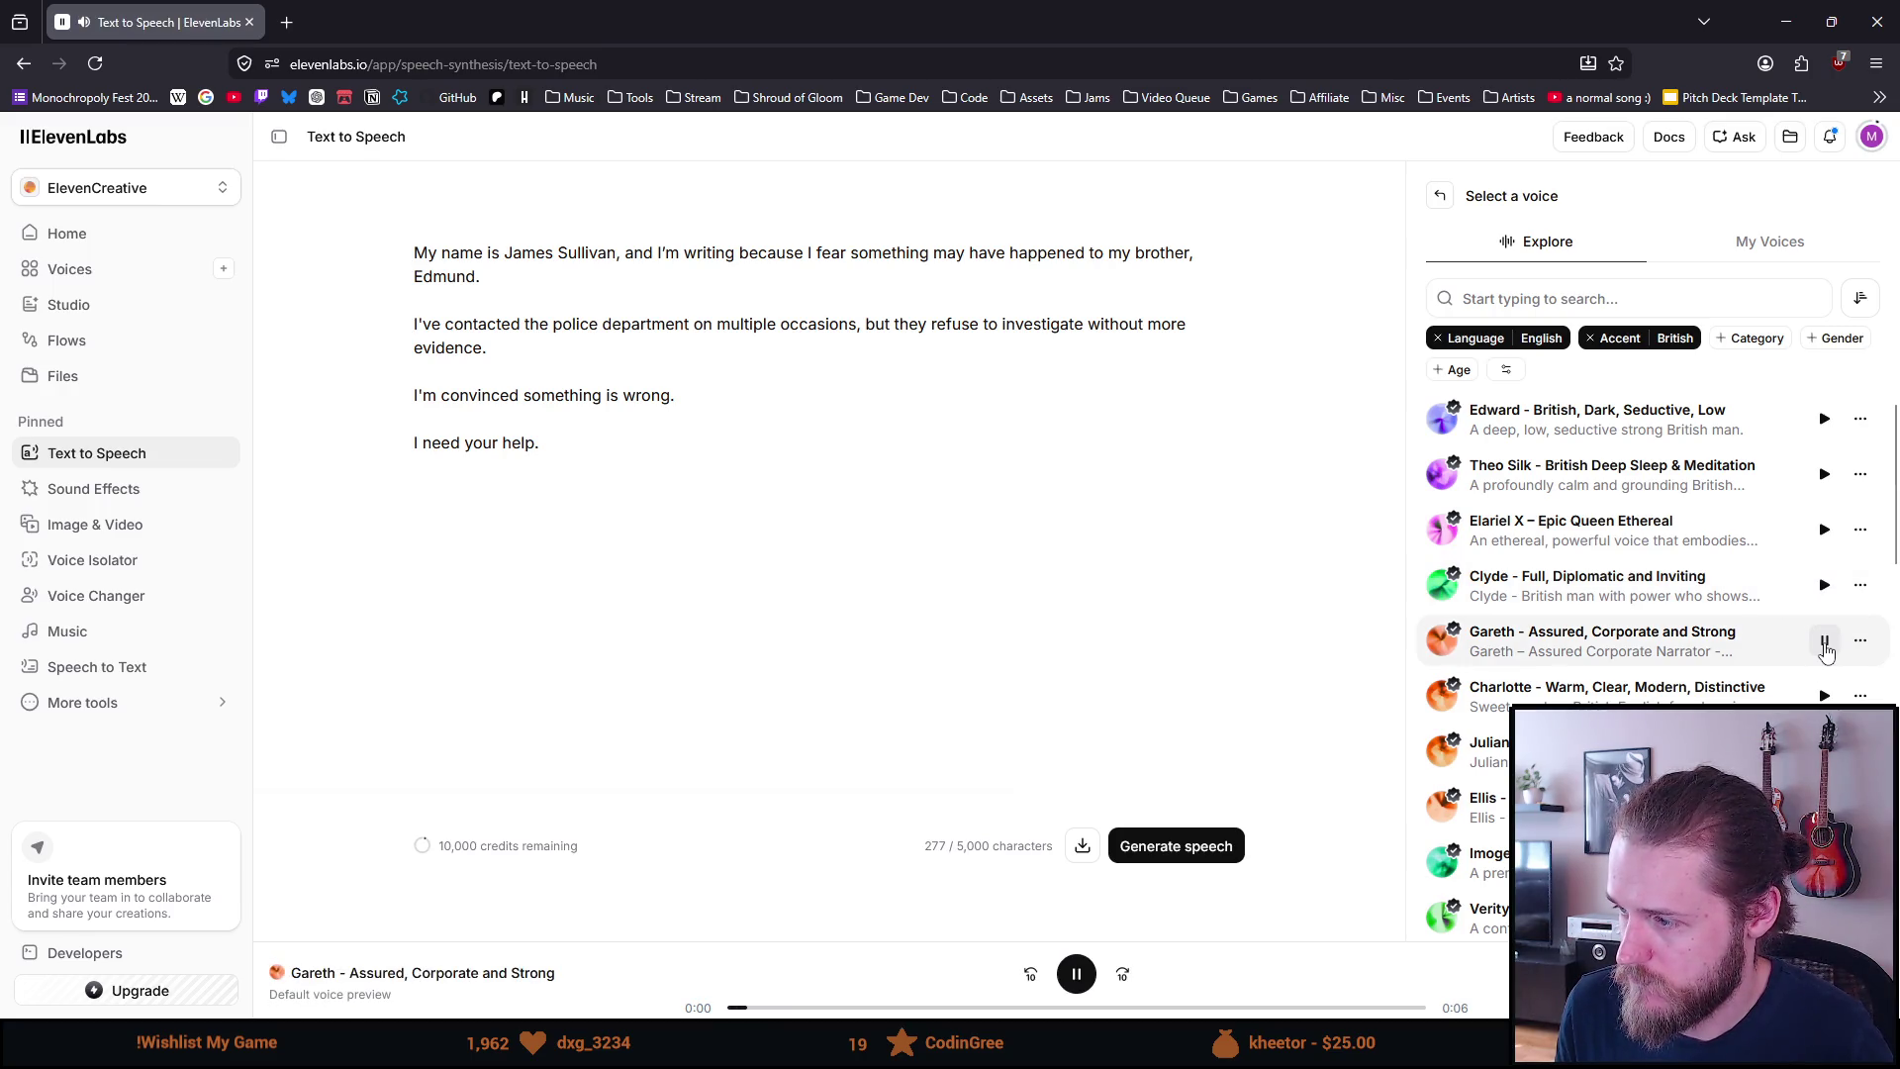
scroll(1826, 653, down, 1)
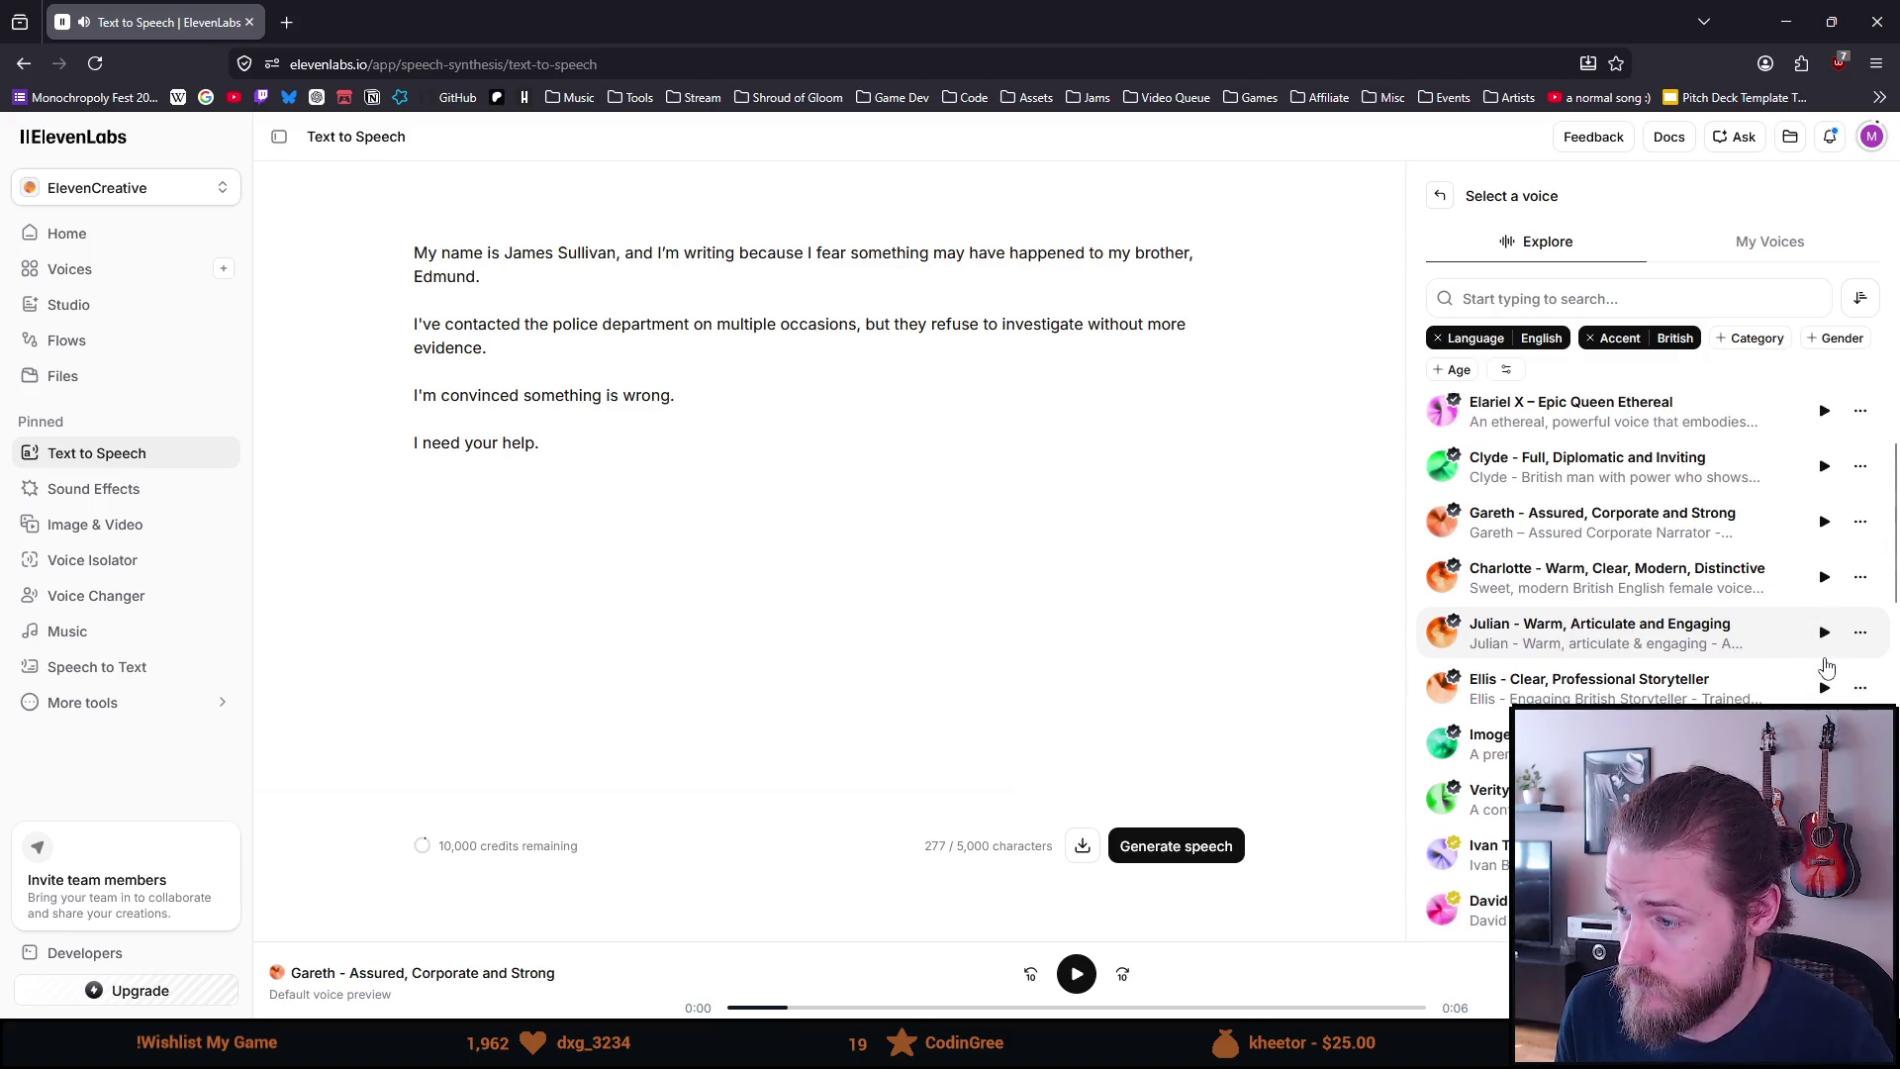
scroll(1827, 669, down, 1)
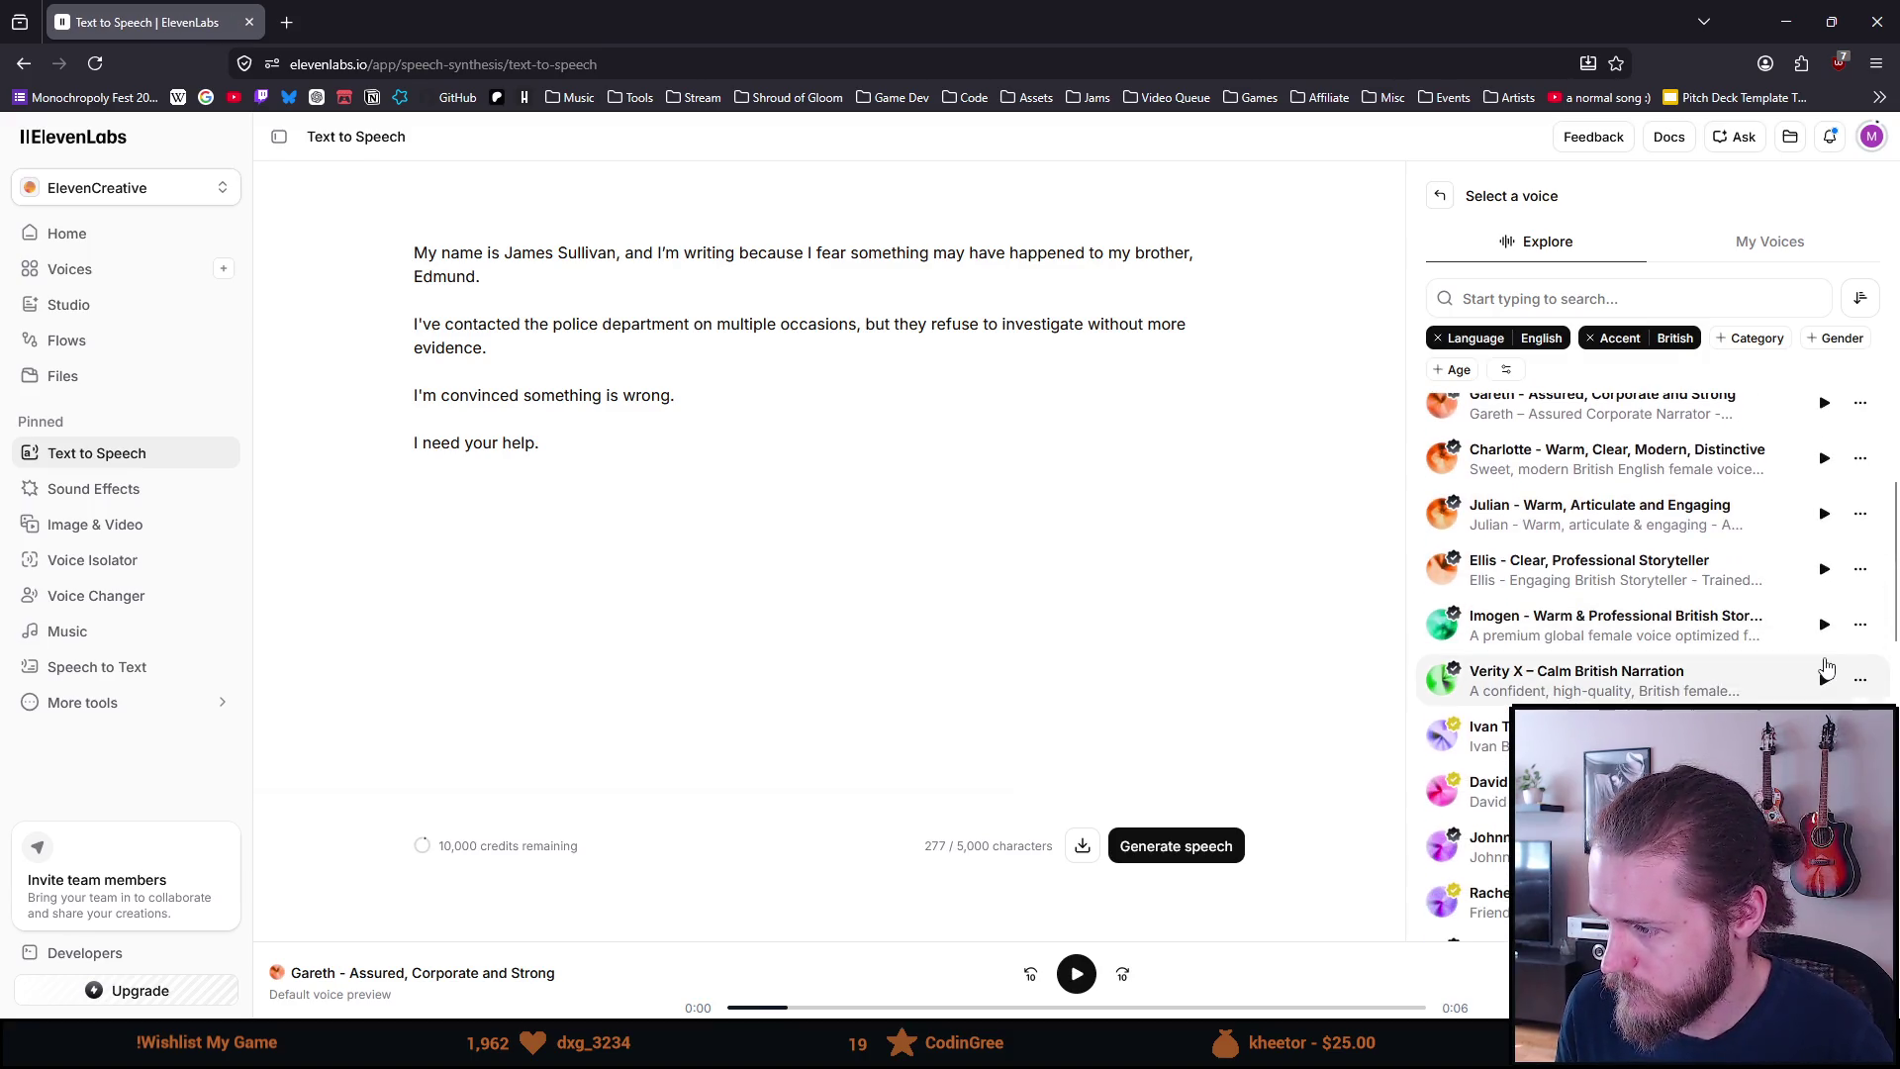
scroll(1827, 669, down, 1)
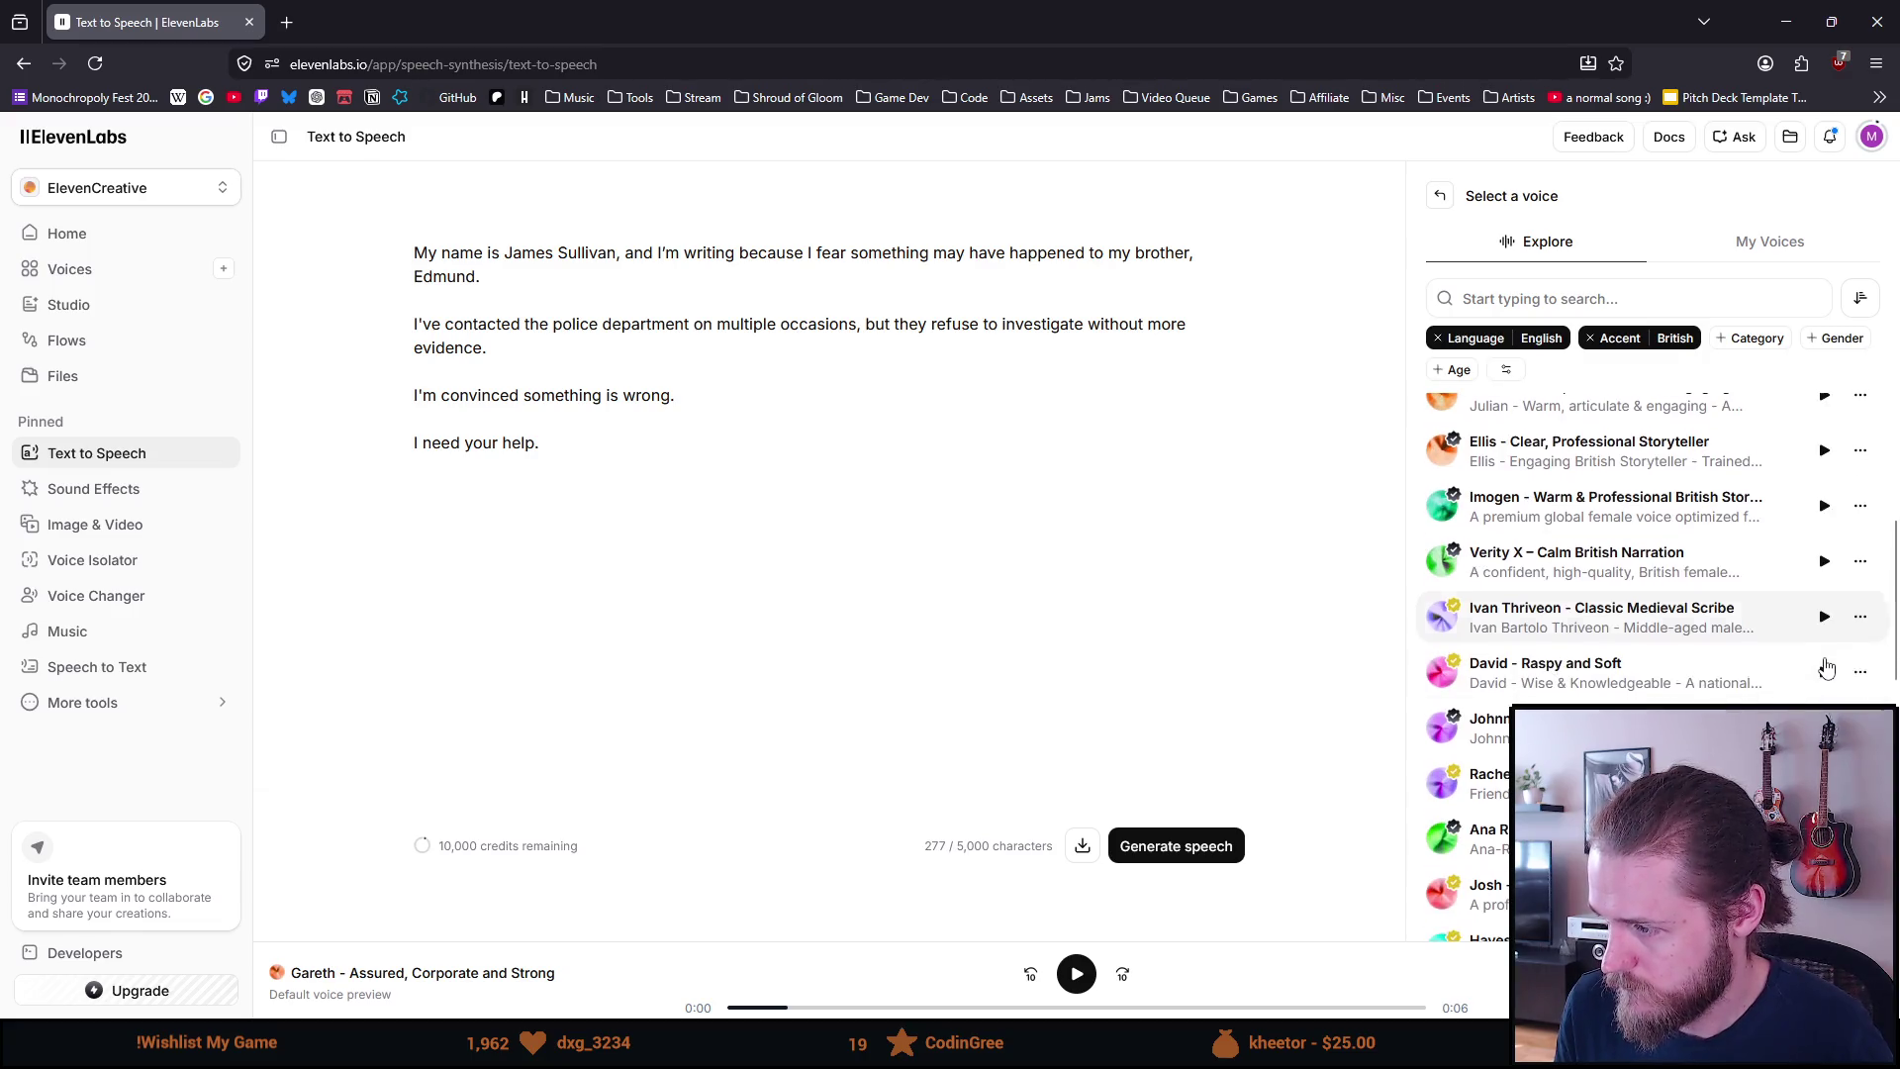
scroll(1823, 663, up, 3)
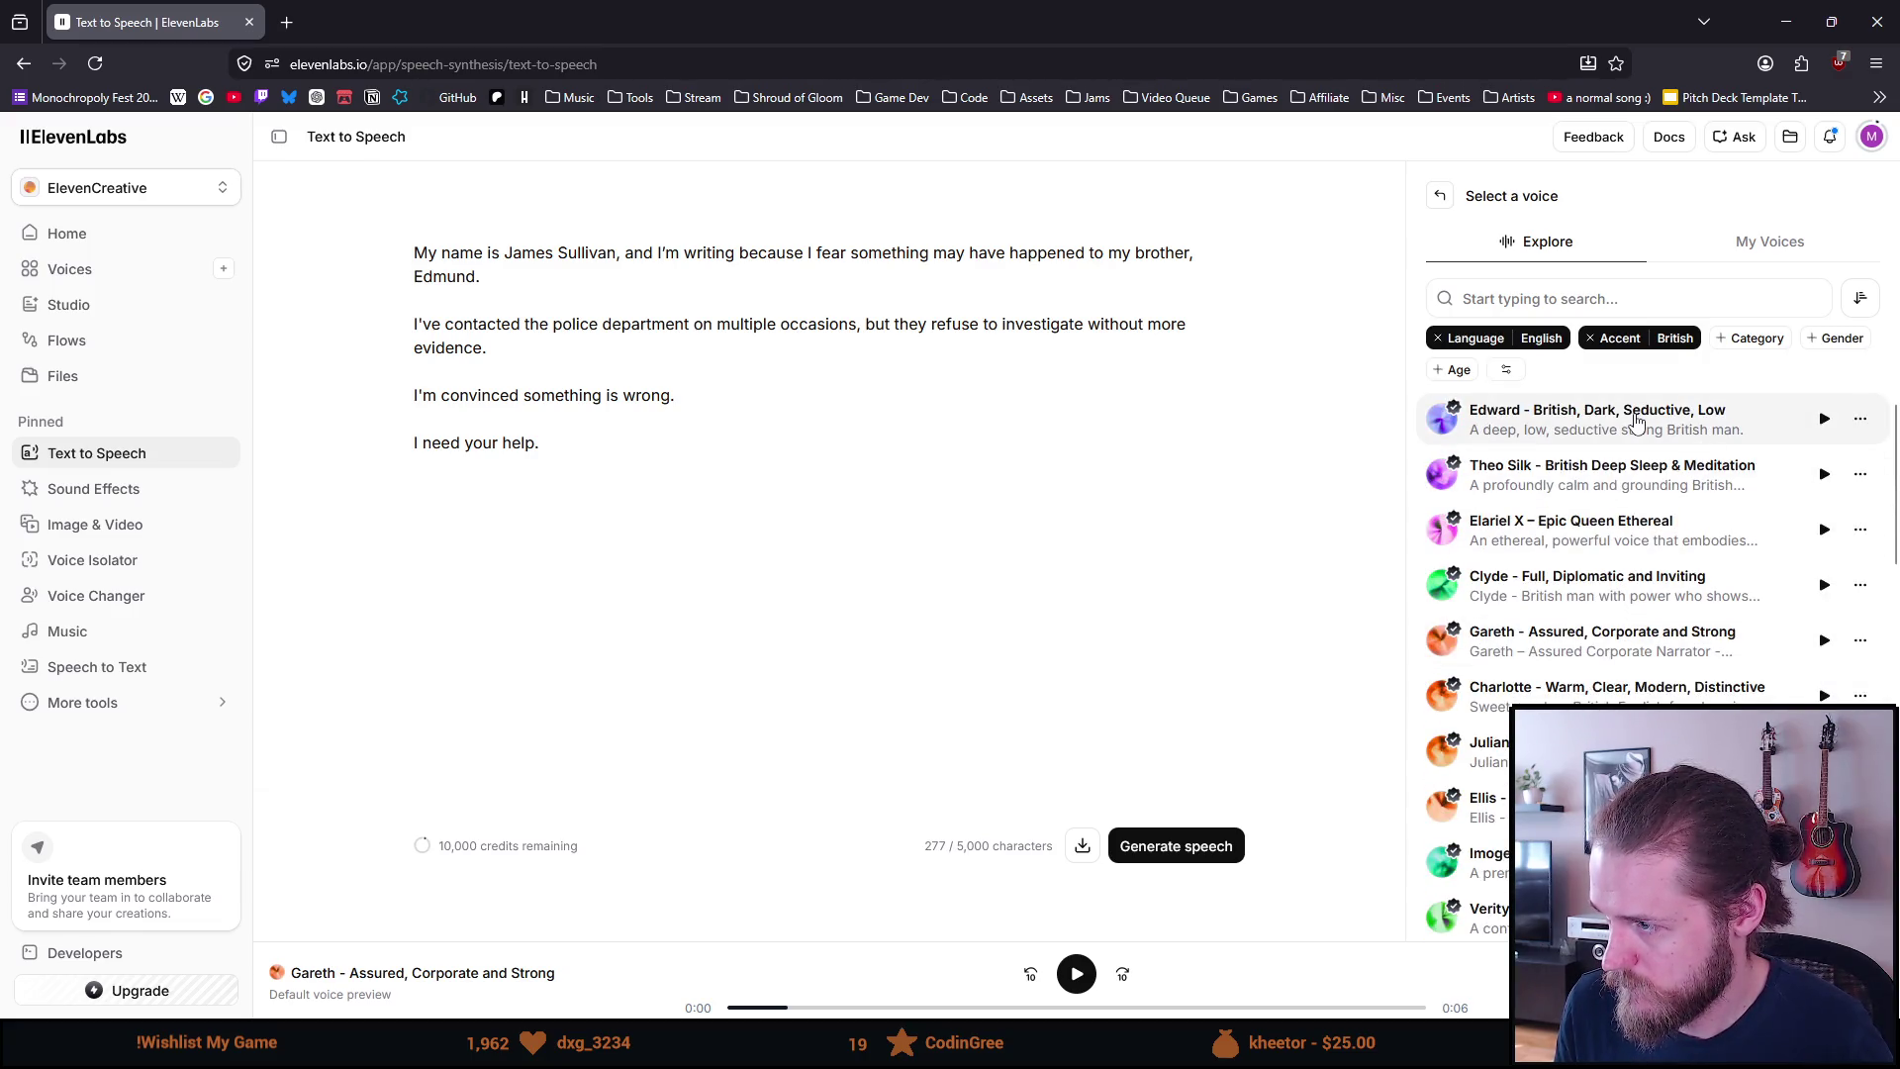
click(1533, 427)
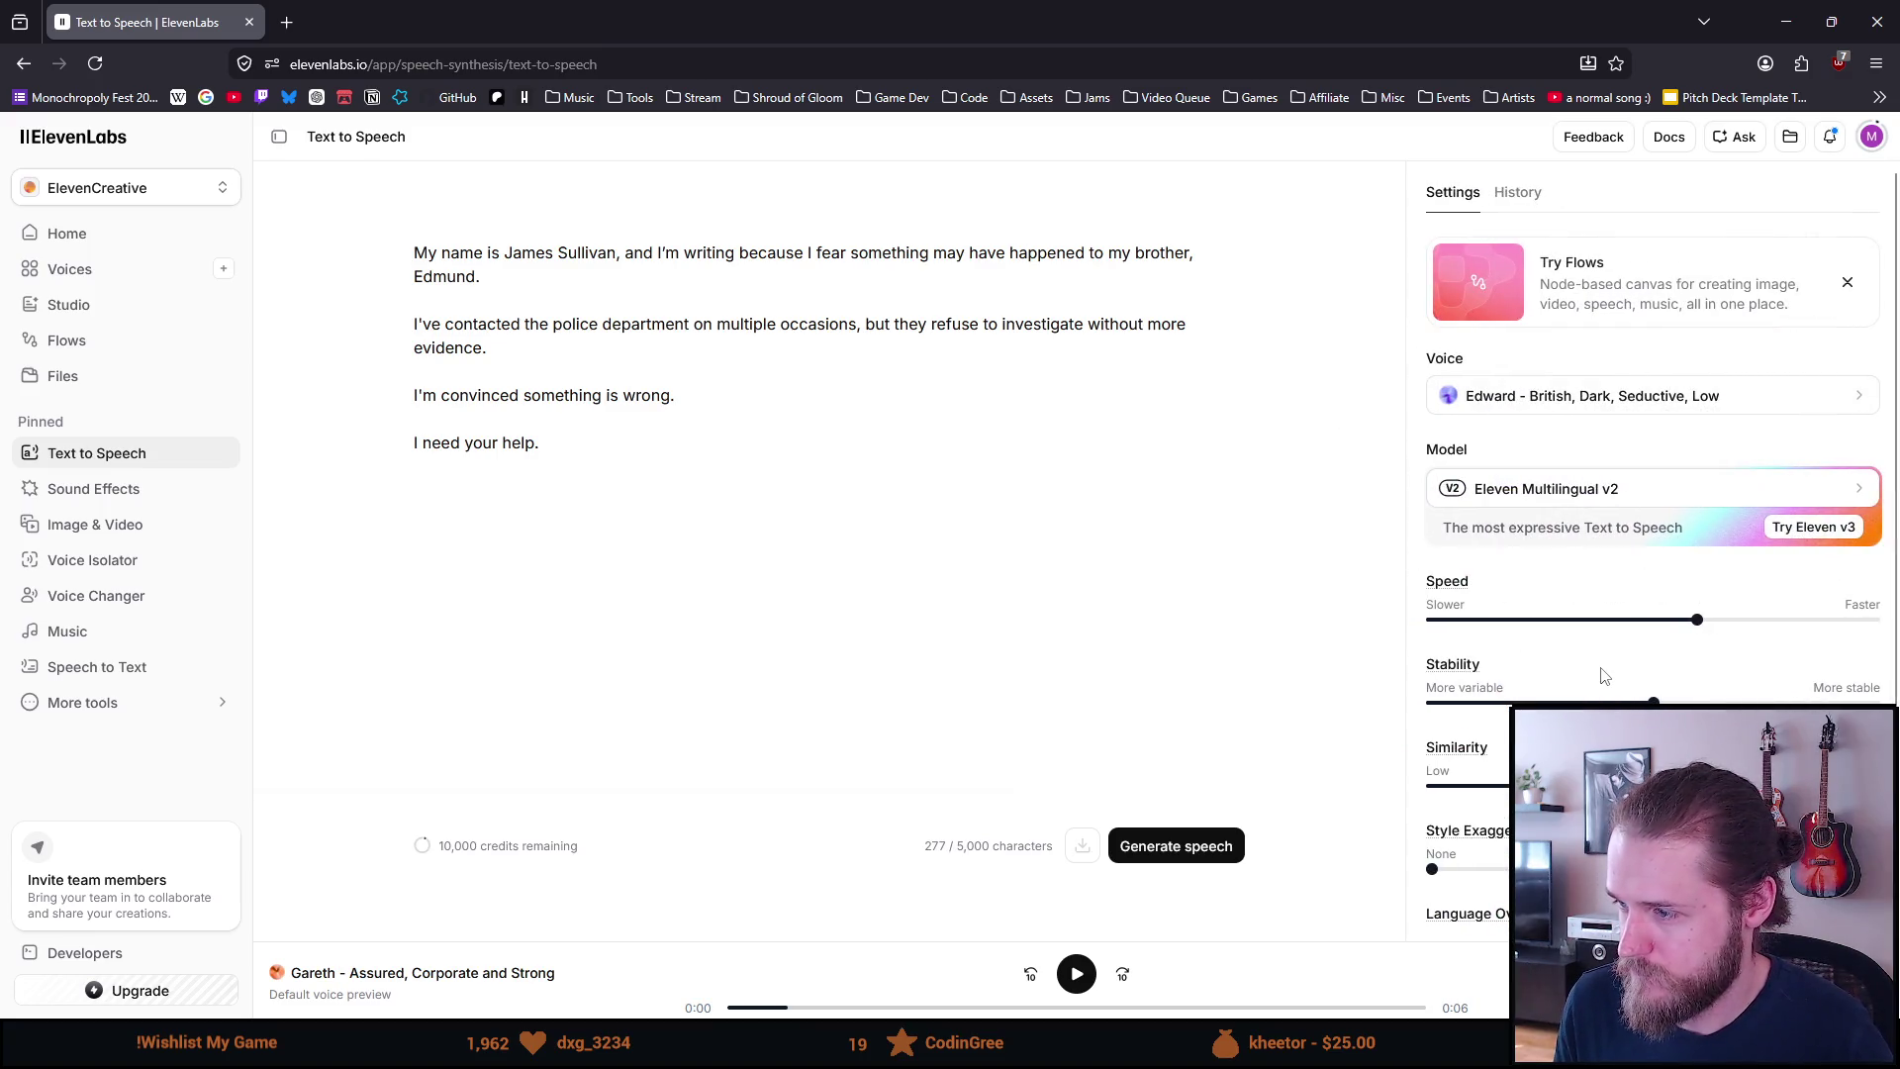
Lower Edward's speech speed to 0.97 and generate the letter narration
scroll(1600, 671, down, 1)
drag(1696, 500, 1671, 505)
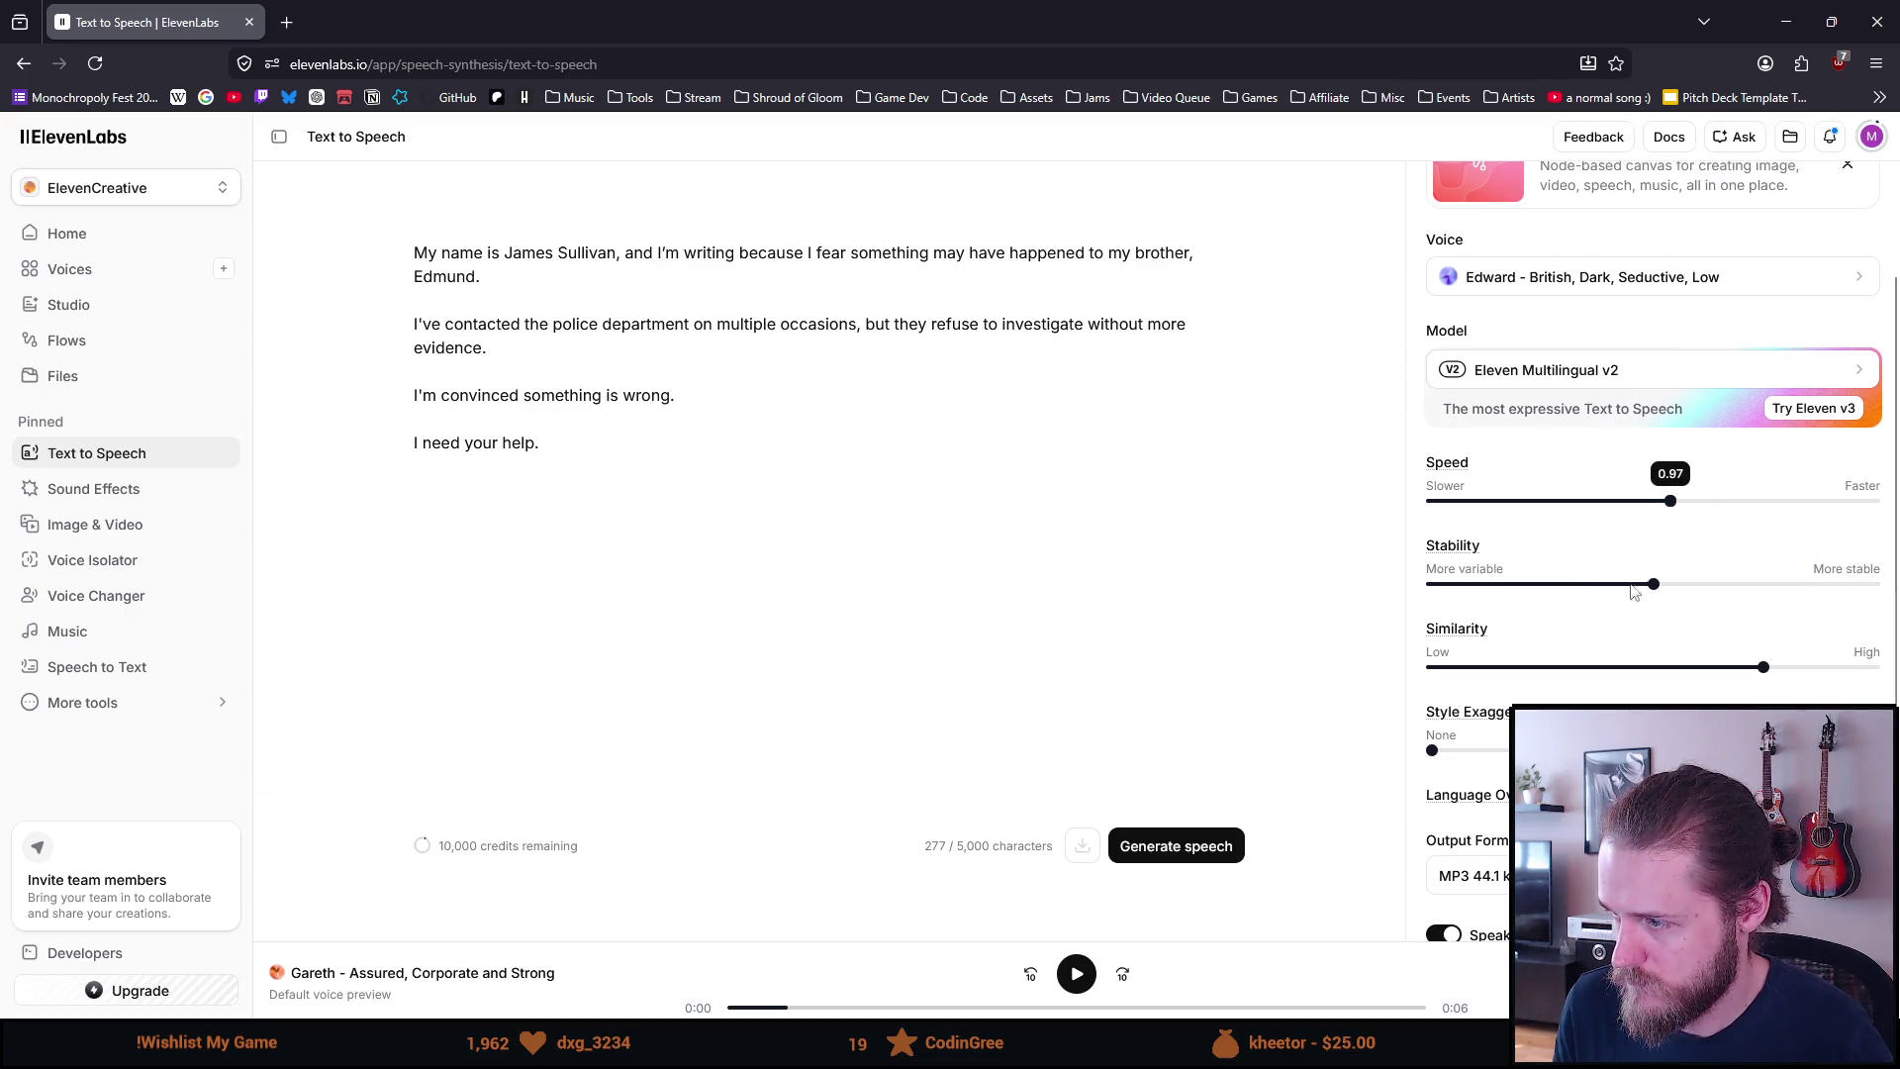
scroll(1624, 608, down, 1)
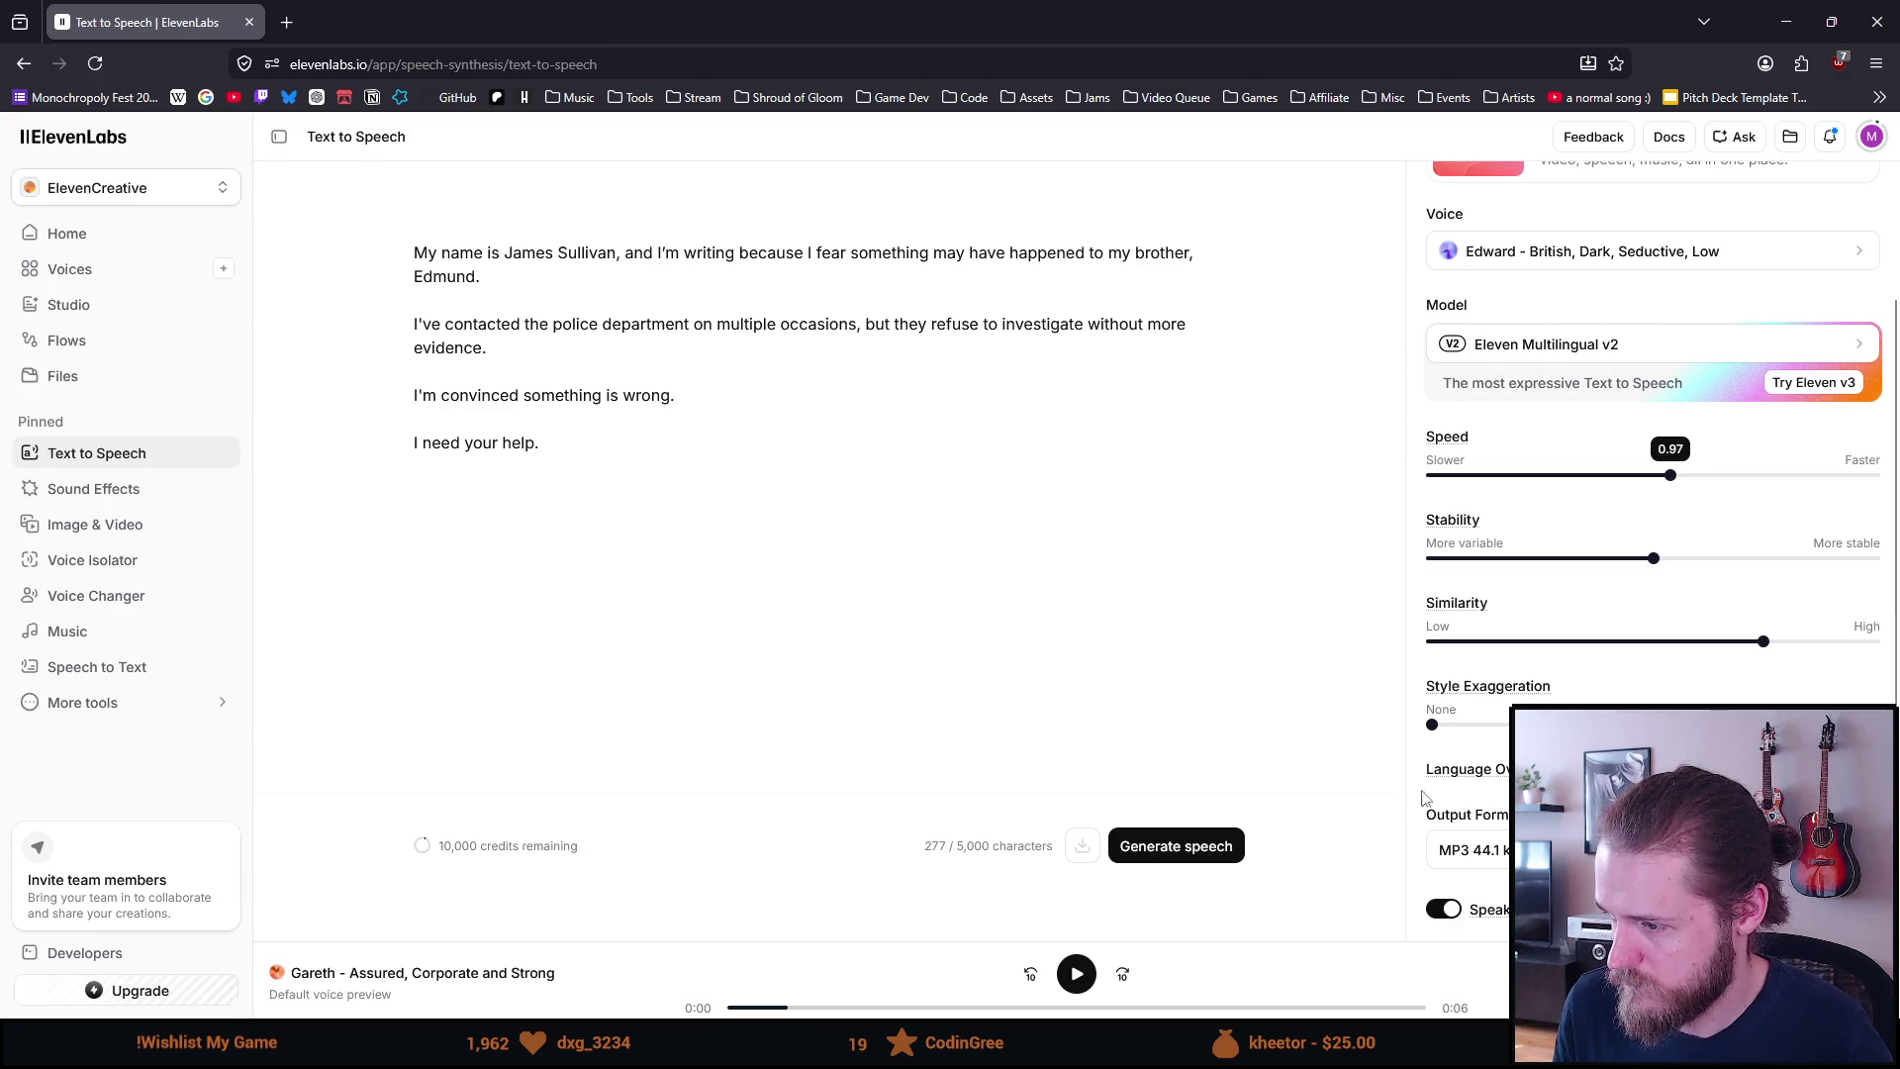
click(1207, 857)
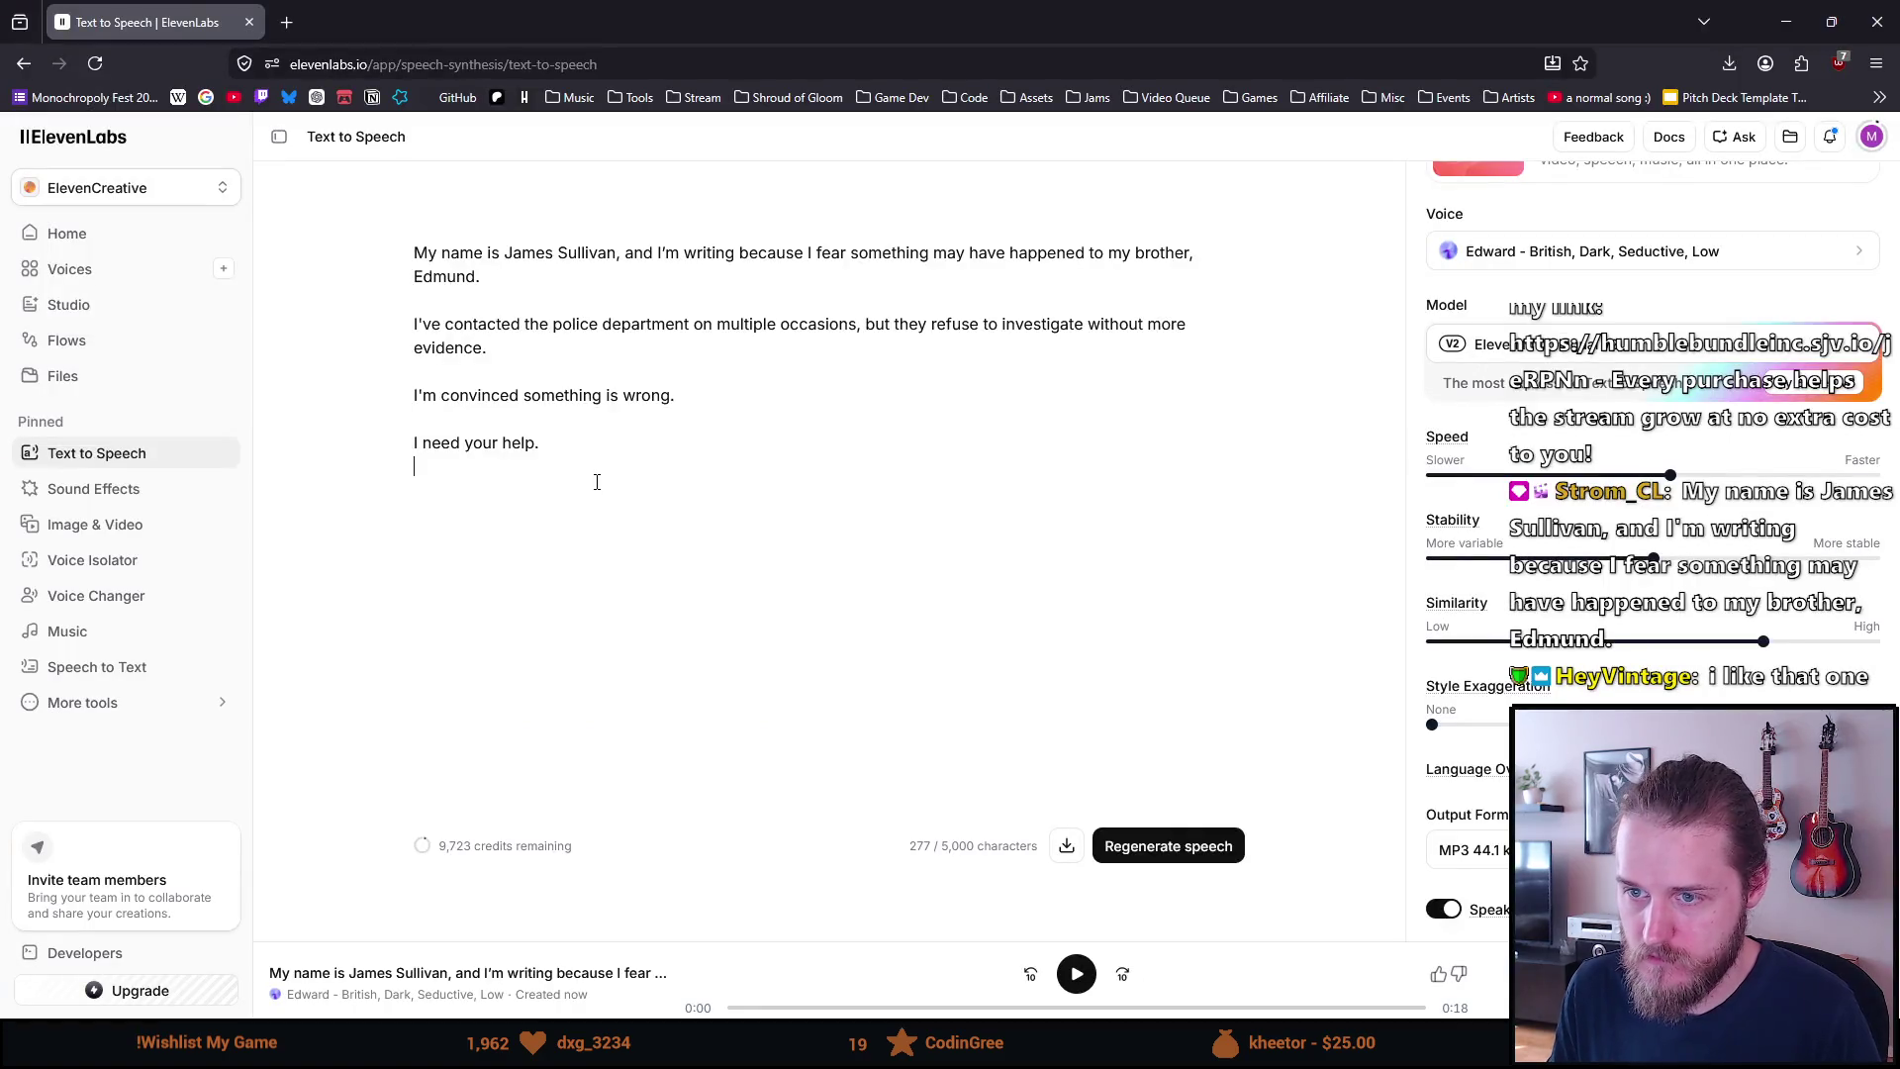
Replace the script with 'I need your help.' and generate it in Edward's voice
drag(596, 482, 410, 235)
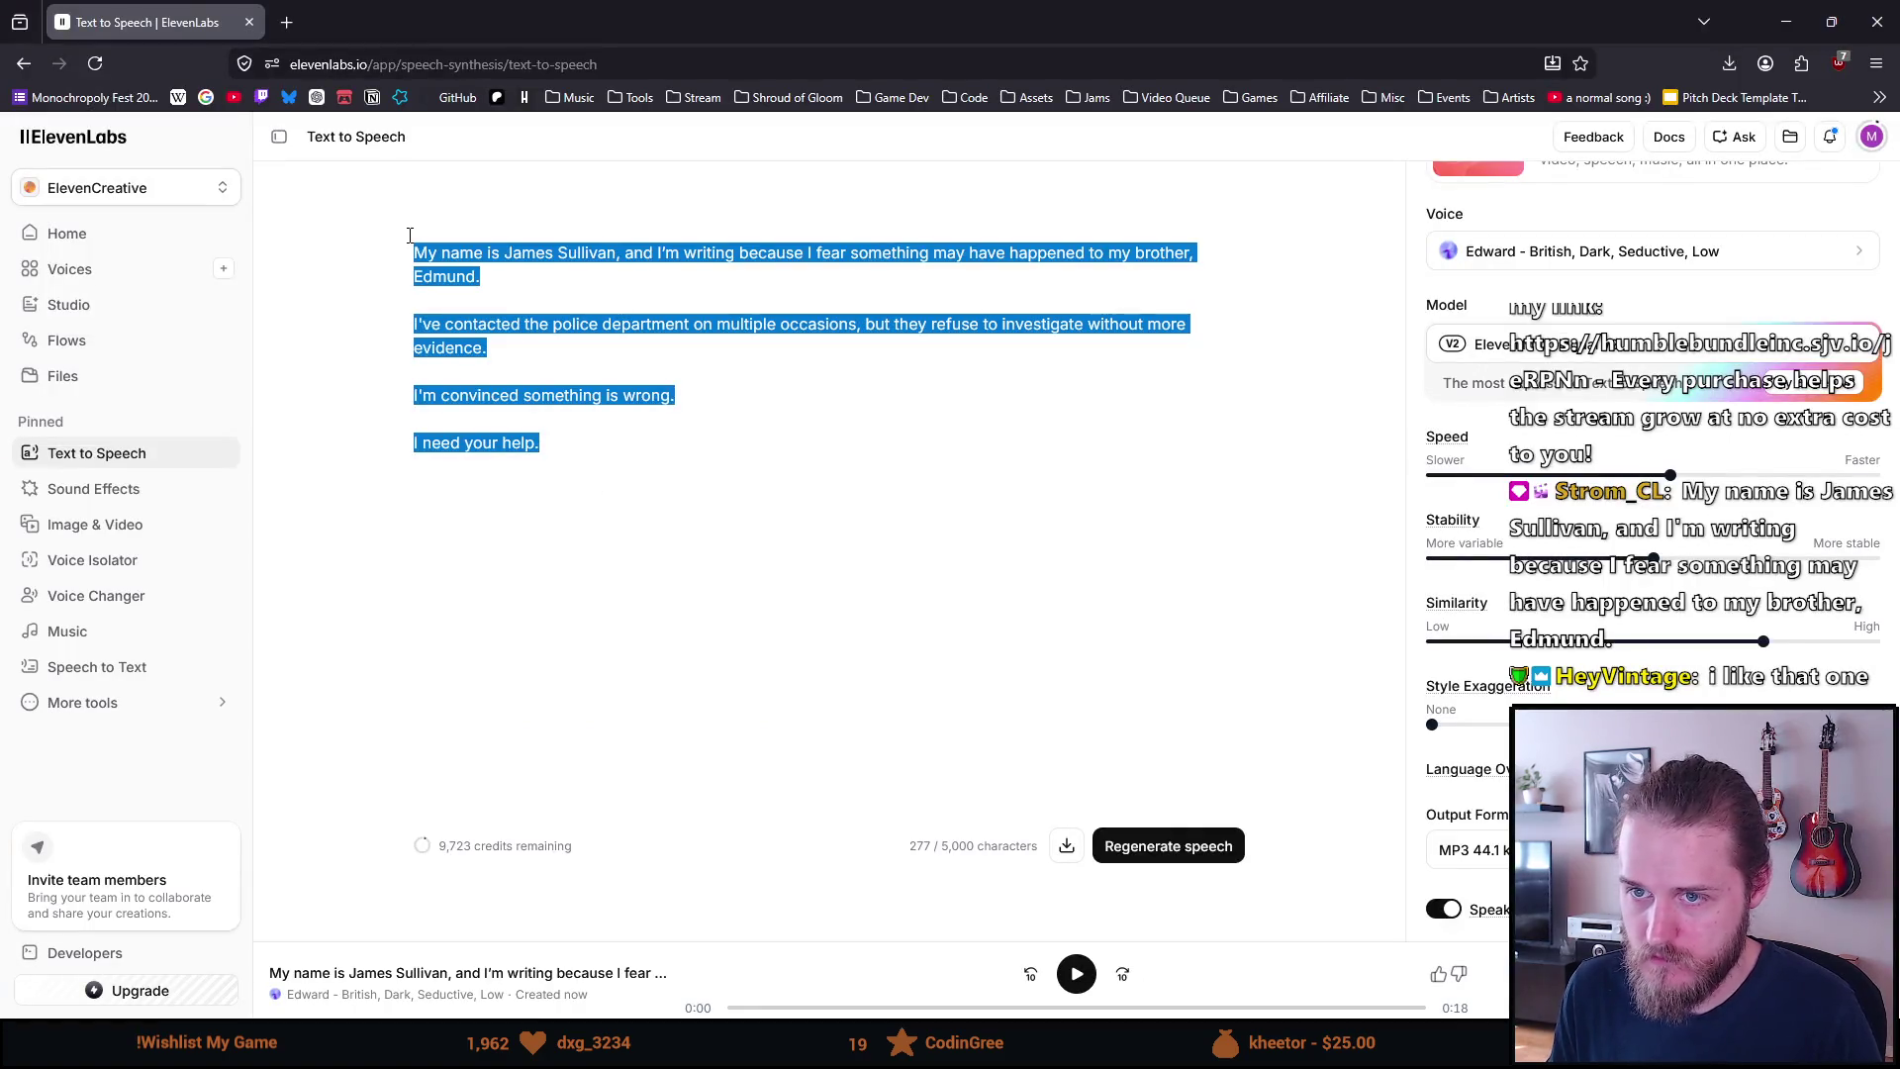
text(I need your help.)
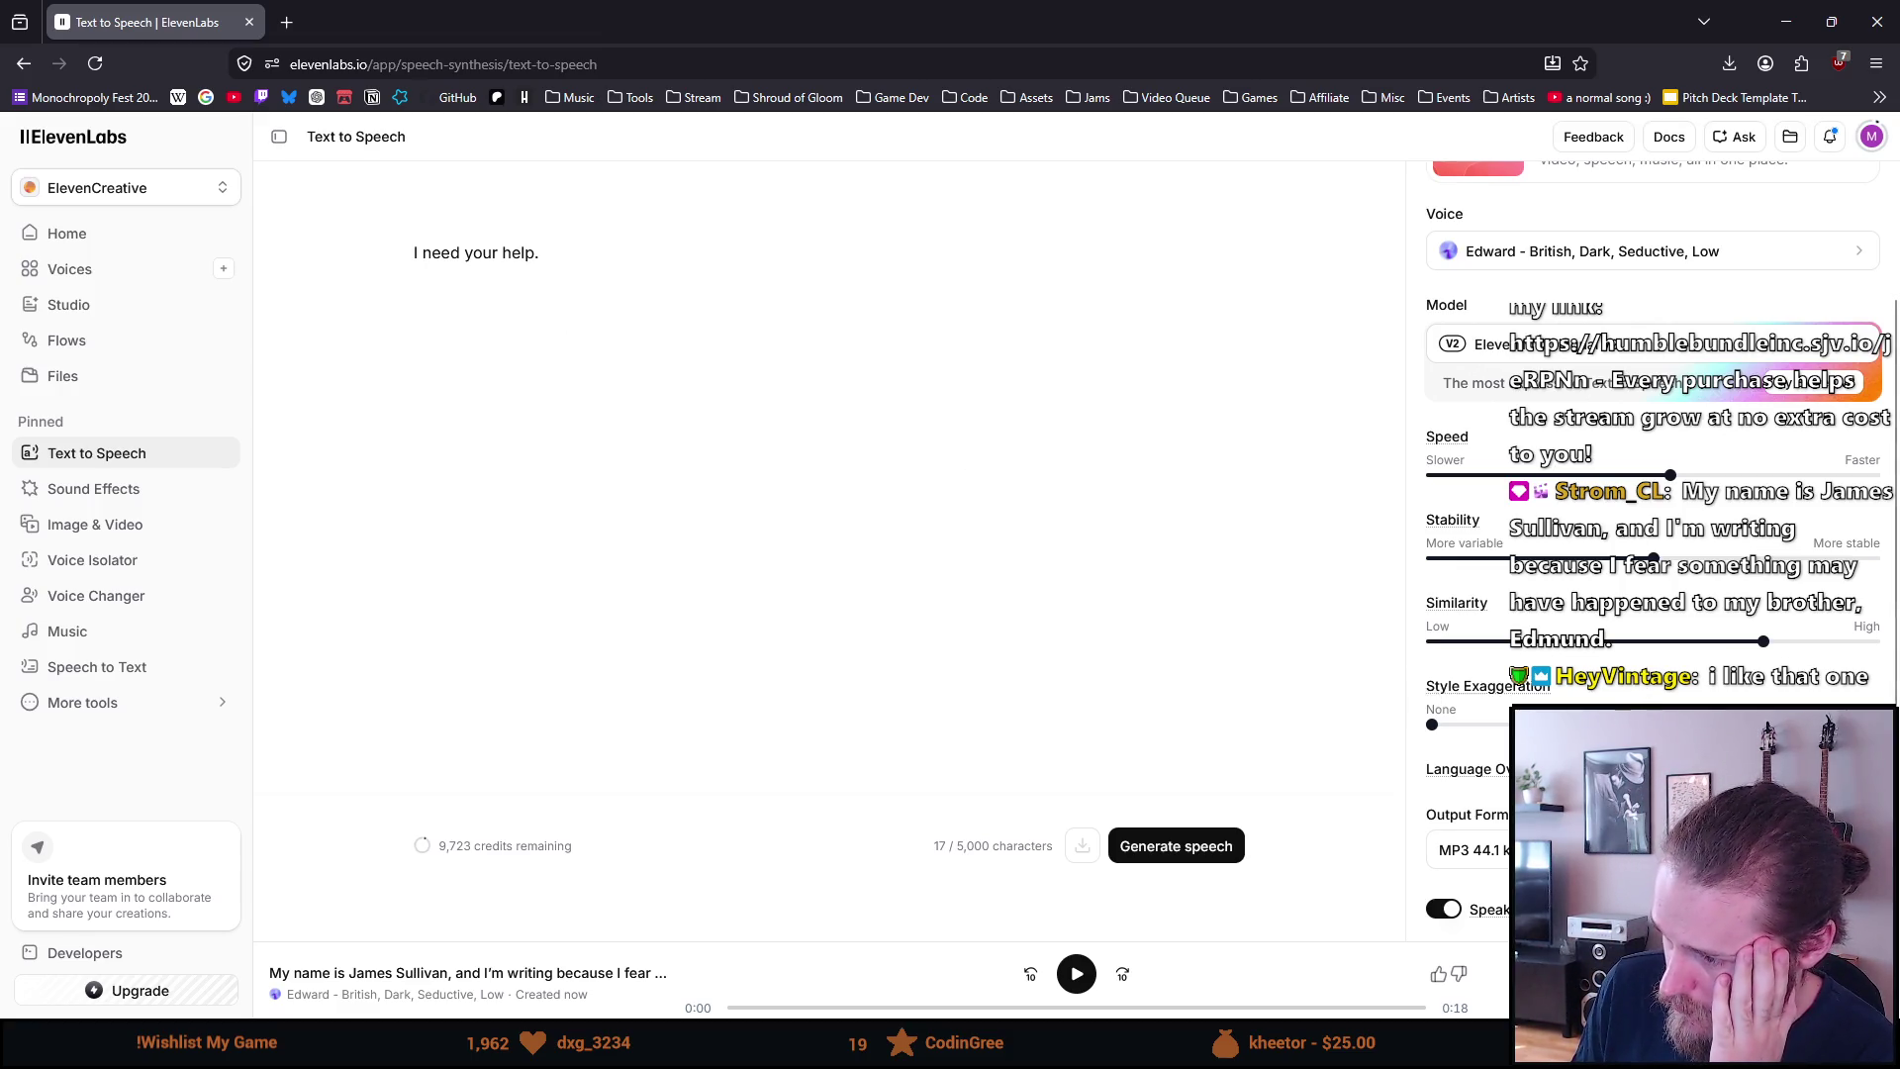
click(1200, 846)
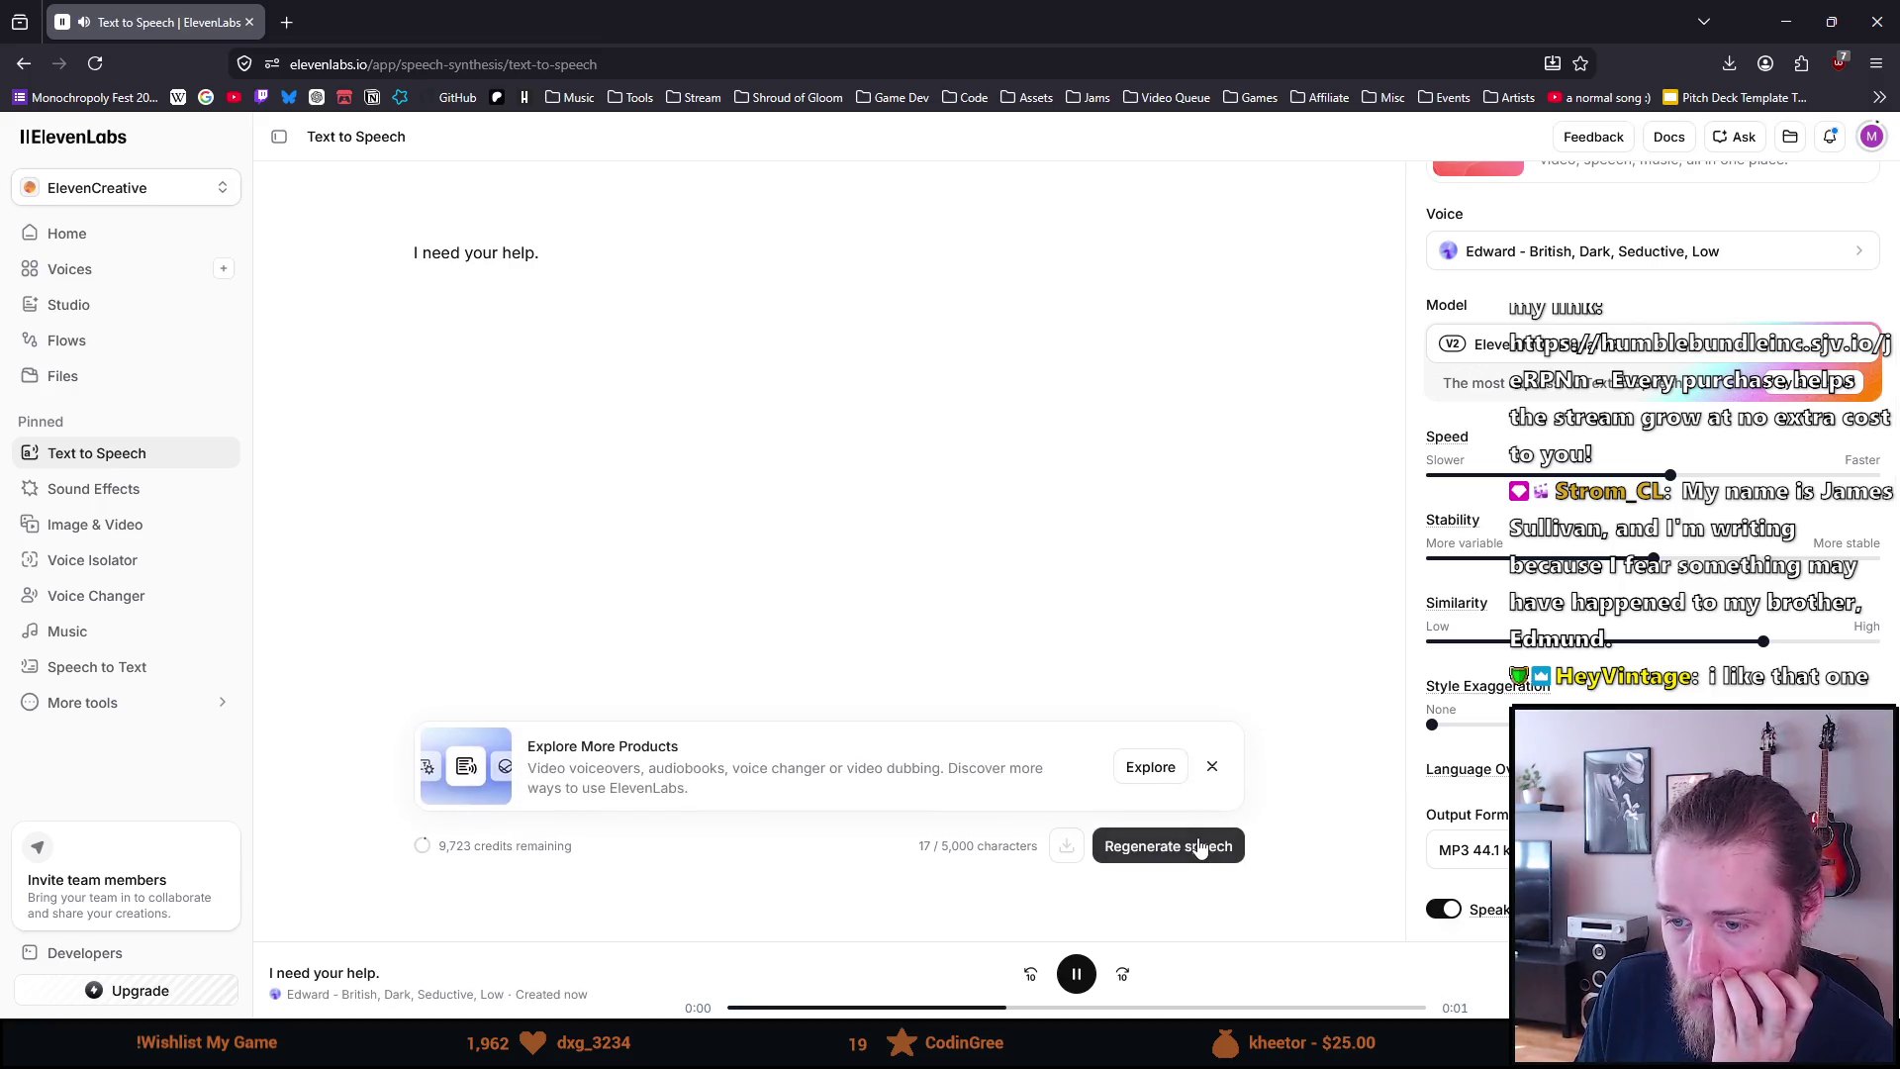
click(1212, 768)
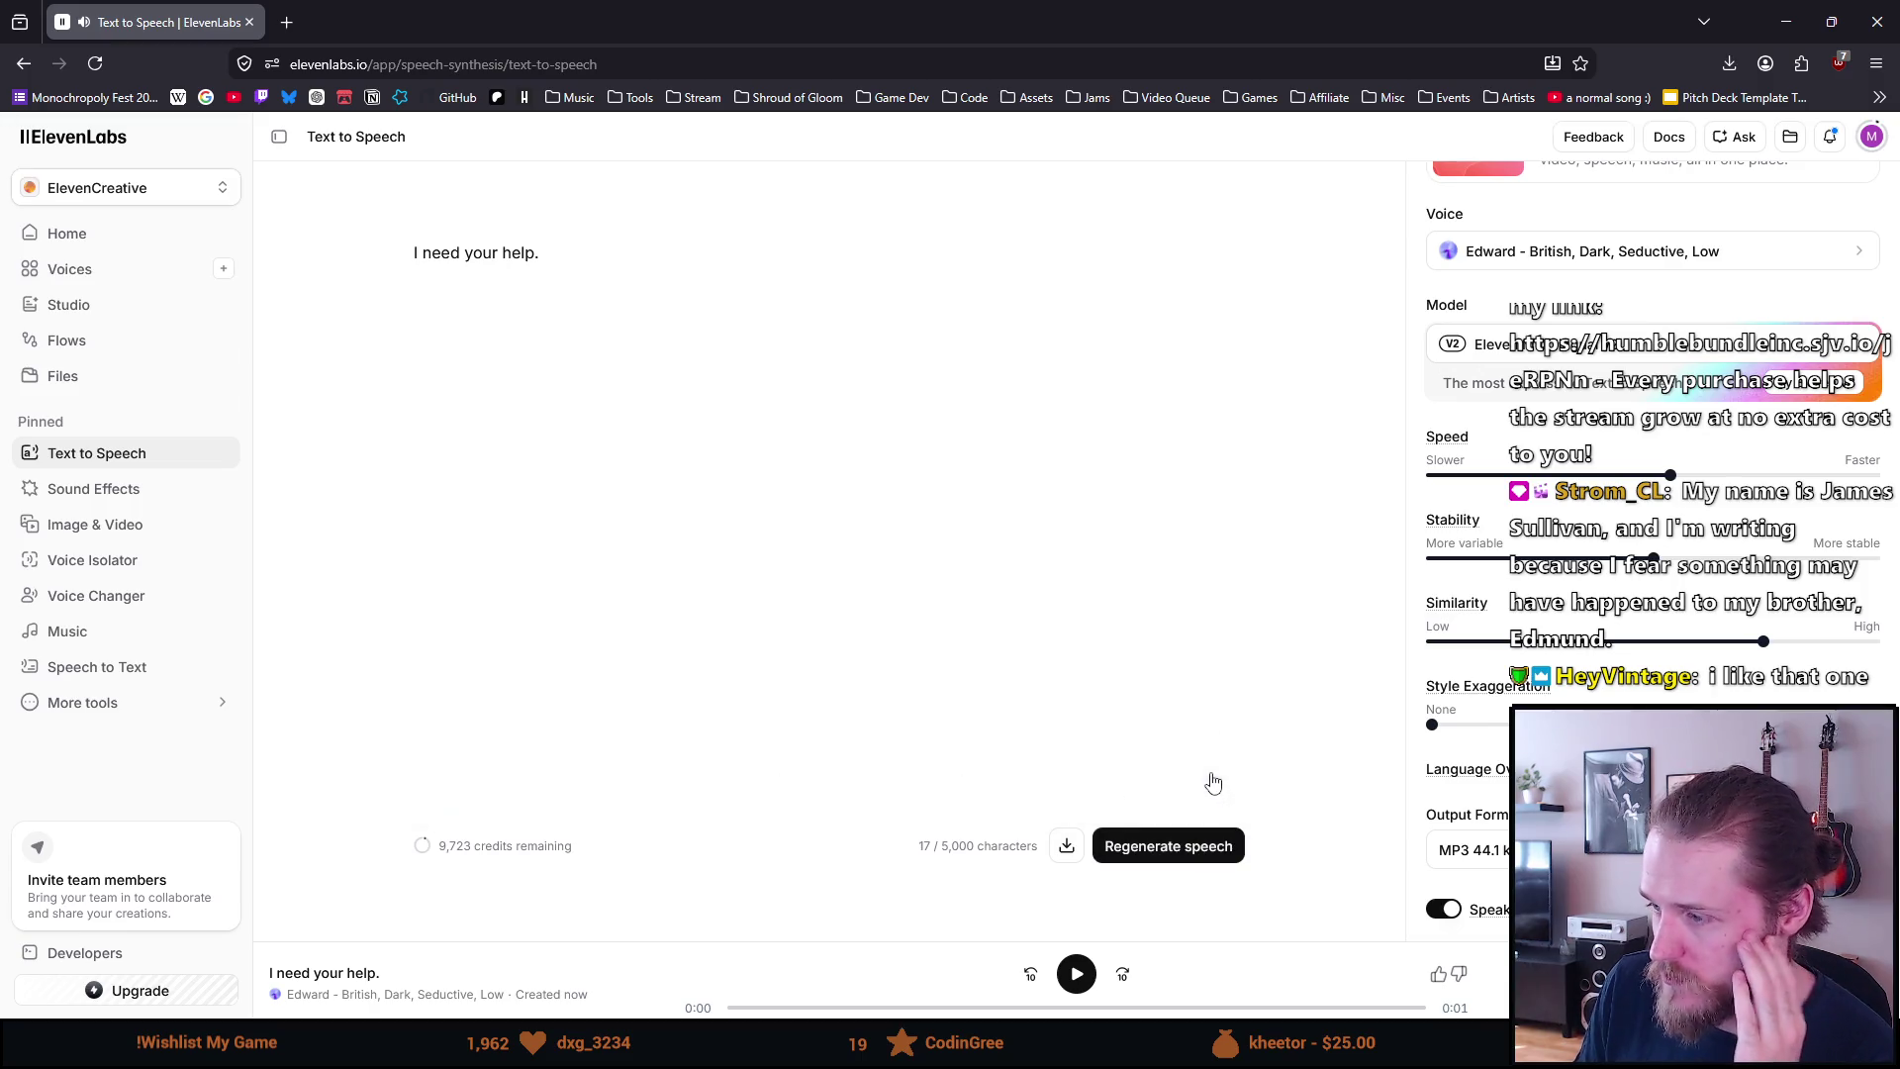
Regenerate the line with Style Exaggeration at 45%, then reset it to 0%
scroll(1492, 720, up, 2)
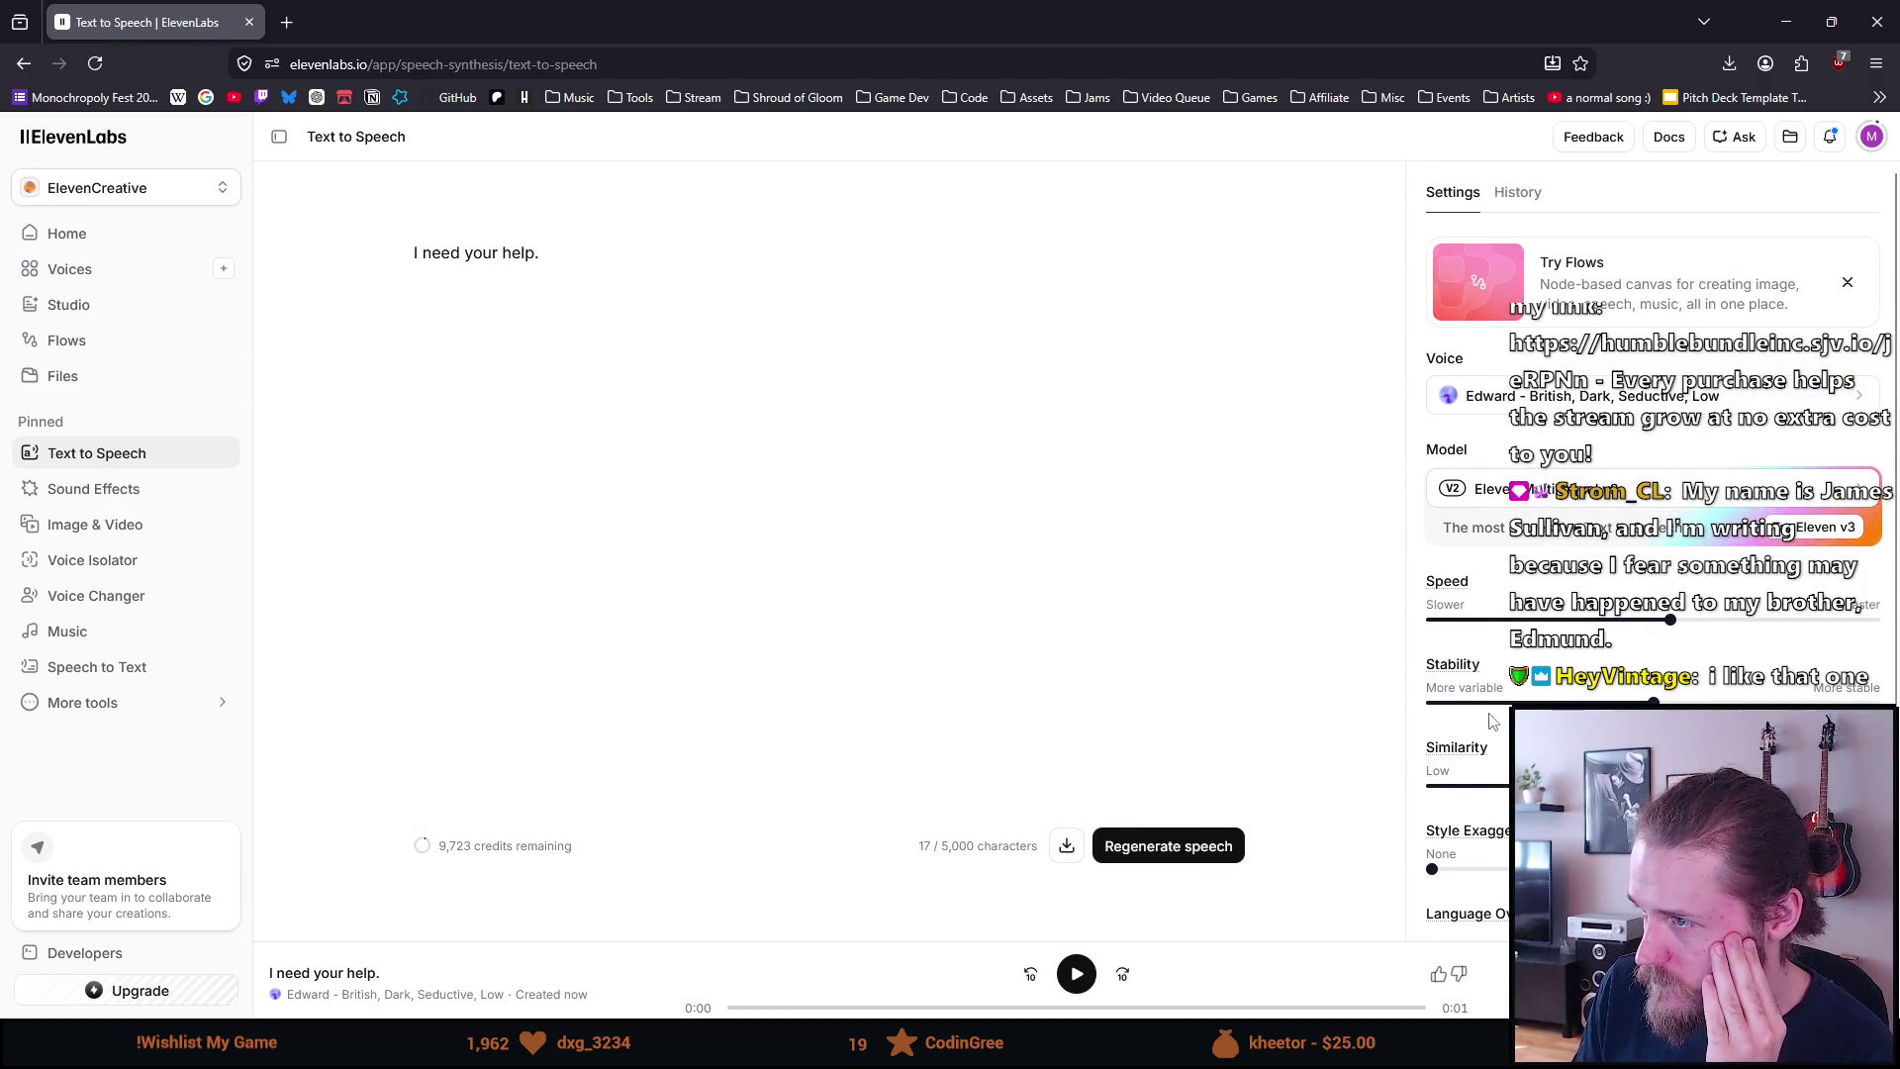
scroll(1492, 720, down, 2)
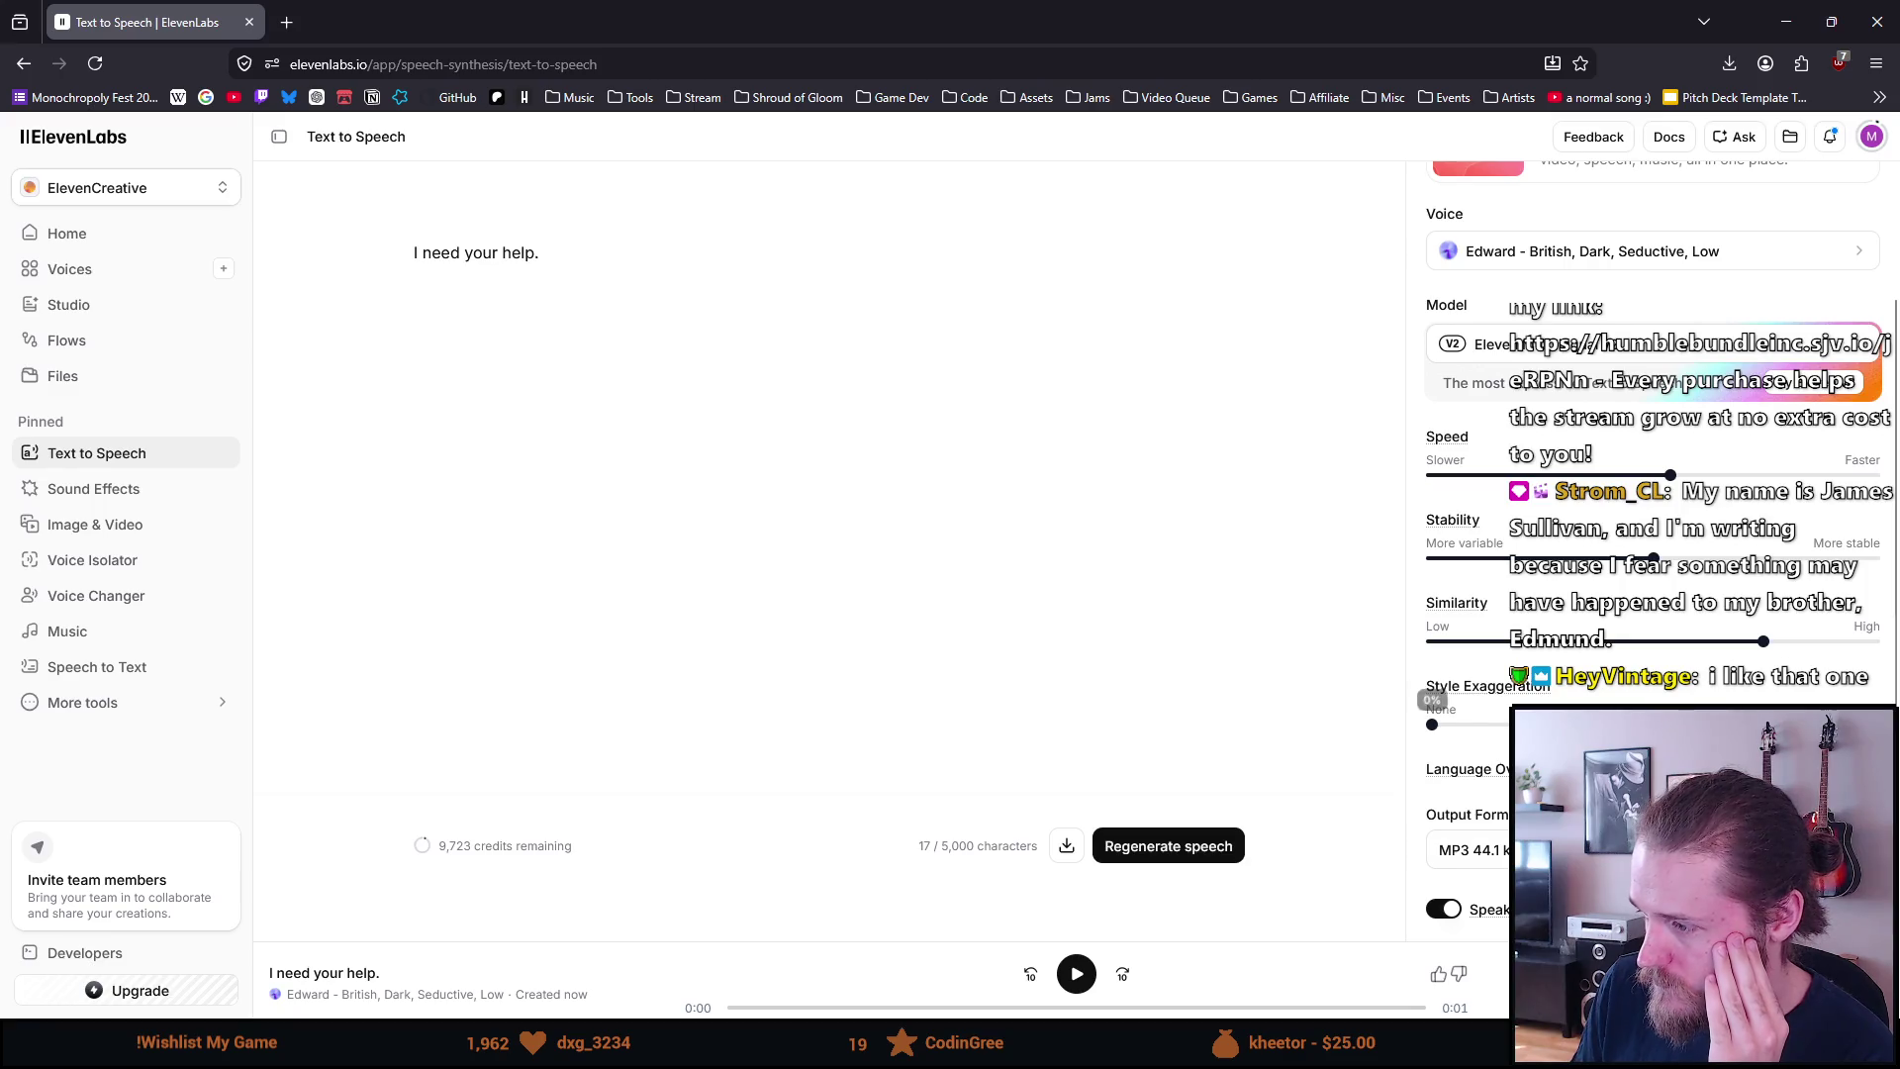
mouse_move(1503, 777)
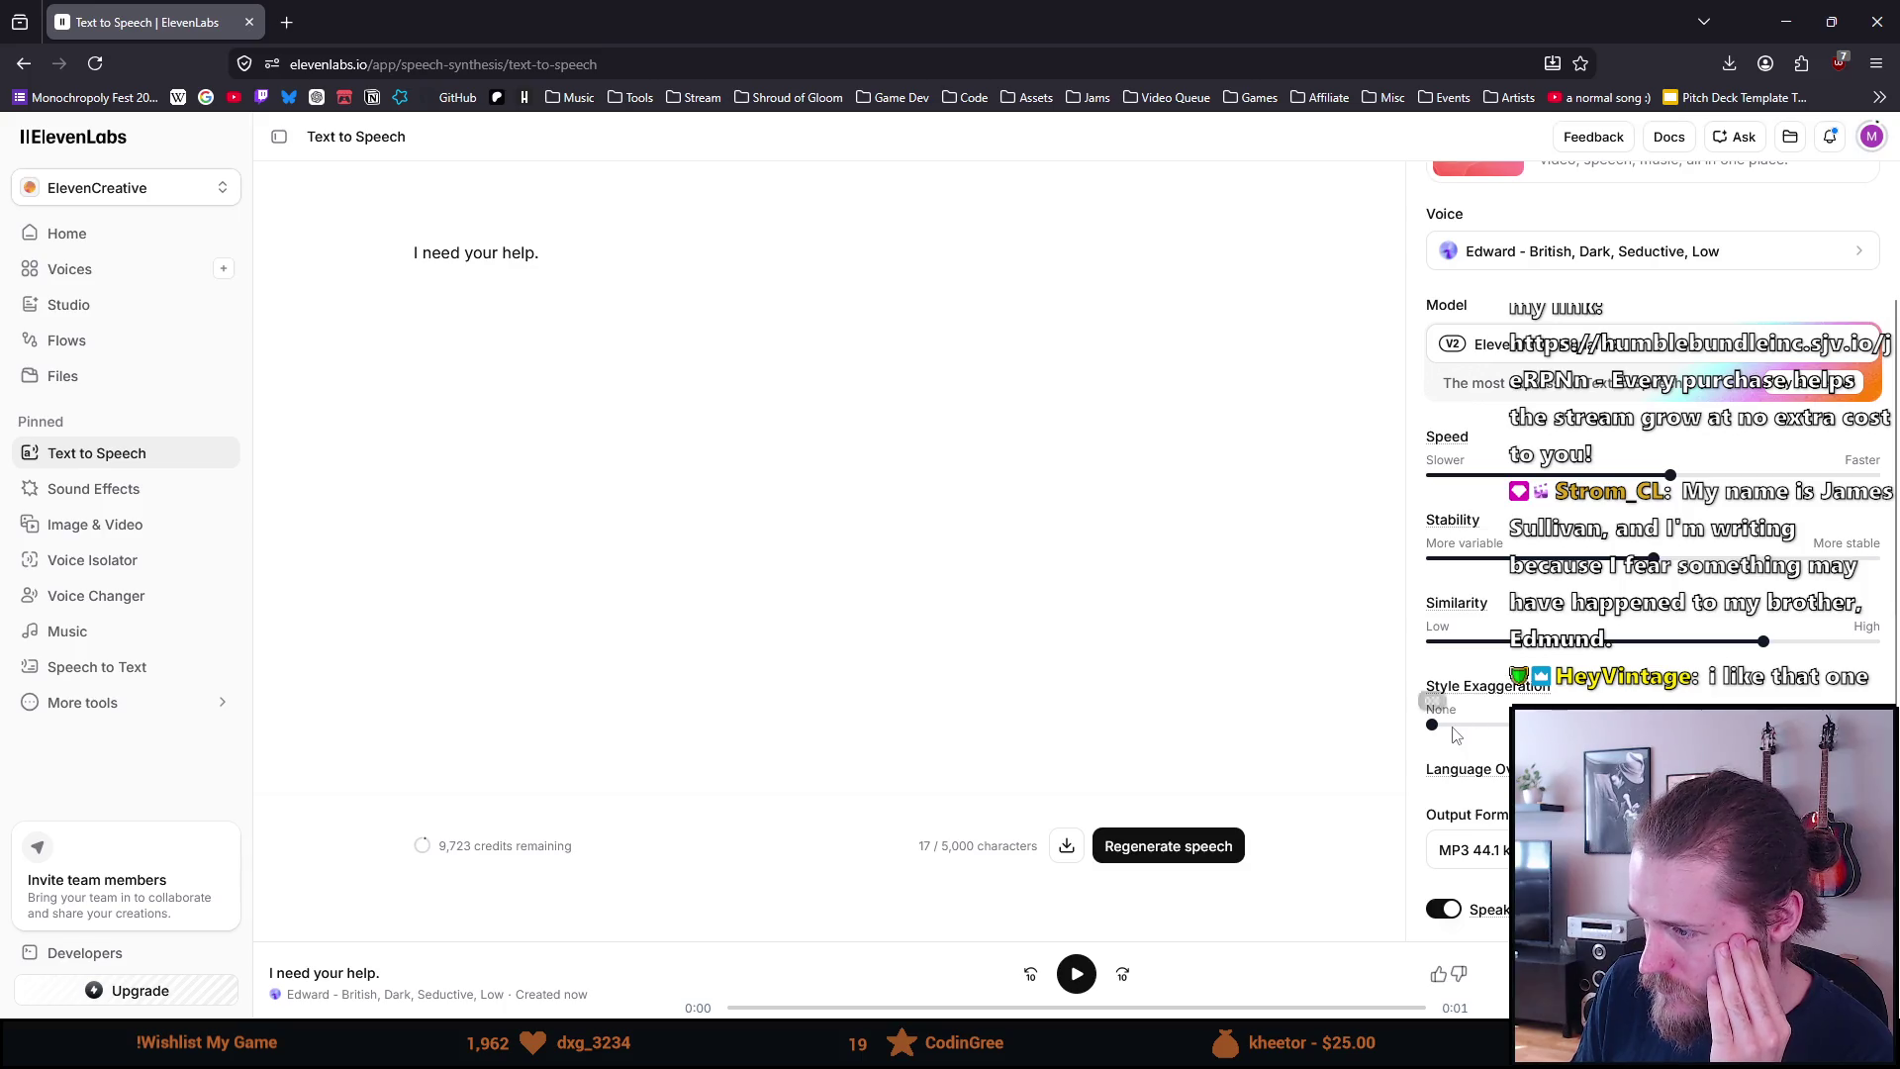
drag(1432, 724, 1630, 725)
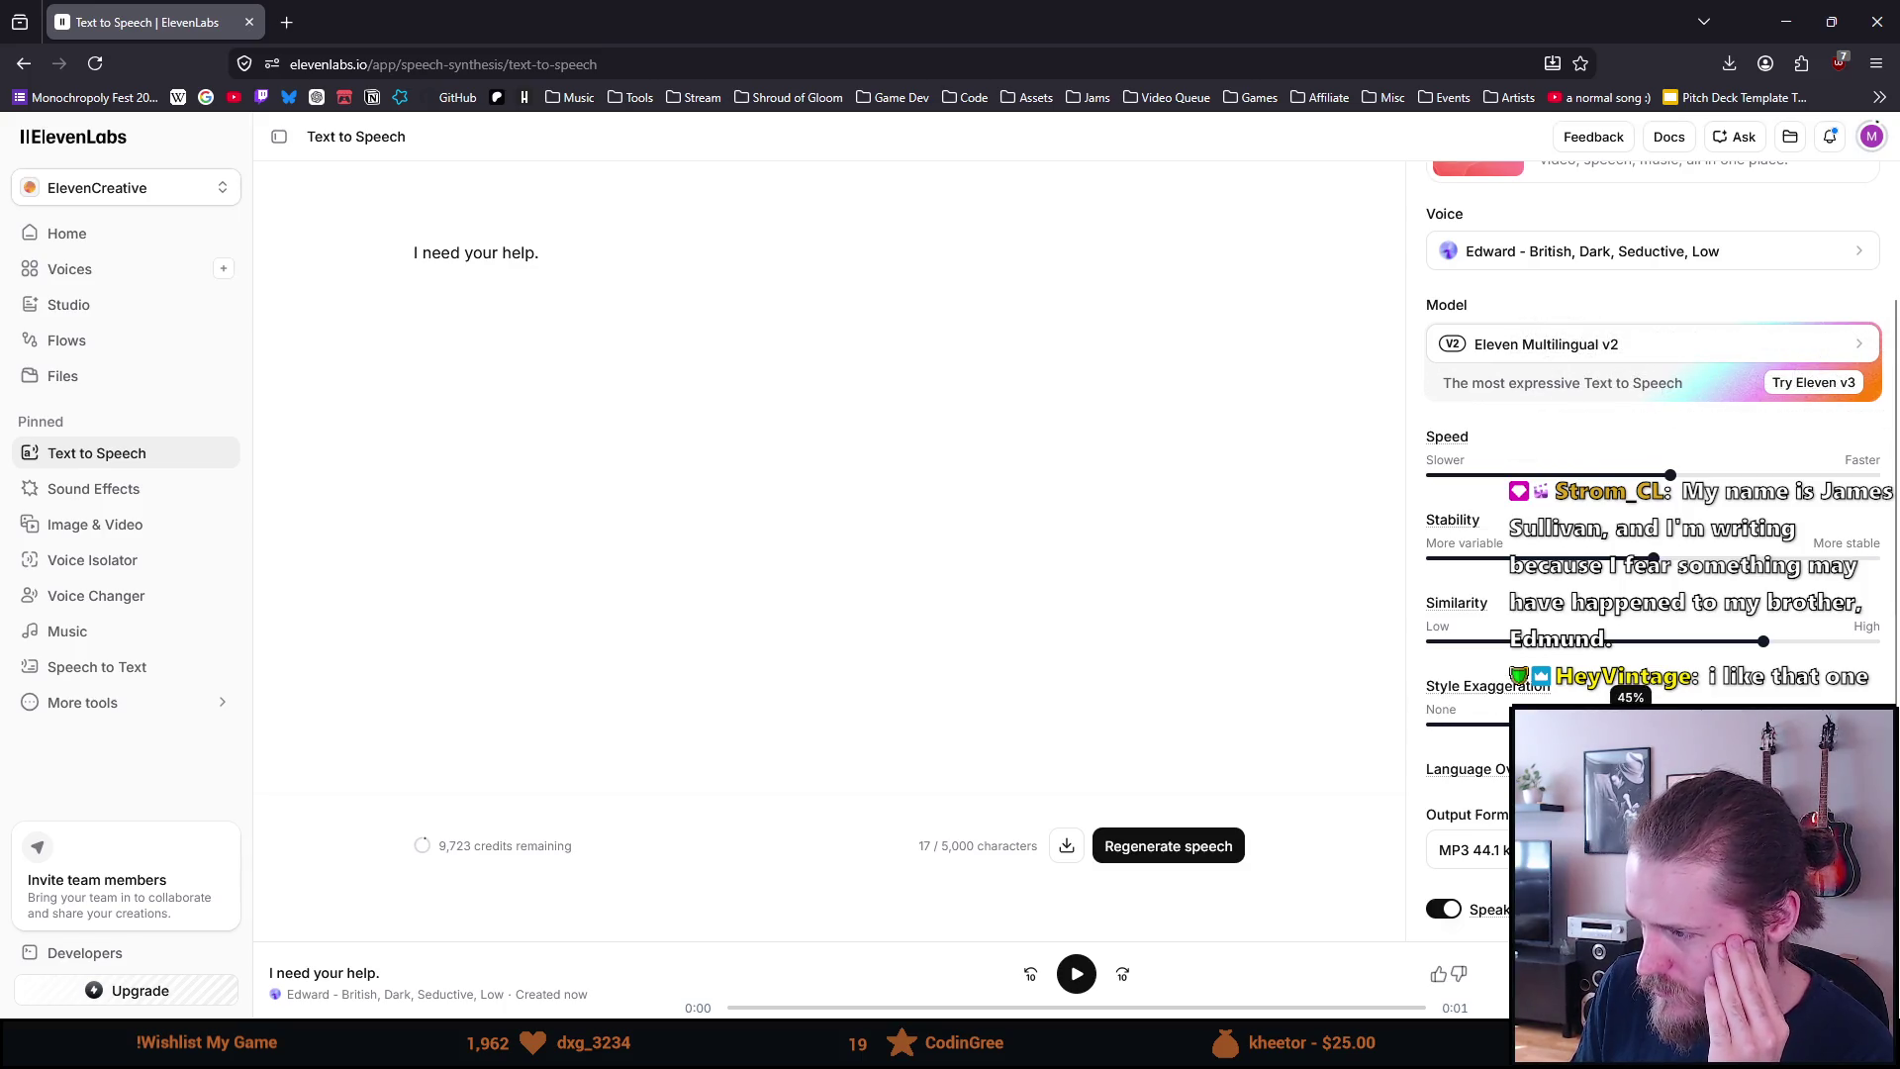
click(1134, 850)
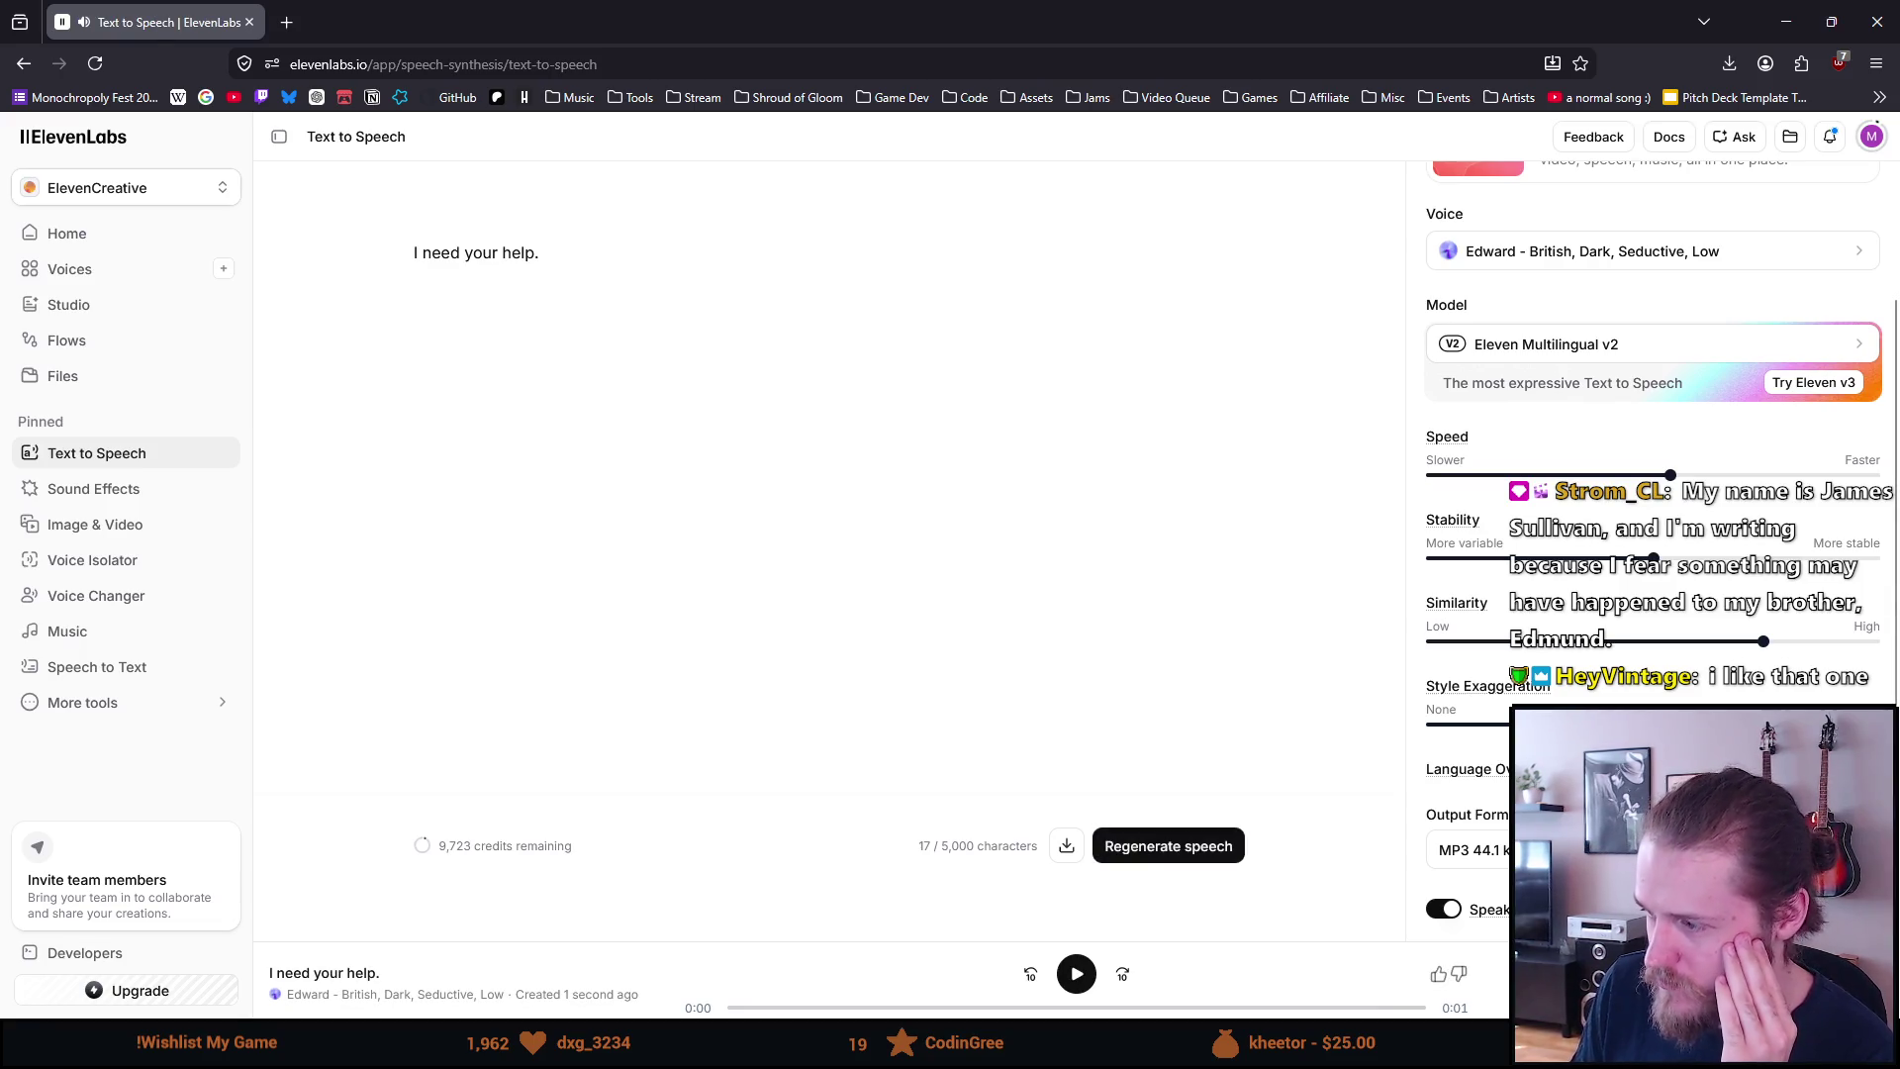
drag(1630, 724, 1332, 712)
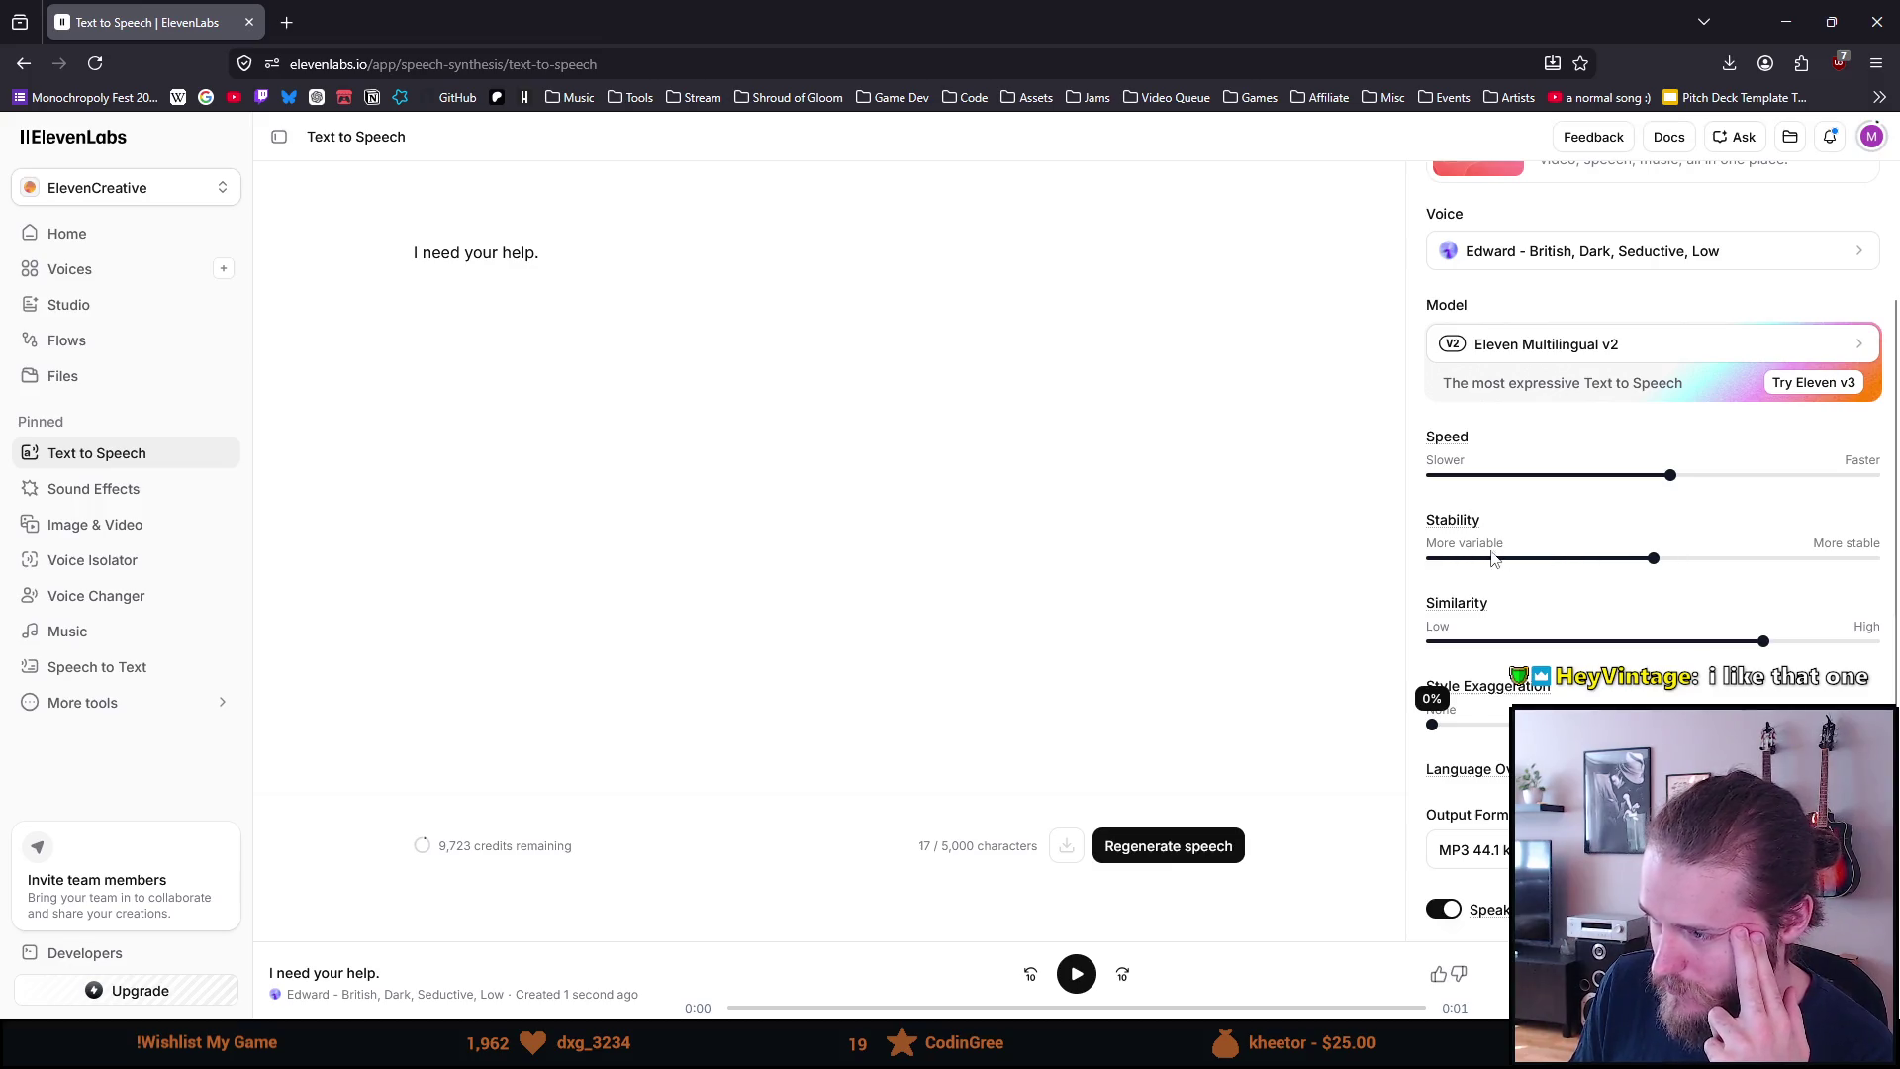
scroll(1484, 554, up, 2)
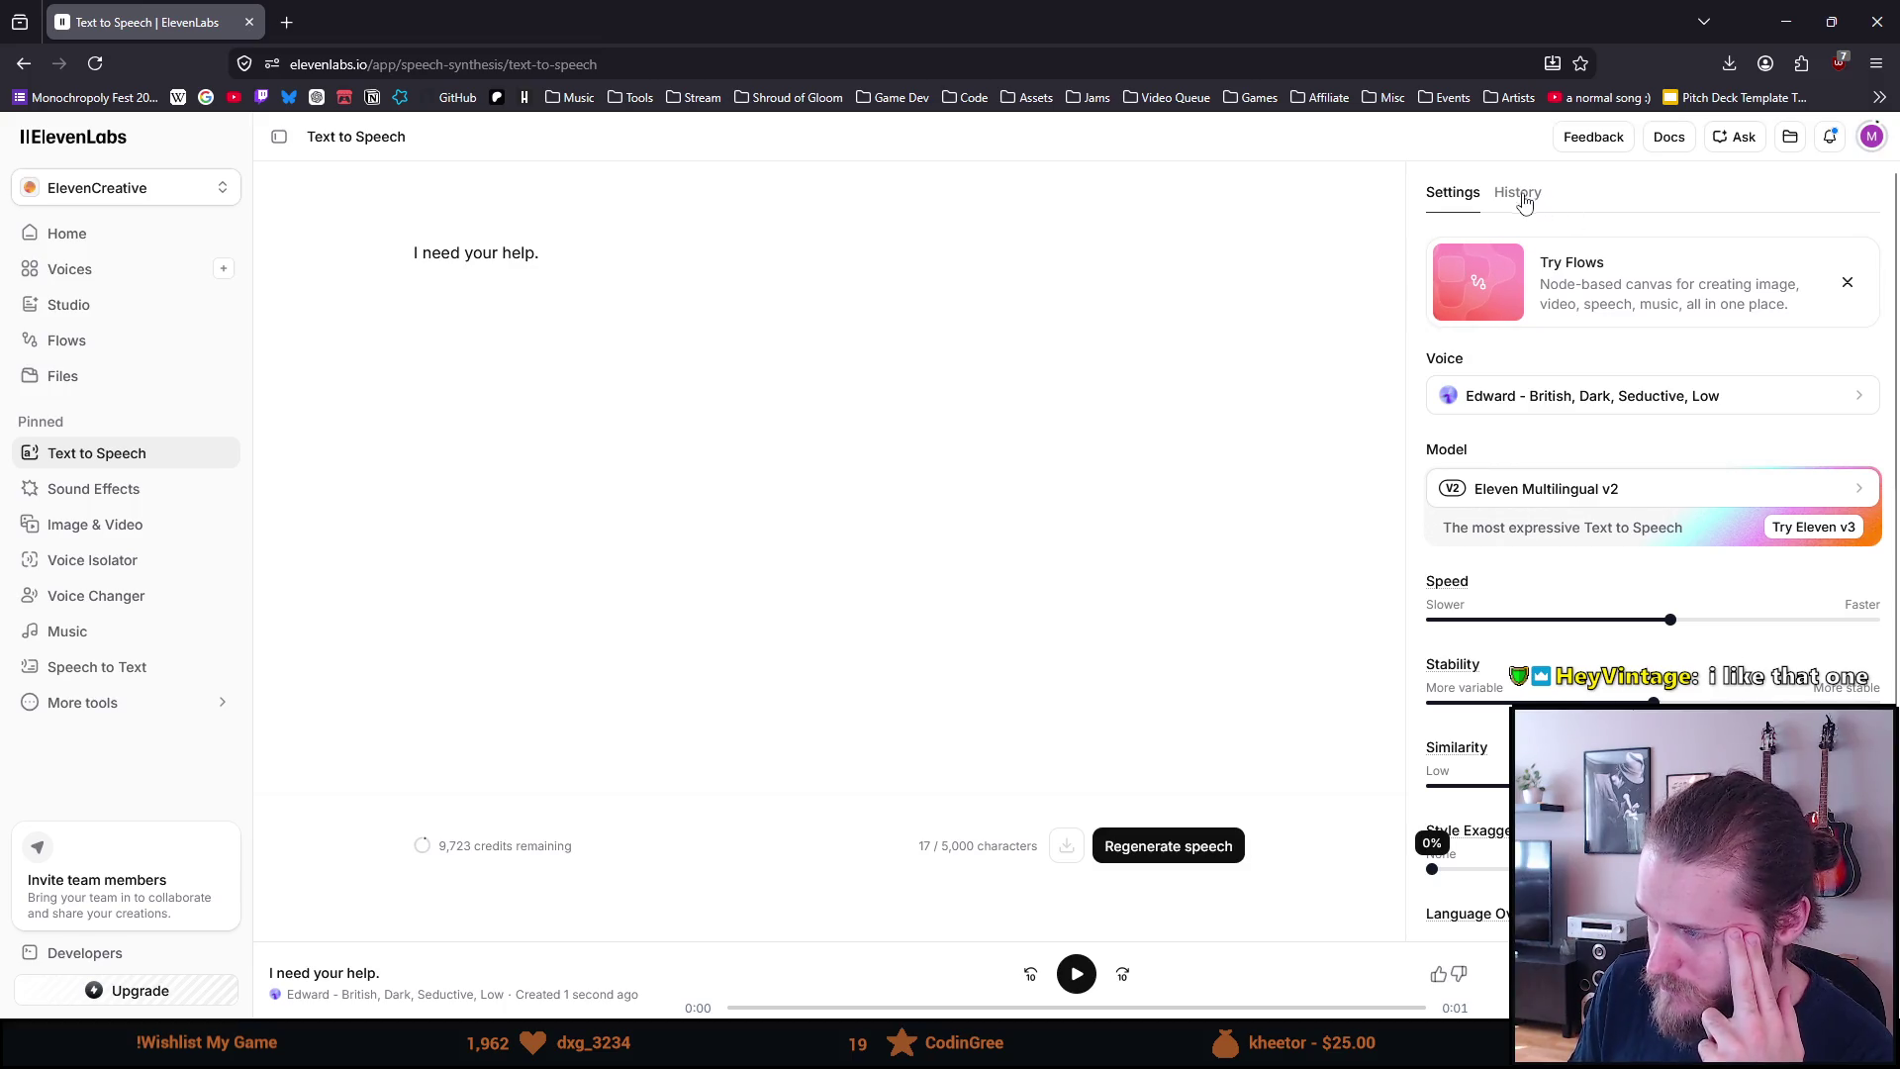
scroll(1568, 377, down, 1)
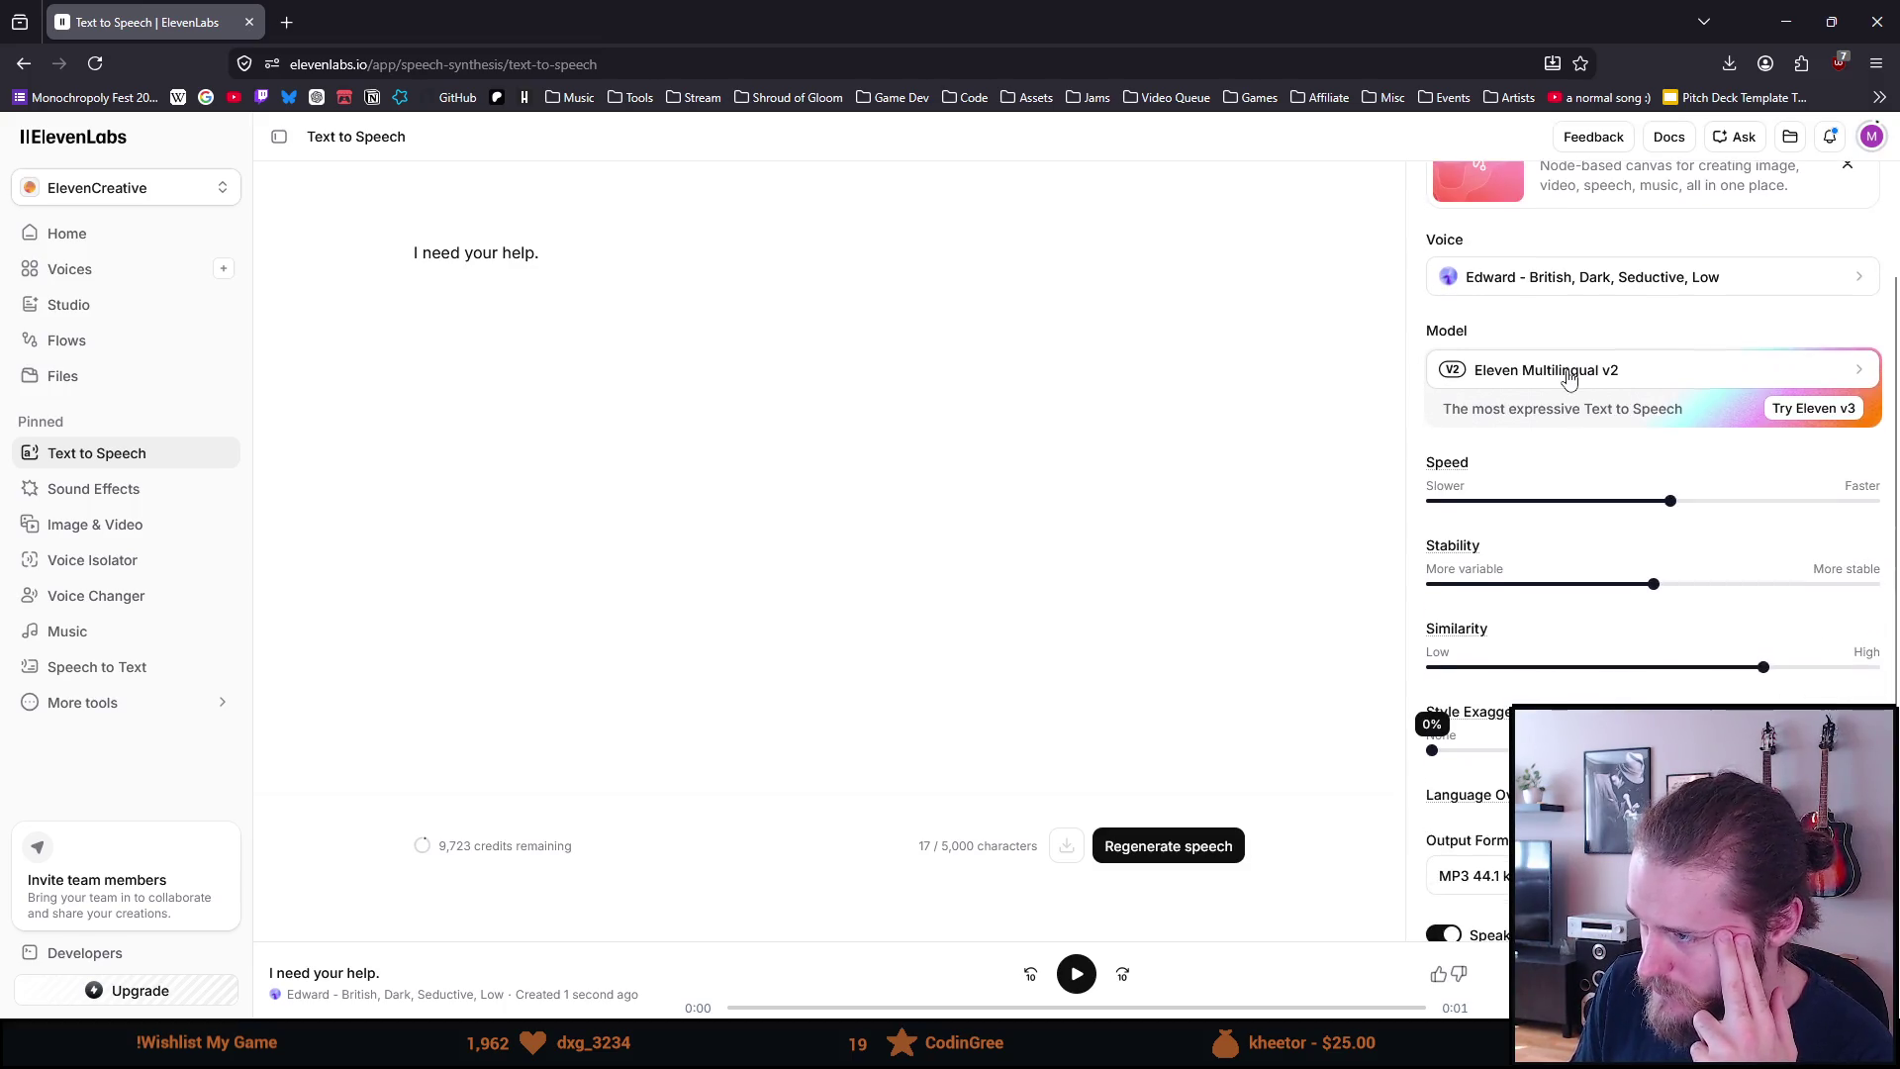
scroll(1568, 377, down, 1)
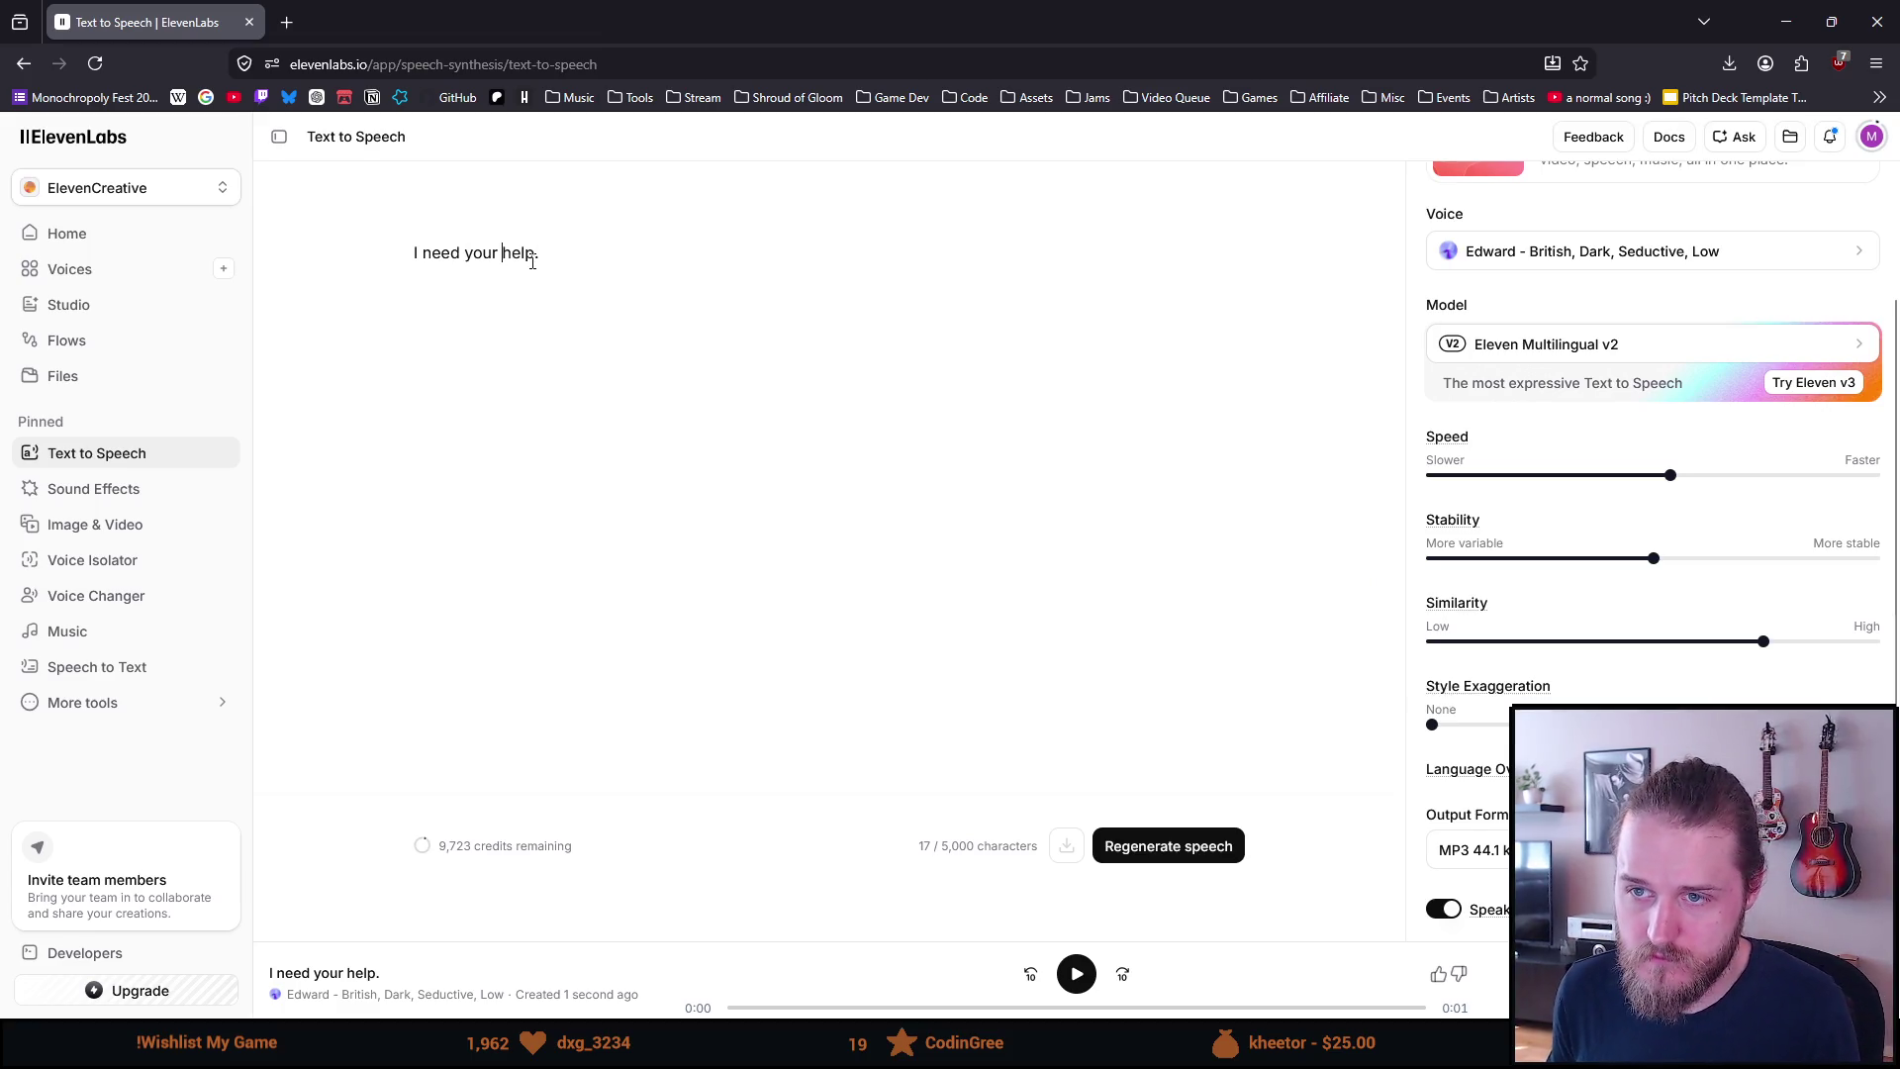
Add a [Dramatic] audio tag to the line and generate the speech
text([Drea)
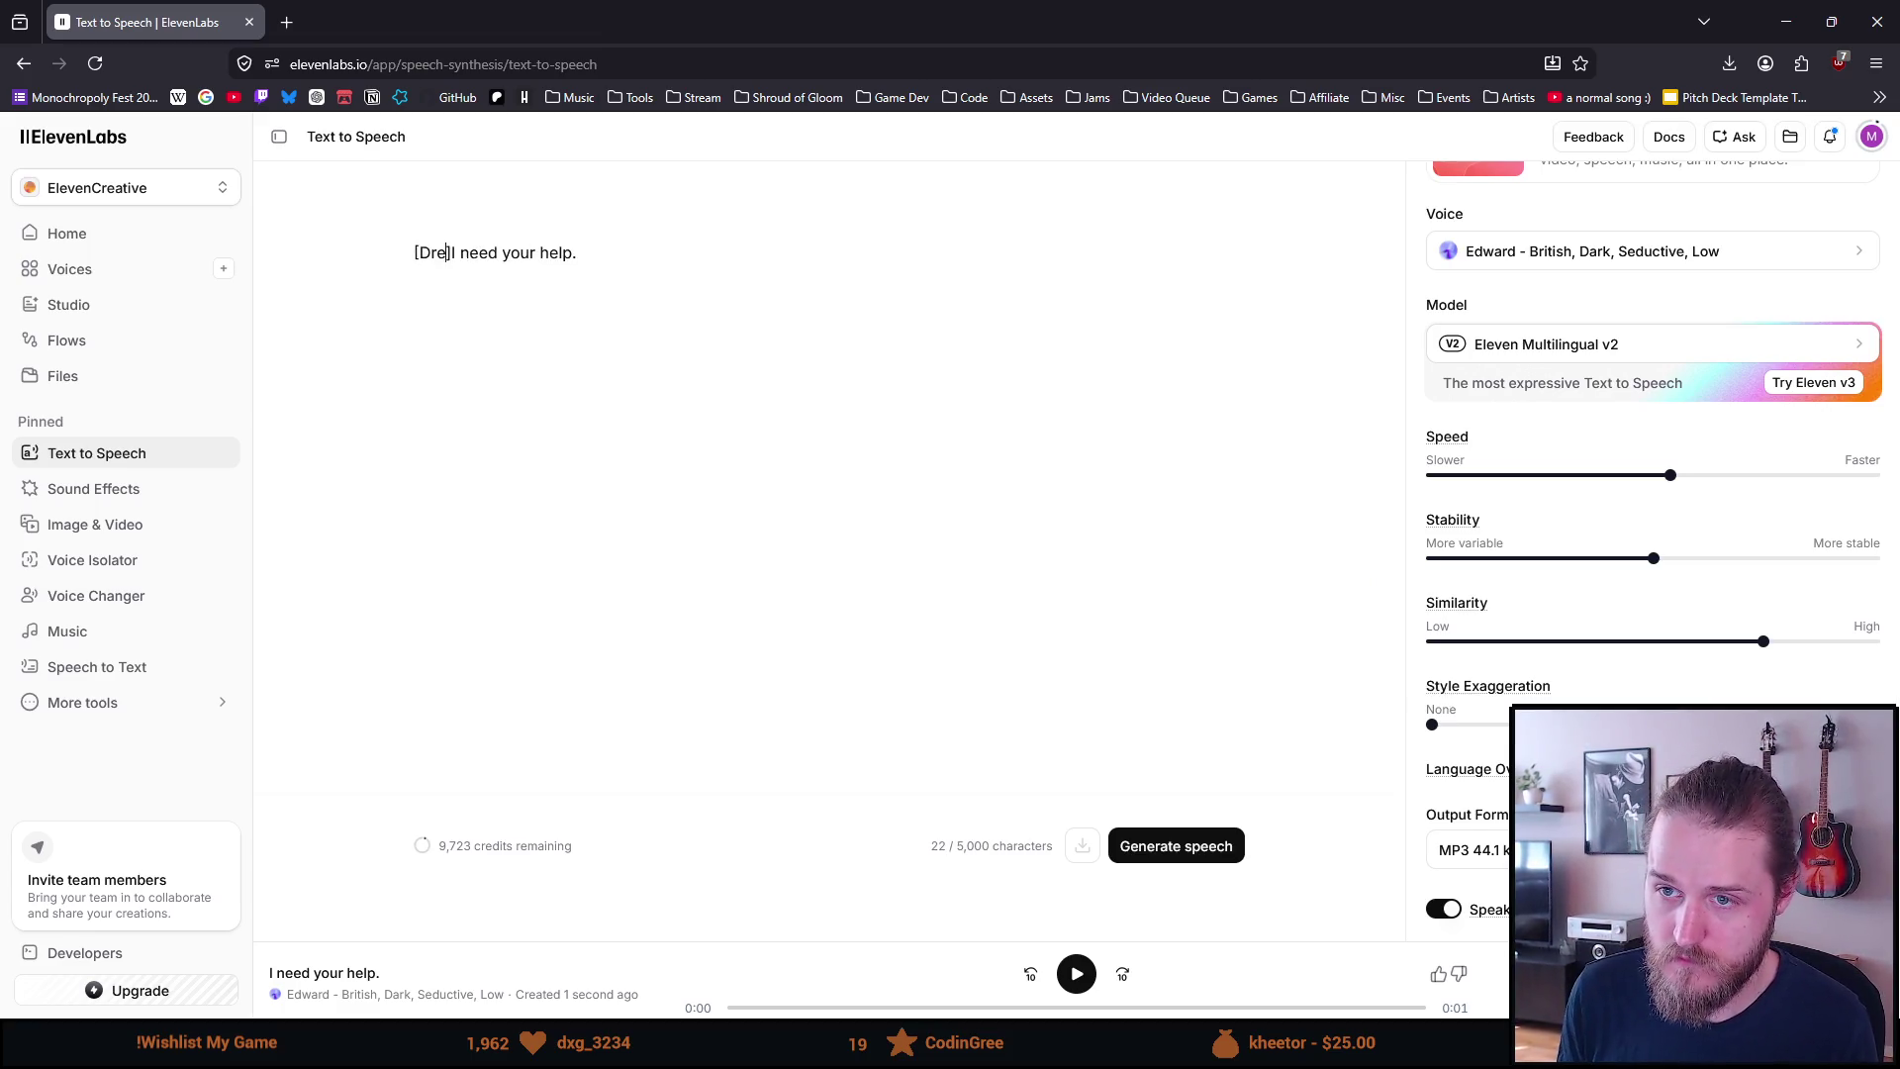
key(BackSpace)
key(BackSpace)
text(amatic])
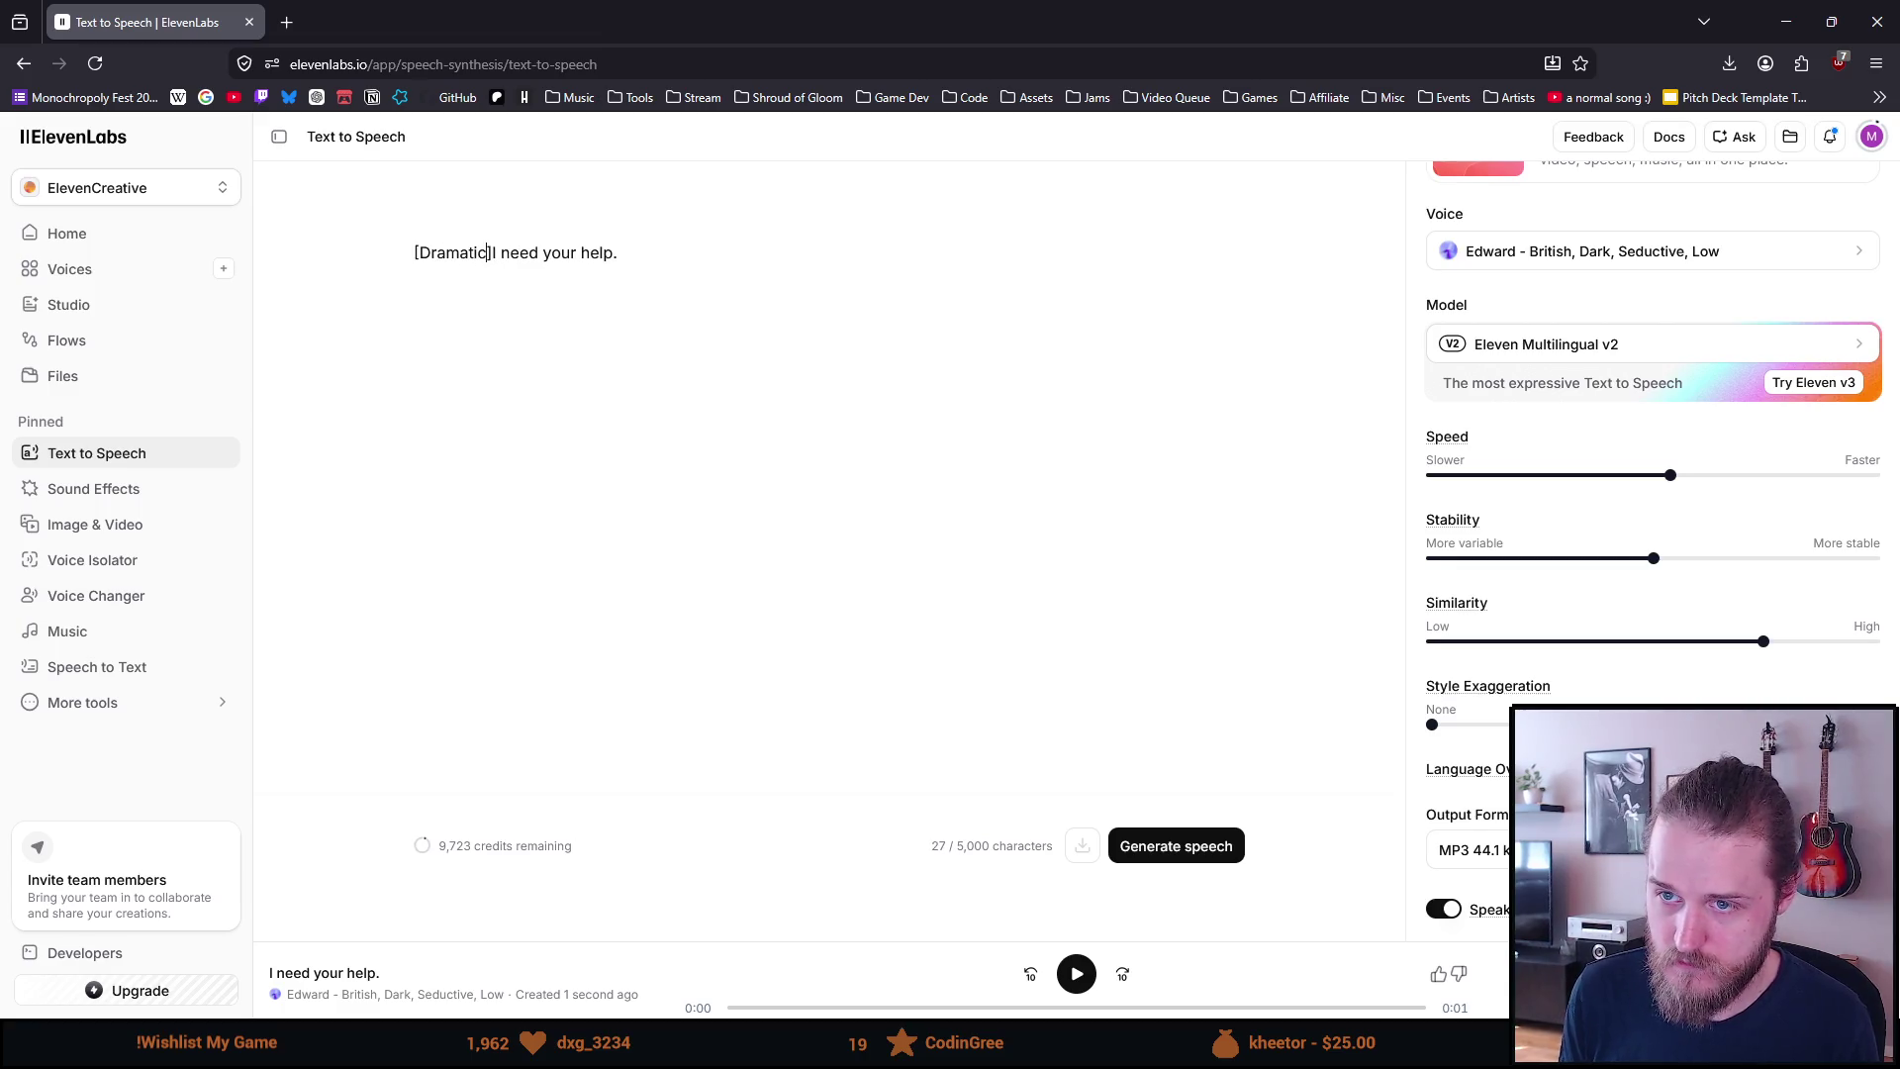
click(1230, 849)
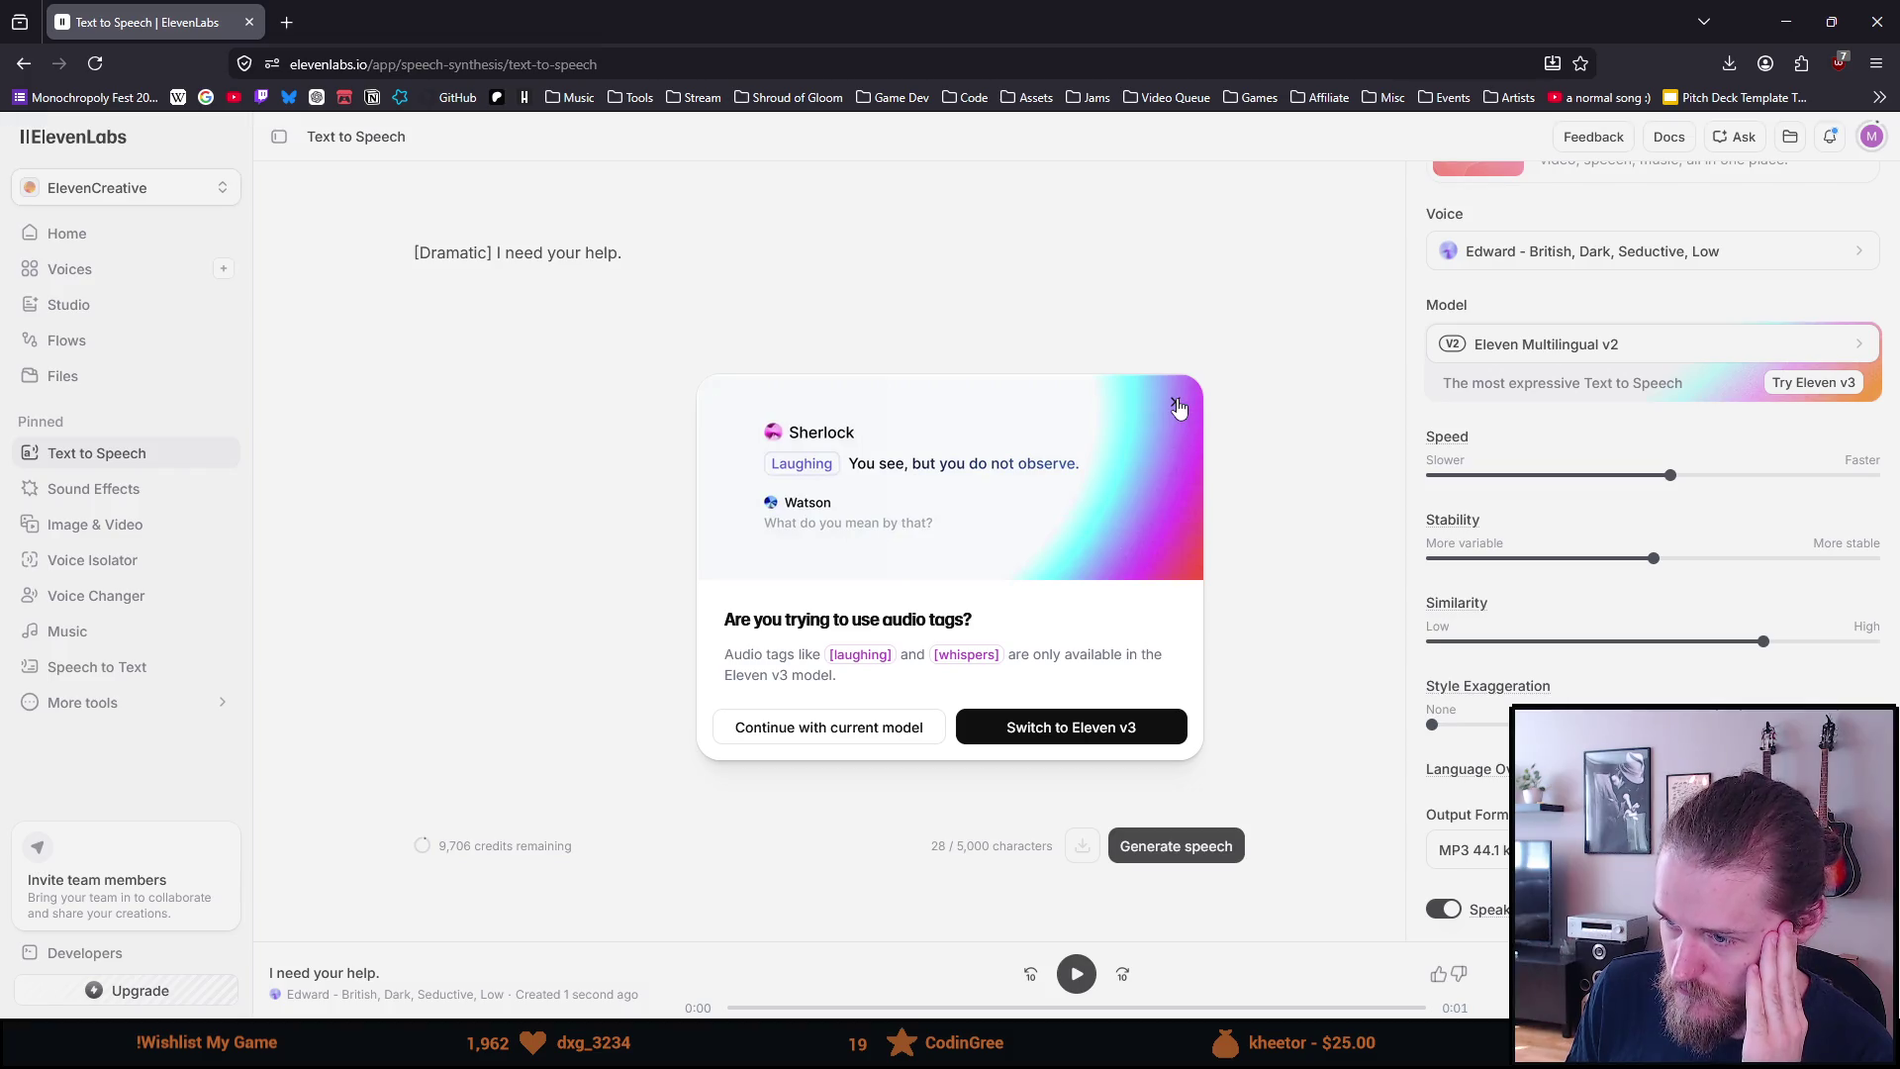
Switch to the Eleven v3 model, reselect the Edward voice, and regenerate the tagged line
click(1116, 740)
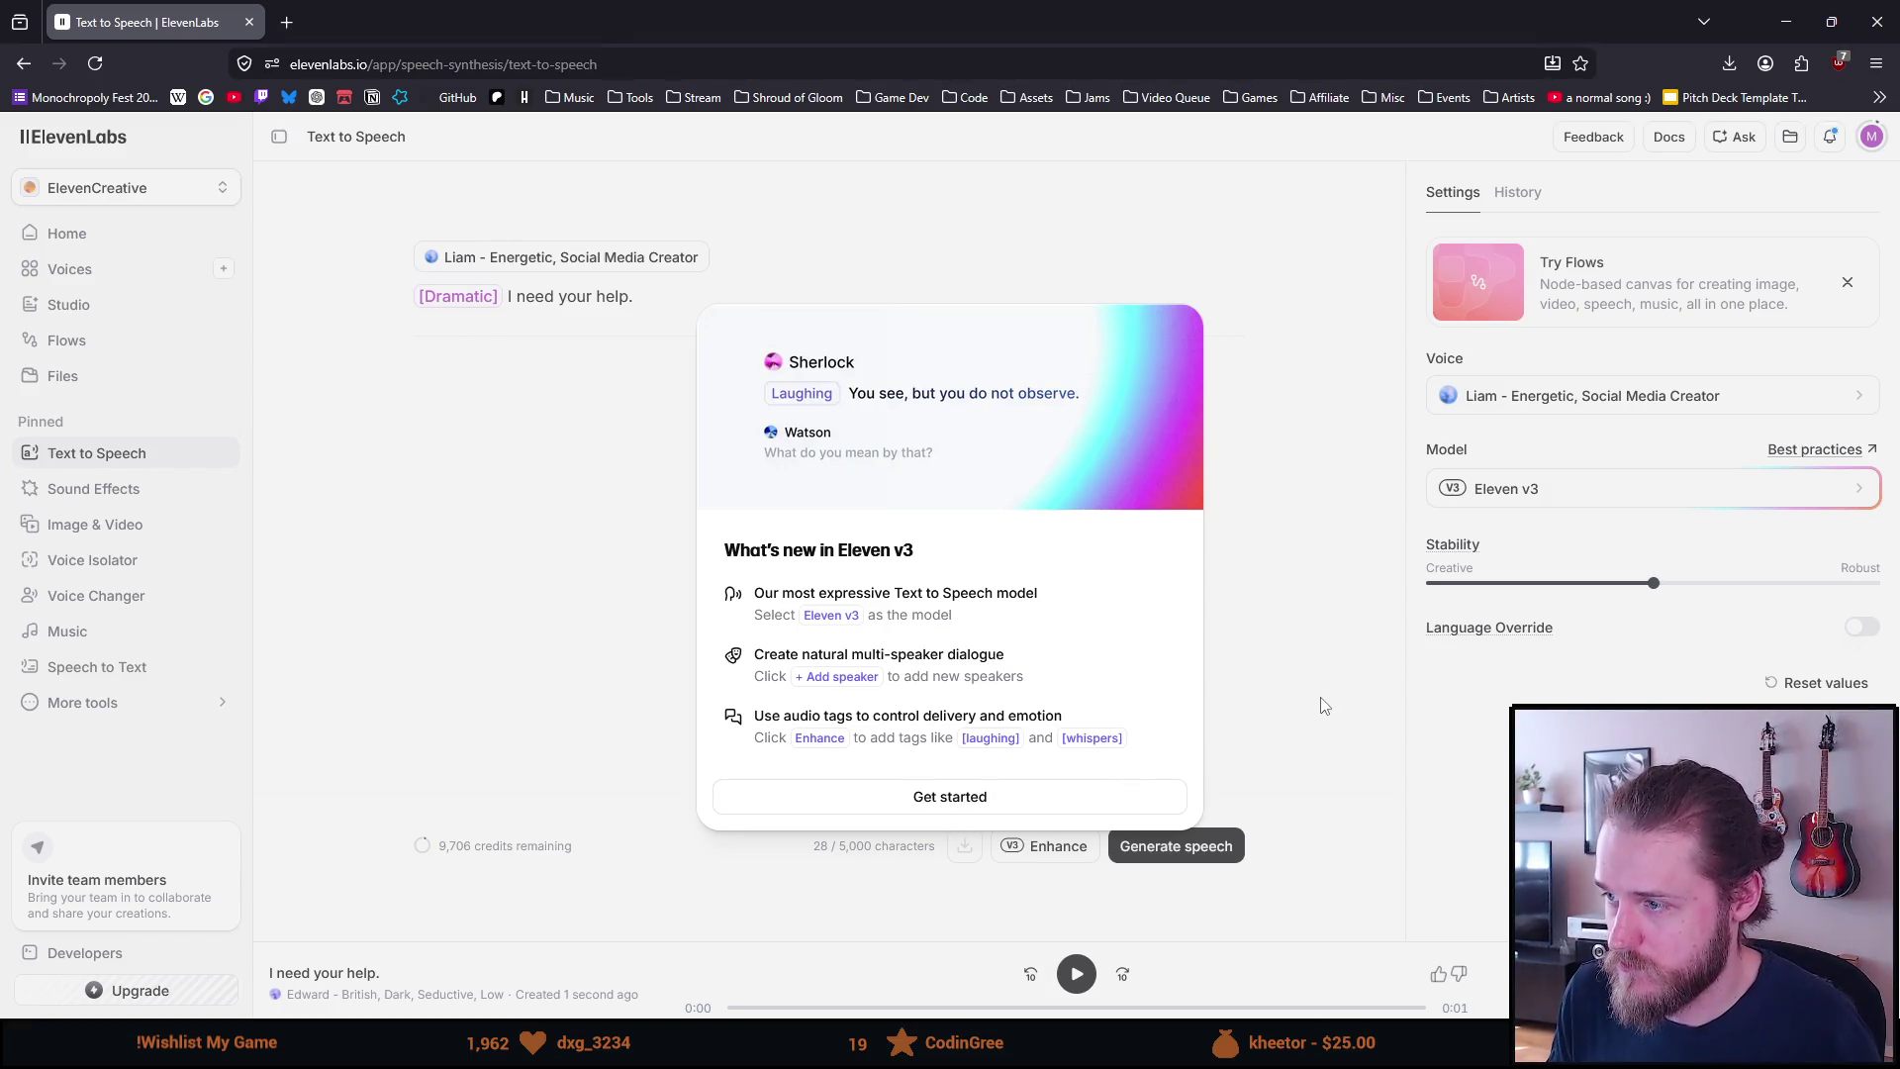
click(968, 803)
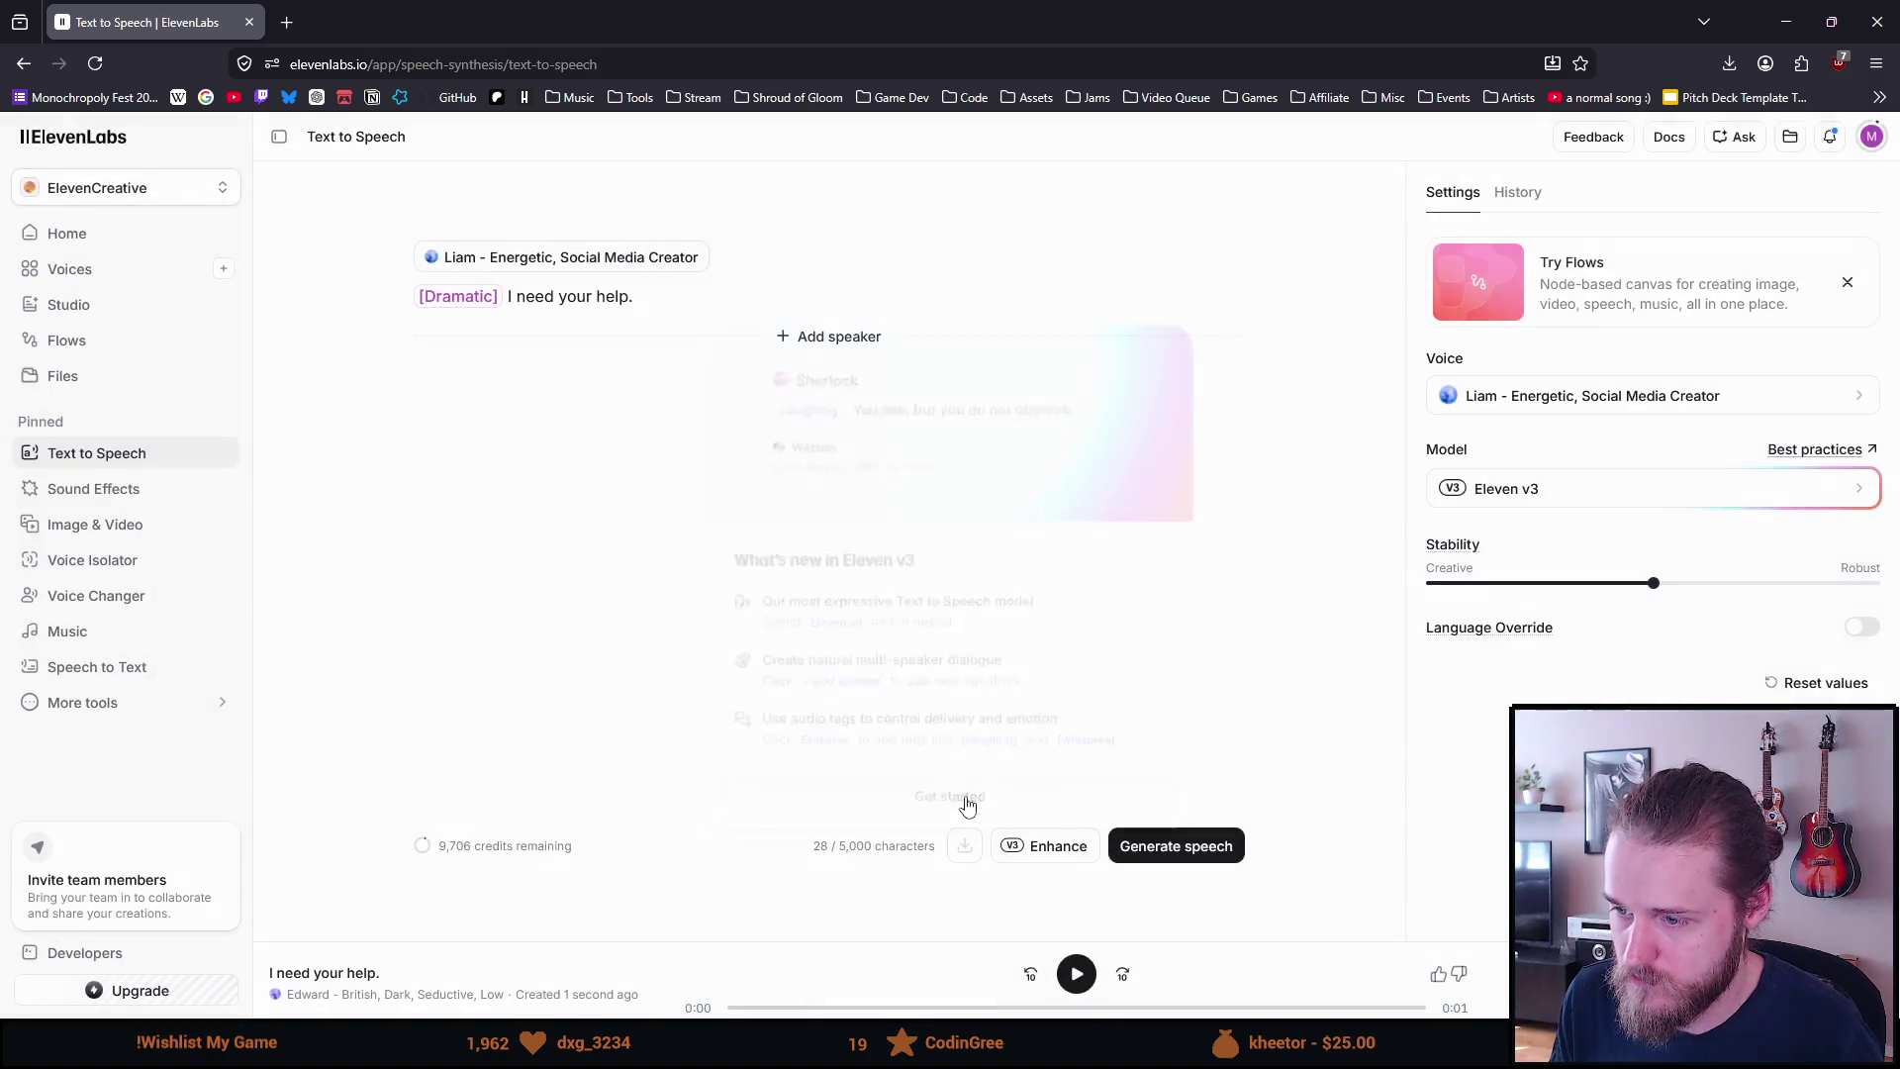
click(1583, 396)
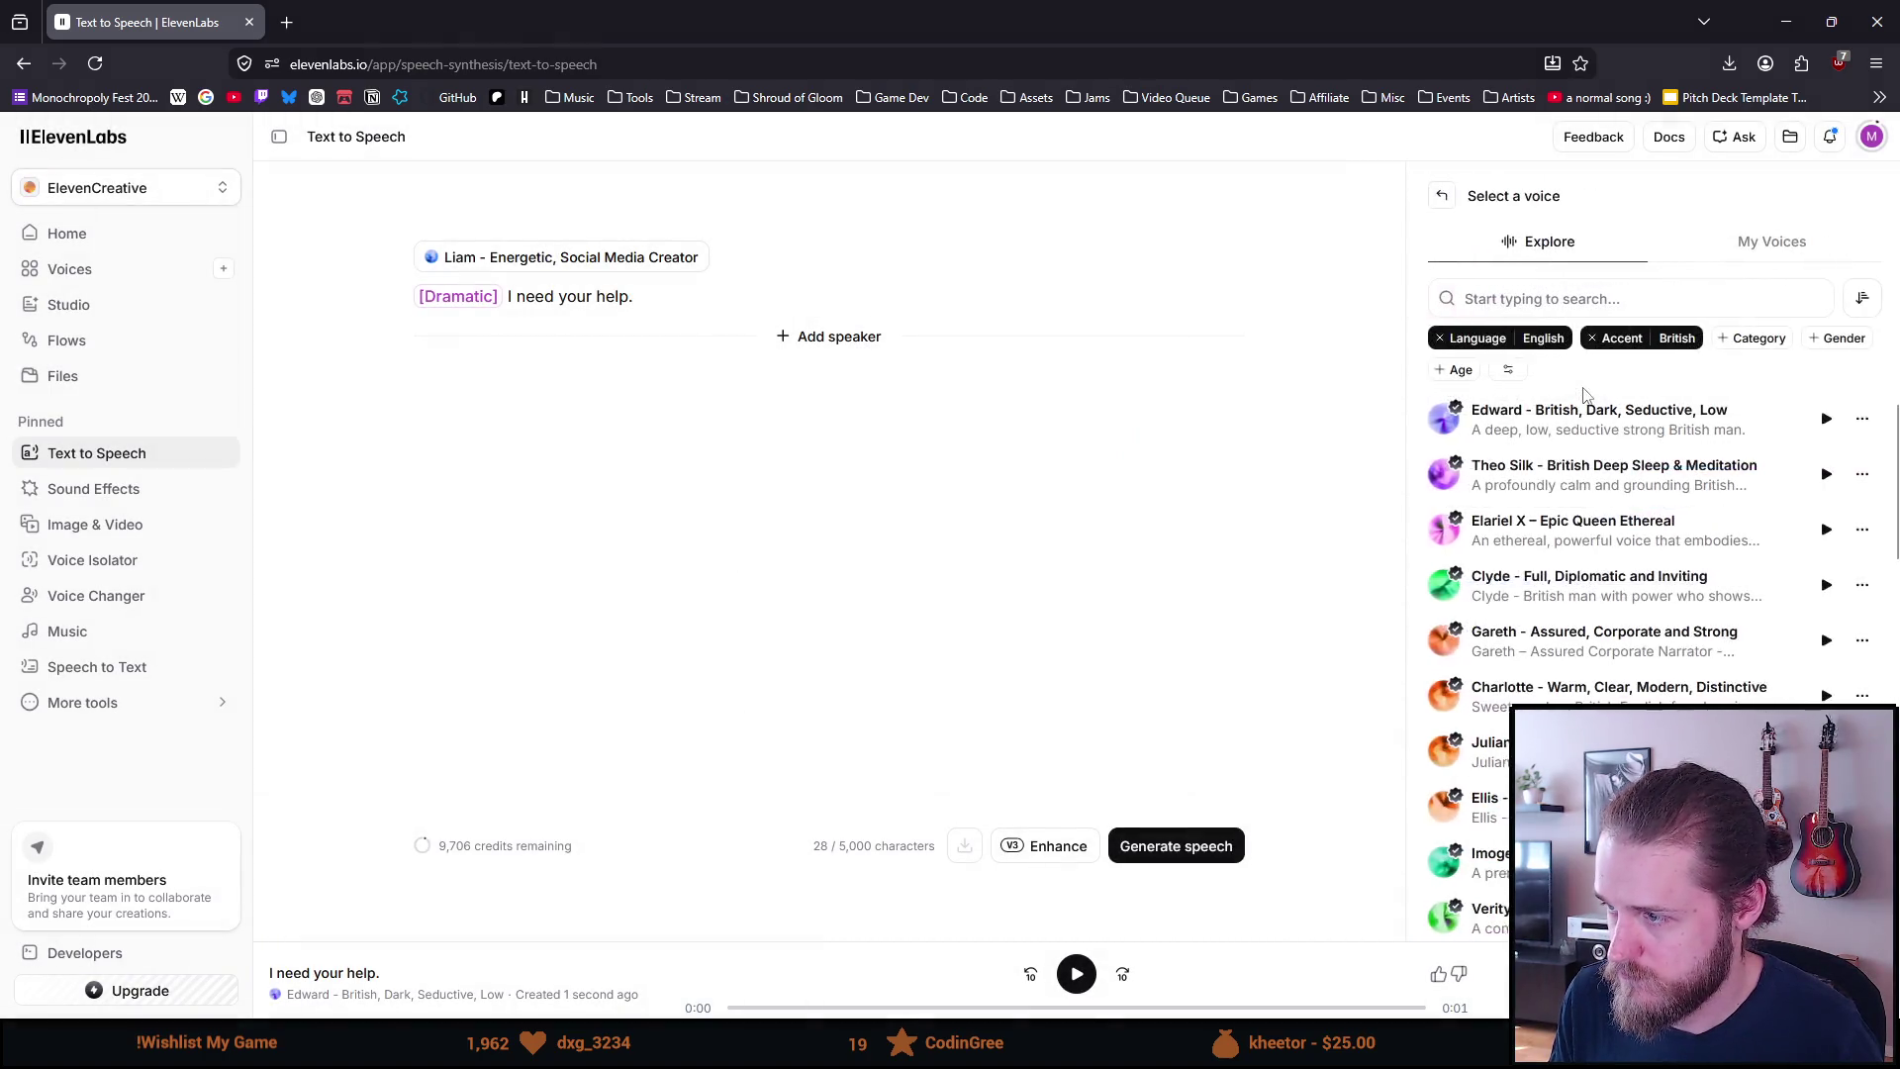
click(1554, 438)
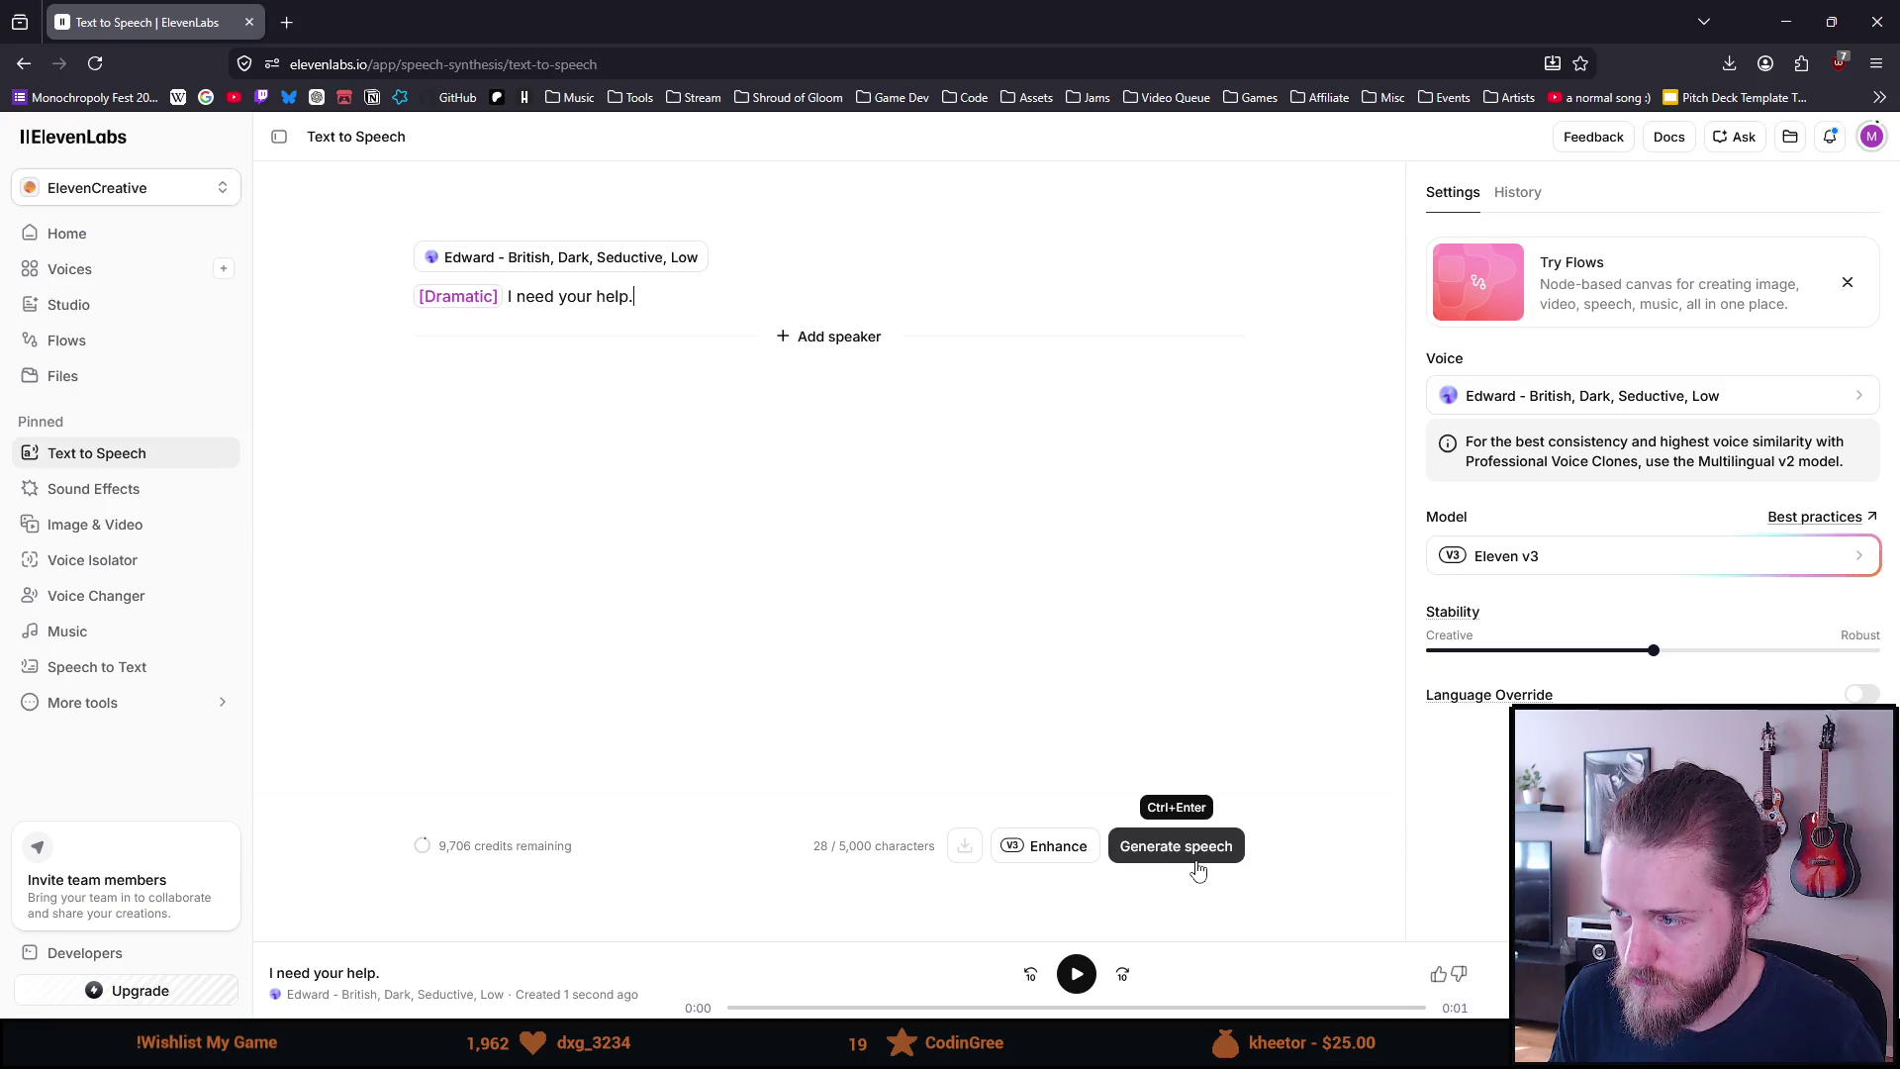
click(1197, 868)
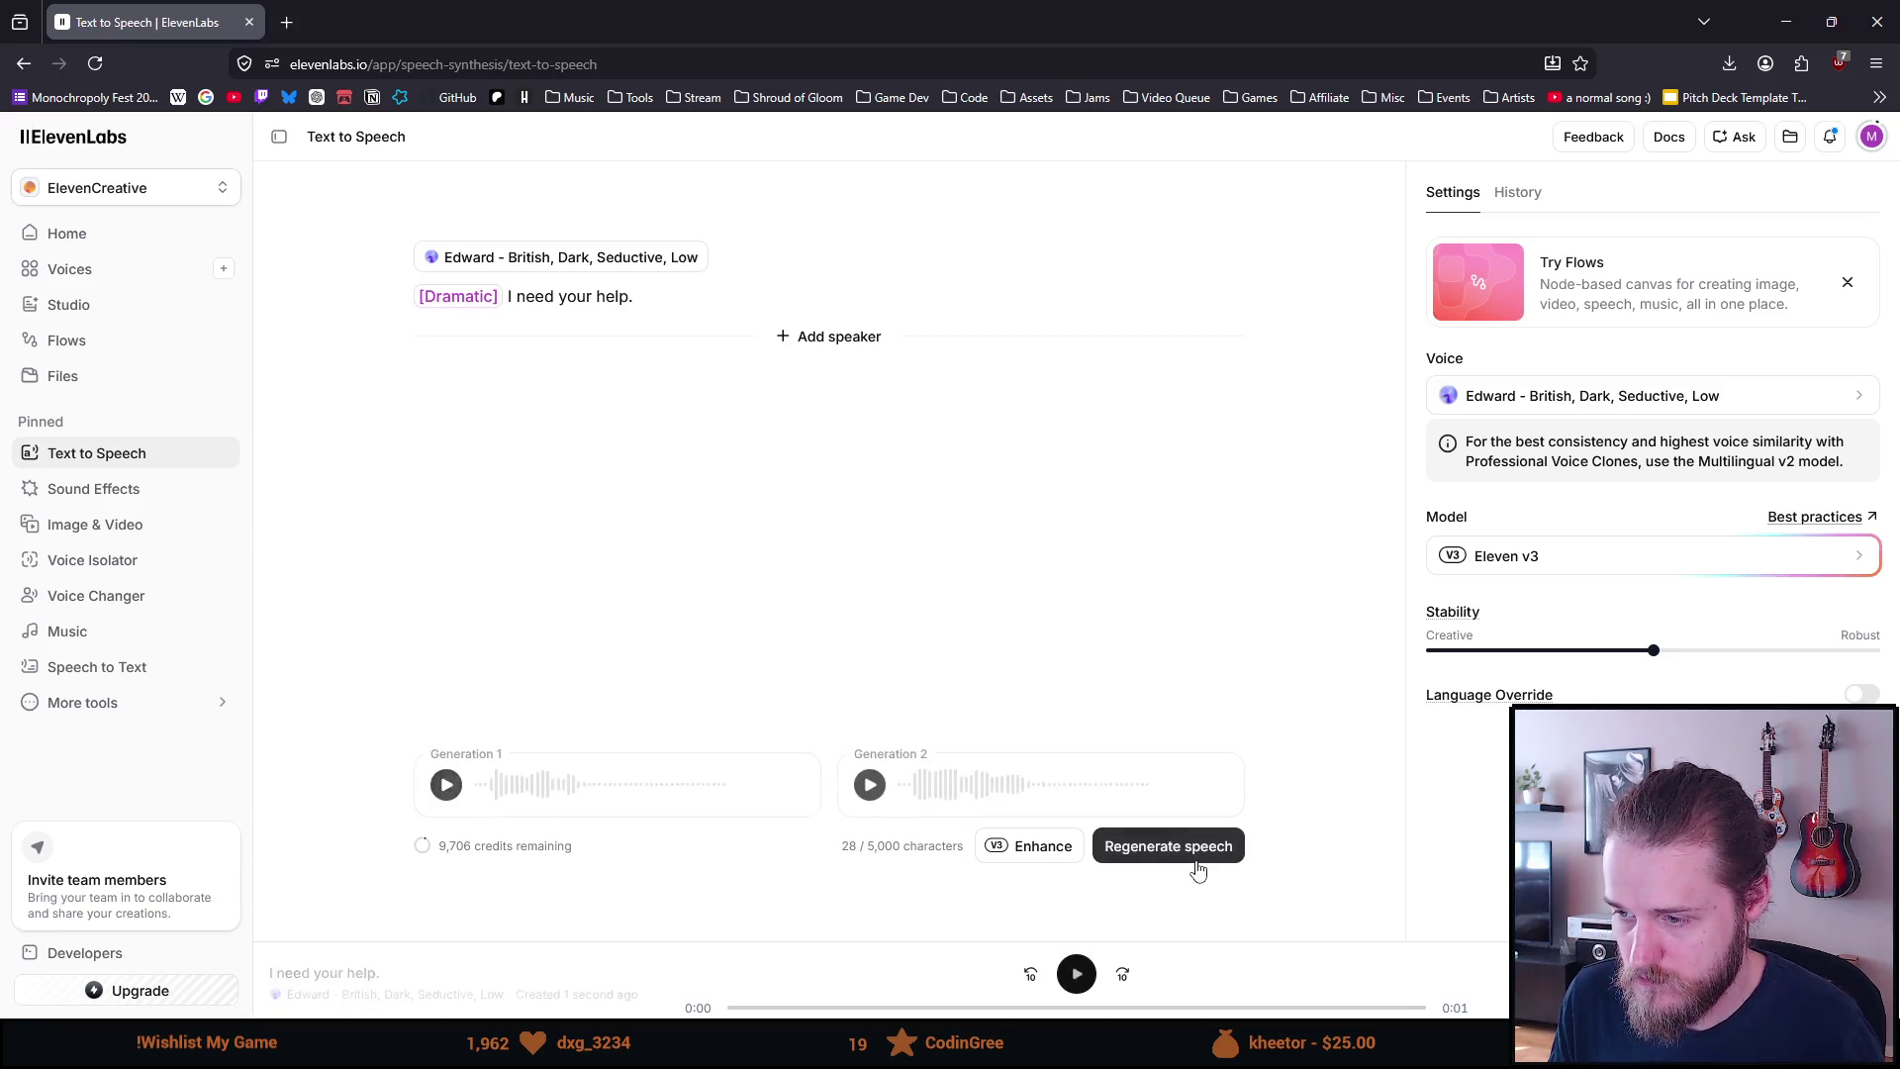
Compare both generated takes, download the second, and place Resolve's playhead before the new clip
click(443, 781)
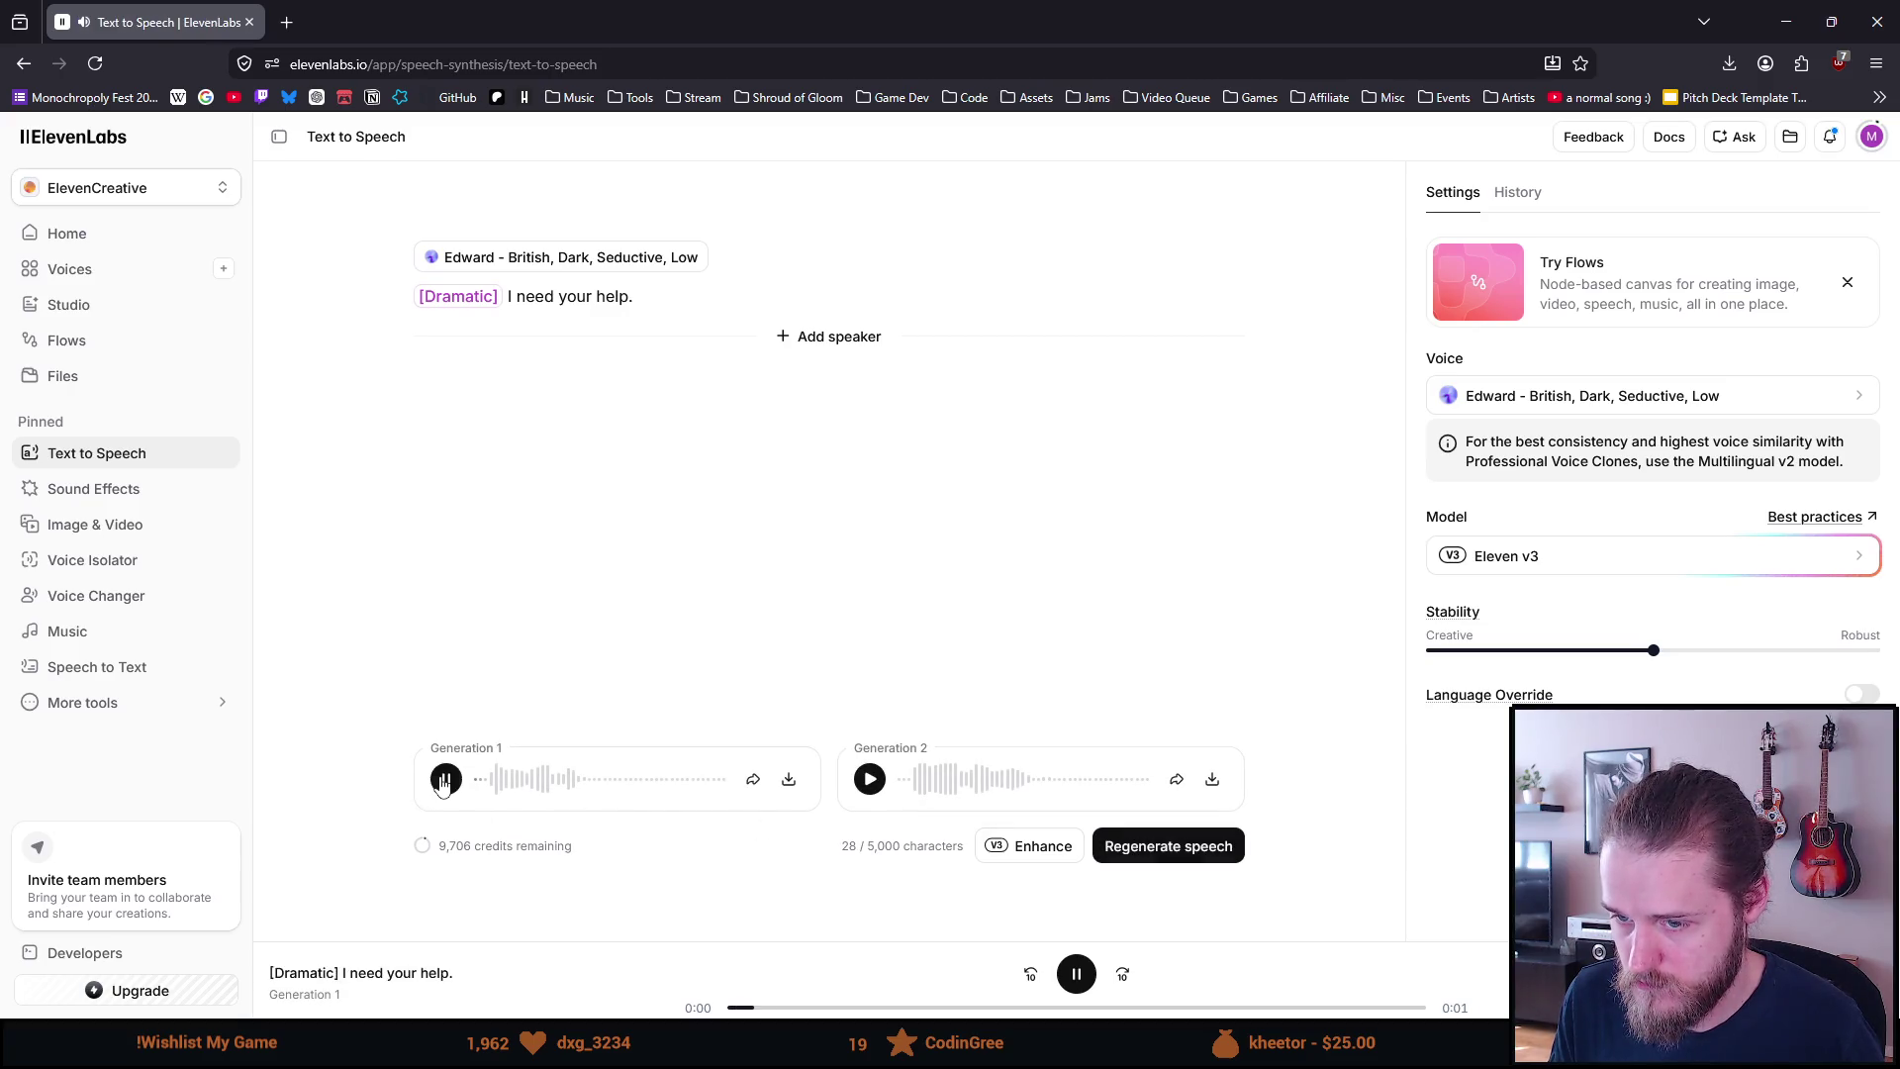
click(870, 779)
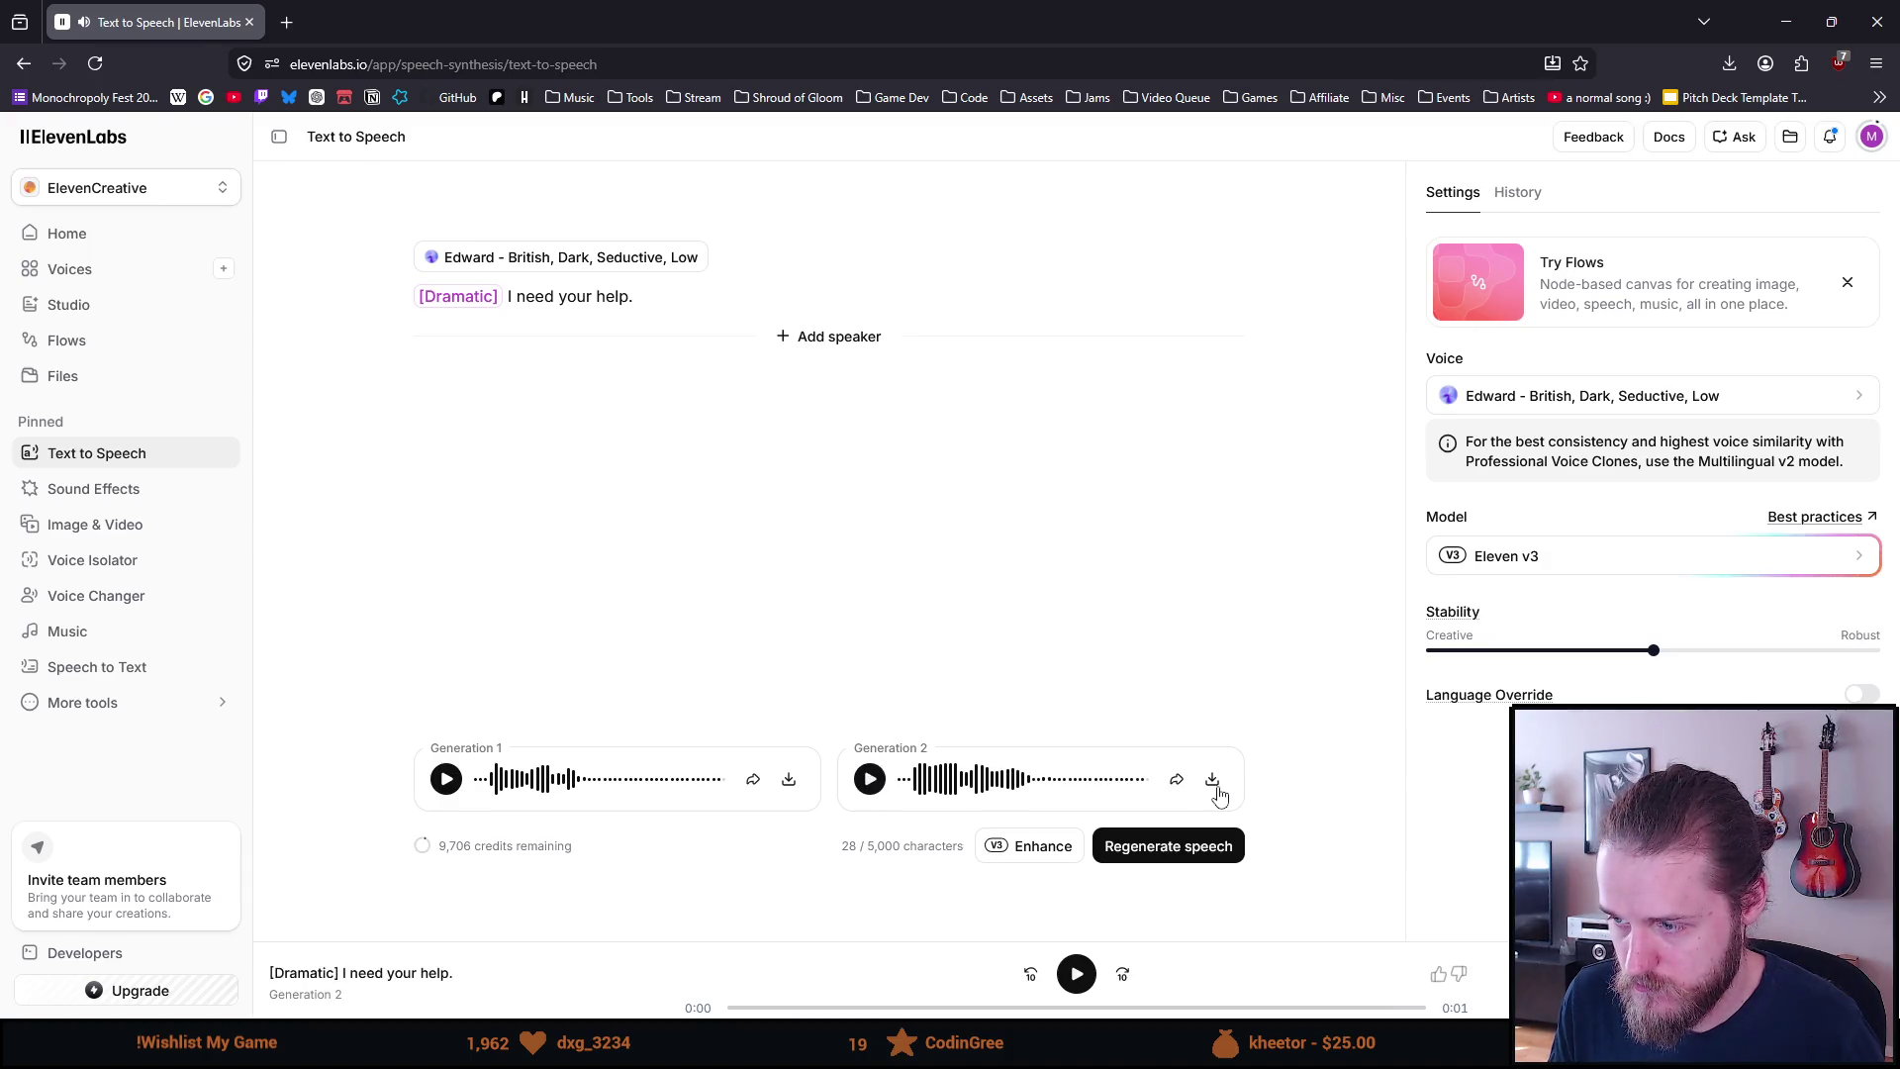
click(1212, 779)
key(alt+Tab)
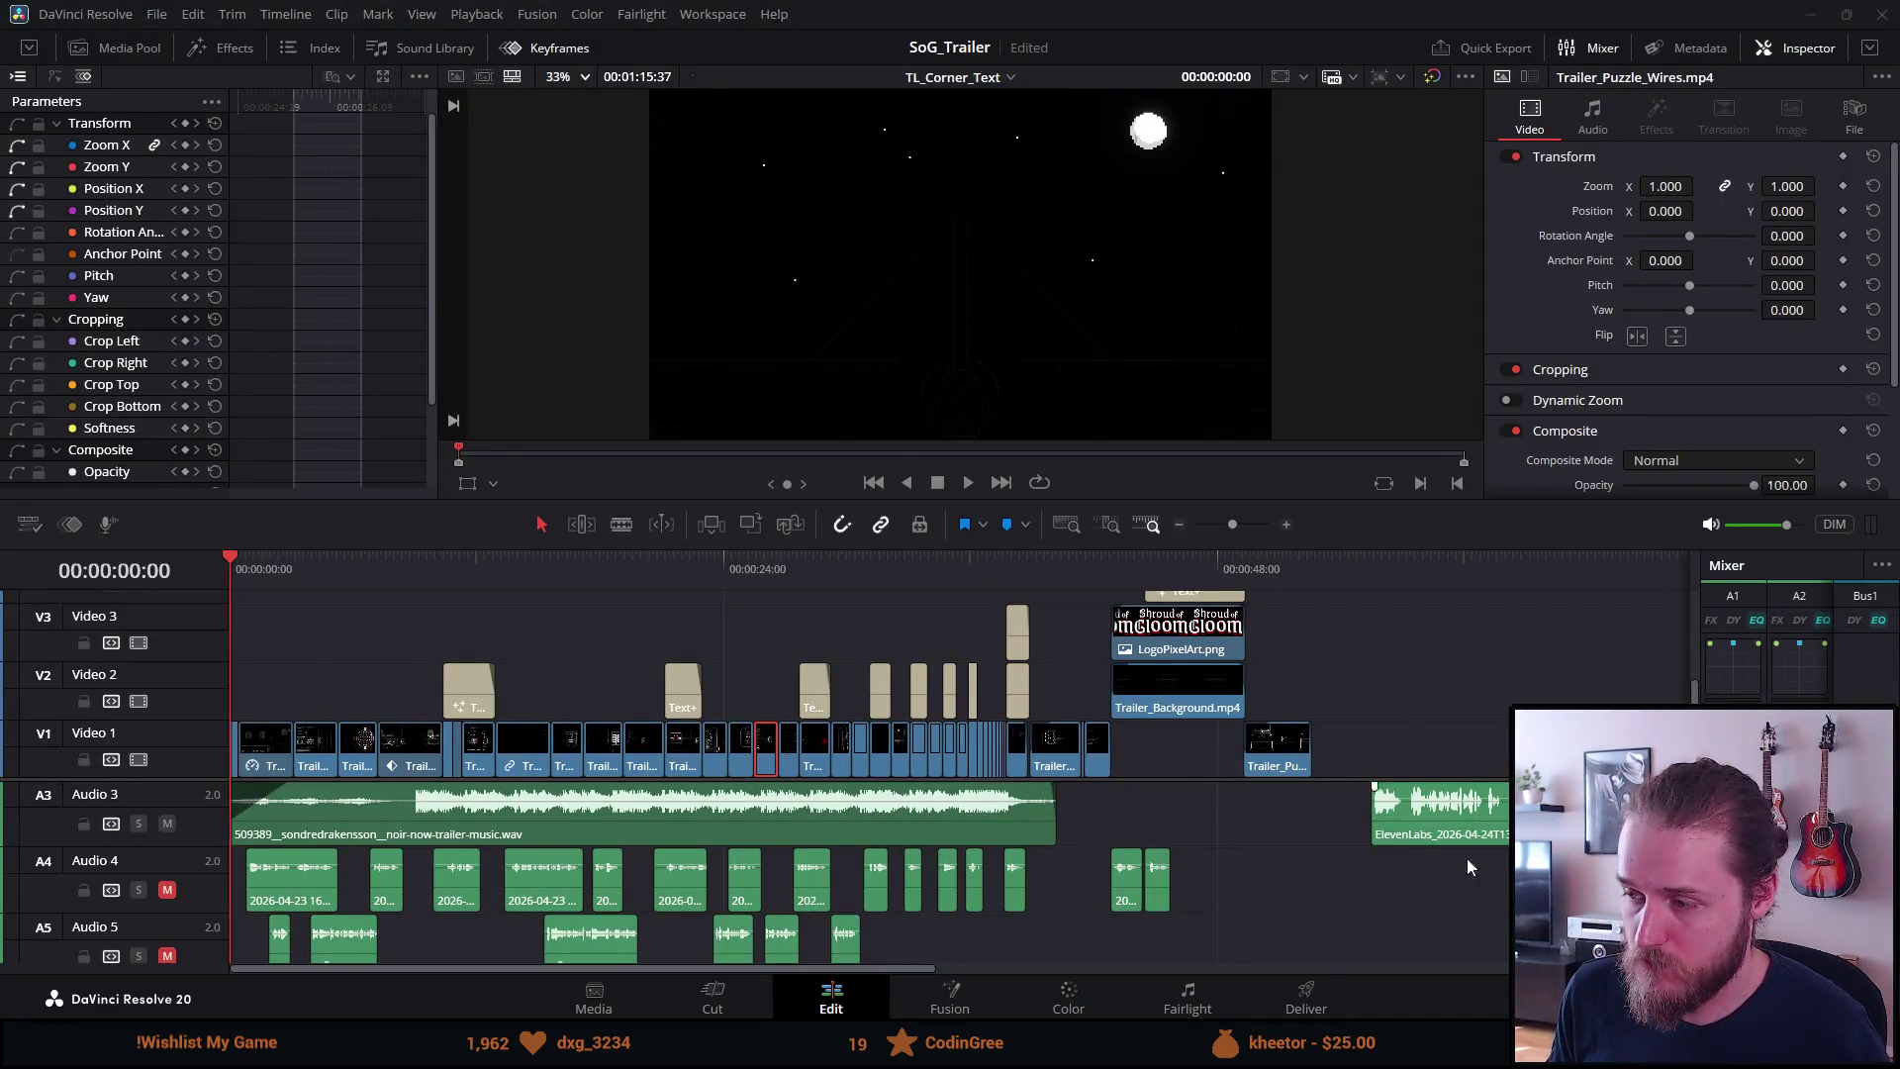
click(1356, 562)
Play the Edward voice clip on Audio 3 twice, zoomed in for the replay, then zoom back out
scroll(1375, 674, up, 5)
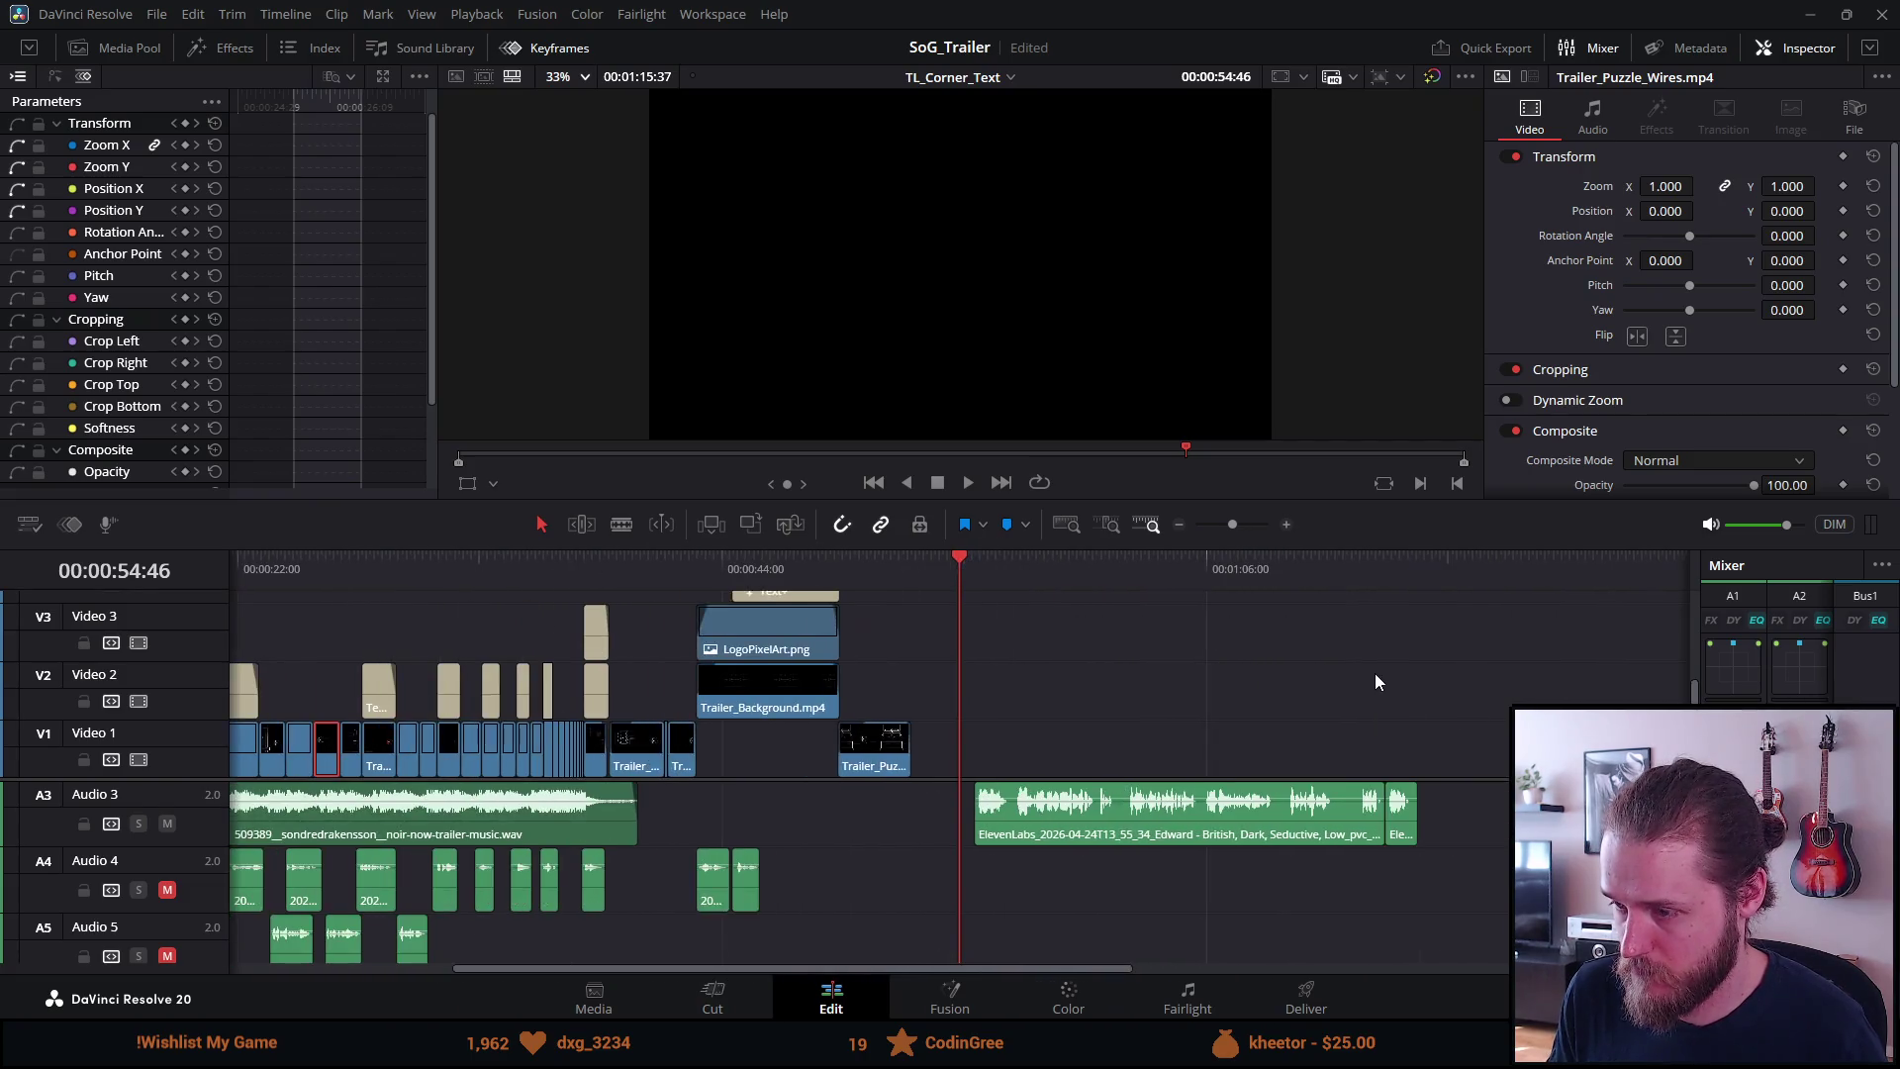
key(space)
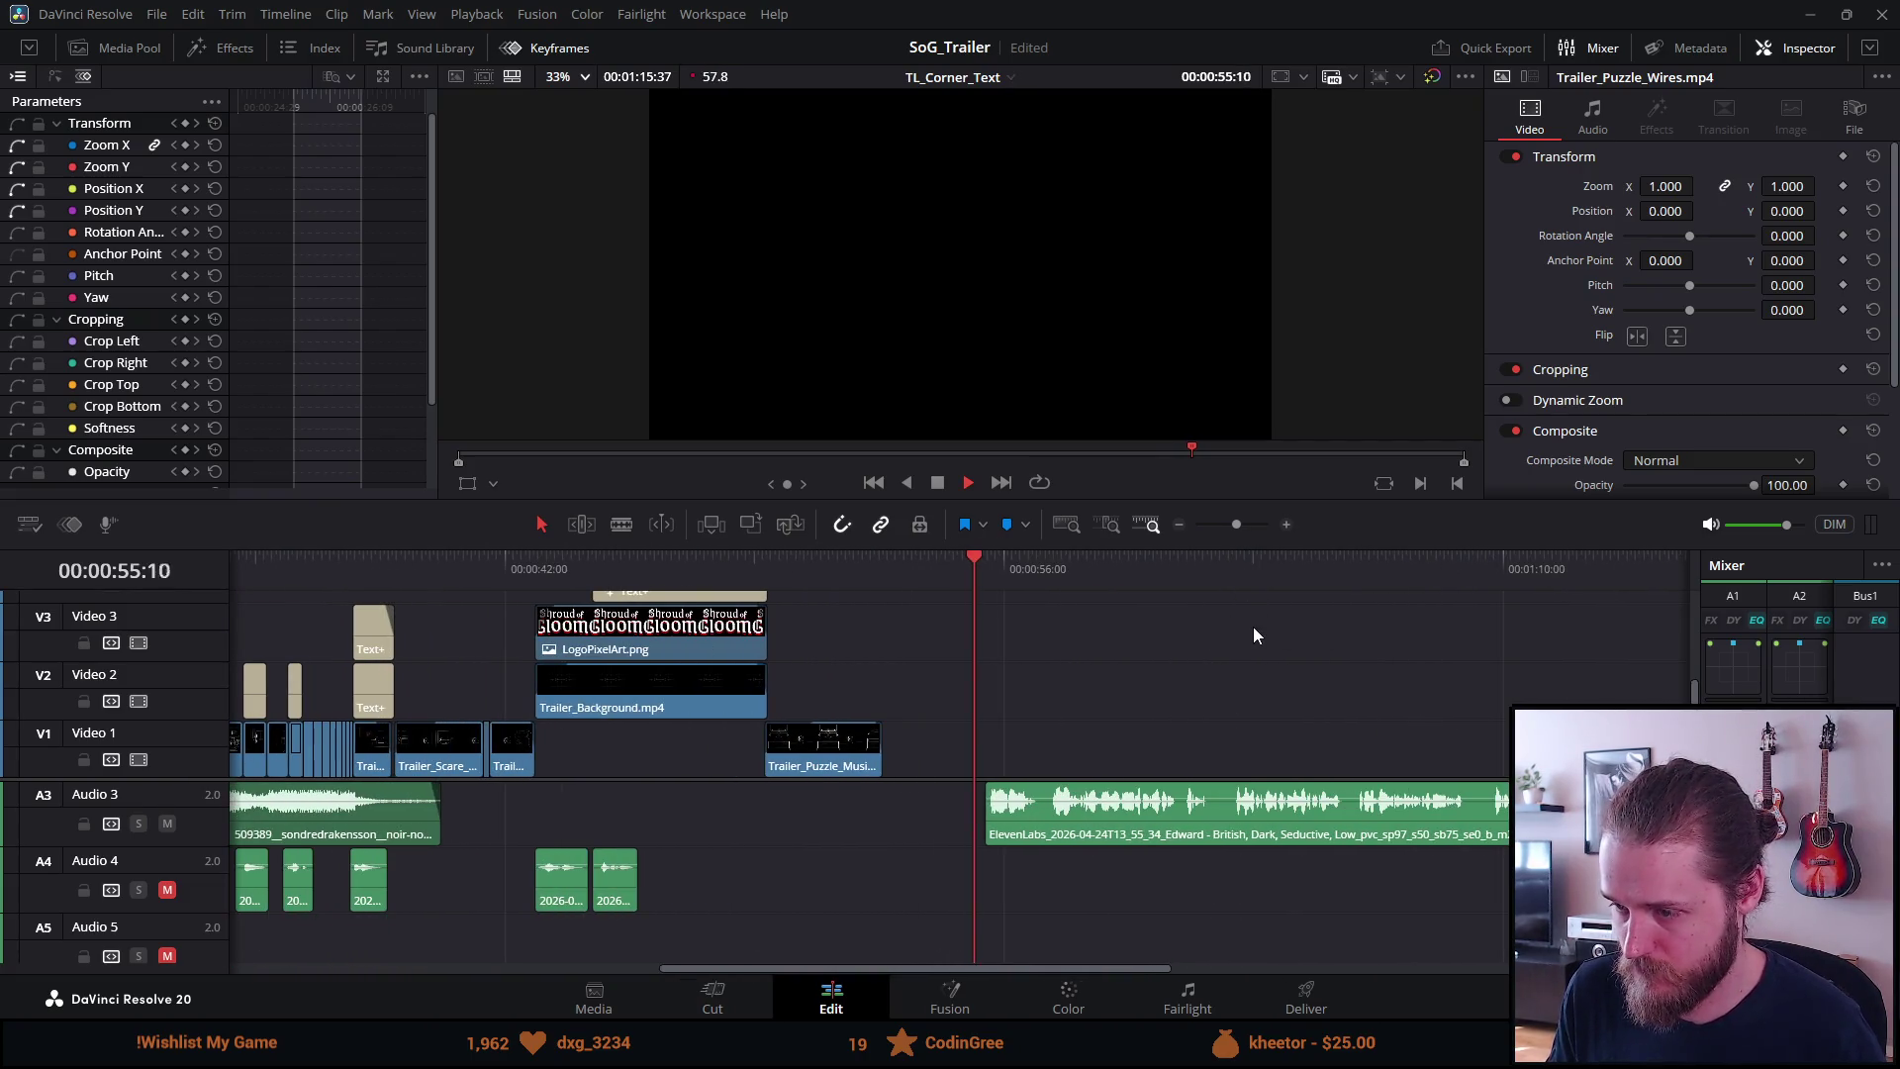
click(1031, 821)
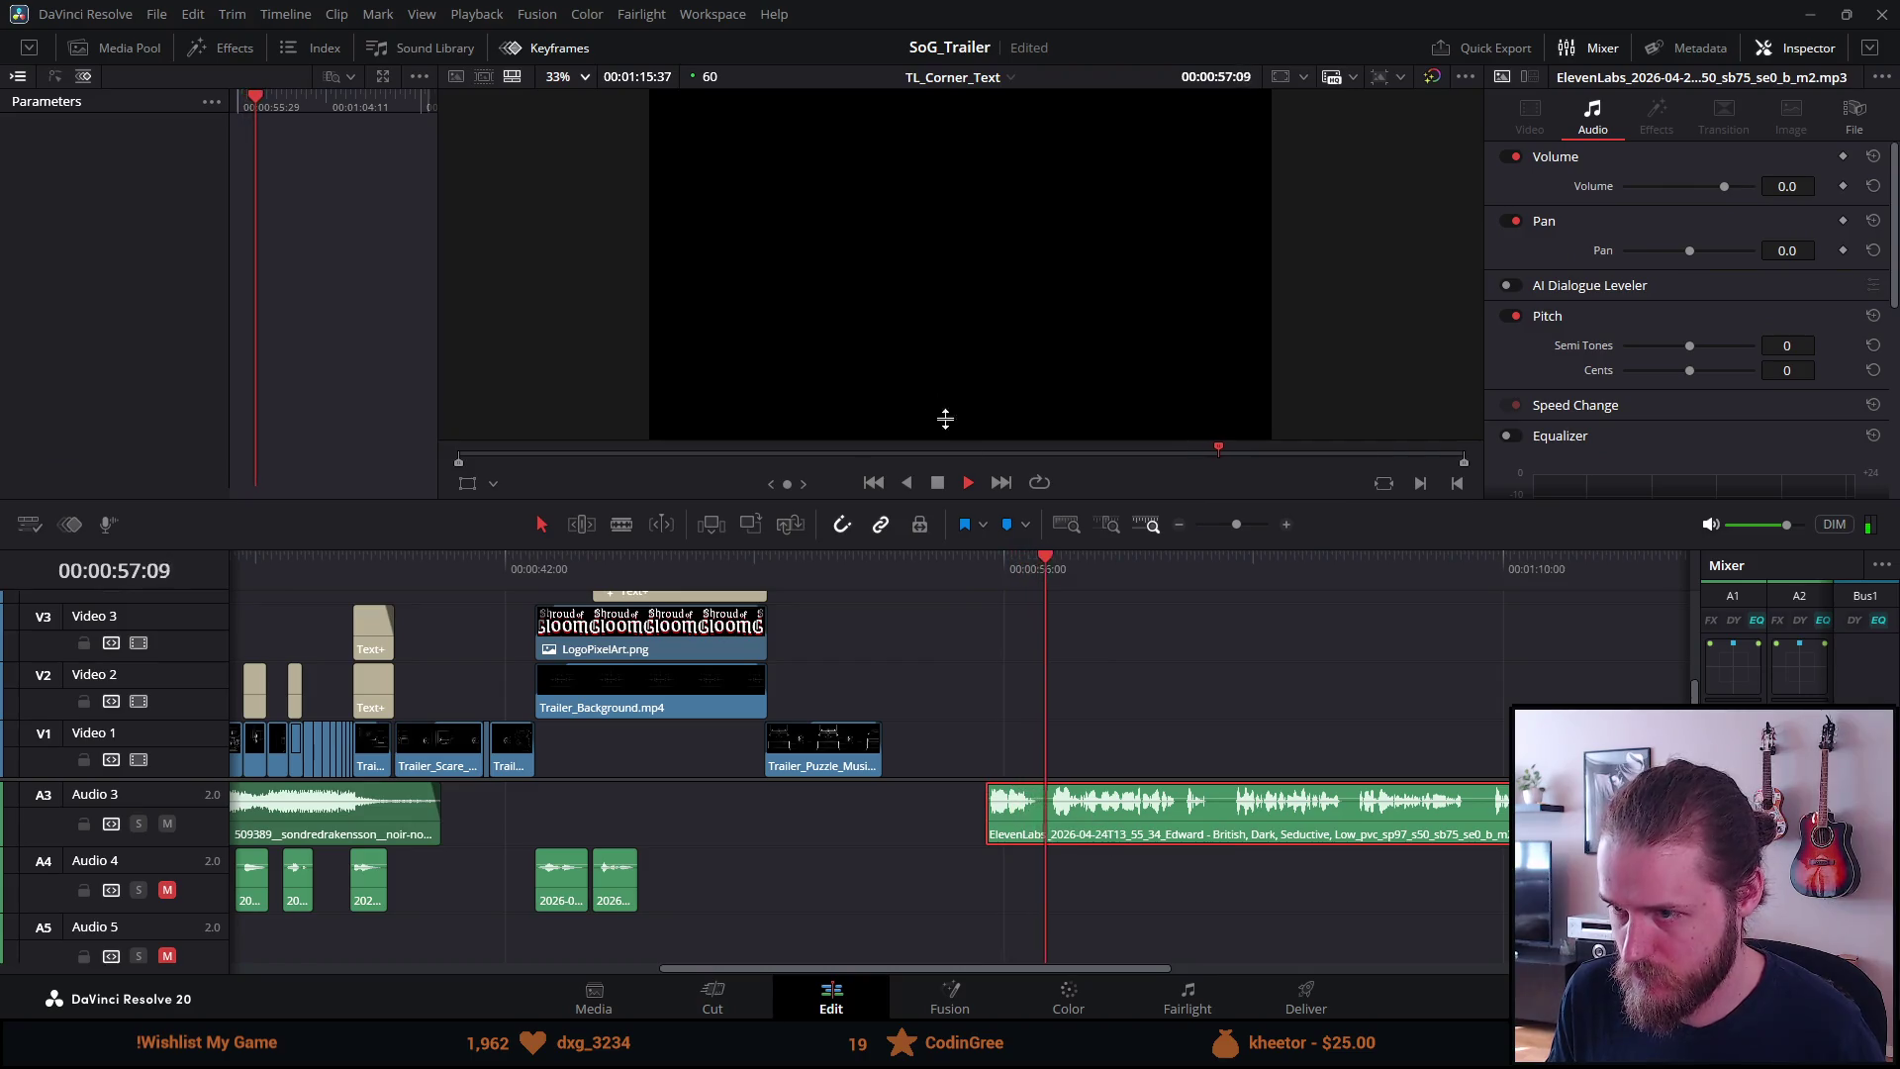
click(938, 483)
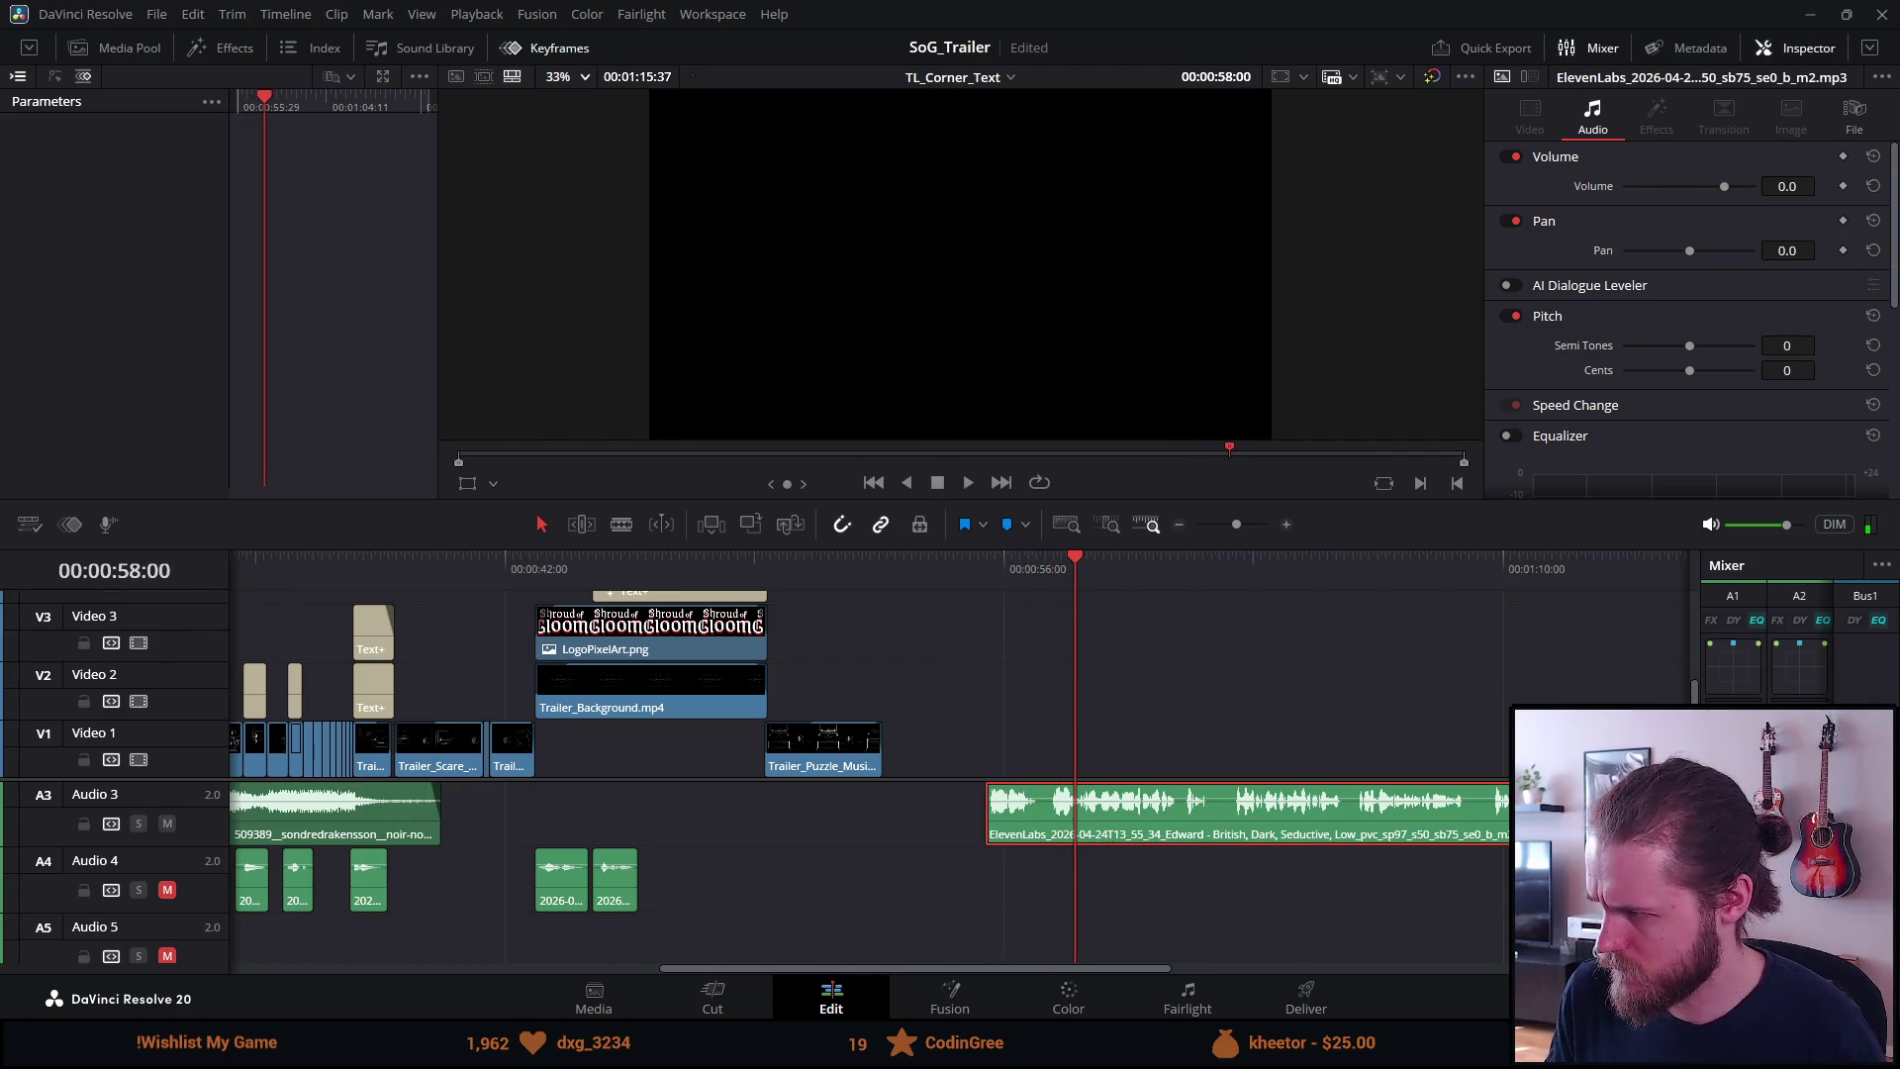
scroll(1296, 564, up, 3)
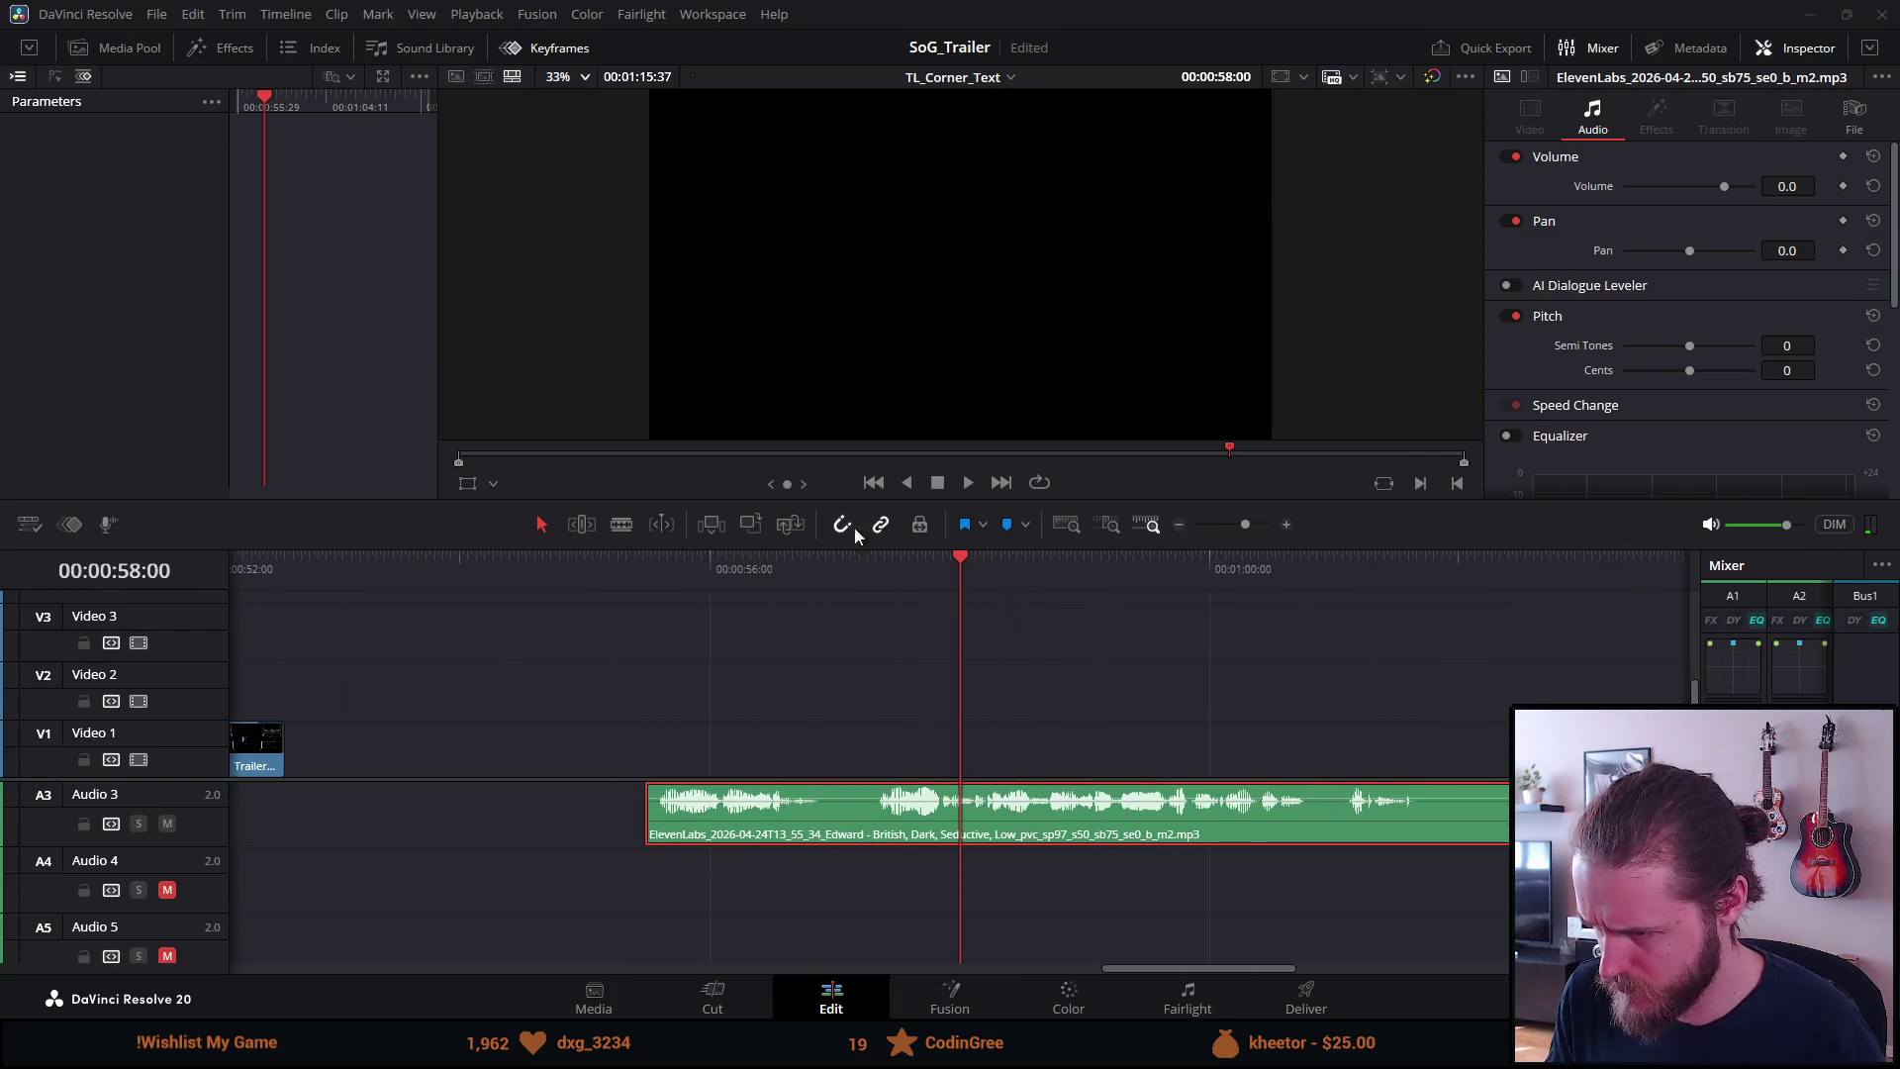
click(623, 568)
key(space)
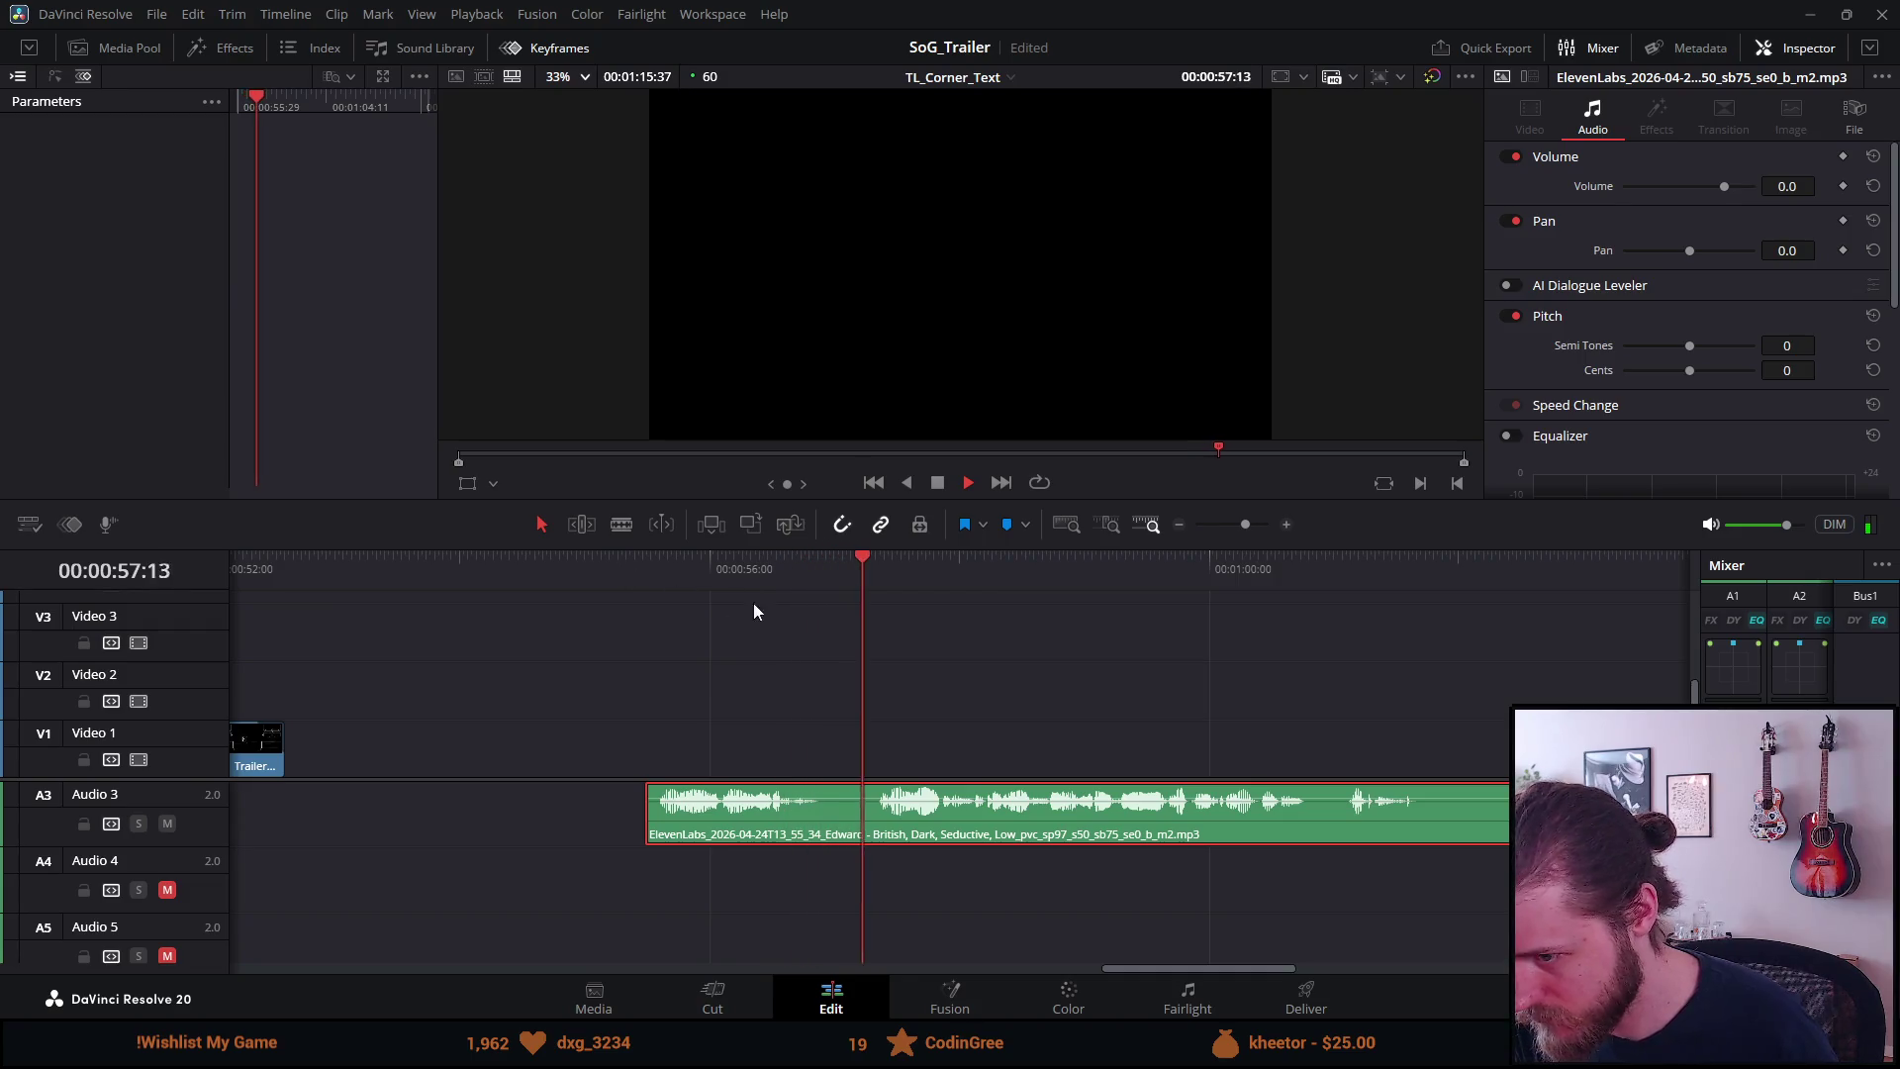
click(940, 483)
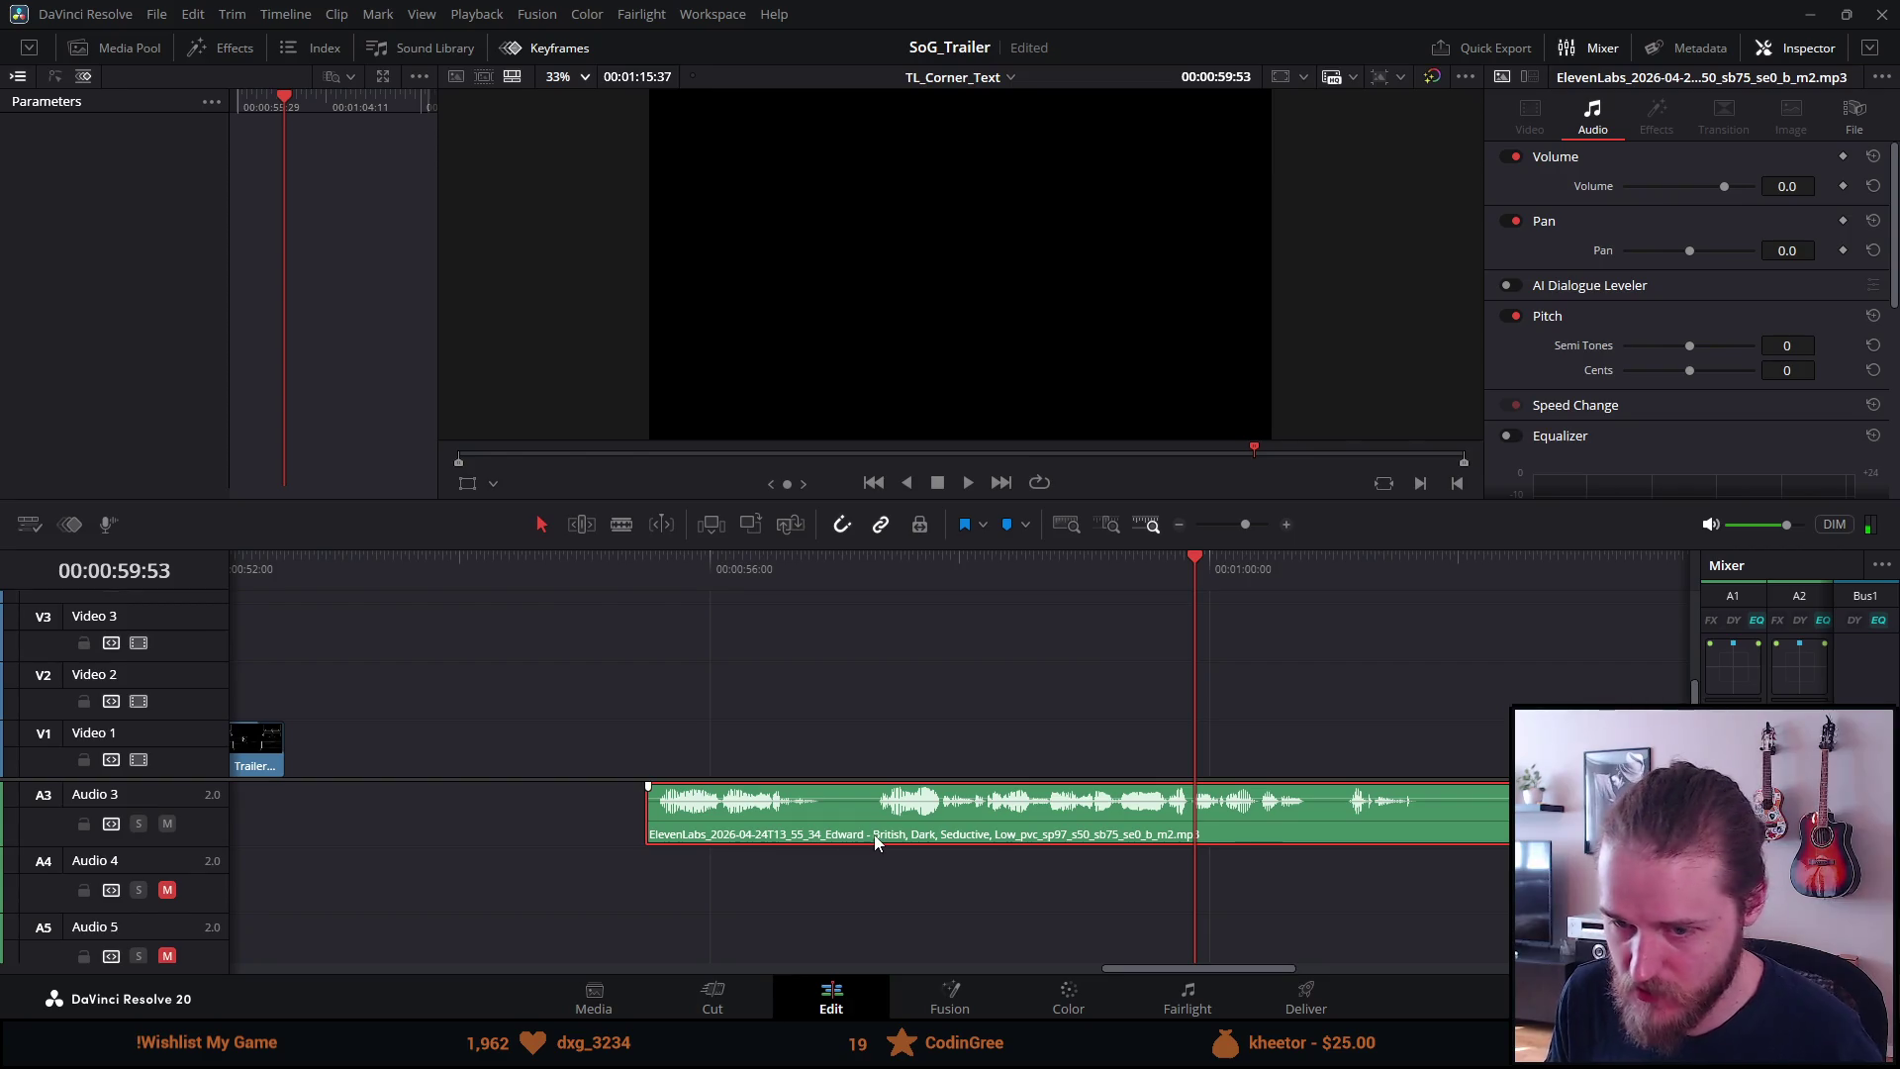
scroll(729, 868, down, 2)
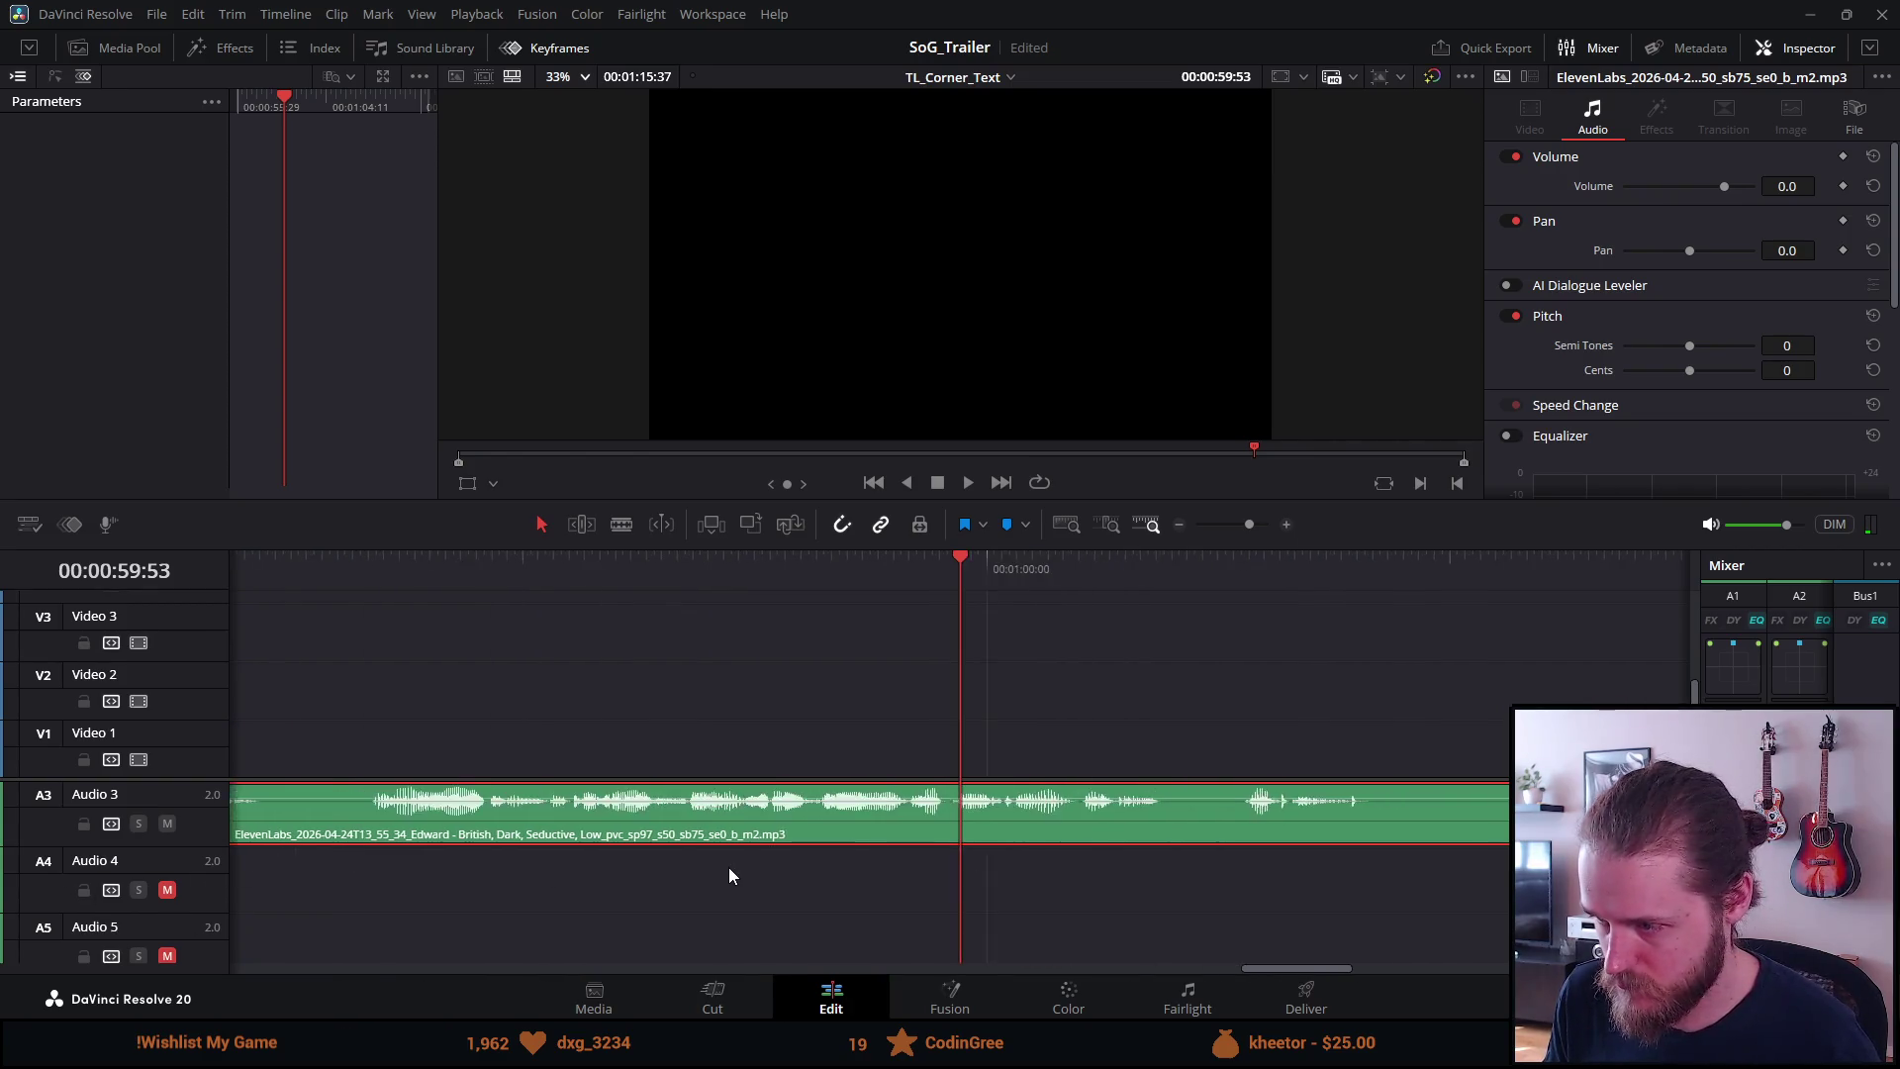
scroll(728, 867, down, 2)
scroll(728, 867, up, 1)
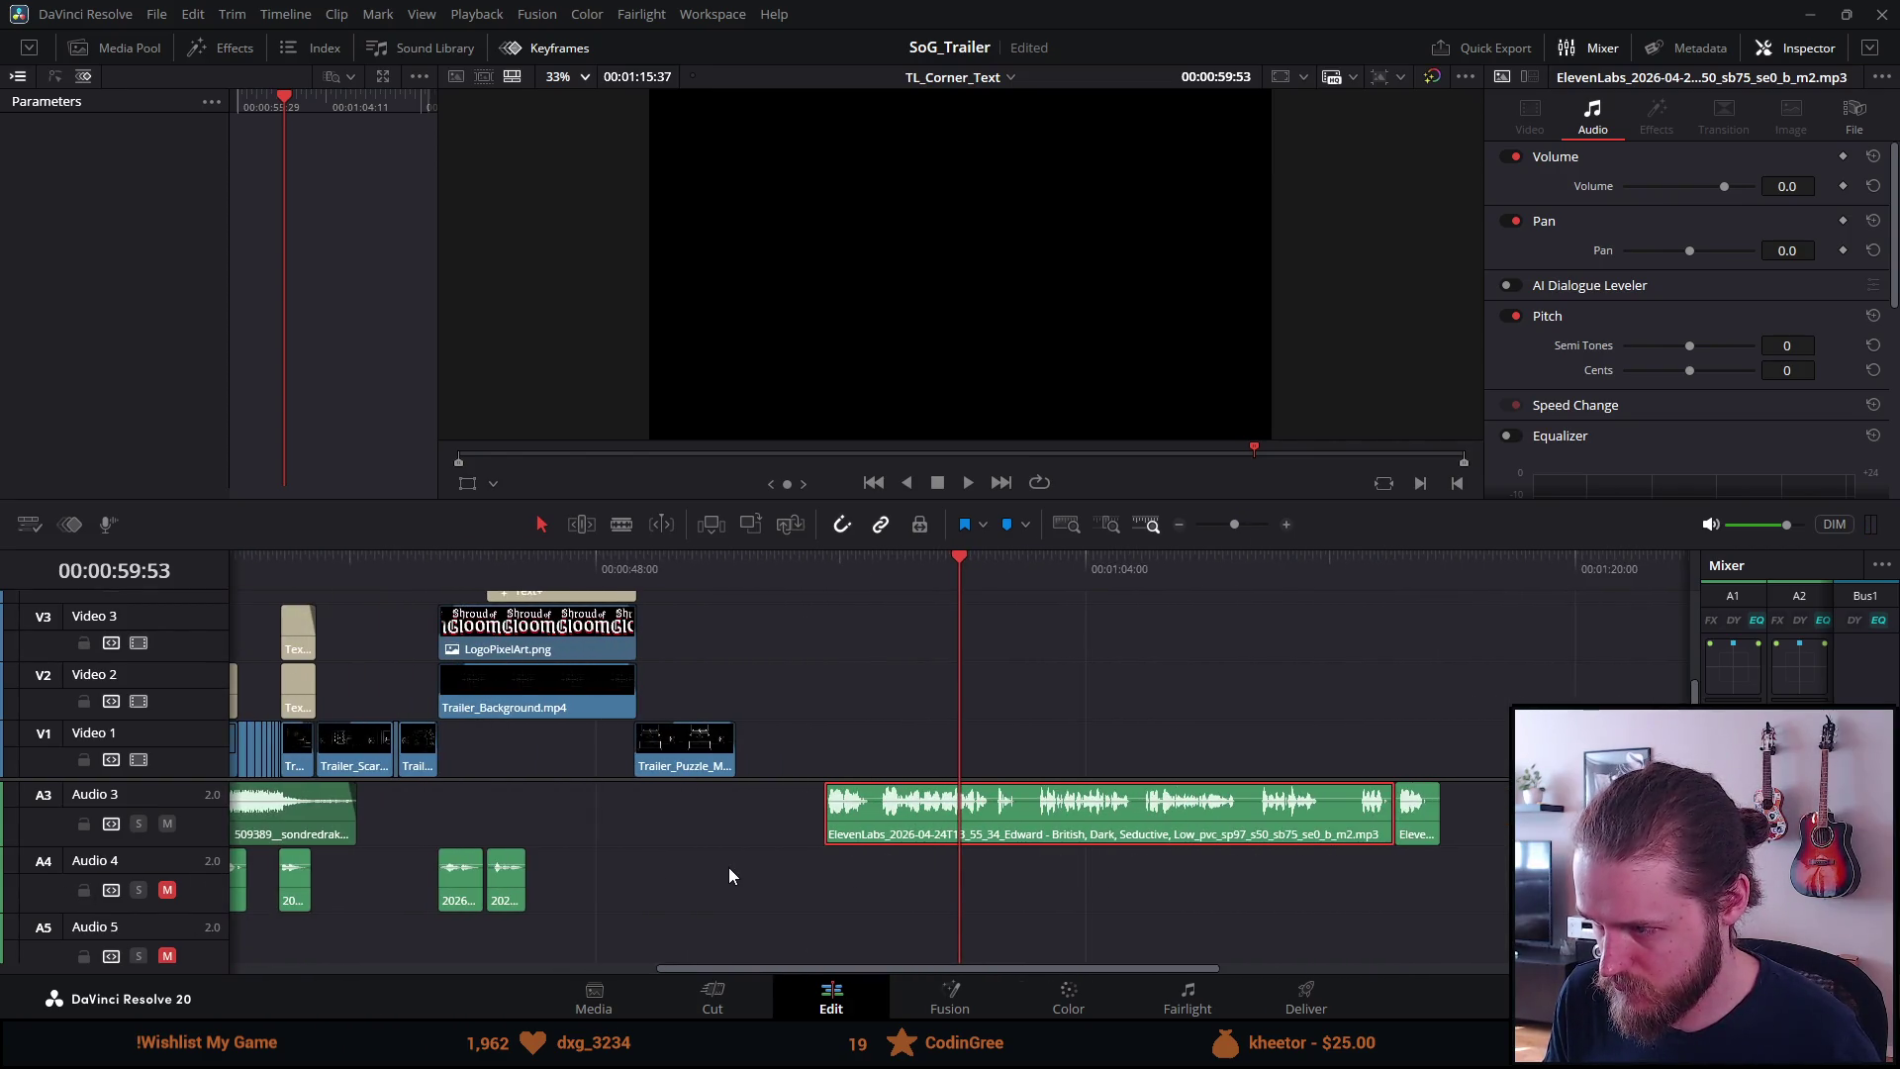
Dismiss the voice clip's context menu and show the Media Pool with the project's clips
right_click(1051, 815)
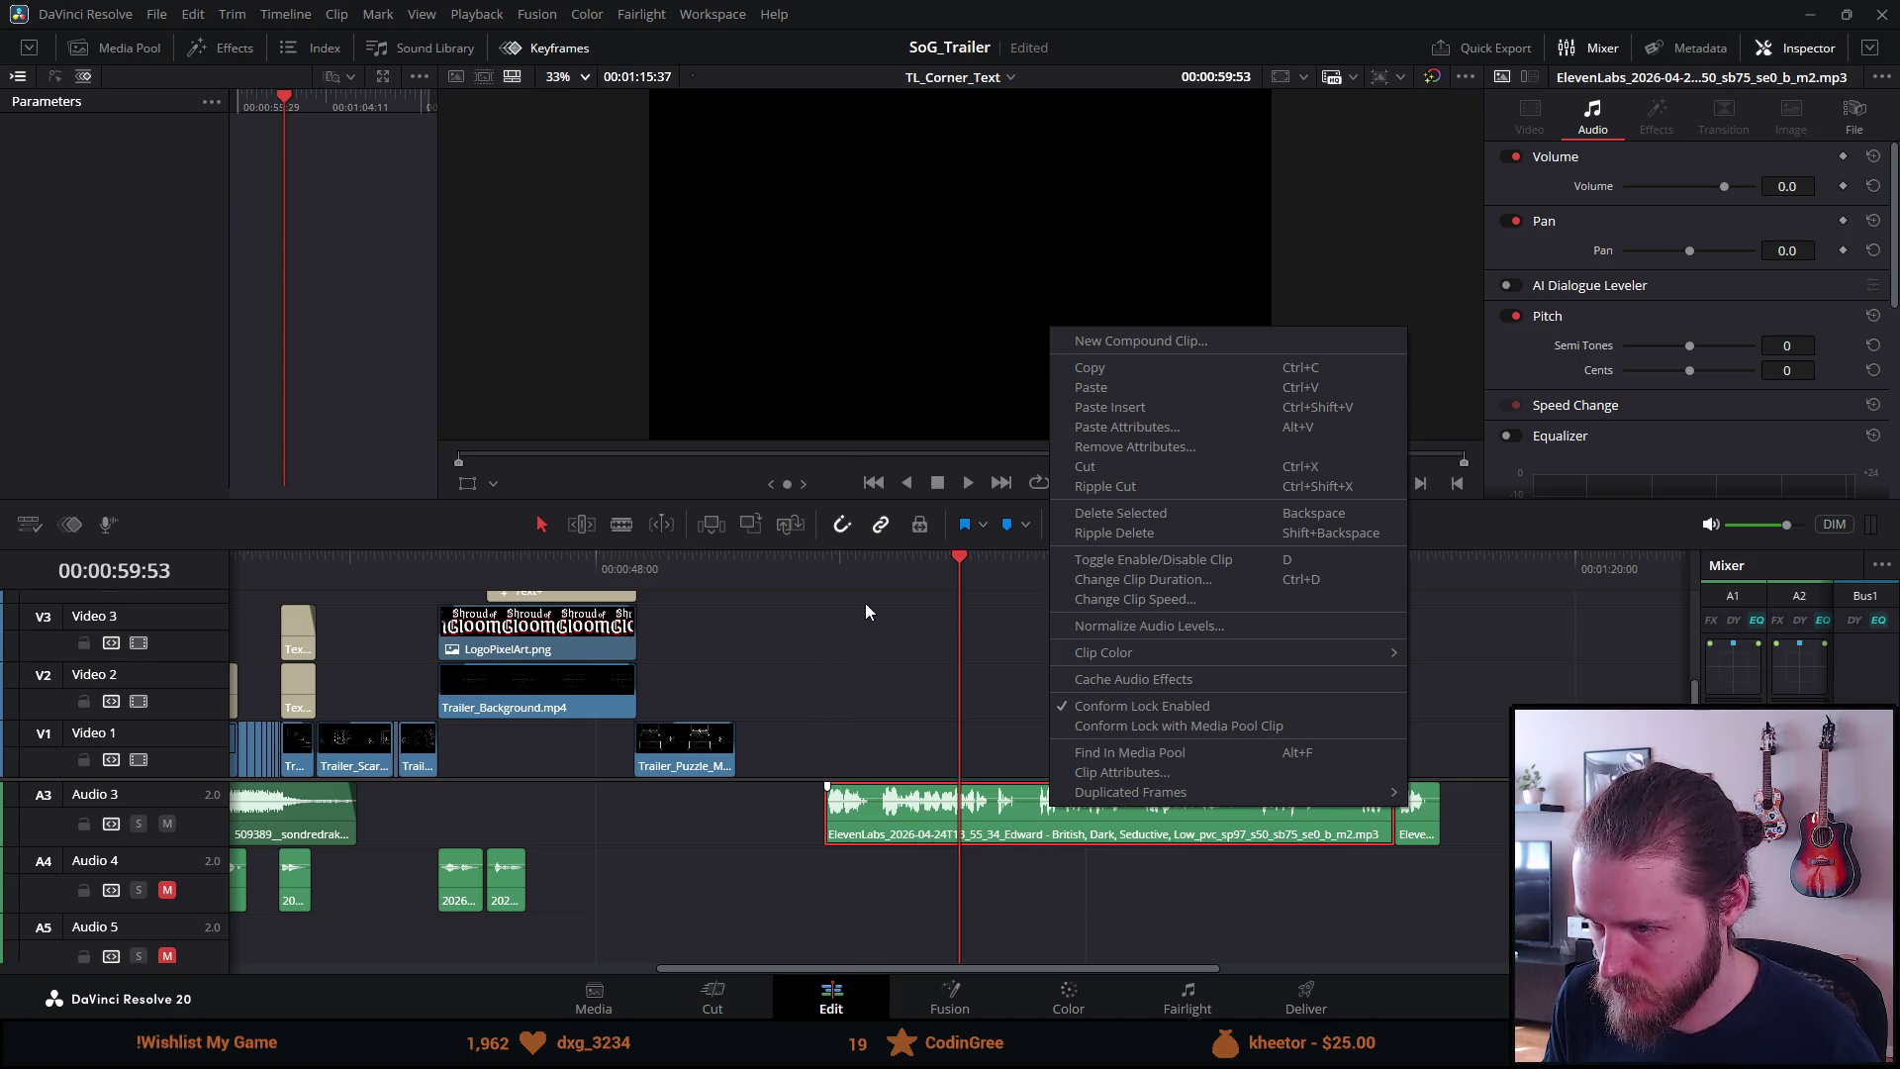
click(846, 817)
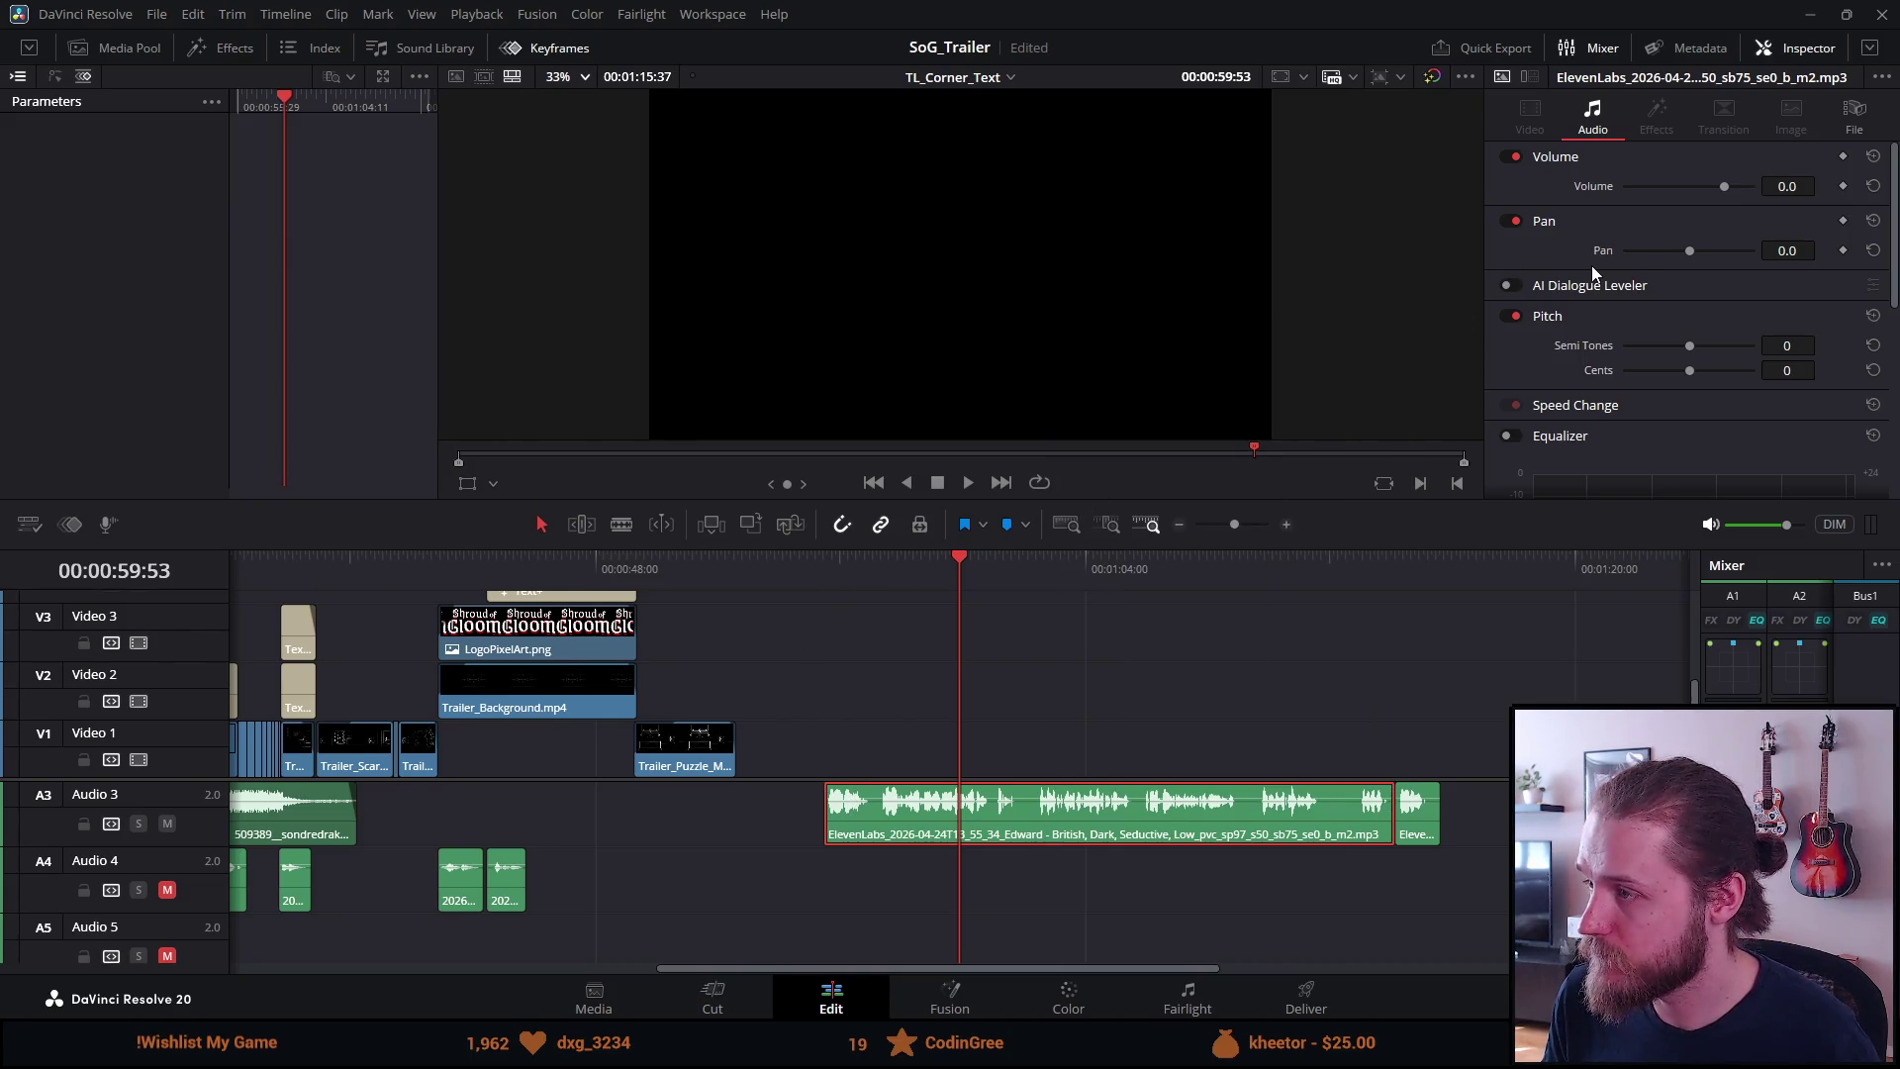
scroll(1617, 372, down, 6)
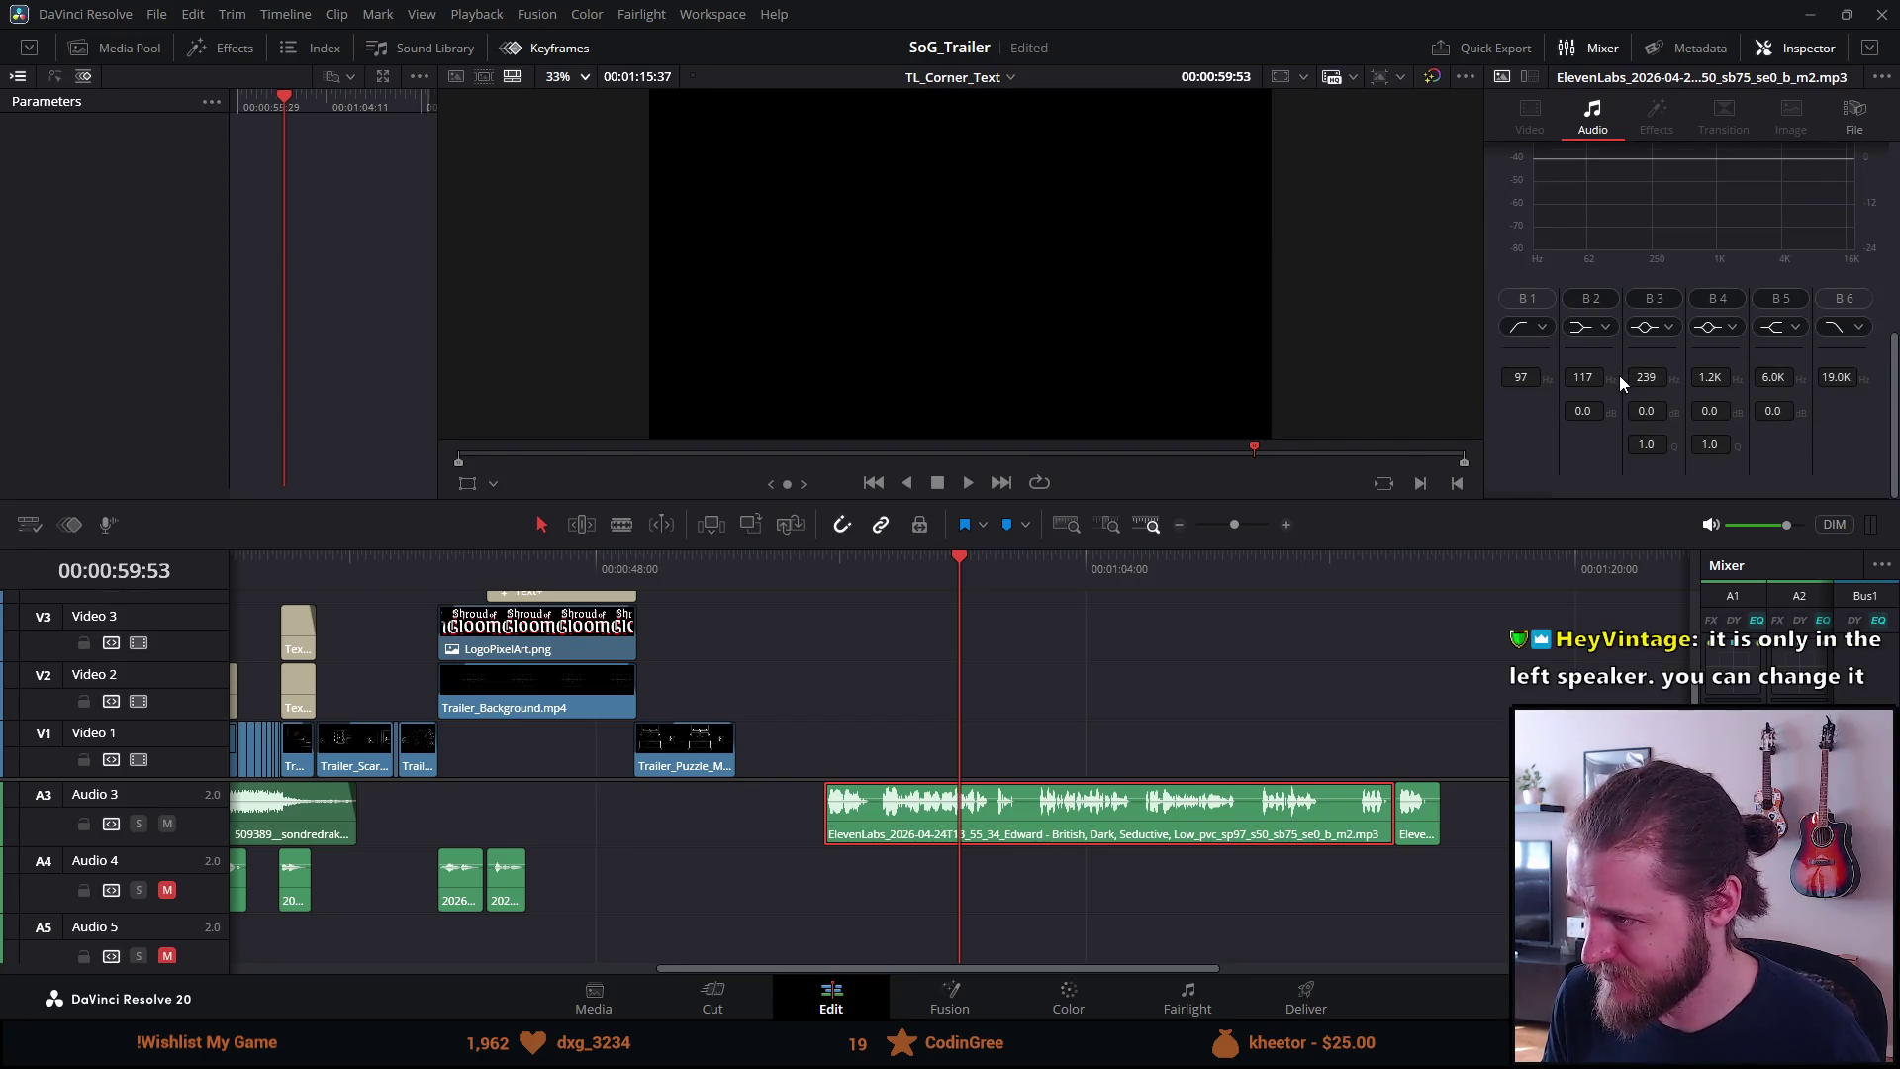
scroll(1619, 376, up, 6)
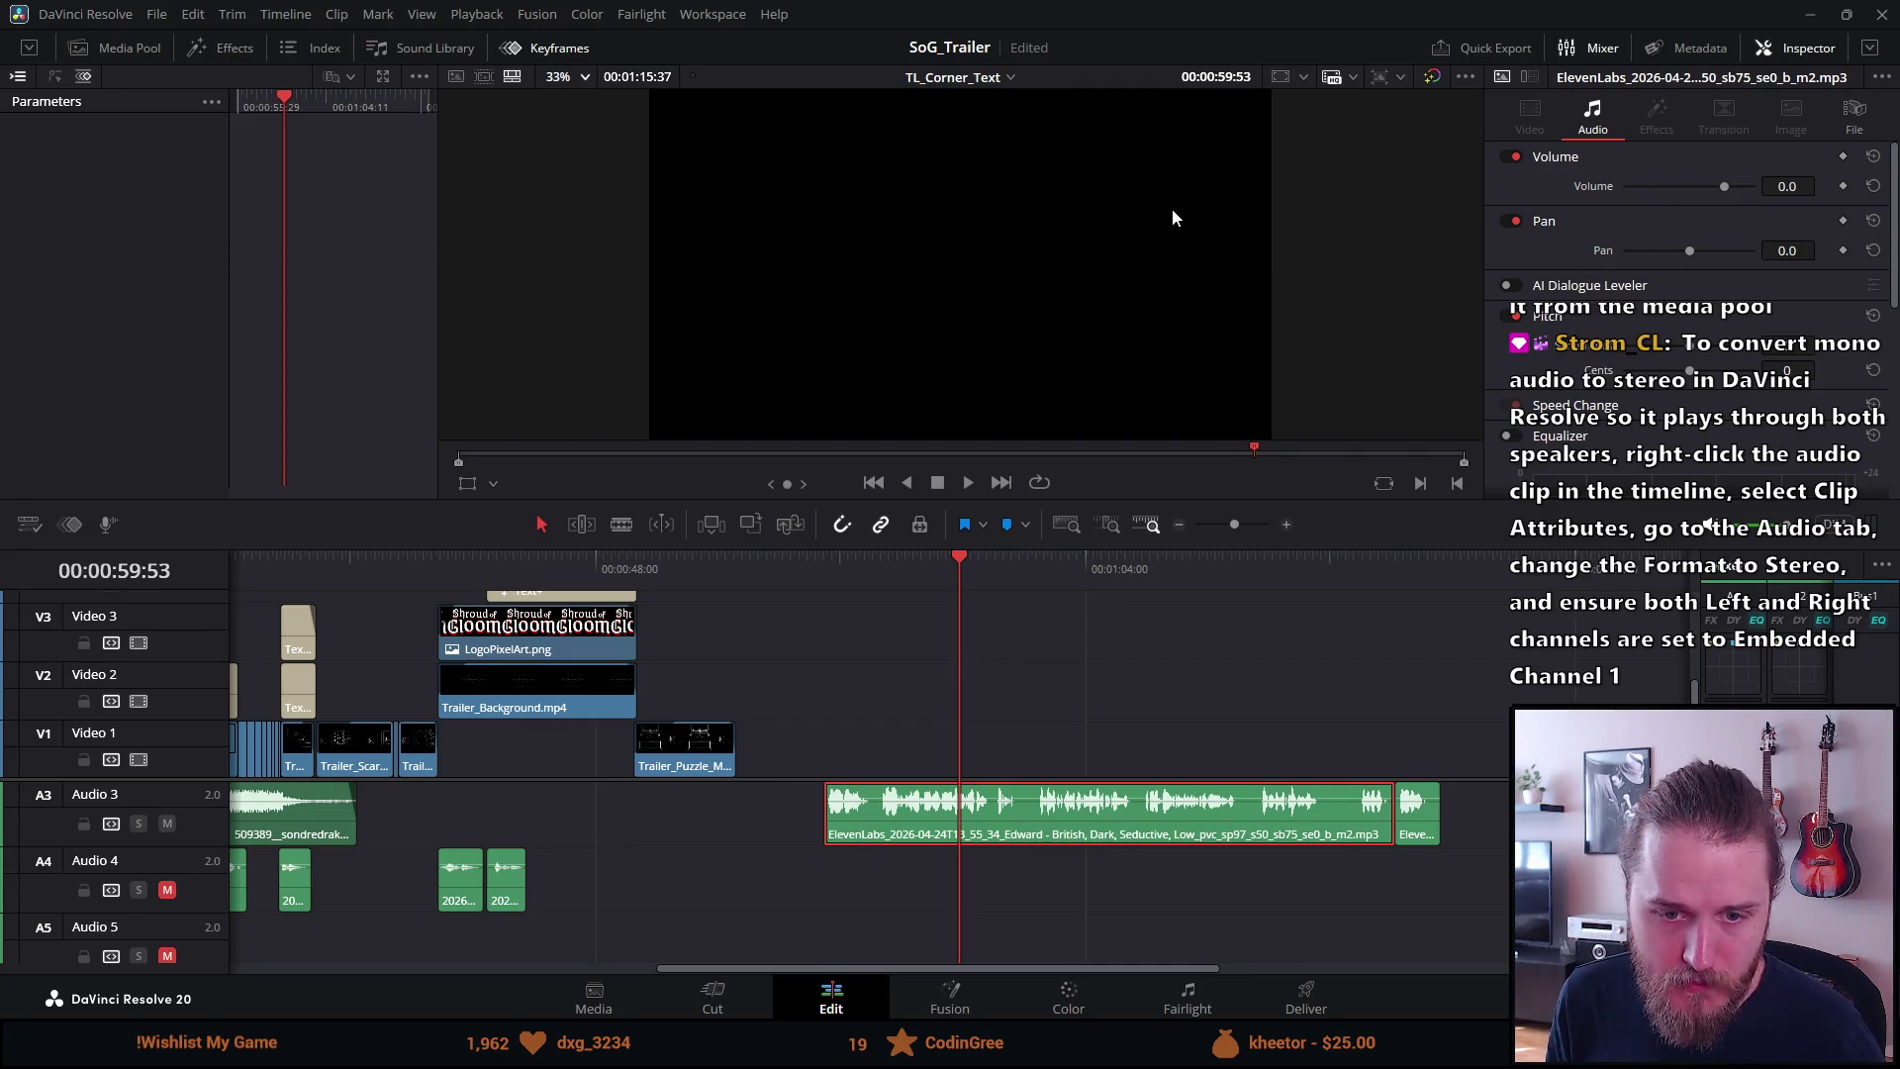
click(139, 49)
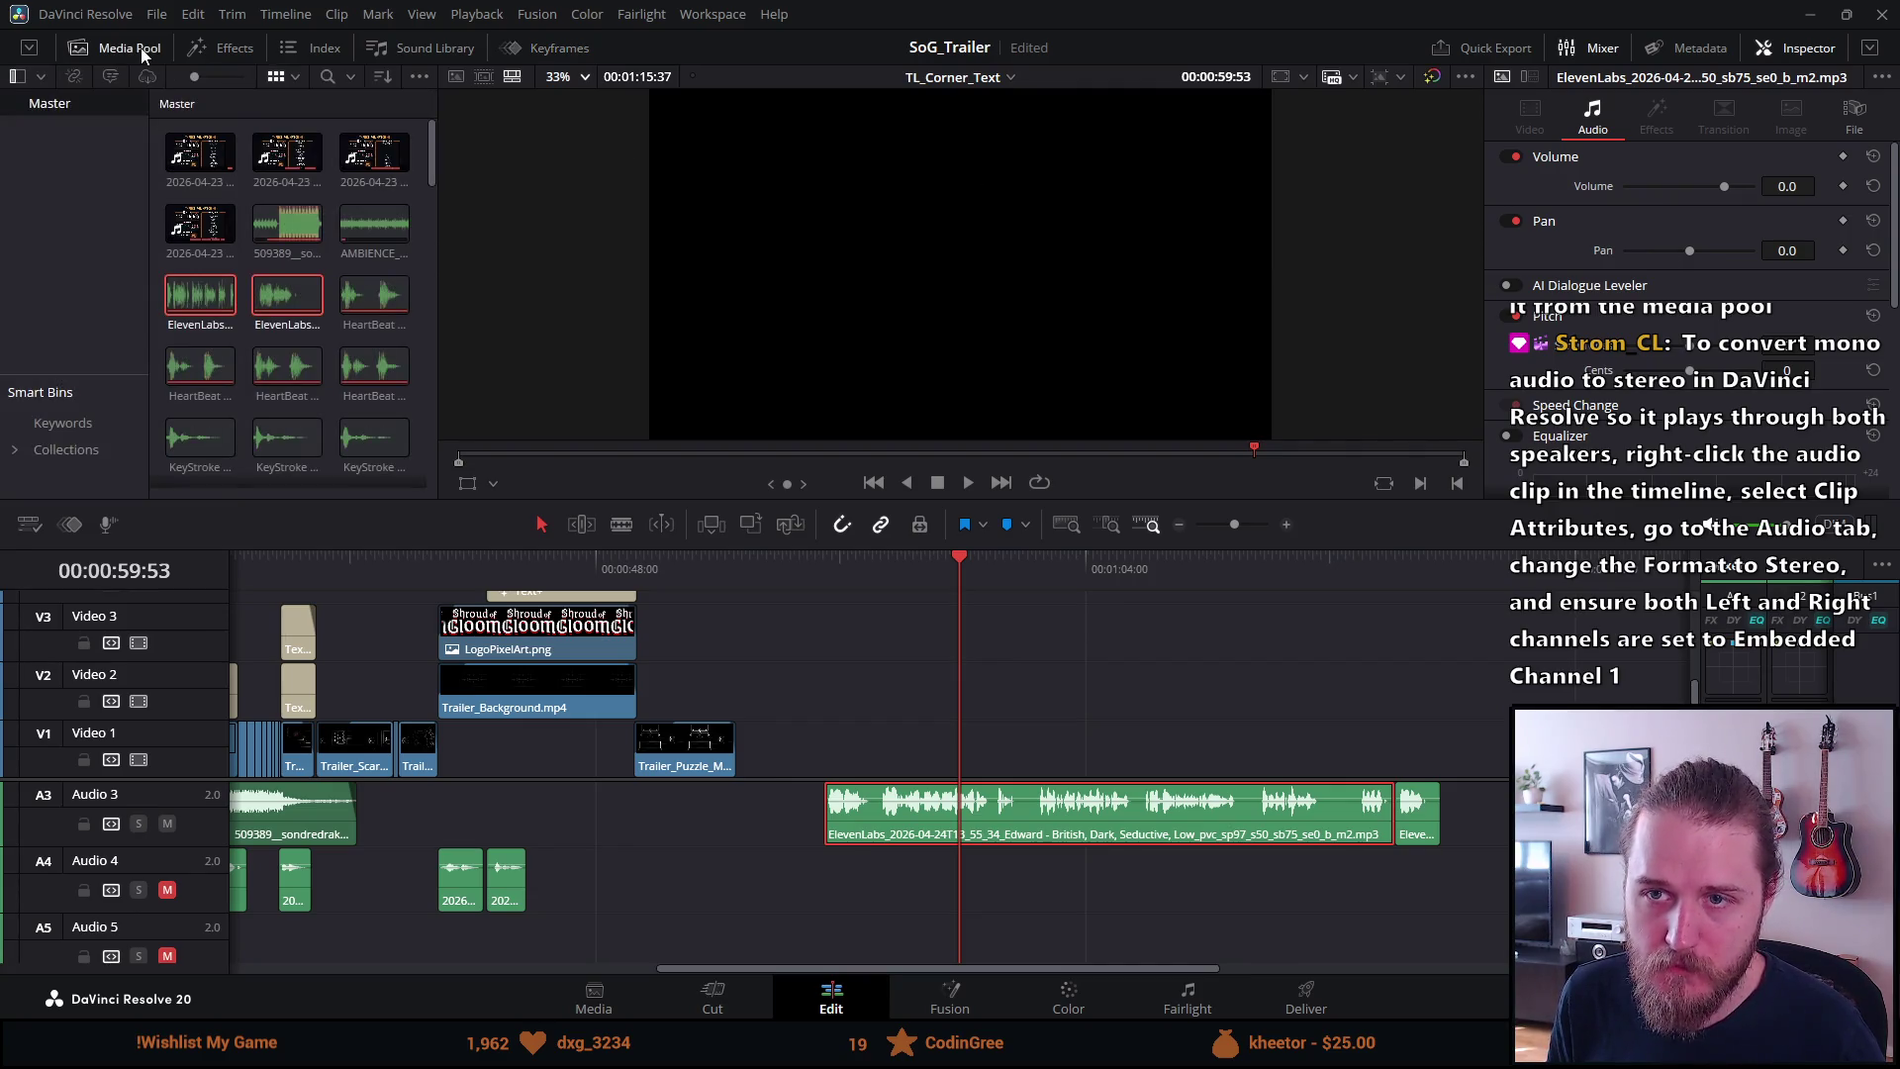
Preview the ElevenLabs clips in the Media Pool and select only the second one
click(282, 294)
right_click(282, 295)
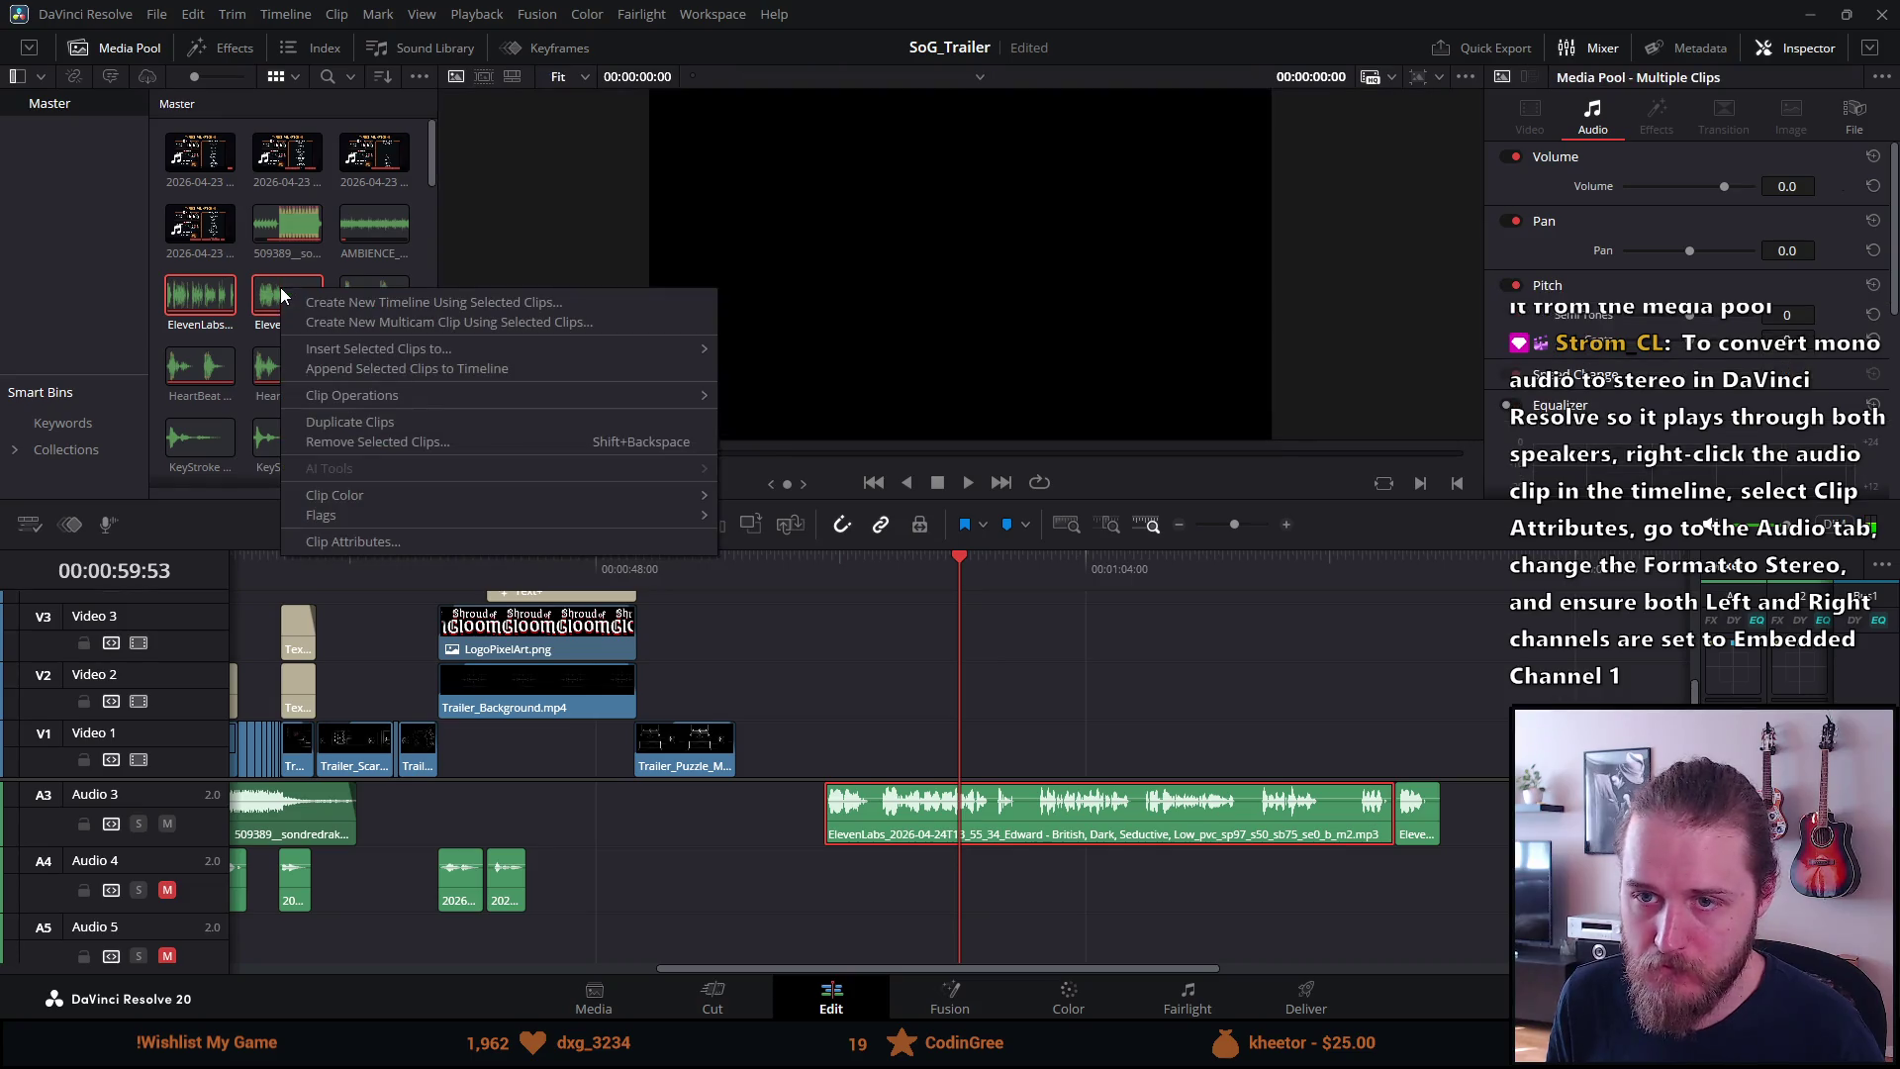
click(305, 302)
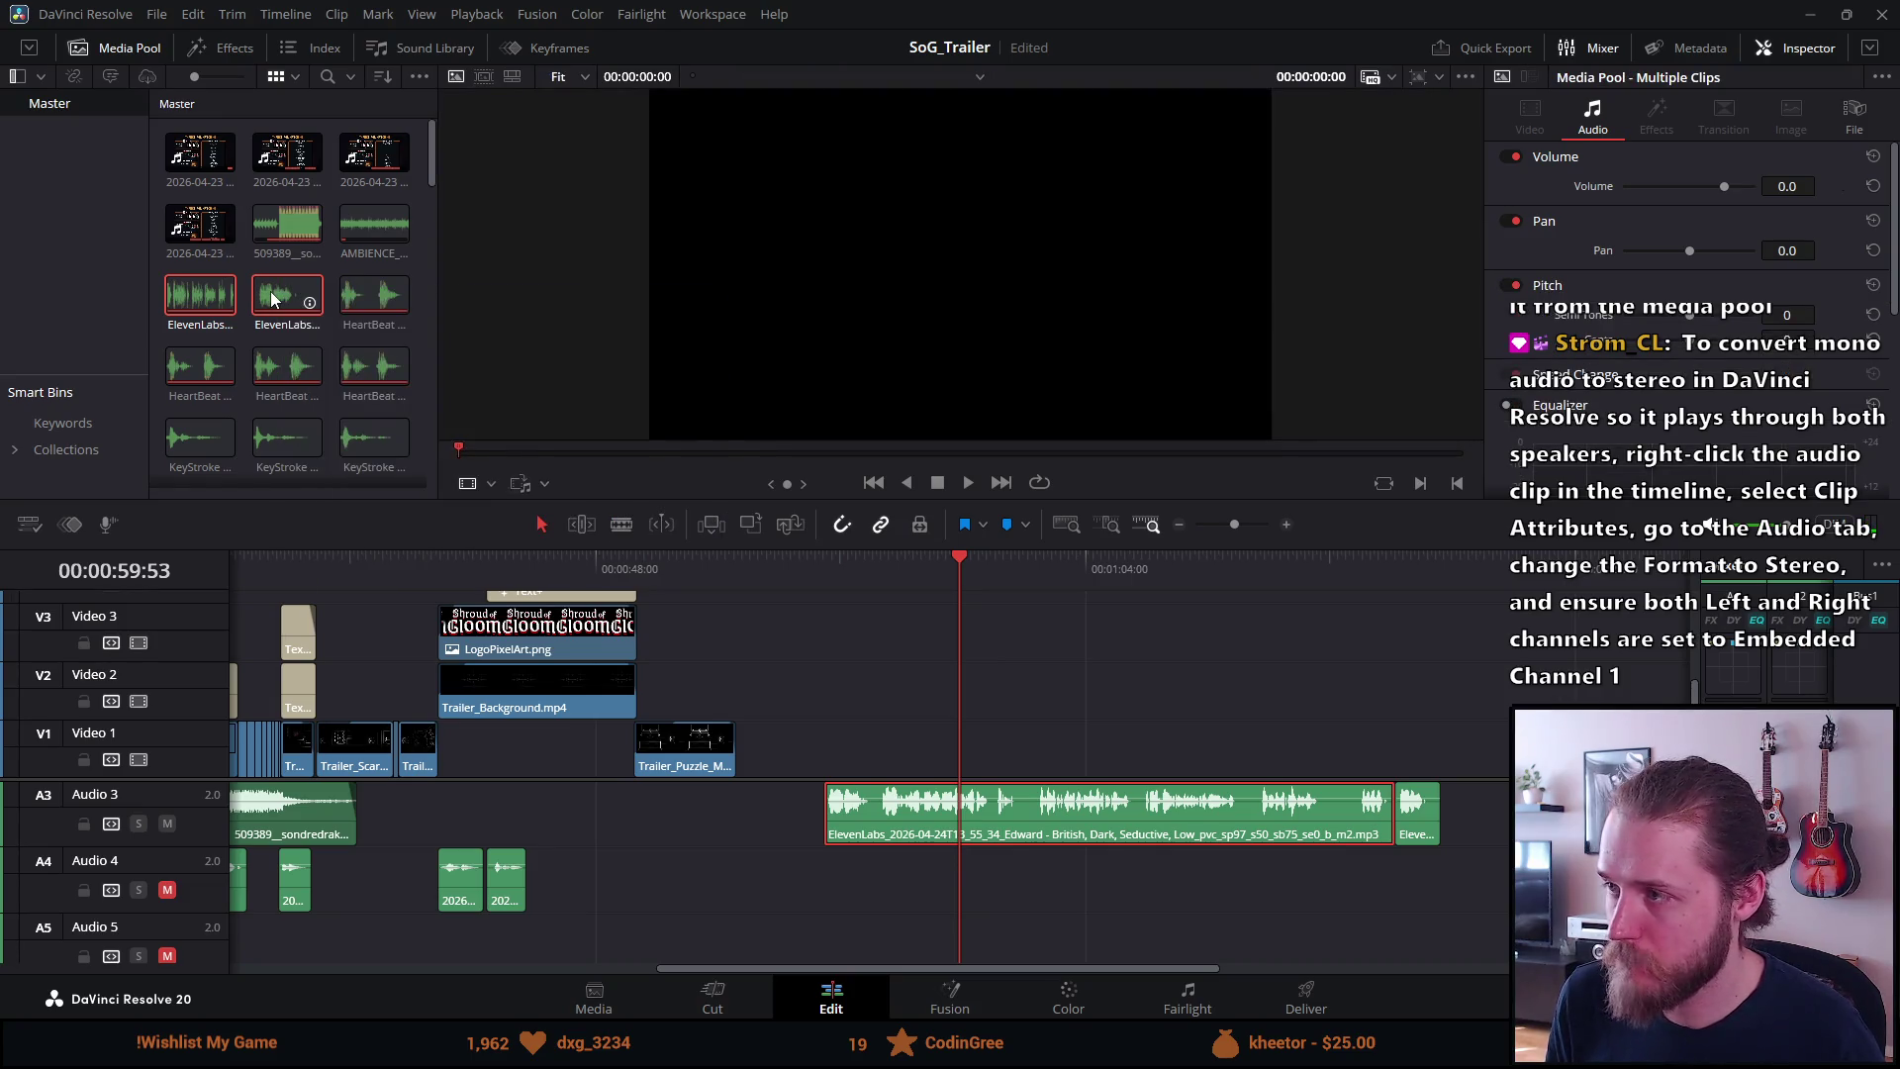
mouse_move(305, 302)
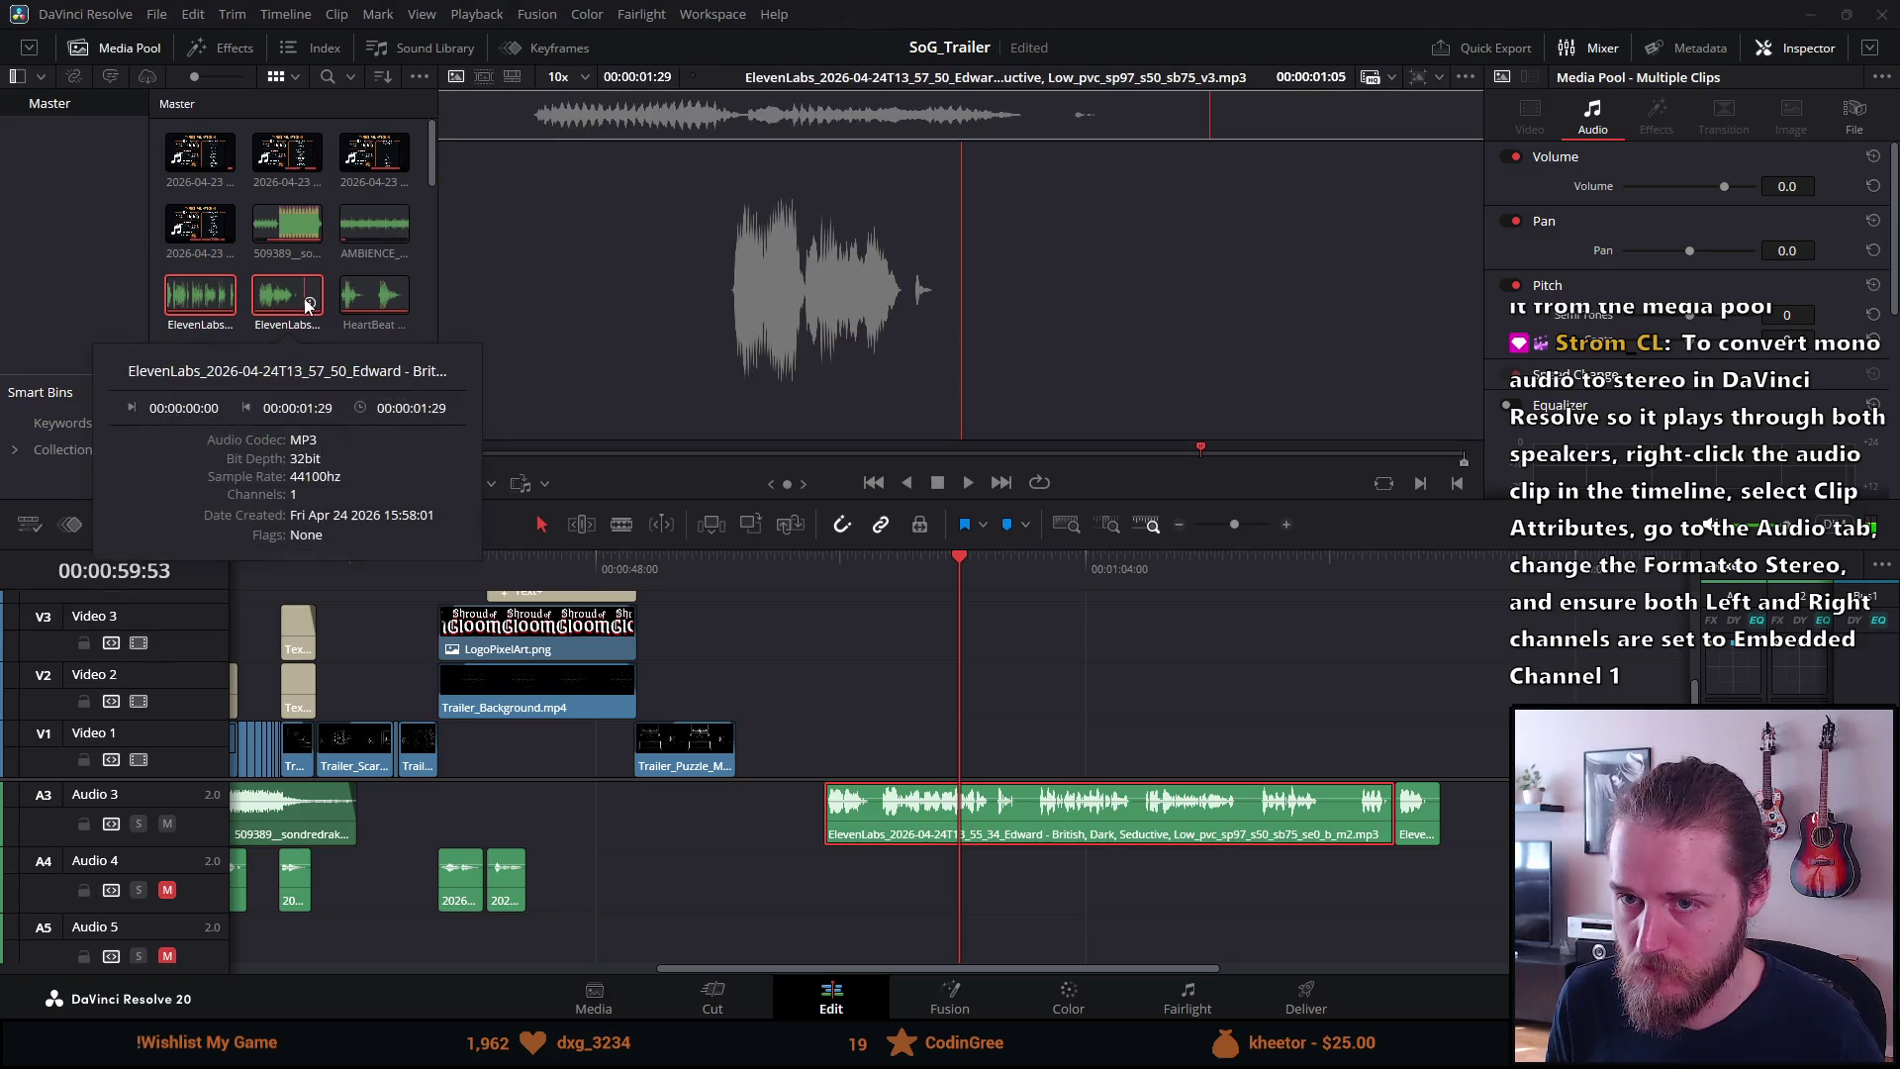
click(291, 294)
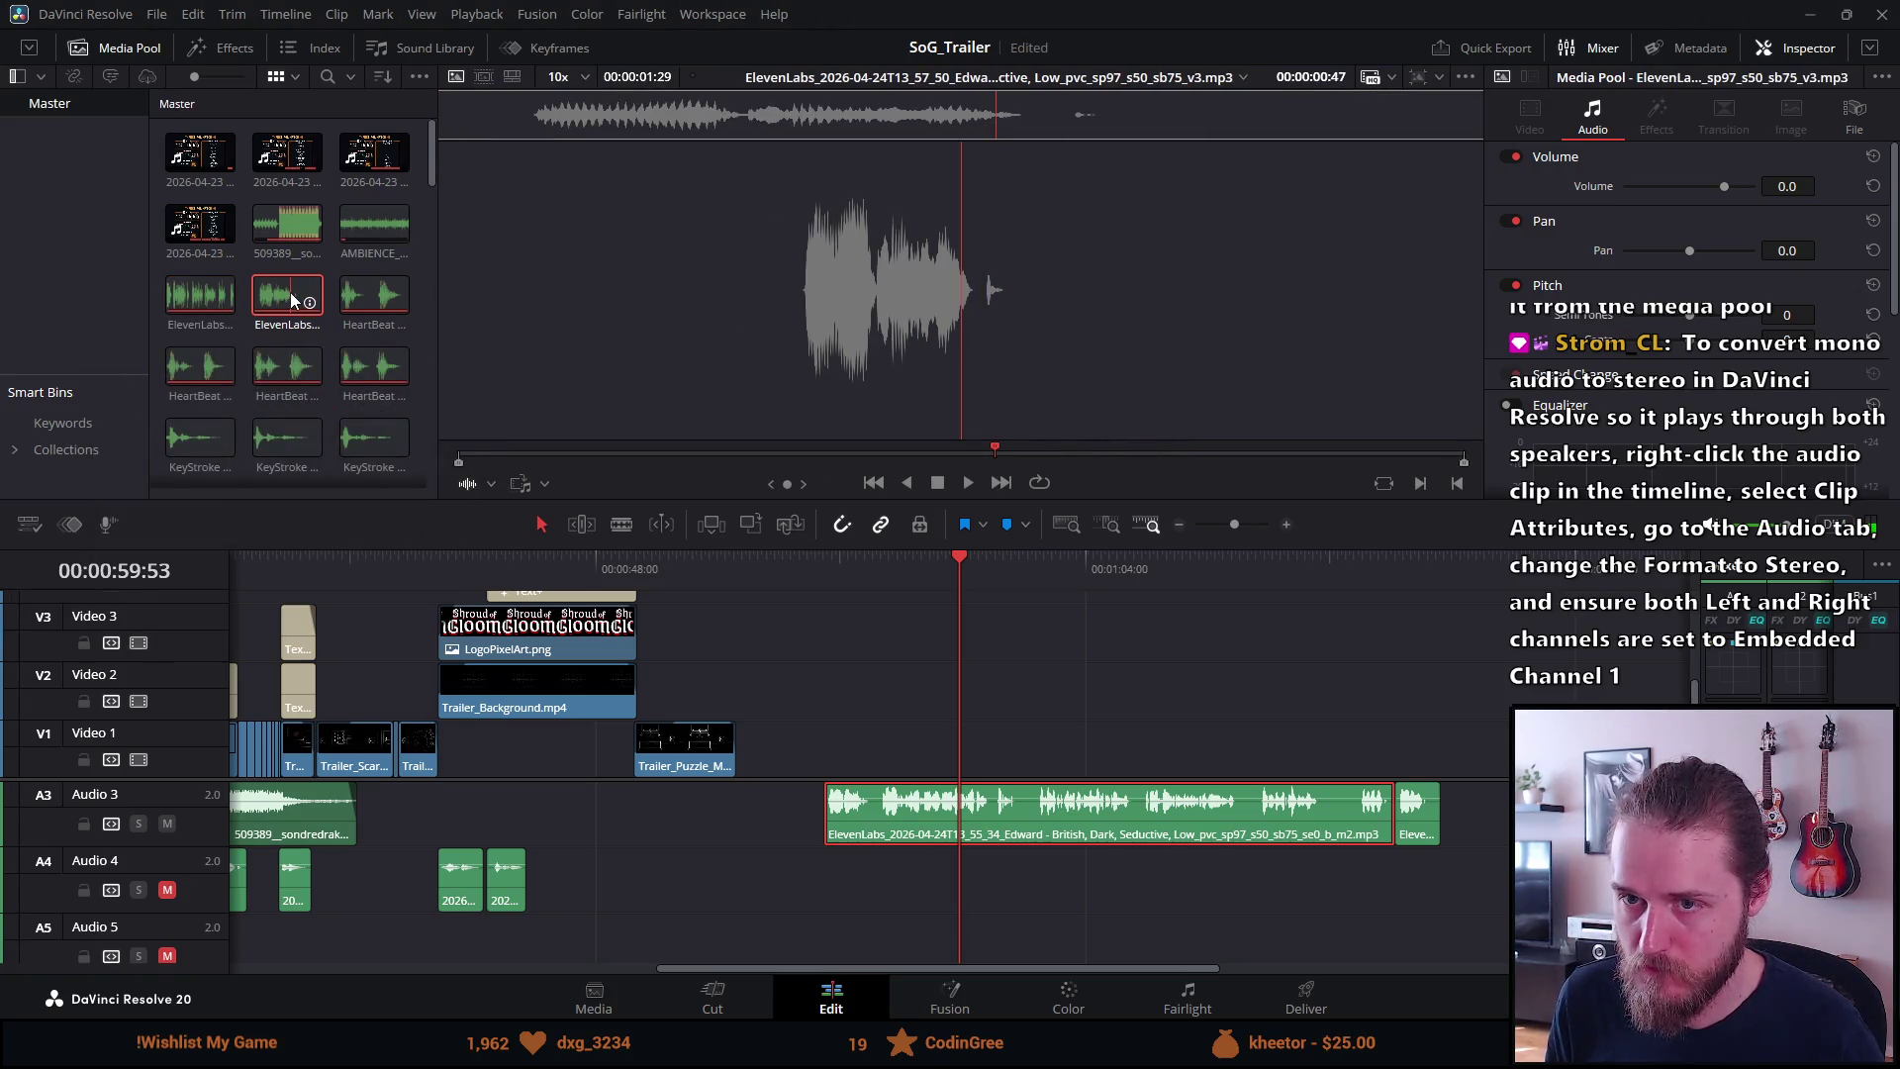
Set the second ElevenLabs clip's audio format to Stereo in Clip Attributes
right_click(290, 294)
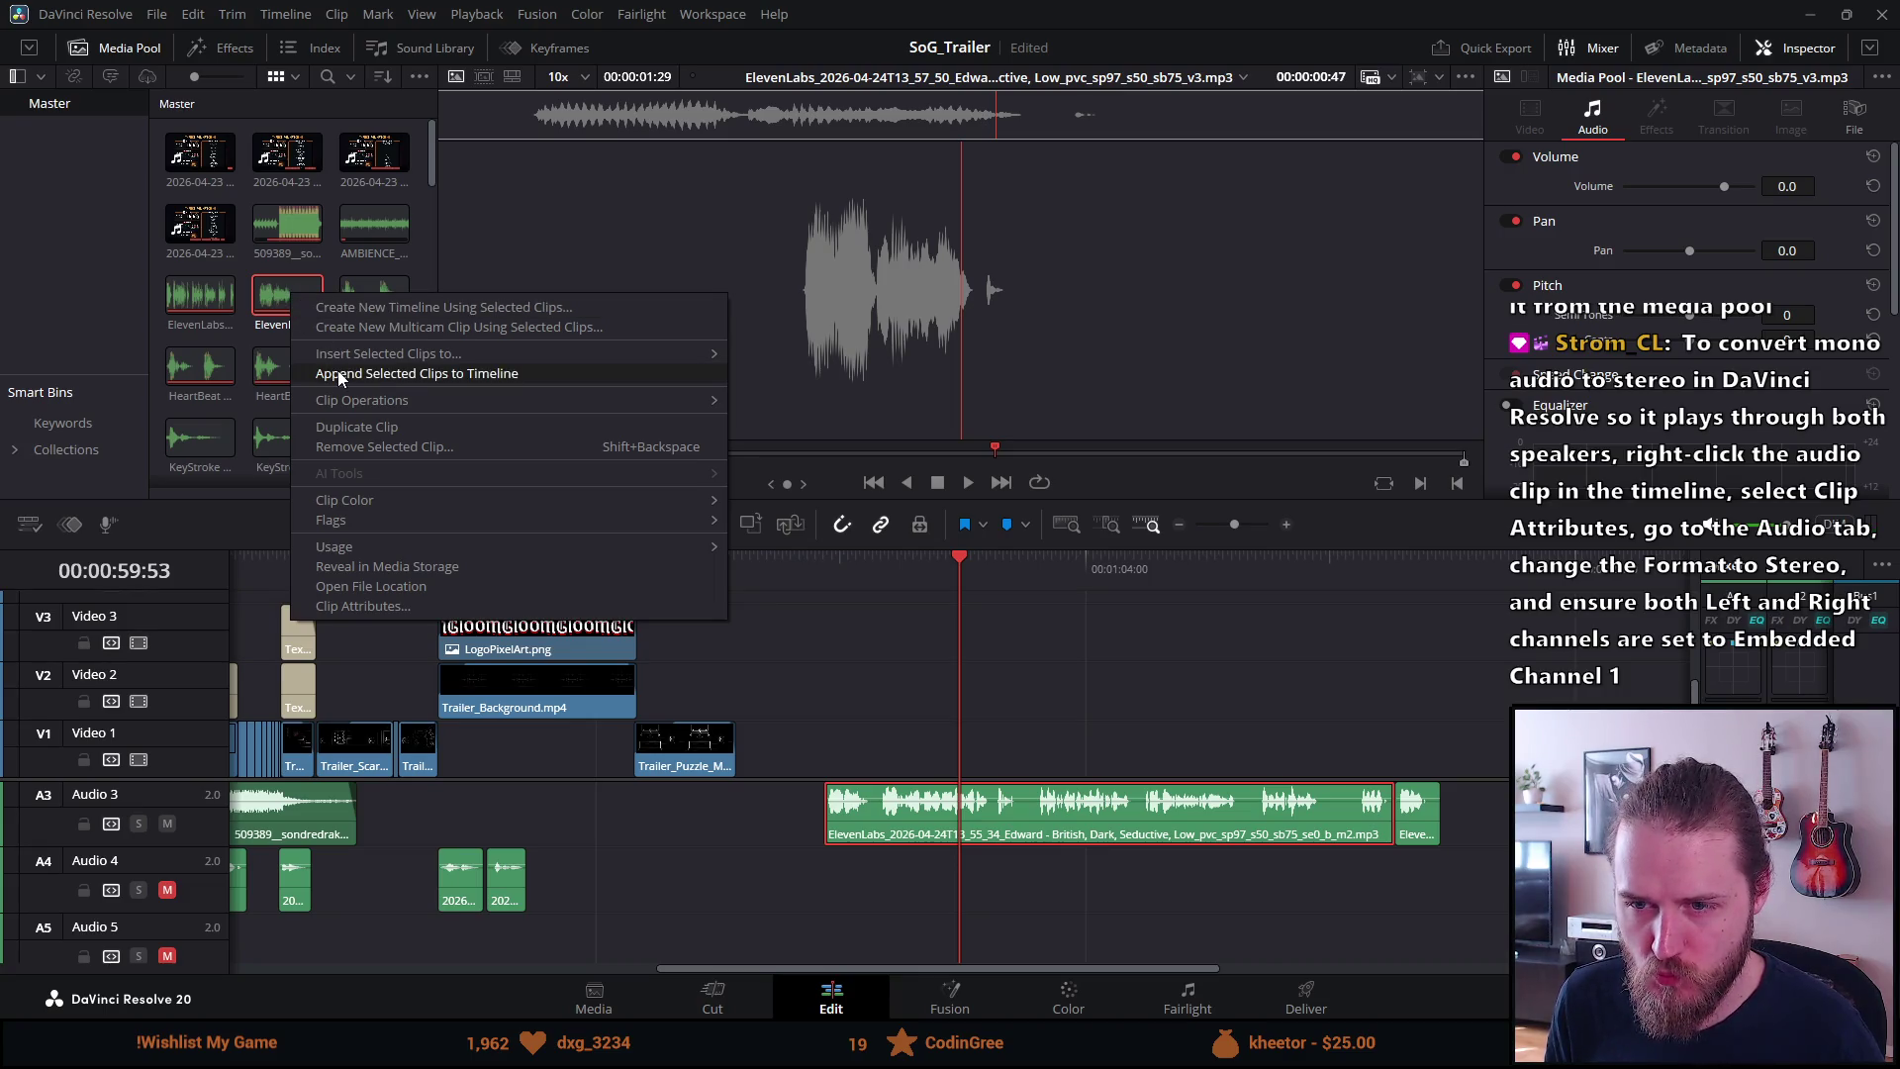
mouse_move(342, 400)
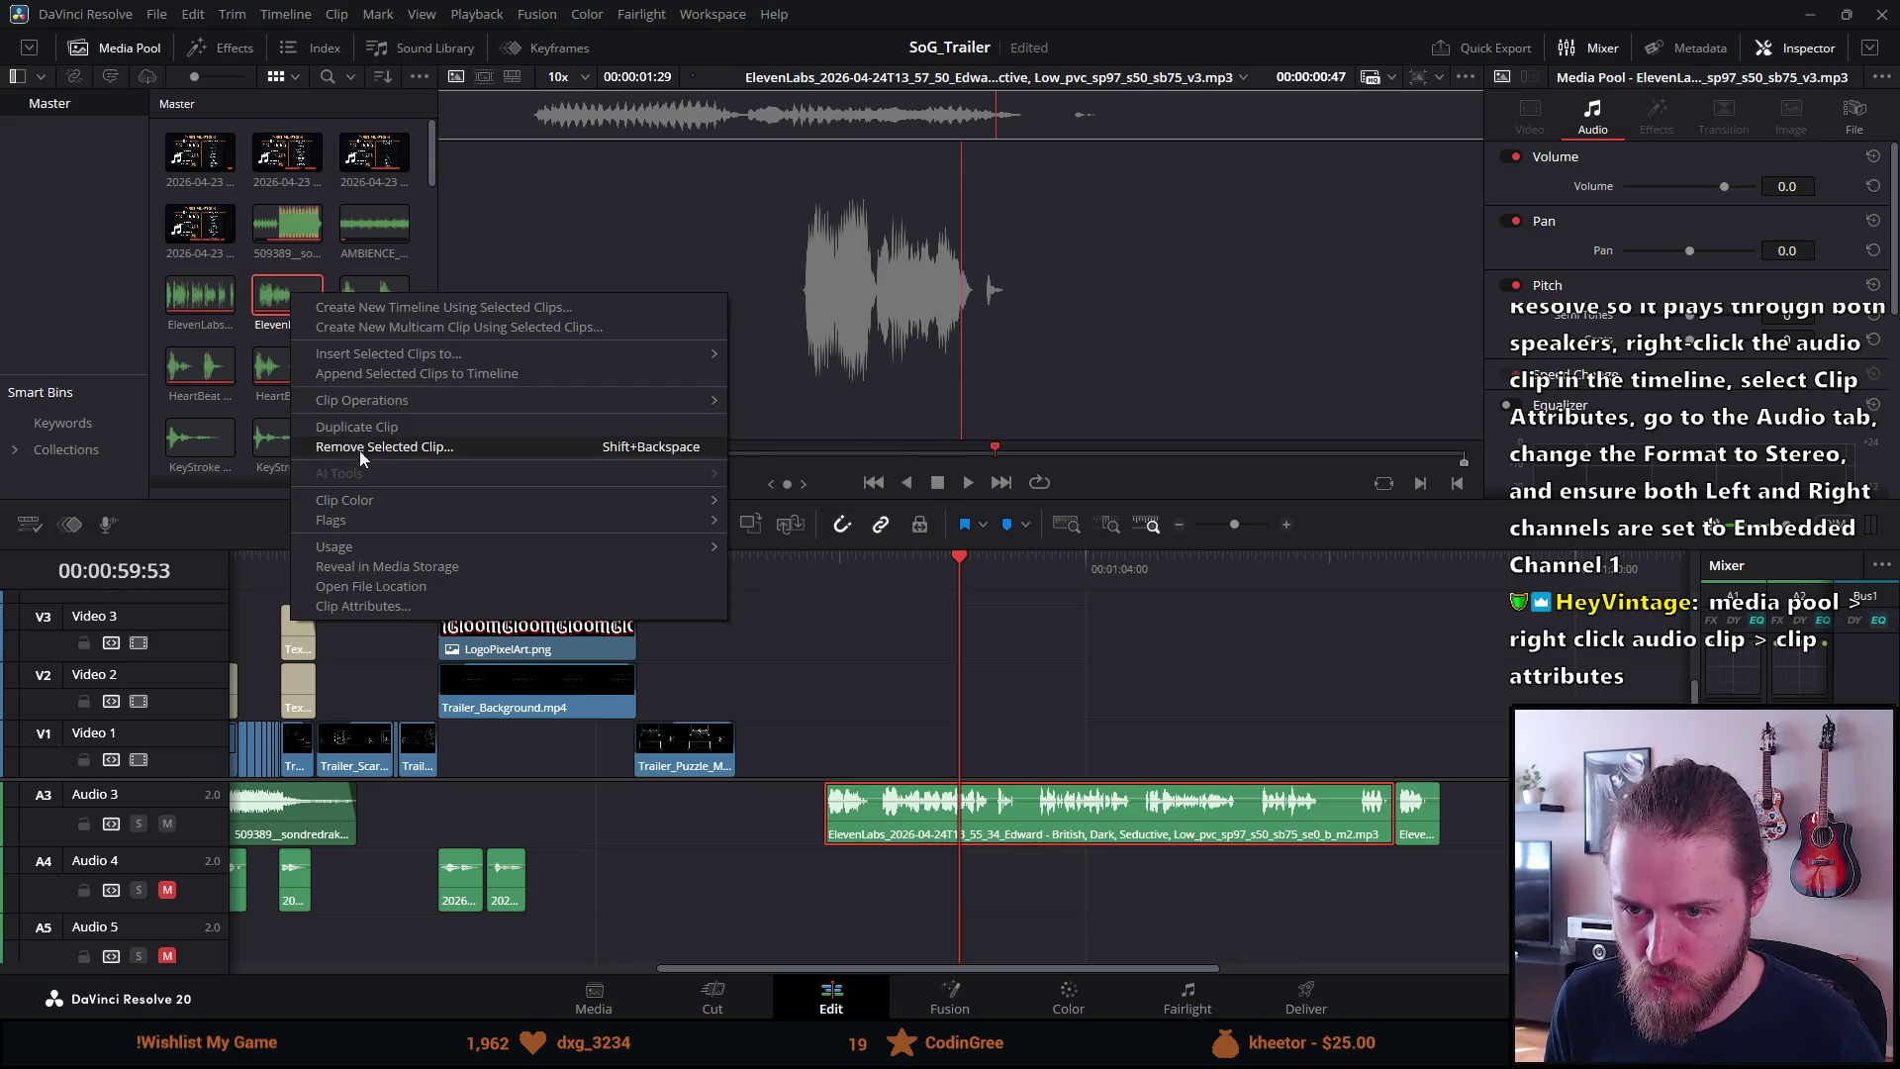
mouse_move(372, 546)
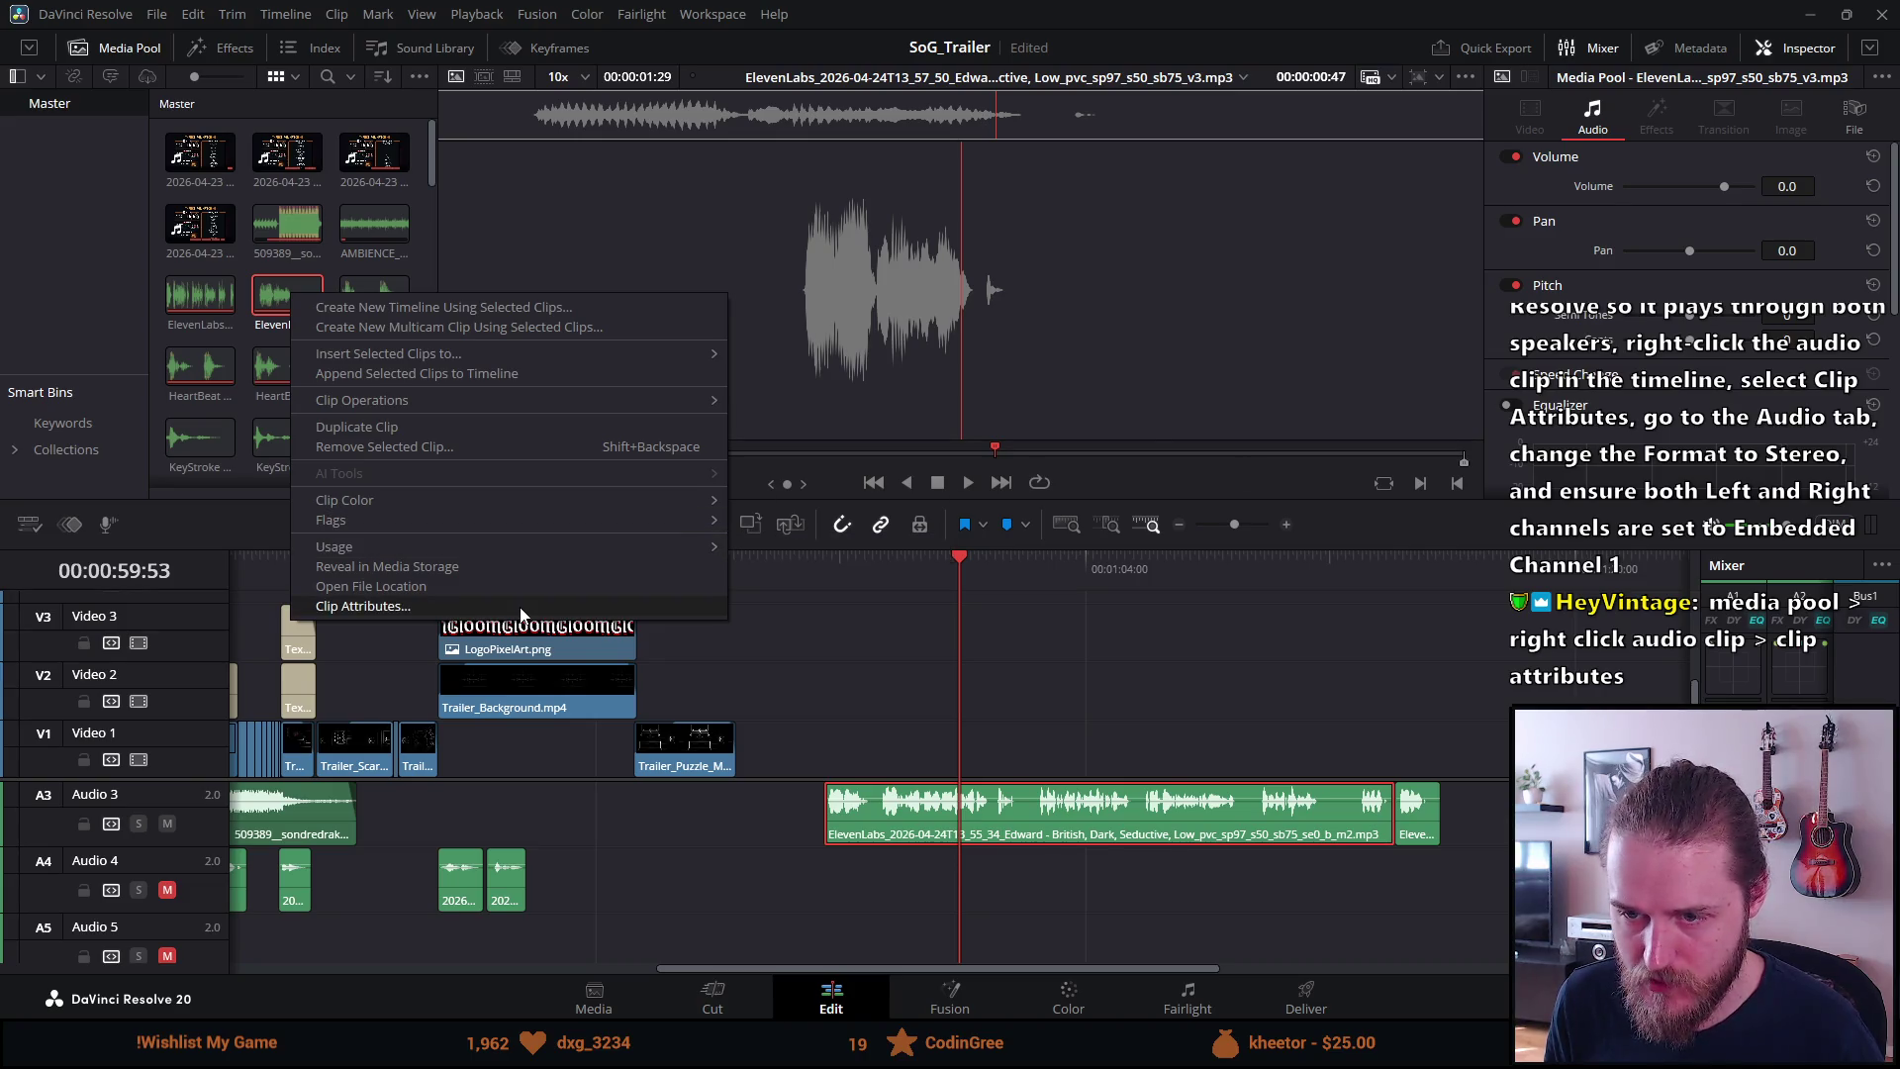
click(491, 603)
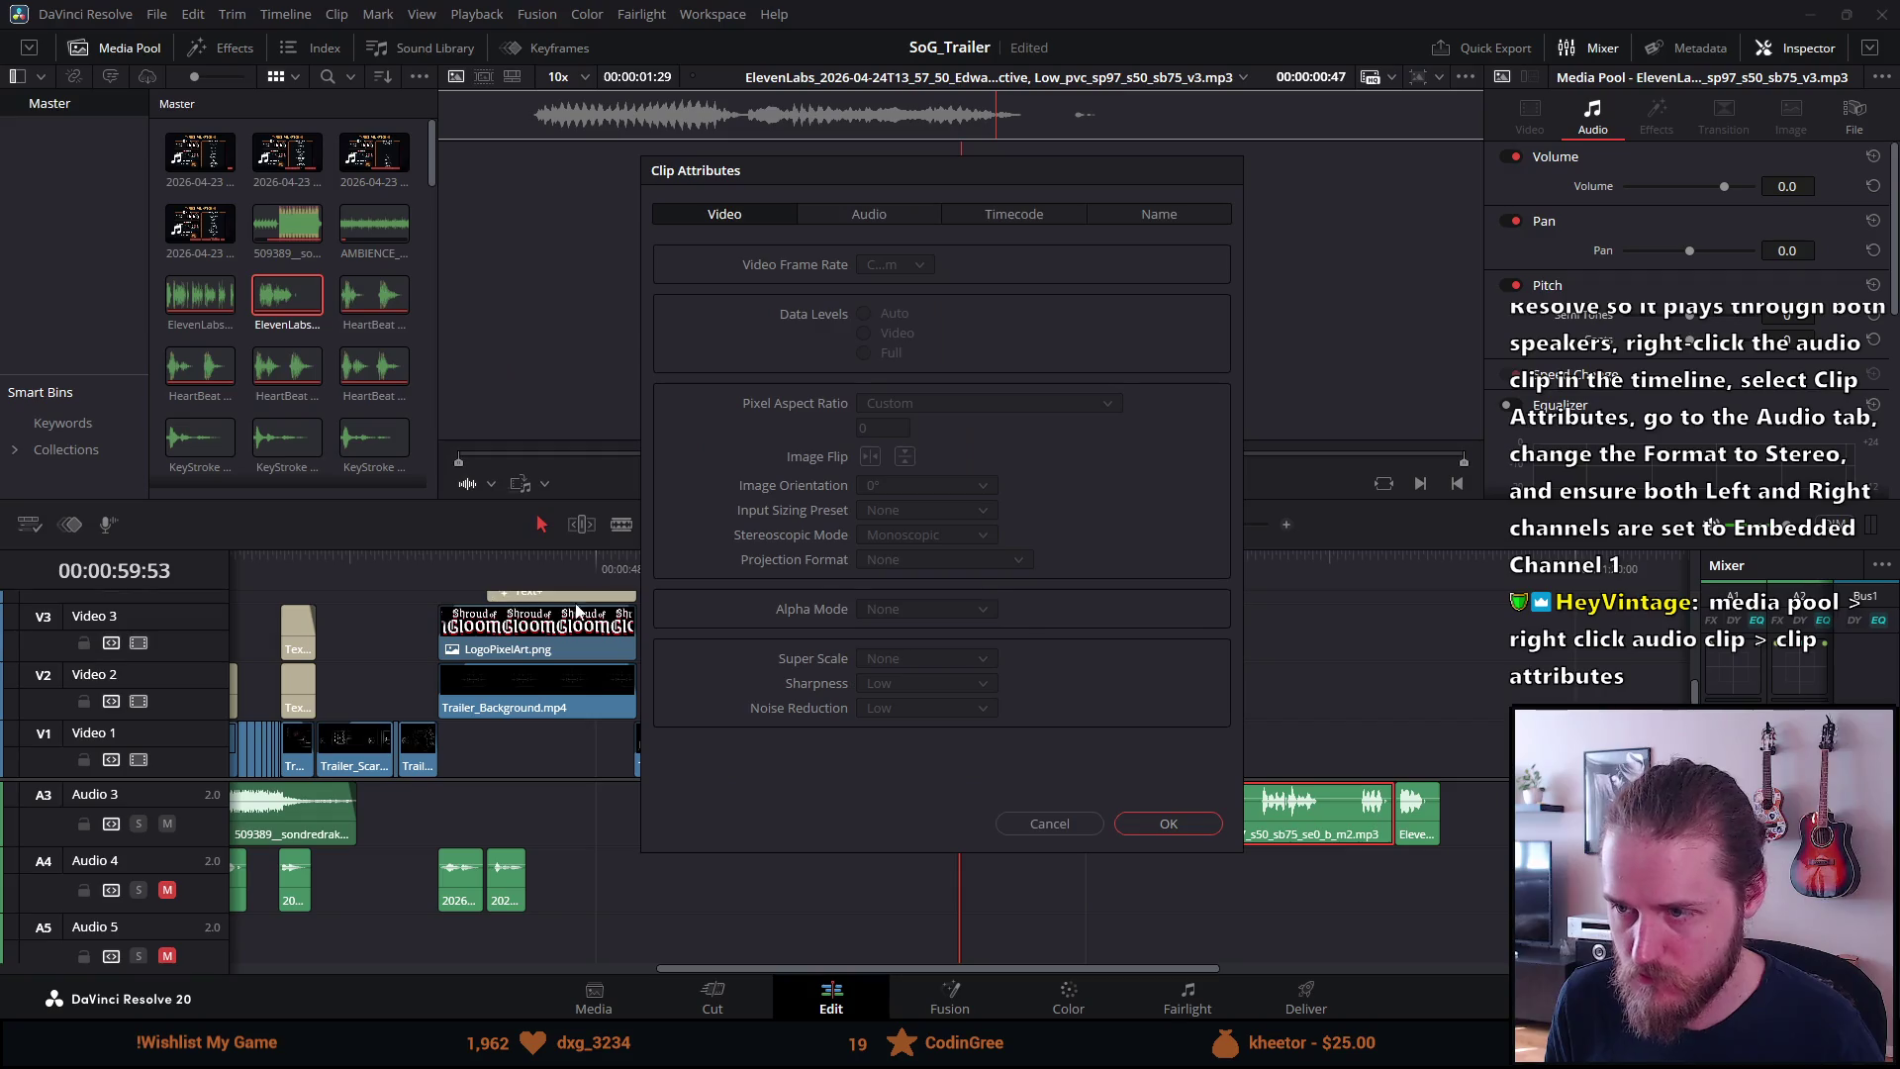
click(876, 214)
click(864, 261)
click(845, 302)
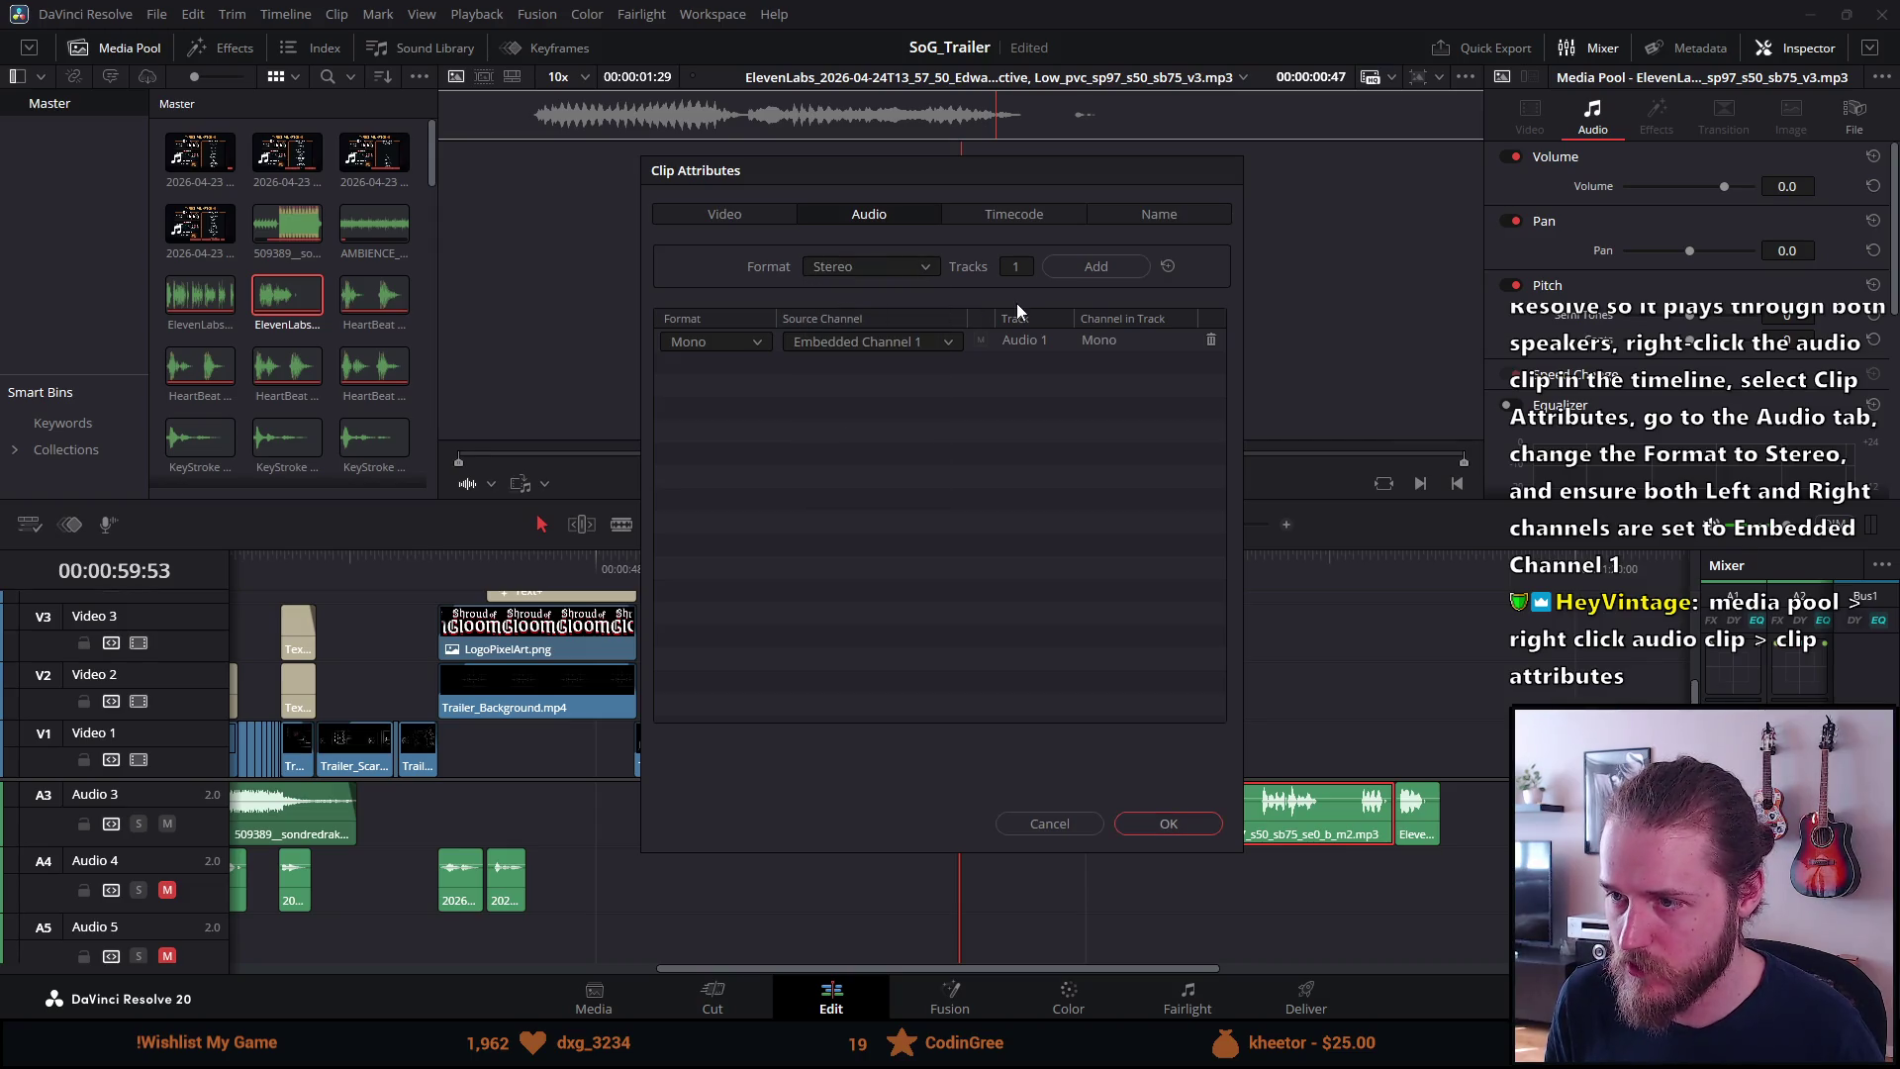
click(1130, 827)
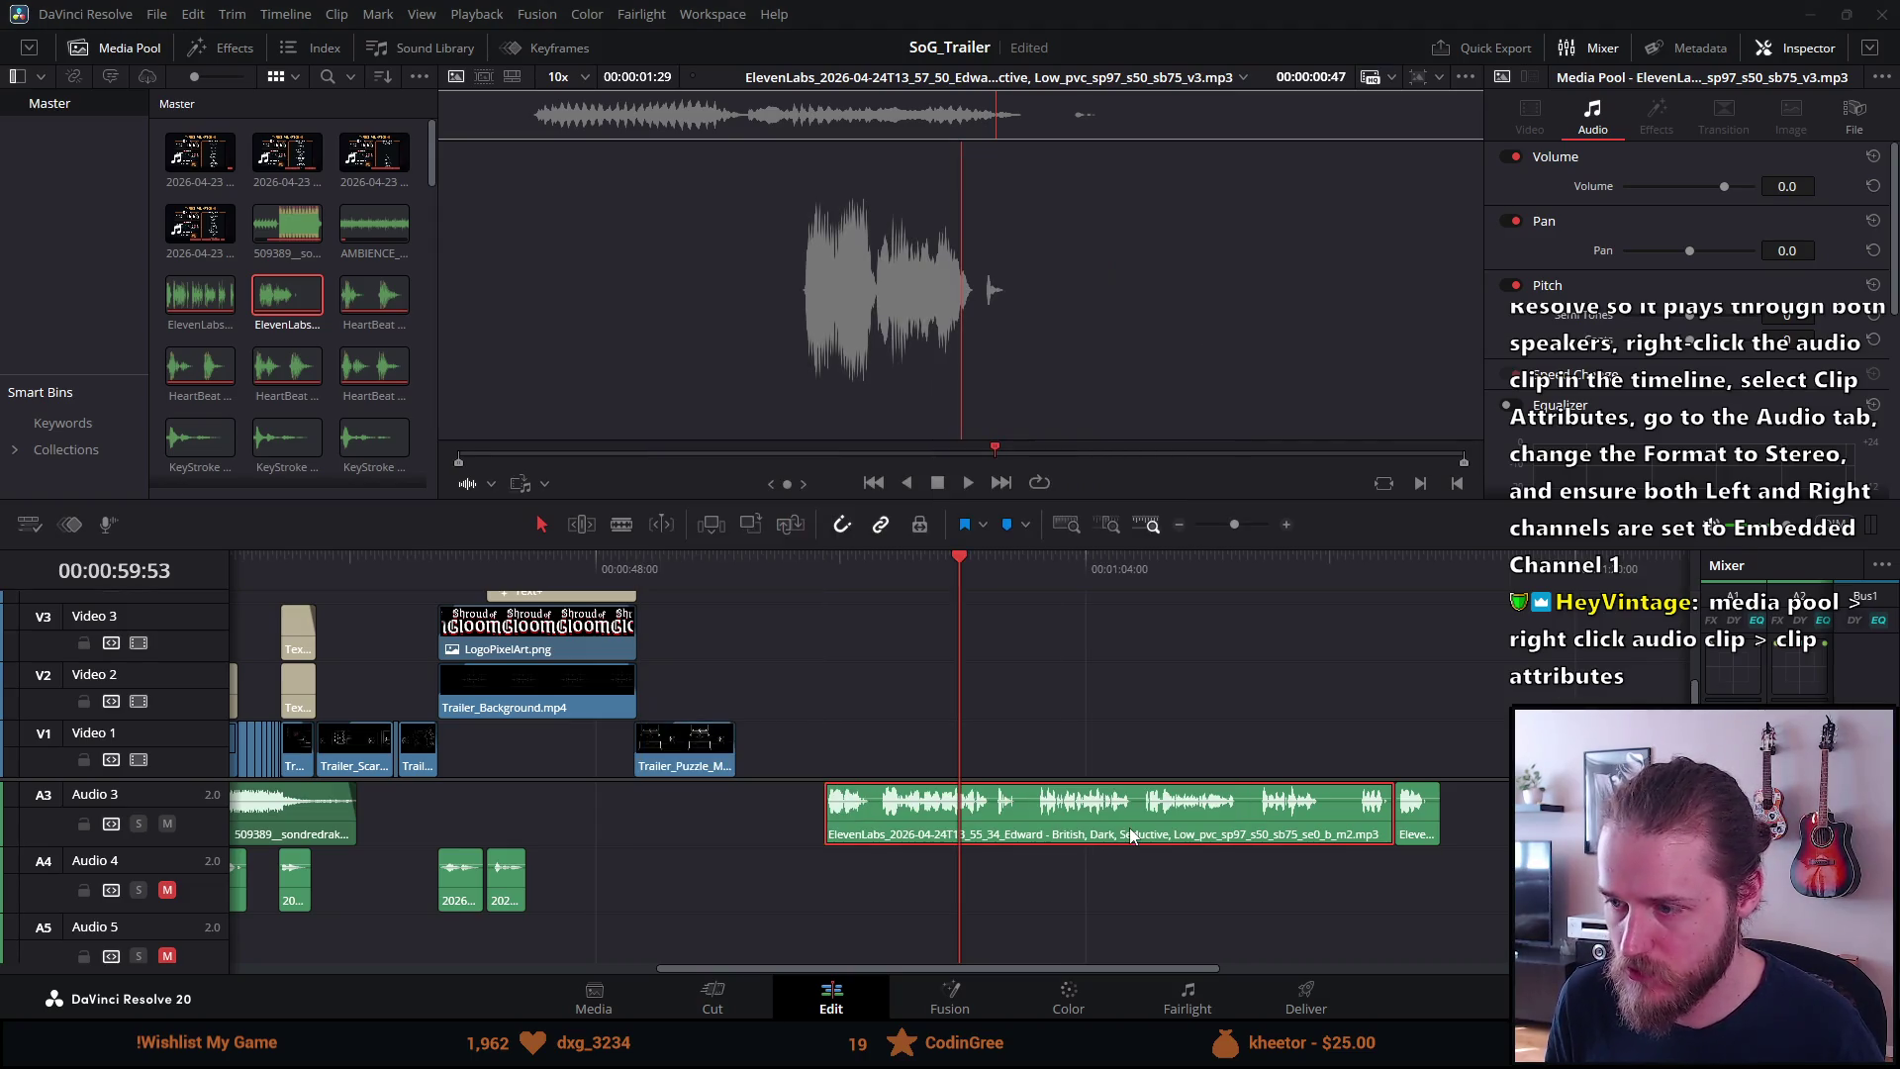
Delete the short trailing voiceover piece from Audio 3
click(1402, 820)
key(Delete)
click(1297, 817)
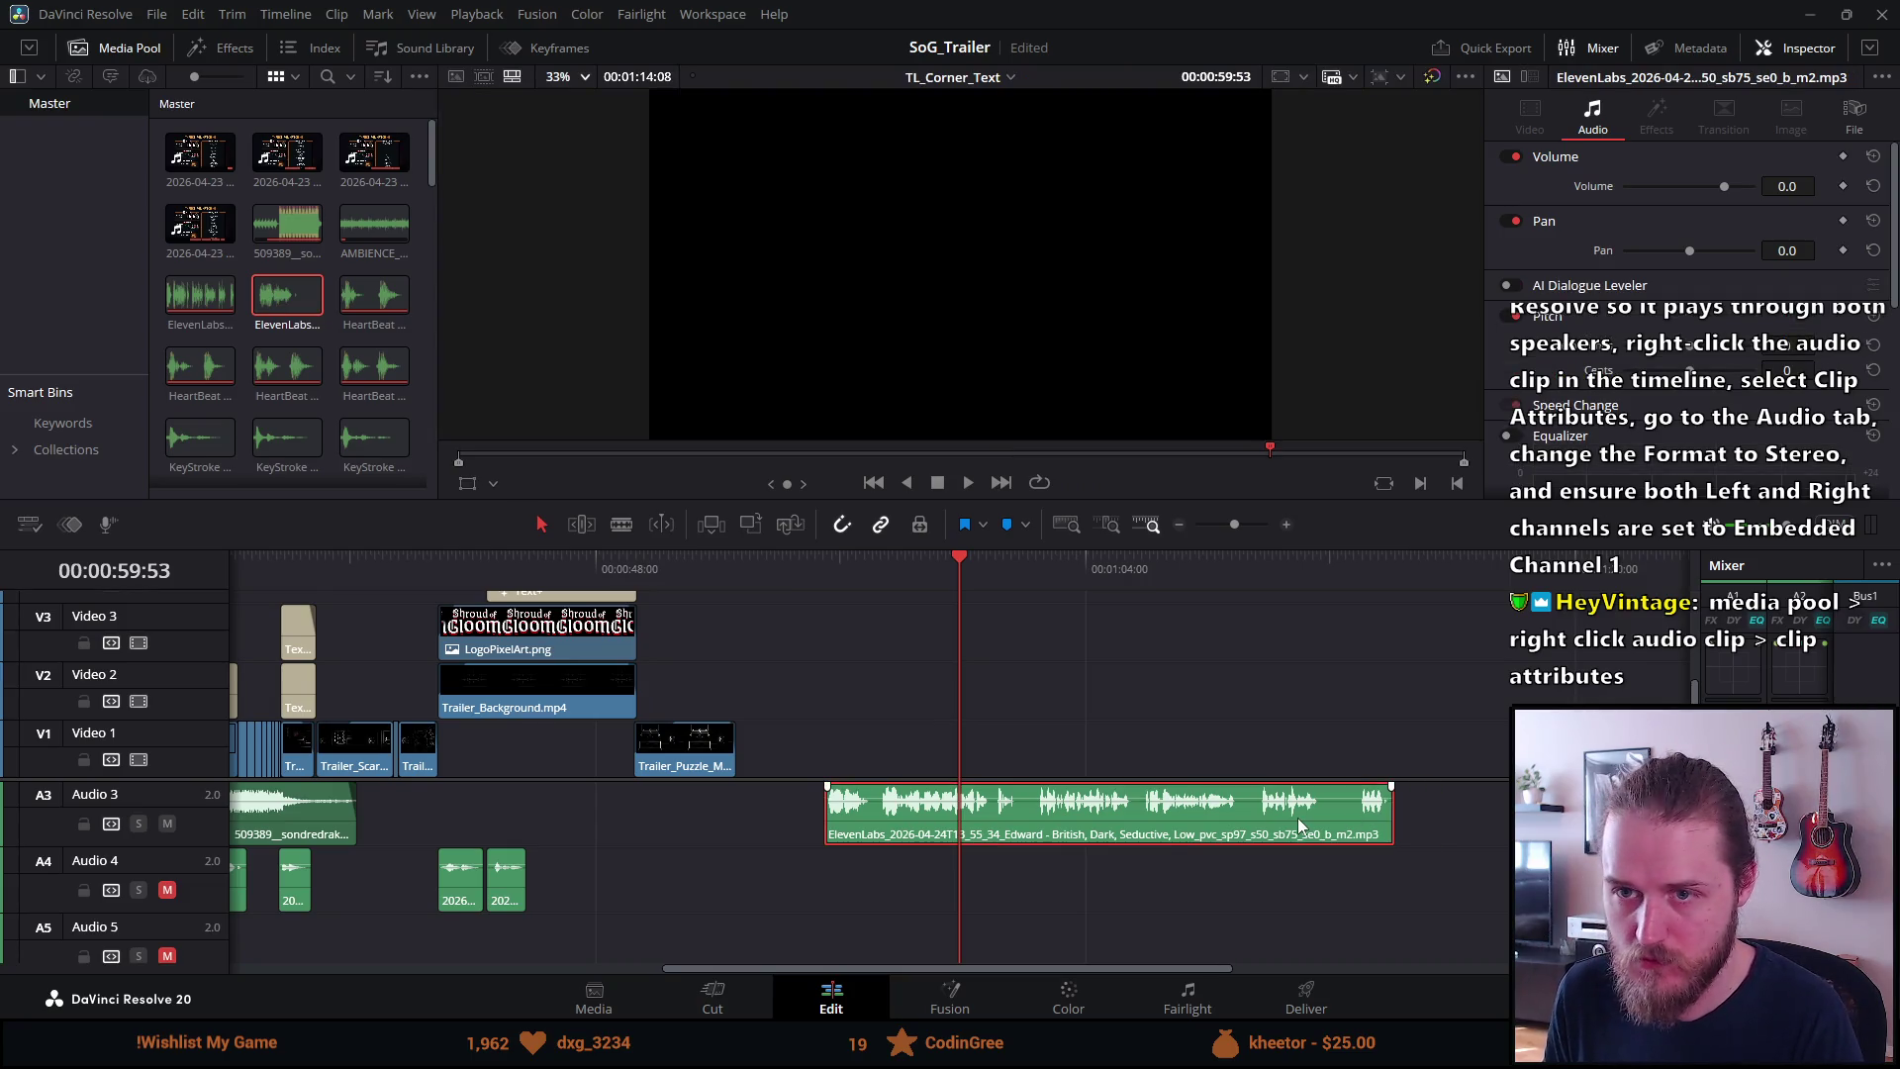
Delete the long voiceover clip from Audio 3 and set an ElevenLabs clip's format to Stereo
key(Delete)
click(216, 289)
right_click(216, 289)
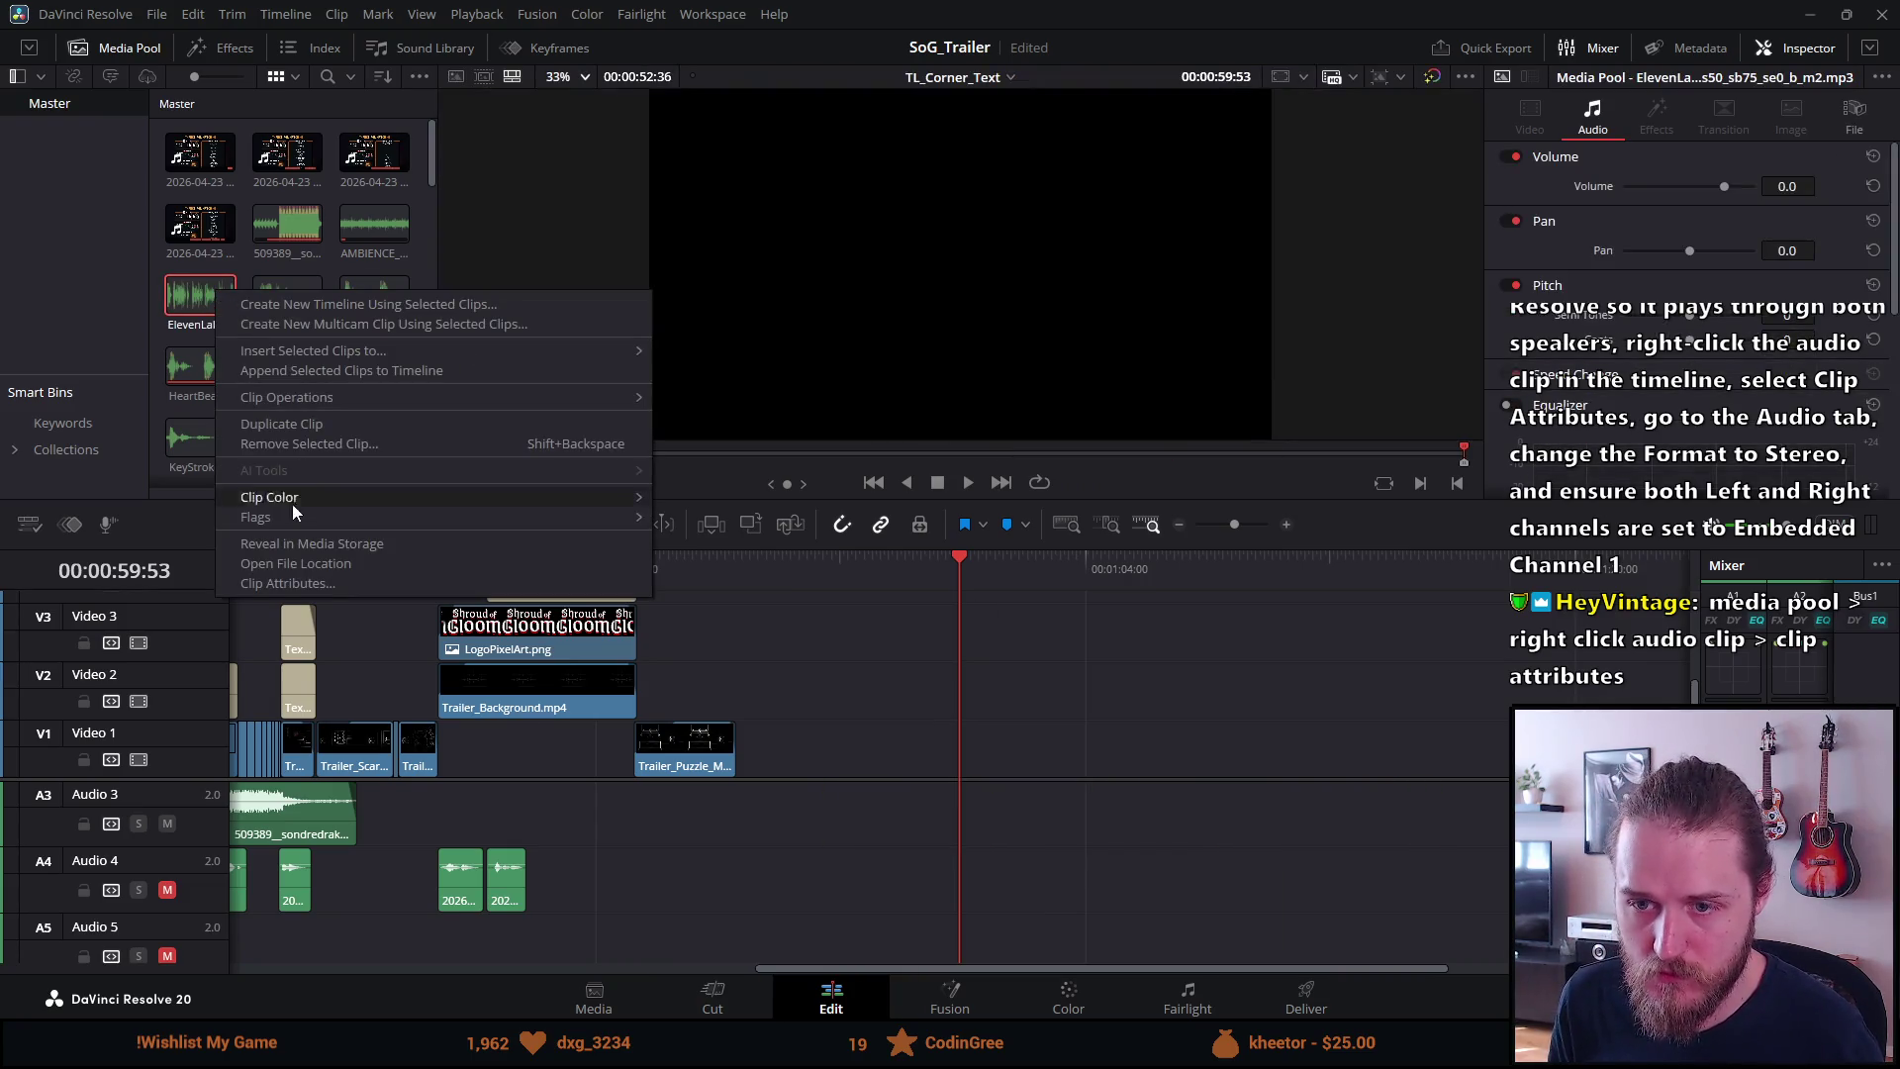
click(287, 583)
click(875, 266)
click(875, 298)
click(1167, 823)
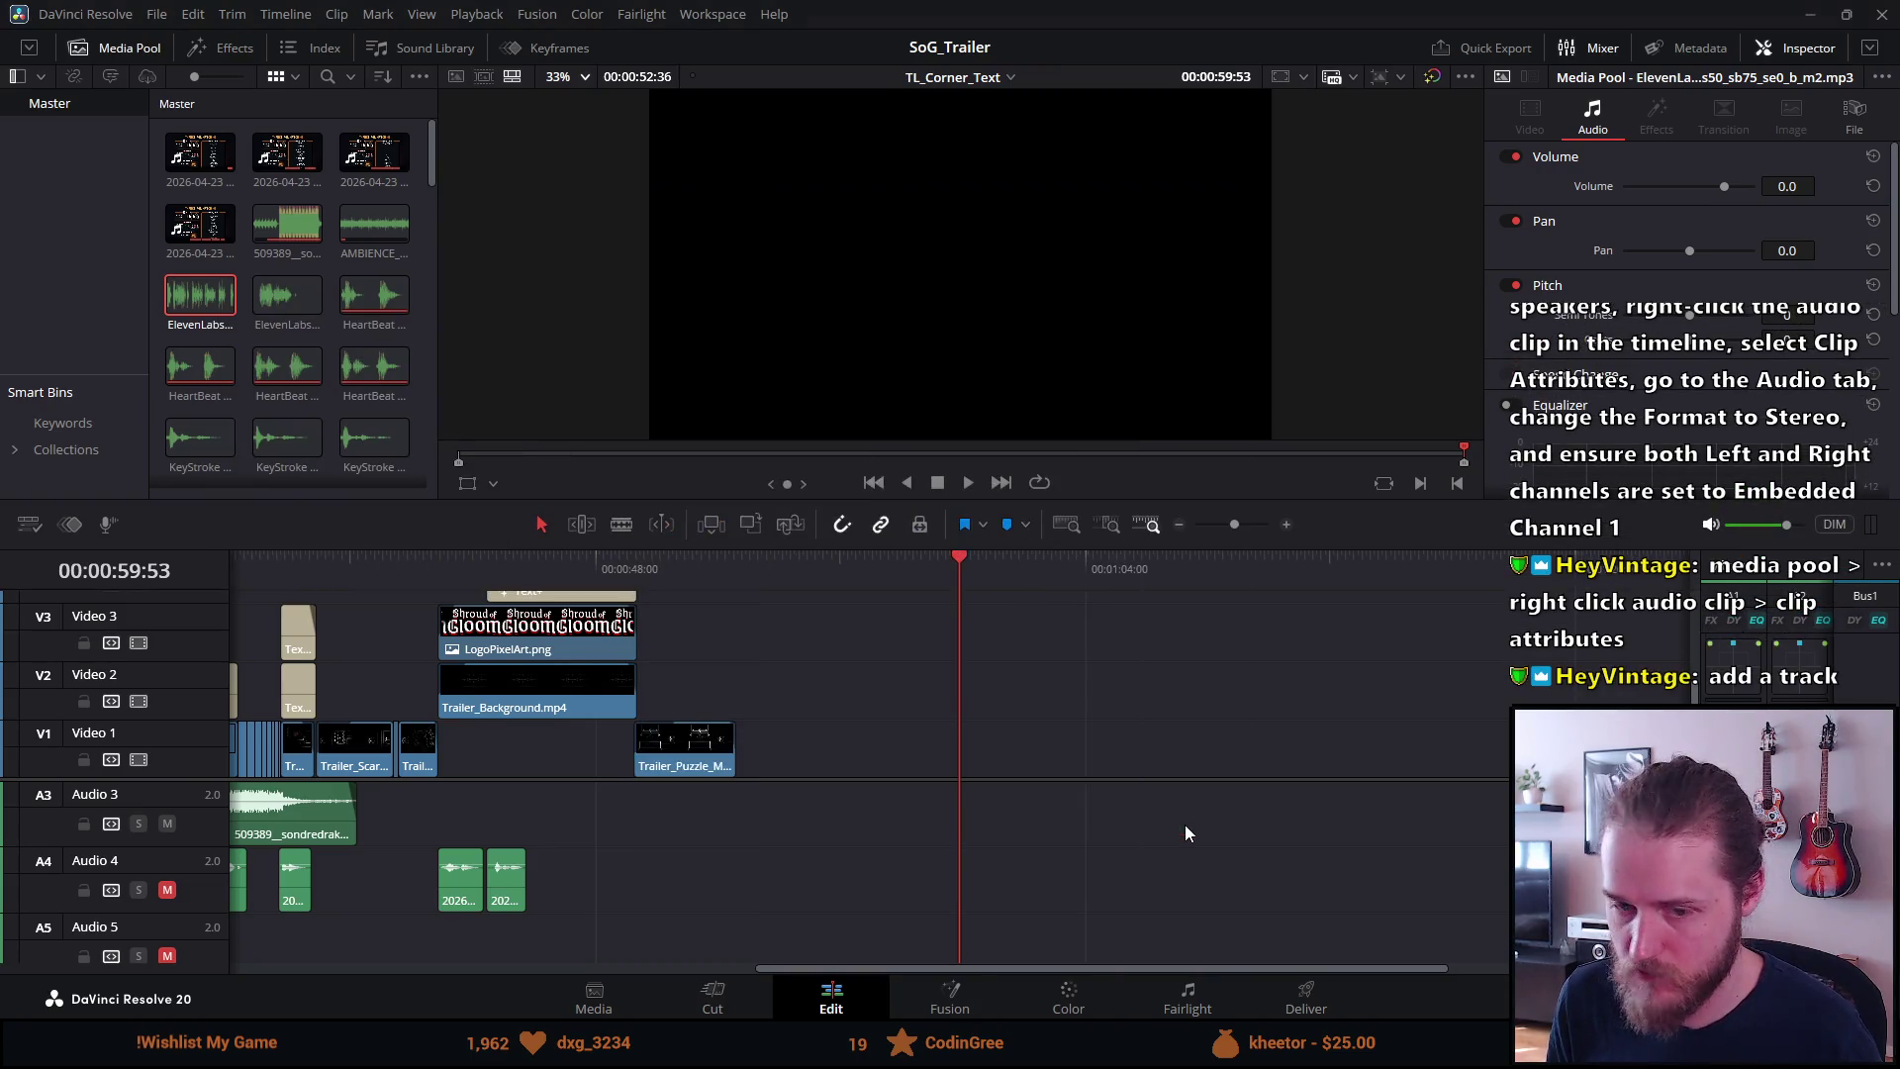
click(344, 300)
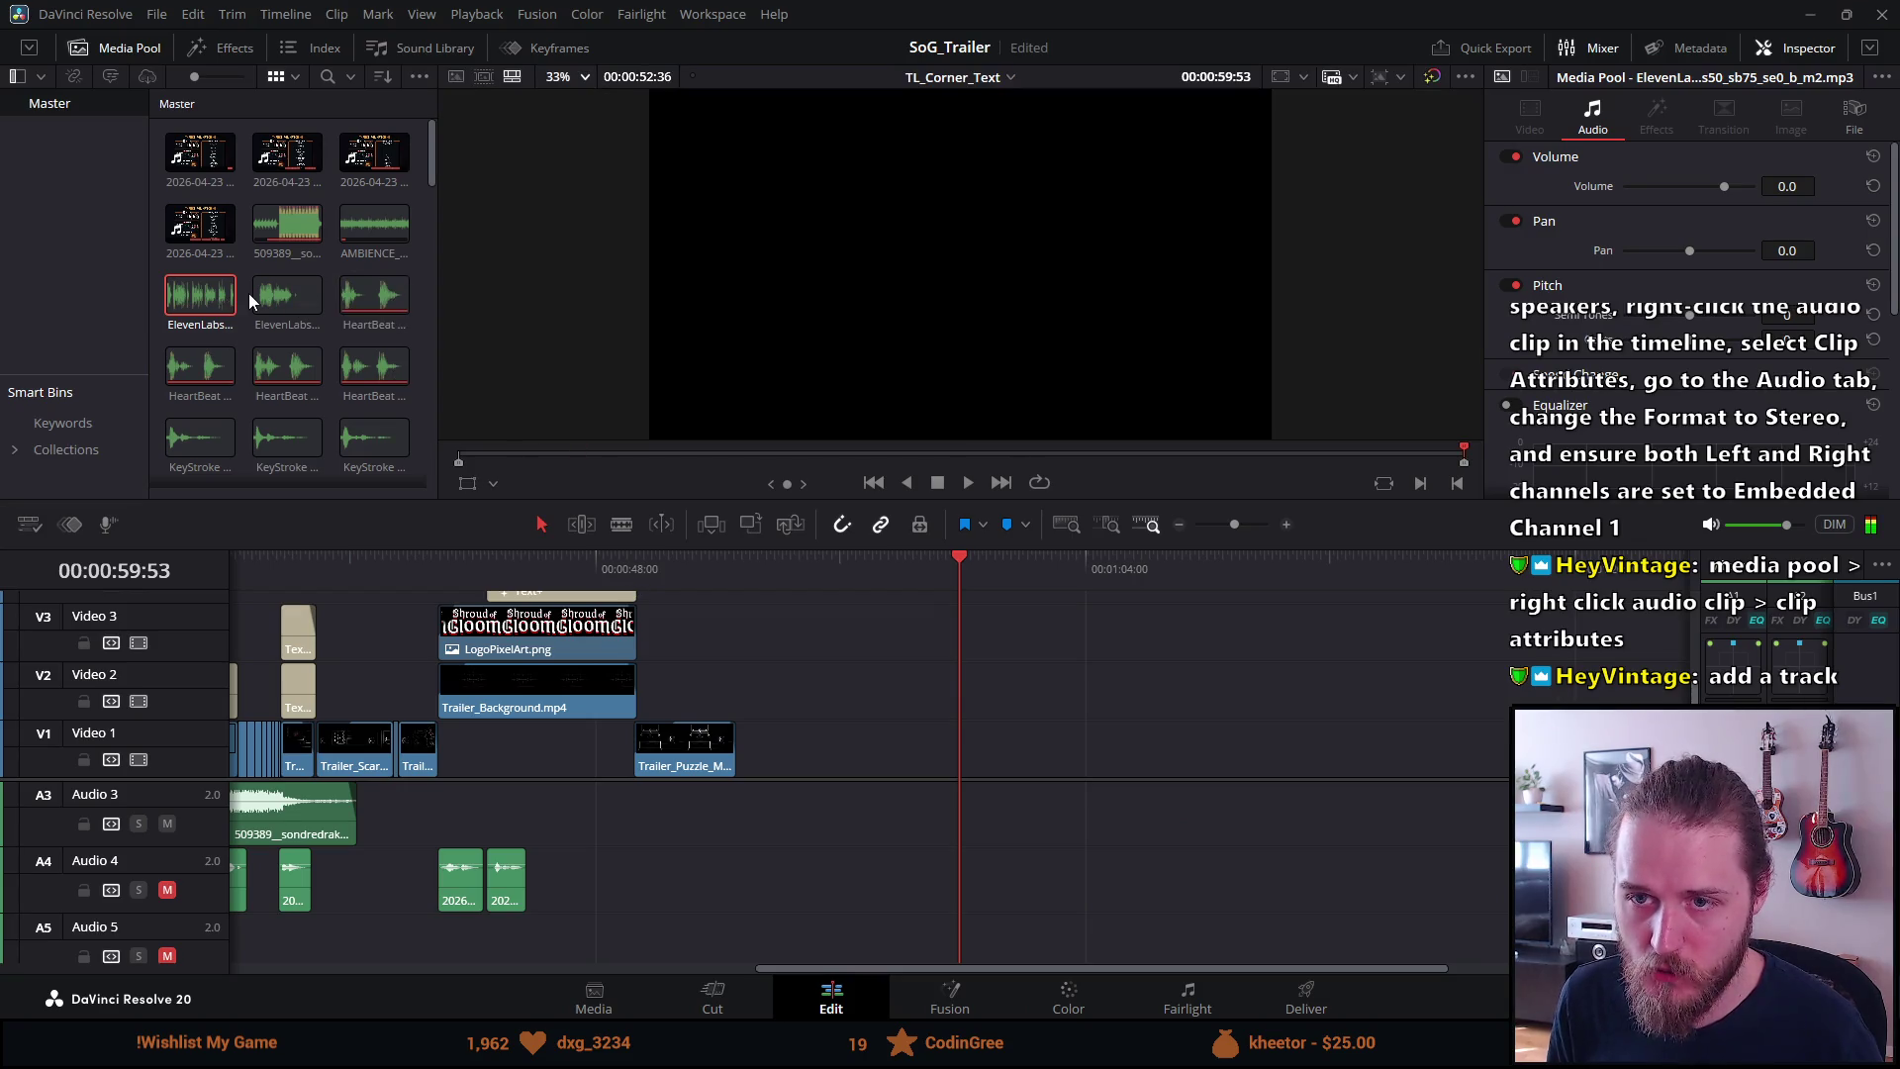
Make the first ElevenLabs clip Stereo with a single Stereo track, Right channel from Embedded Channel 1
click(222, 296)
right_click(221, 296)
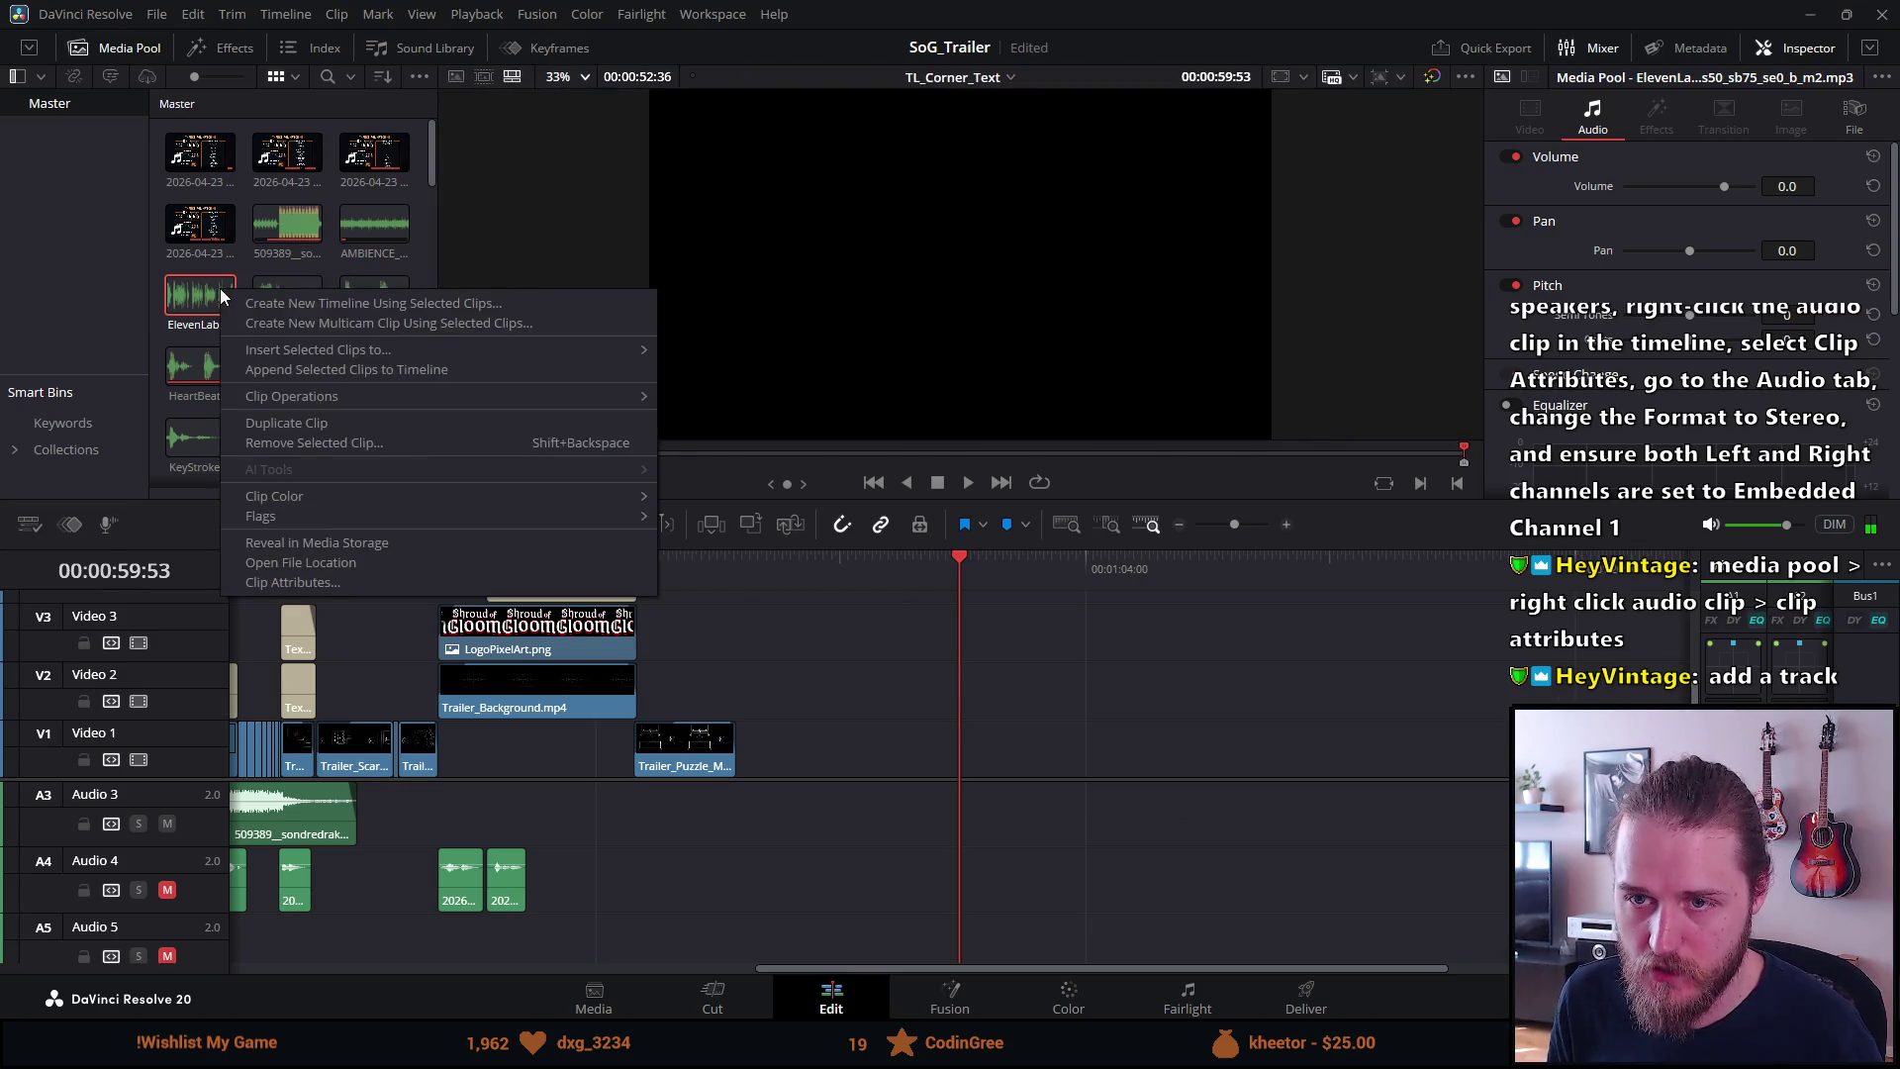
click(289, 581)
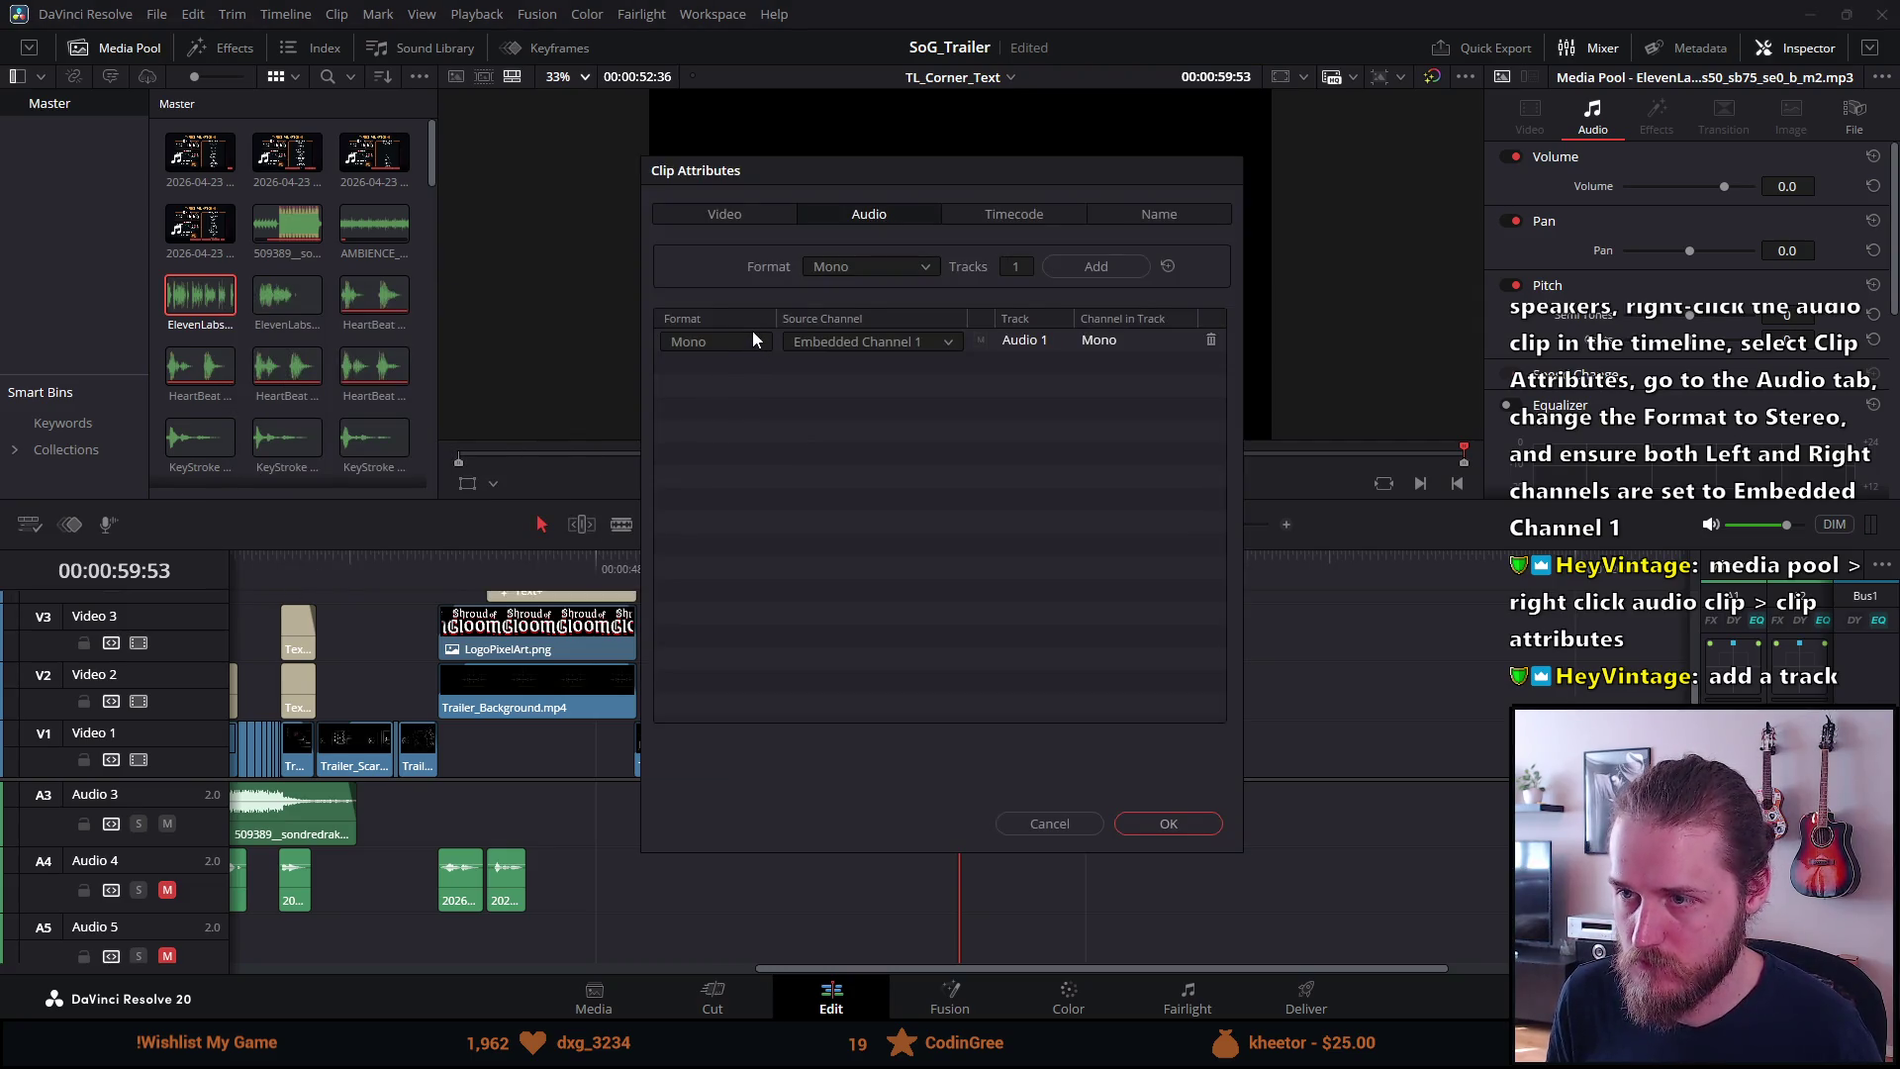
click(1095, 267)
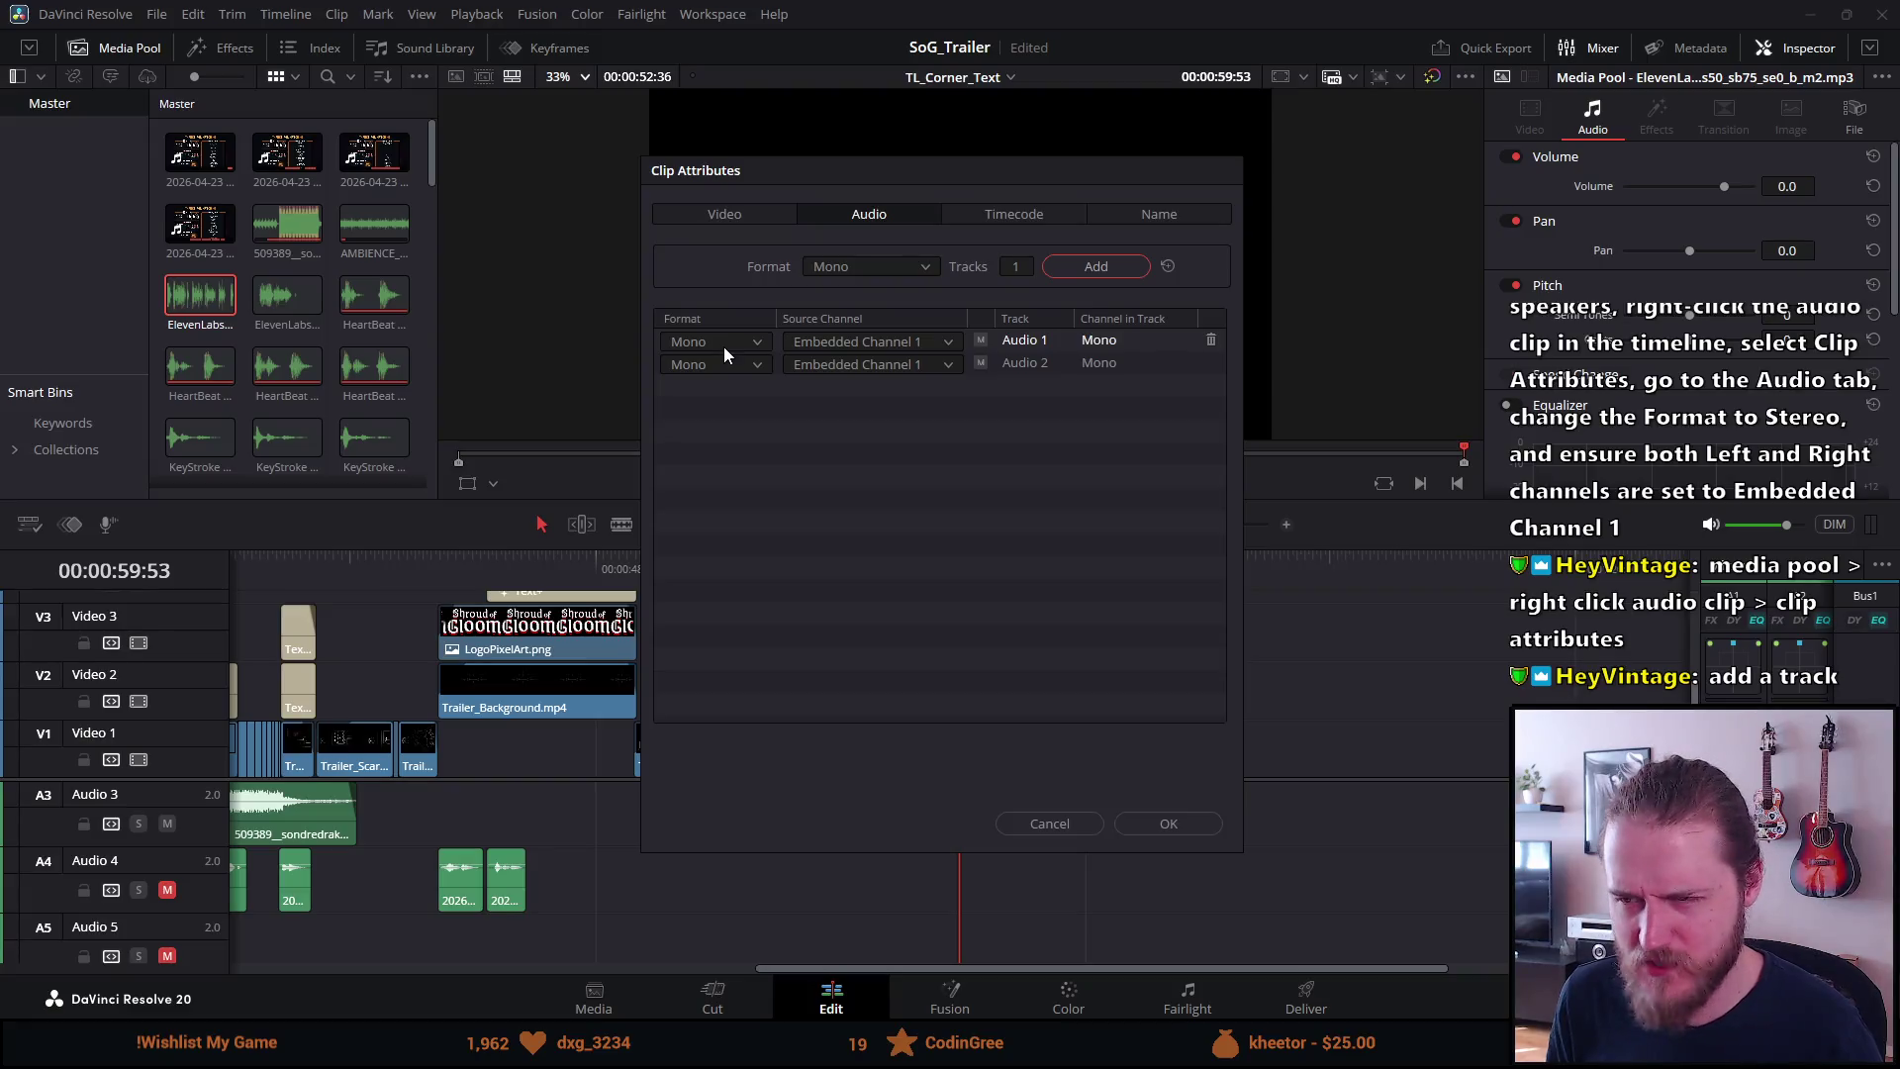
click(853, 268)
click(865, 318)
click(727, 340)
click(711, 388)
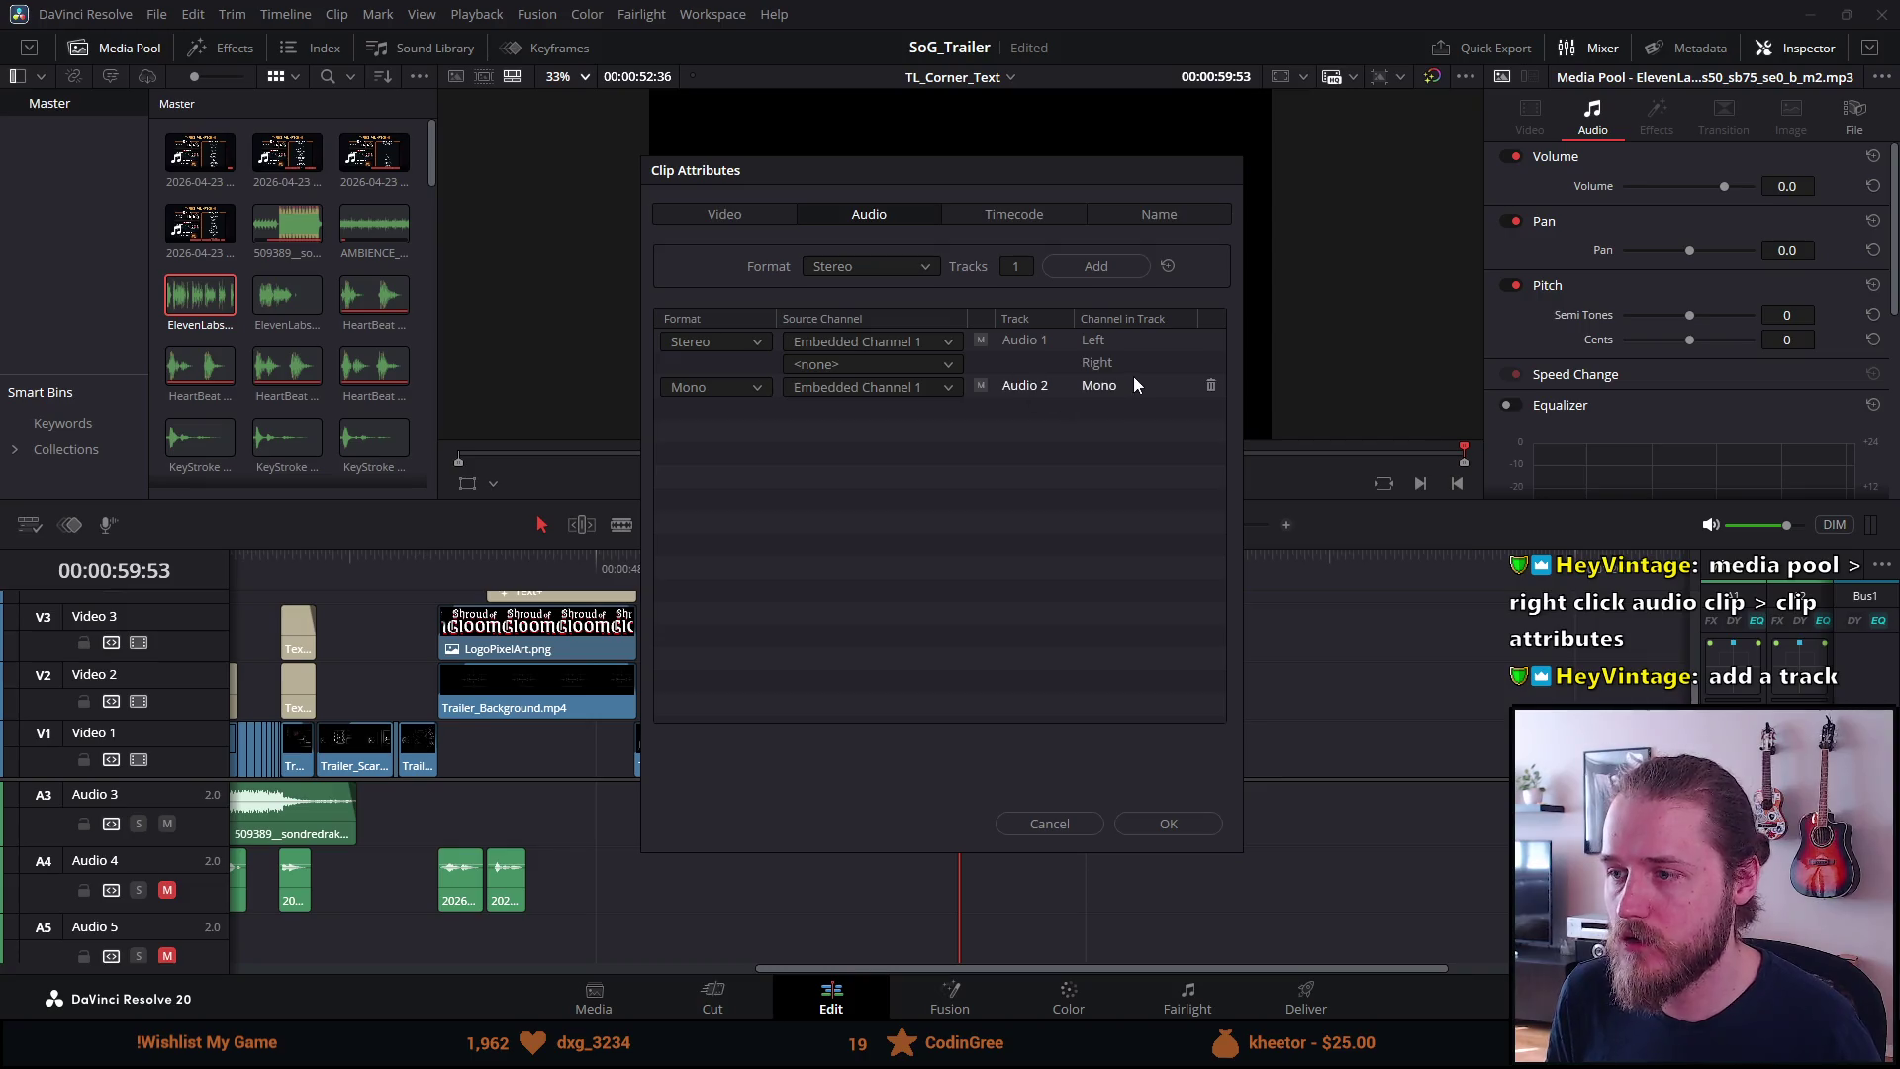
click(1211, 385)
click(851, 362)
click(851, 411)
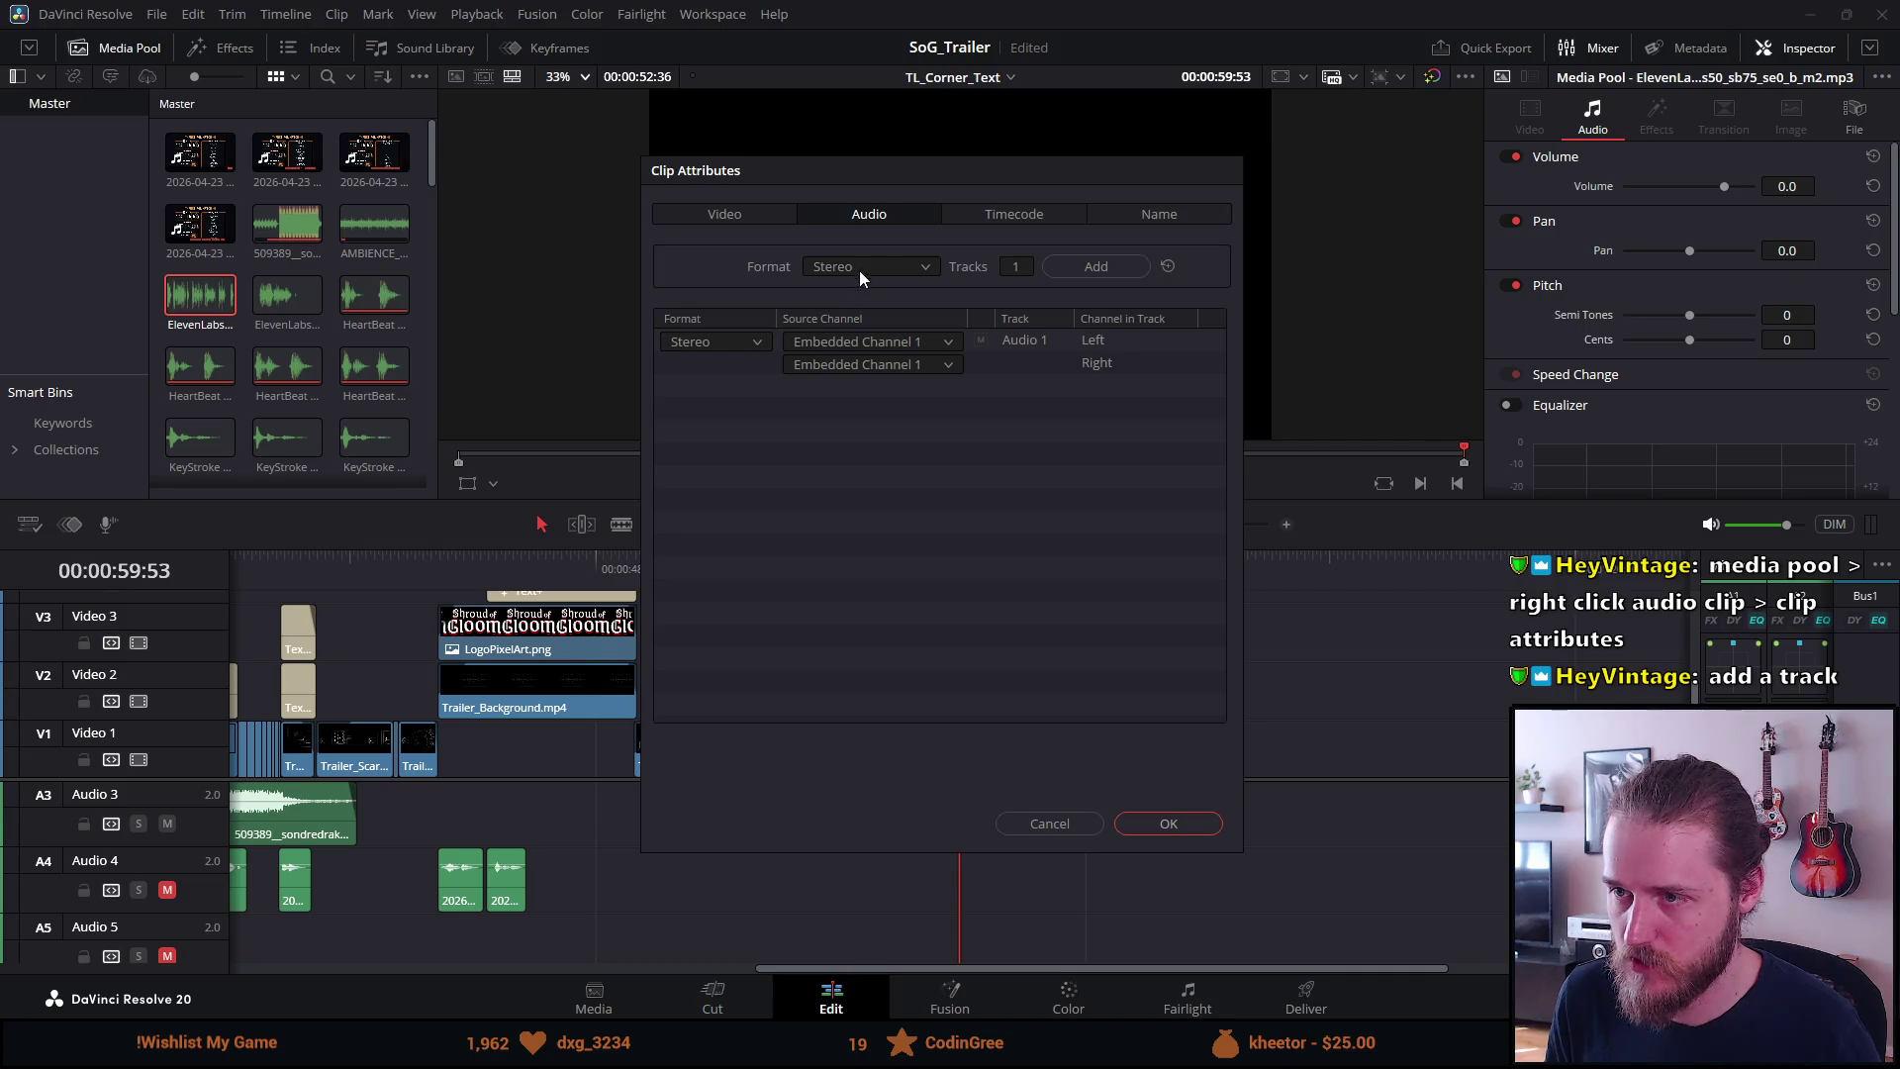
click(1169, 825)
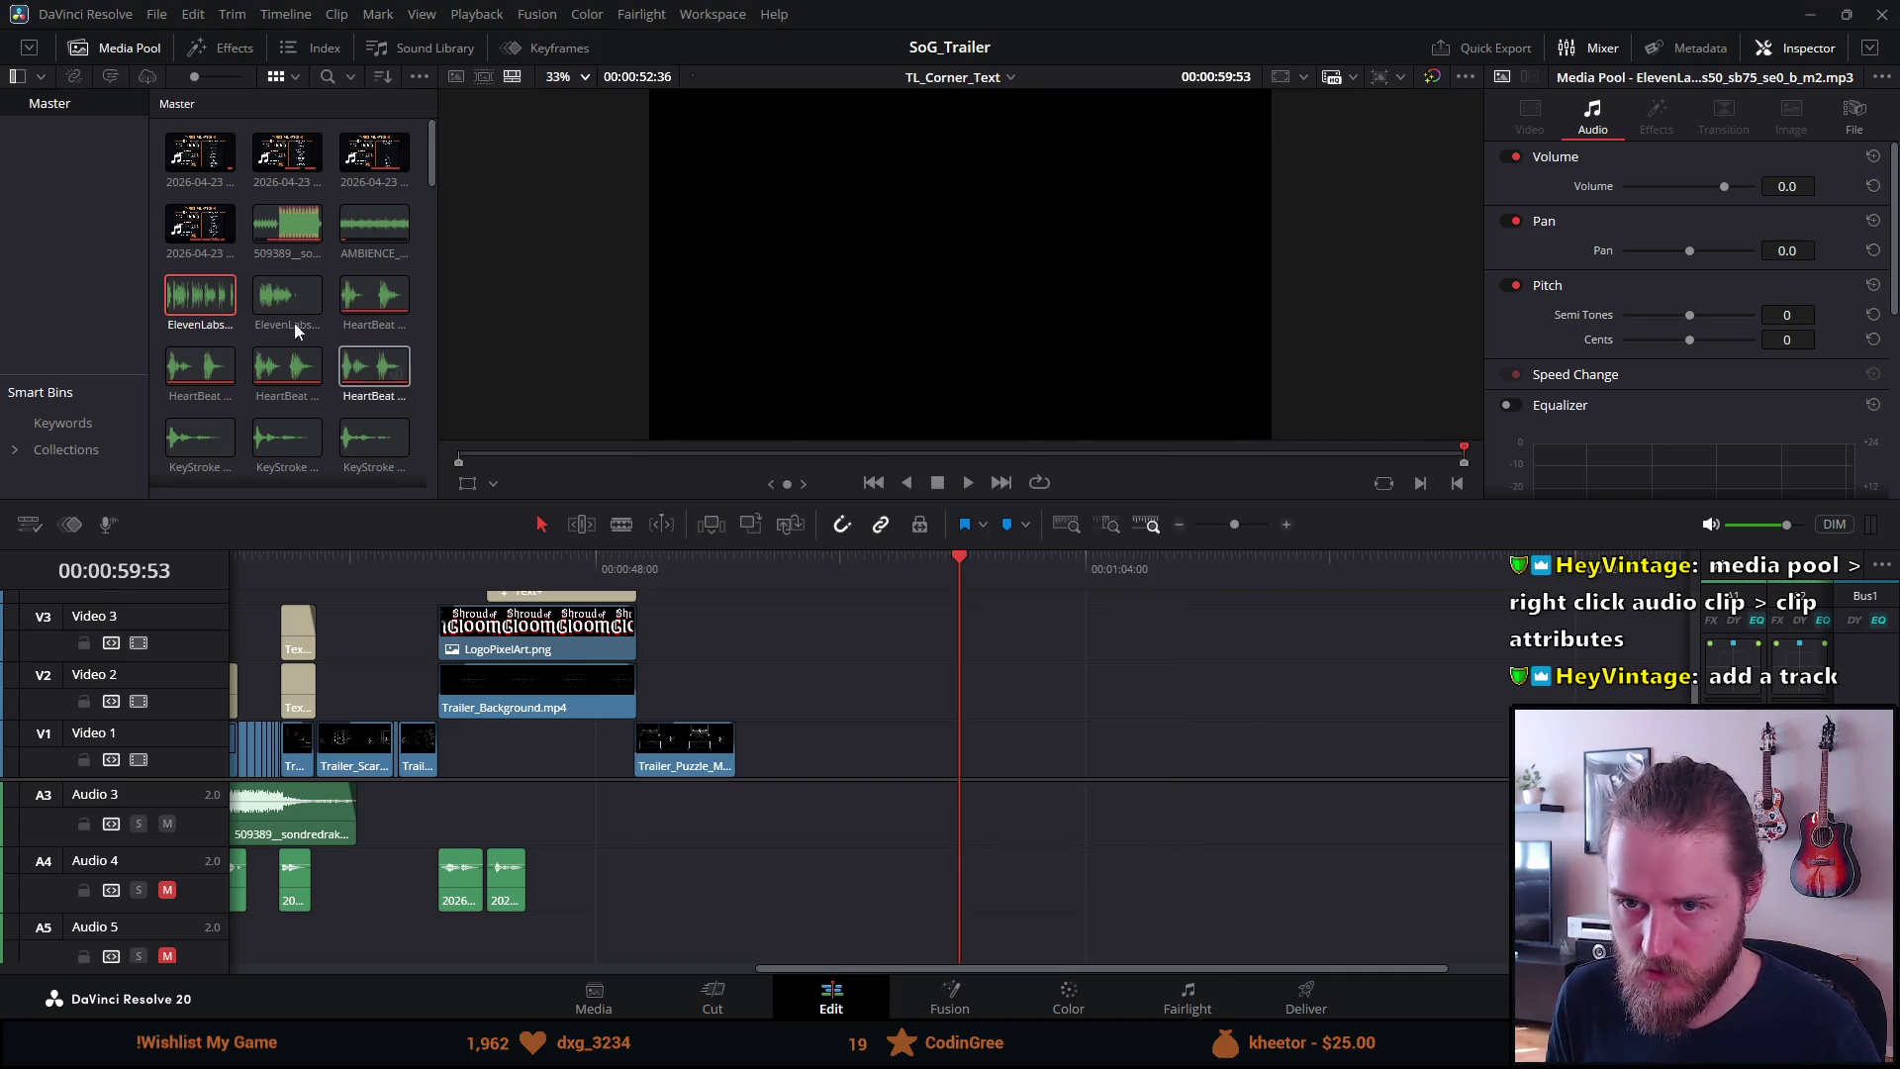
Give the second ElevenLabs clip the same Stereo format, Right channel fed from Embedded Channel 1
click(287, 294)
right_click(297, 293)
click(358, 574)
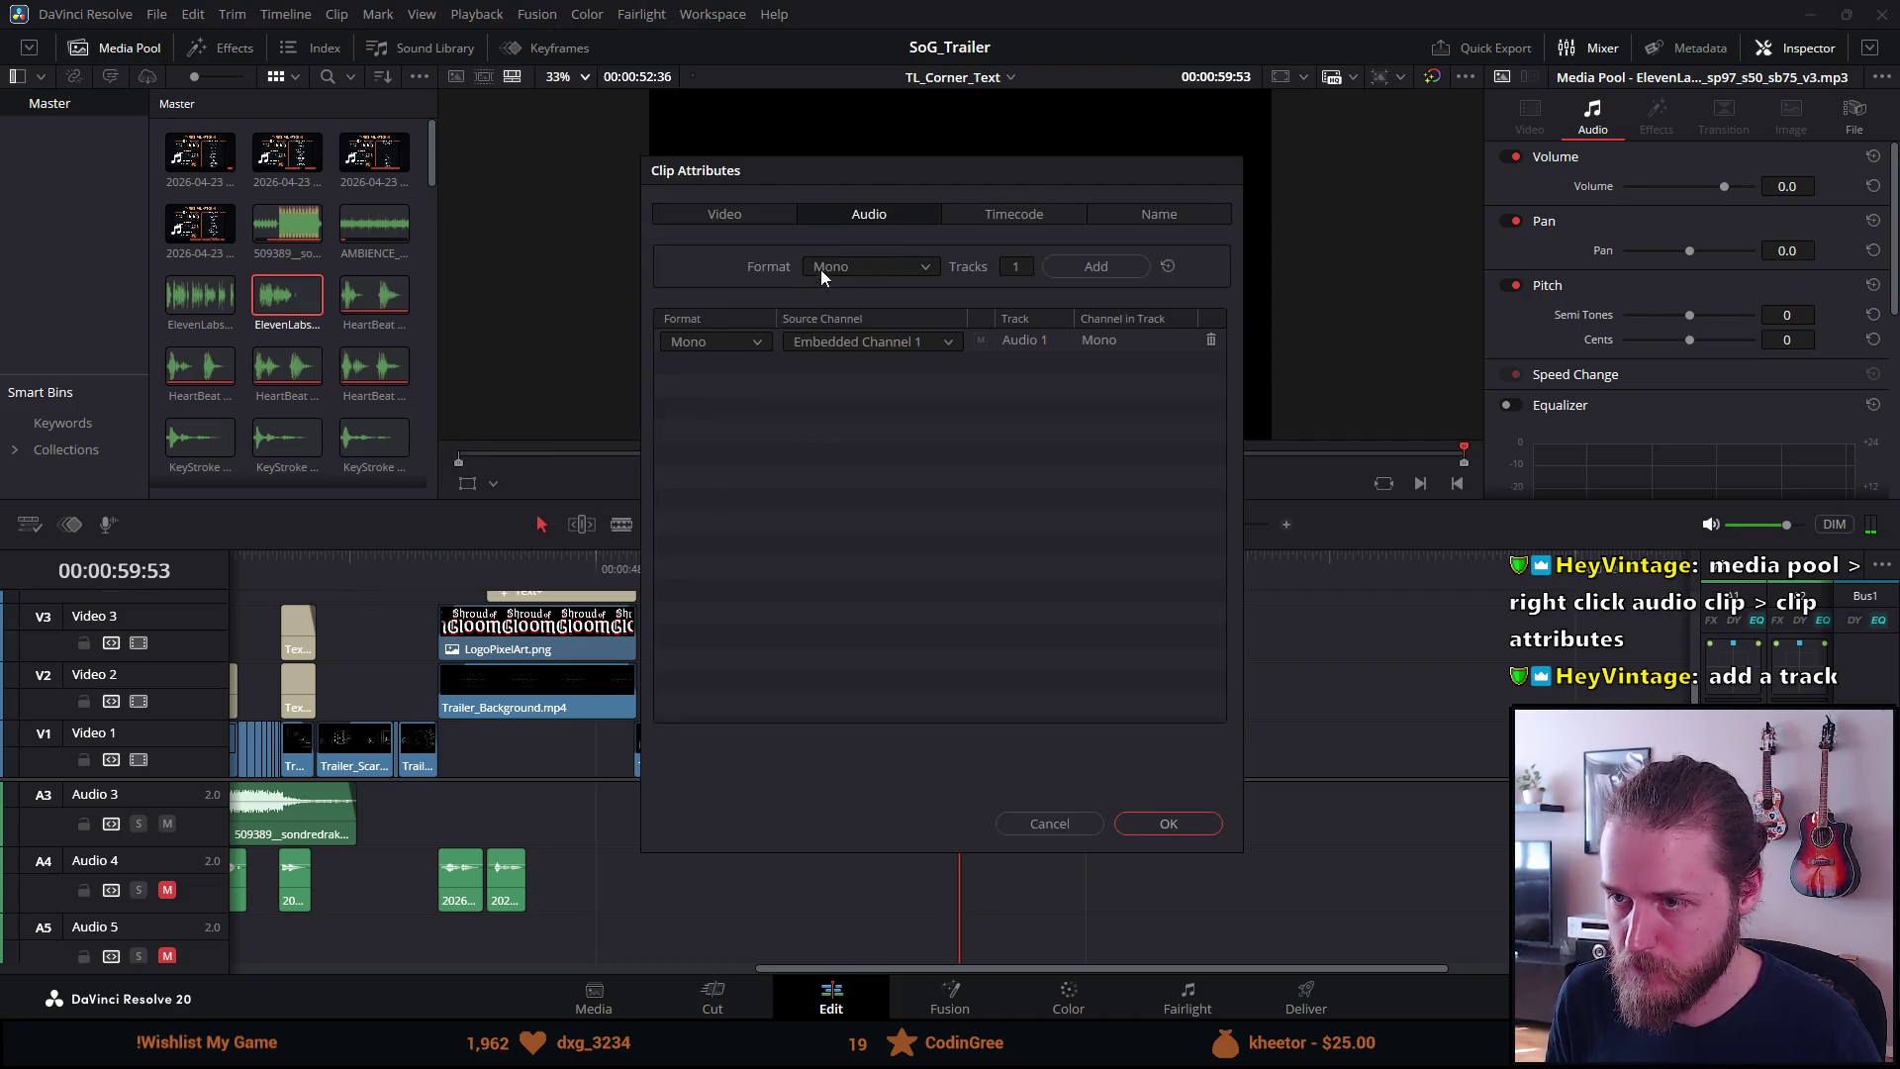
click(822, 268)
click(847, 319)
click(728, 344)
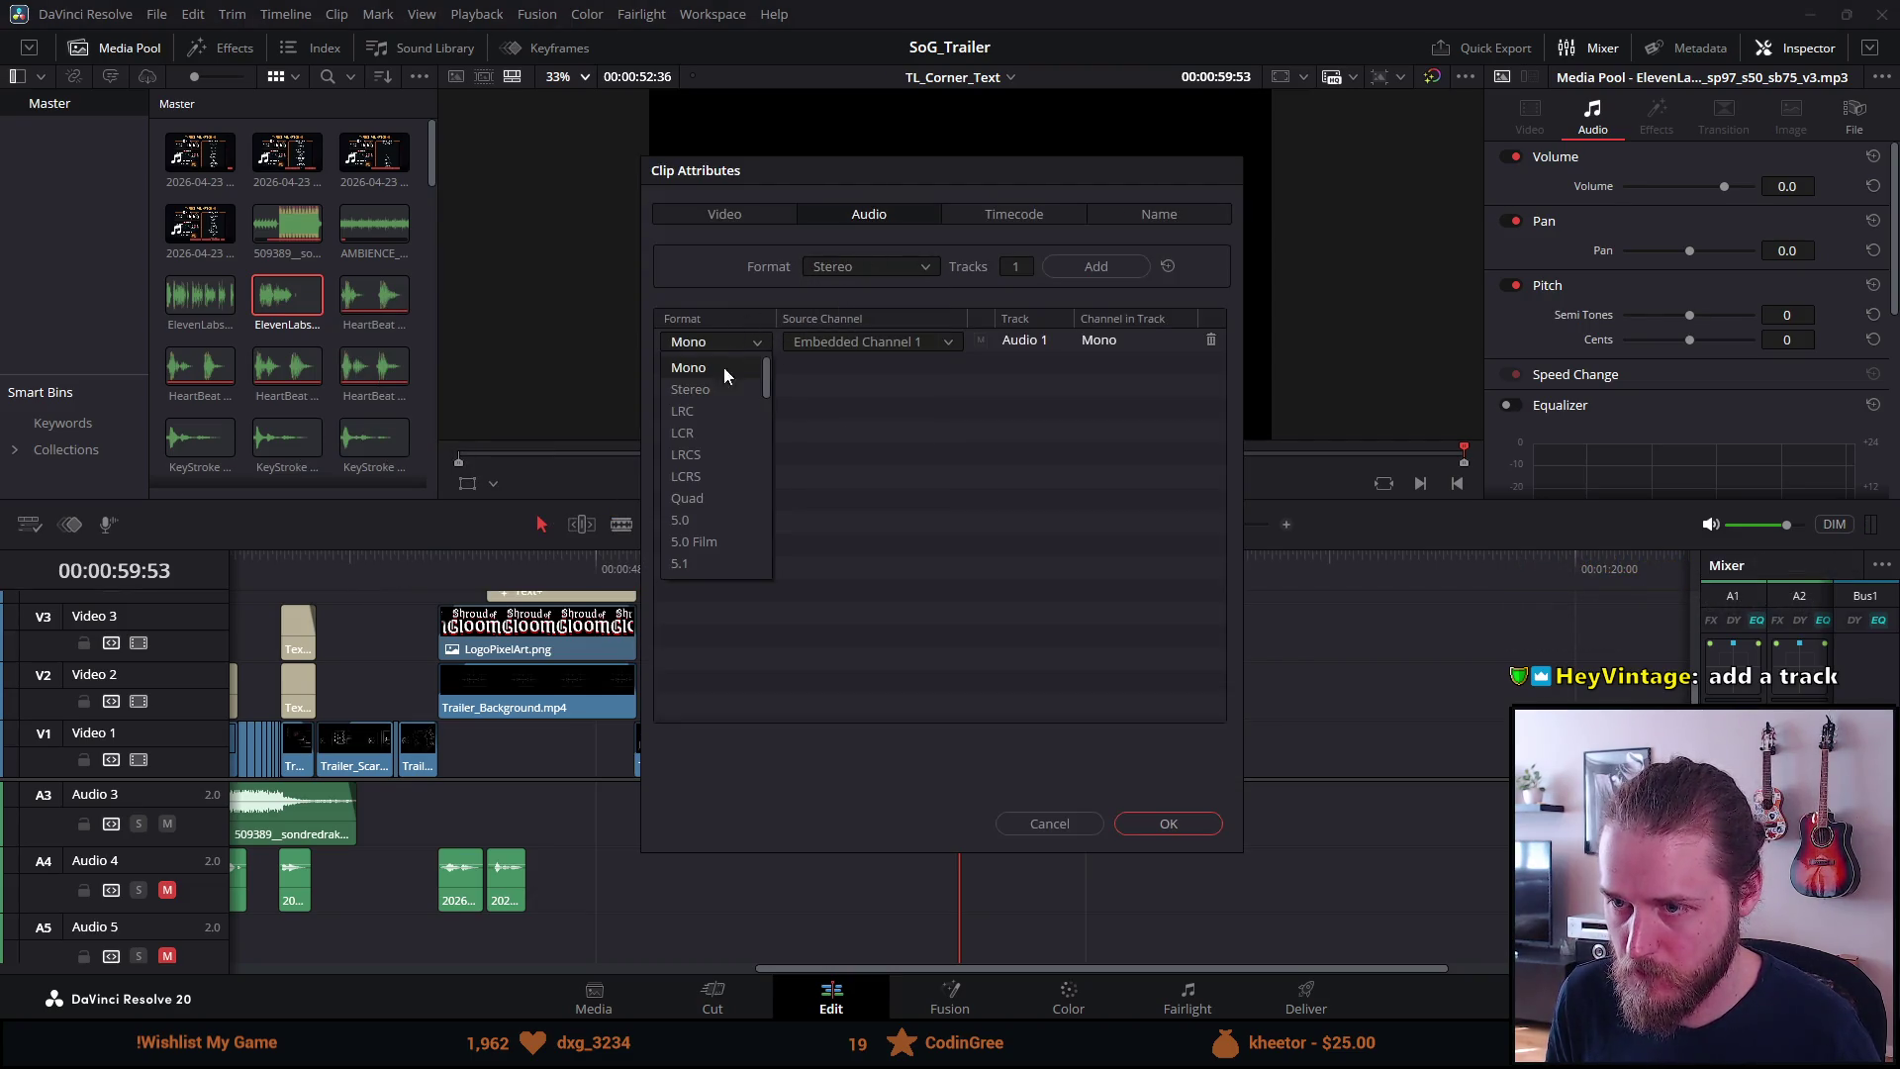
click(719, 392)
click(841, 366)
click(862, 411)
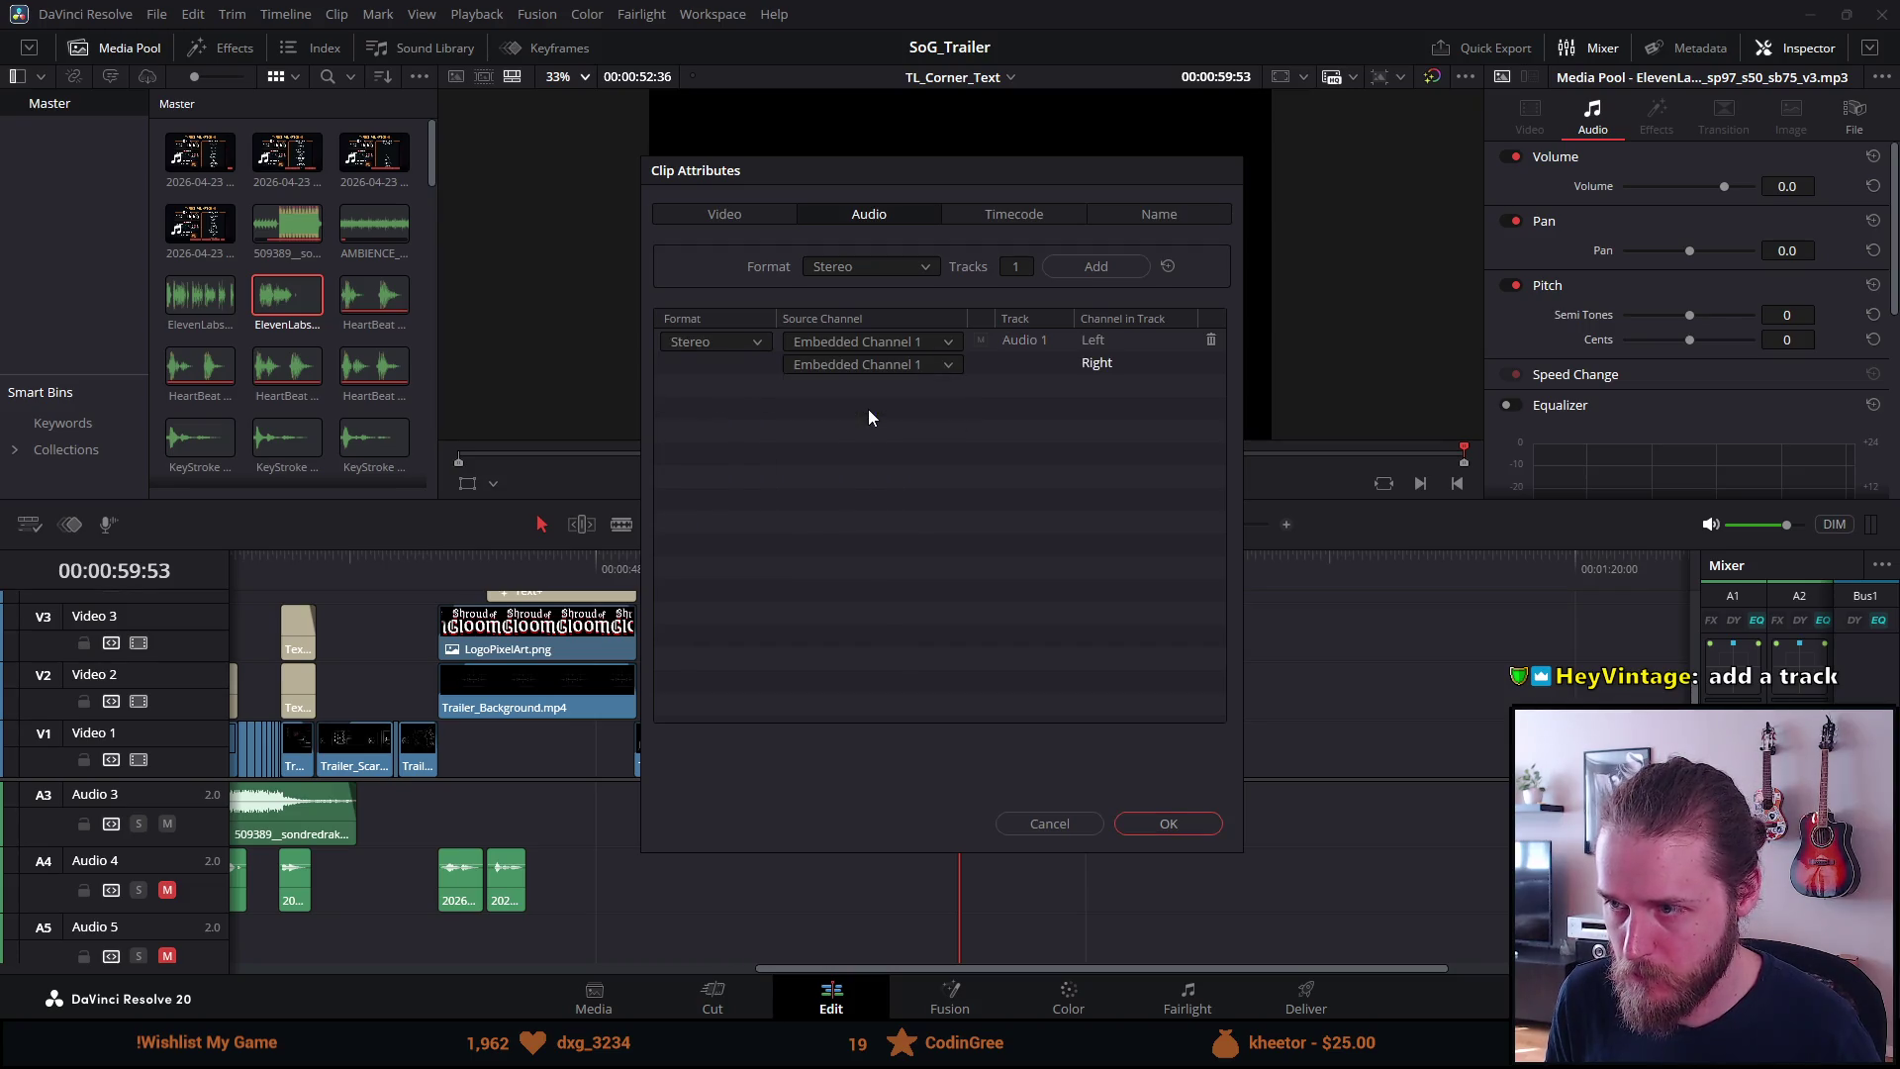
click(1155, 826)
Place both stereo ElevenLabs clips on Audio 3 and play the voiceover from 00:55:09
mouse_move(200, 294)
mouse_down()
mouse_move(227, 348)
mouse_move(744, 822)
mouse_move(813, 822)
mouse_up()
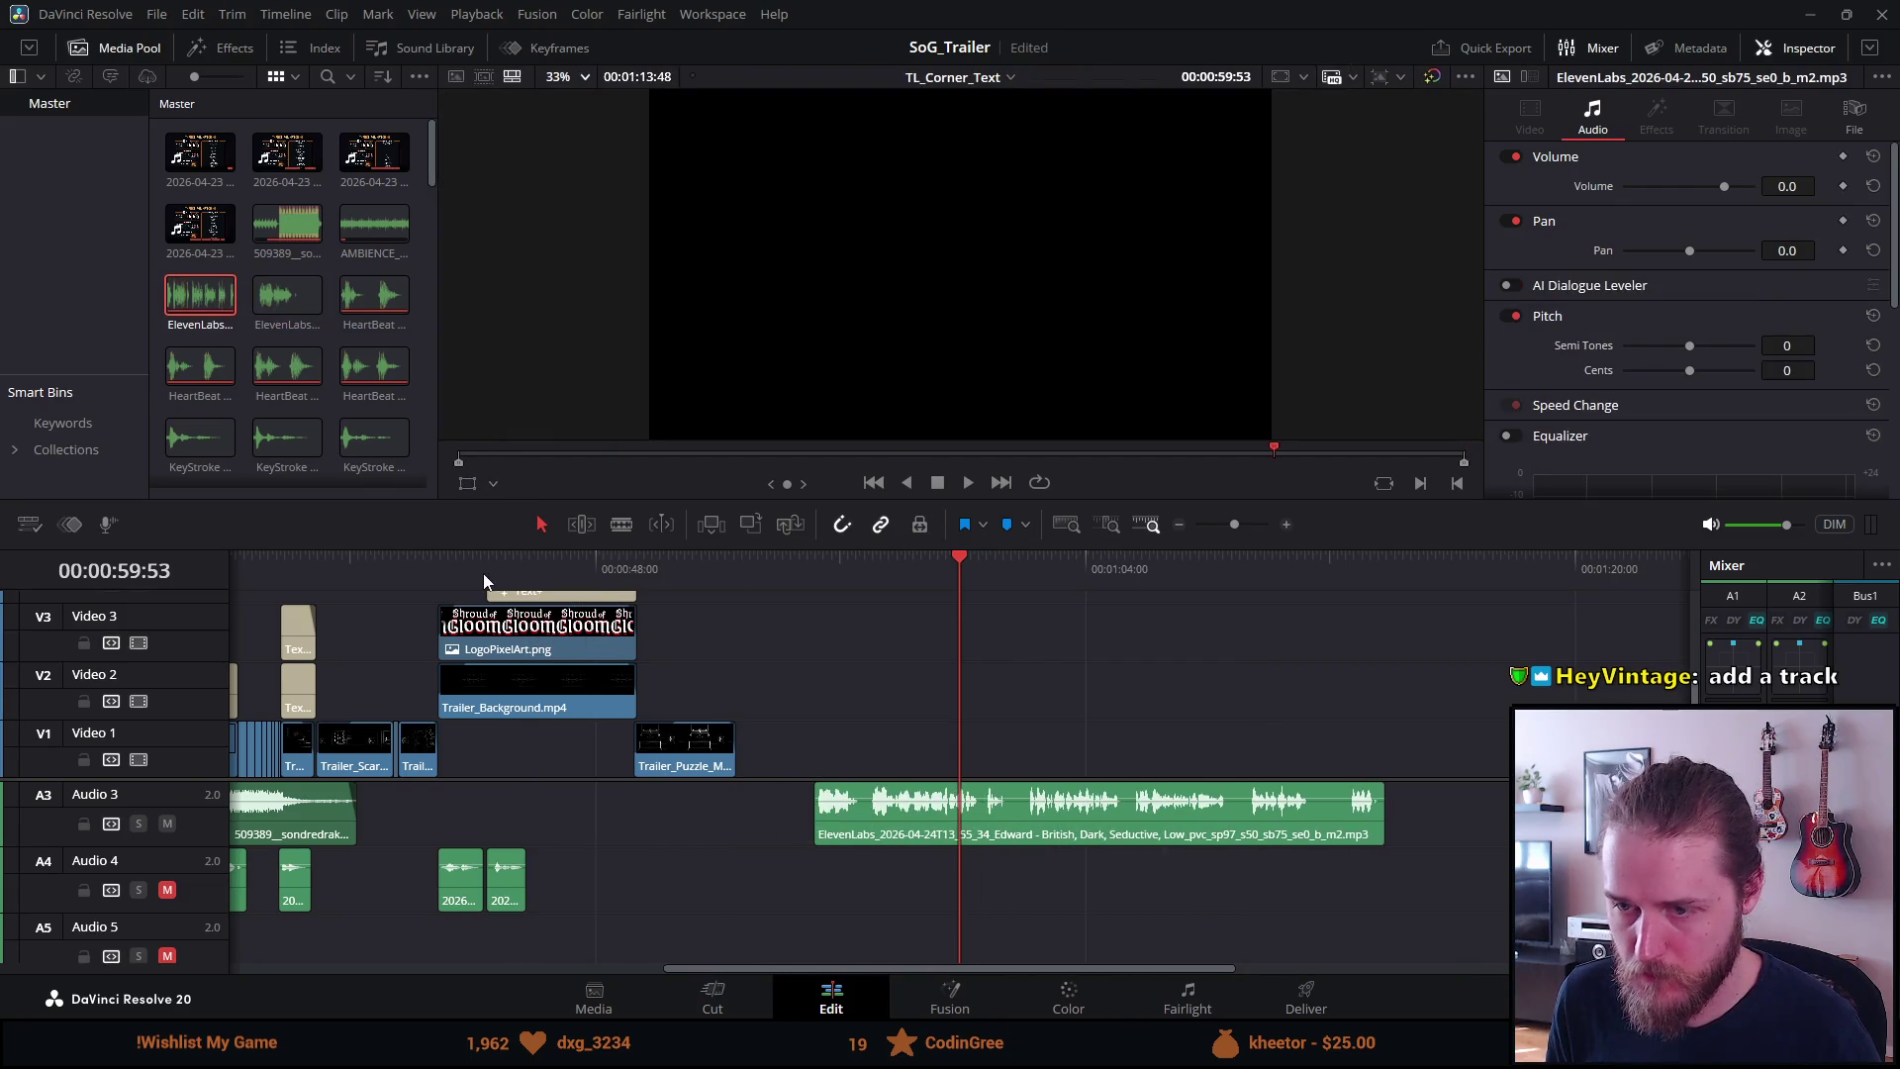
mouse_move(285, 297)
mouse_down()
mouse_move(270, 309)
mouse_move(877, 700)
mouse_move(1435, 871)
mouse_move(1400, 821)
mouse_move(1431, 826)
mouse_up()
click(815, 574)
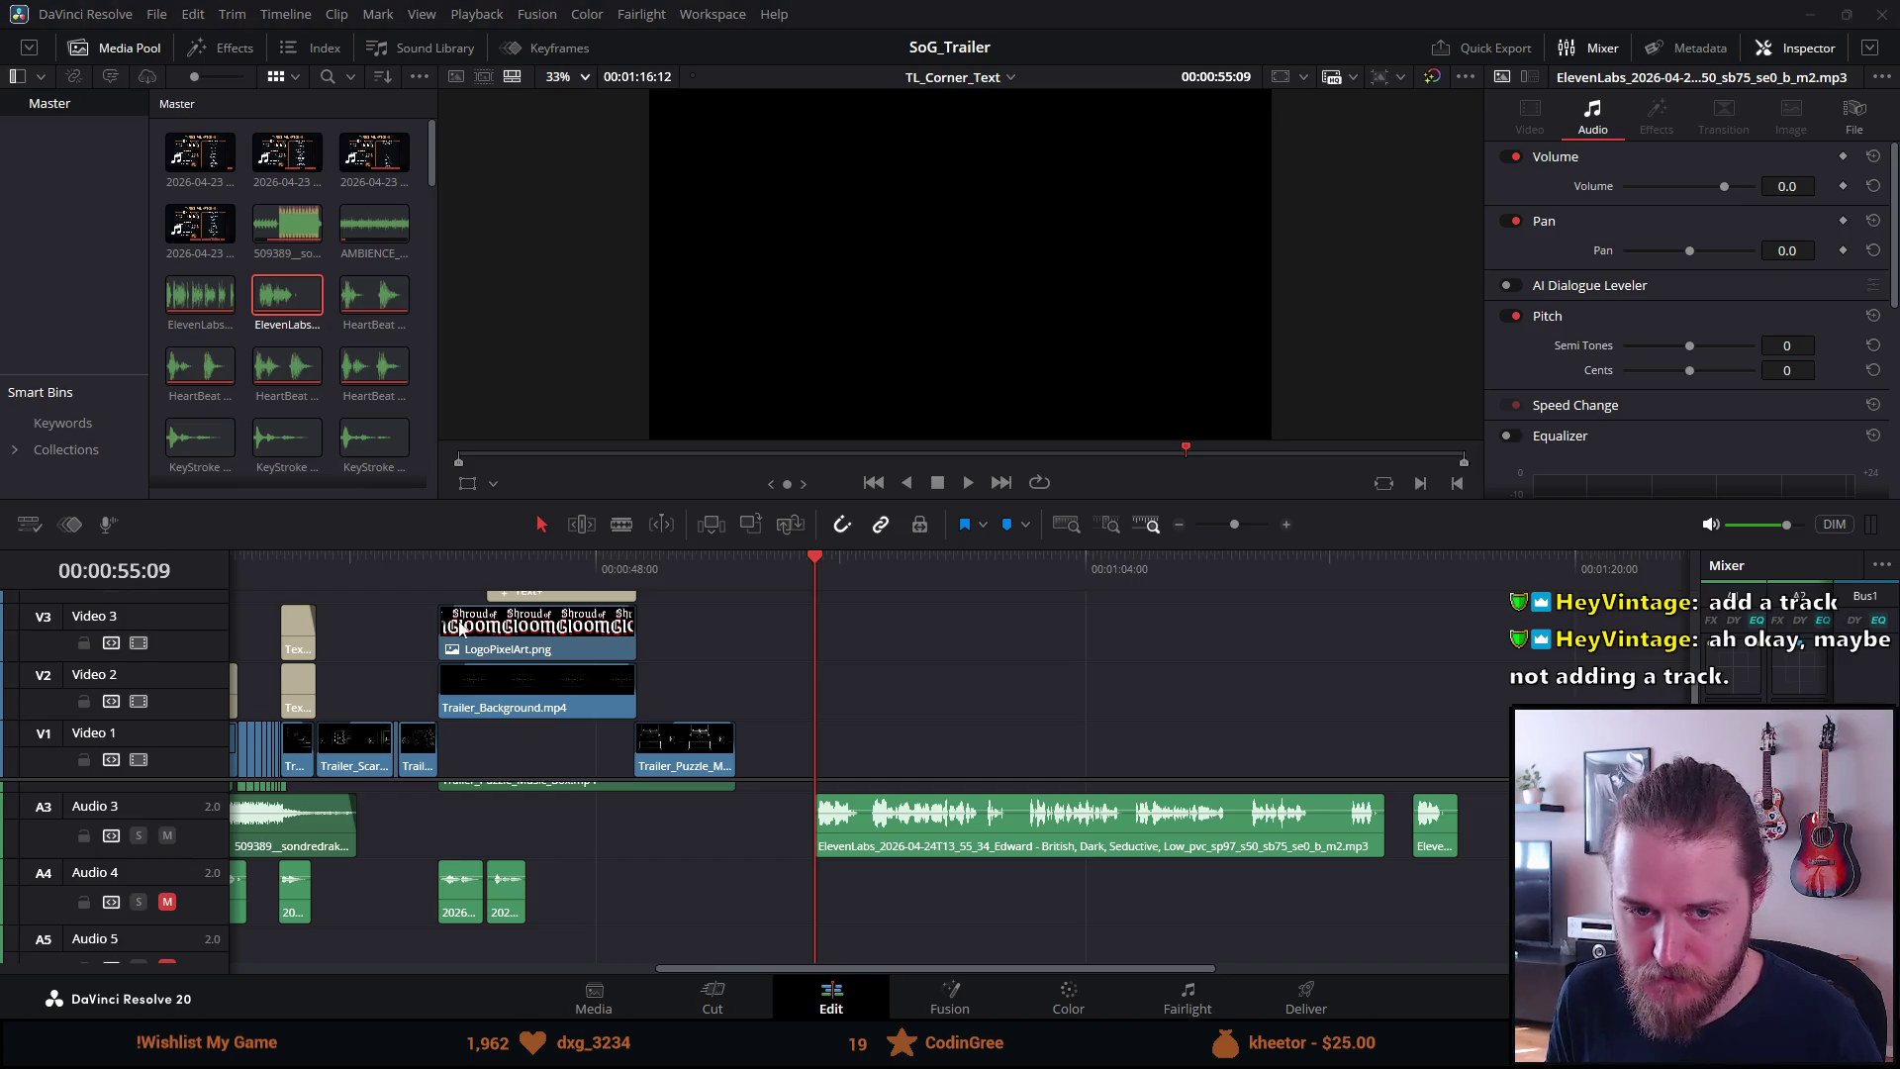
key(space)
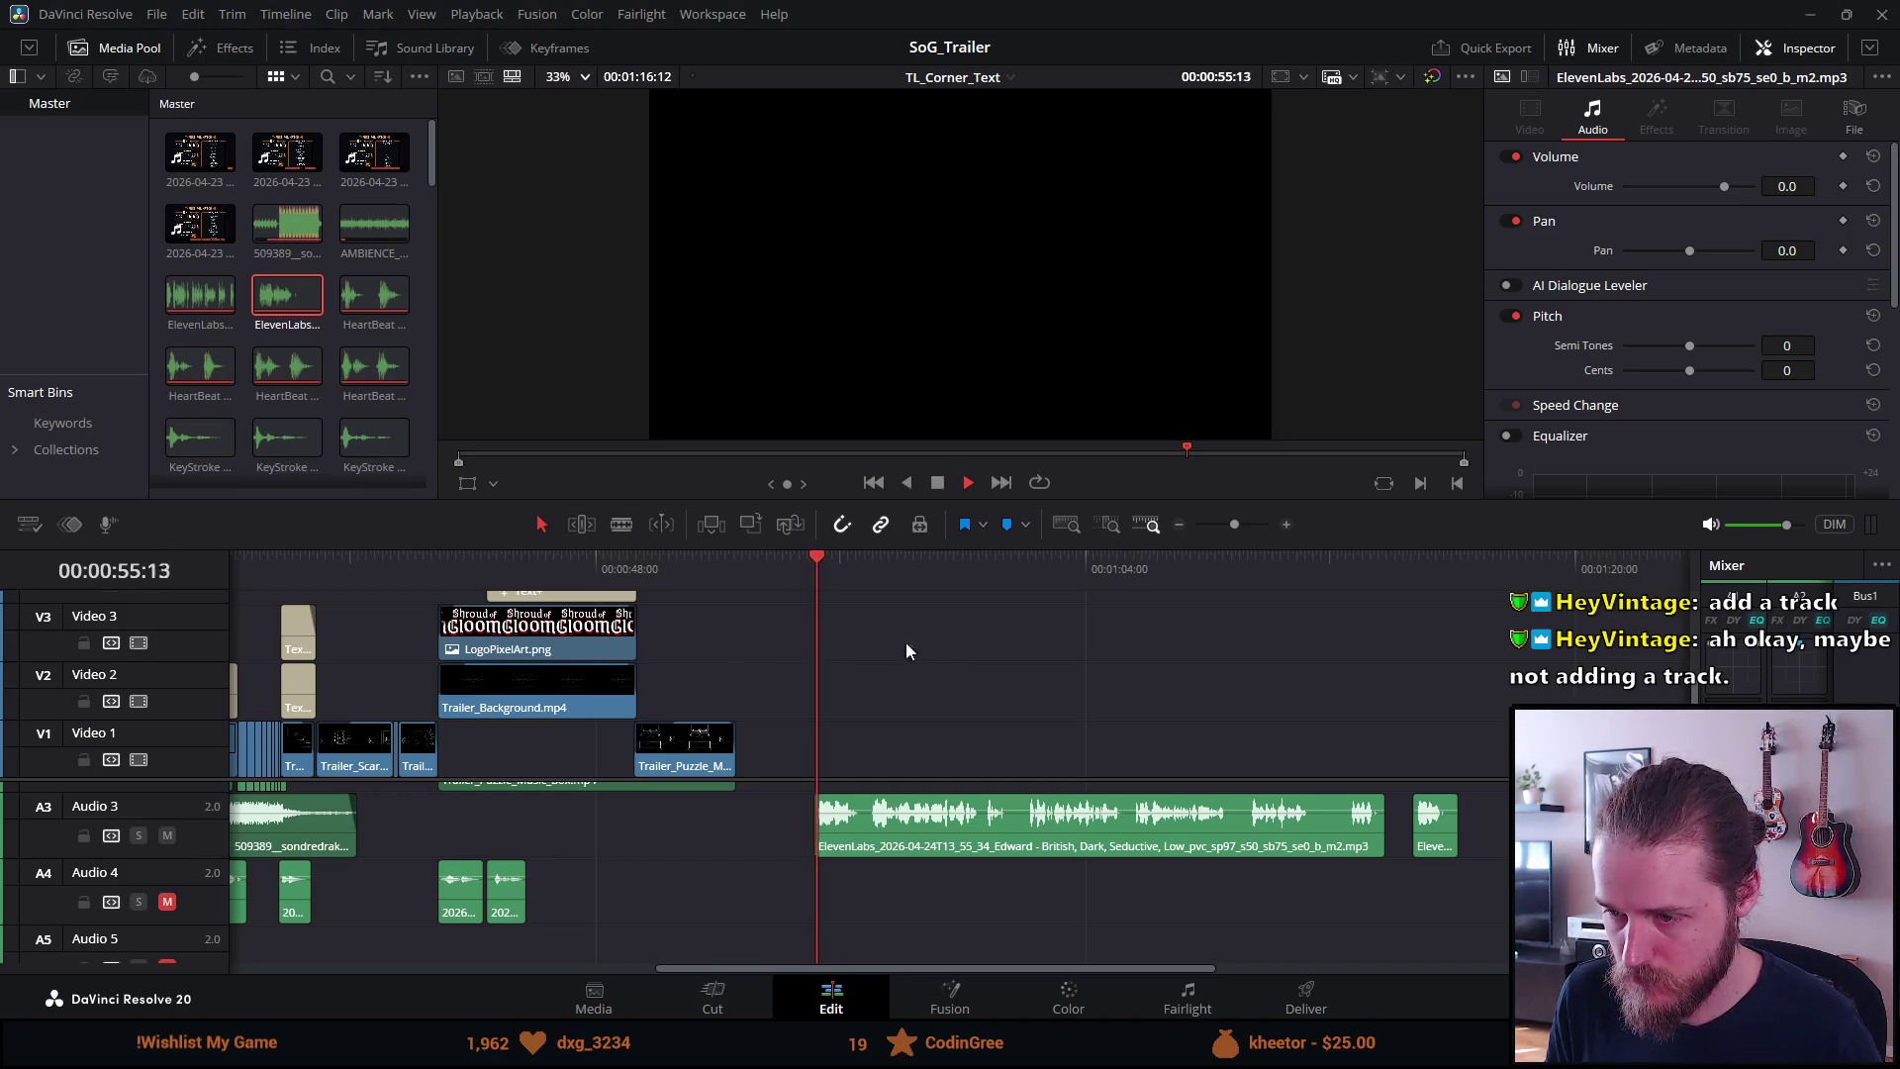
click(937, 484)
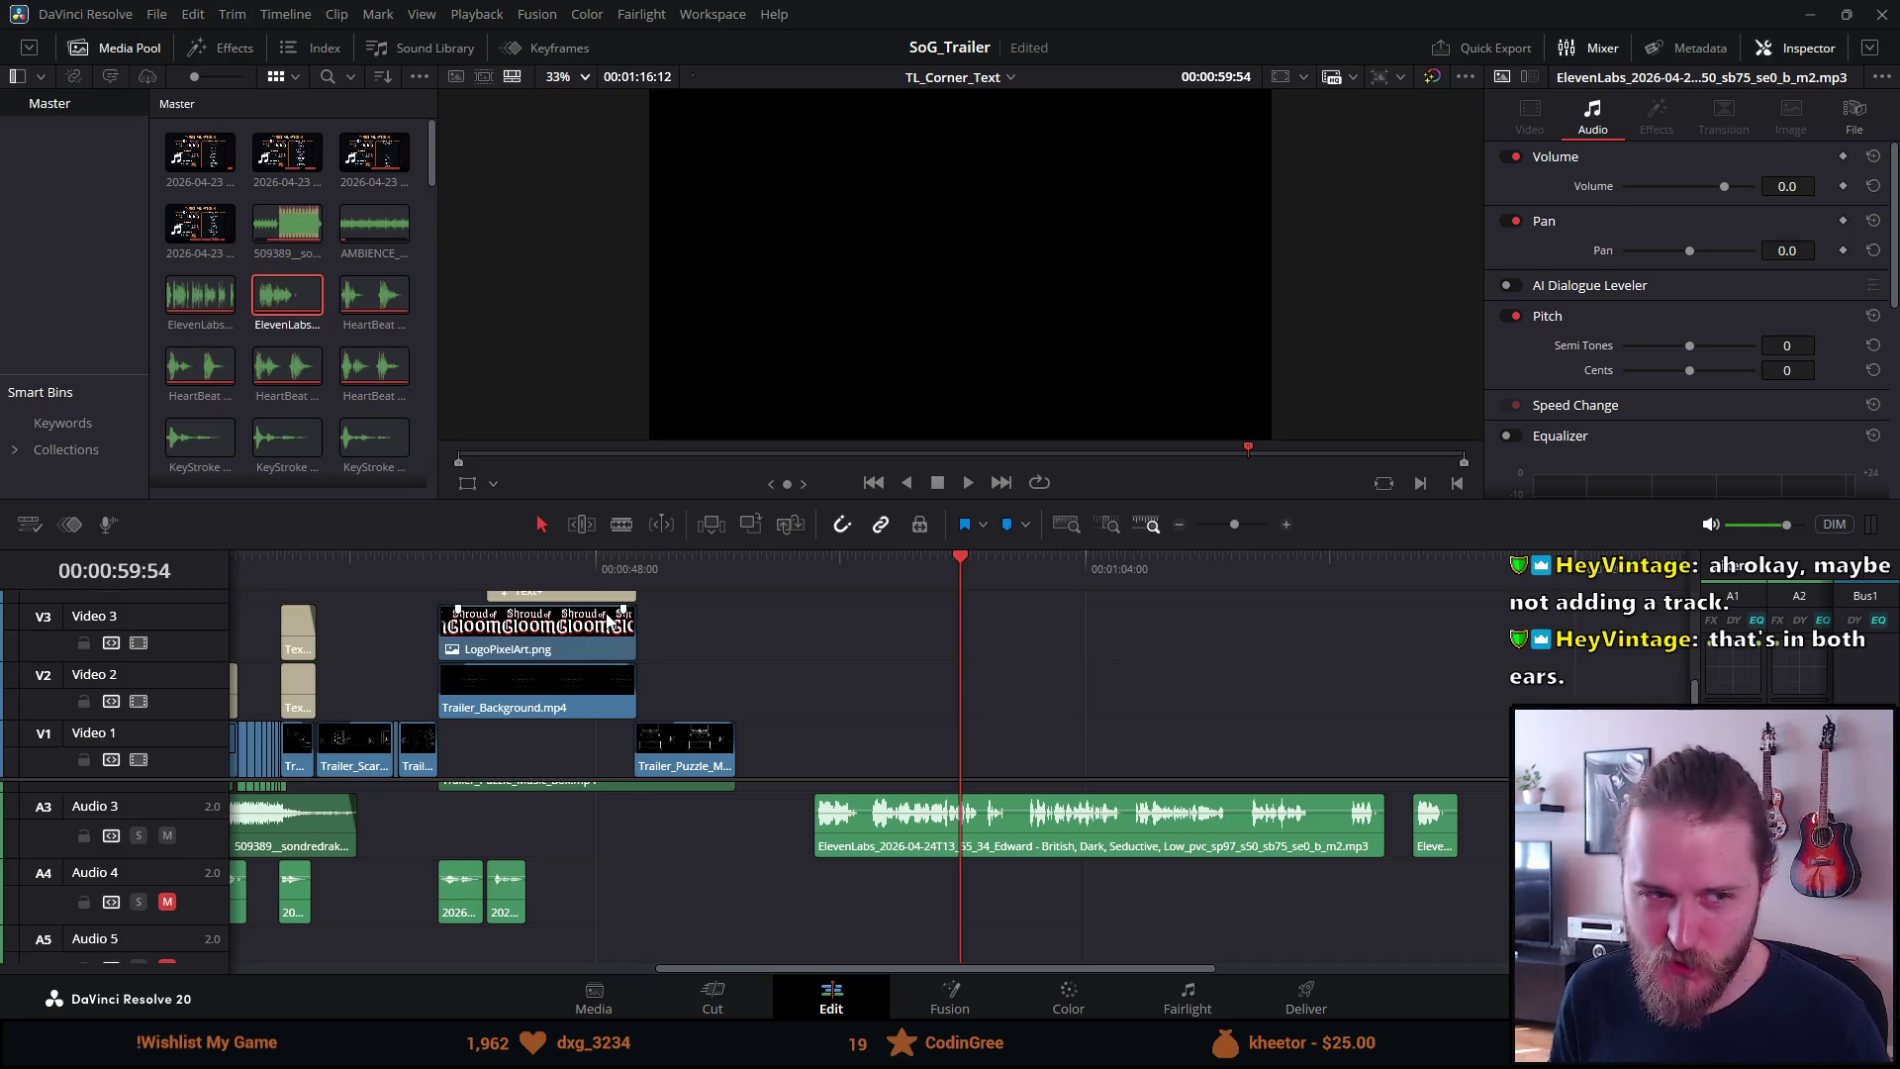
Replay the voiceover and blade it with Ctrl+B at each of its six pauses
click(801, 568)
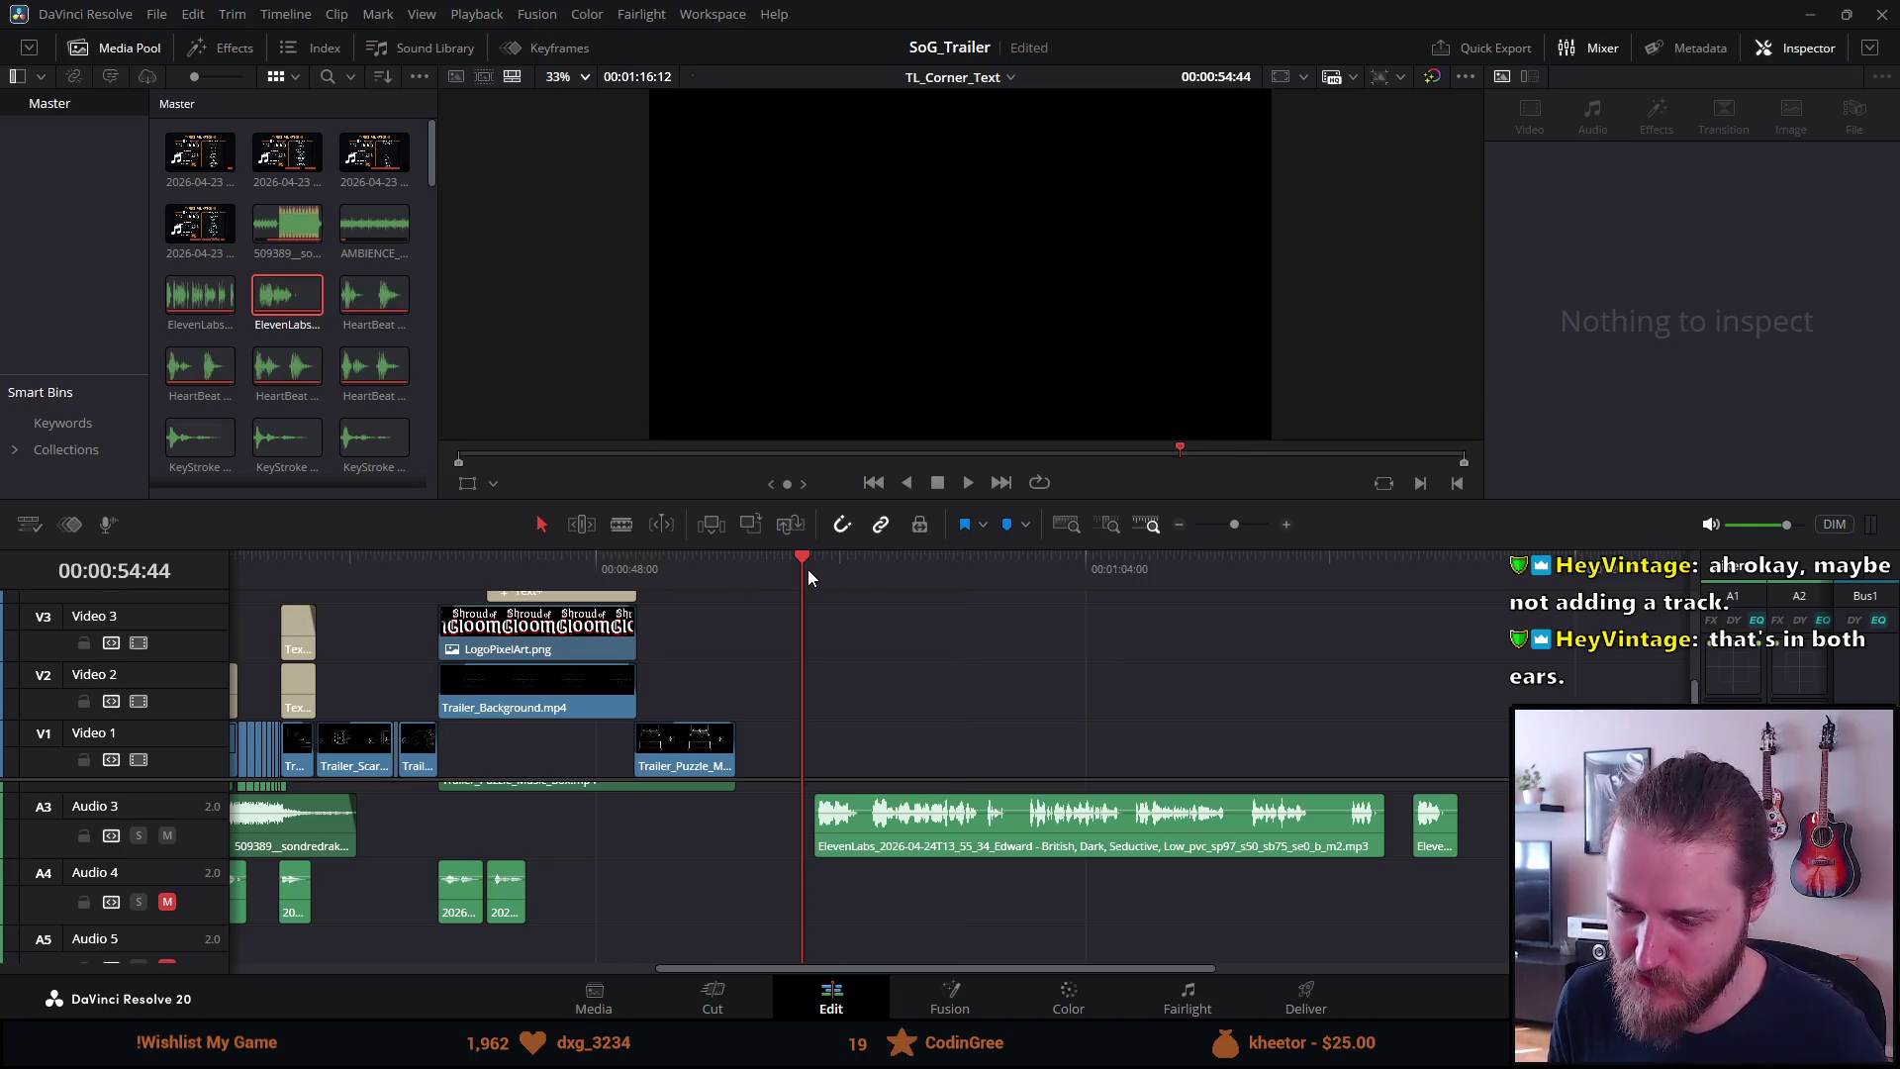
key(space)
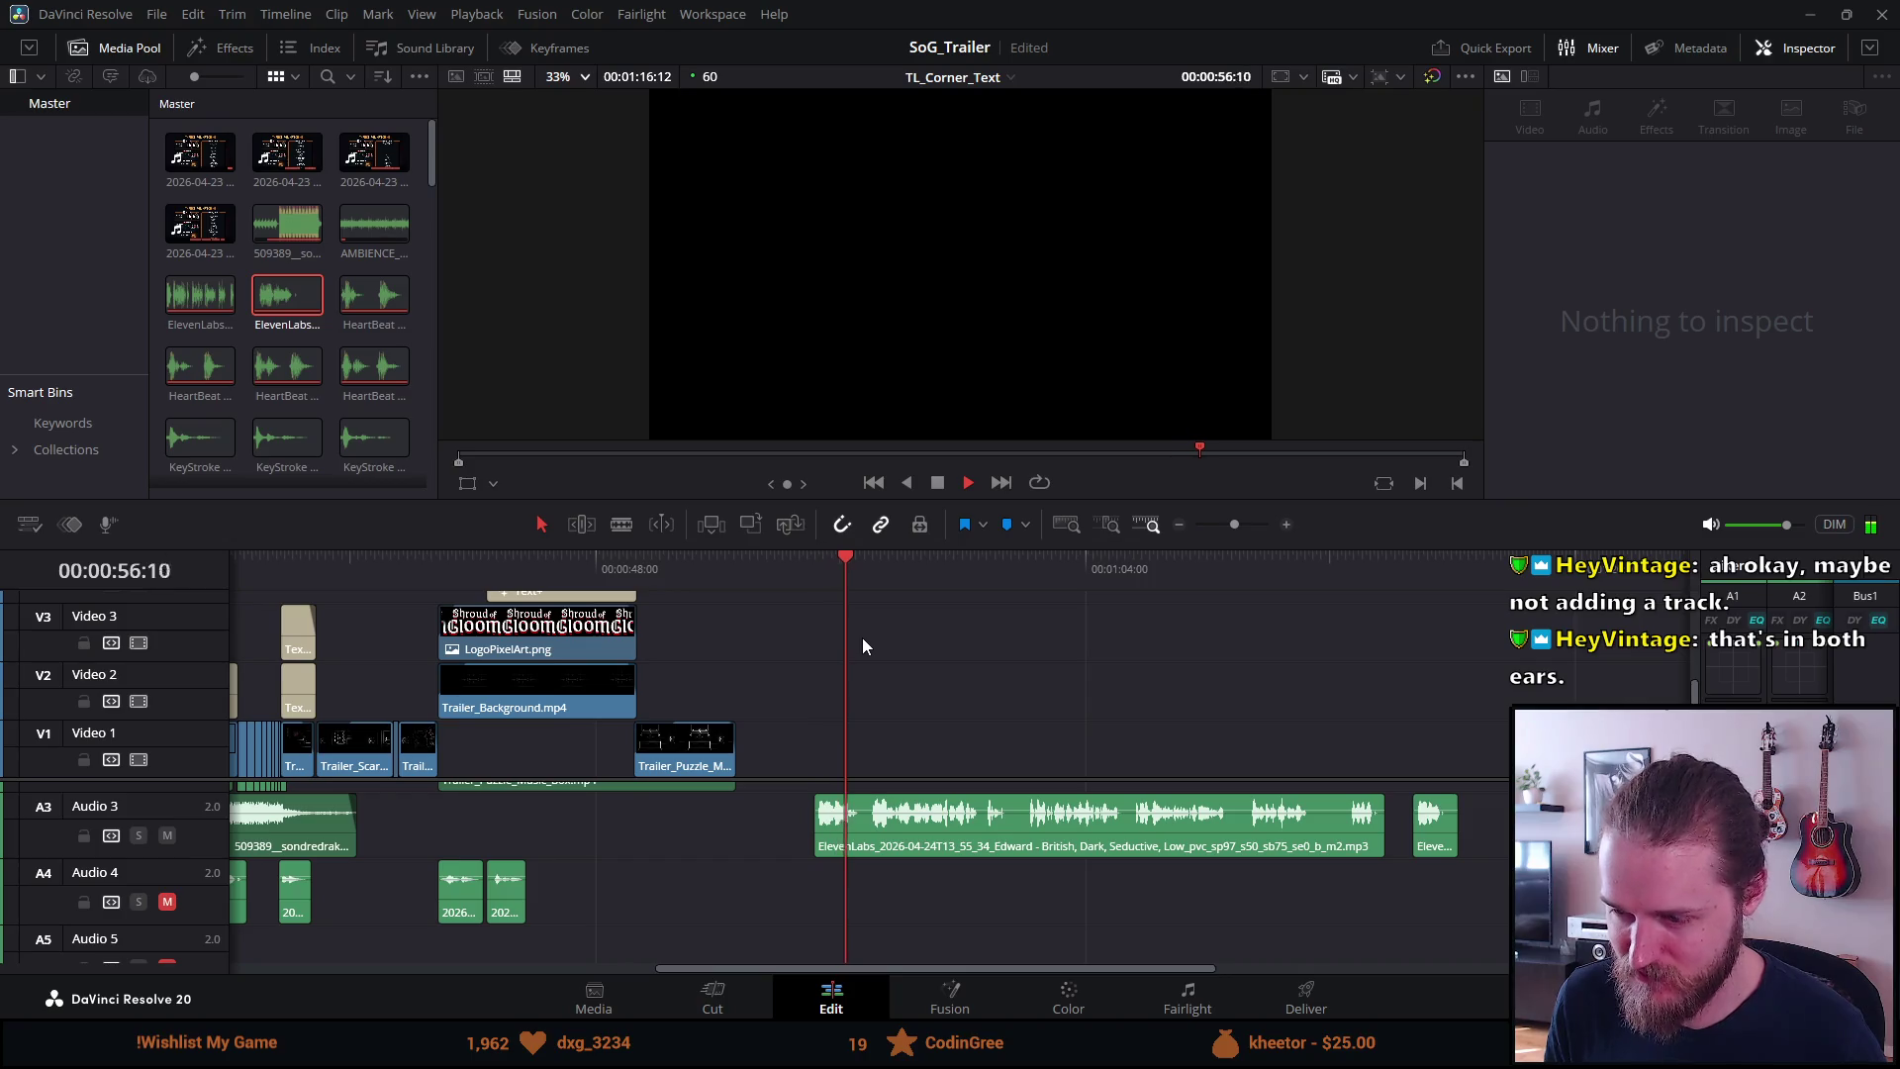
key(ctrl+b)
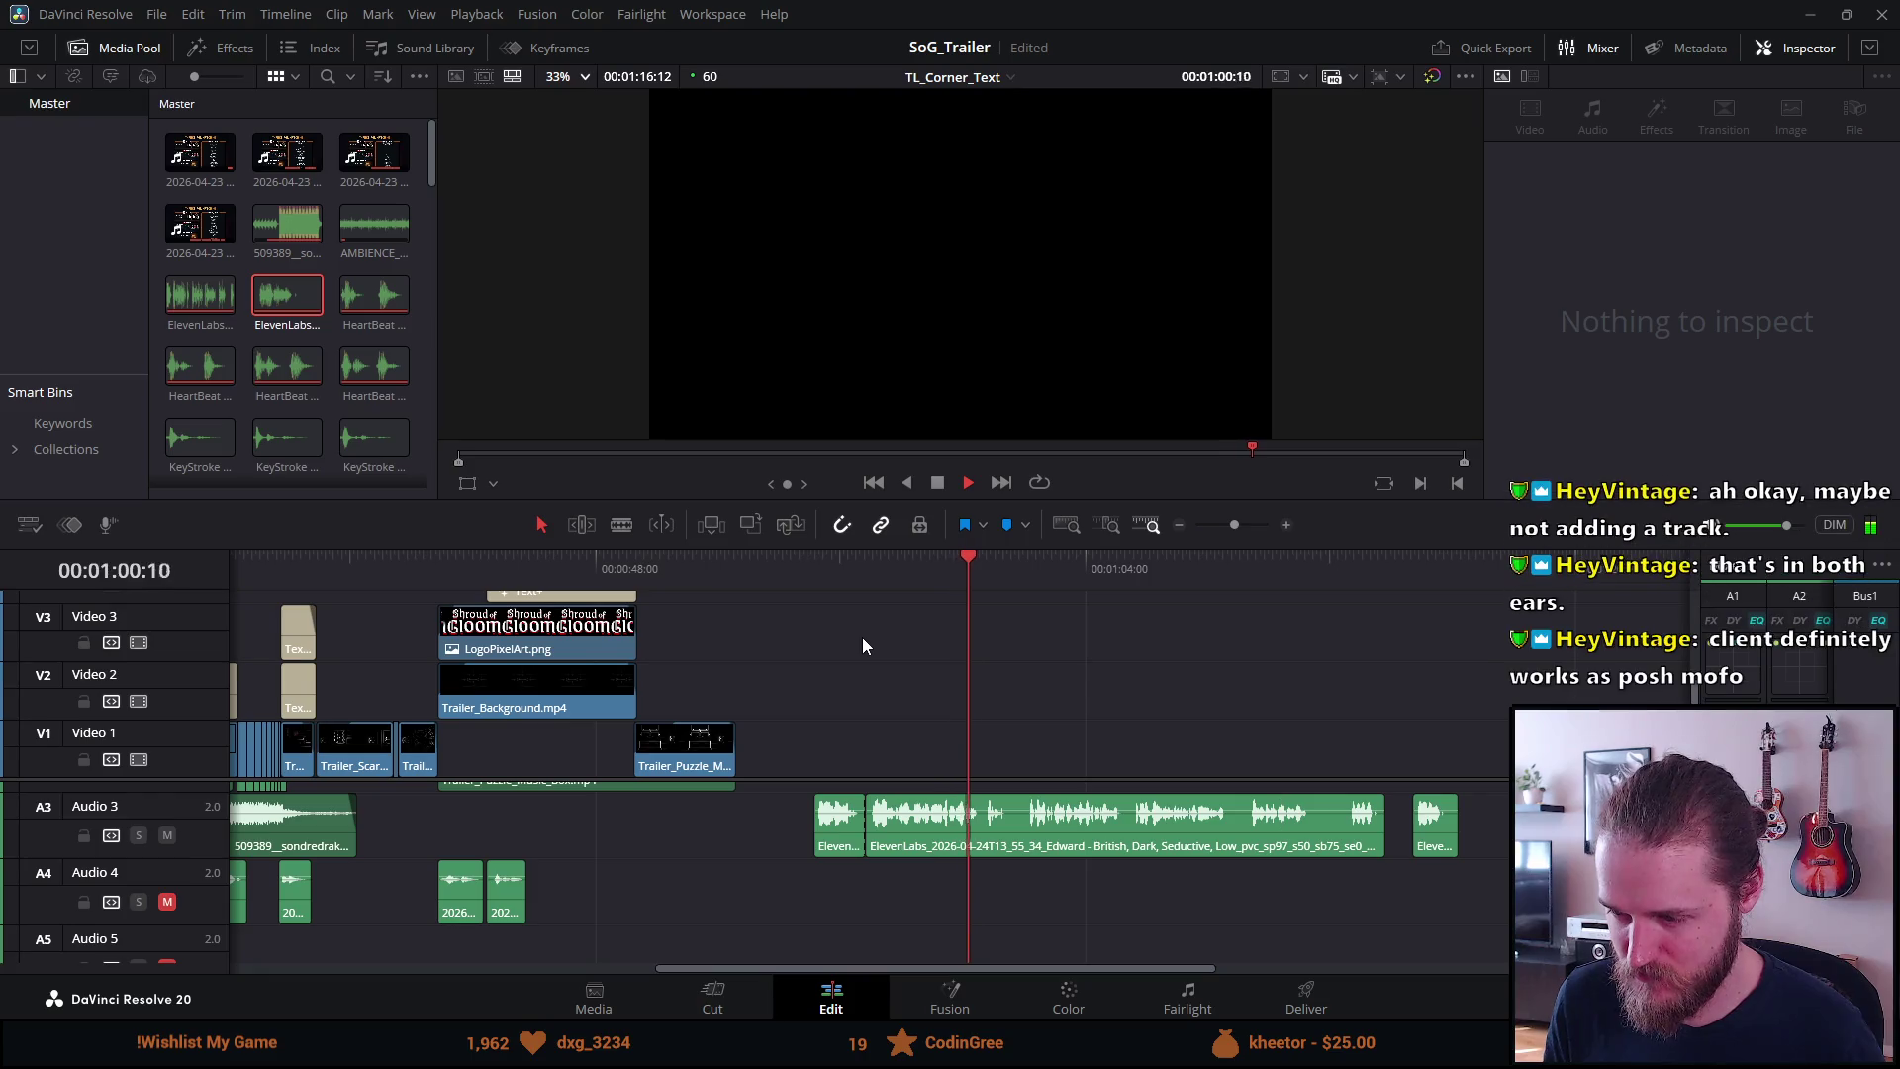
key(ctrl+b)
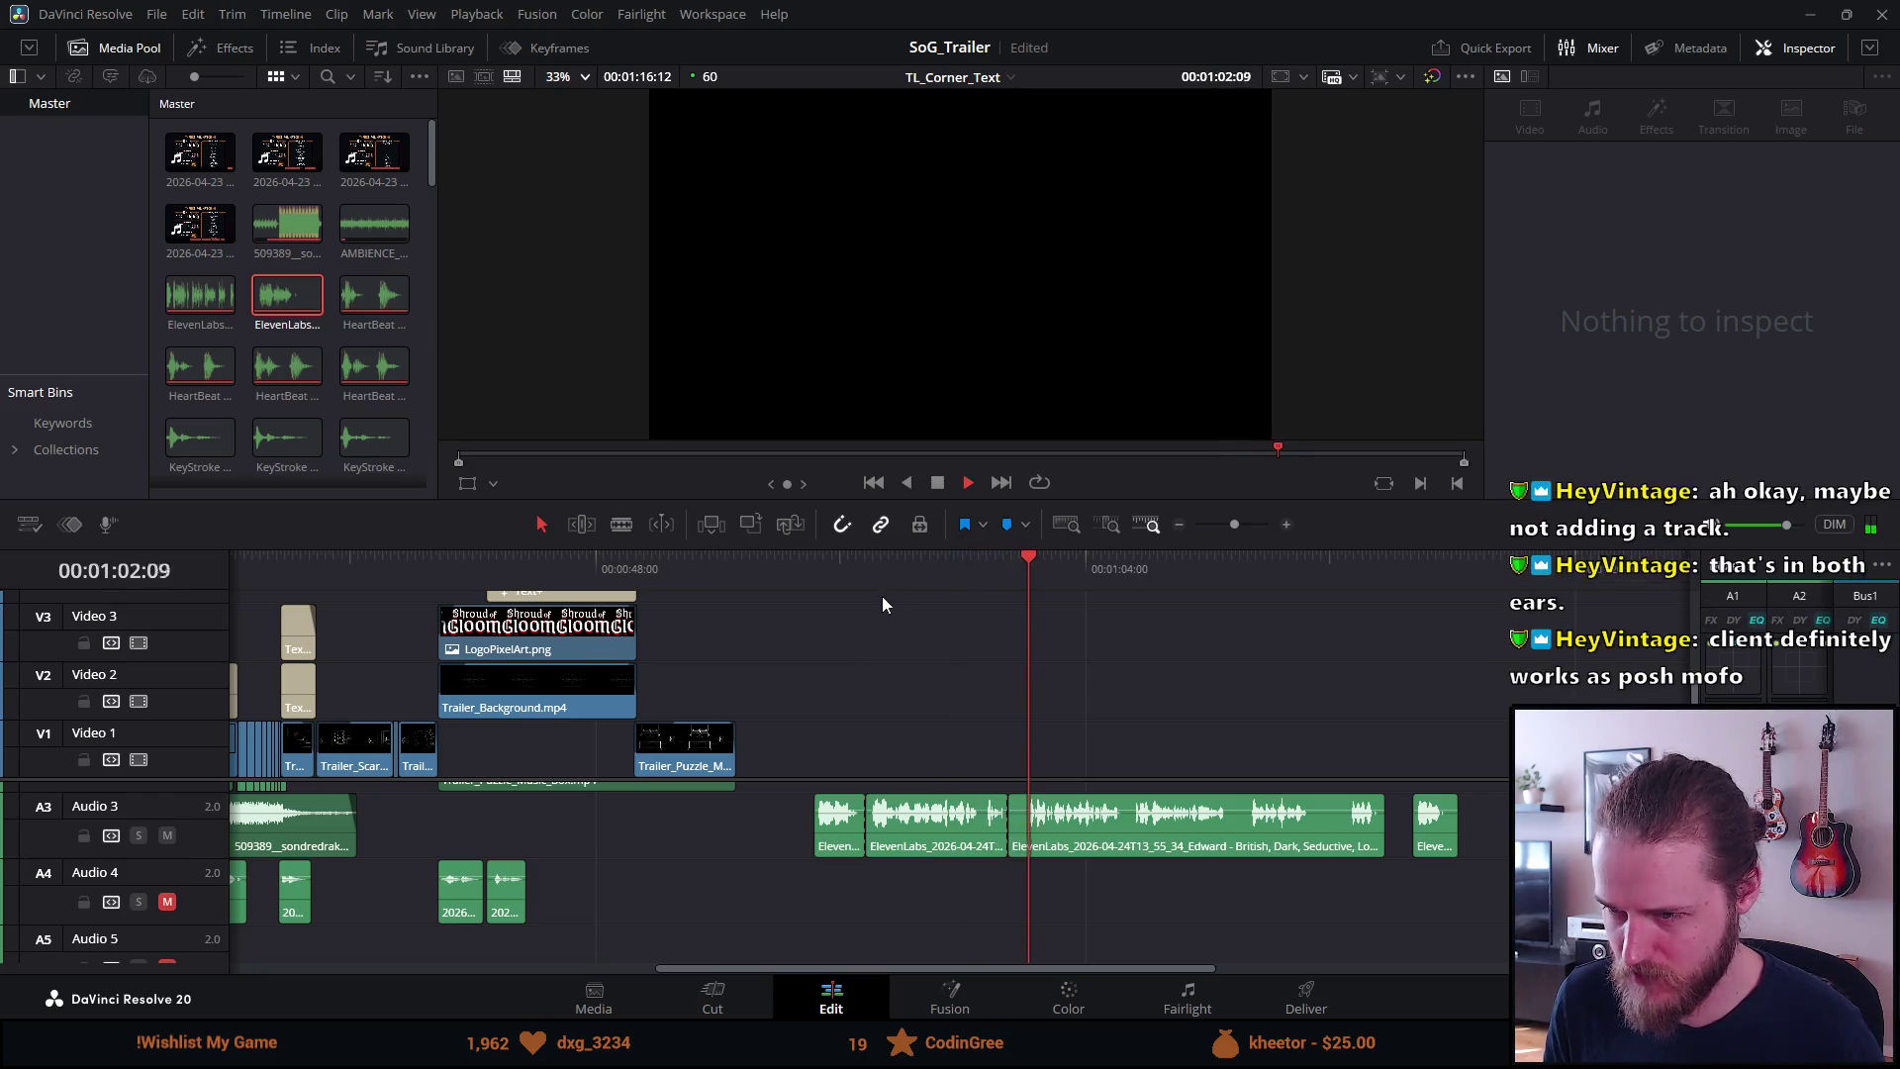
click(940, 572)
key(ctrl+b)
key(ctrl+b)
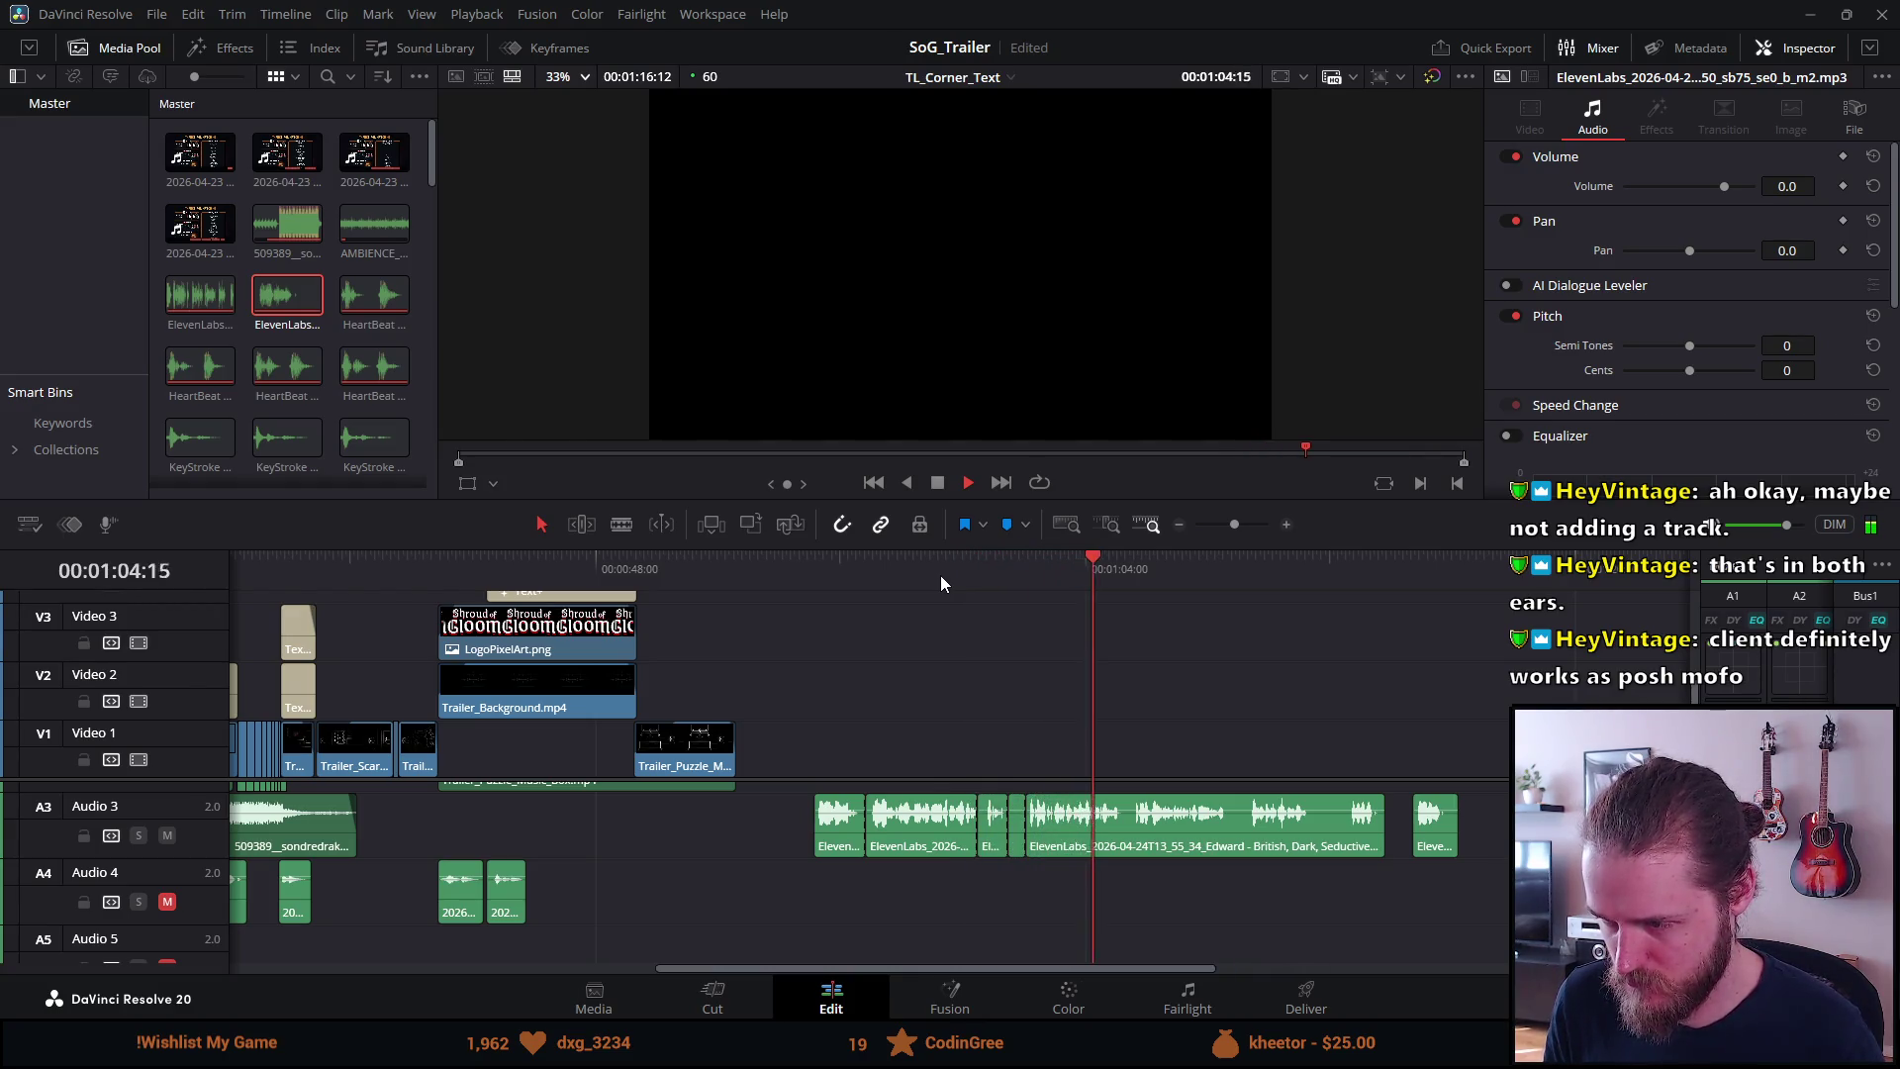
key(ctrl+b)
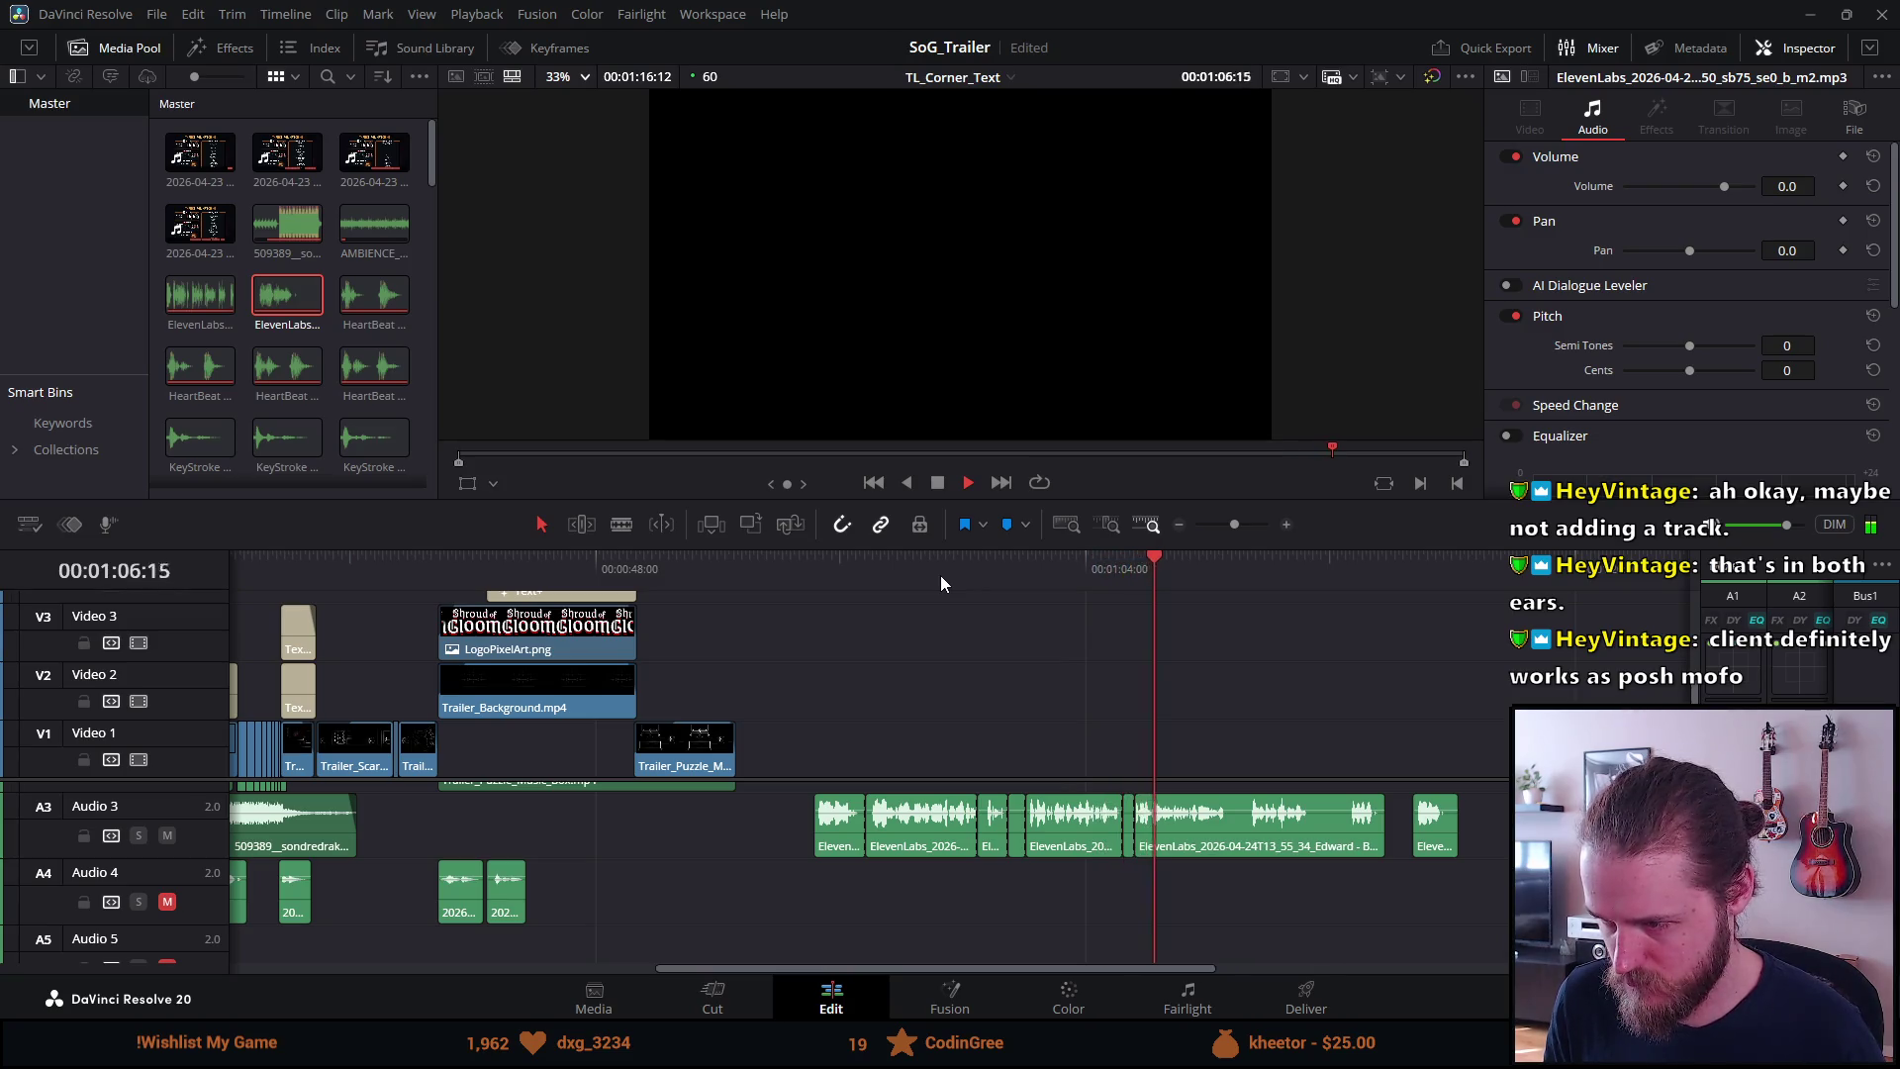
key(ctrl+b)
key(ctrl+b)
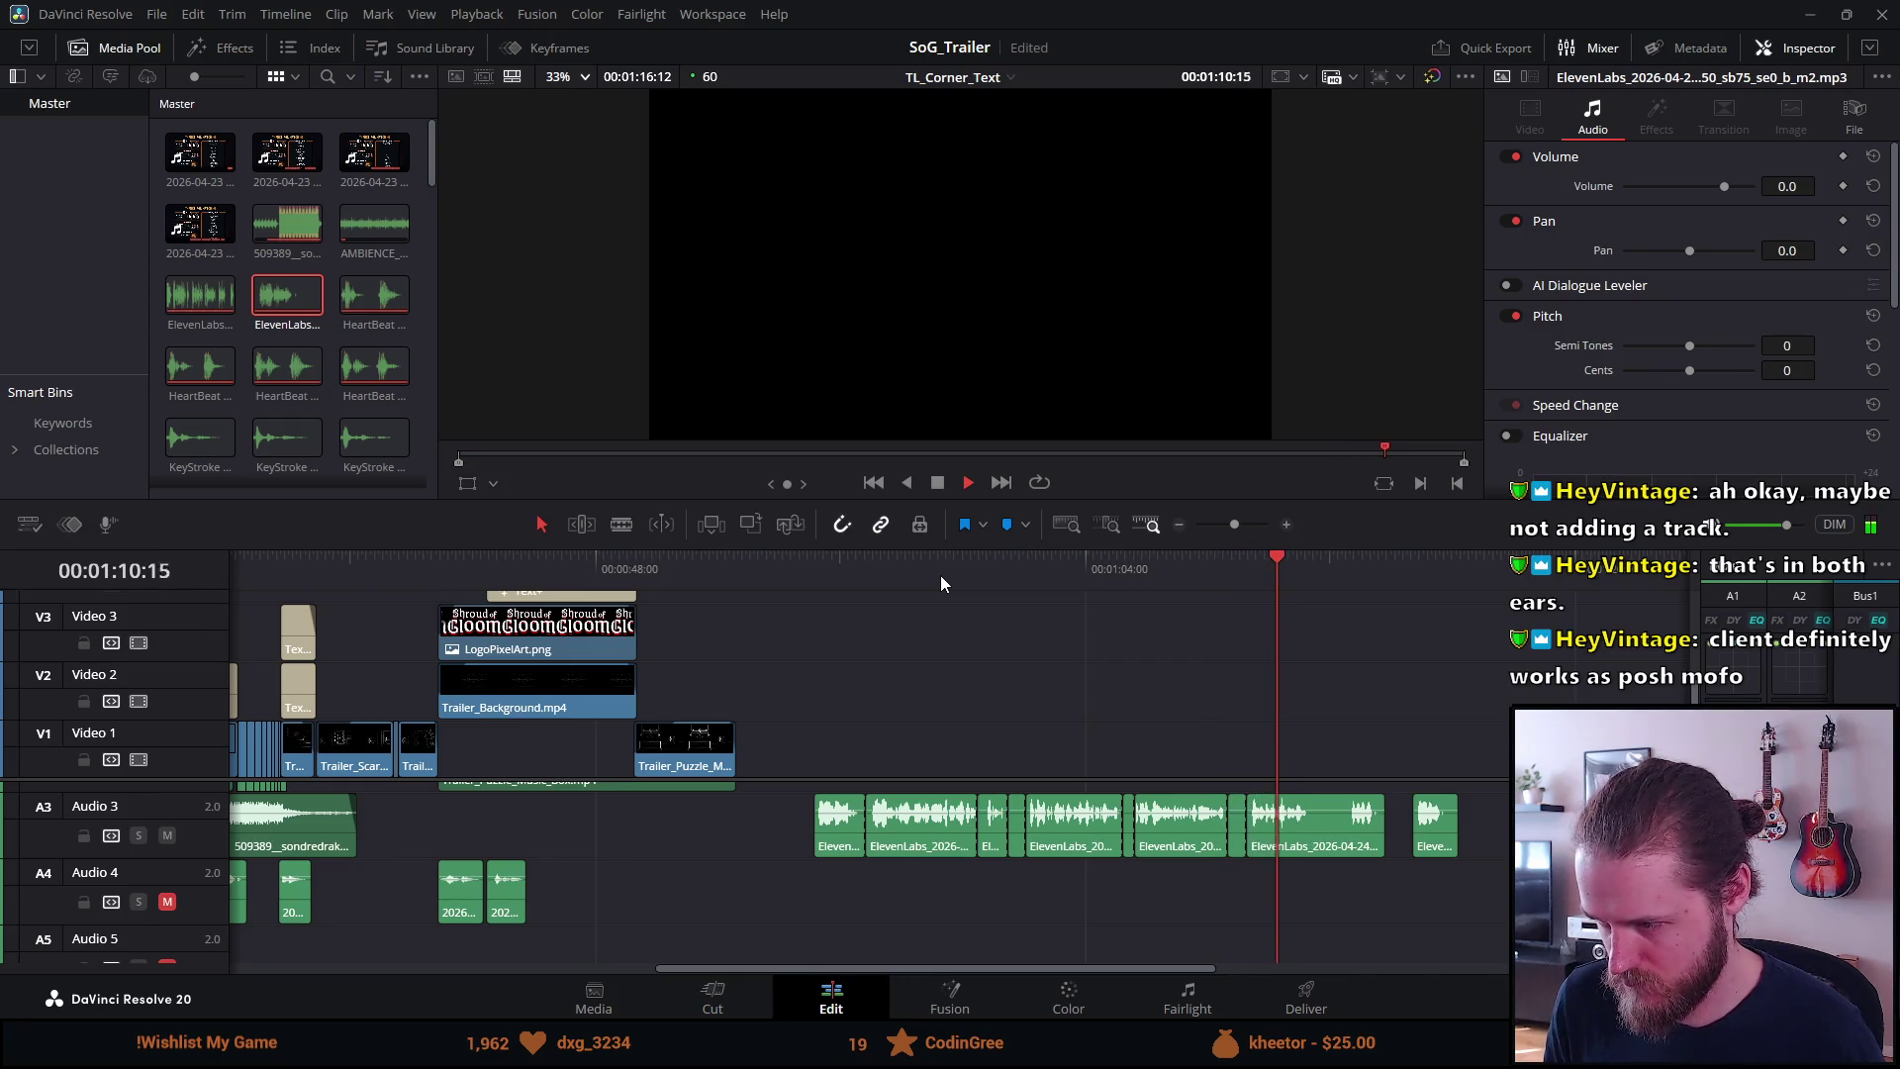
key(ctrl+b)
key(ctrl+b)
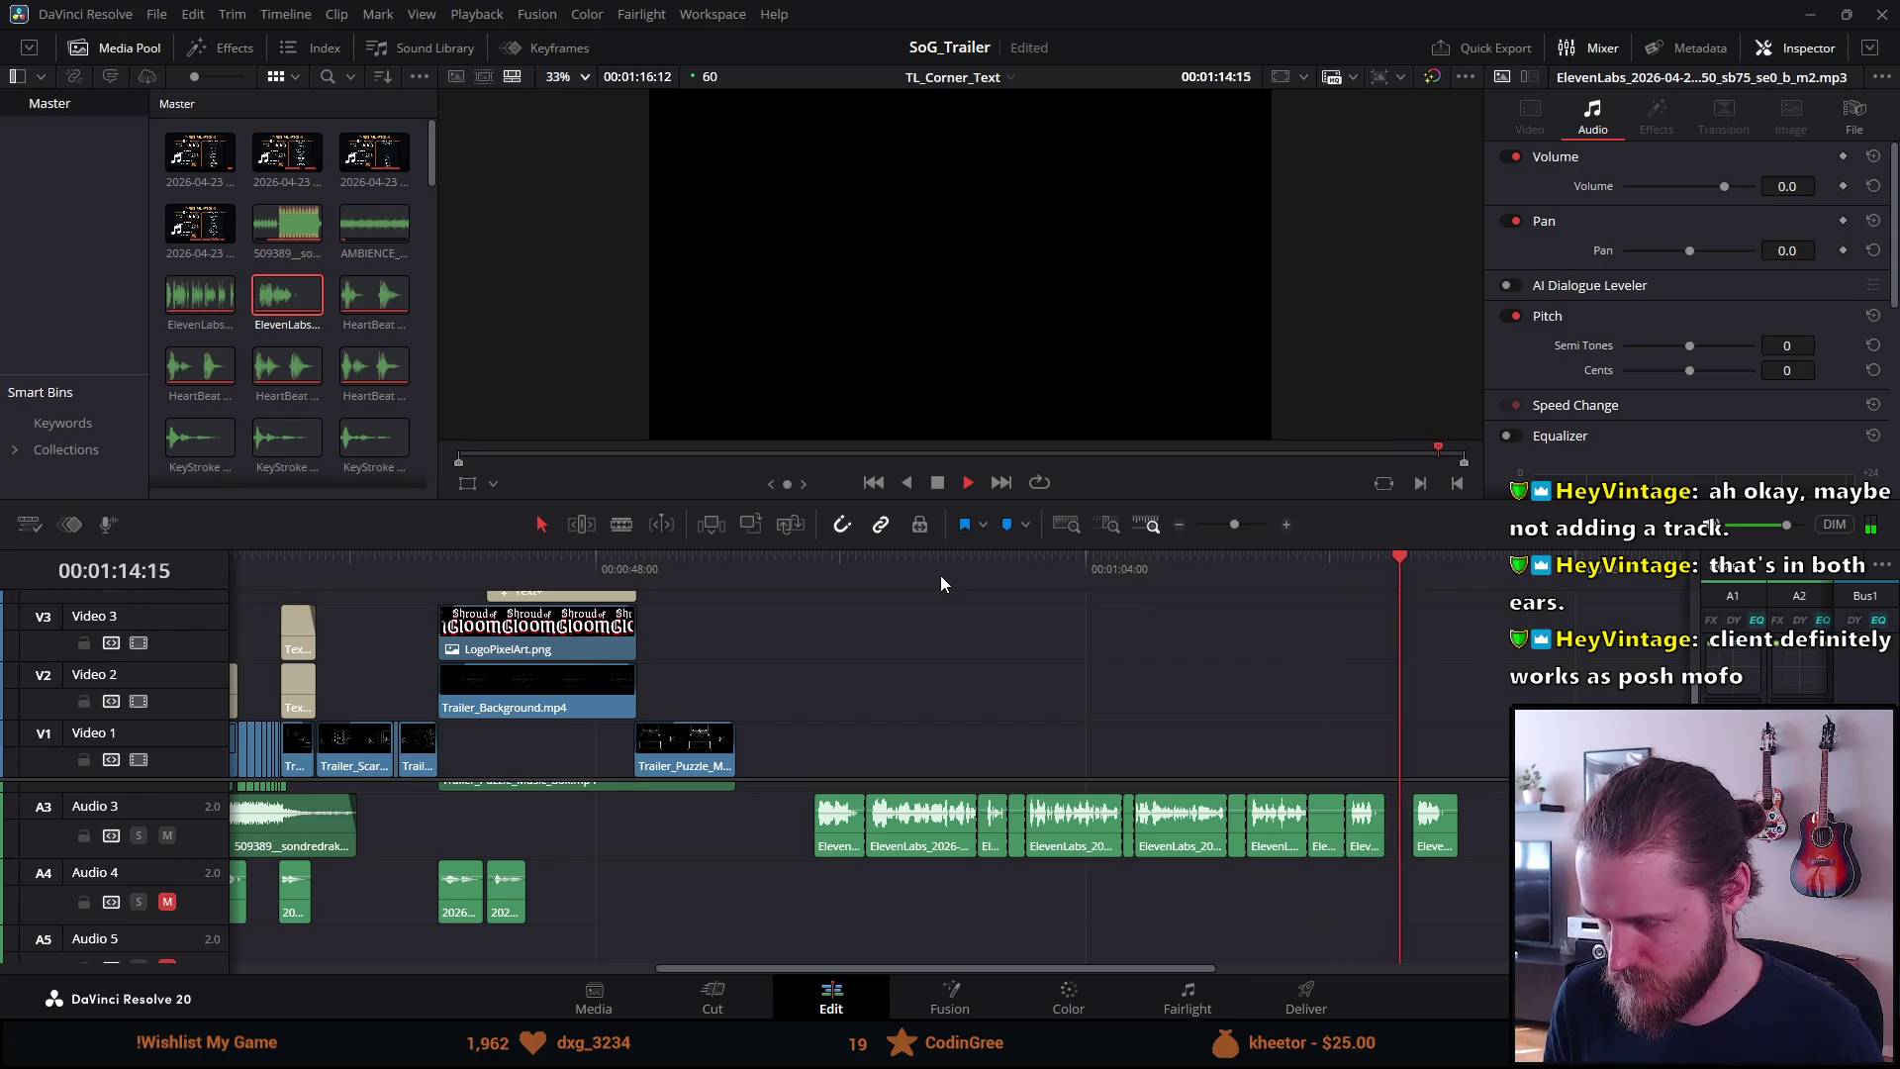
Delete the four short leftover voiceover pieces between the lines on Audio 3
click(1353, 823)
key(BackSpace)
click(1327, 831)
key(BackSpace)
click(1233, 827)
key(BackSpace)
click(1130, 822)
key(BackSpace)
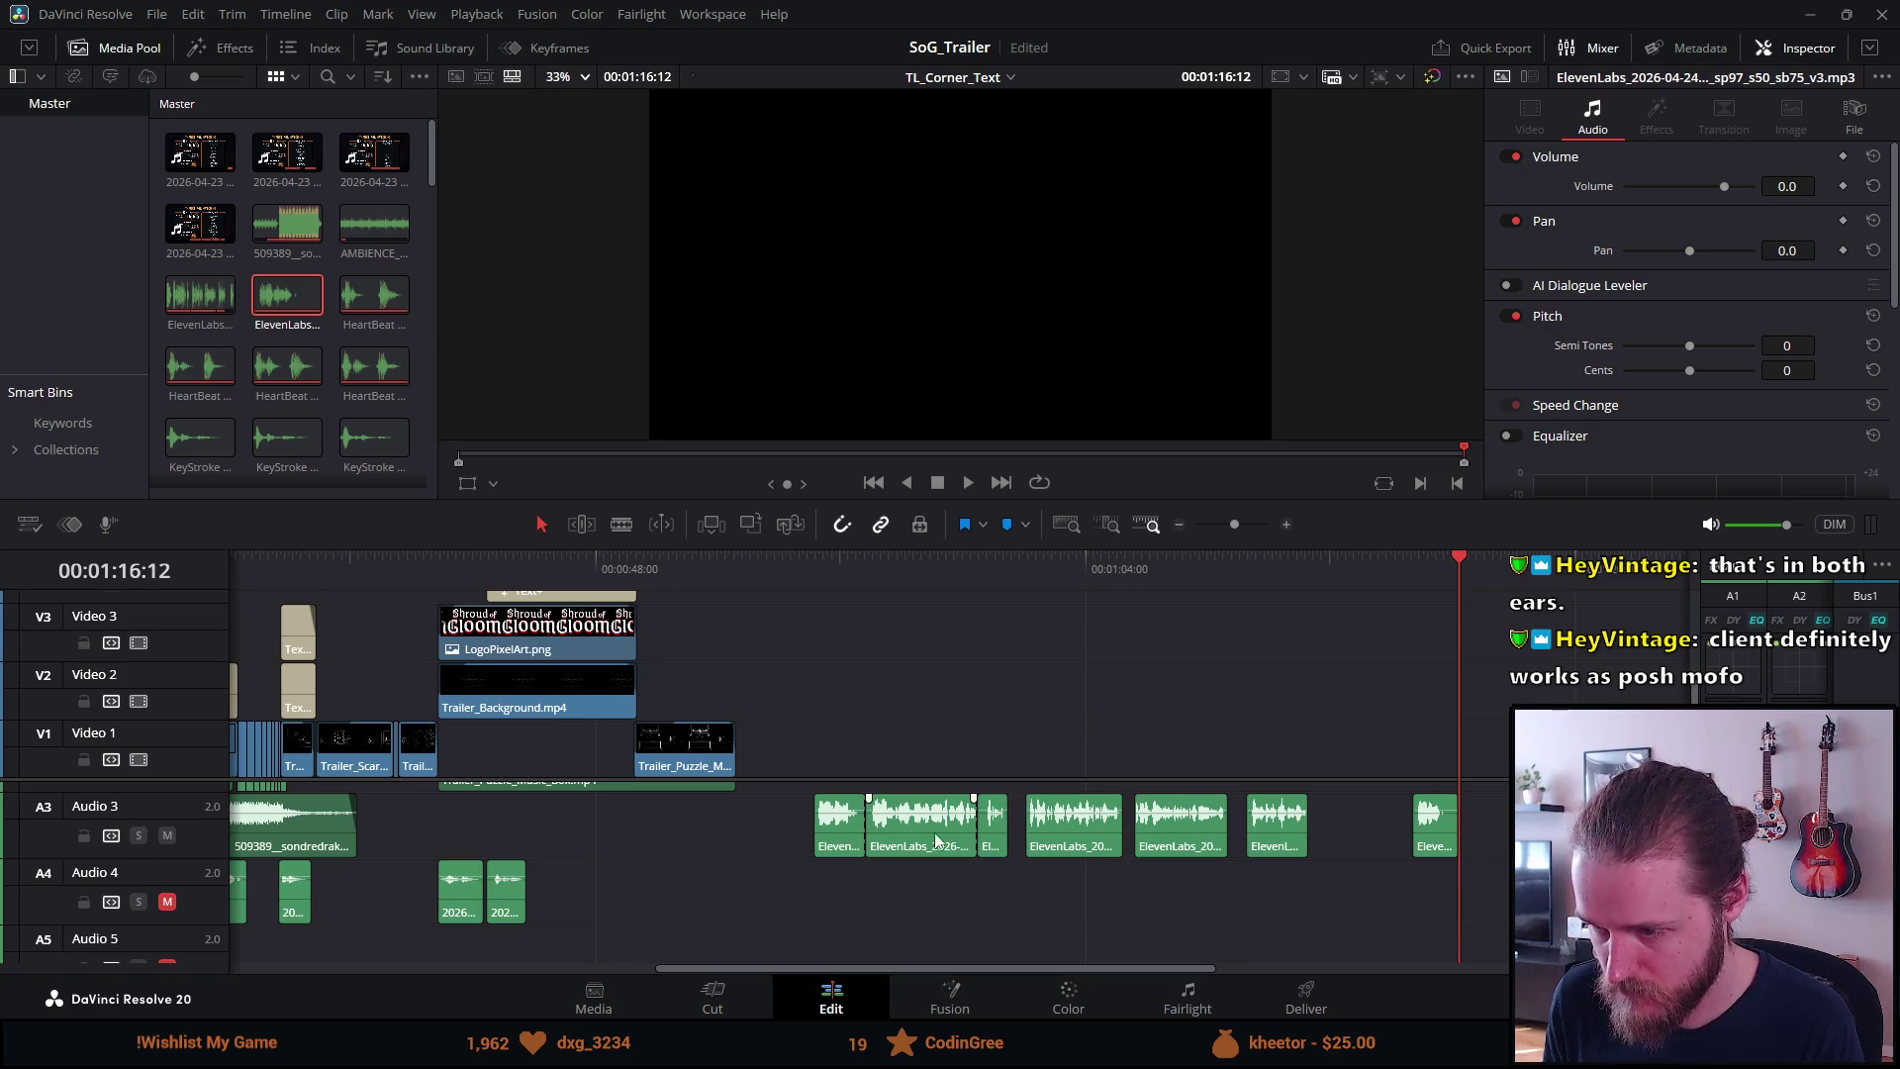
Zoom in at 01:00:30, trim the start of the next voiceover line, and replay it
click(981, 566)
key(ctrl+equal)
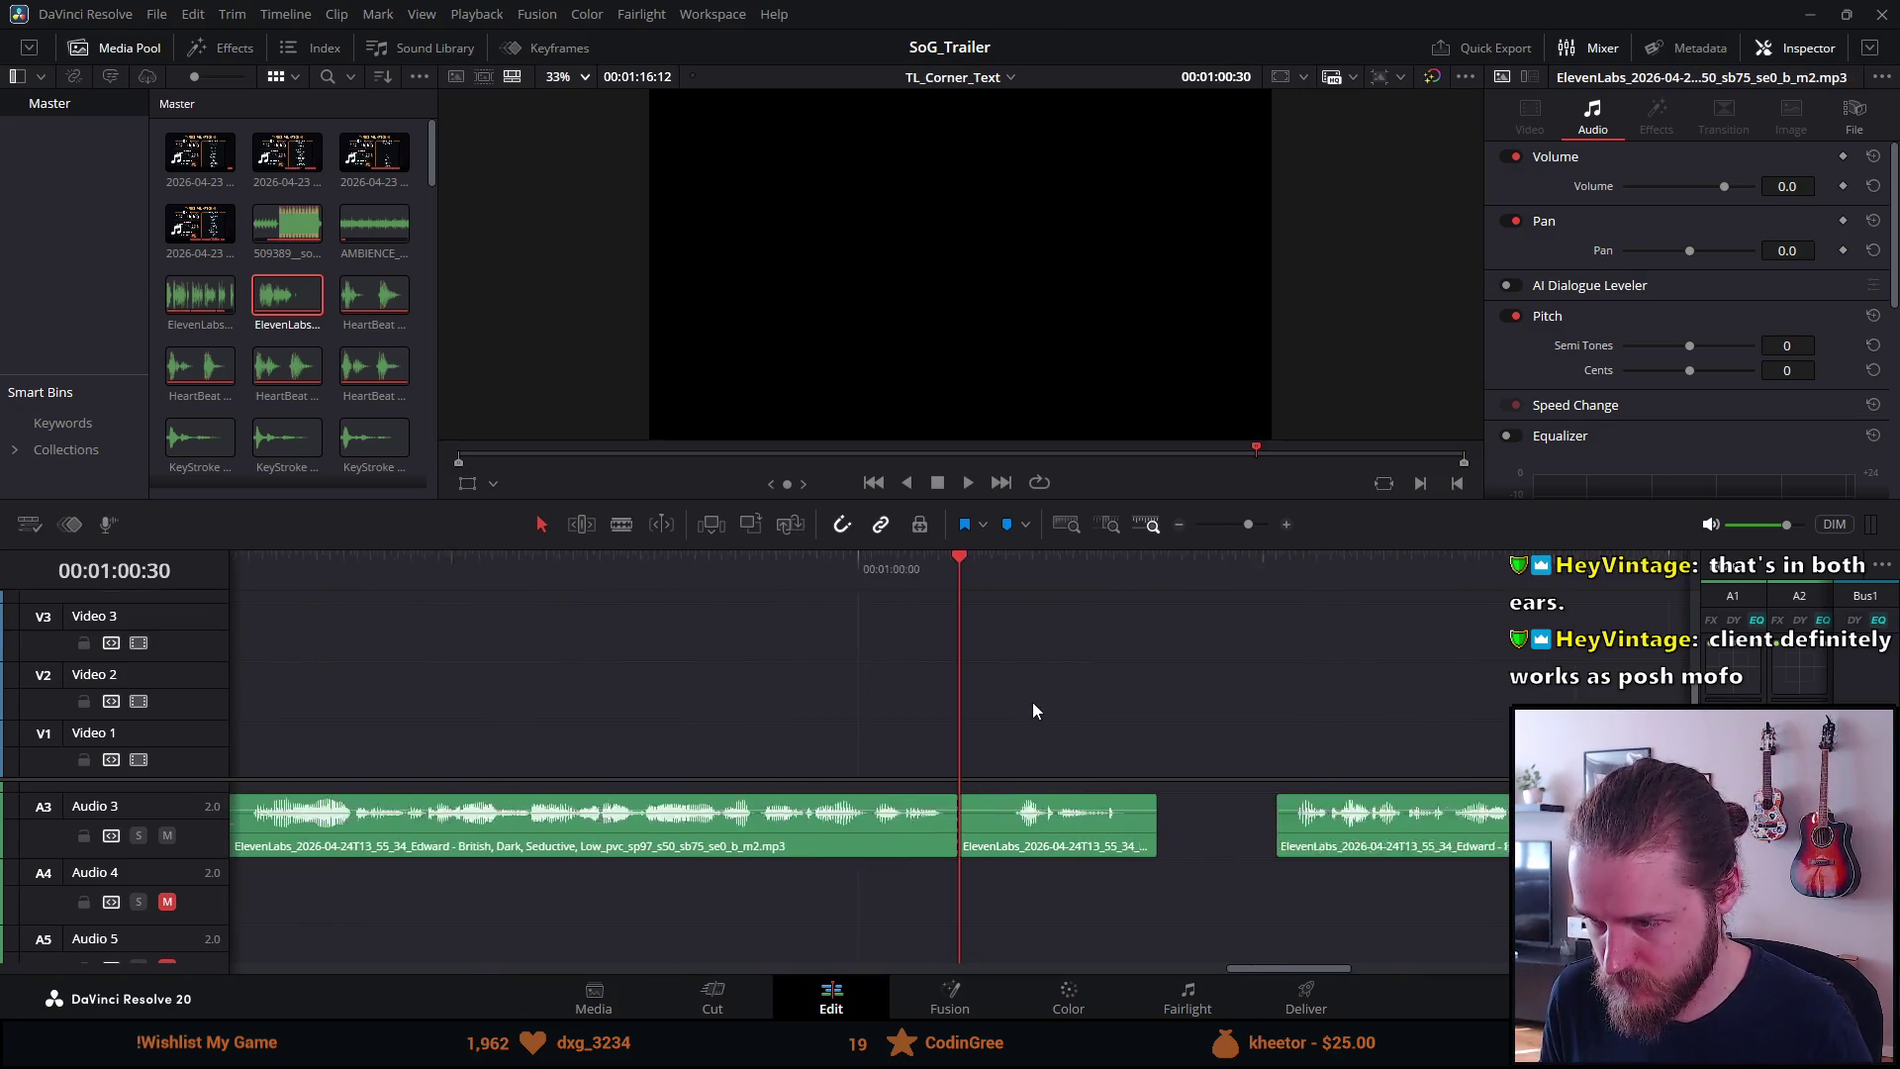
key(ctrl+equal)
mouse_move(960, 831)
mouse_down()
mouse_move(1044, 836)
mouse_move(978, 824)
mouse_up()
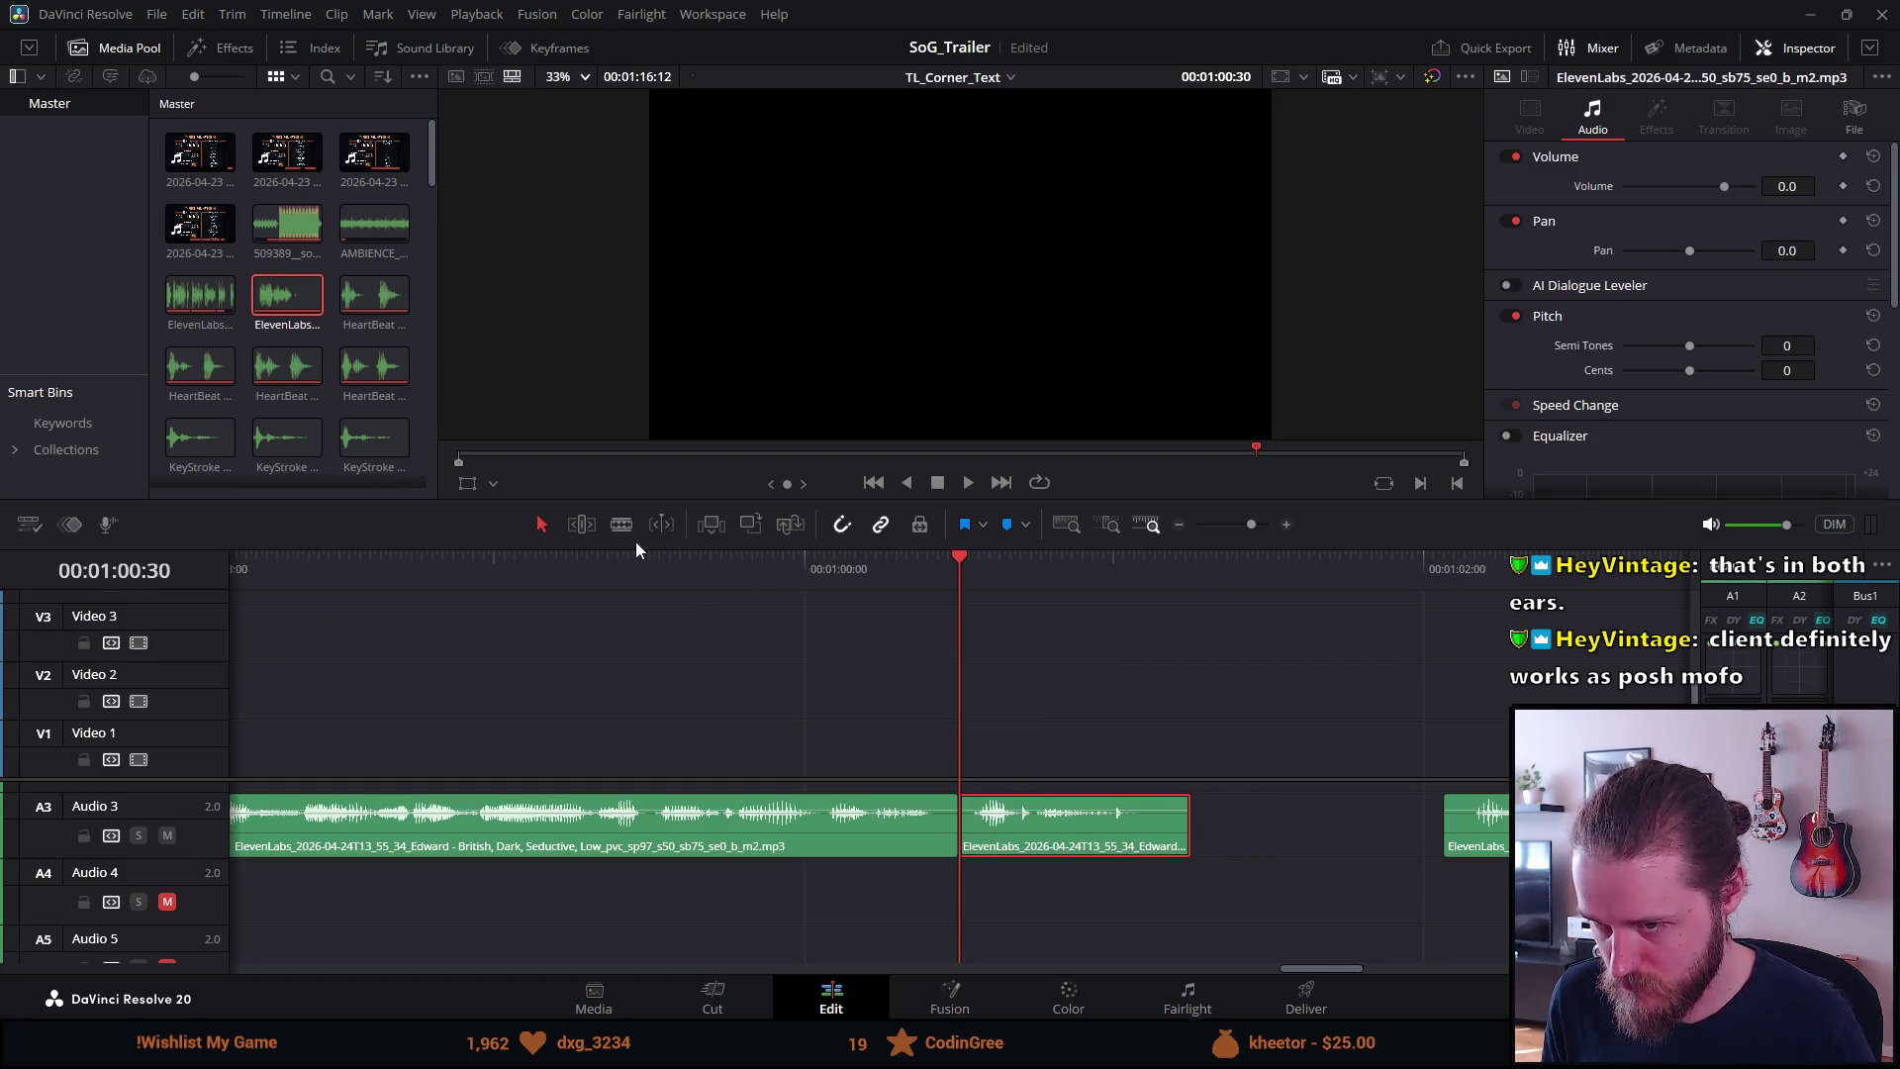
click(550, 574)
key(space)
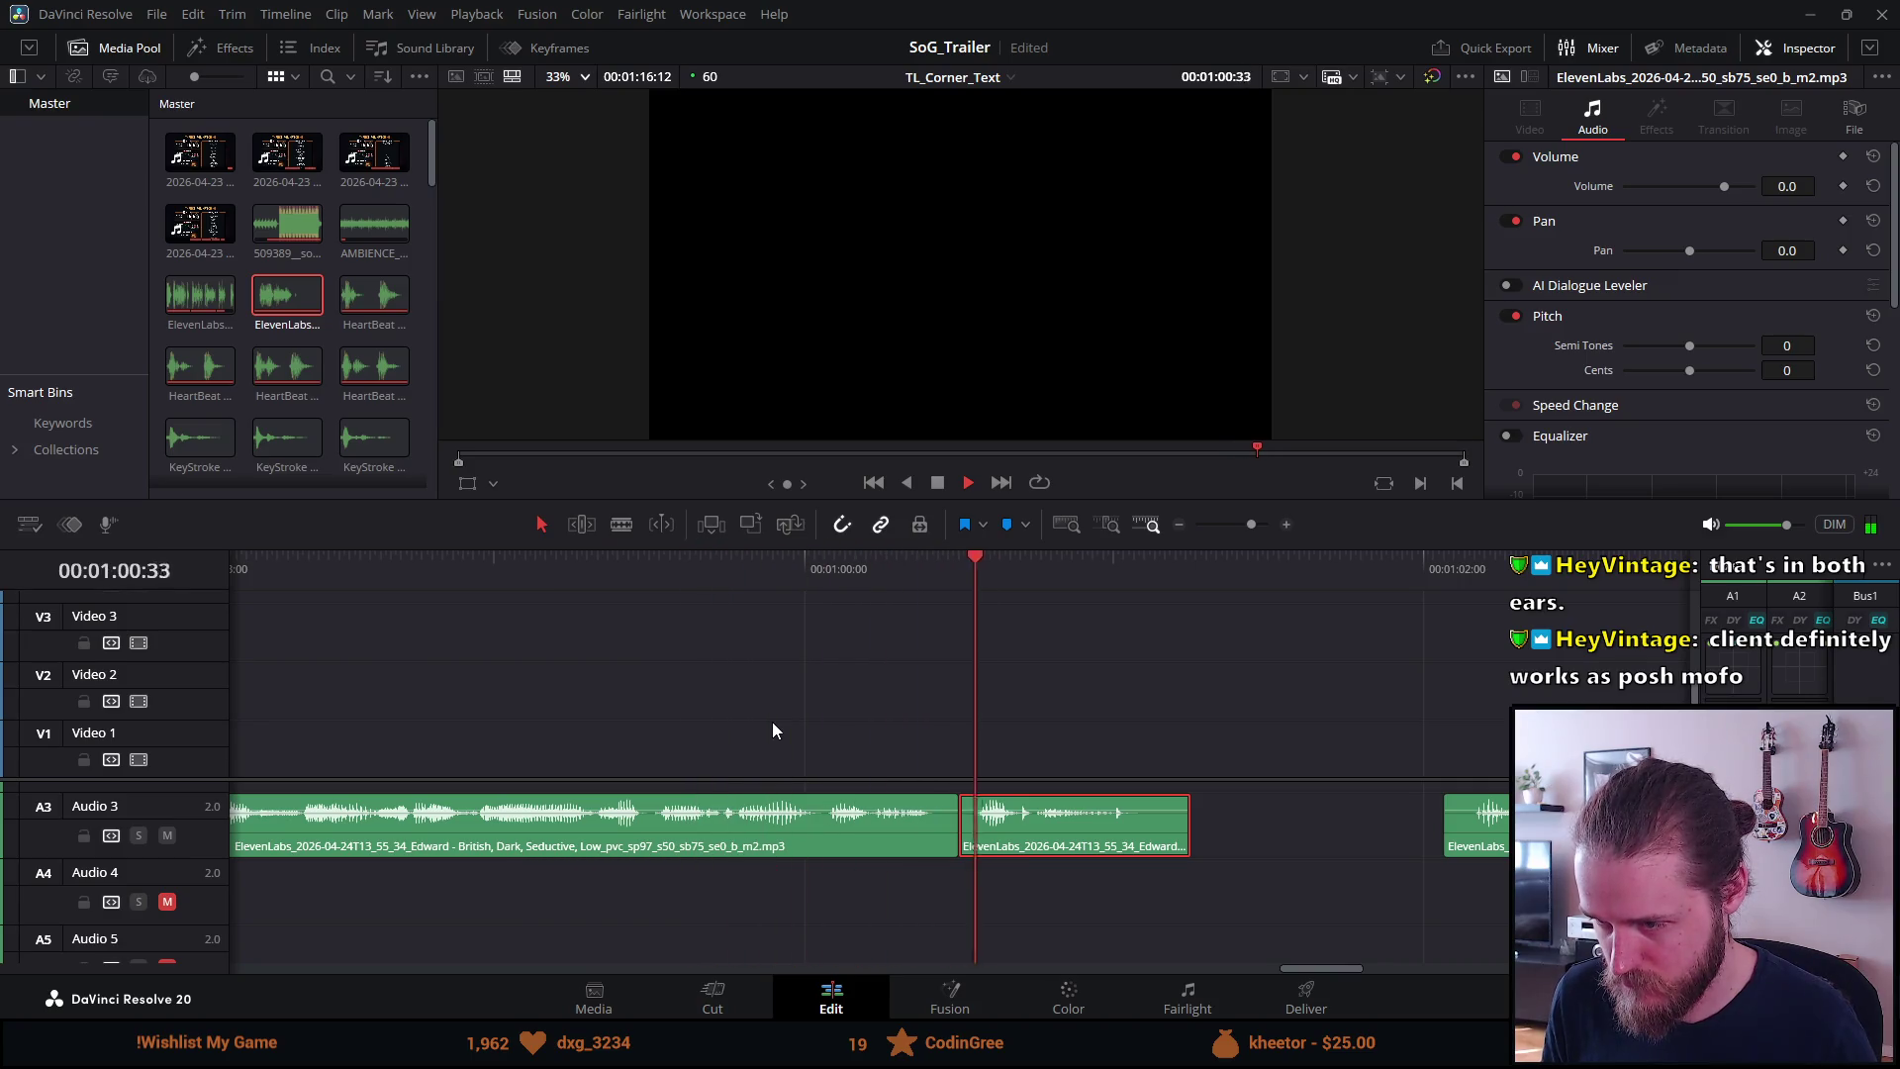
key(space)
Zoom the timeline out twice with Ctrl+- and scroll the track area
key(ctrl+minus)
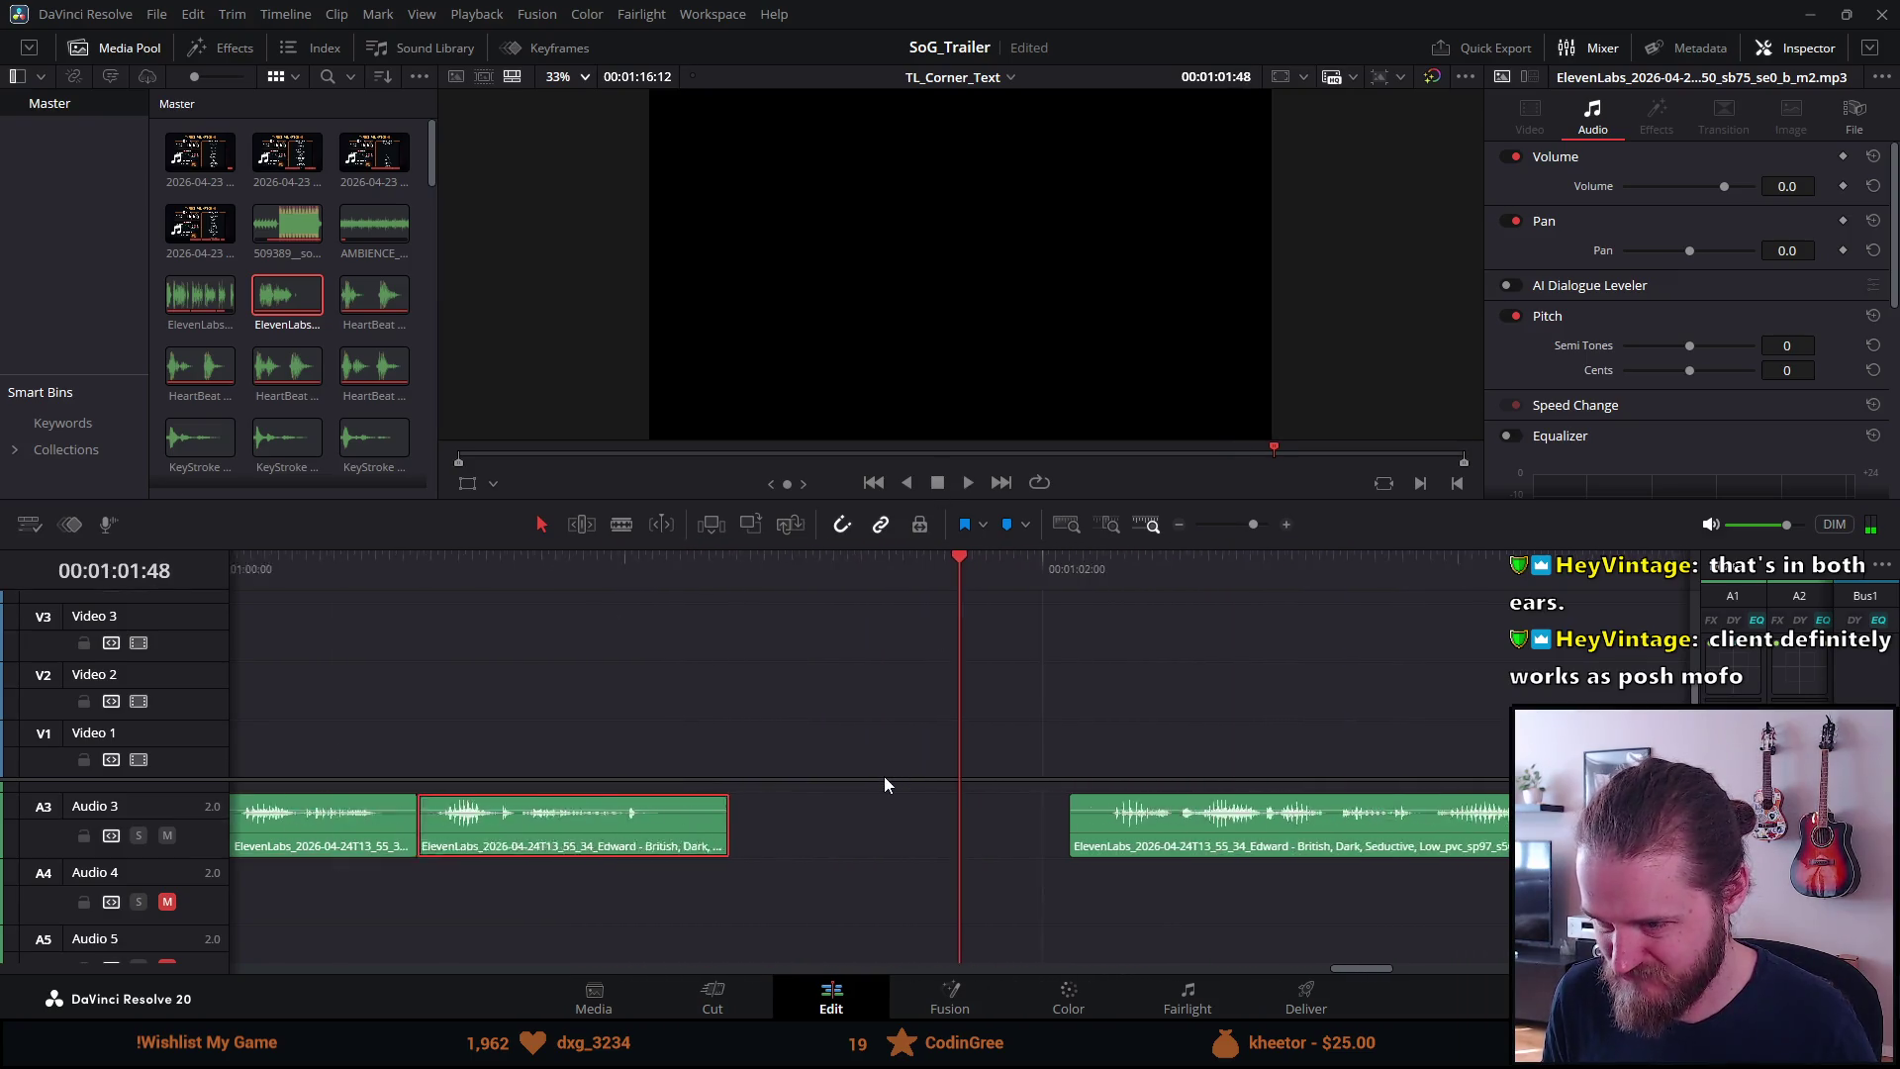
key(ctrl+minus)
key(ctrl+minus)
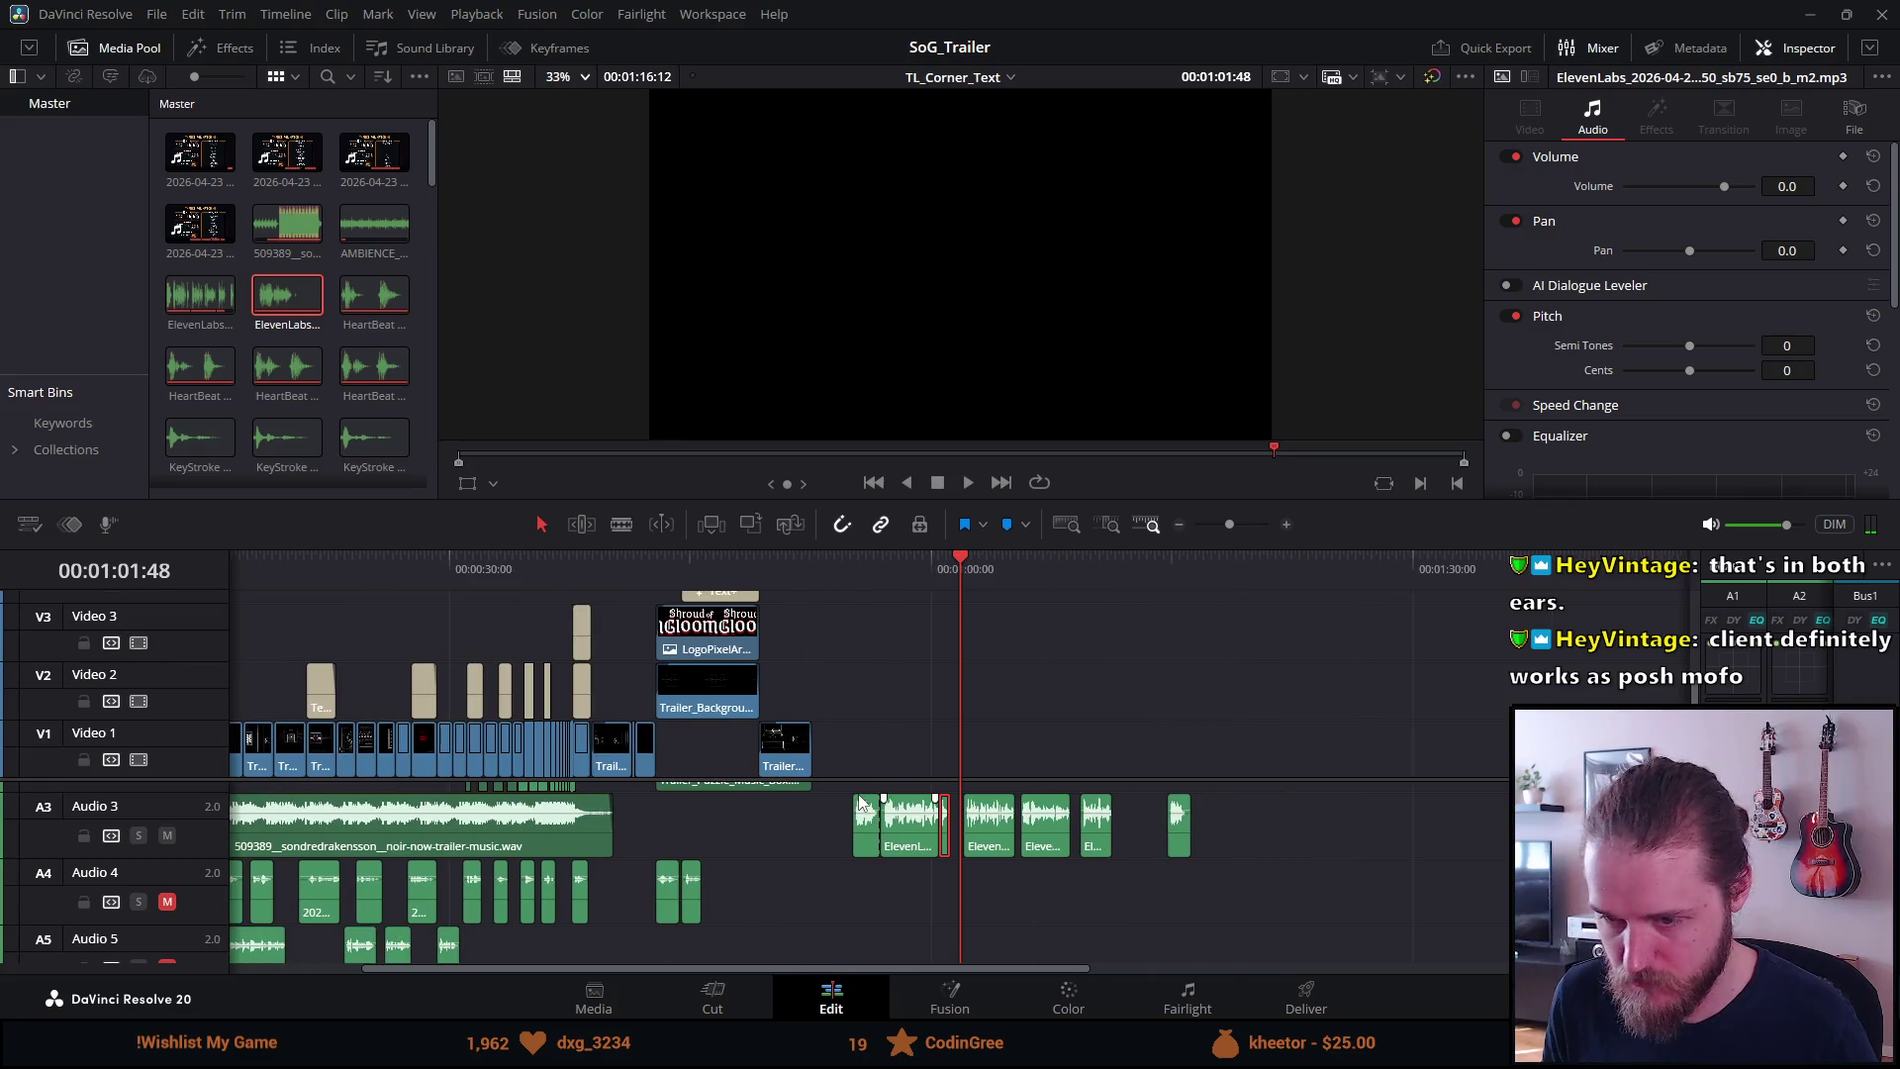
scroll(734, 929, down, 3)
scroll(804, 944, up, 2)
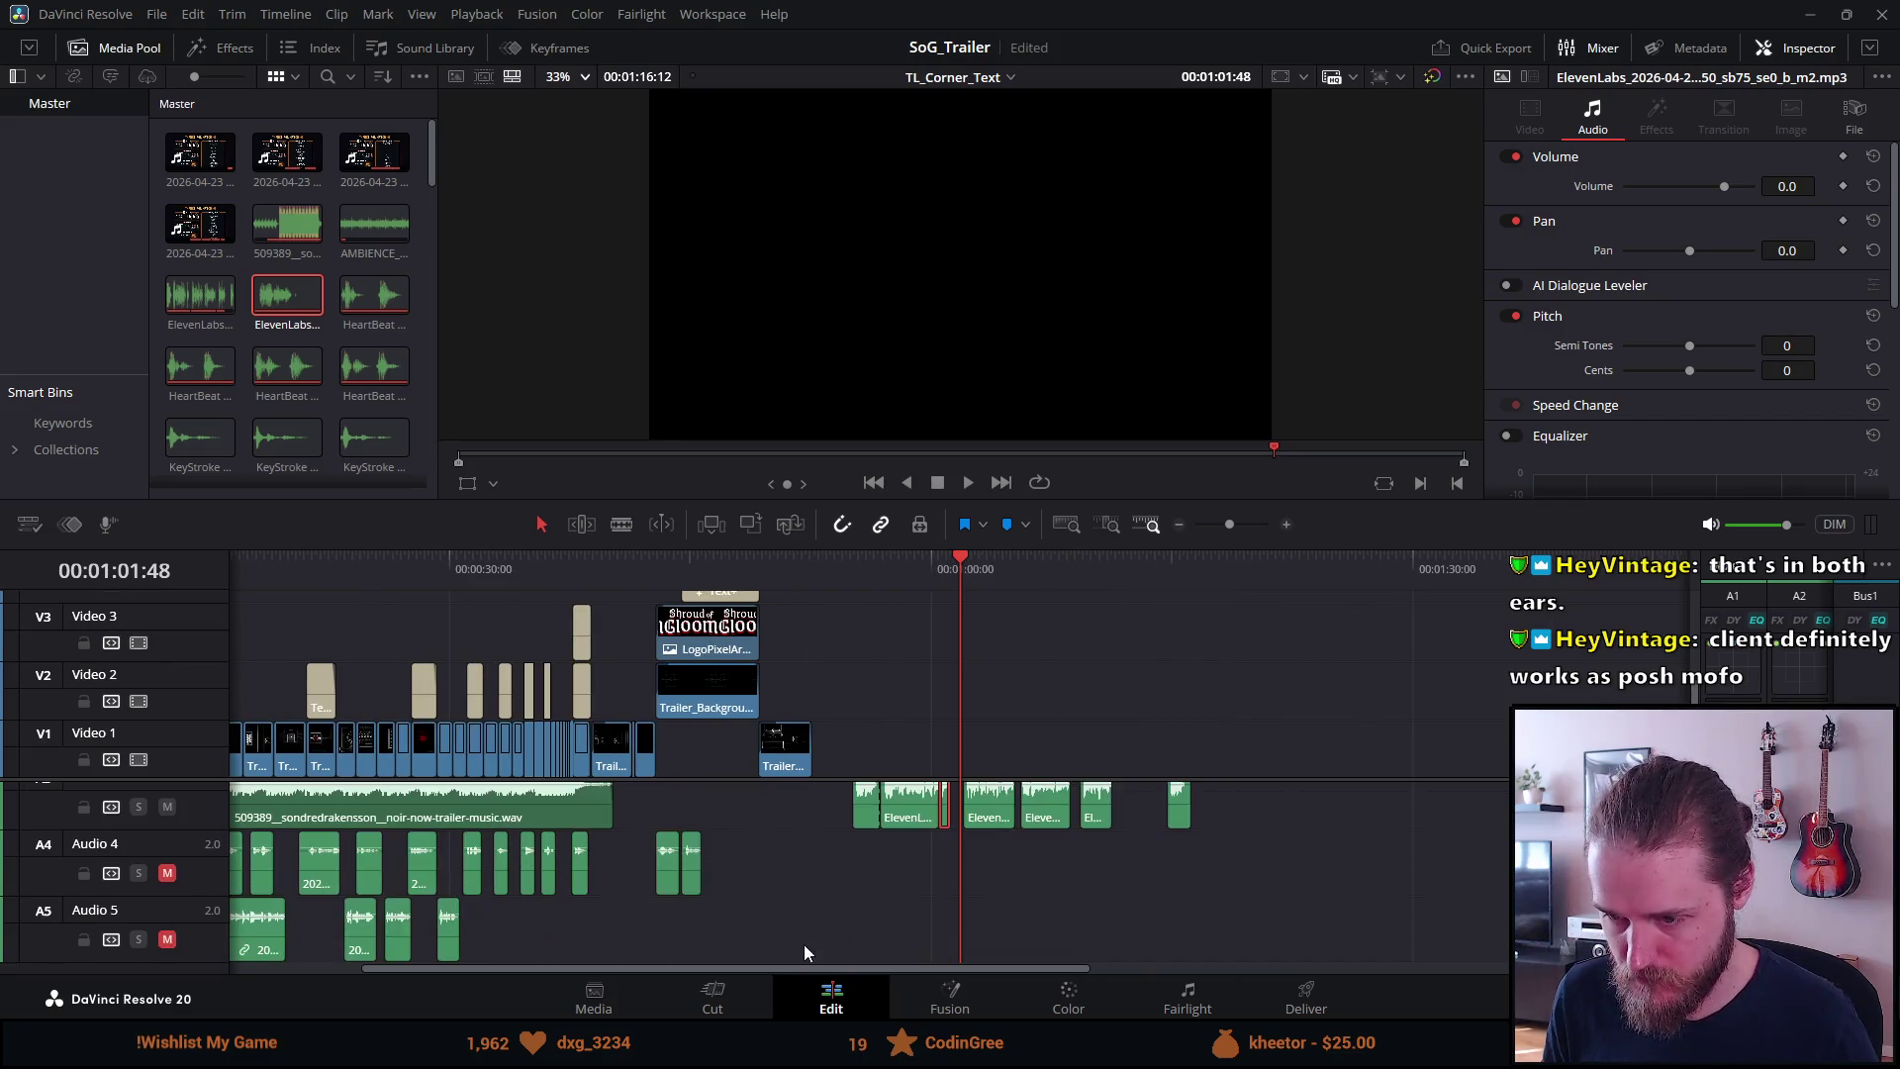
Add a new audio track to the timeline, undoing an accidental subtitle track first
right_click(217, 926)
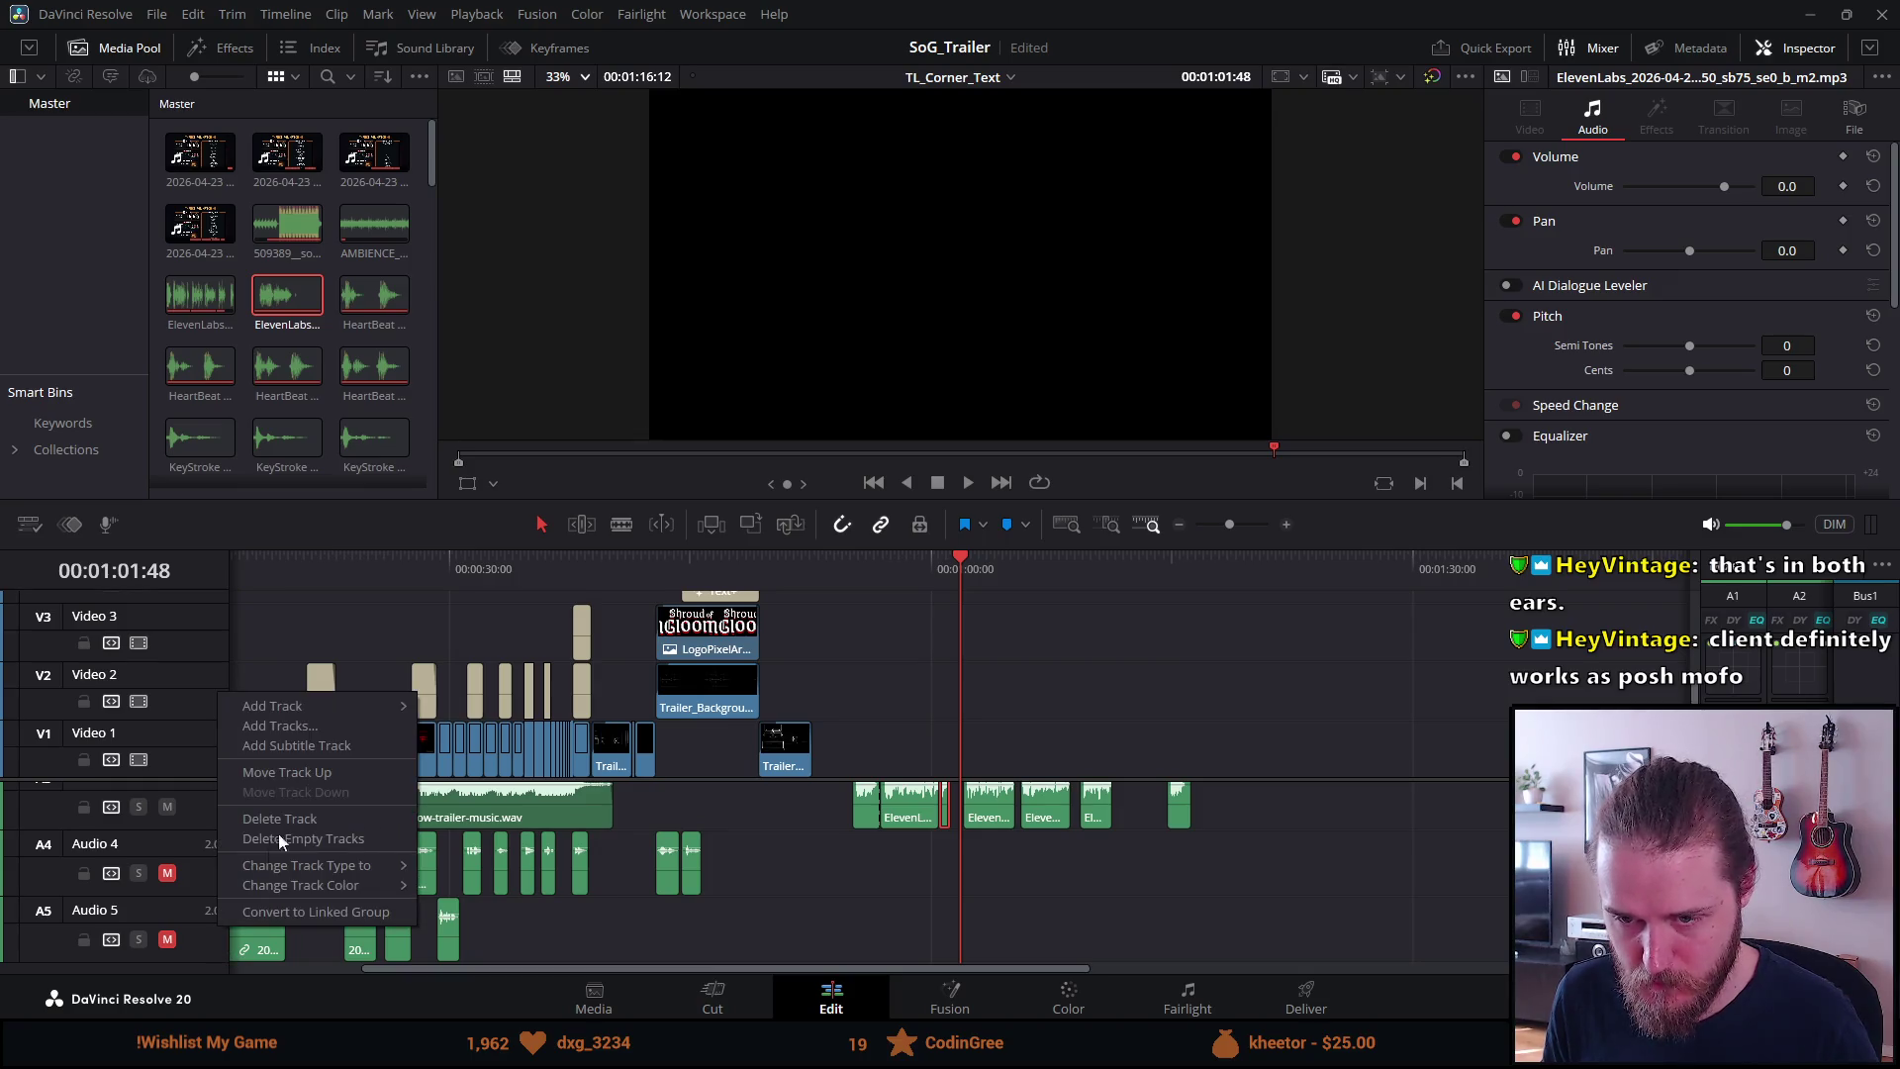
click(329, 751)
key(ctrl+z)
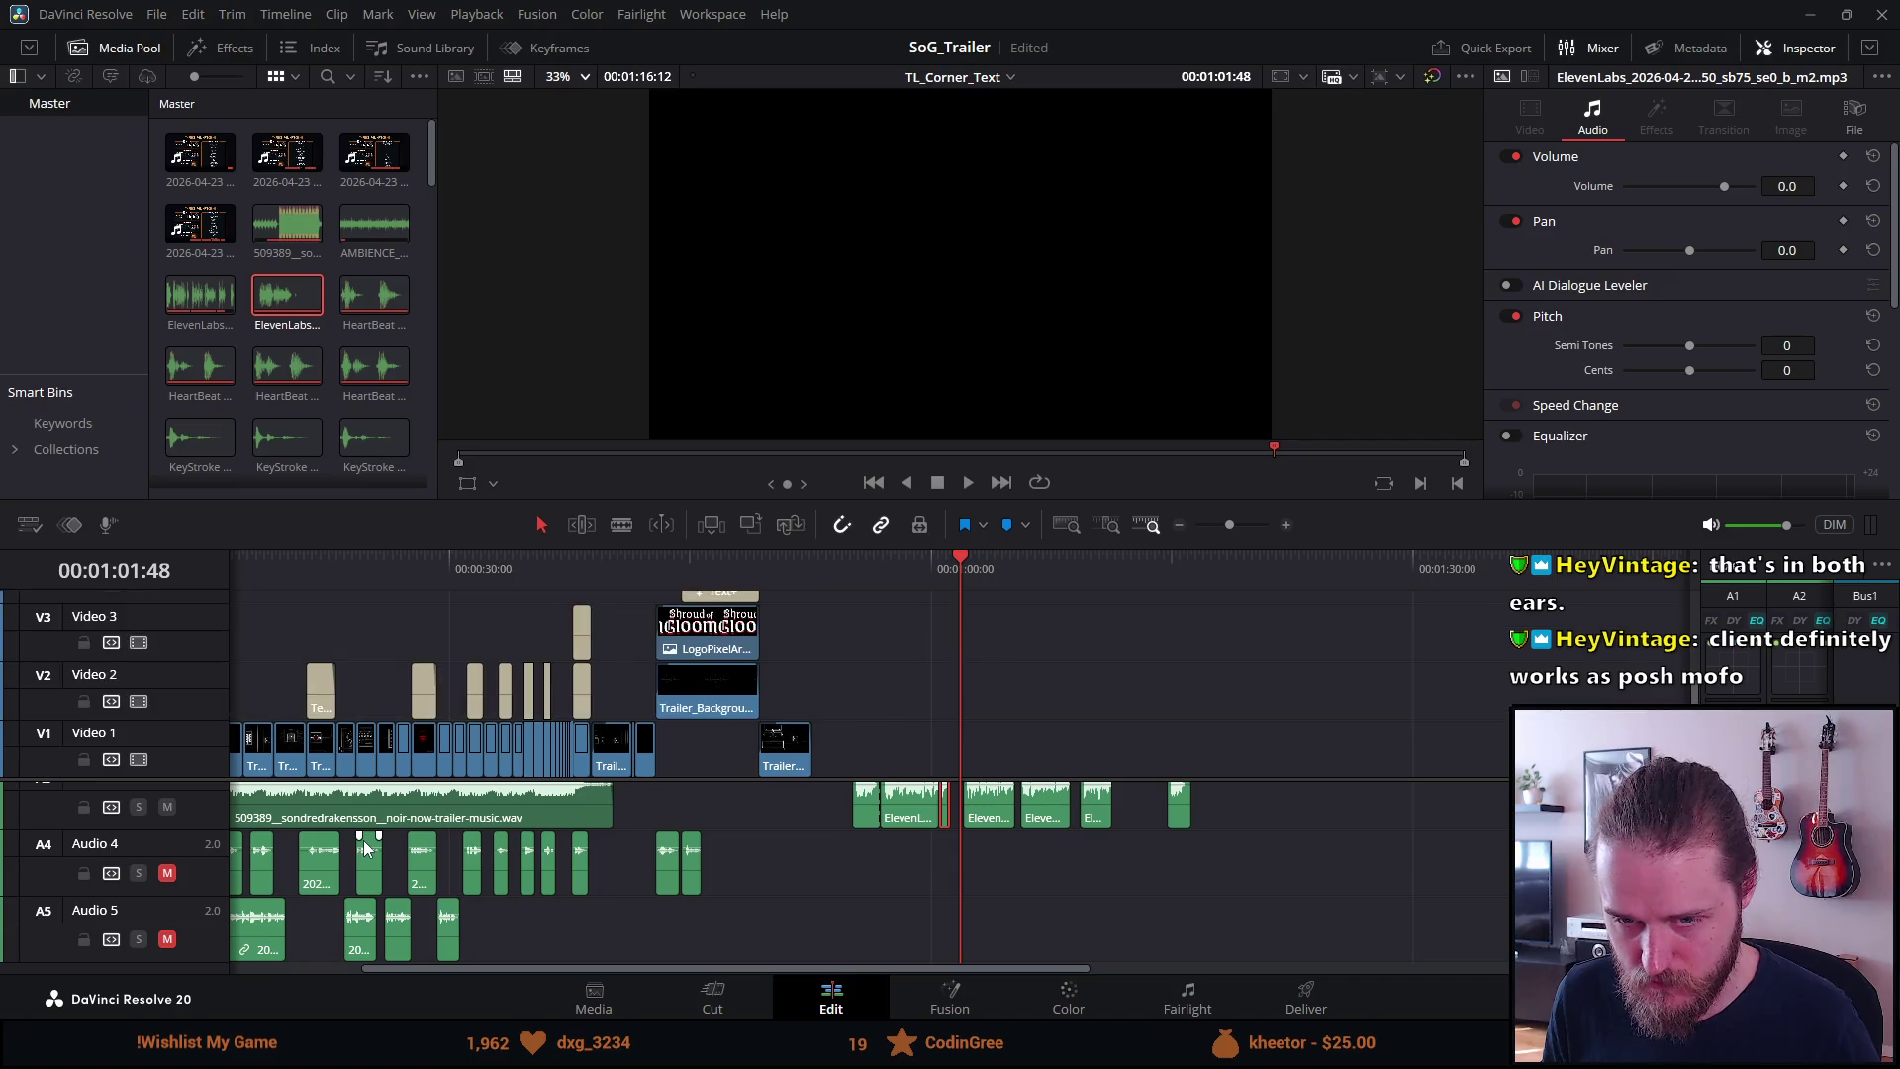
right_click(187, 955)
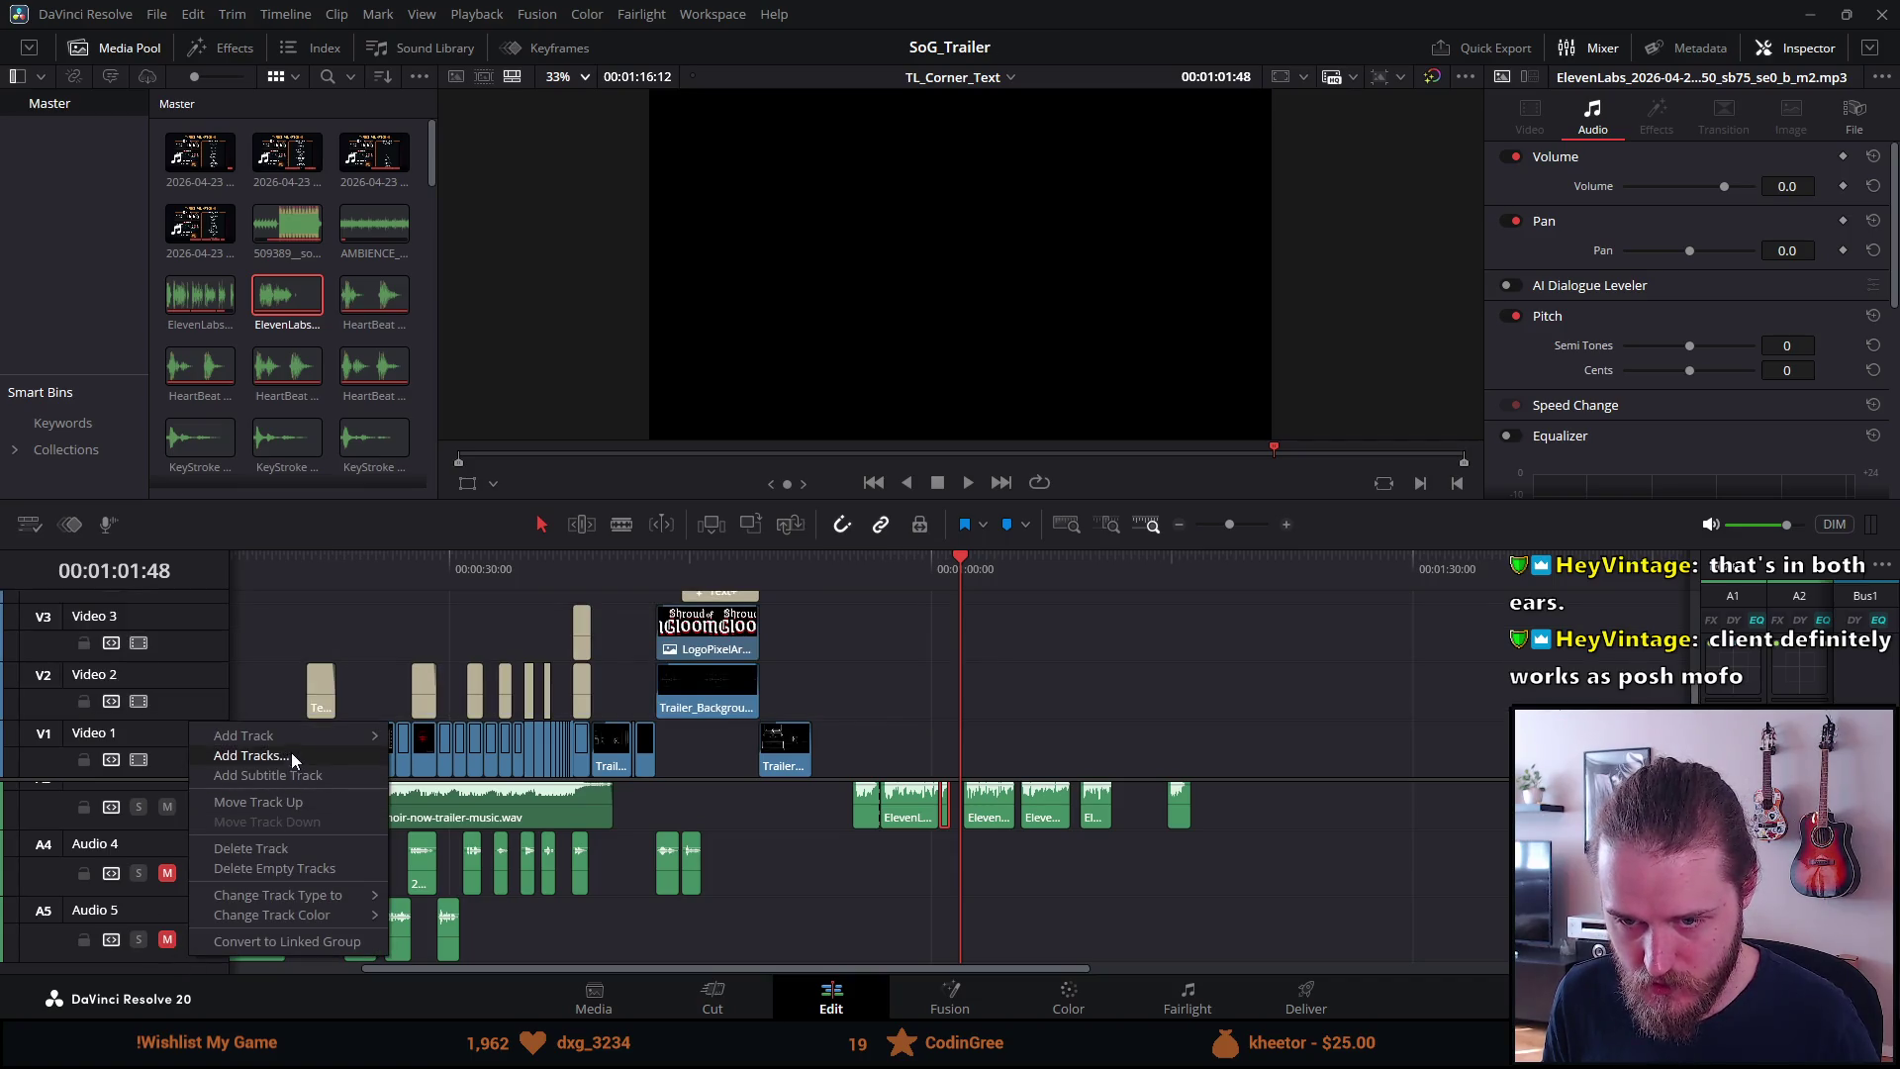
mouse_move(299, 738)
click(435, 737)
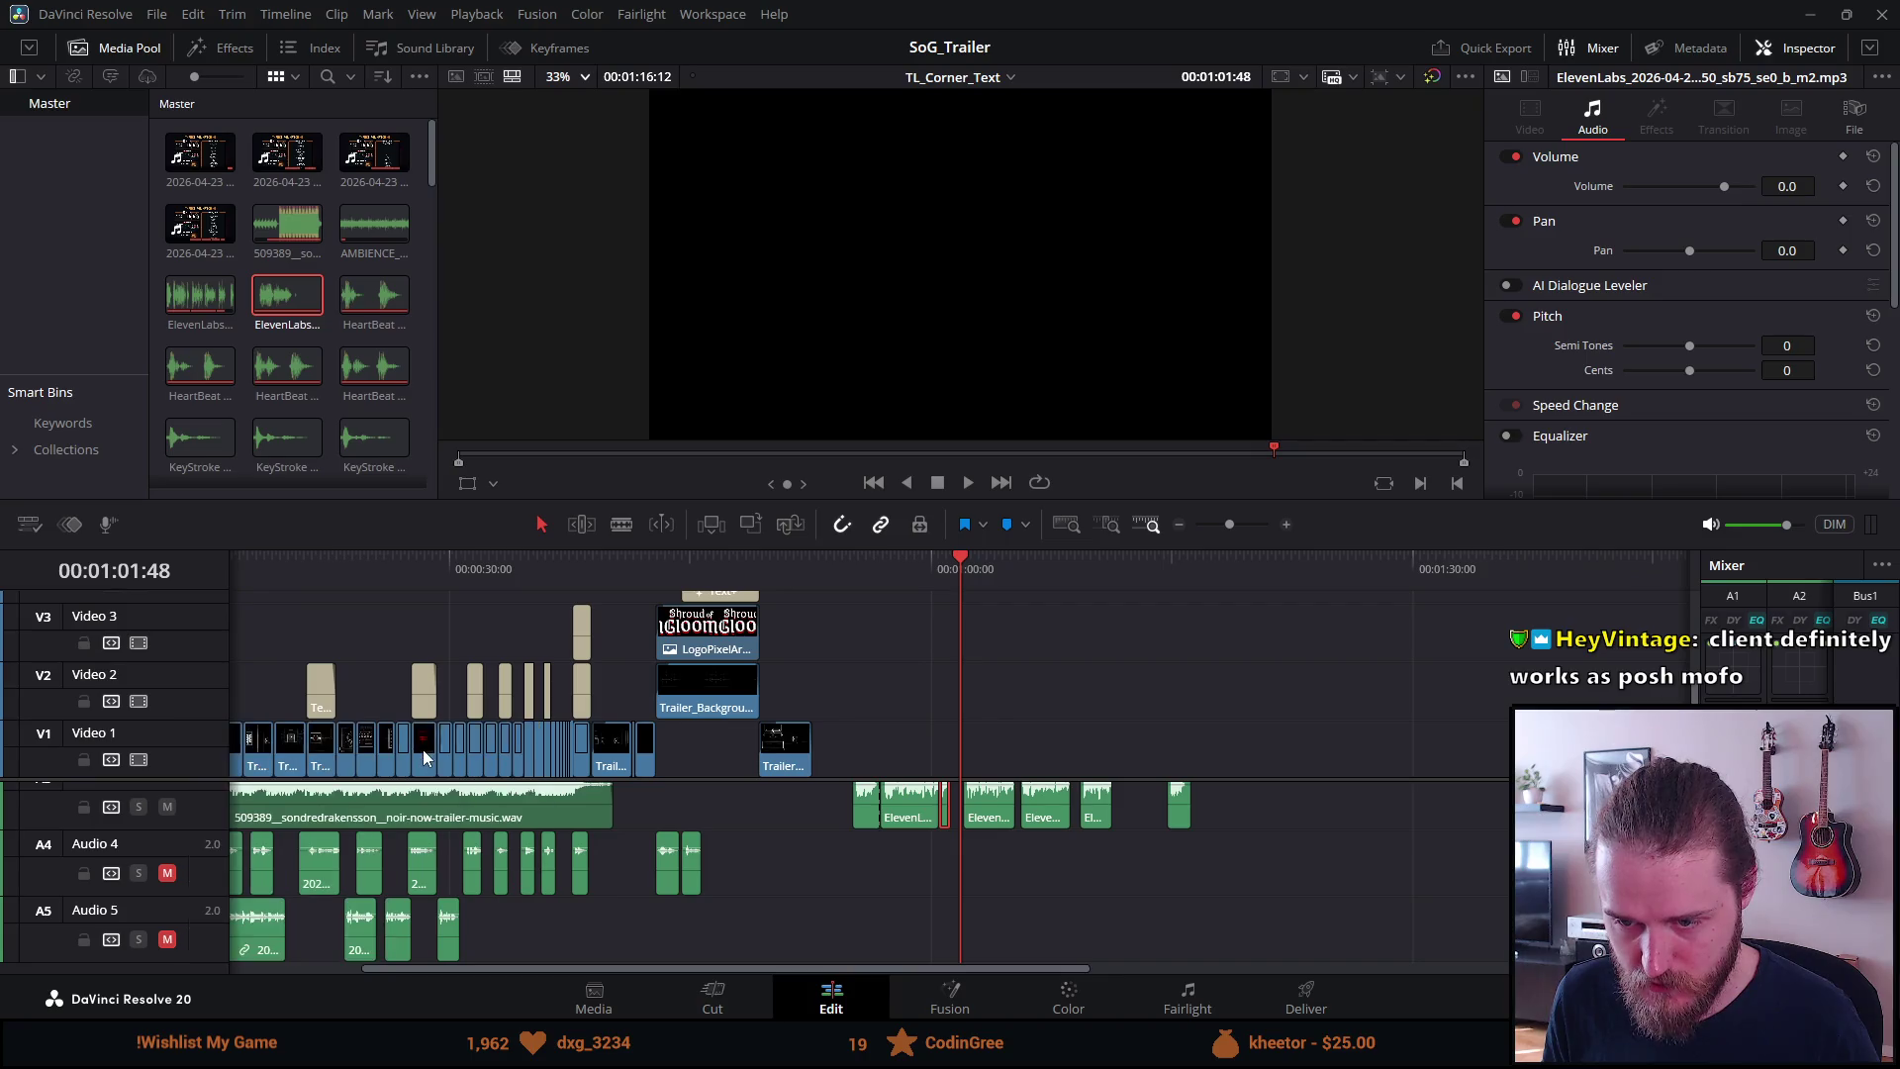
Move the ElevenLabs voiceover clips down to Audio 6 and return to the timeline start
scroll(580, 813, up, 3)
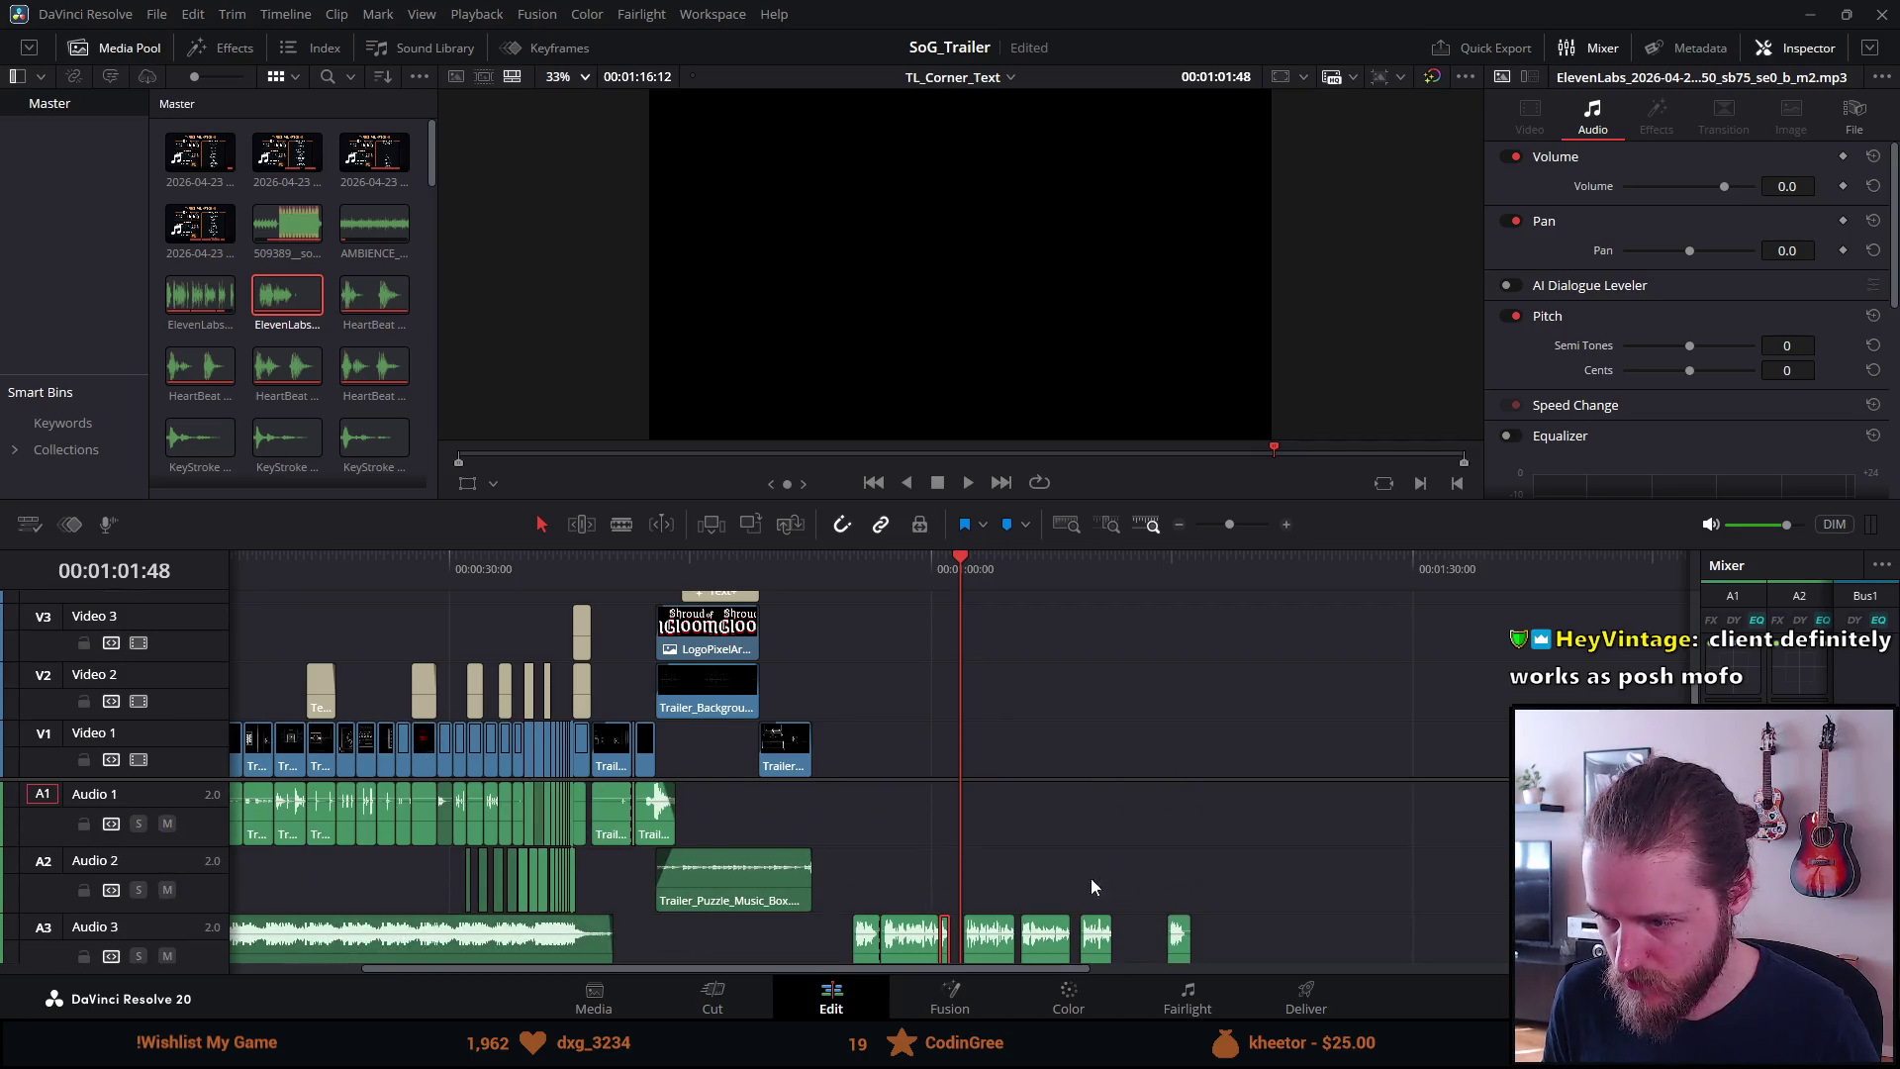
mouse_move(1237, 908)
mouse_down()
mouse_move(1092, 960)
mouse_move(948, 918)
mouse_move(857, 815)
mouse_move(887, 792)
mouse_move(881, 849)
mouse_move(564, 955)
mouse_move(305, 952)
mouse_up()
key(Home)
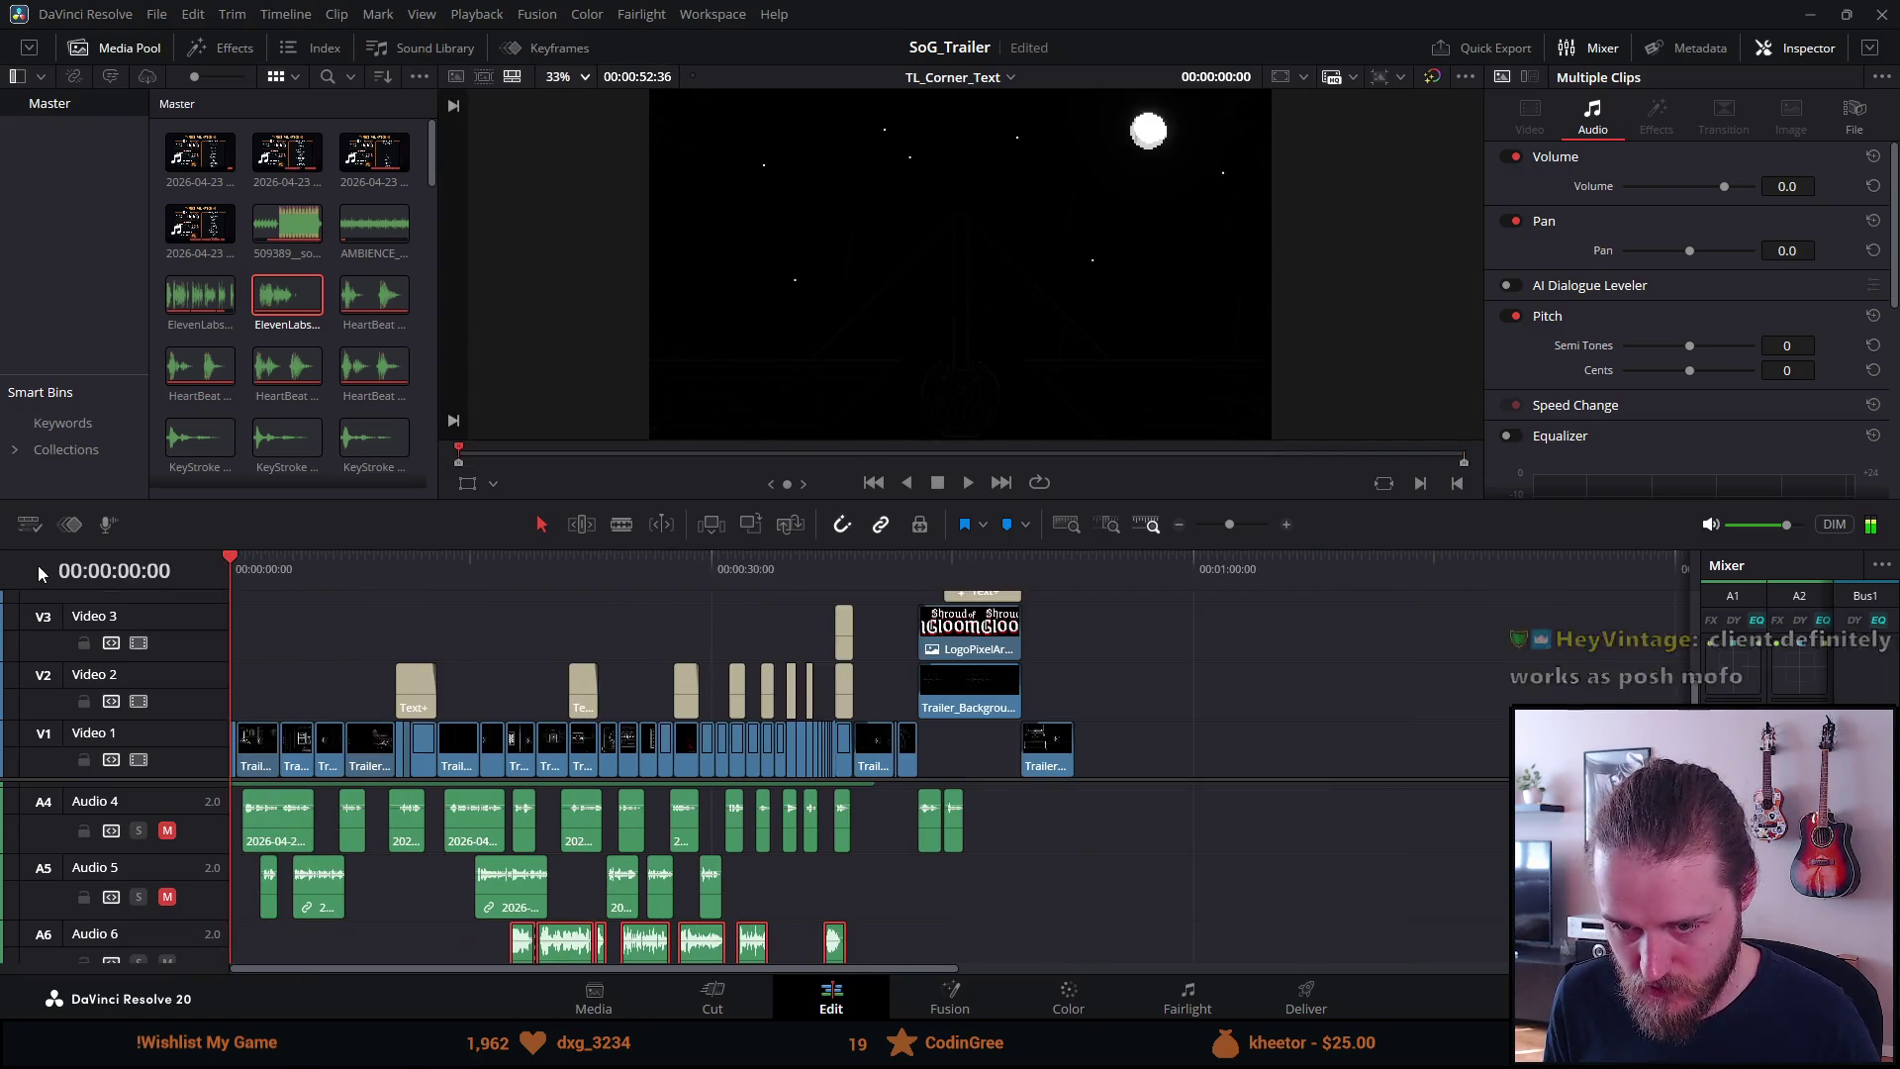
Rename the audio tracks Trailer Narration, Main Character and Client Narration
double_click(106, 804)
text(Trailer N)
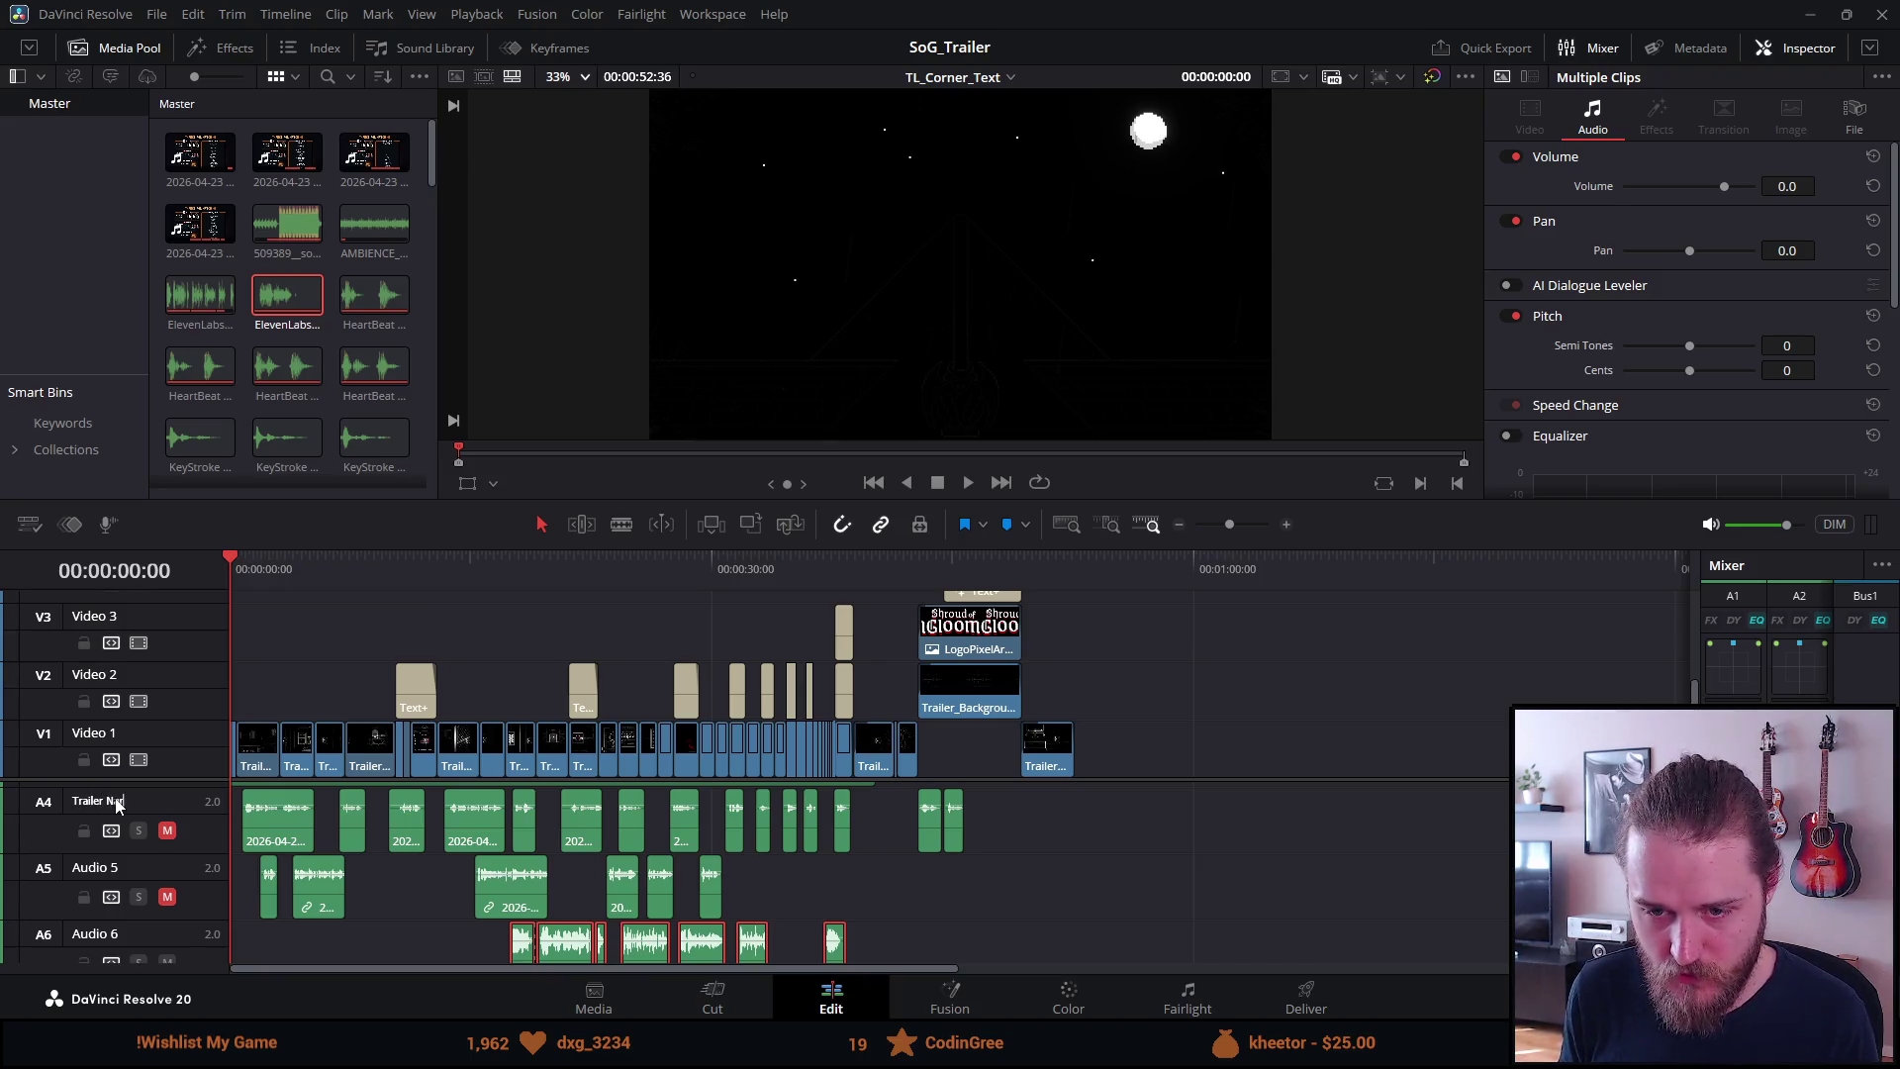
text(rration)
click(82, 872)
text(Main Charac)
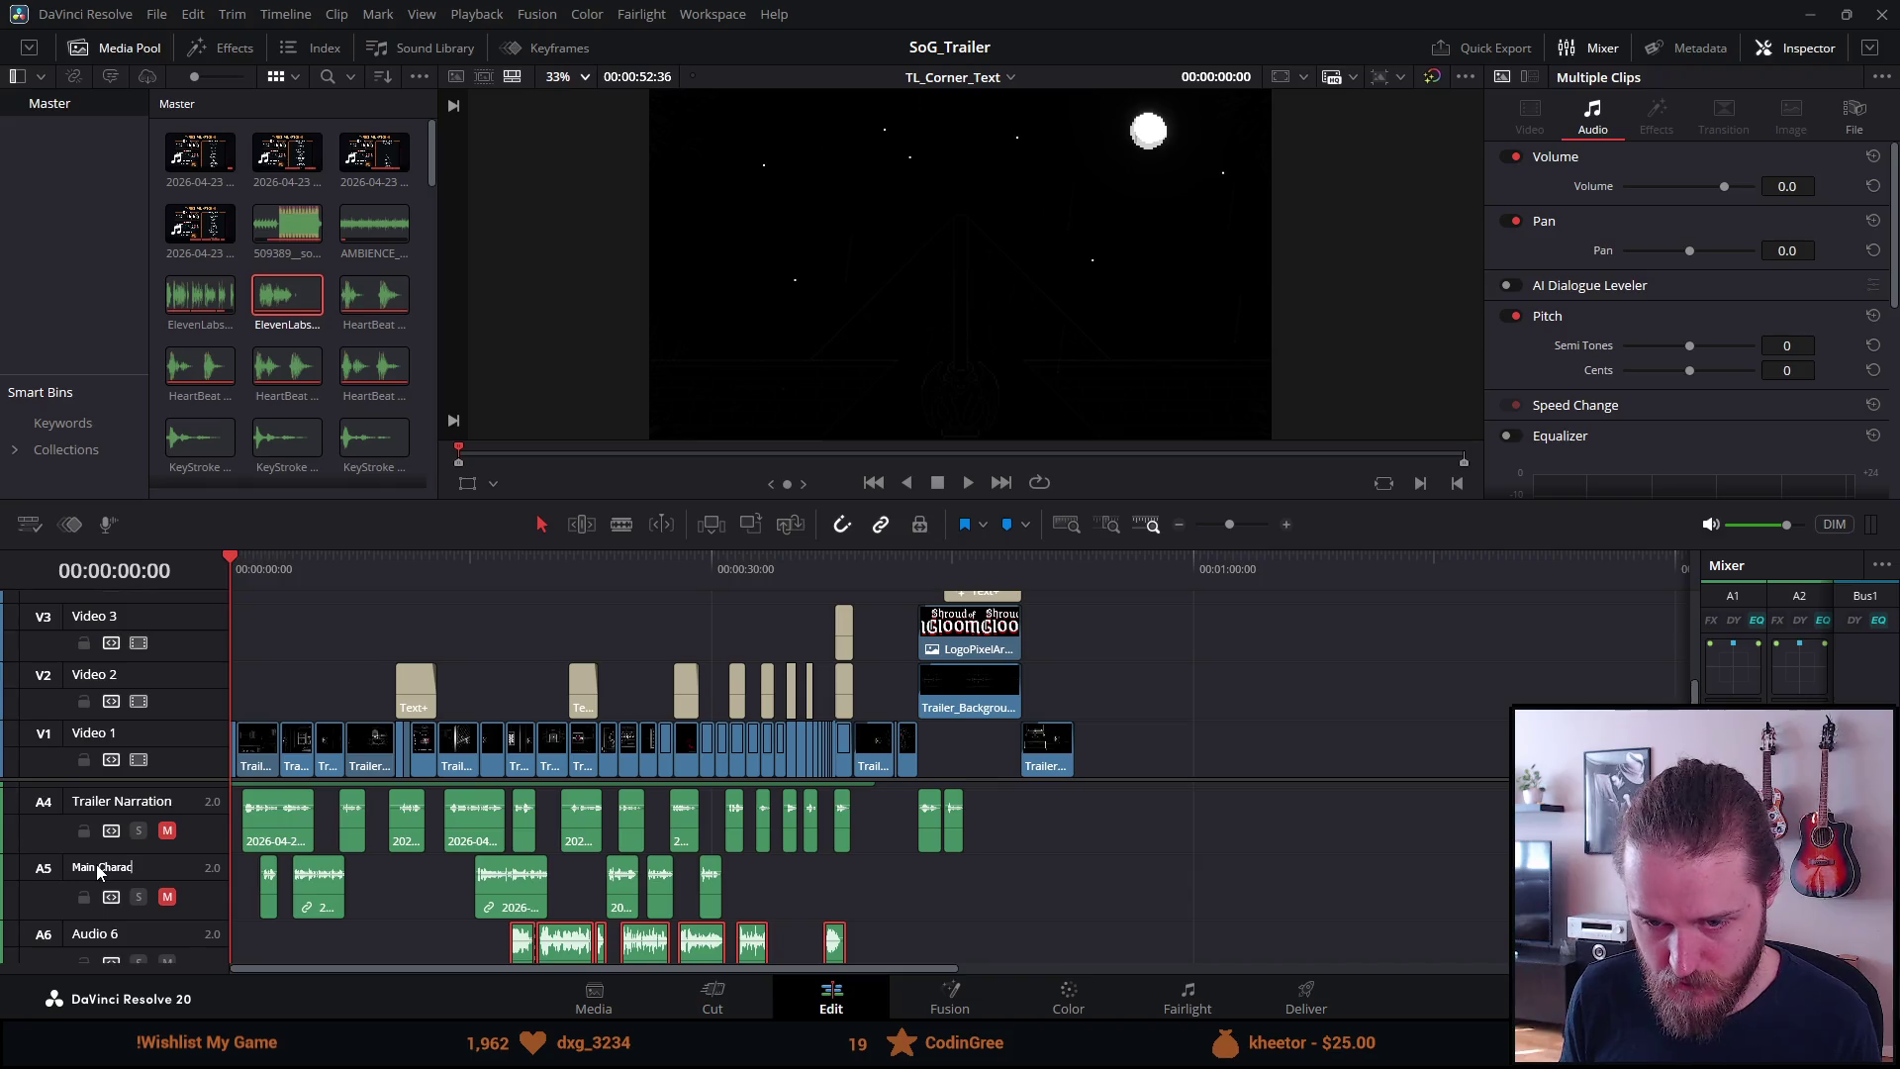
text(ter Narration)
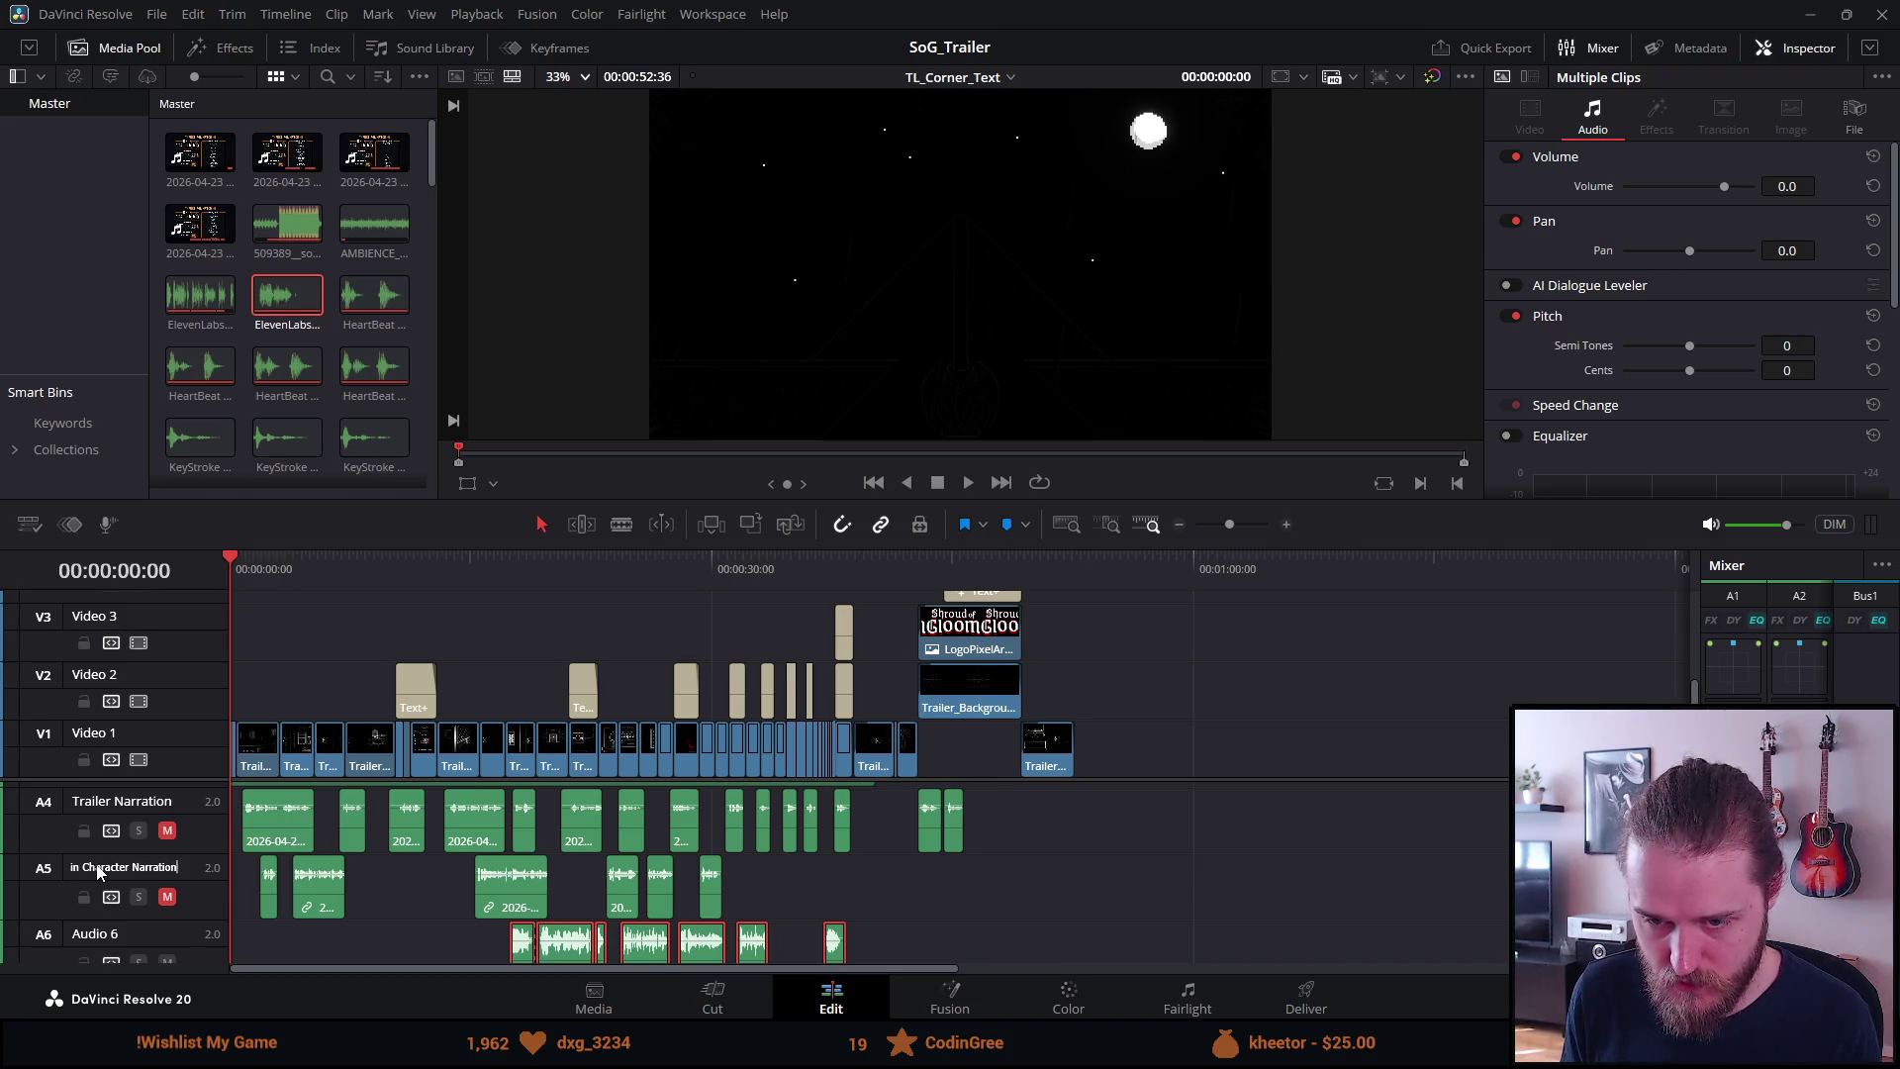
key(Return)
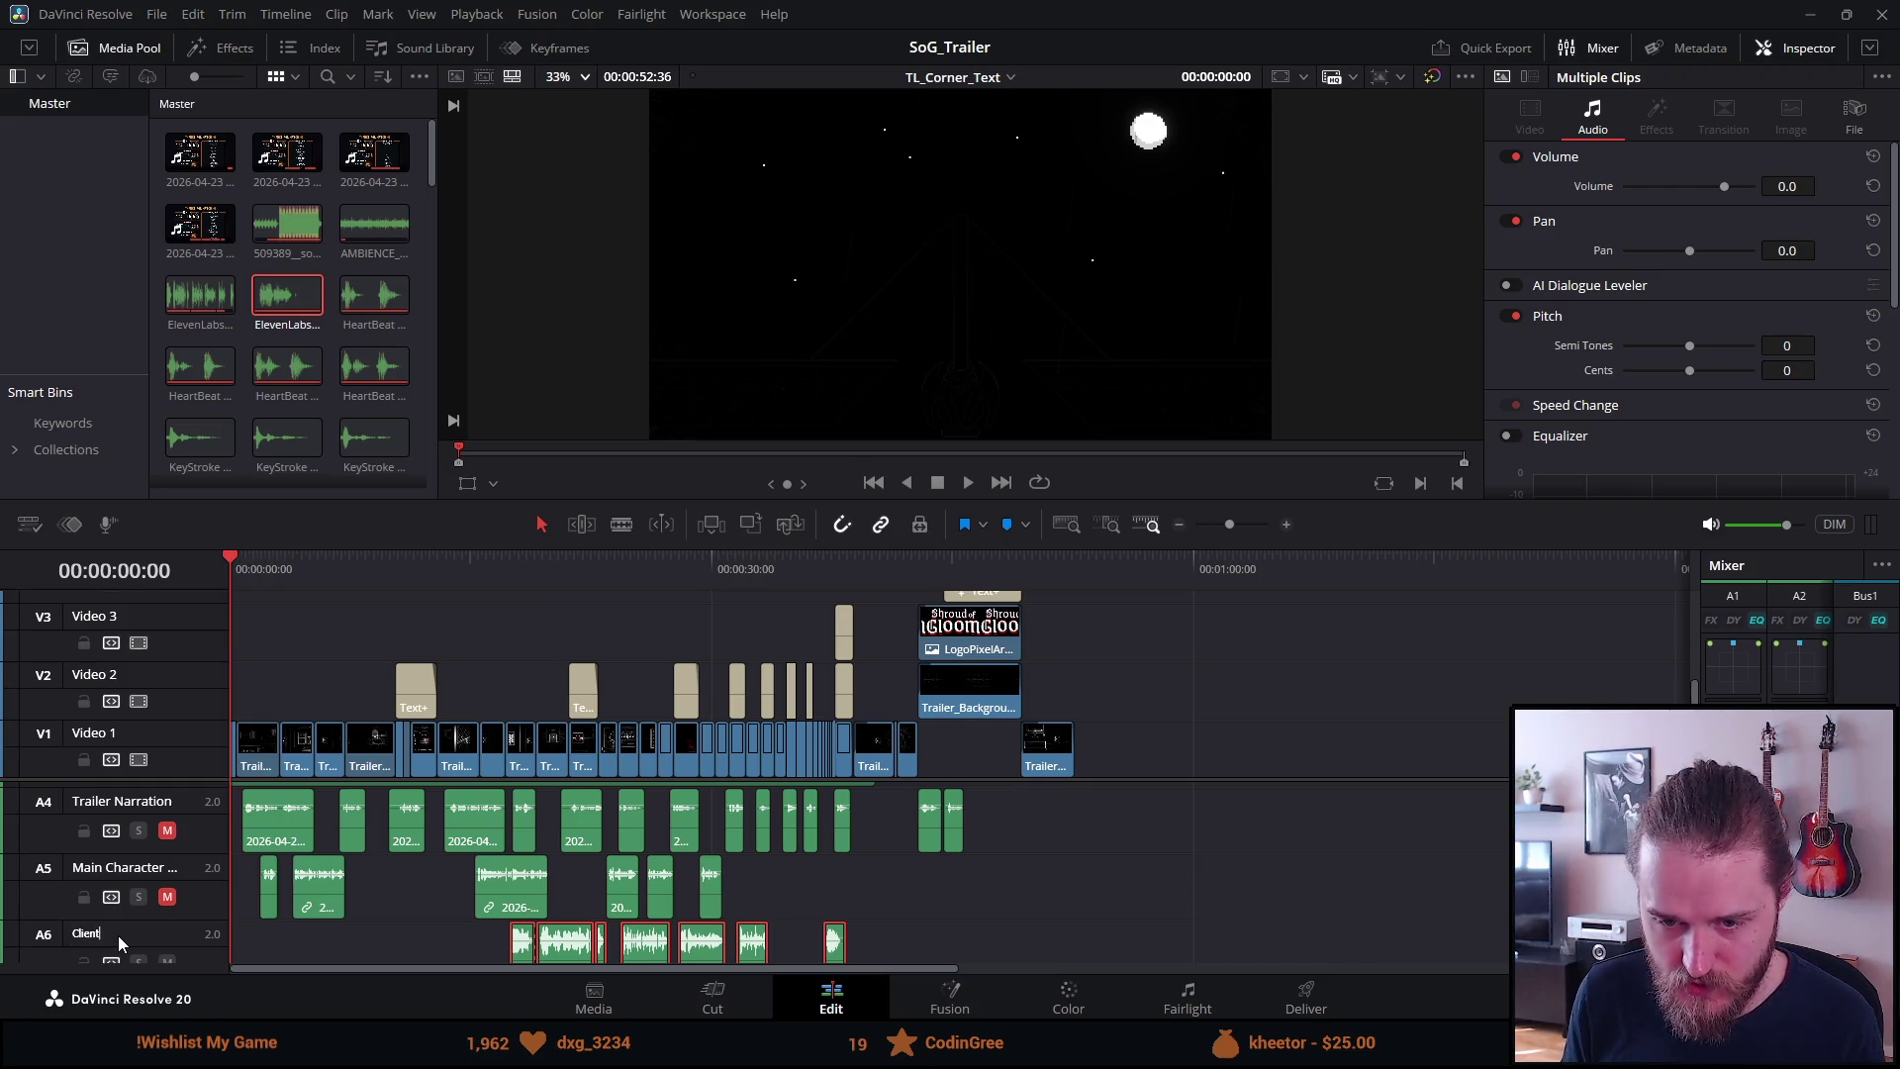
text(n)
key(Return)
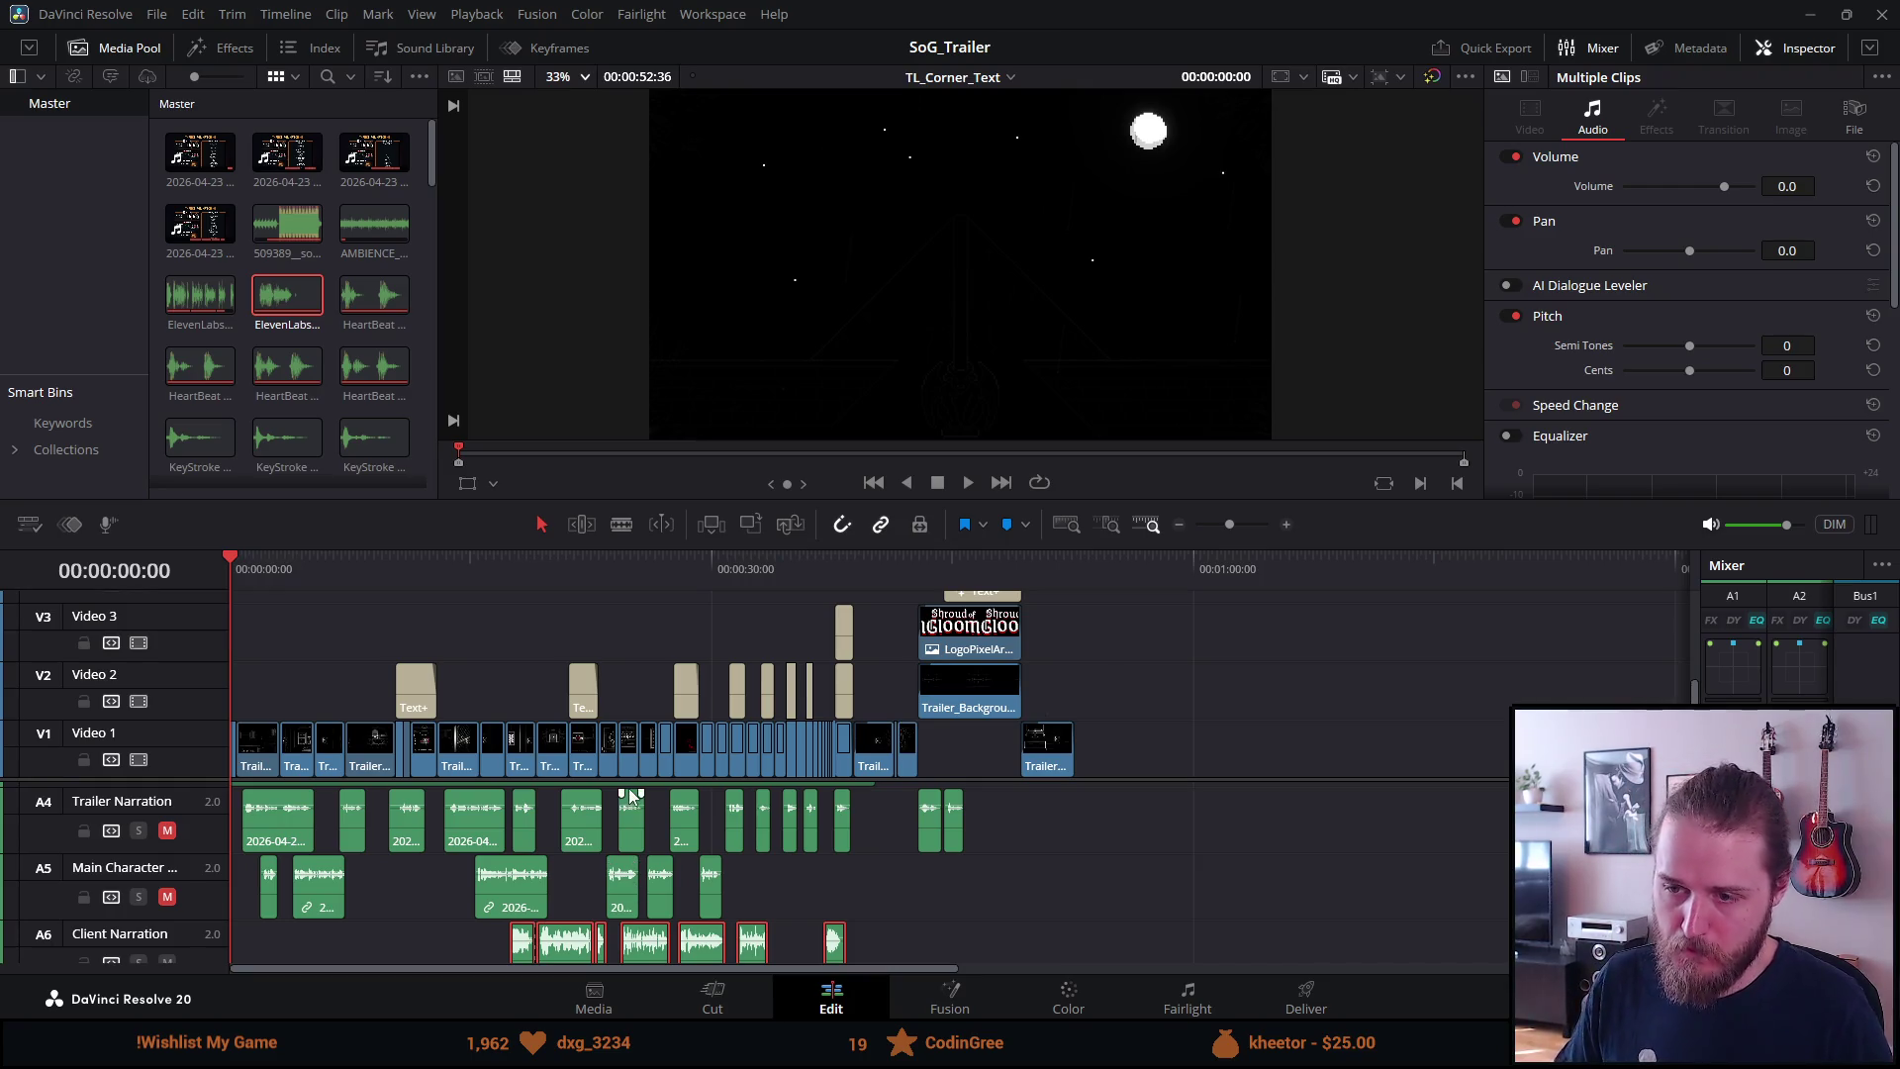
Move the Client Narration clips to the start, shift the last four later, and widen the Mixer
drag(634, 780, 647, 609)
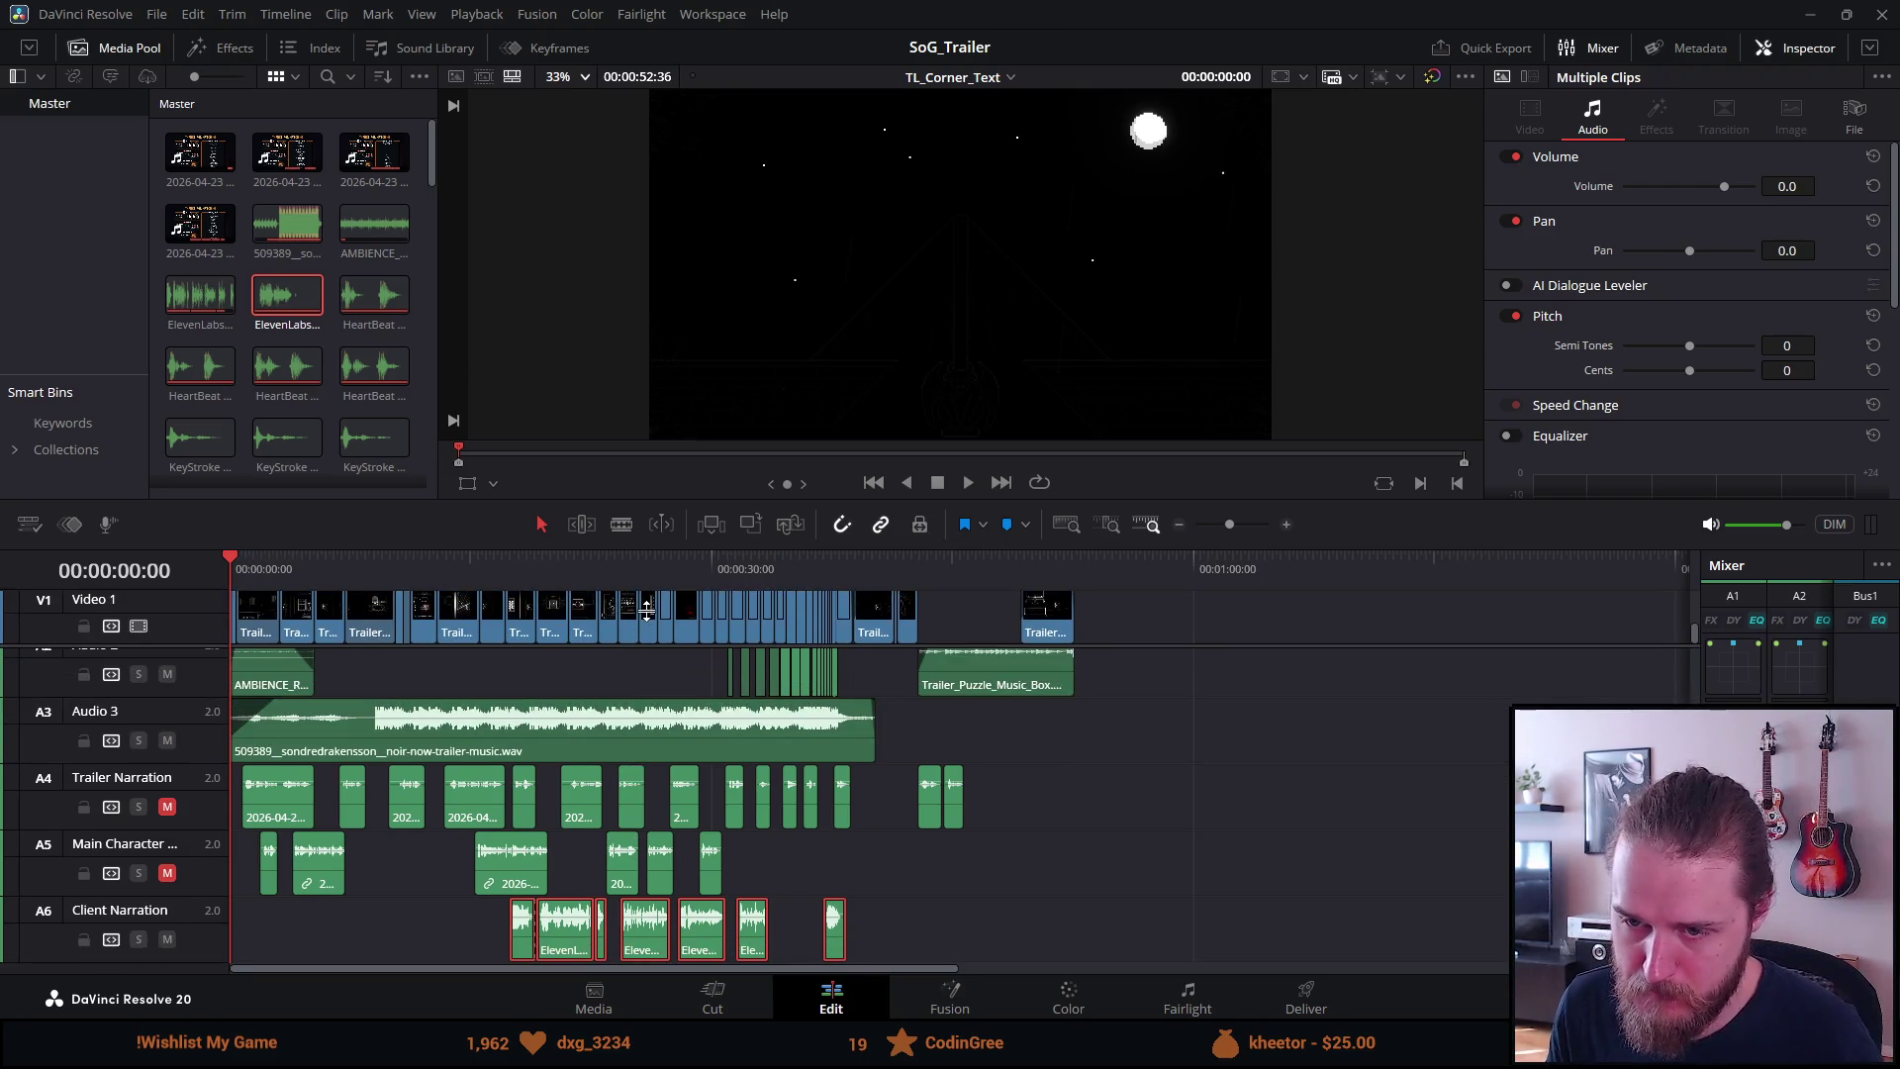
drag(515, 945, 256, 936)
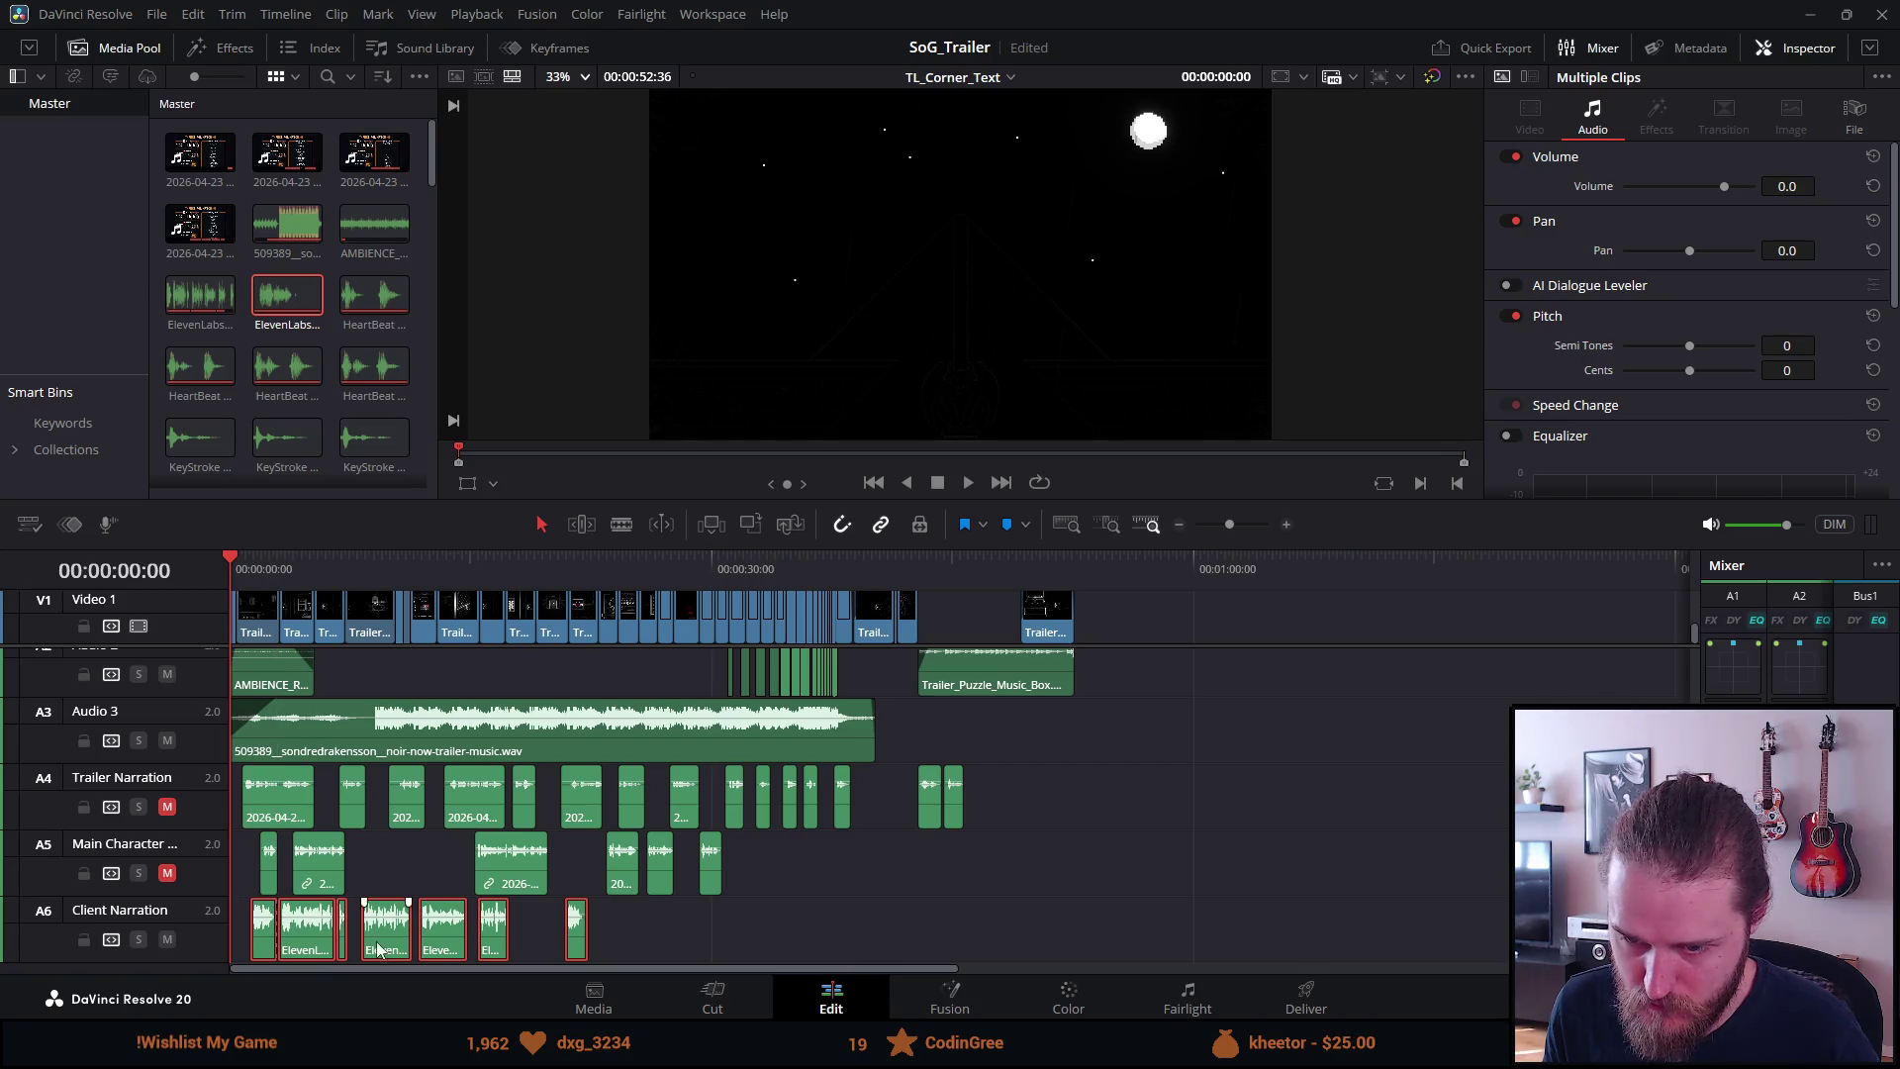
click(399, 874)
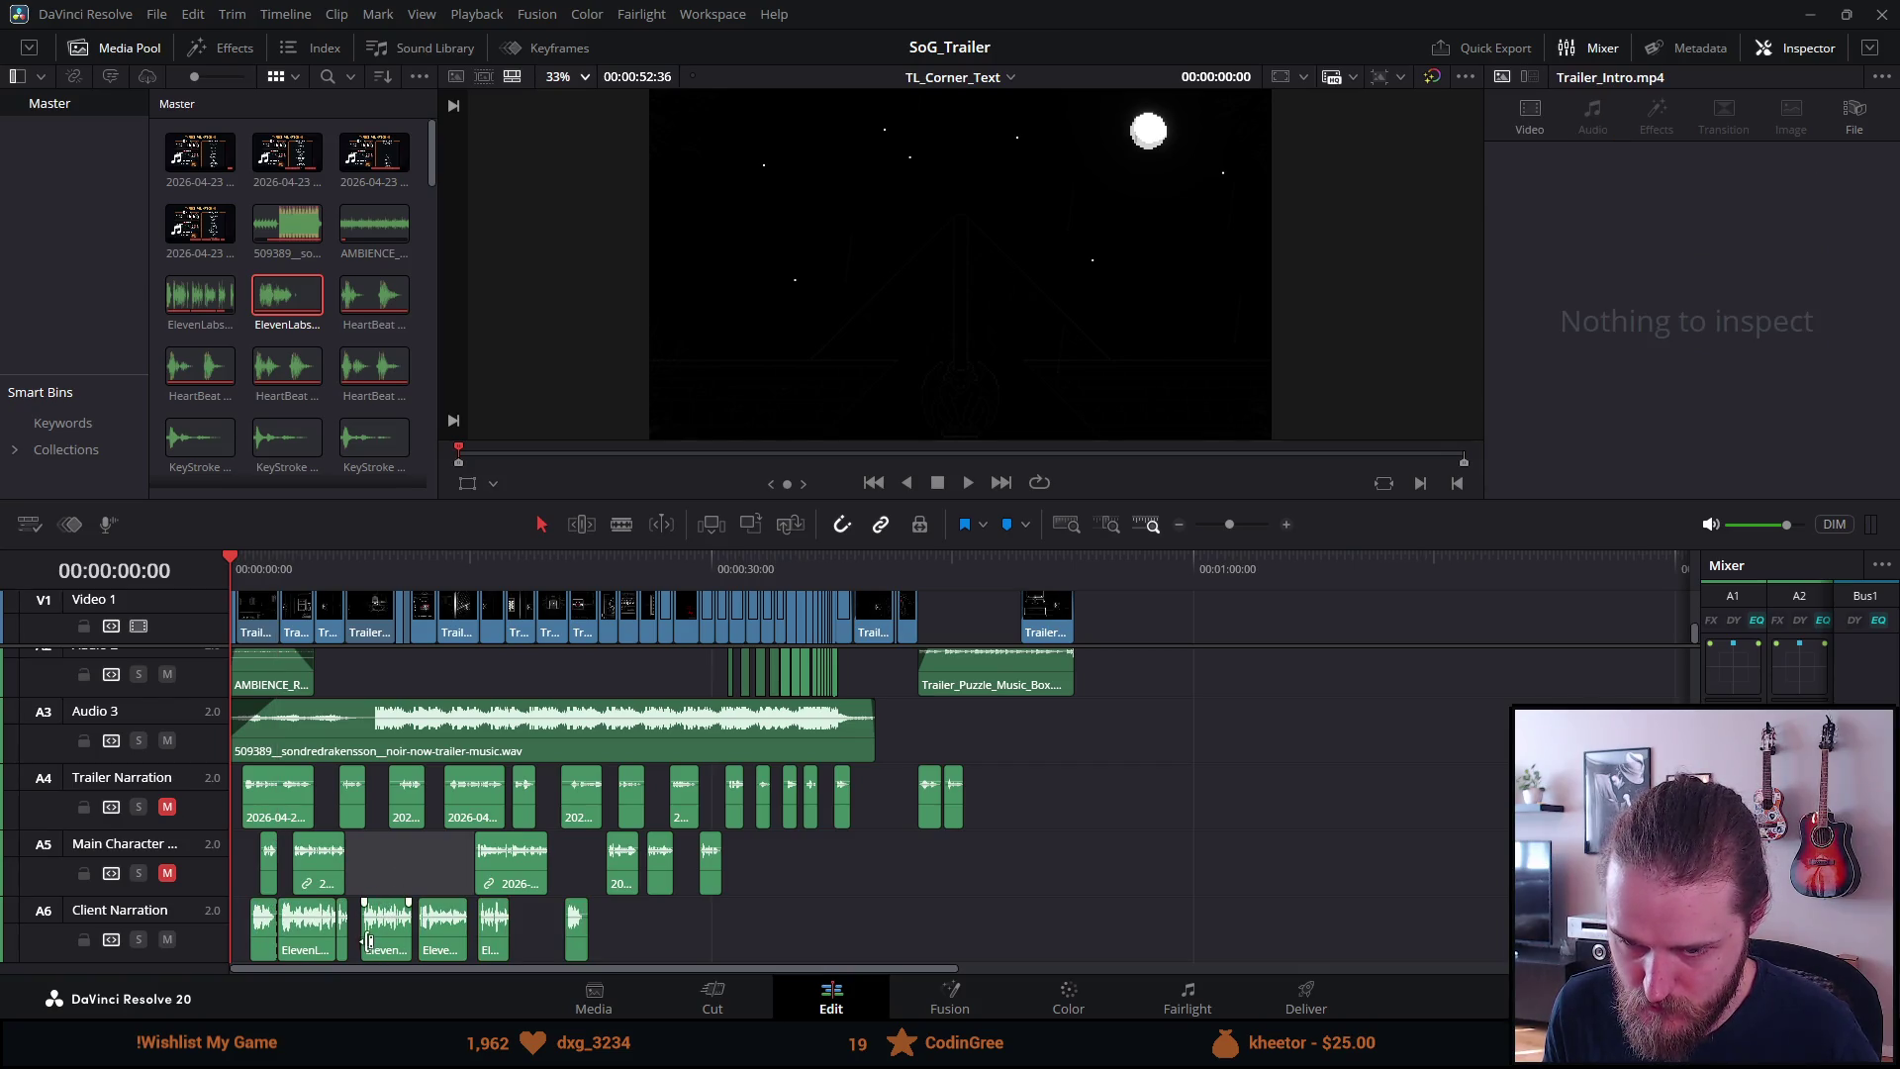
drag(358, 942, 594, 954)
drag(442, 948, 535, 950)
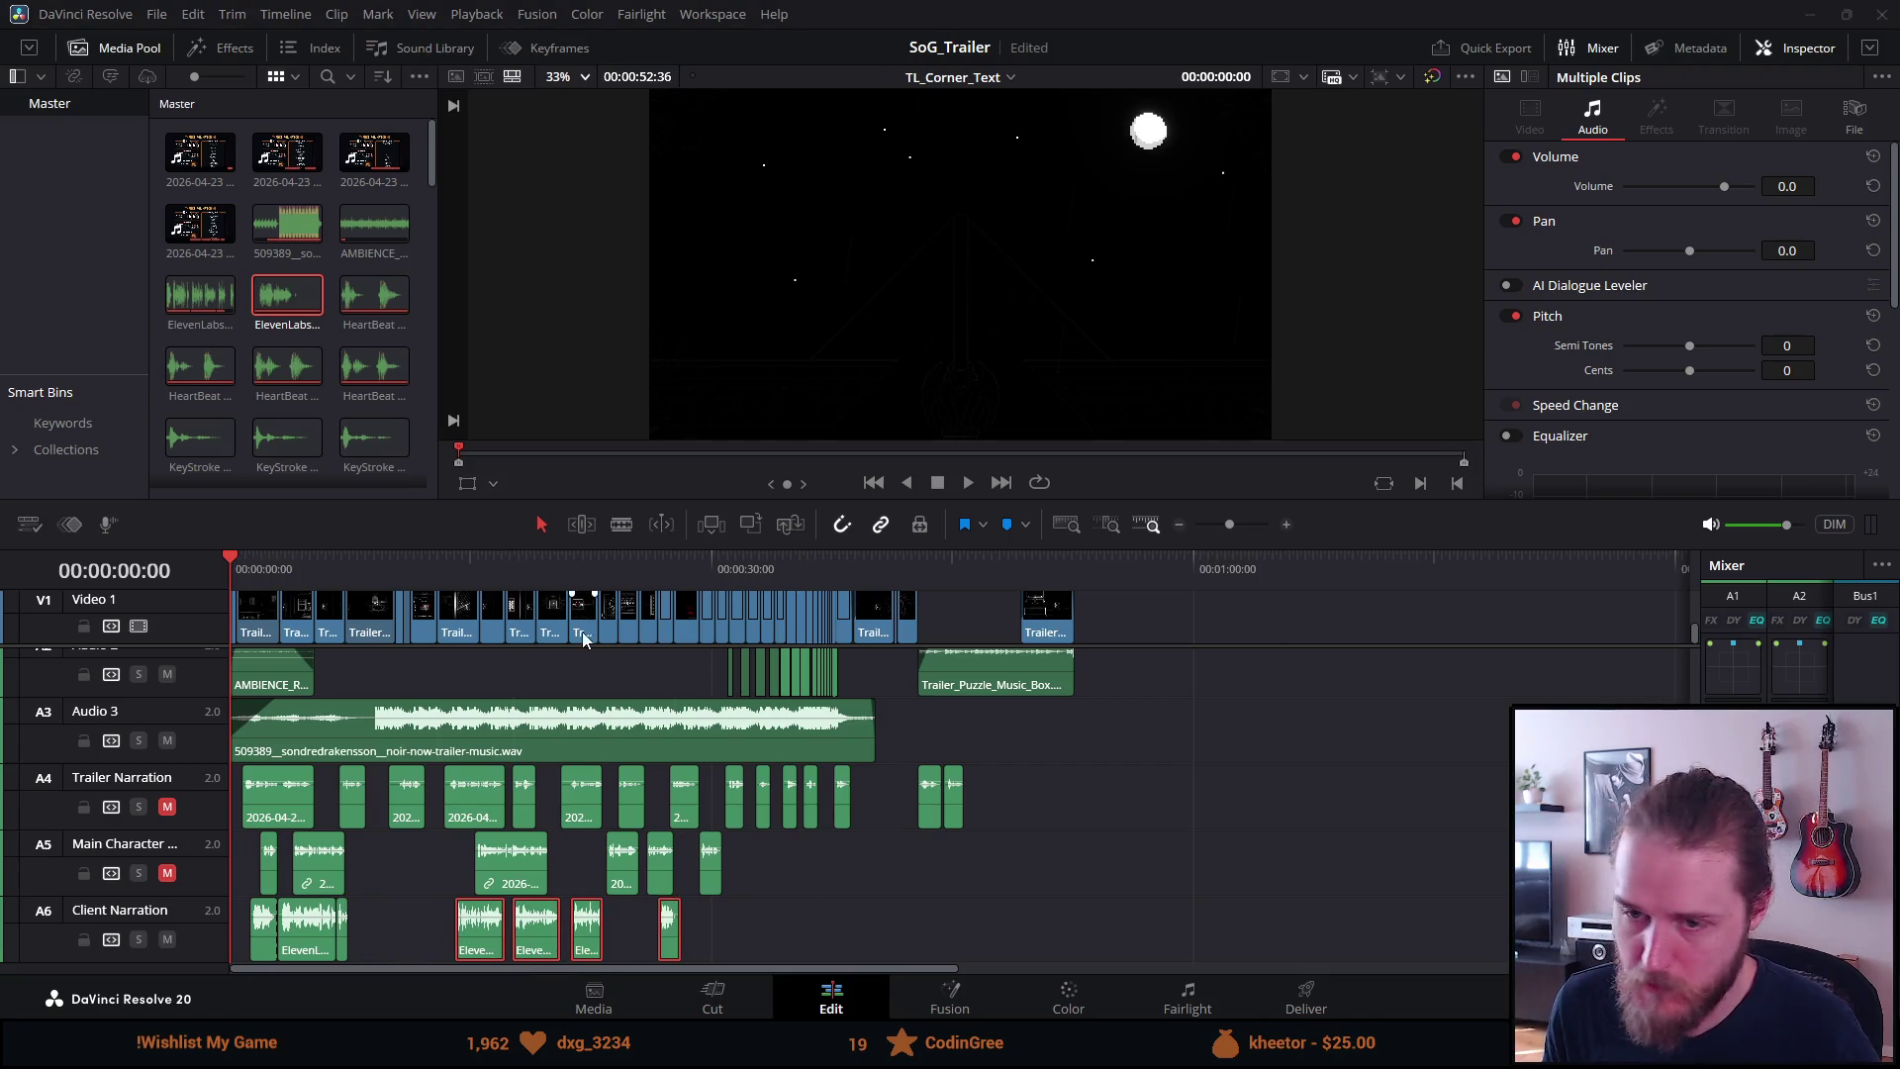
key(space)
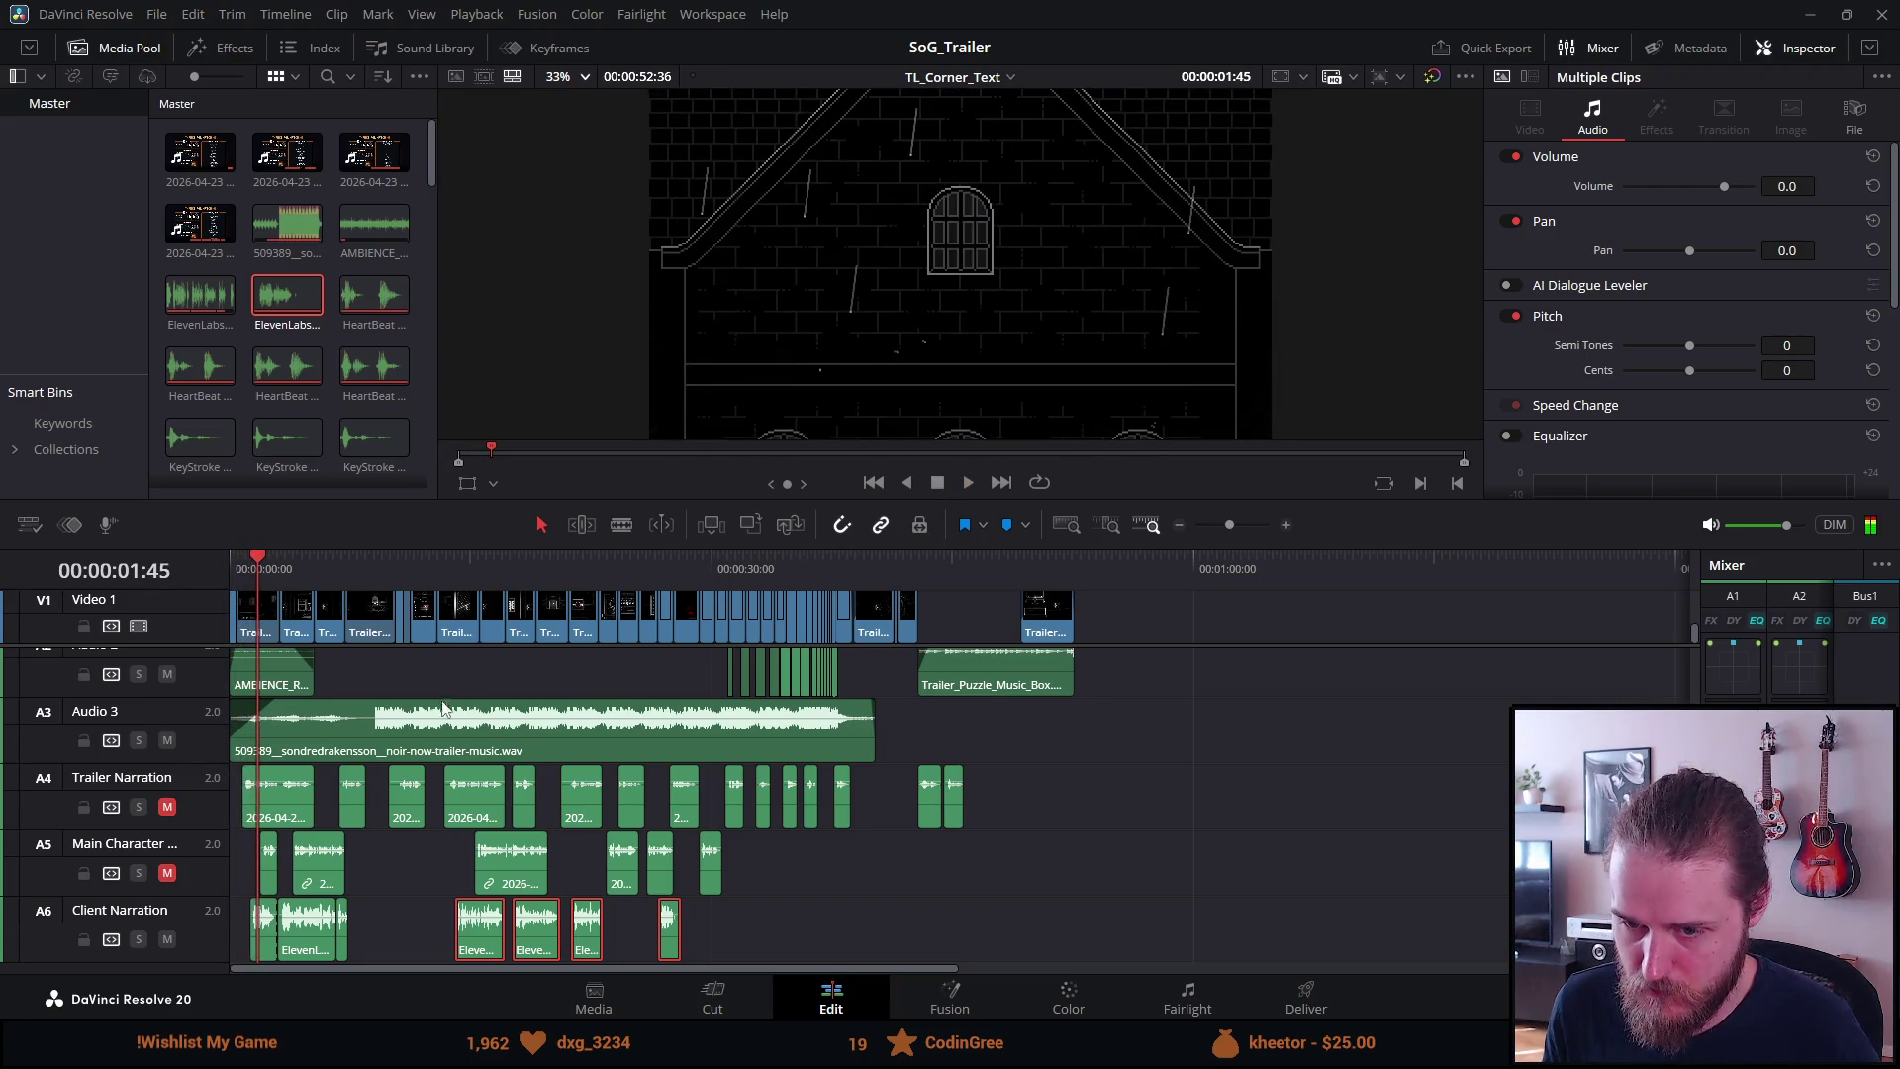
scroll(462, 696, up, 1)
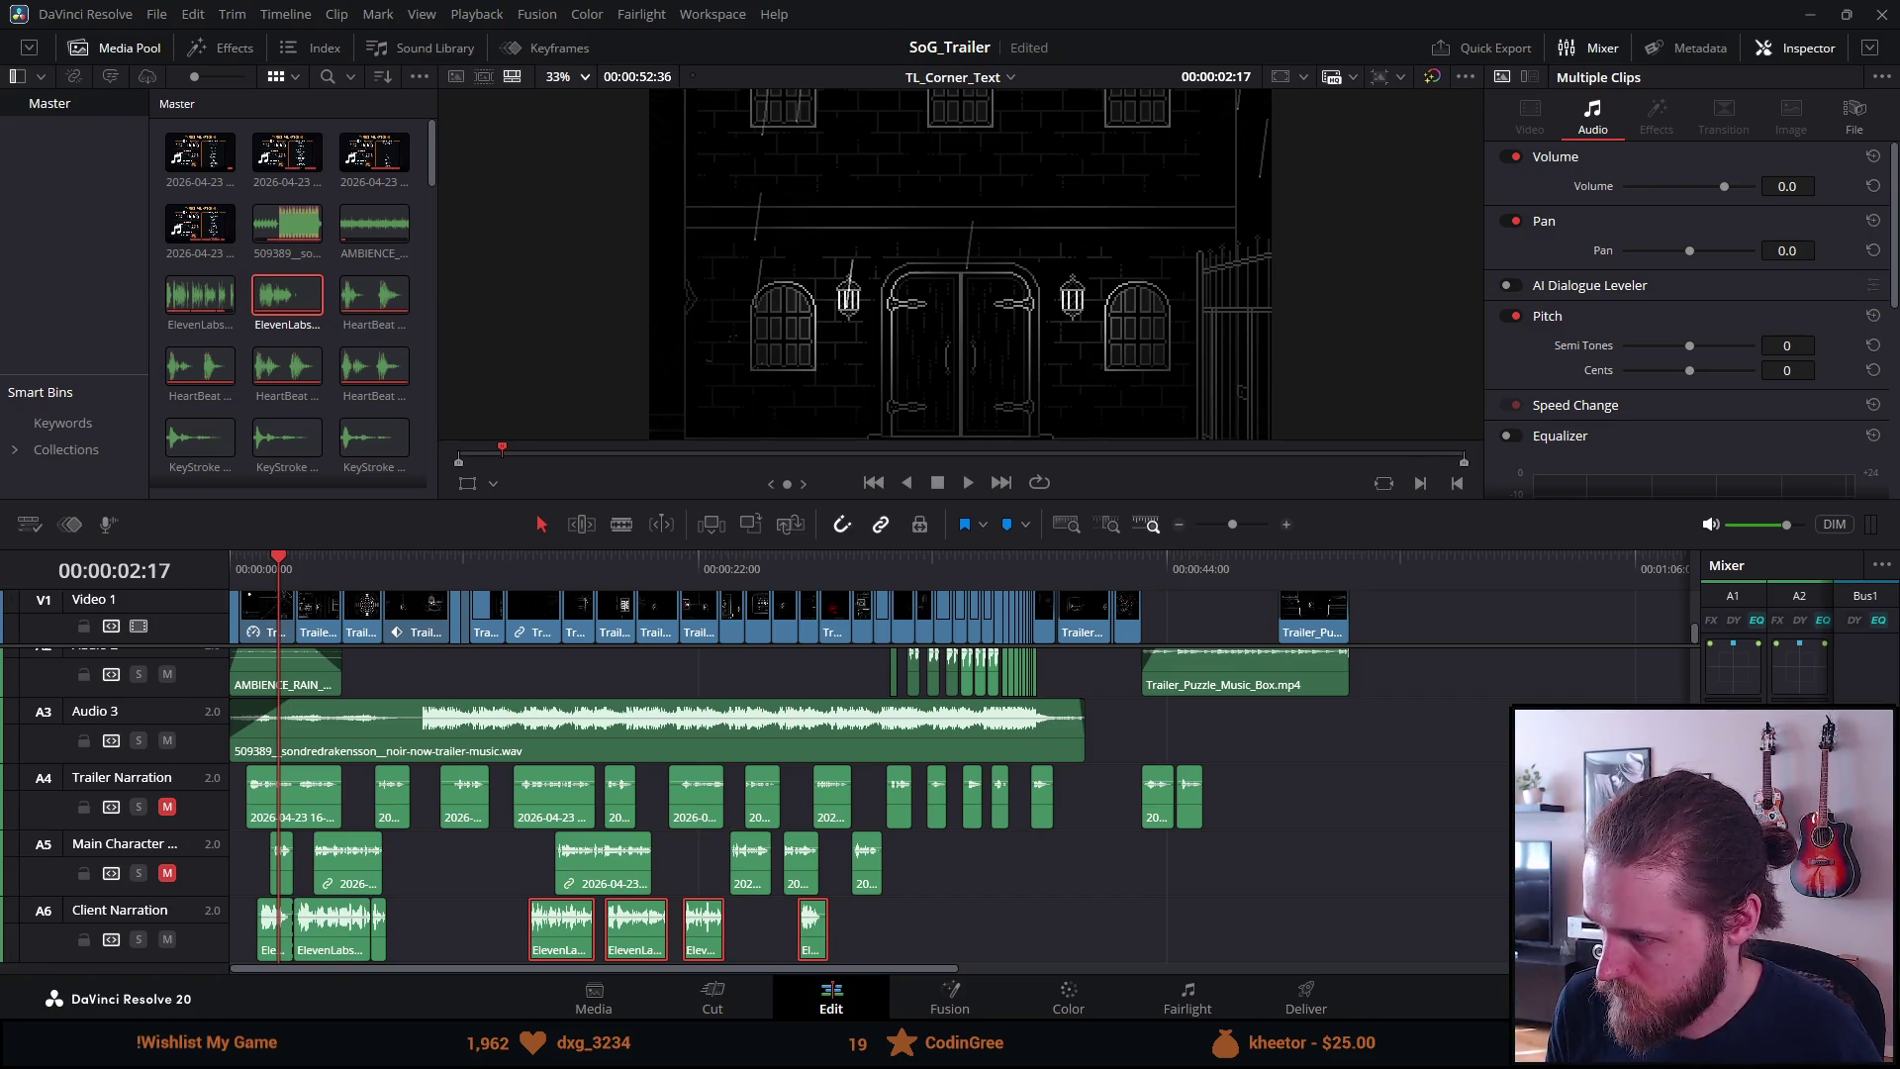
drag(1698, 746, 1414, 746)
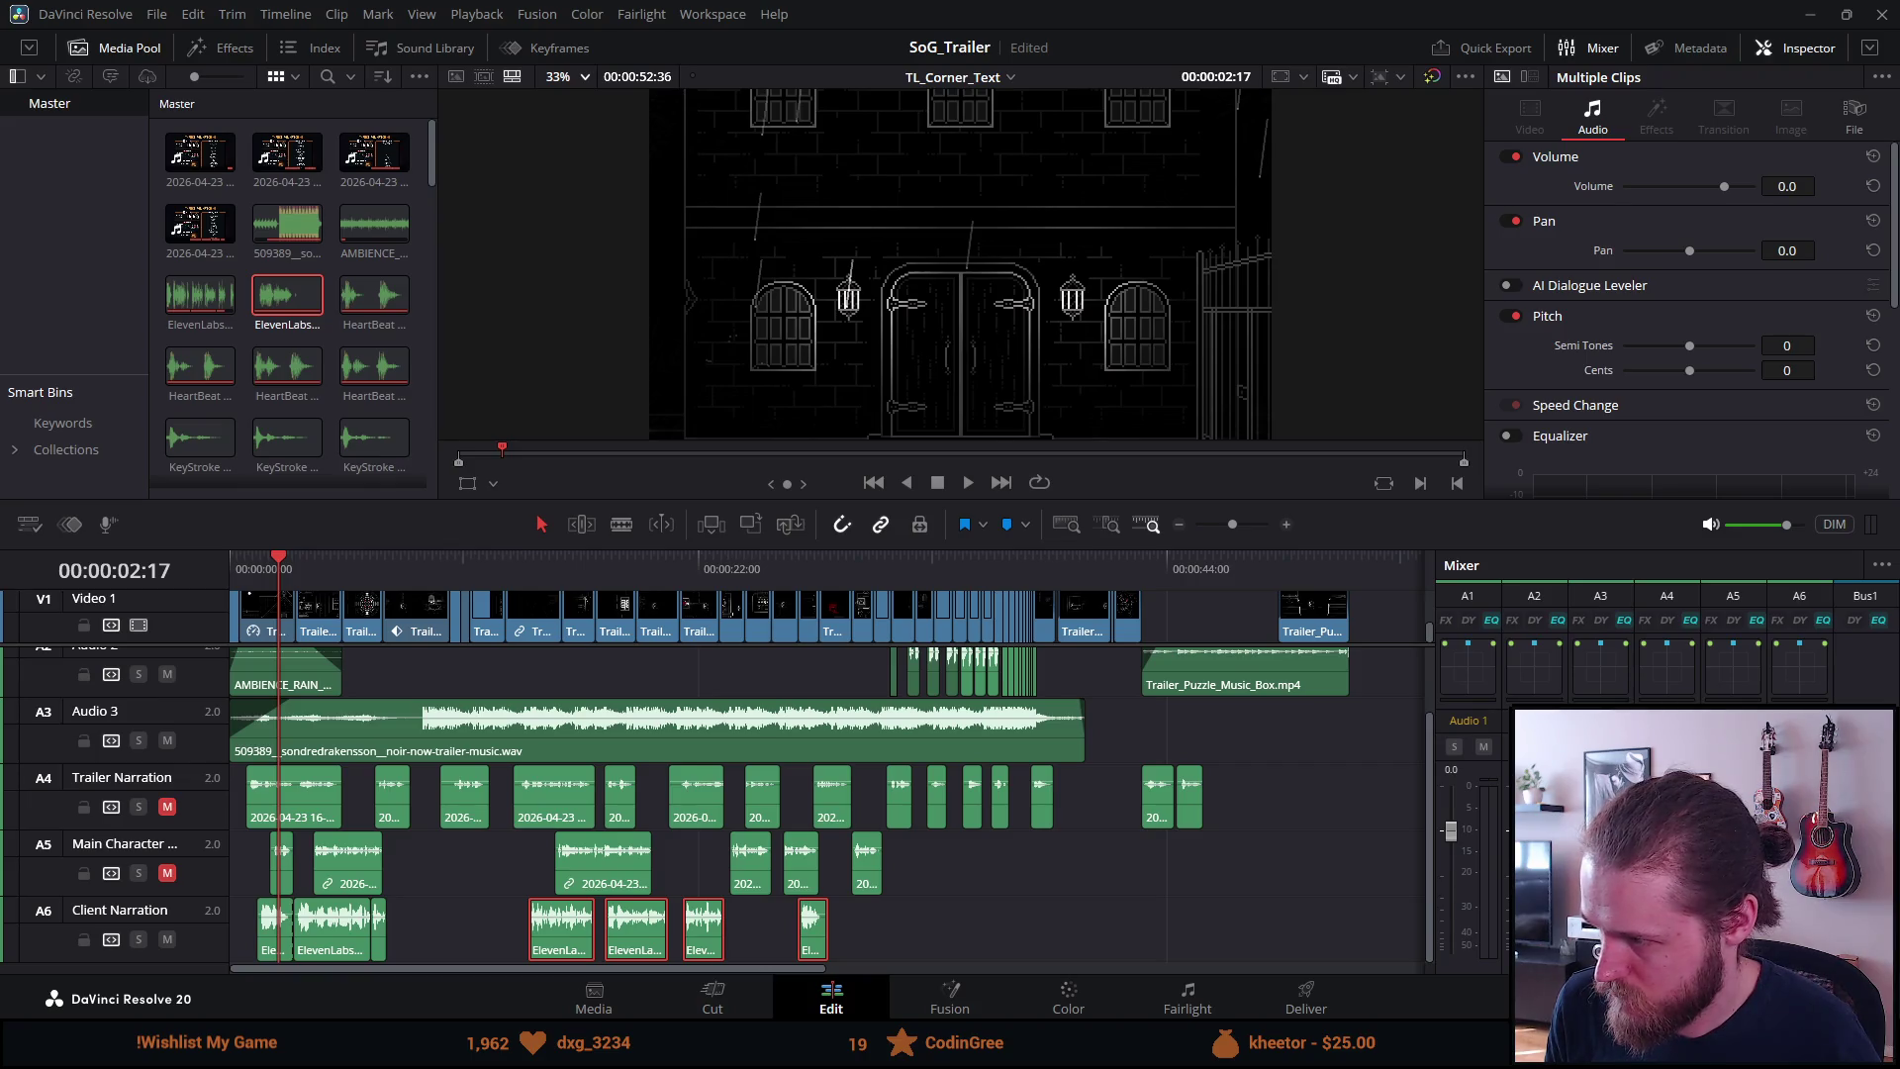
Nudge the first short Client Narration clip slightly earlier and play the trailer back to review it
drag(276, 934, 265, 934)
click(253, 570)
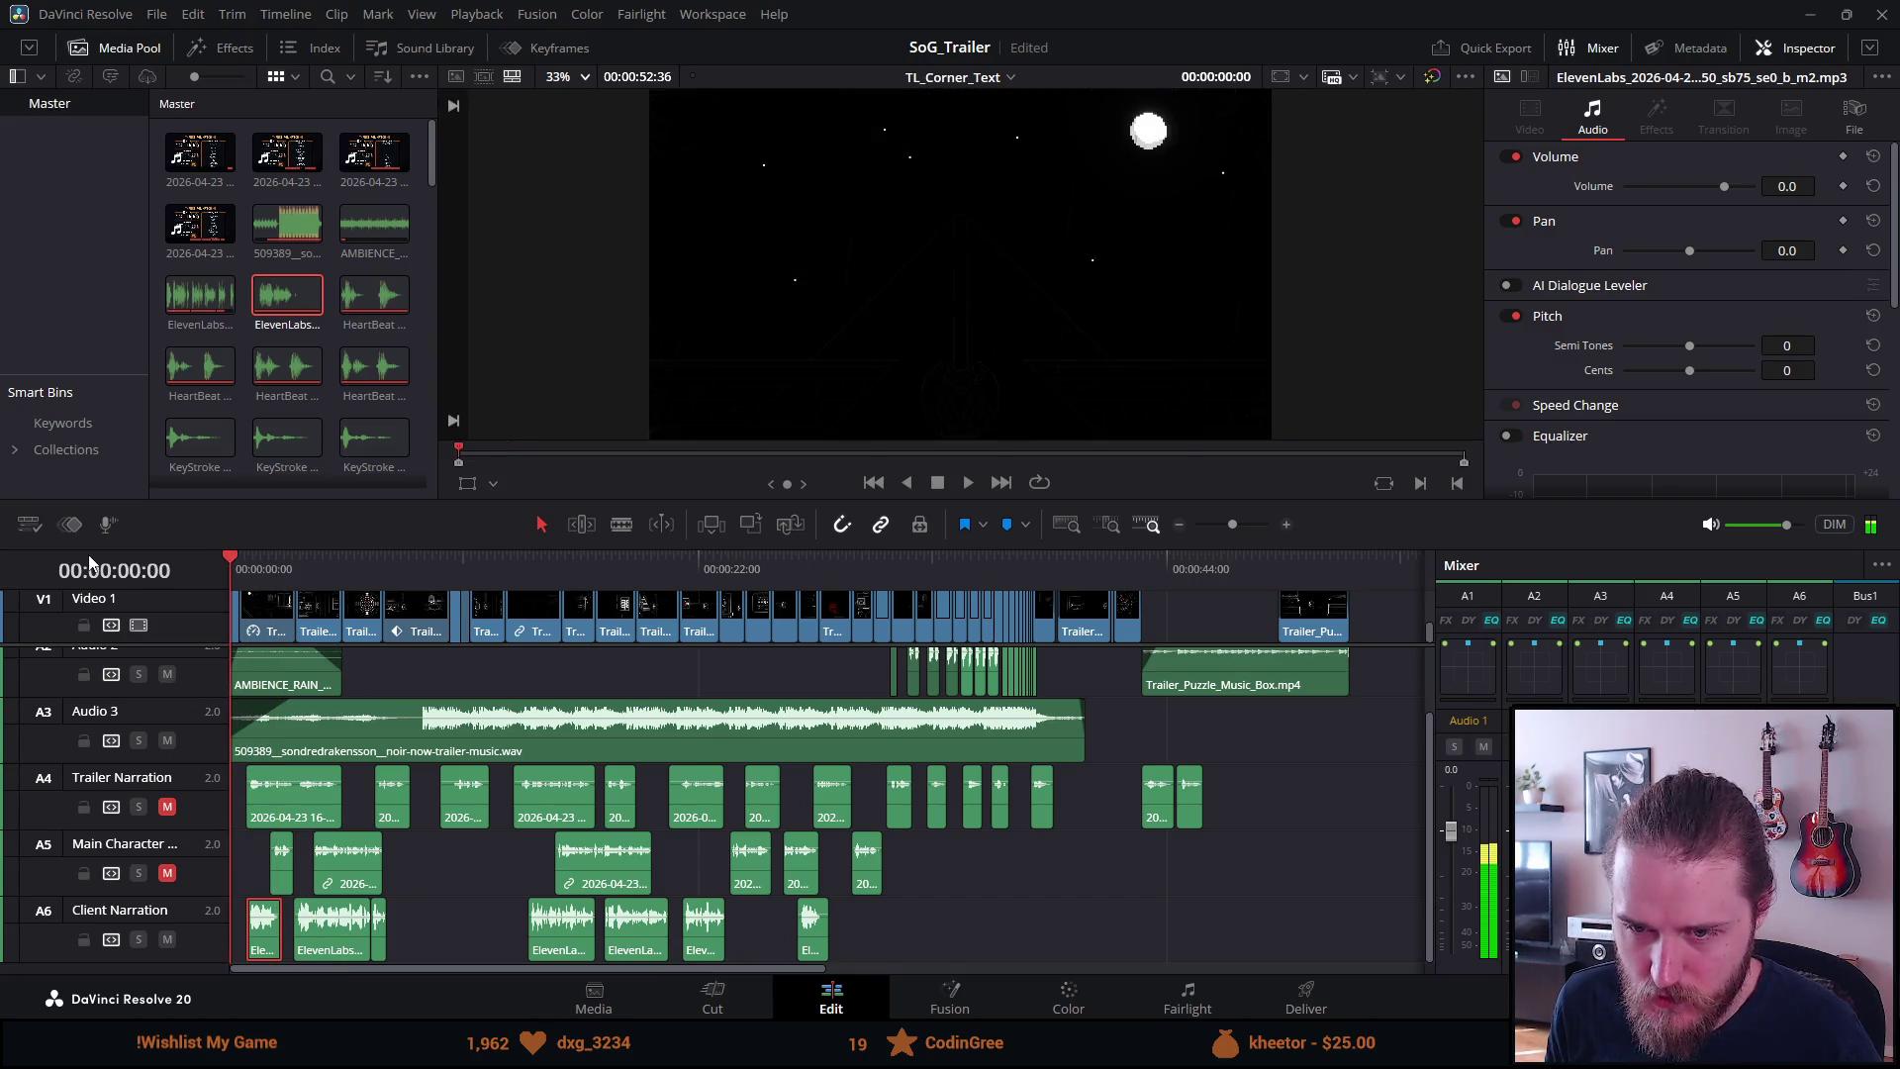
key(space)
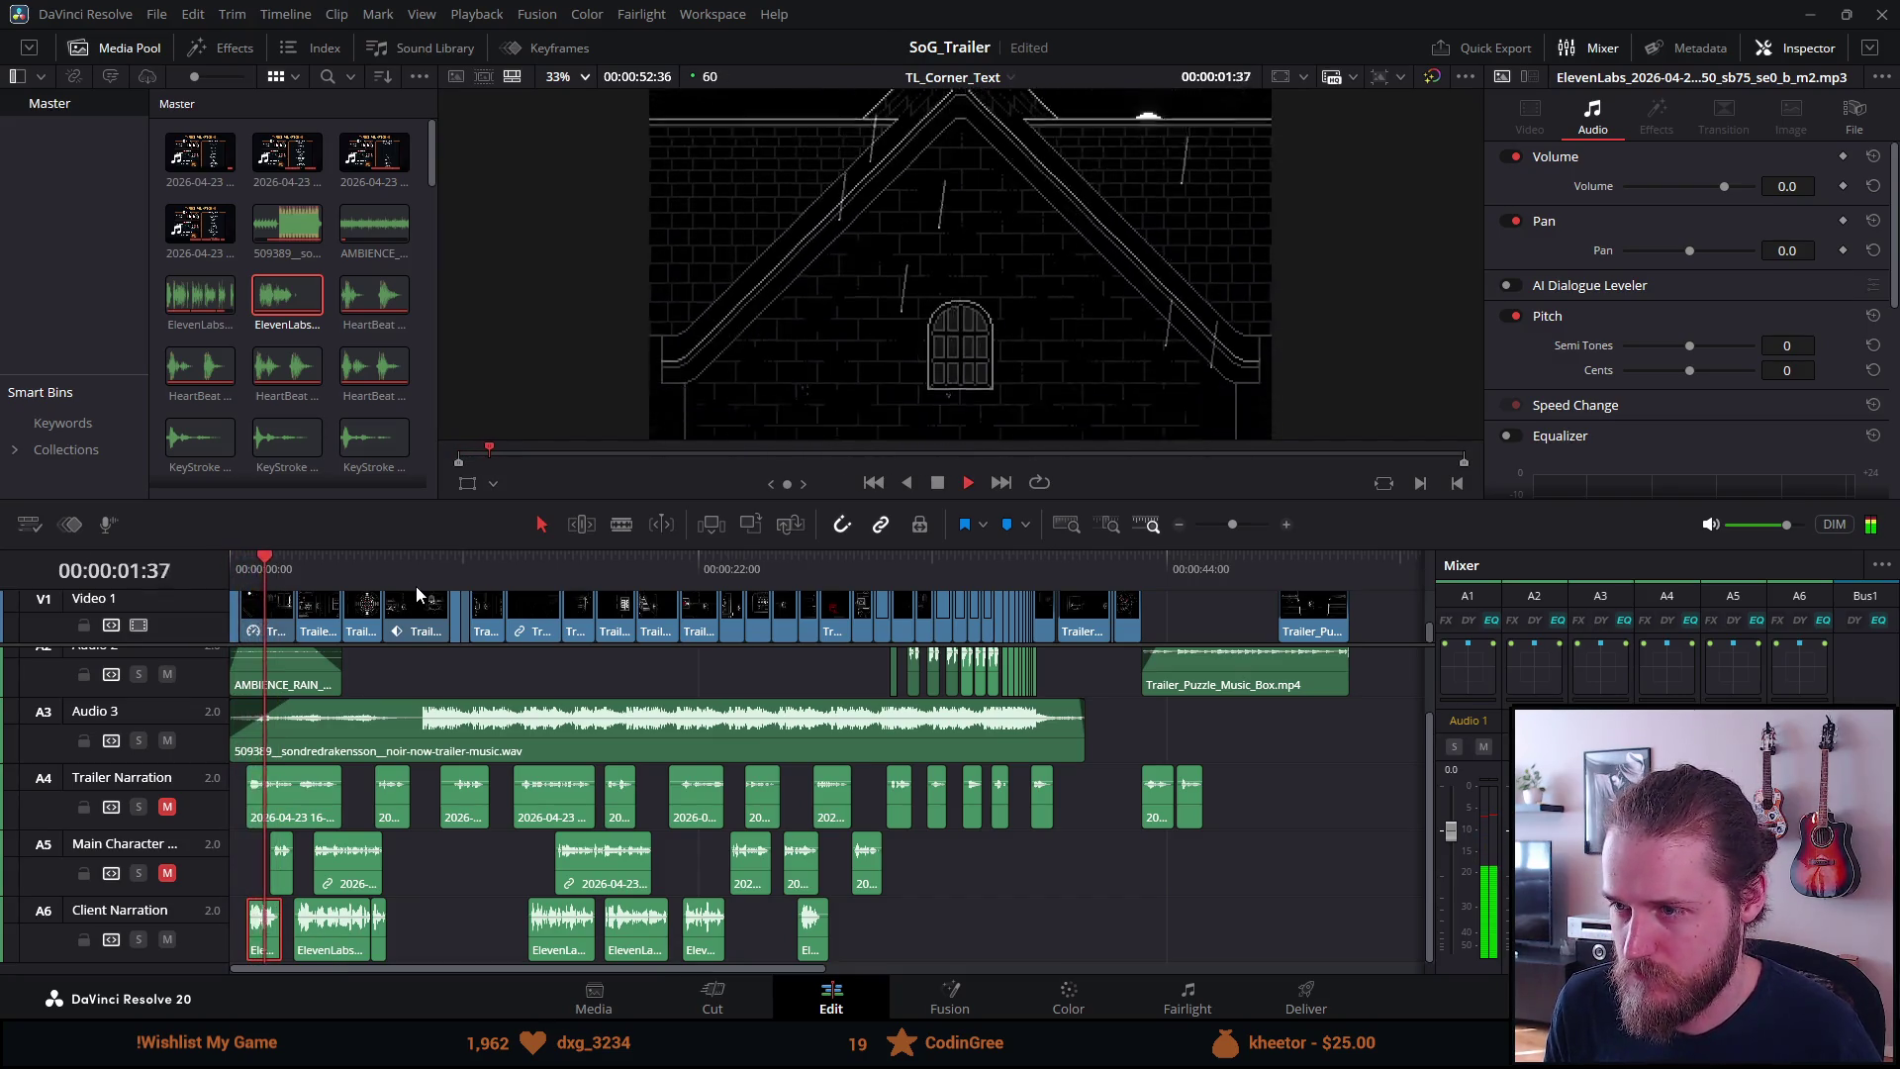
click(936, 484)
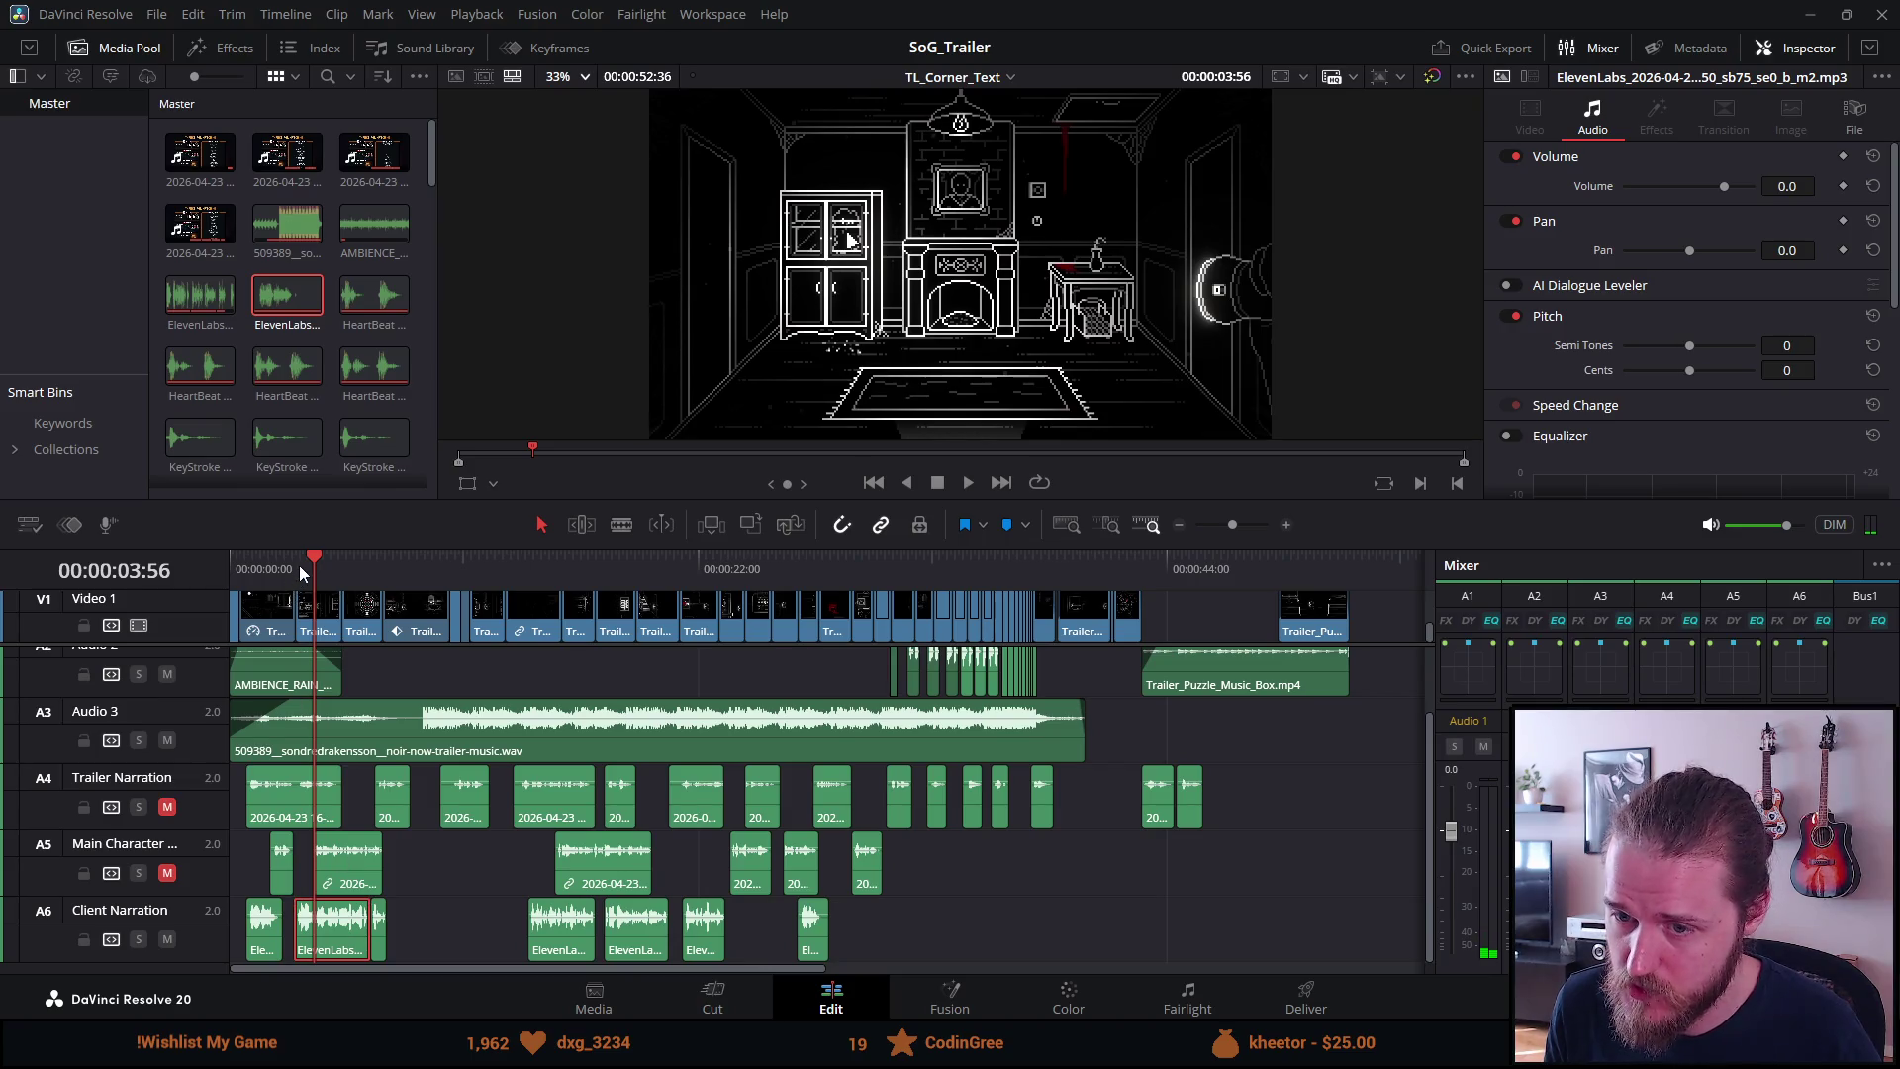
key(space)
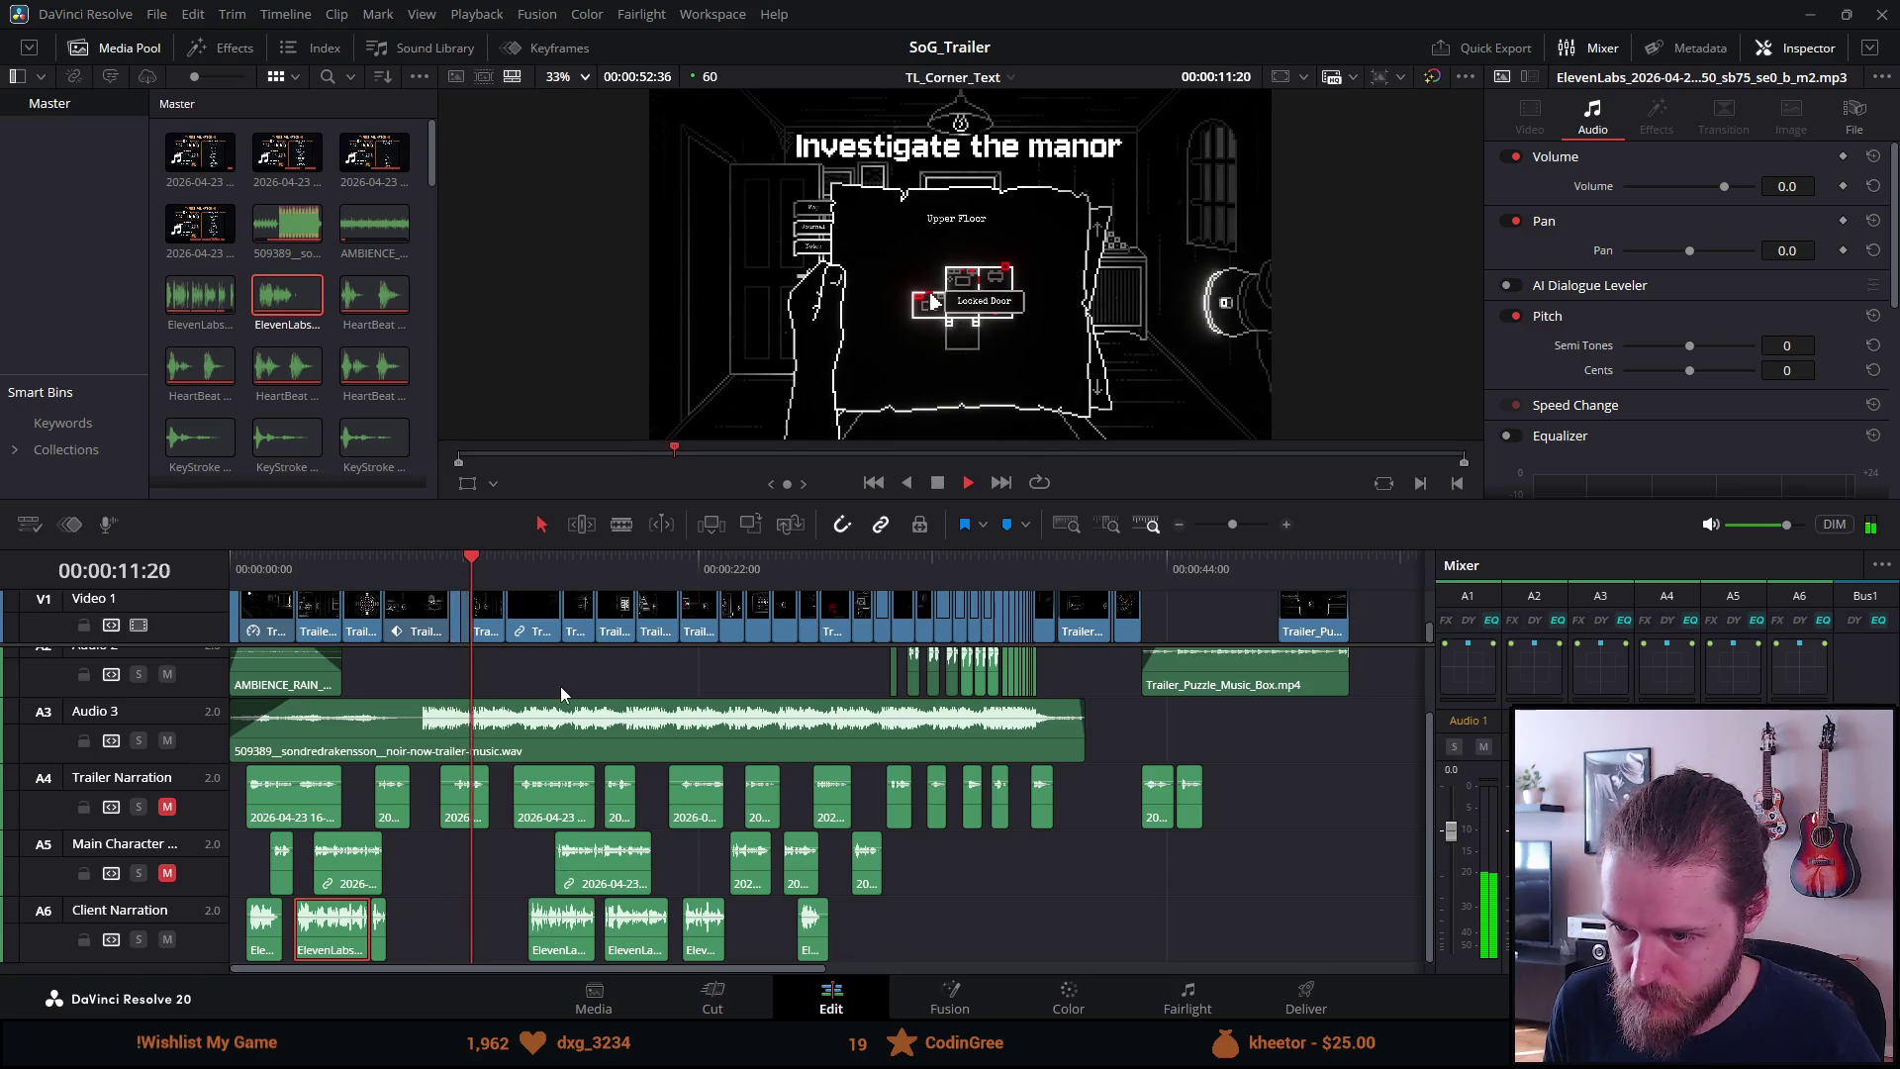
click(906, 482)
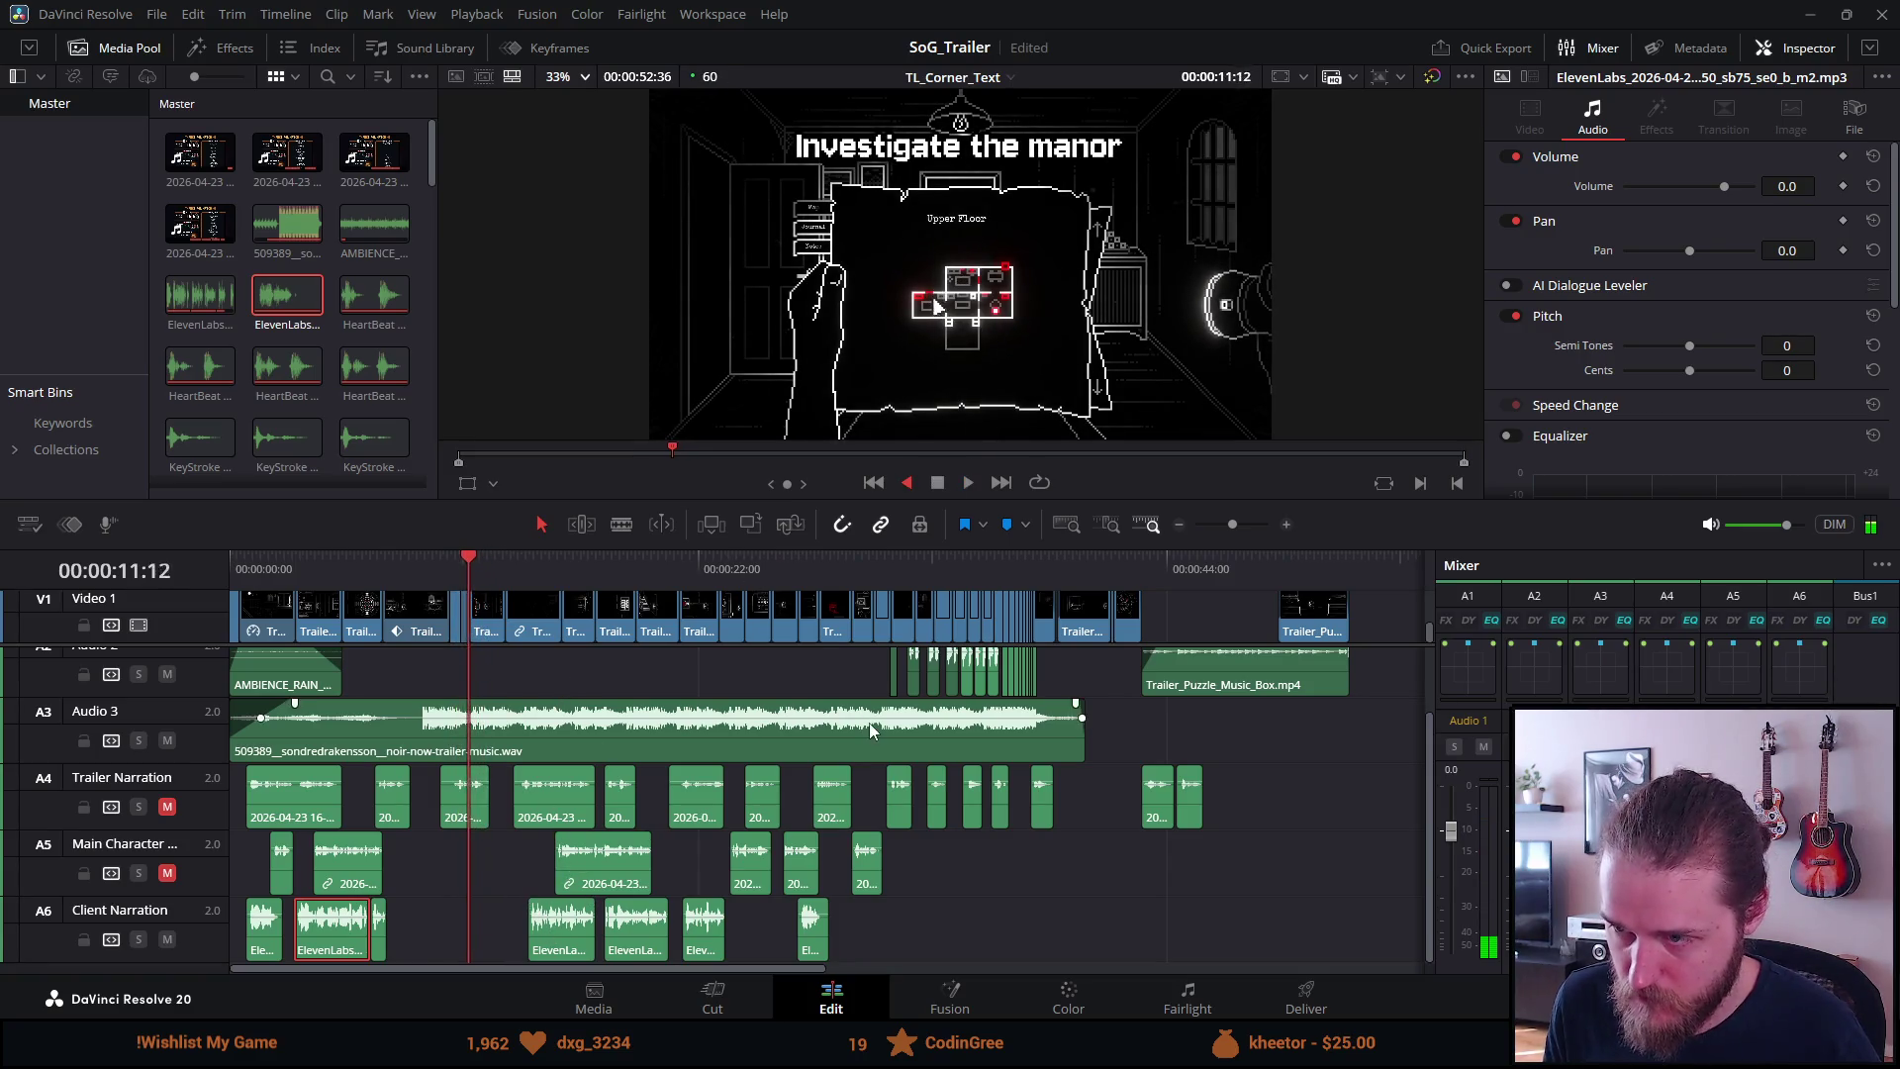
click(934, 482)
click(968, 483)
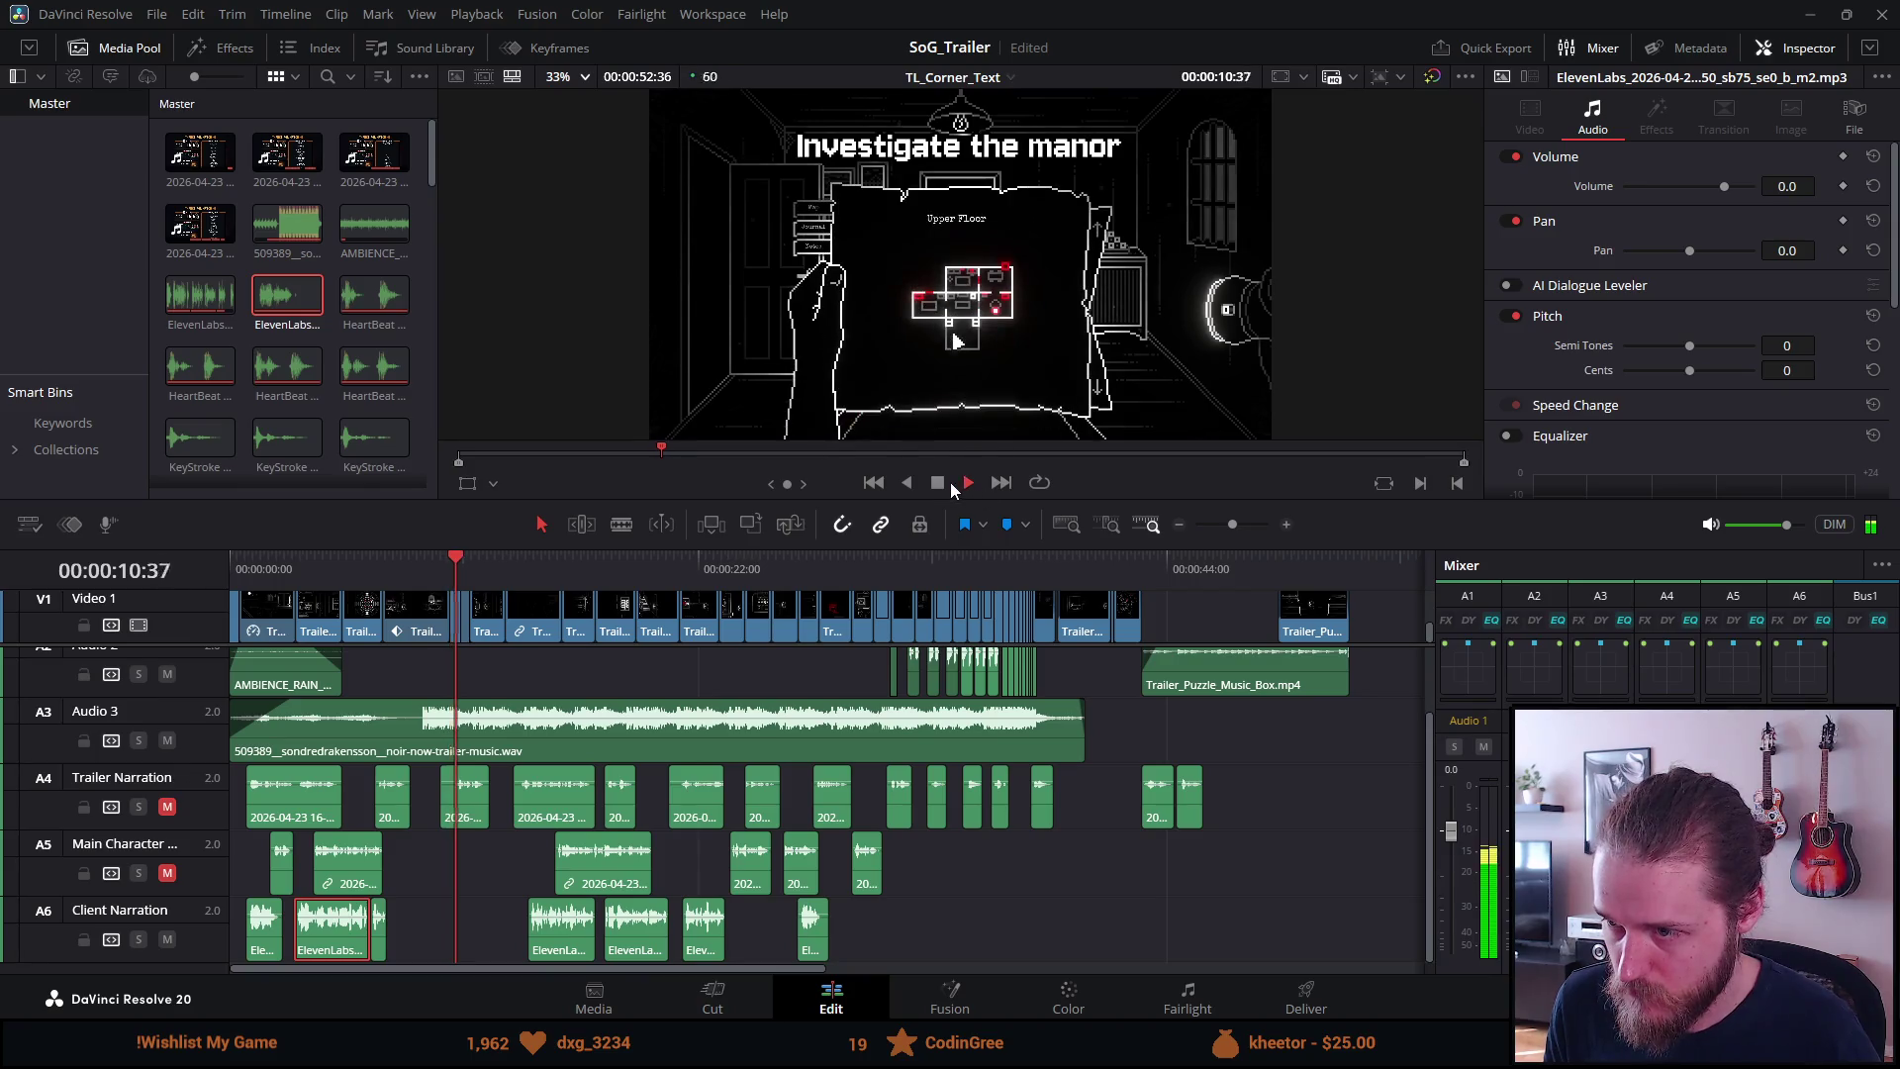
click(941, 485)
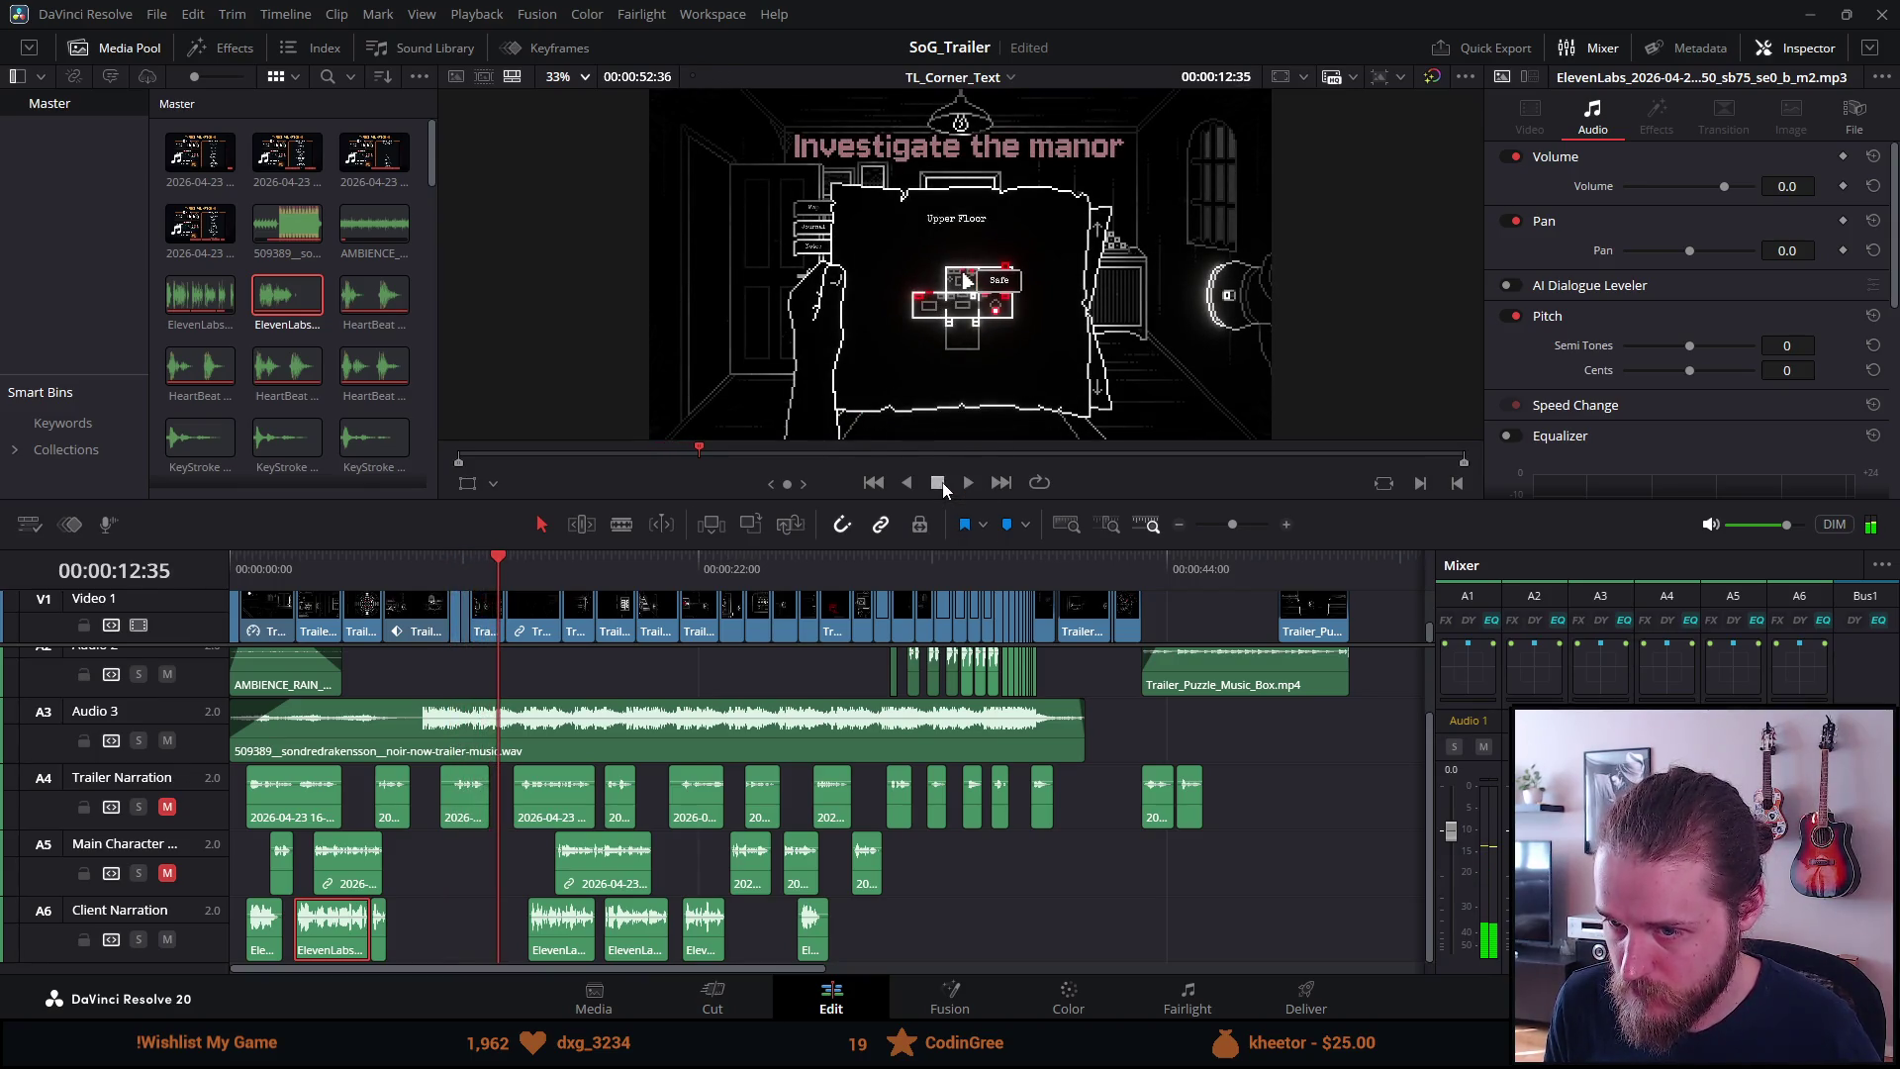
Nudge one Client Narration clip earlier and shift the three later A6 narration clips further along
drag(561, 944, 544, 943)
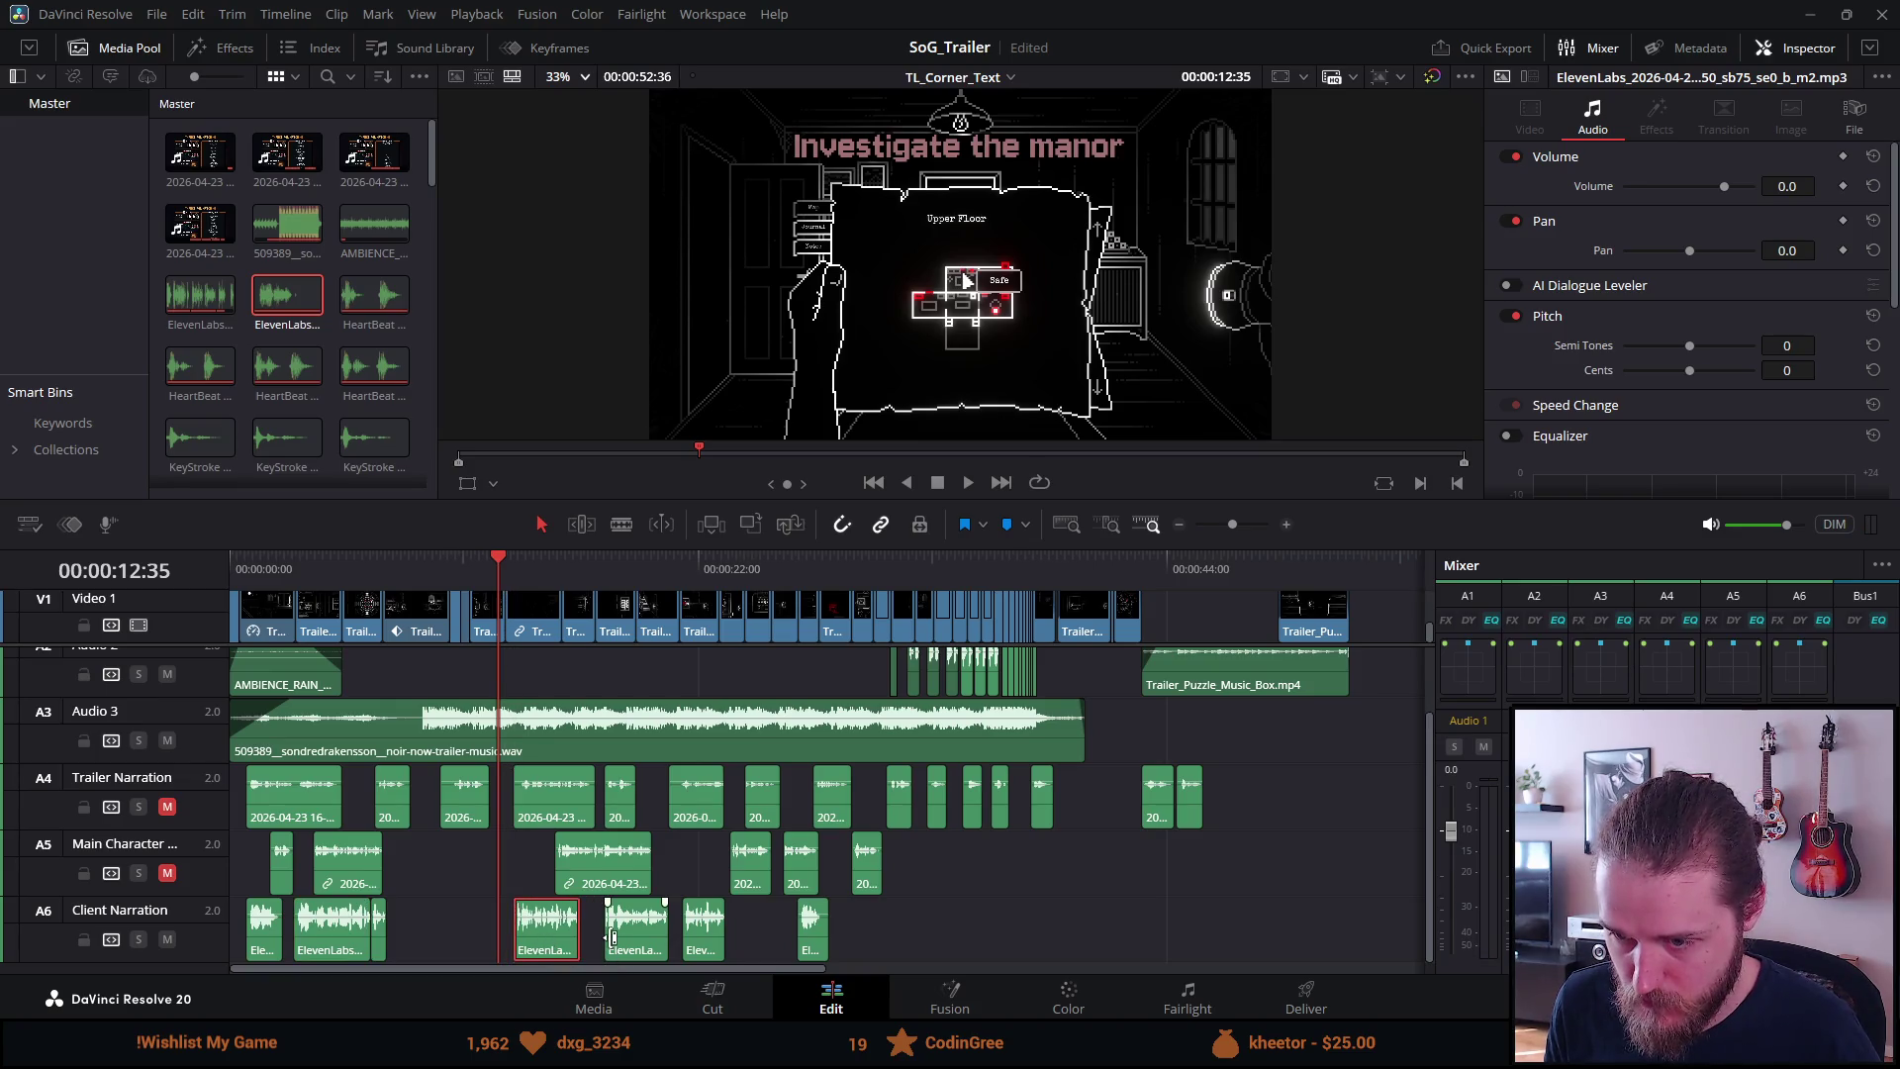
click(620, 940)
key(space)
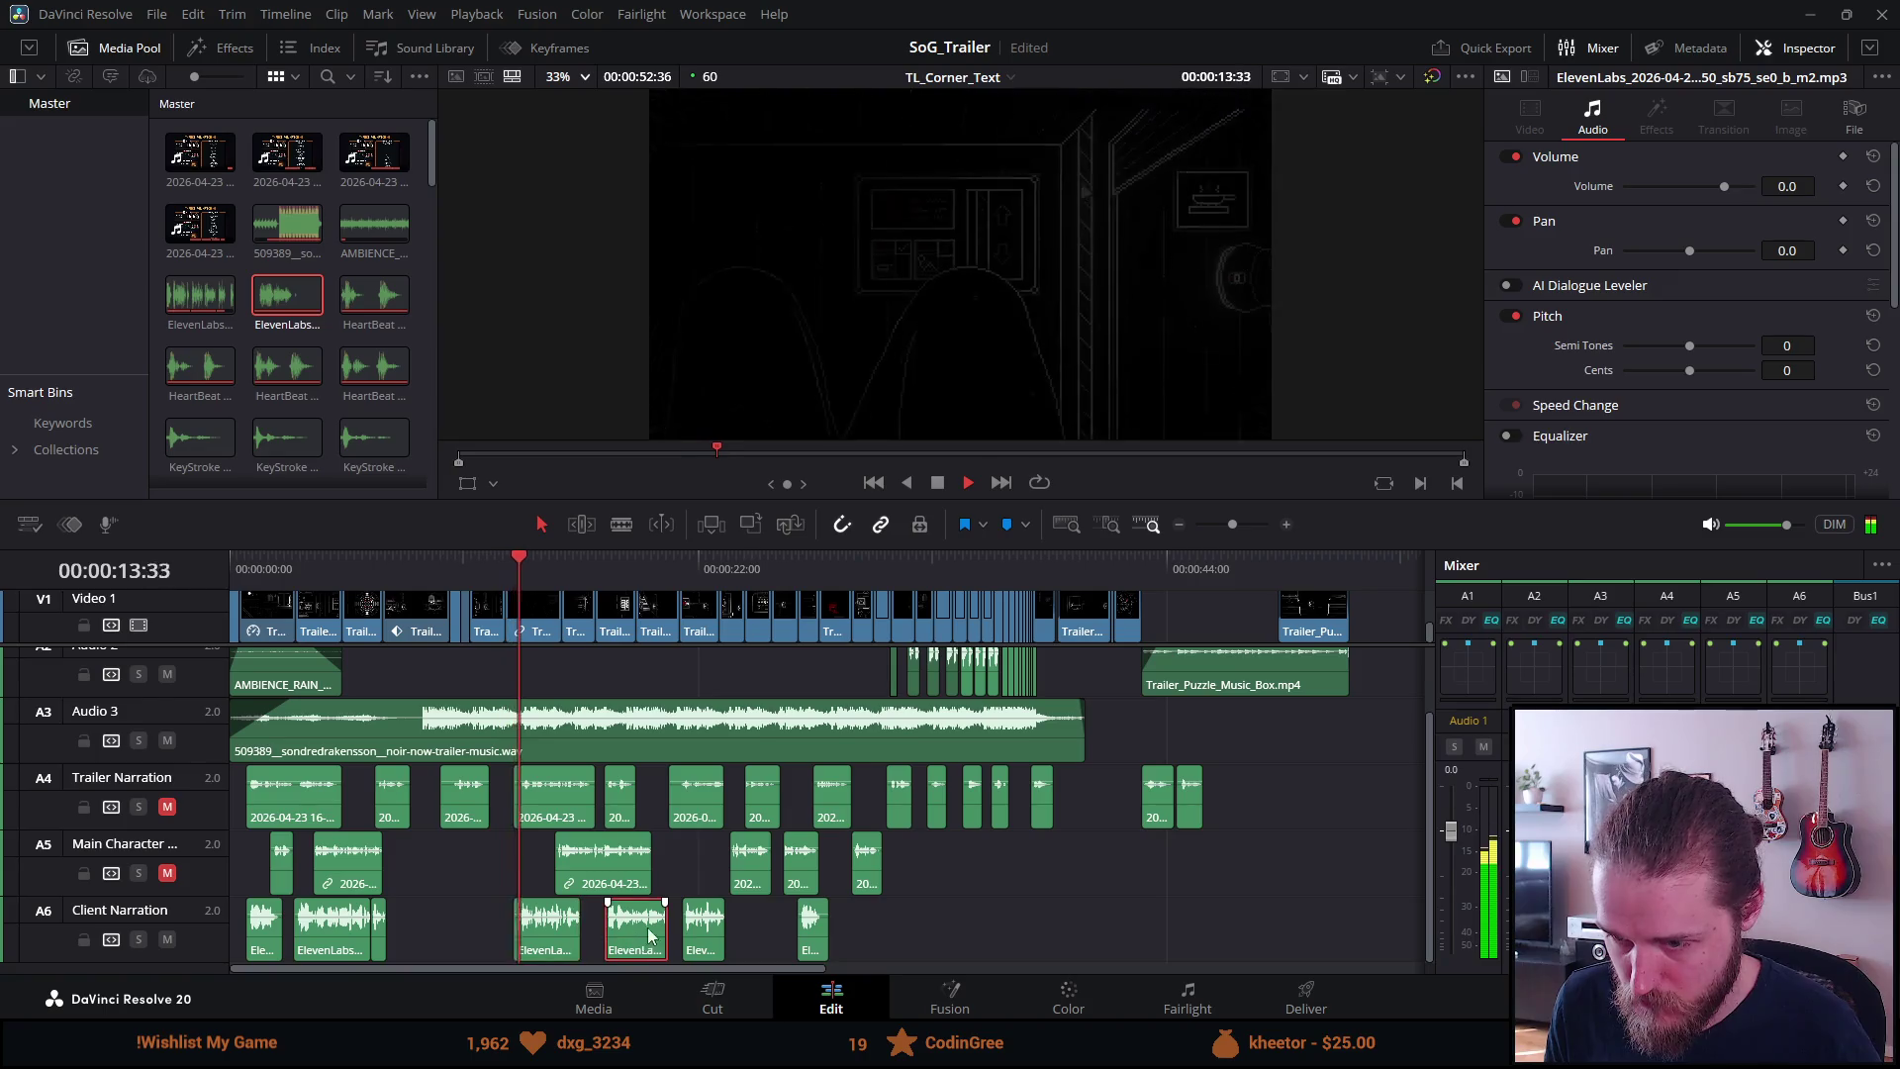
ctrl+click(697, 926)
ctrl+click(804, 936)
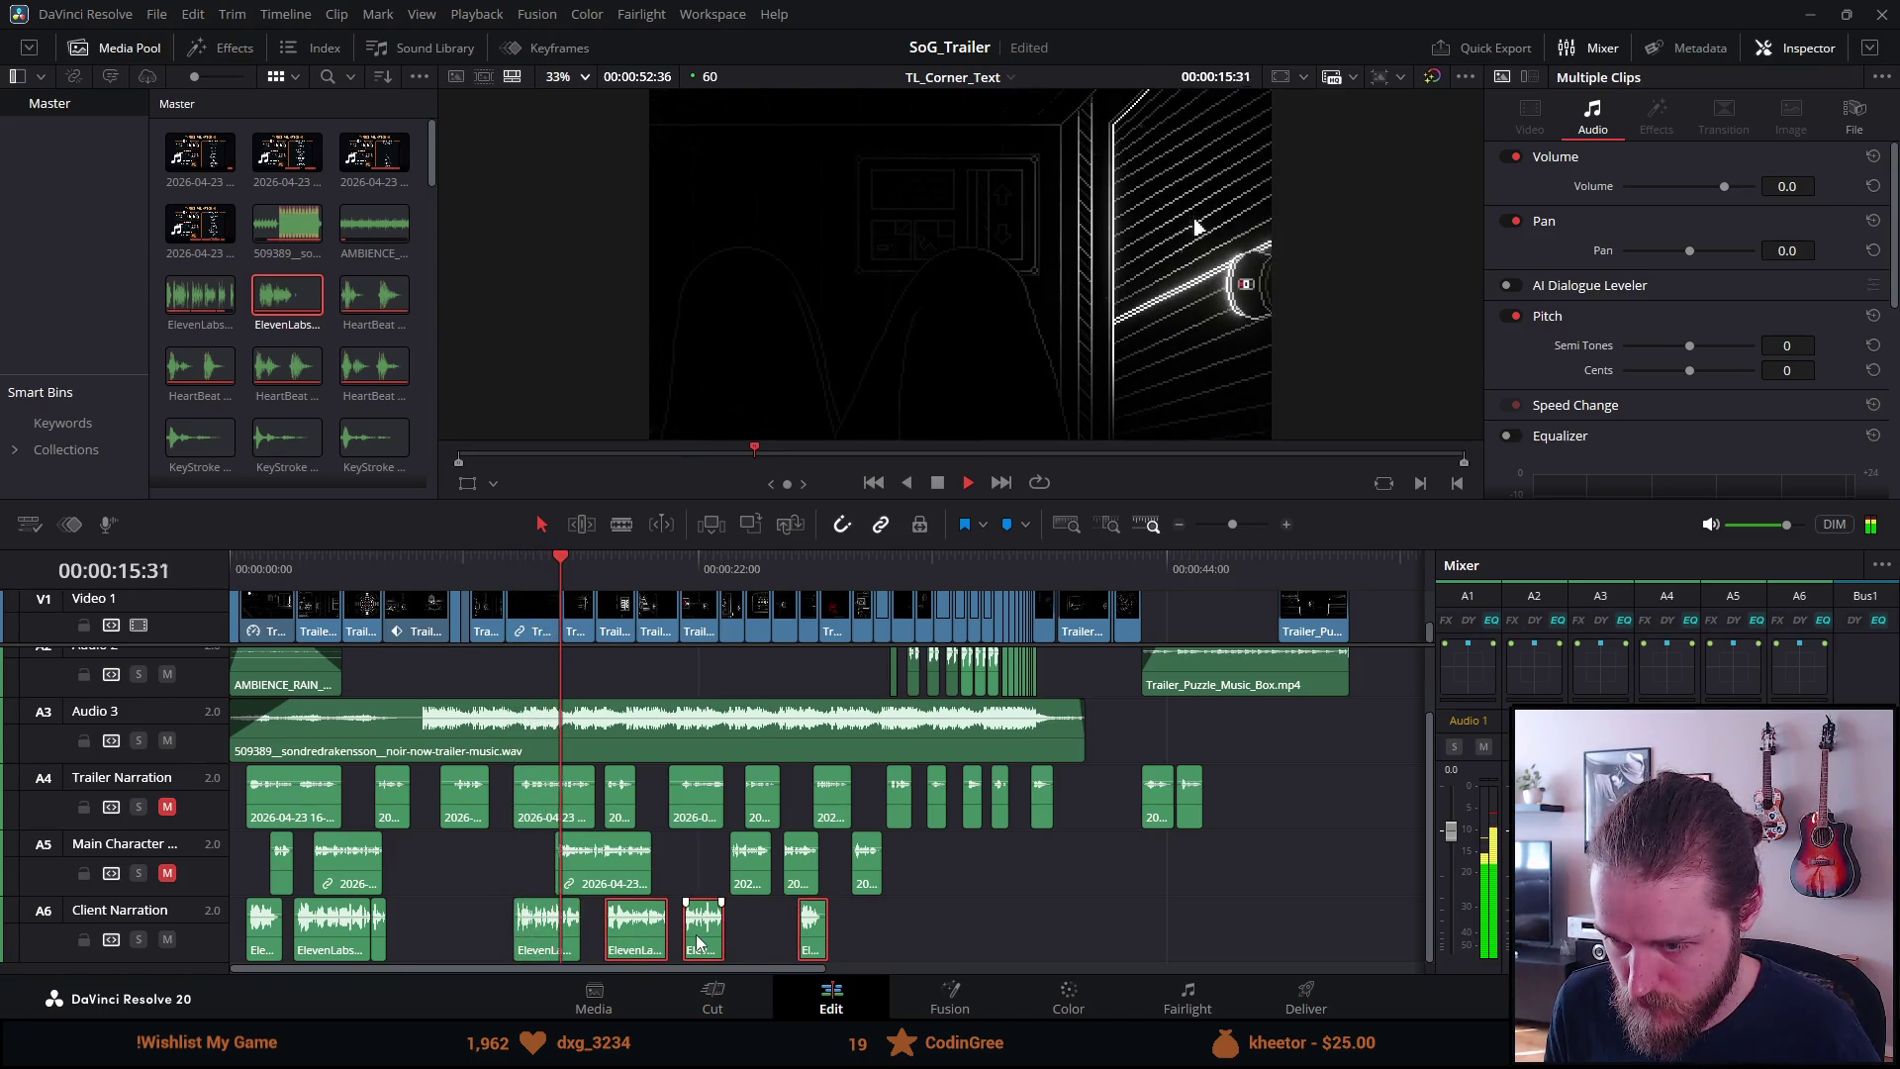
drag(710, 943, 915, 942)
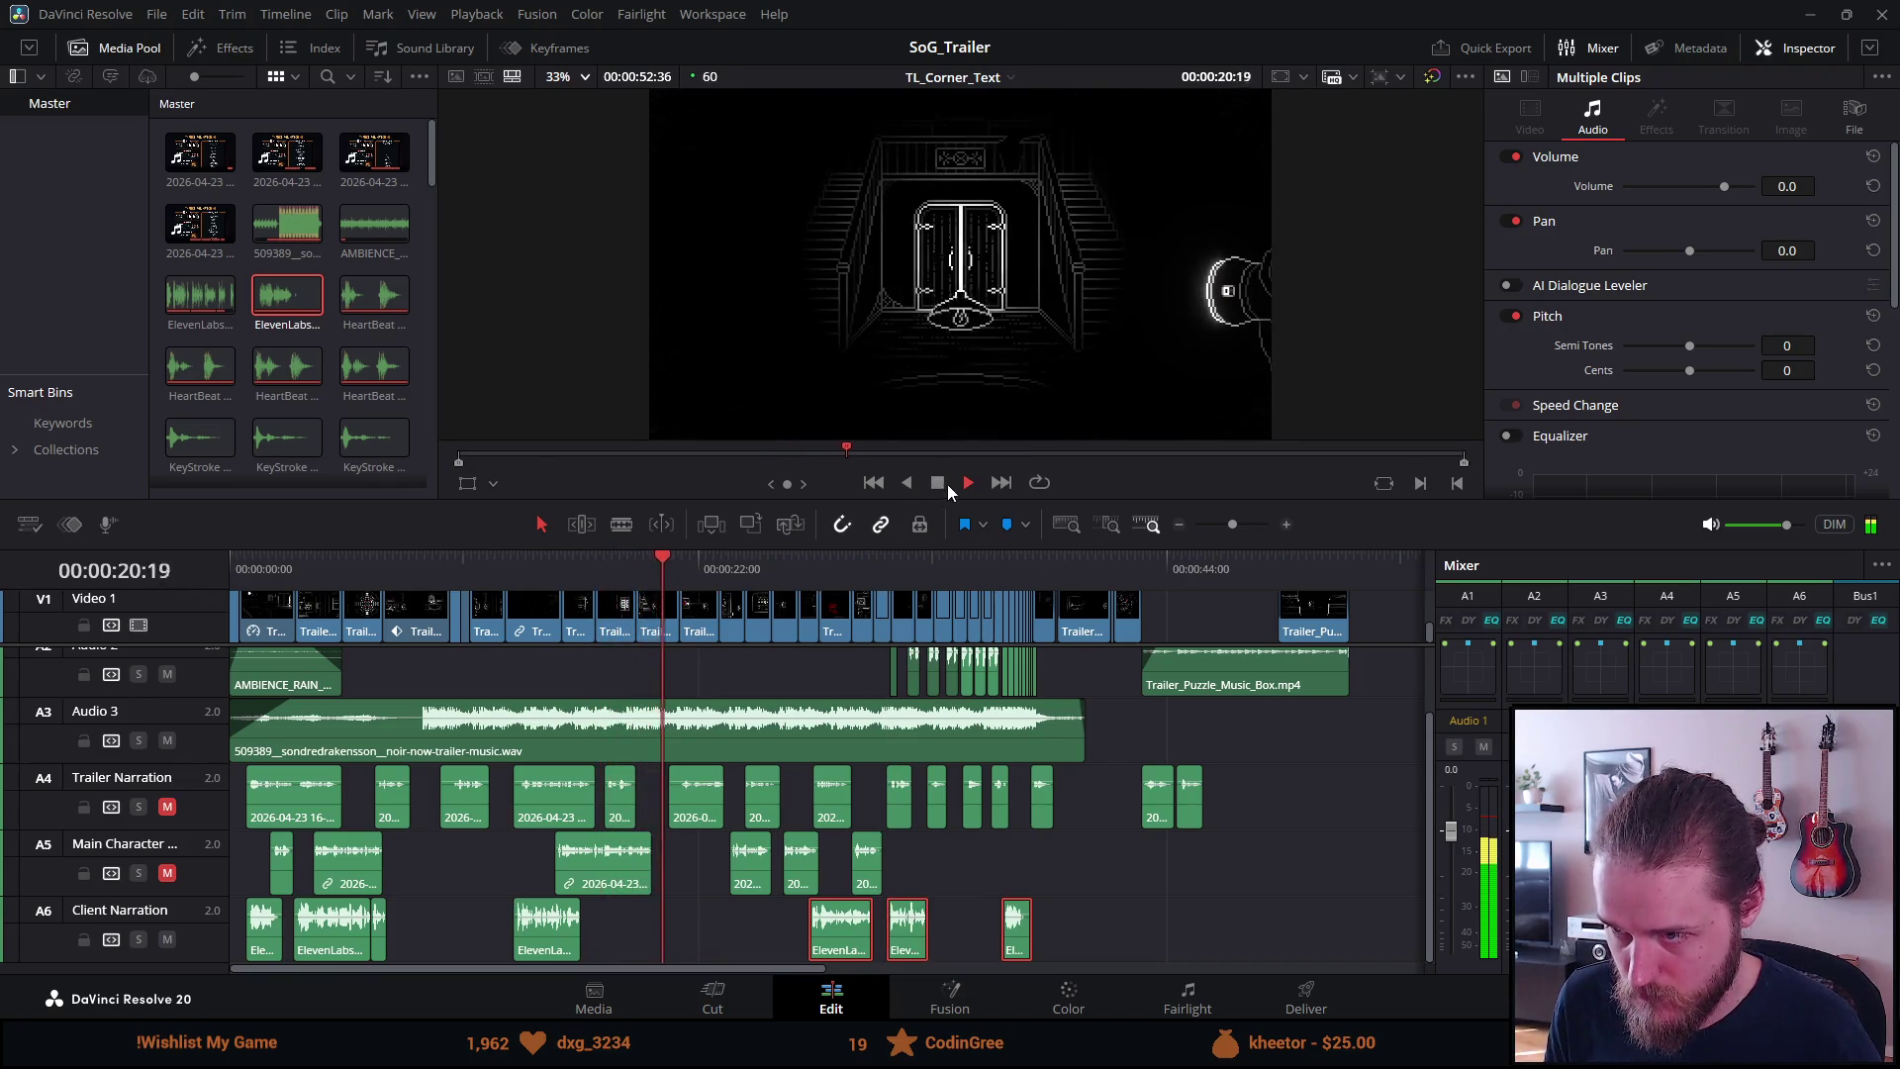
click(937, 483)
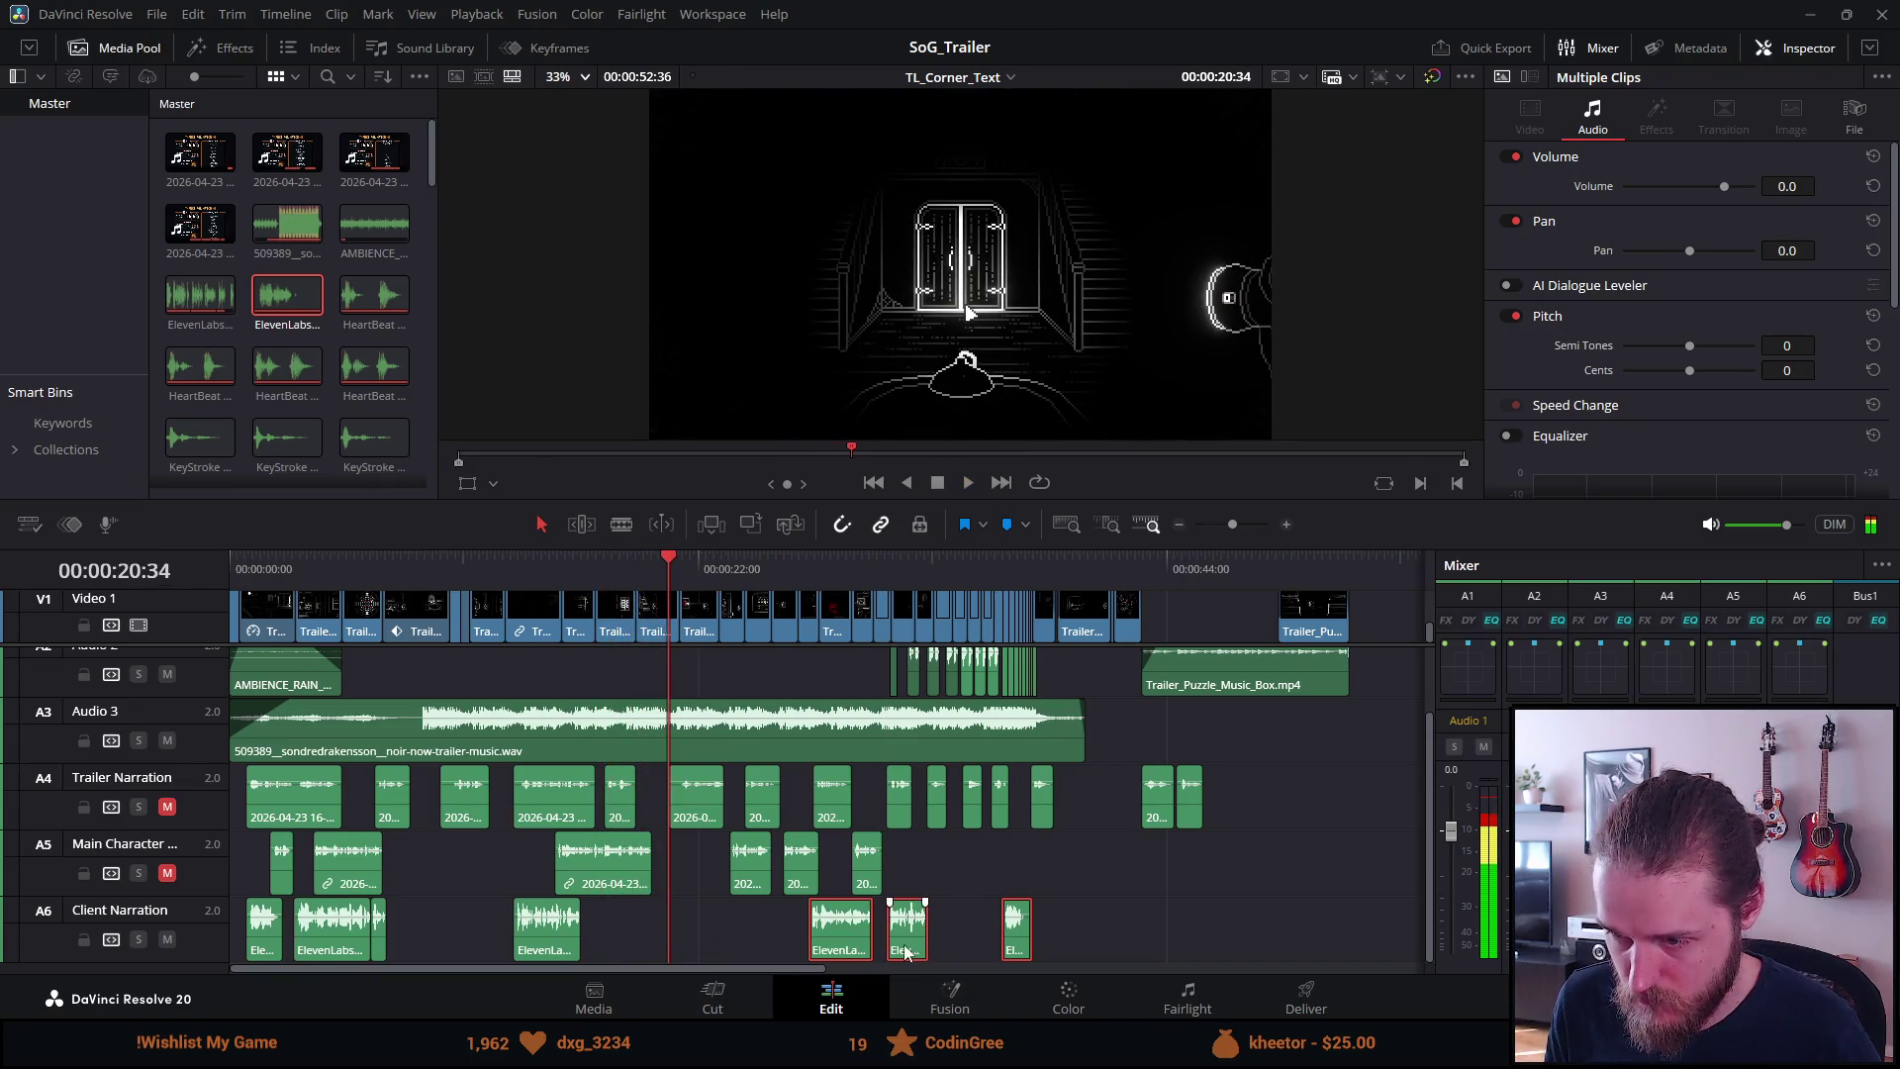
Move the first shifted voice line right after the preceding line, then replay from about 13 seconds
click(839, 930)
mouse_move(839, 930)
mouse_down()
mouse_move(578, 925)
mouse_move(626, 925)
mouse_up()
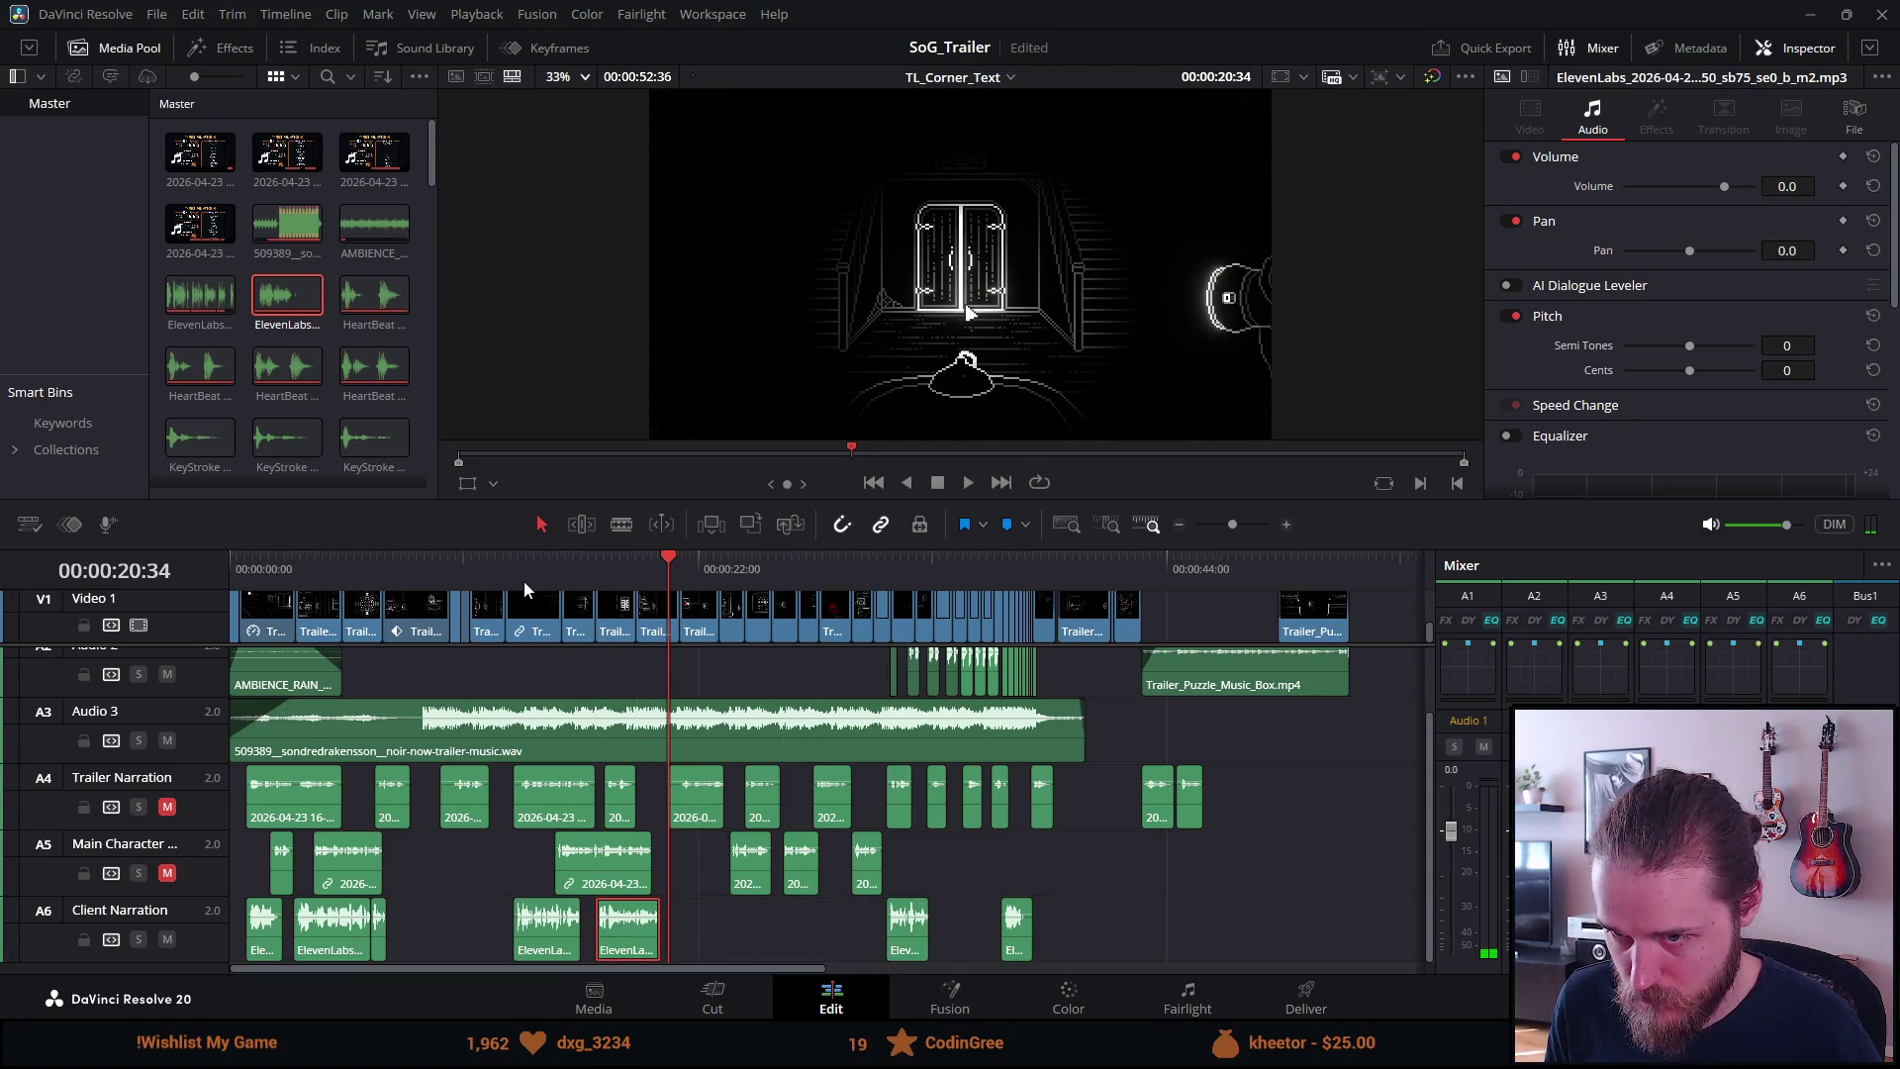
click(522, 568)
key(space)
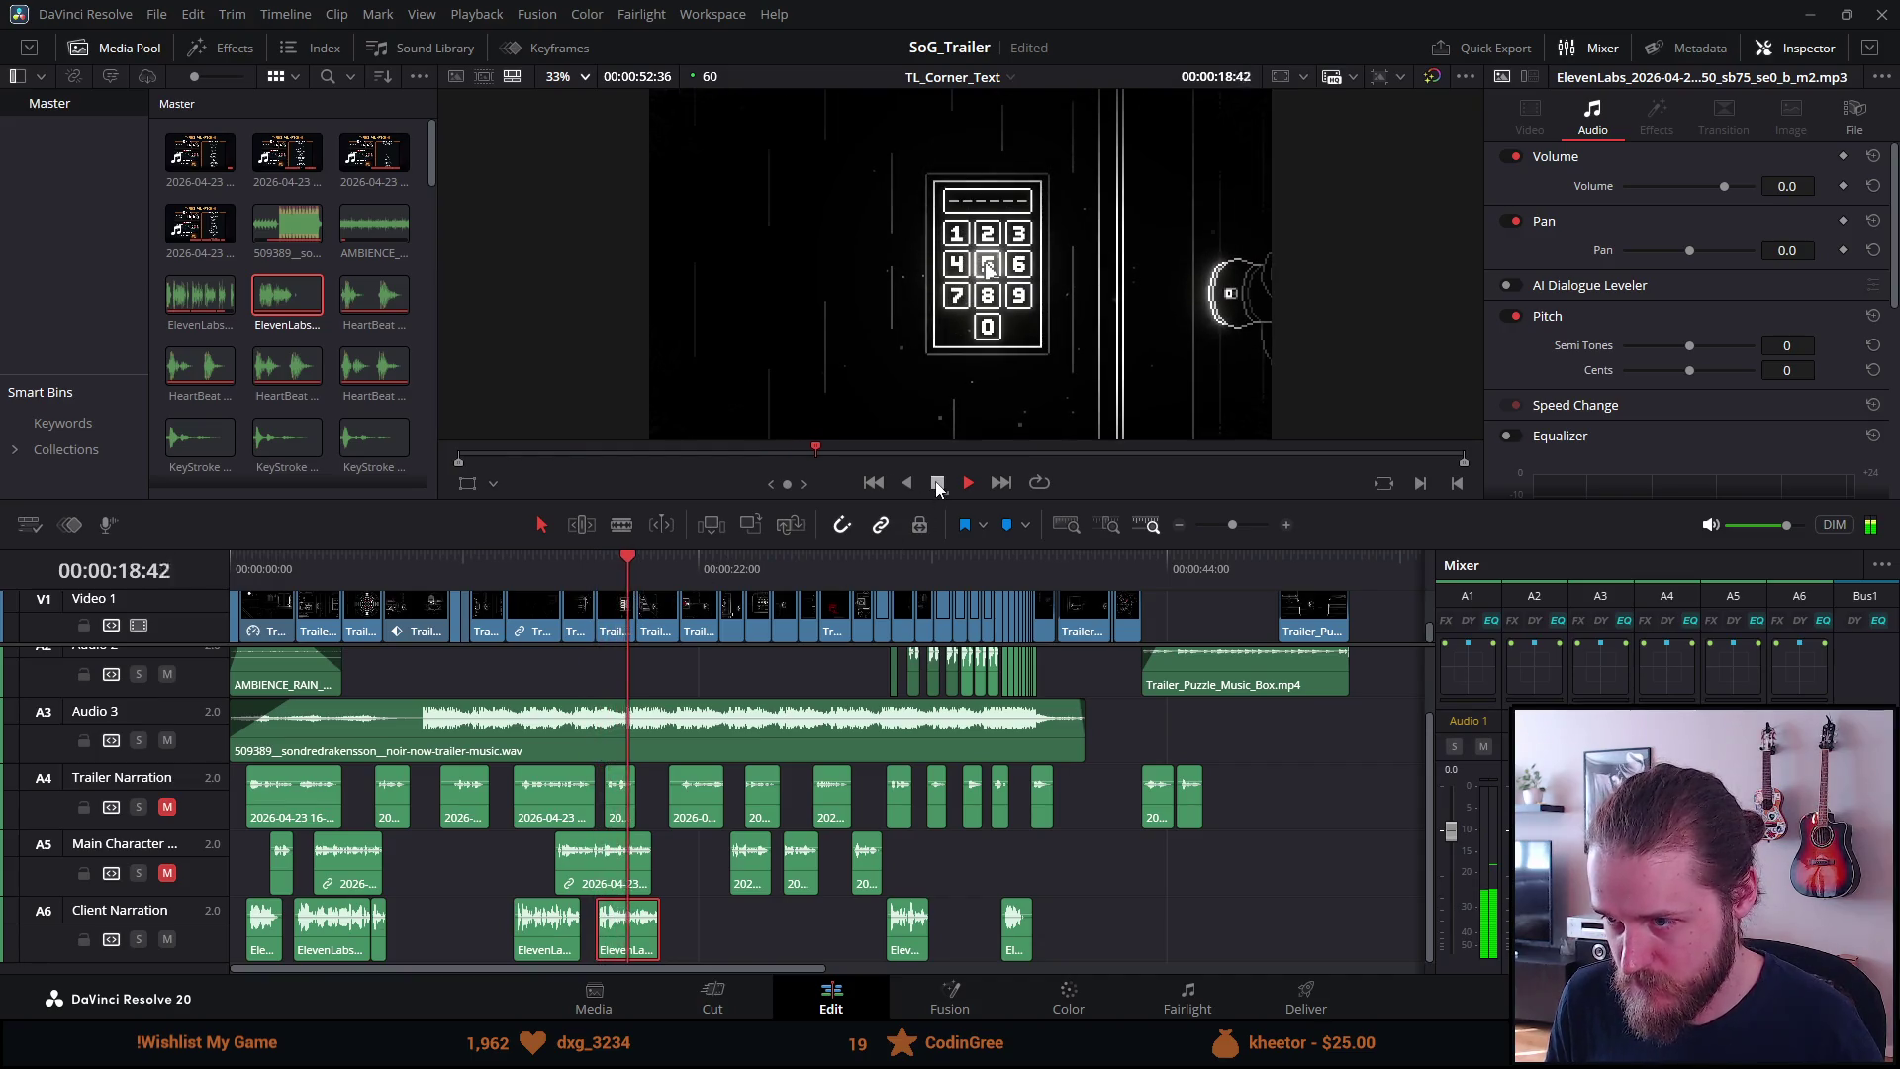
click(937, 483)
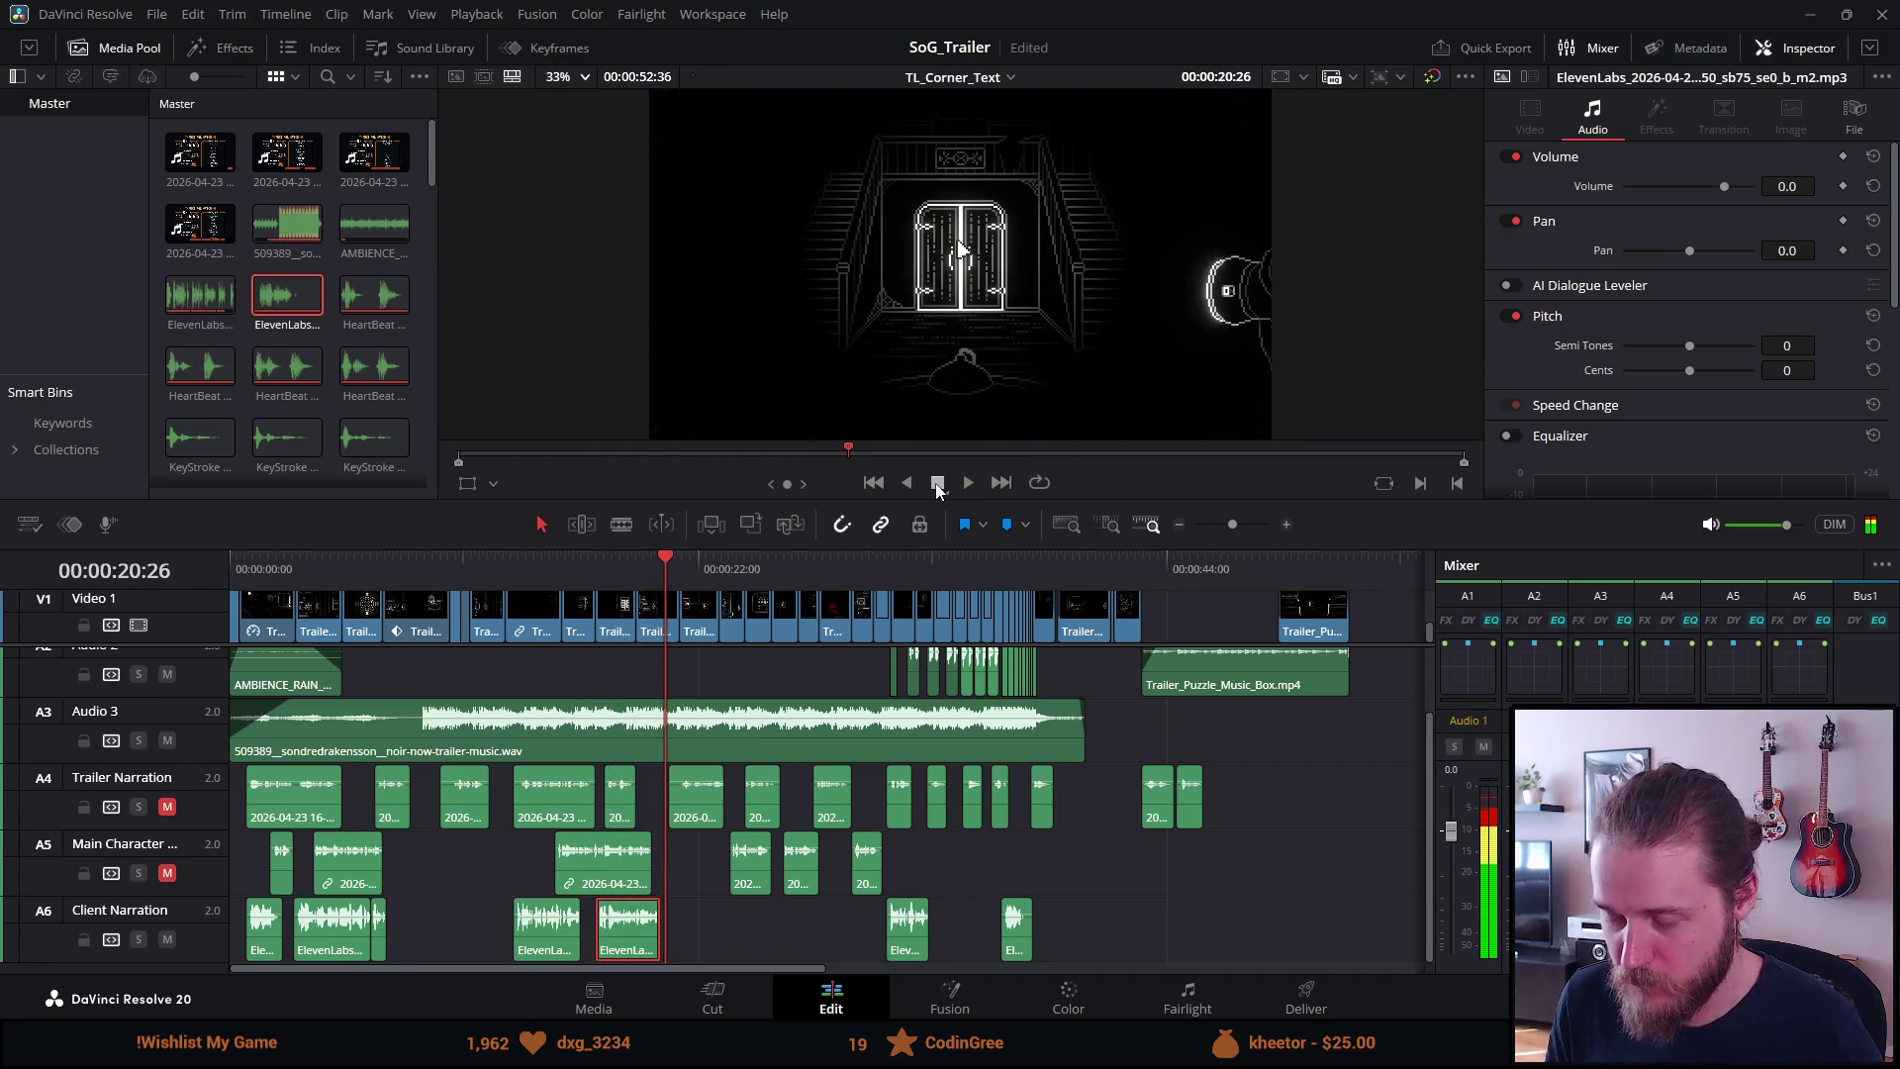
scroll(534, 875, up, 2)
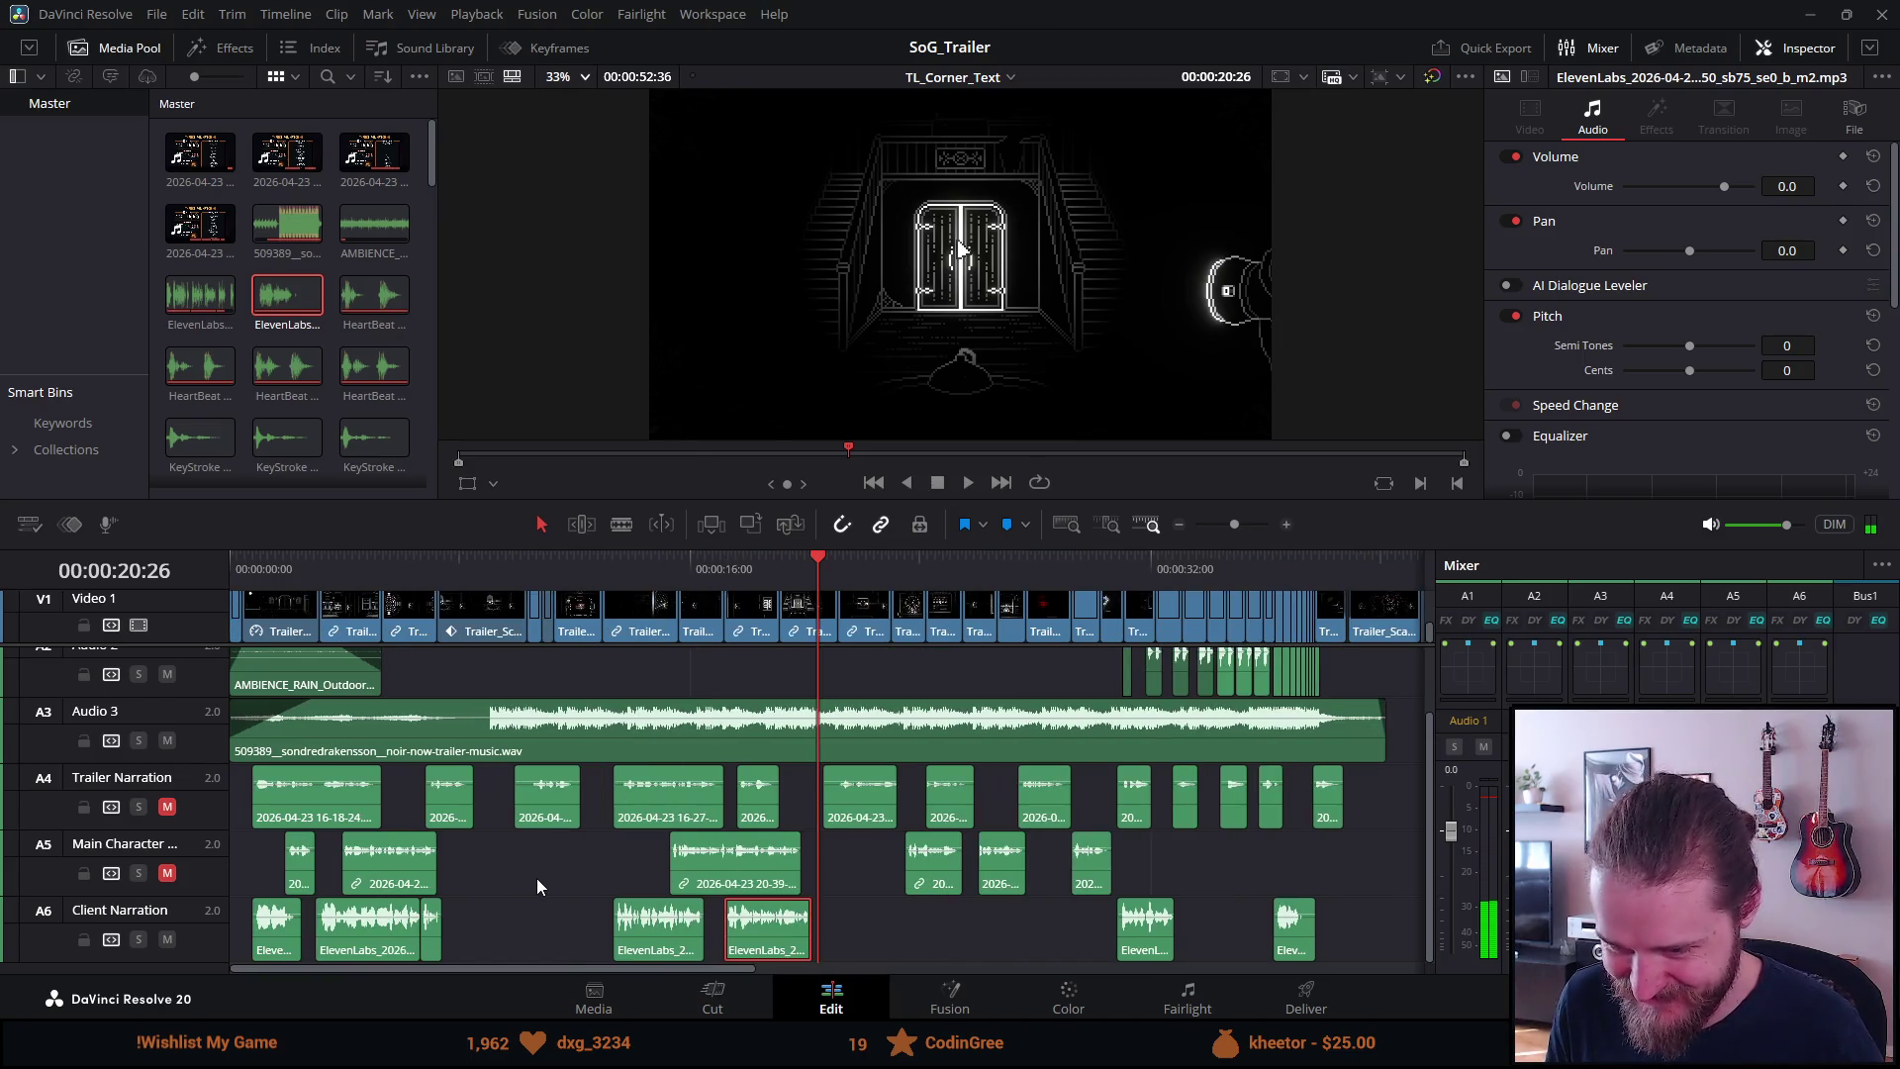
Nudge a Client Narration clip slightly earlier and replay the section from about 16 seconds
drag(752, 940, 740, 938)
click(653, 585)
key(space)
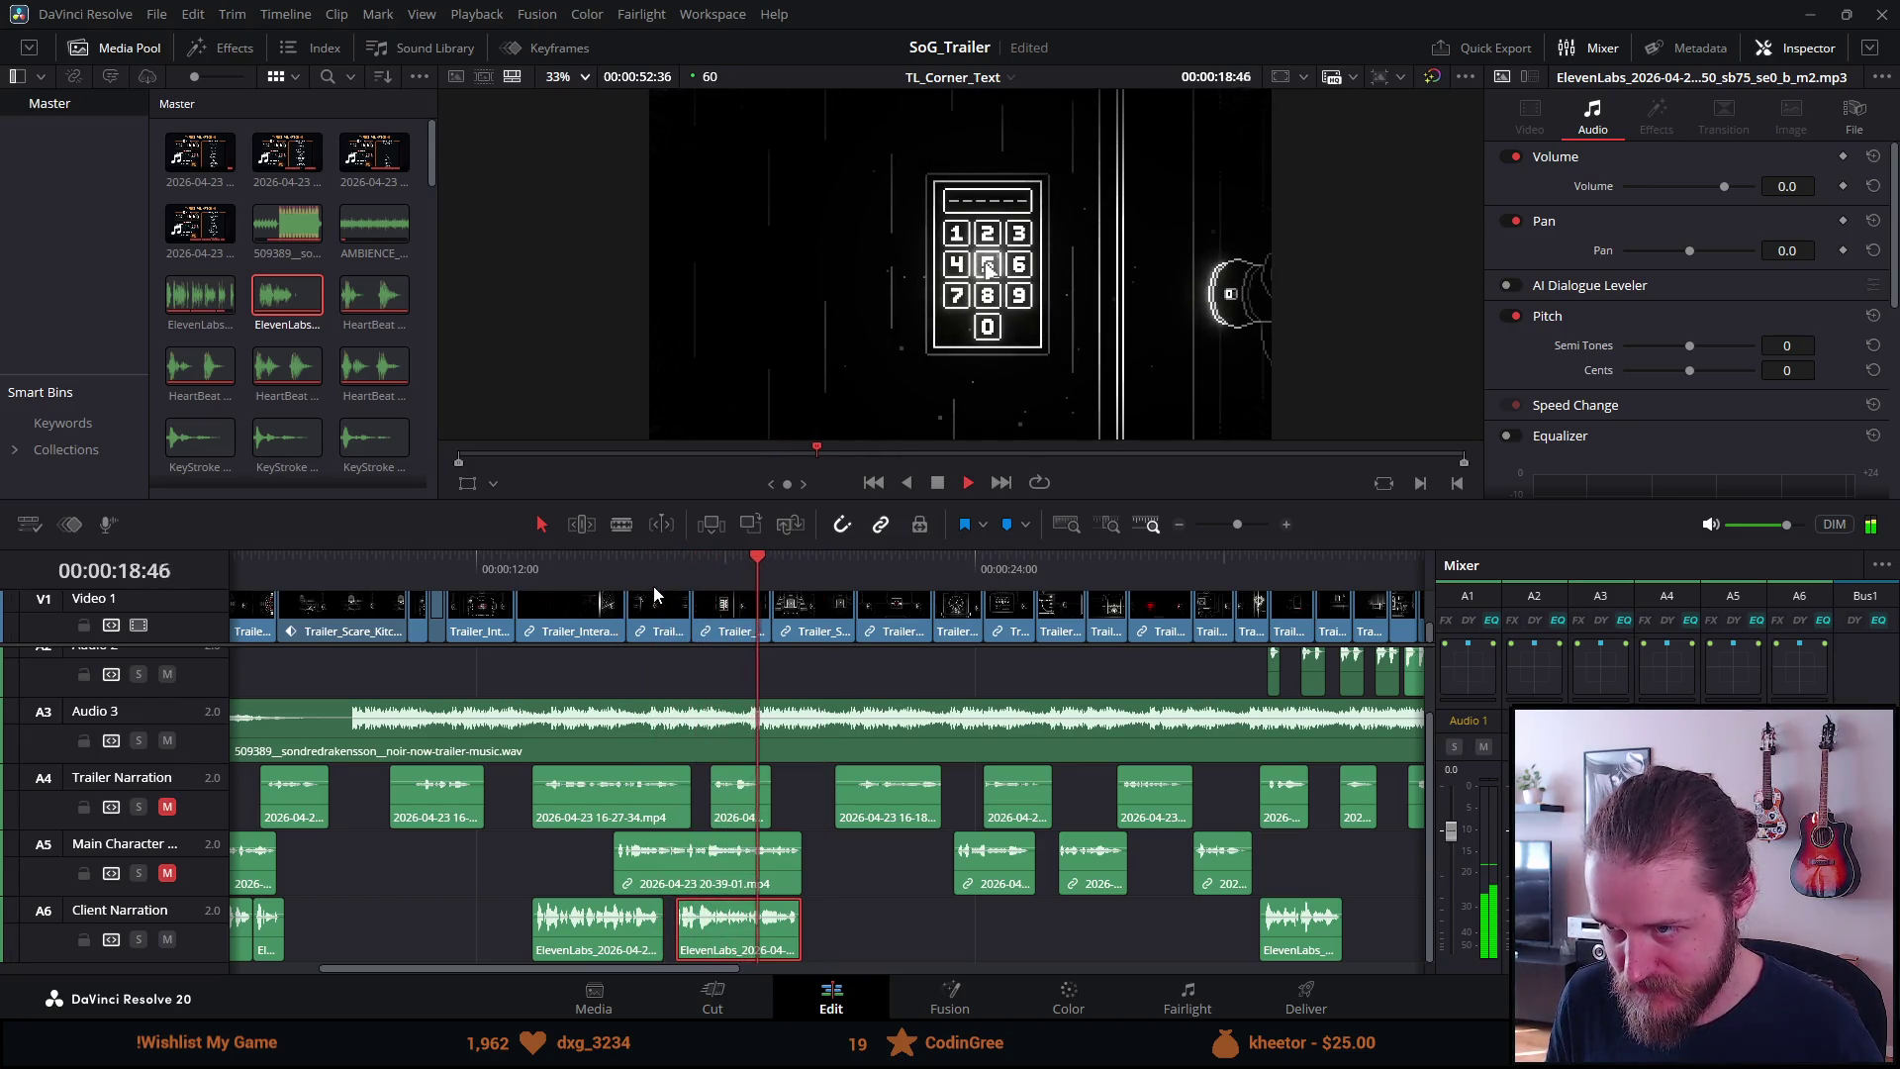
click(936, 483)
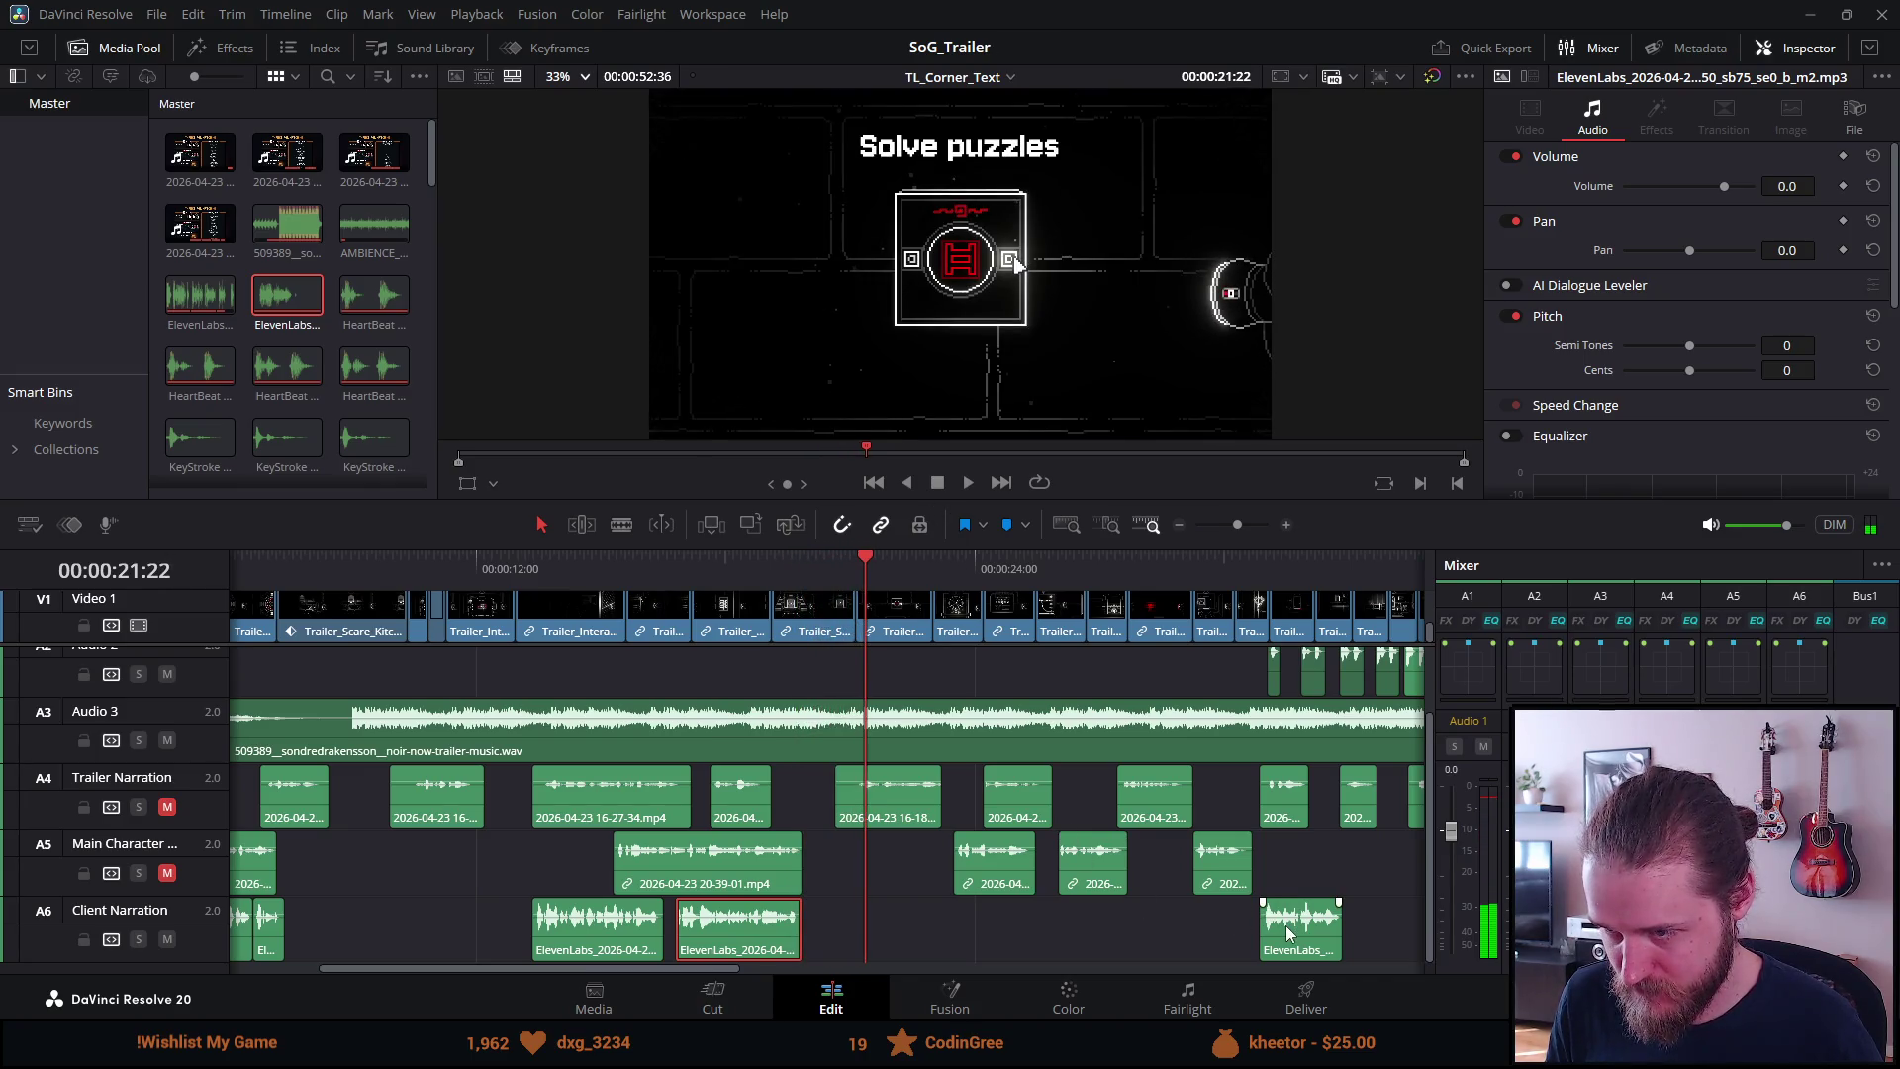
key(space)
Pull the later Client Narration line earlier to around 25 seconds and recheck its timing
mouse_move(1278, 930)
mouse_down()
mouse_move(994, 937)
mouse_move(1092, 937)
mouse_move(1047, 937)
mouse_up()
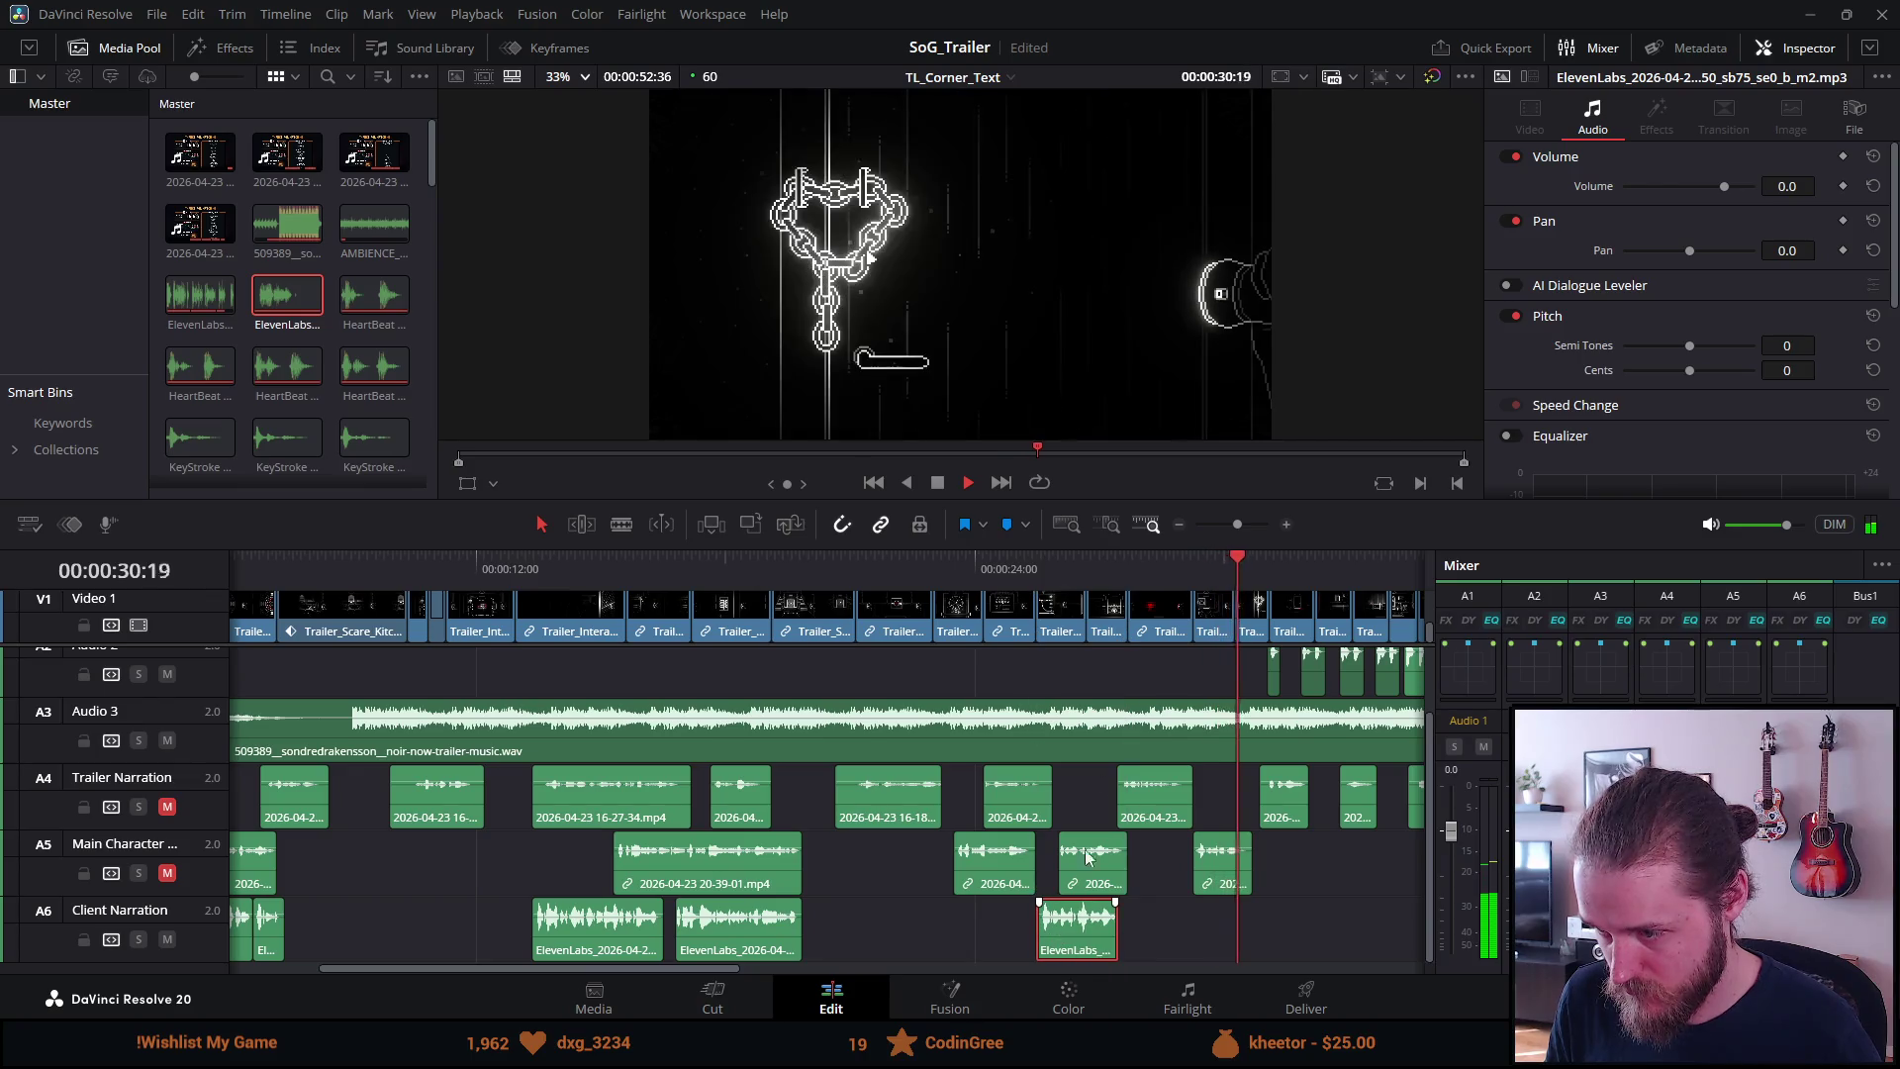
click(1011, 566)
scroll(1202, 839, down, 5)
scroll(1192, 822, up, 2)
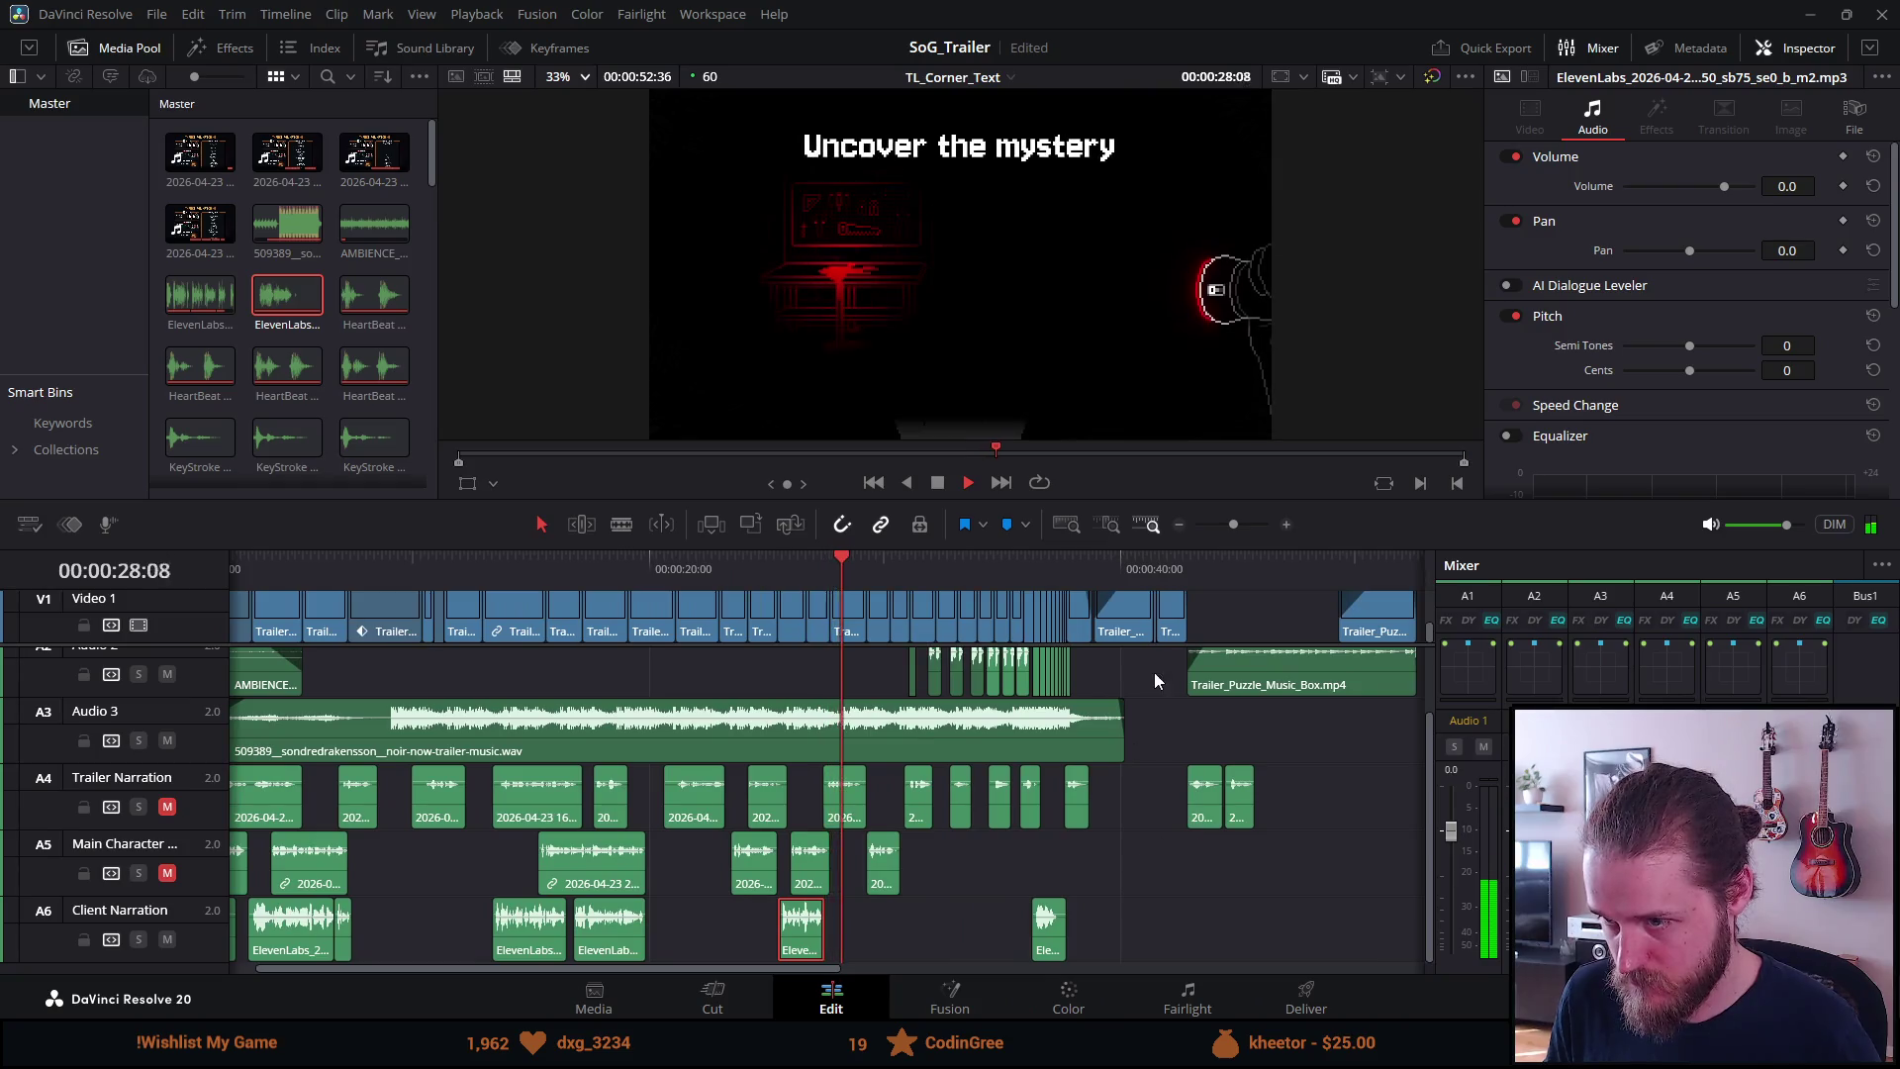
drag(1042, 935, 899, 930)
click(858, 567)
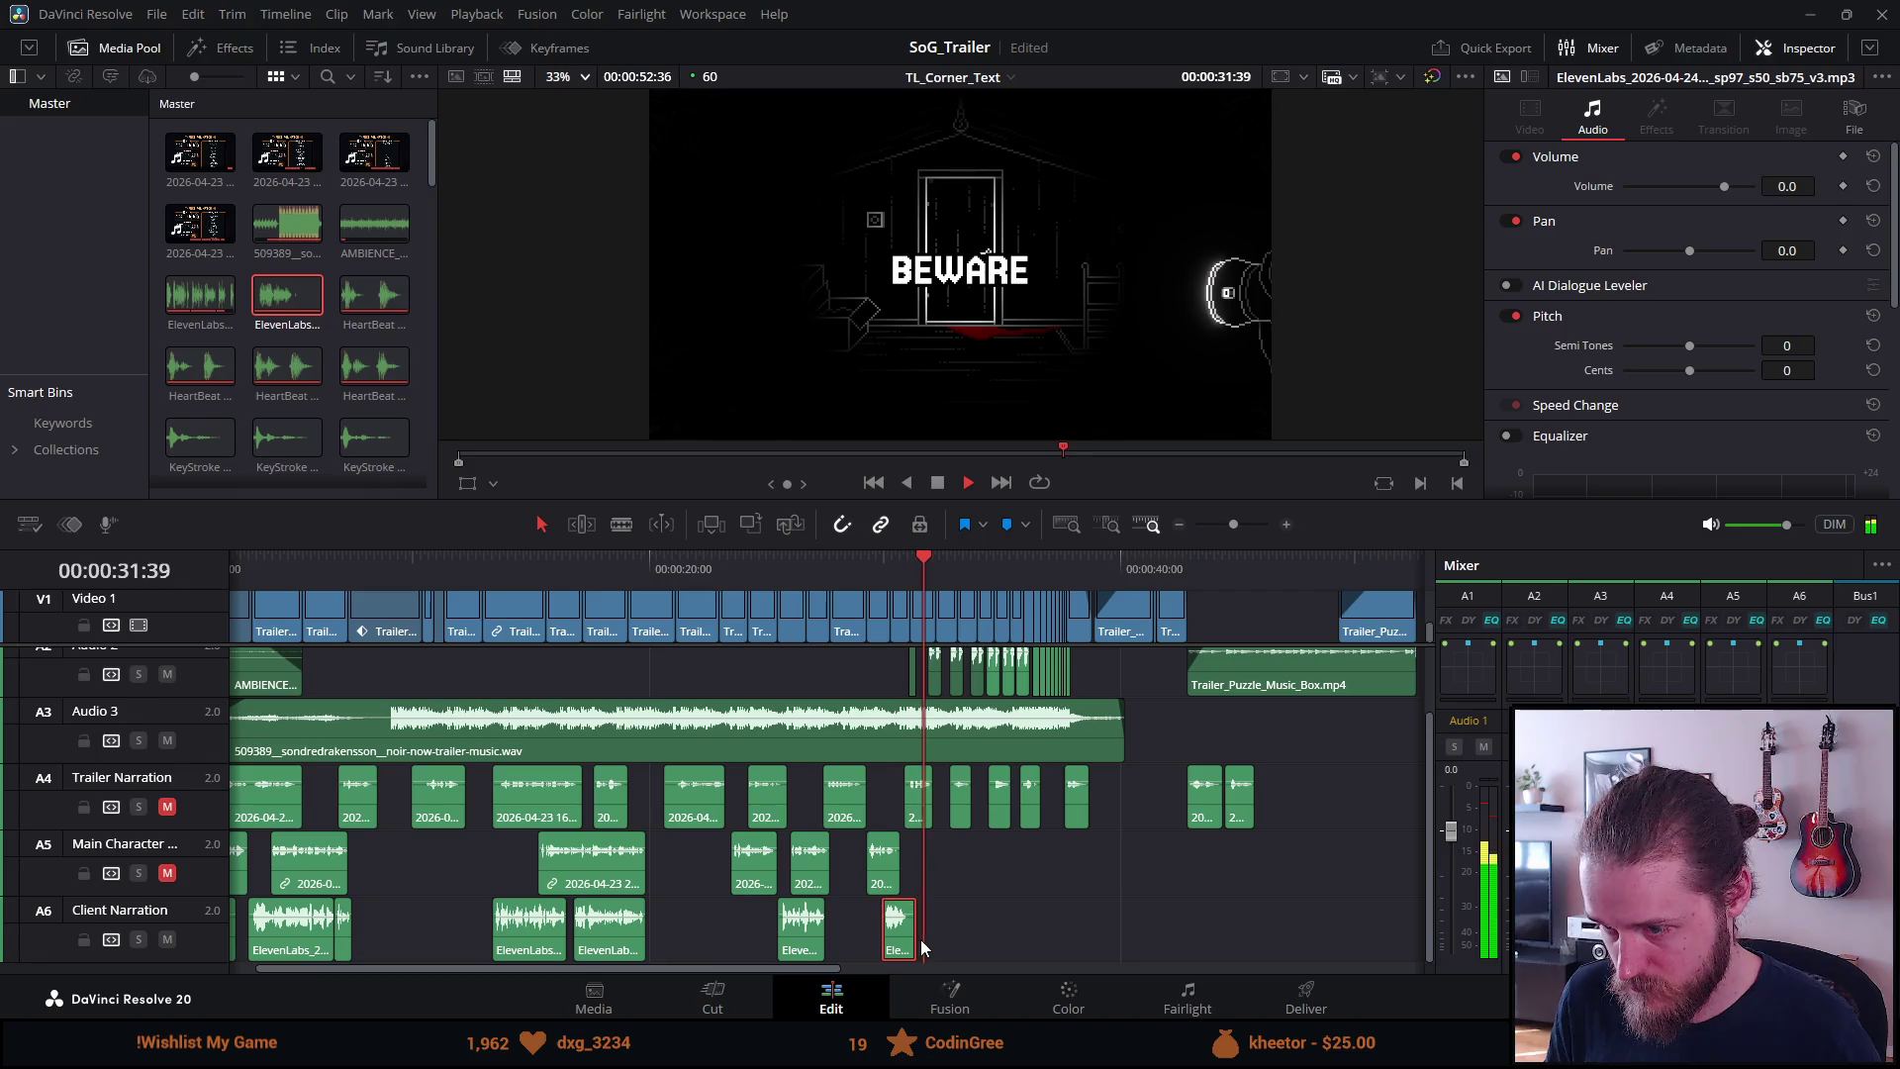
Fine-tune the last narration line near 0:29, ending about 24 frames later on Audio 6
drag(894, 948, 867, 948)
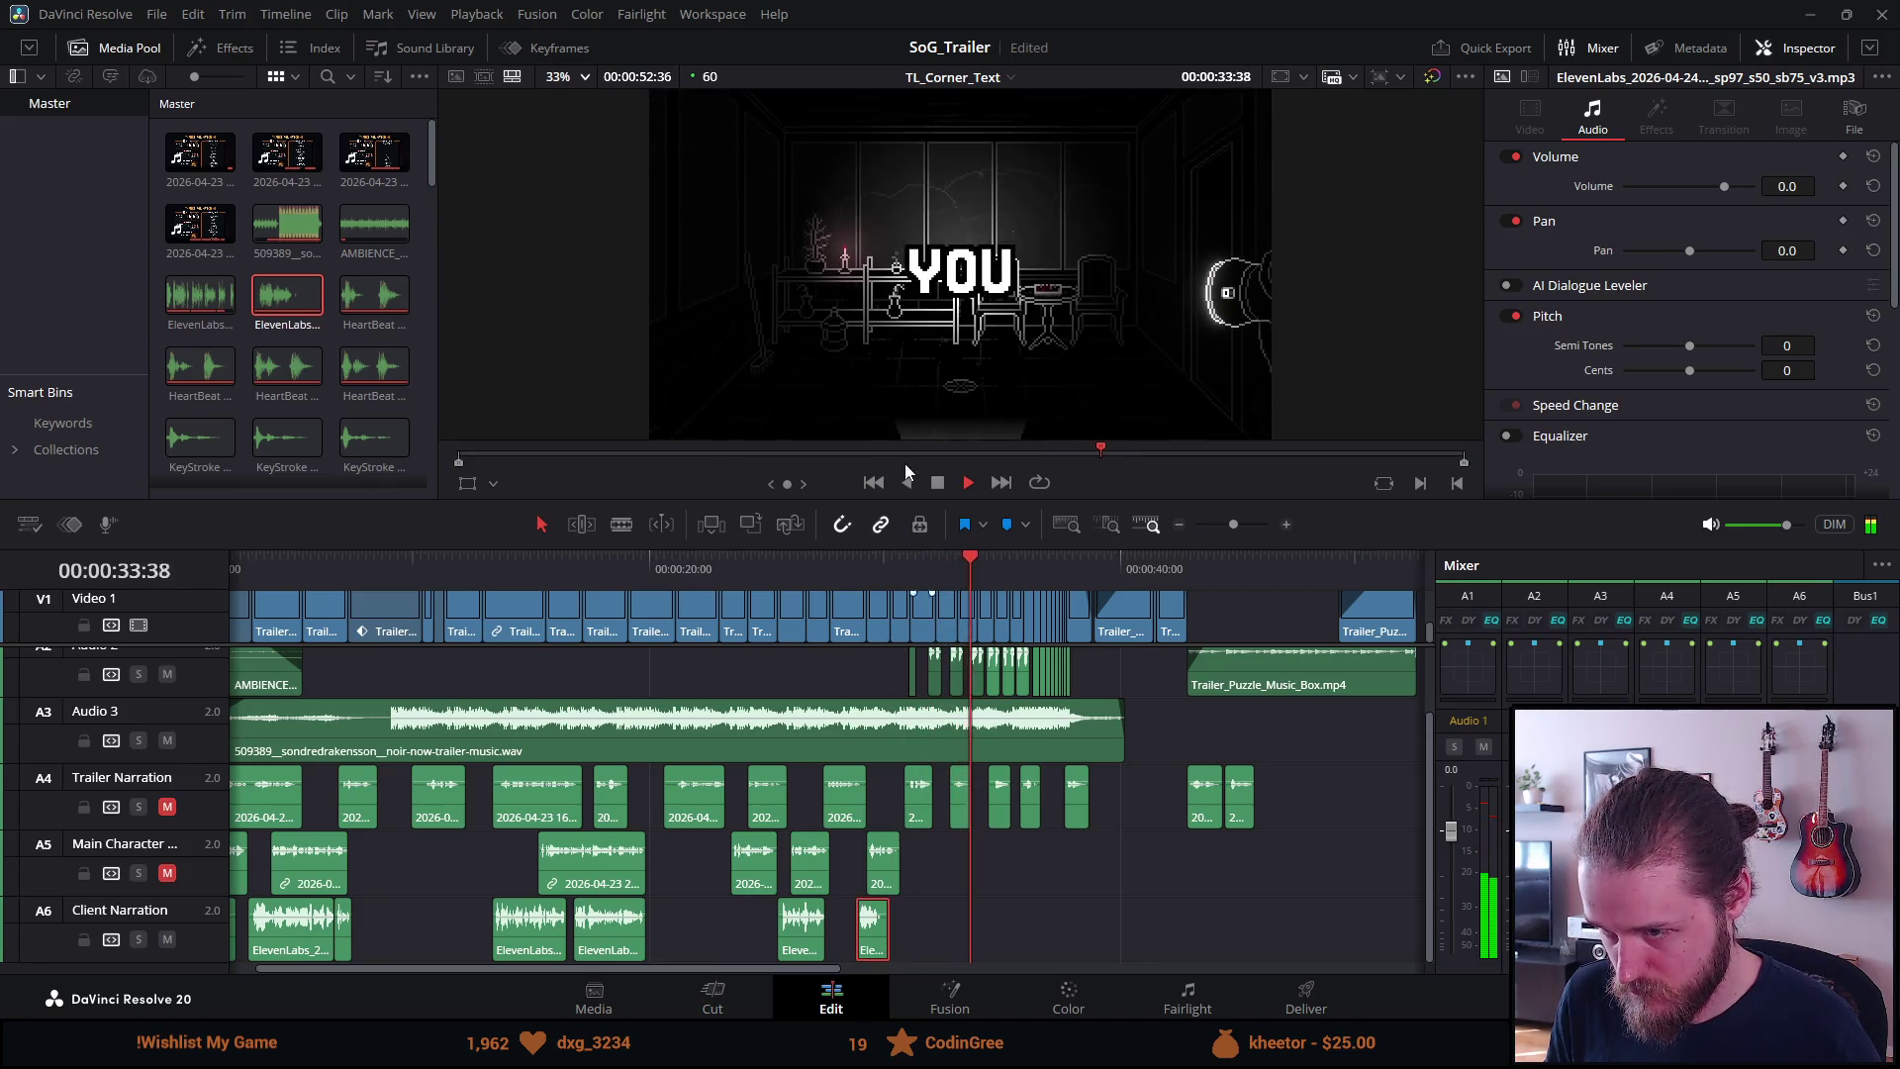
click(840, 561)
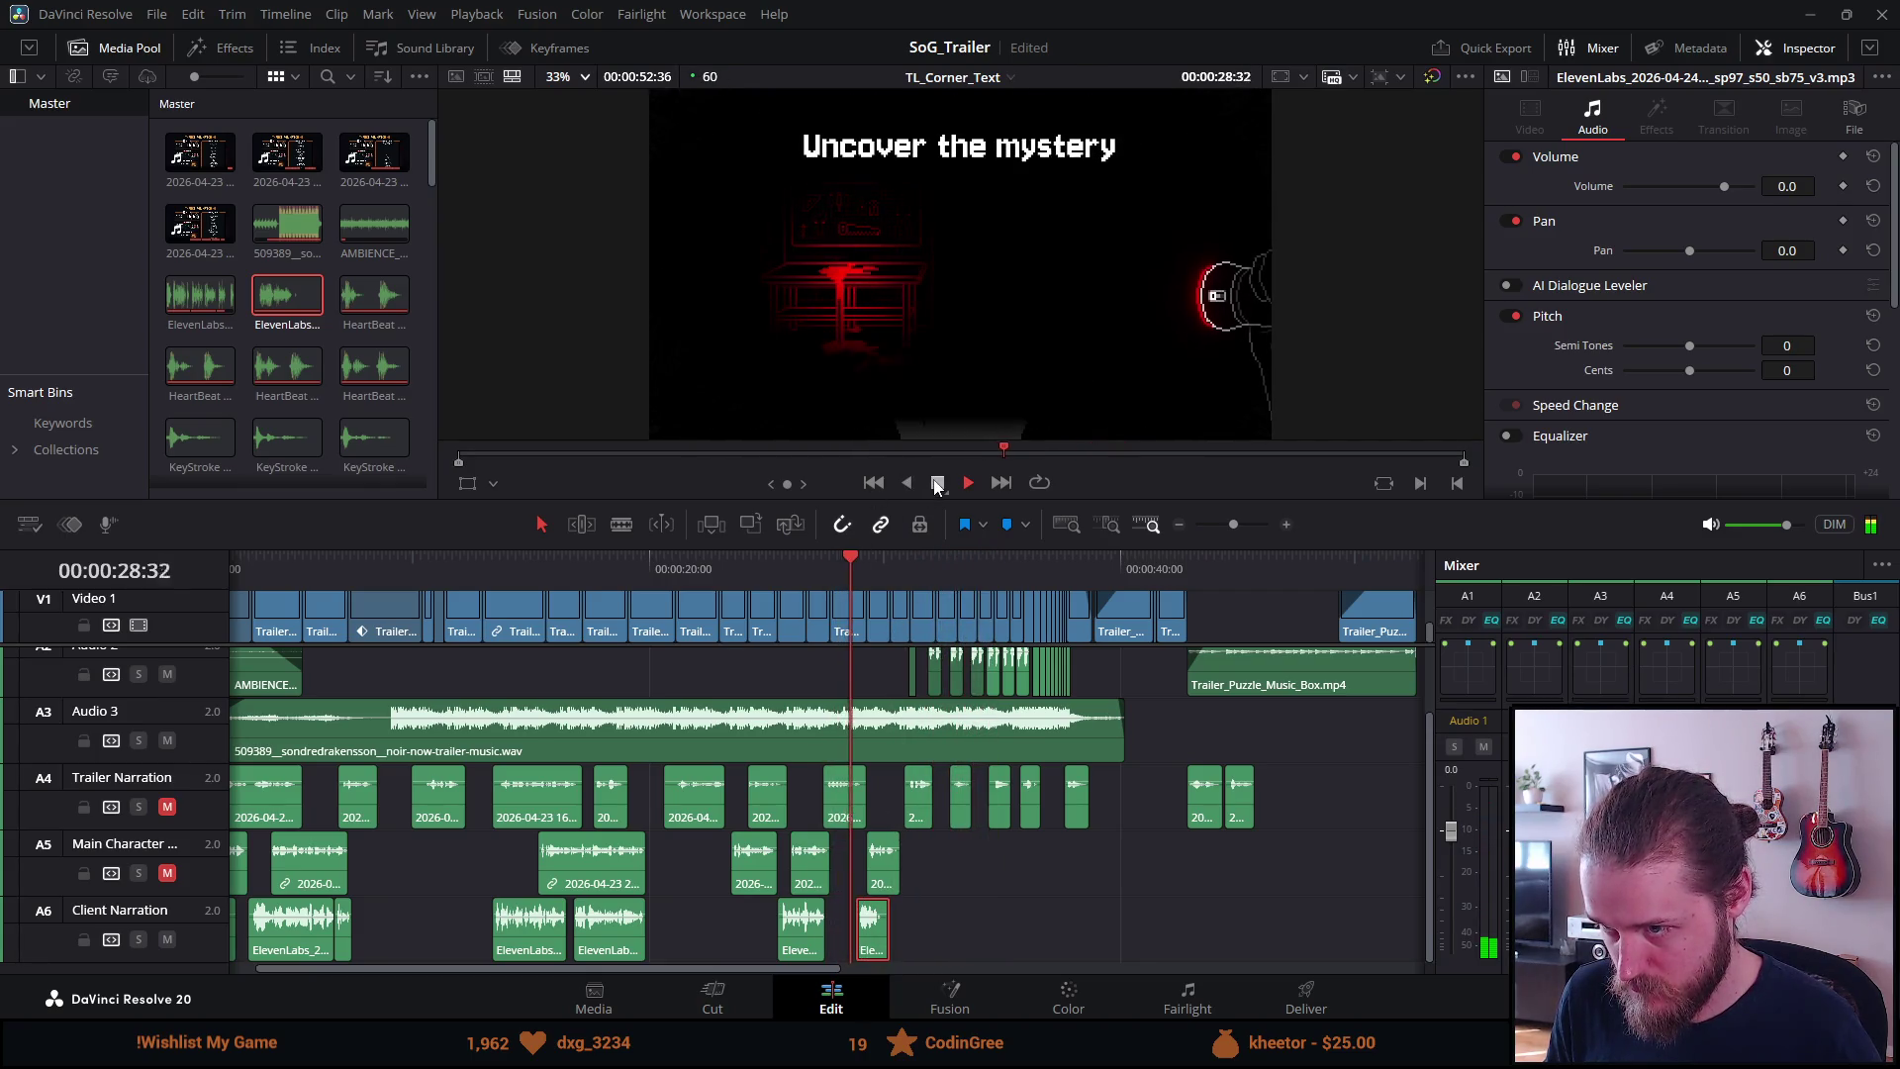
click(936, 483)
key(ctrl+equal)
key(ctrl+equal)
key(ctrl+equal)
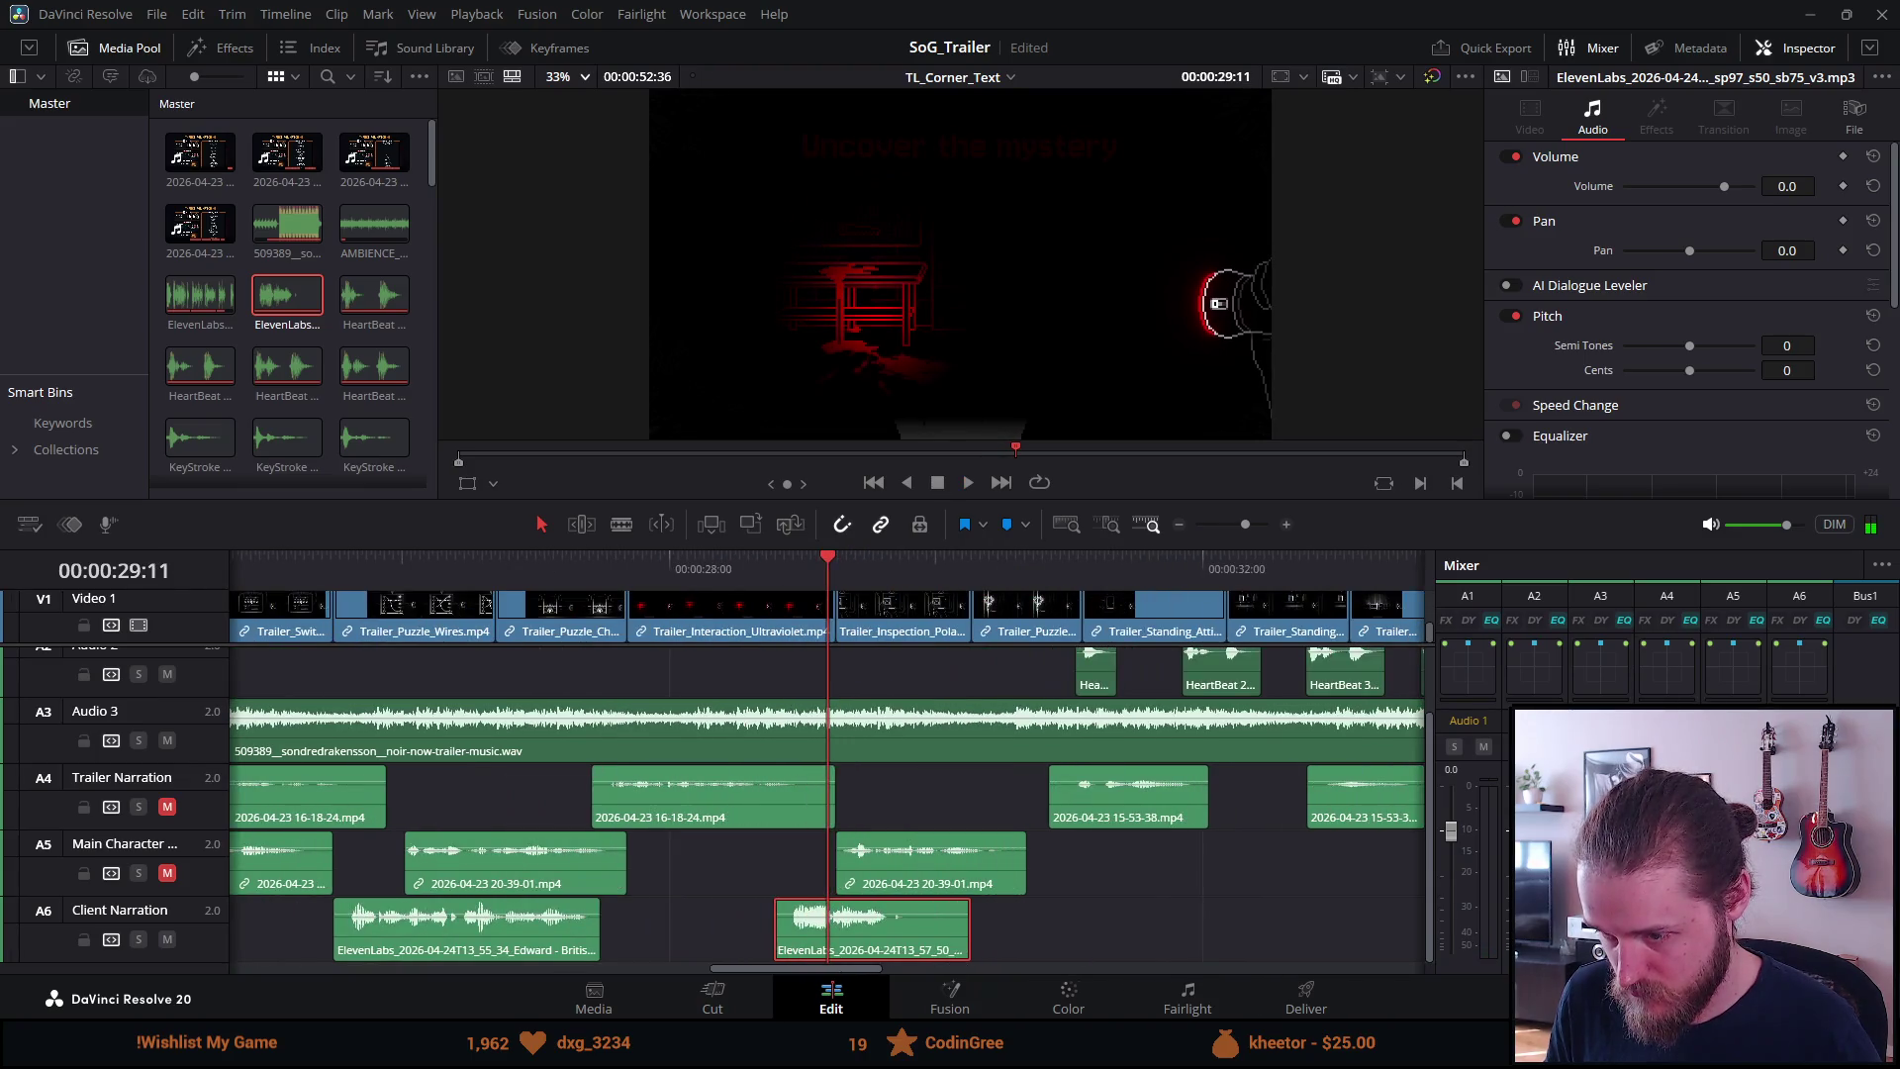
drag(891, 931, 956, 929)
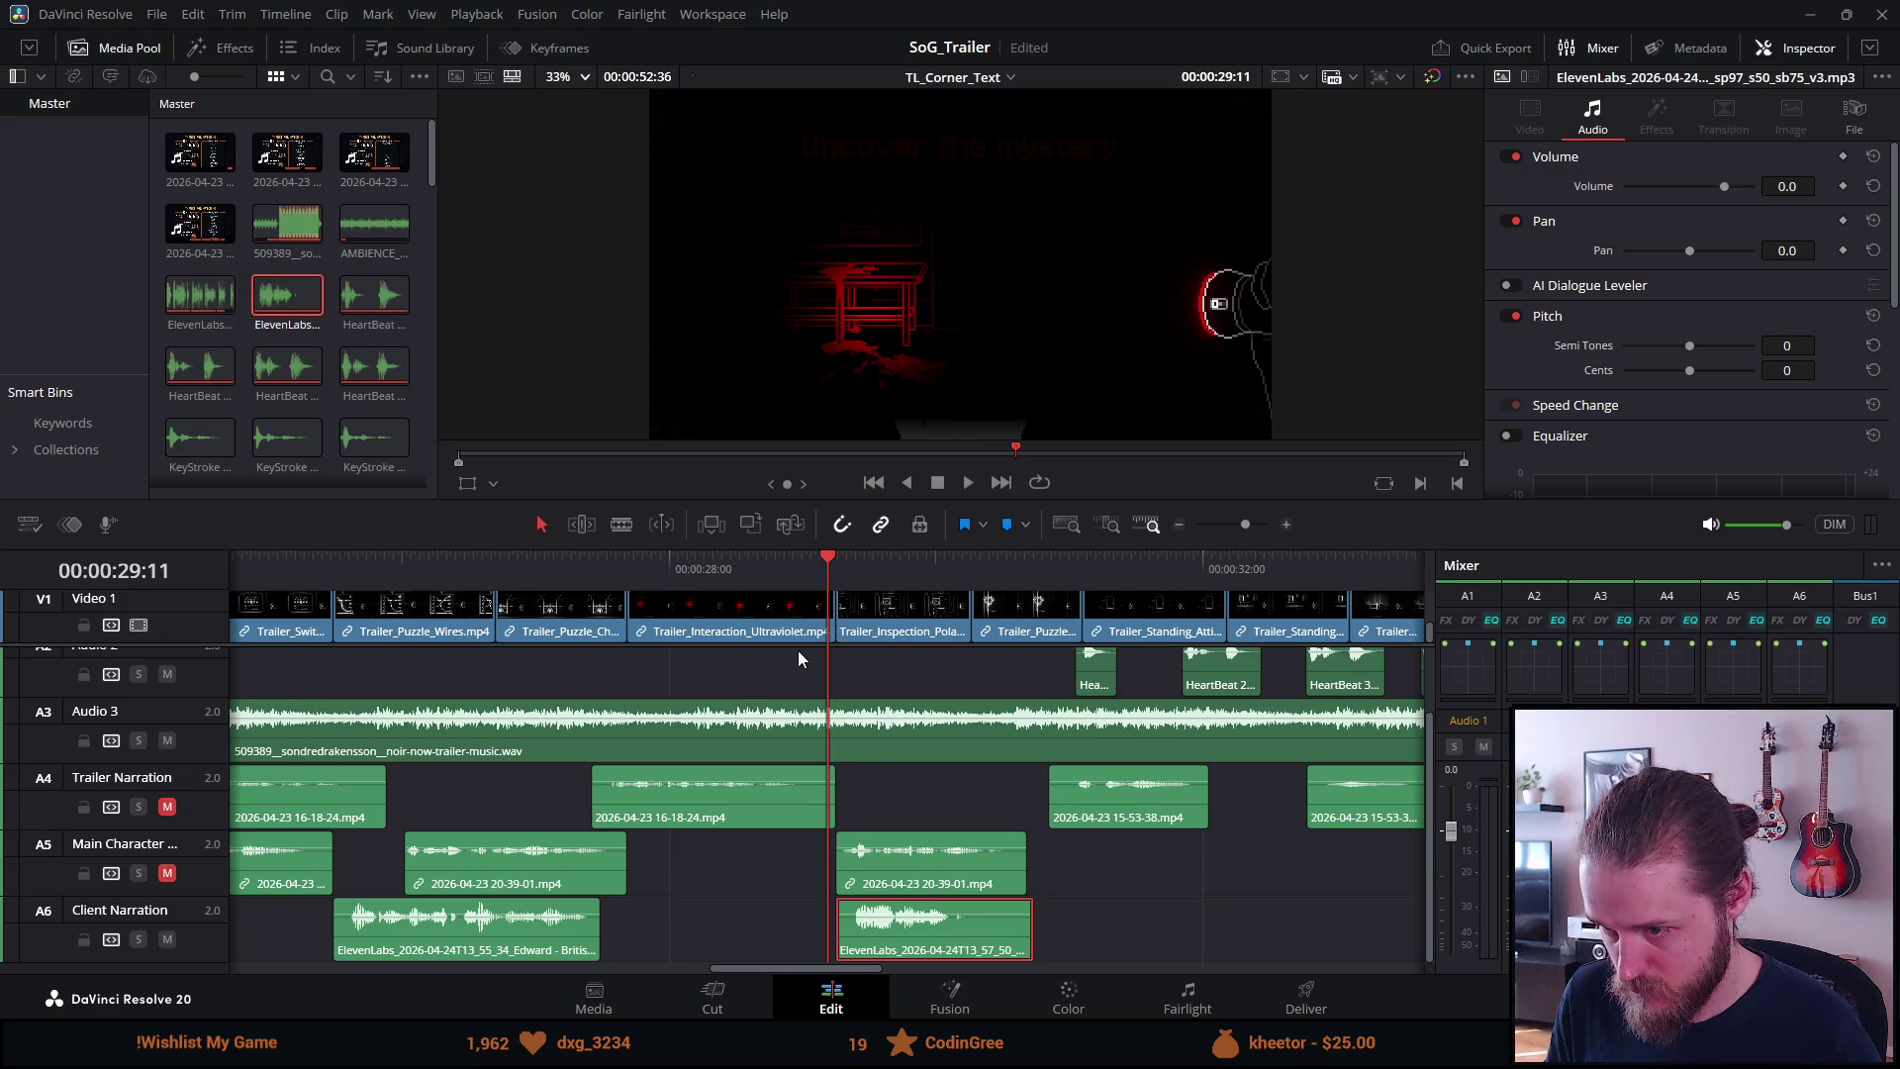
key(space)
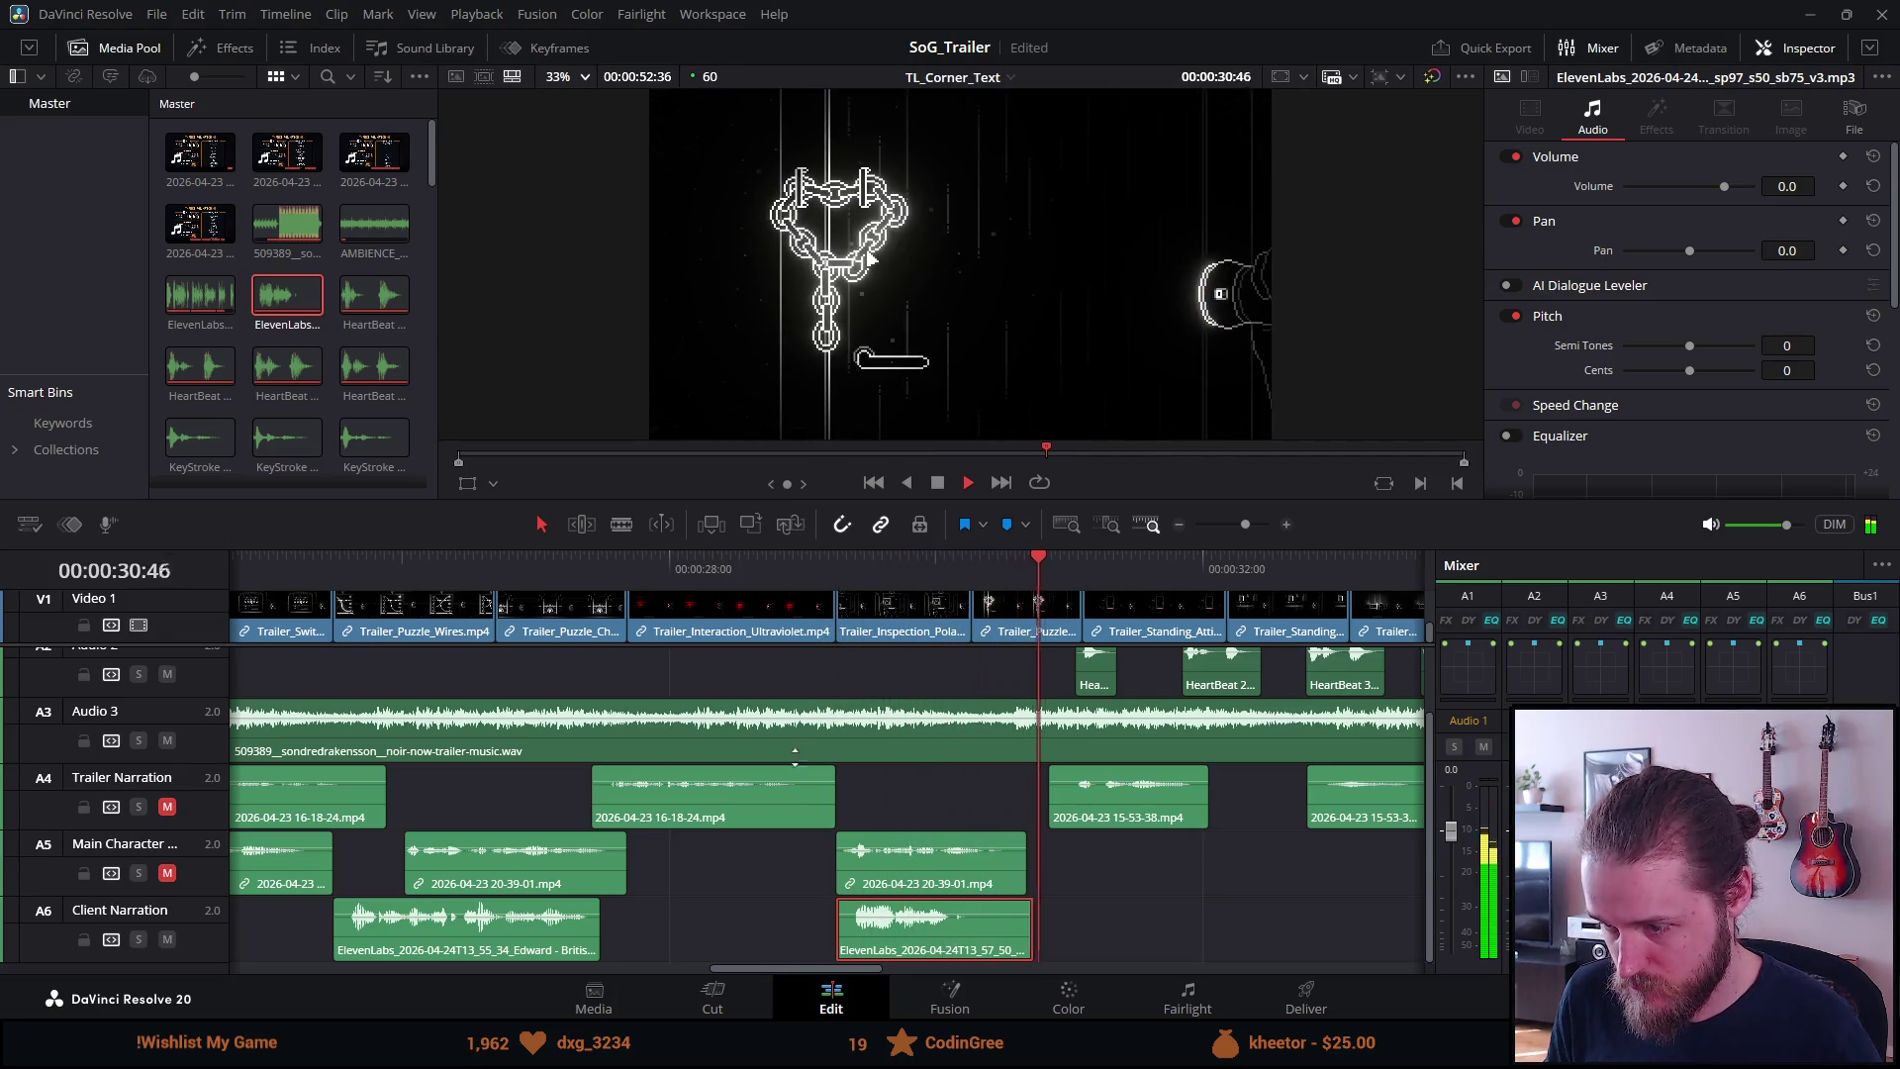
key(ctrl+equal)
Return to the start of the trailer and show it full screen in the Cinema Viewer
key(ctrl+minus)
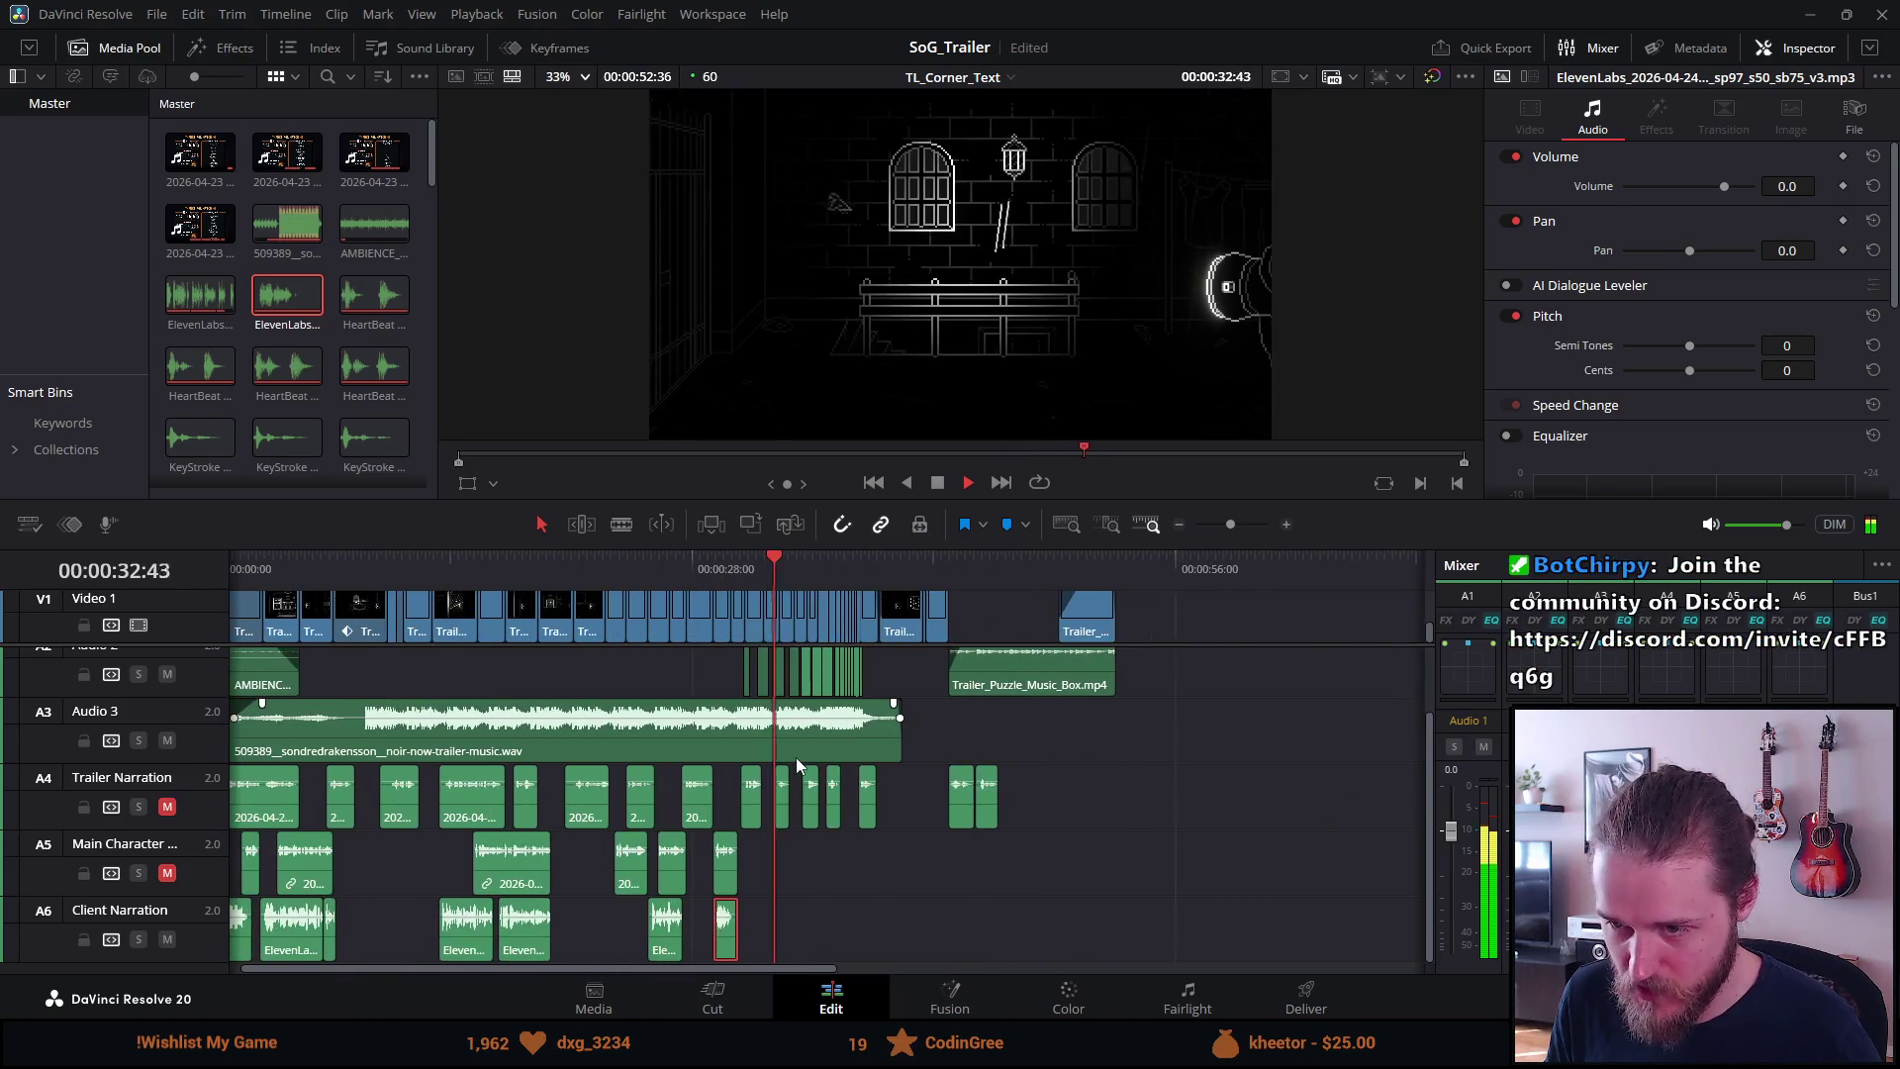
key(space)
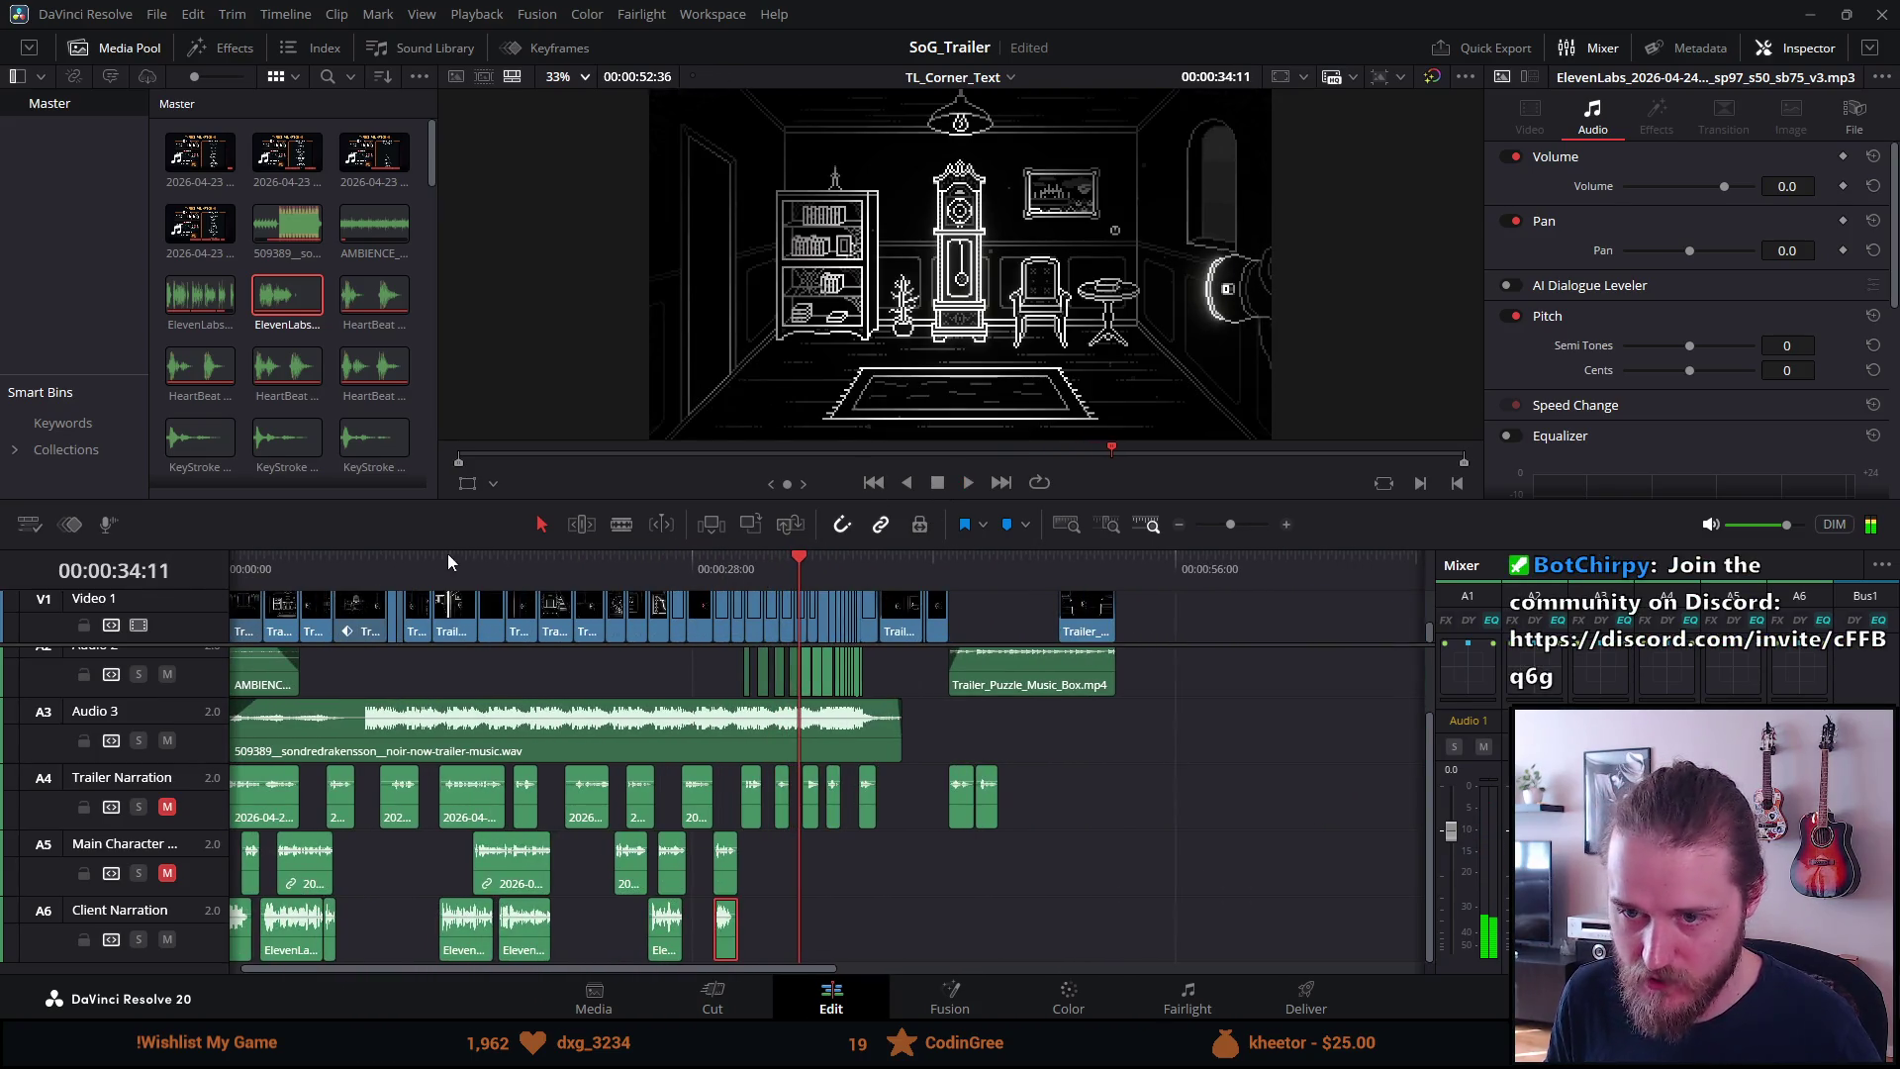
click(500, 457)
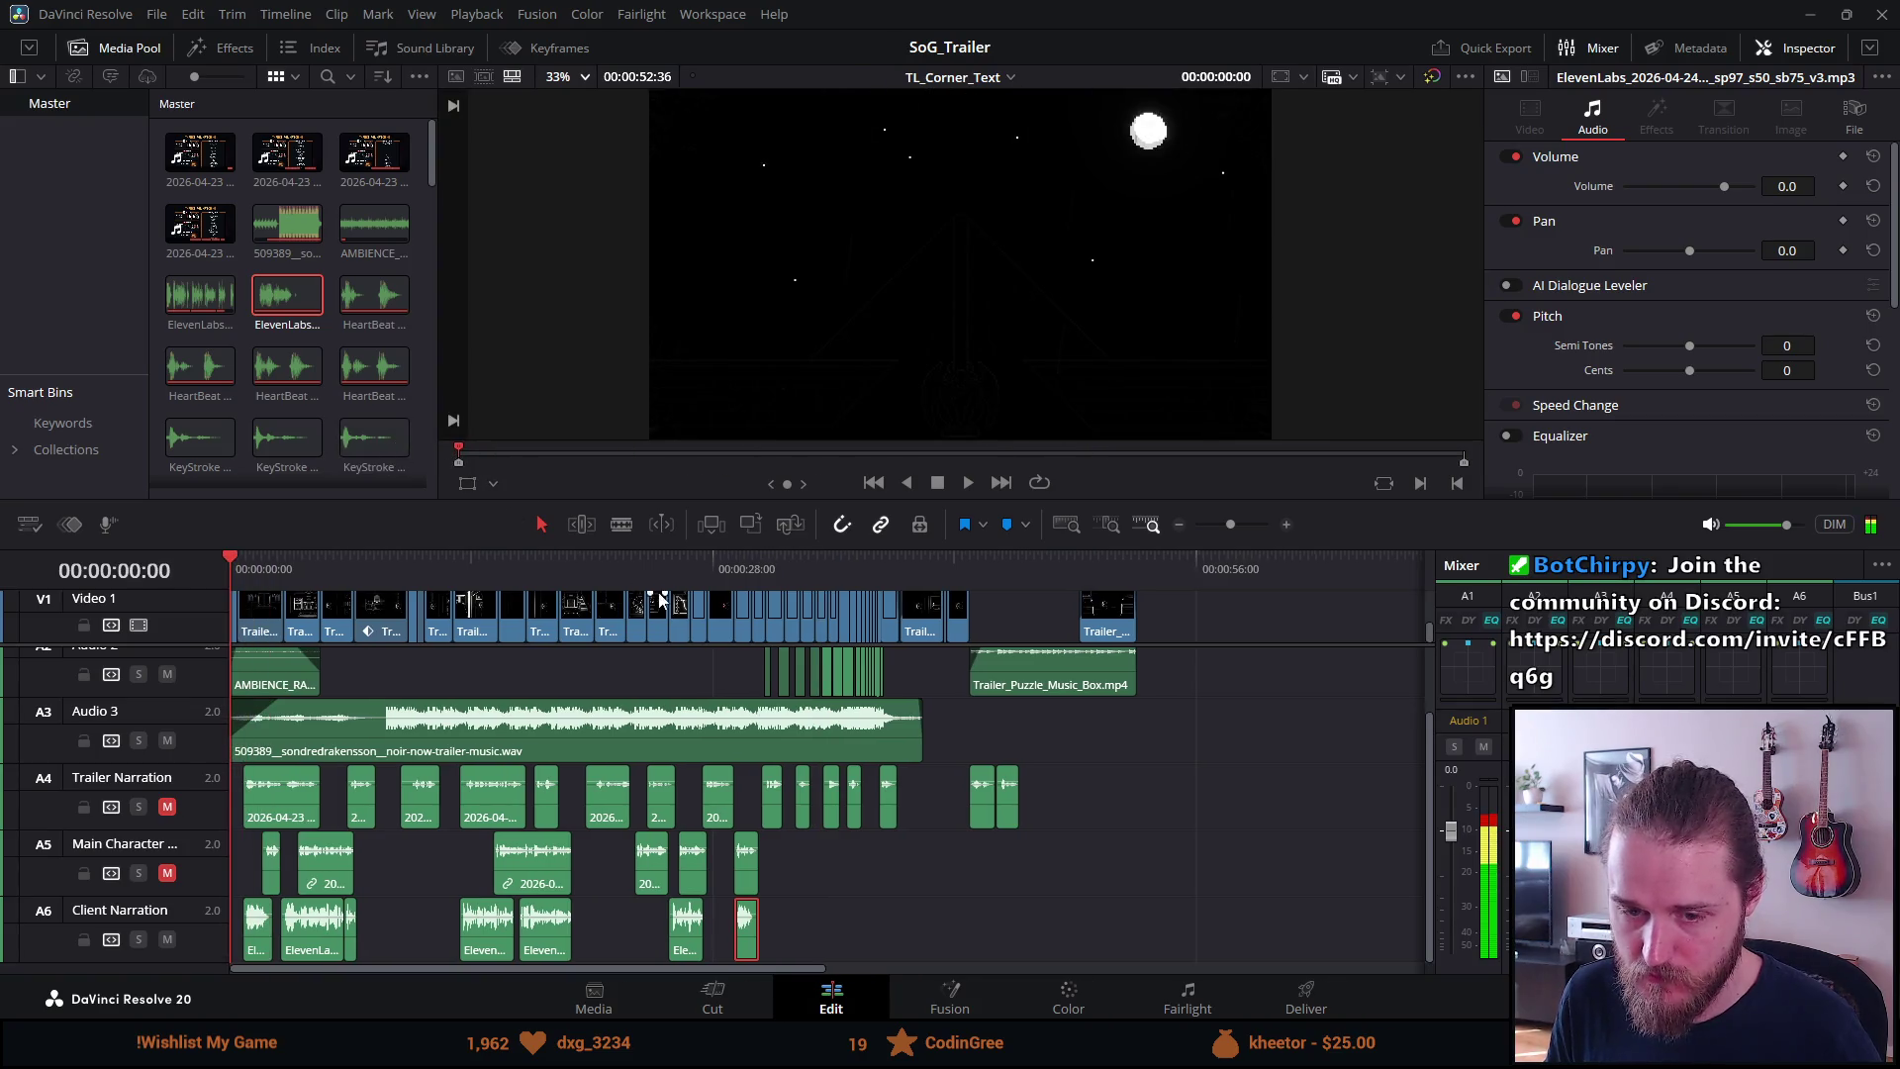
key(ctrl+f)
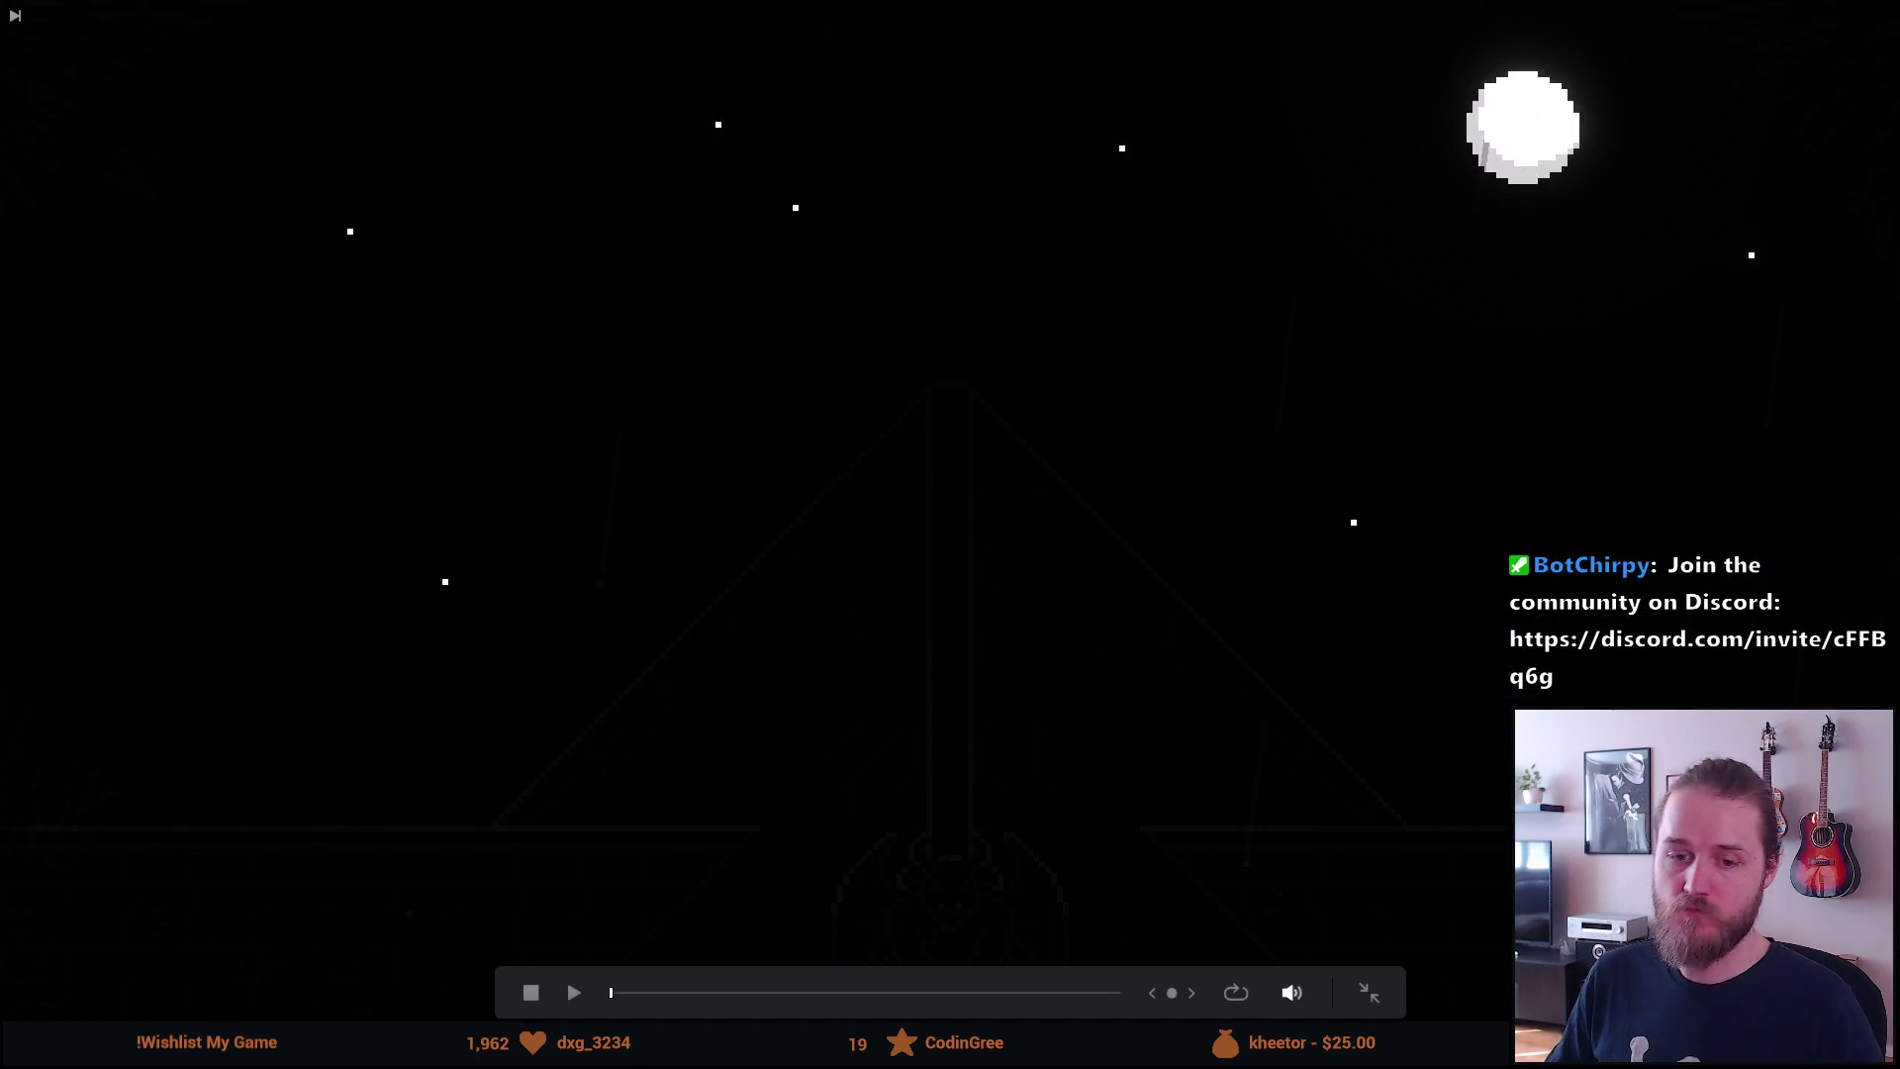
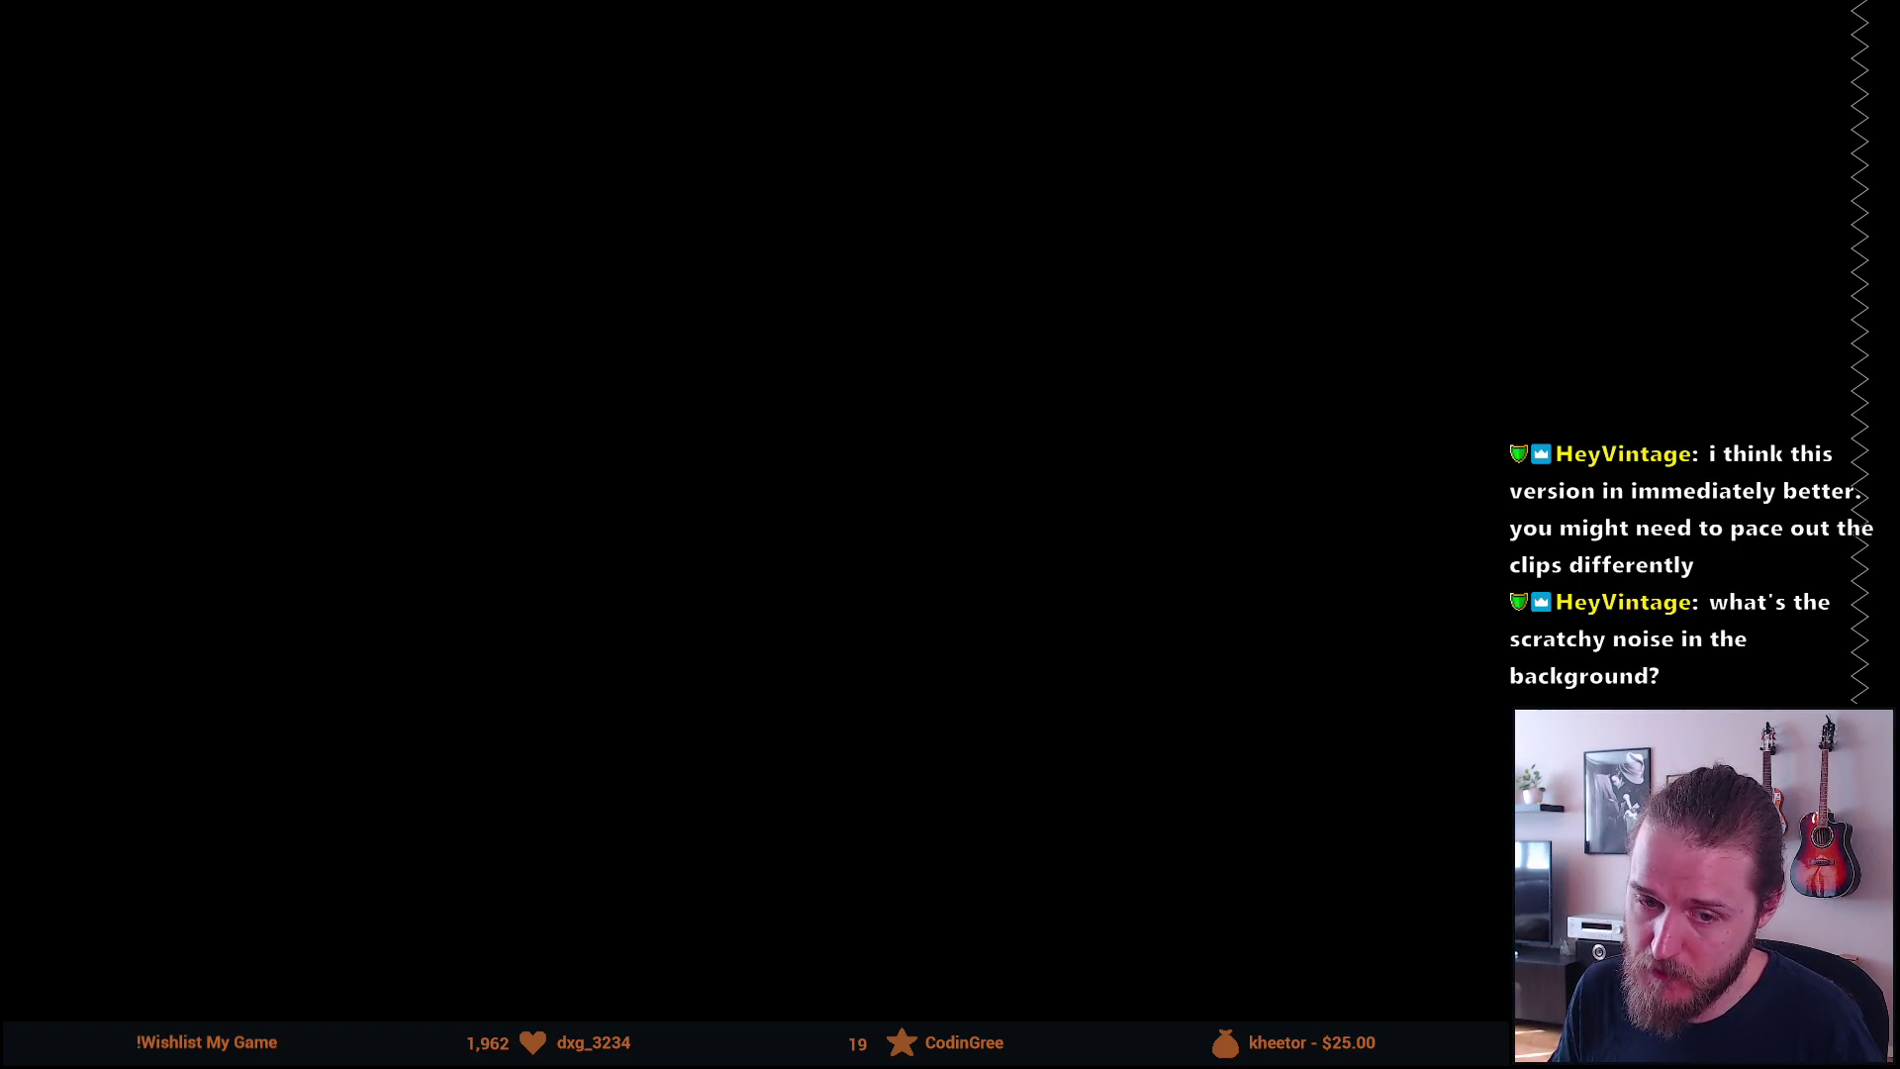
Scrub back in the full-screen SoG_Trailer preview, then exit to the Edit page
mouse_move(388, 655)
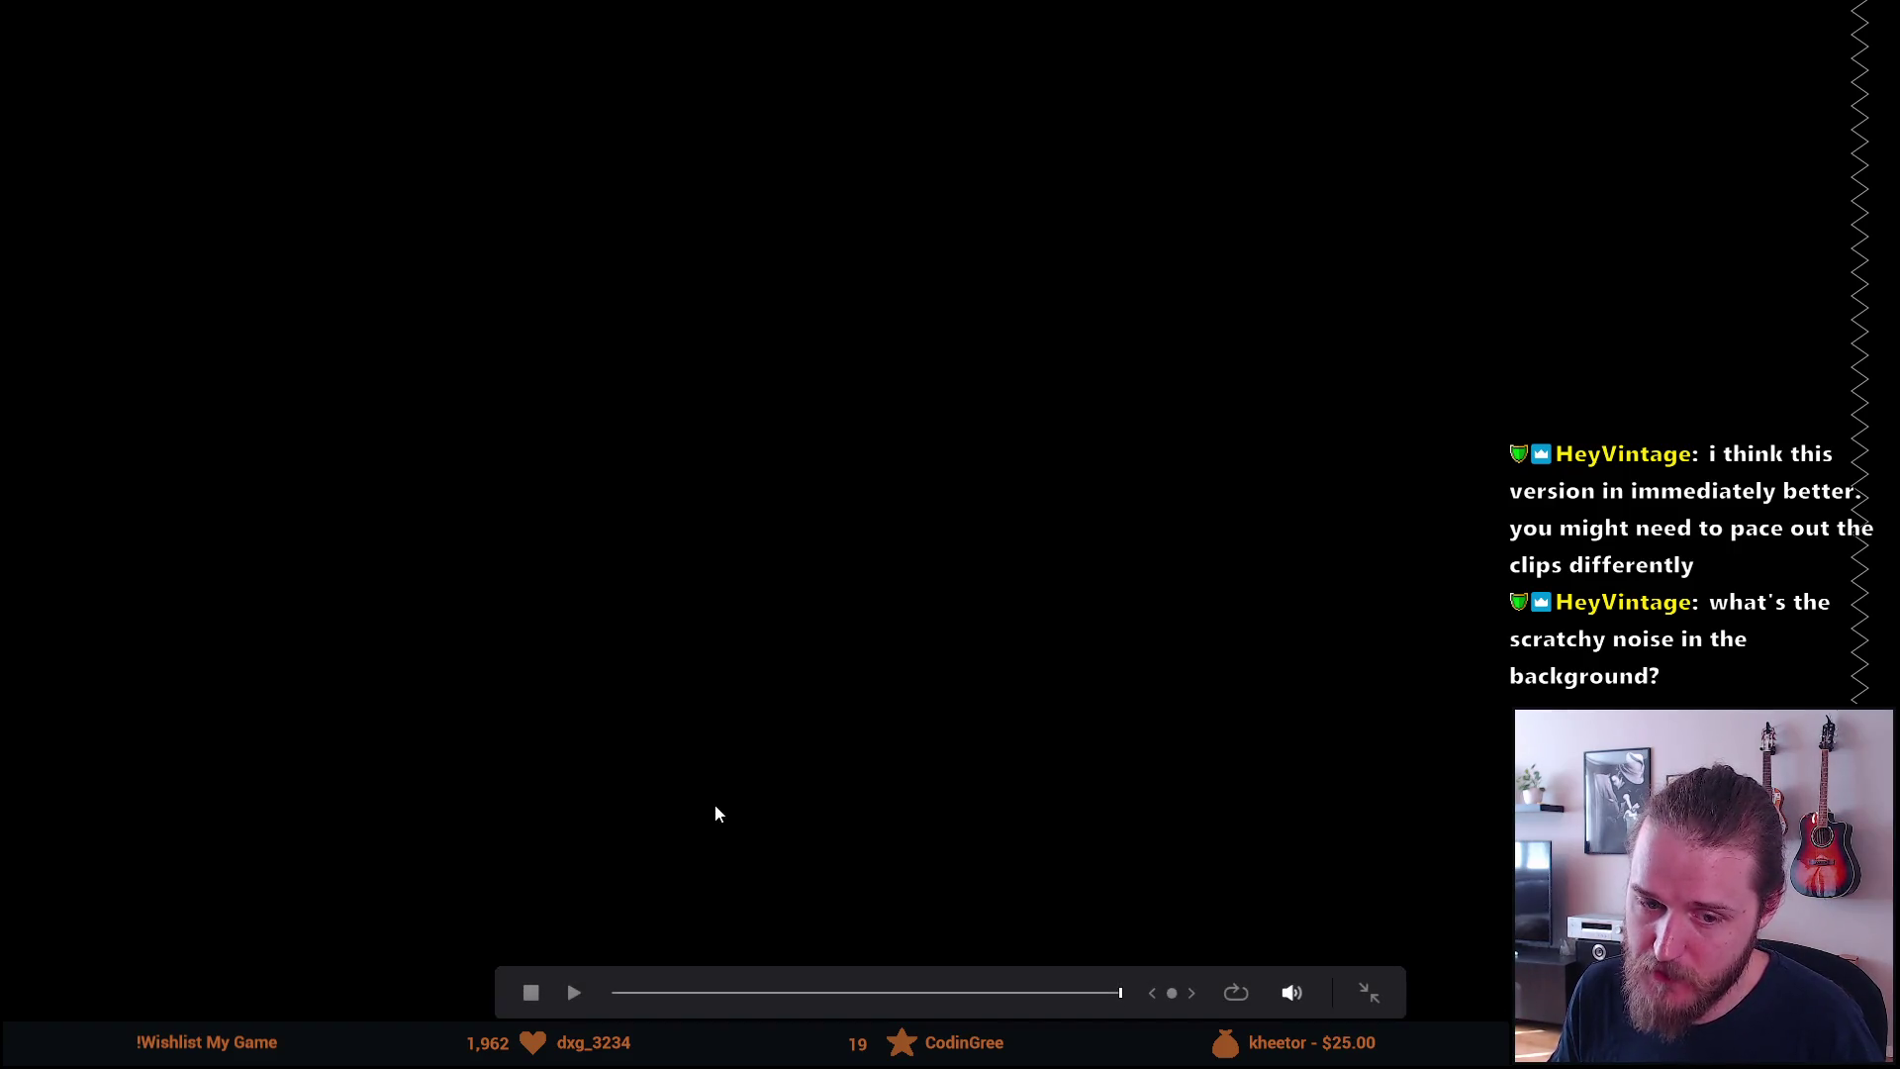
click(668, 992)
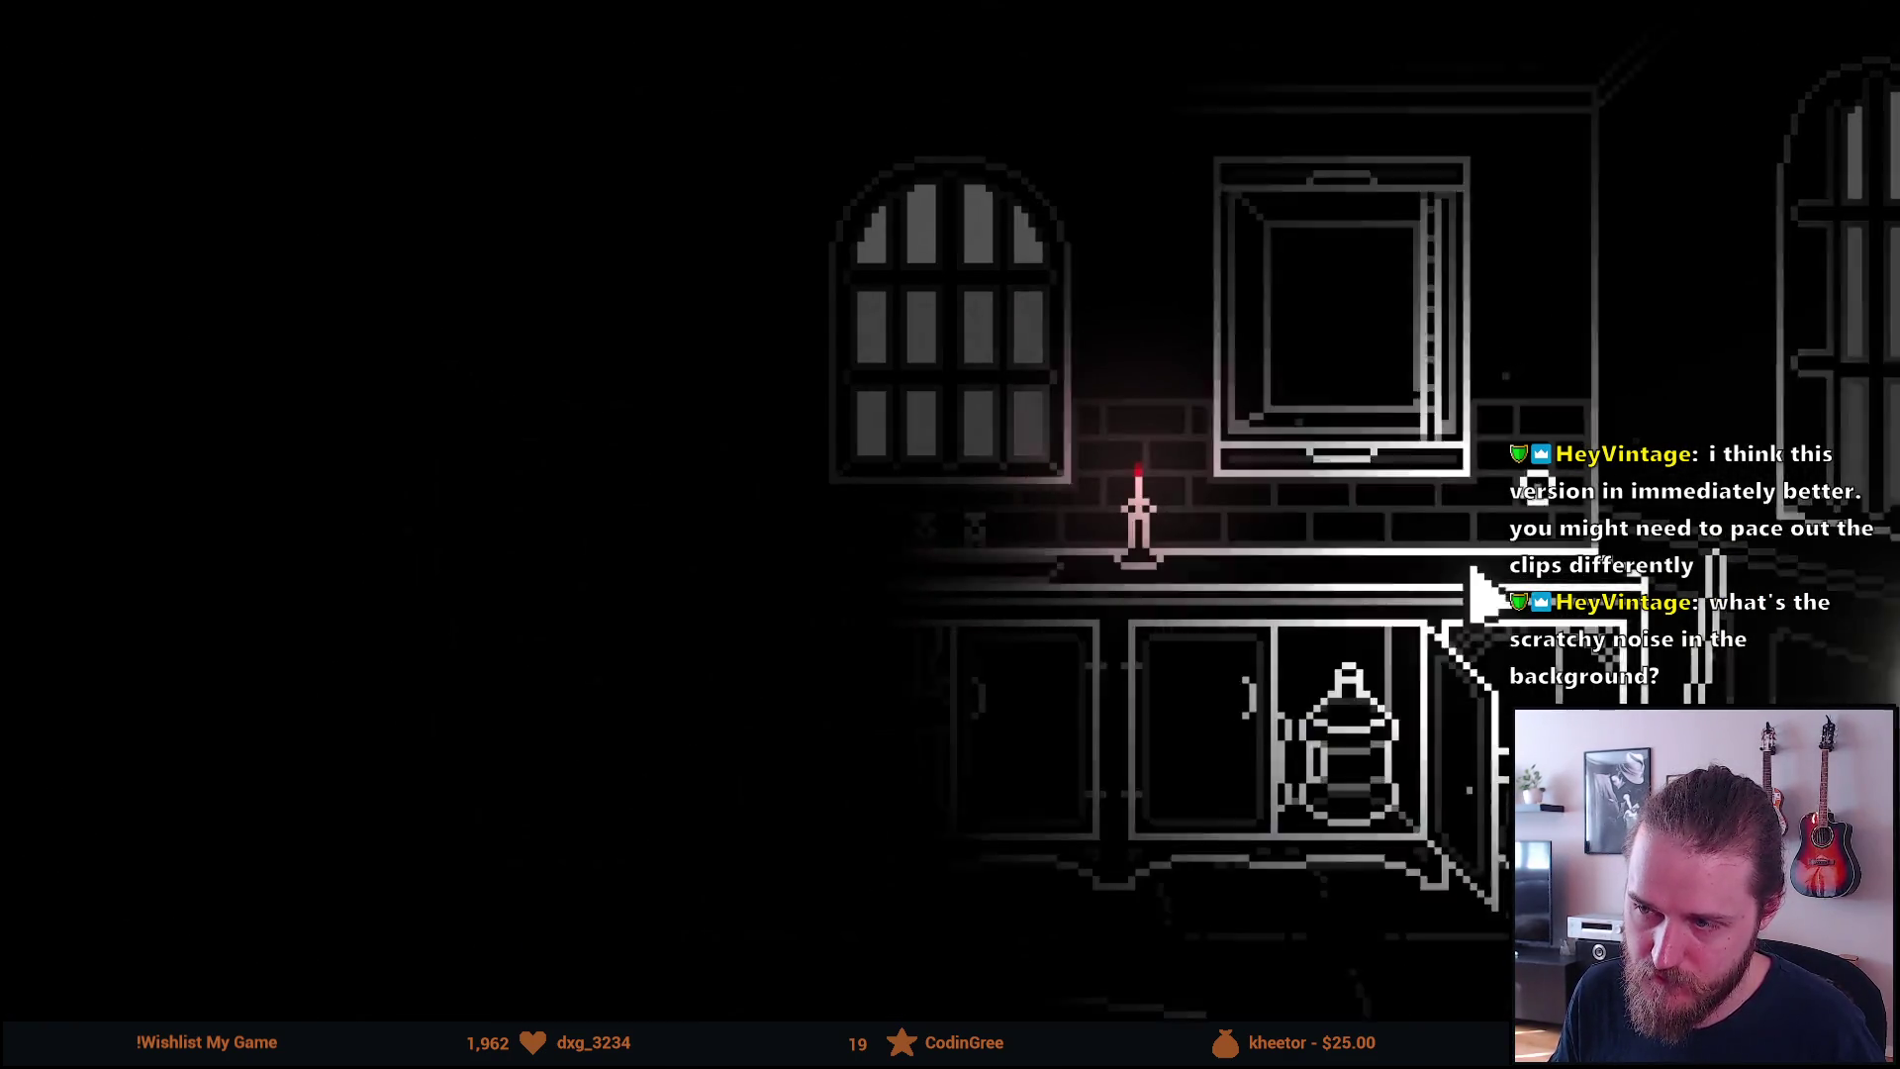
key(Escape)
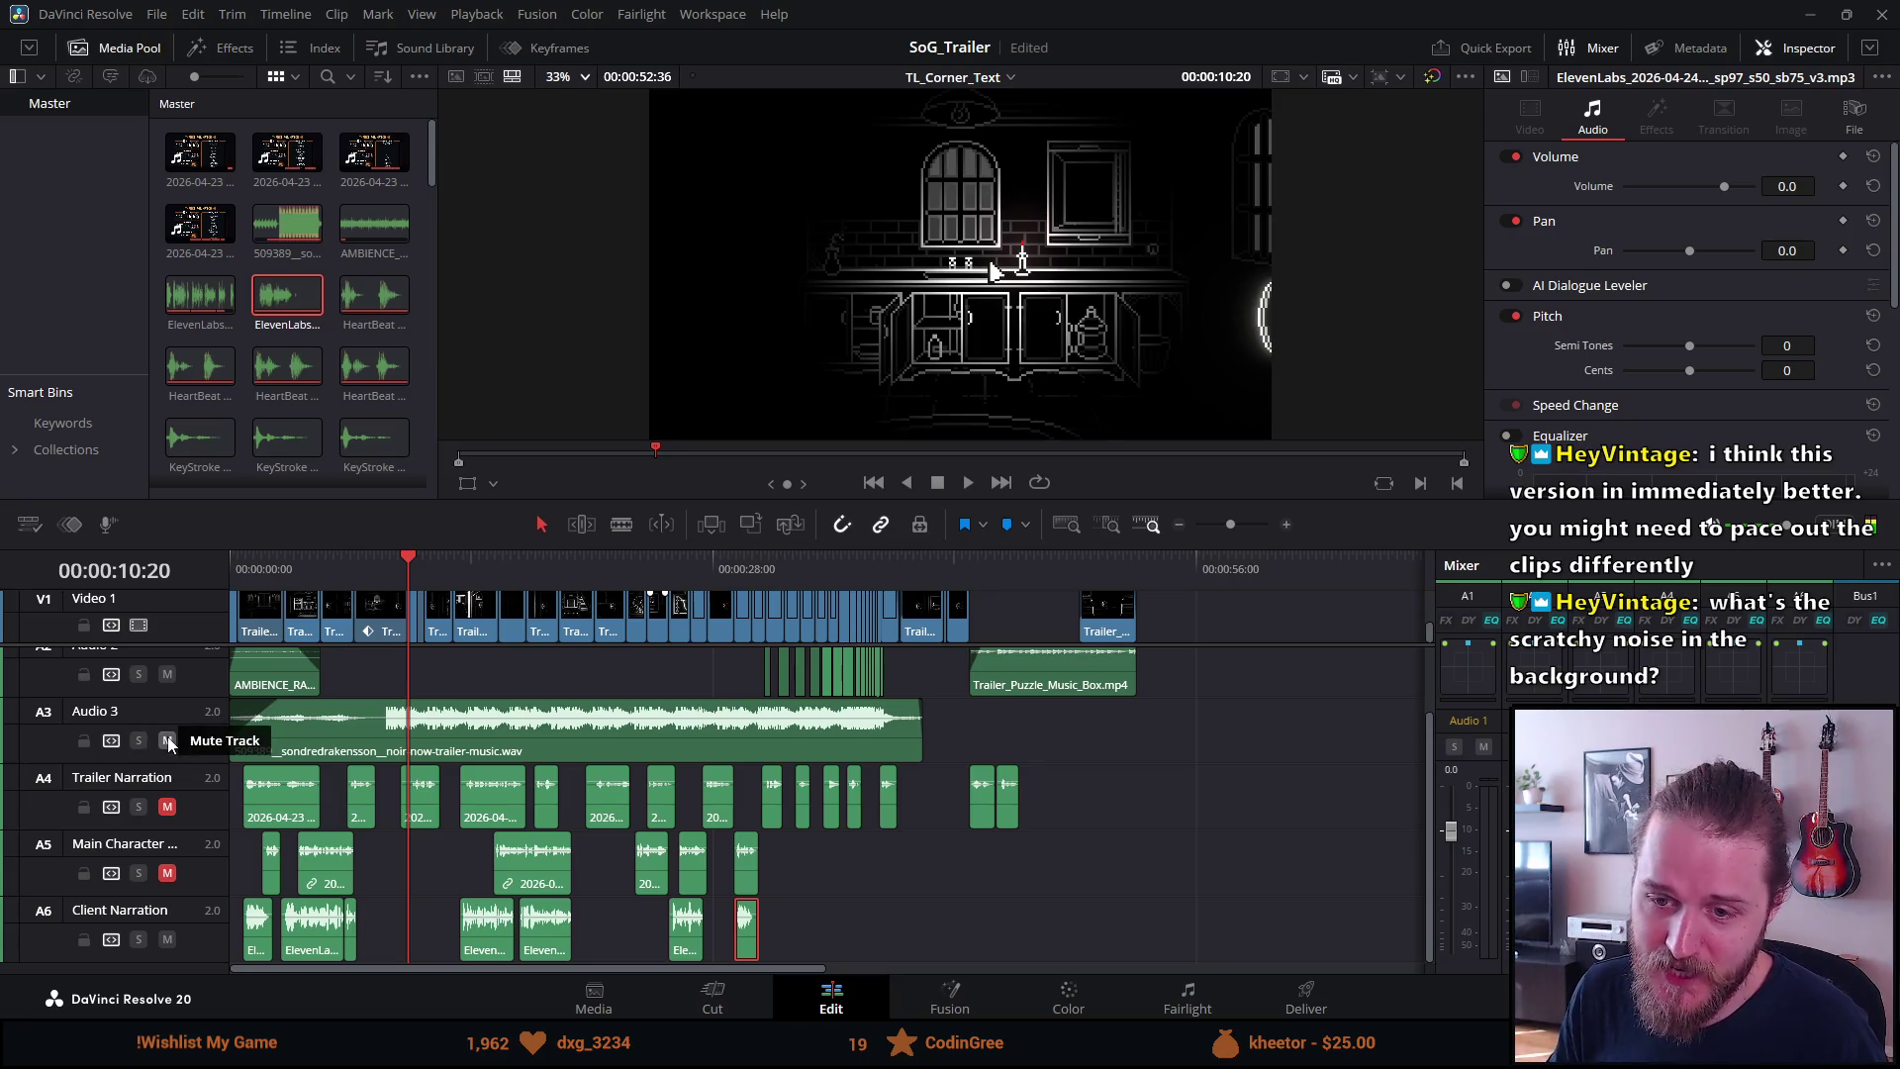
Play the trailer from about 00:26, stop it, and switch to full-screen view
click(689, 559)
key(space)
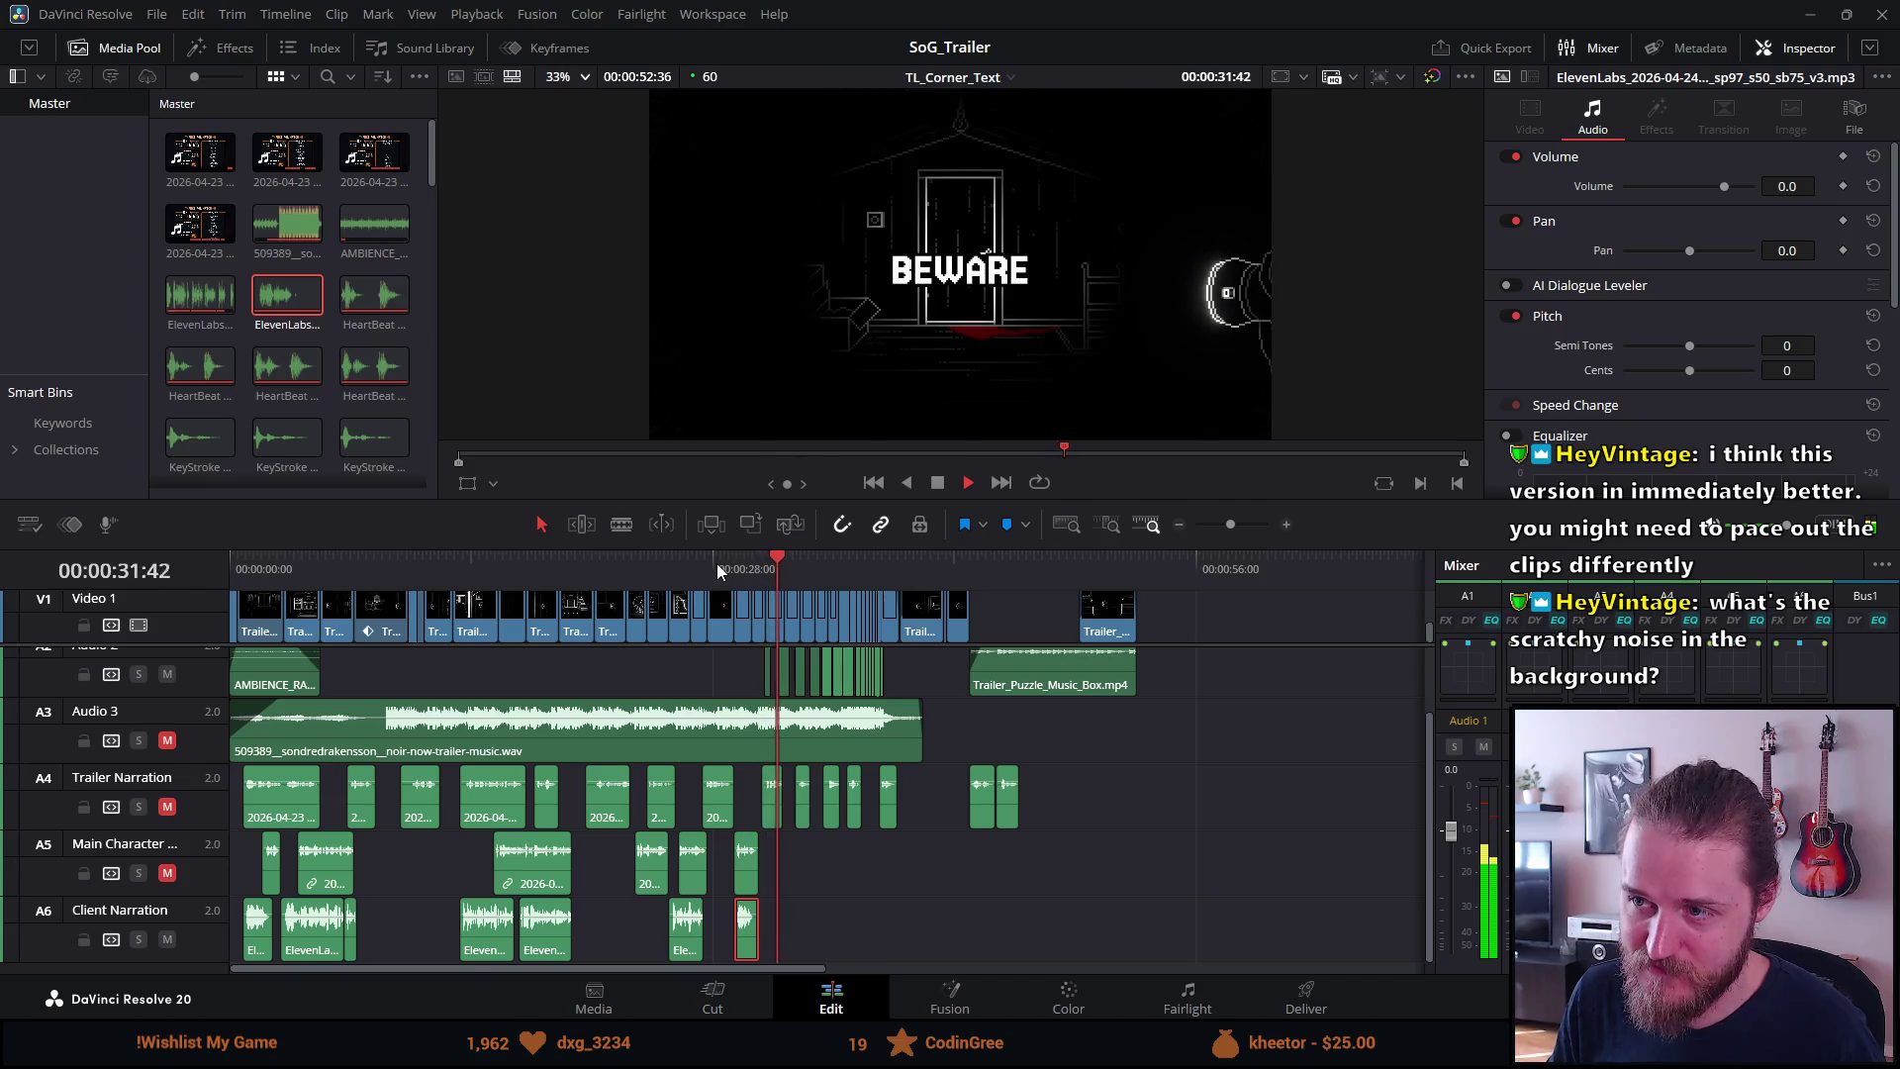
click(936, 491)
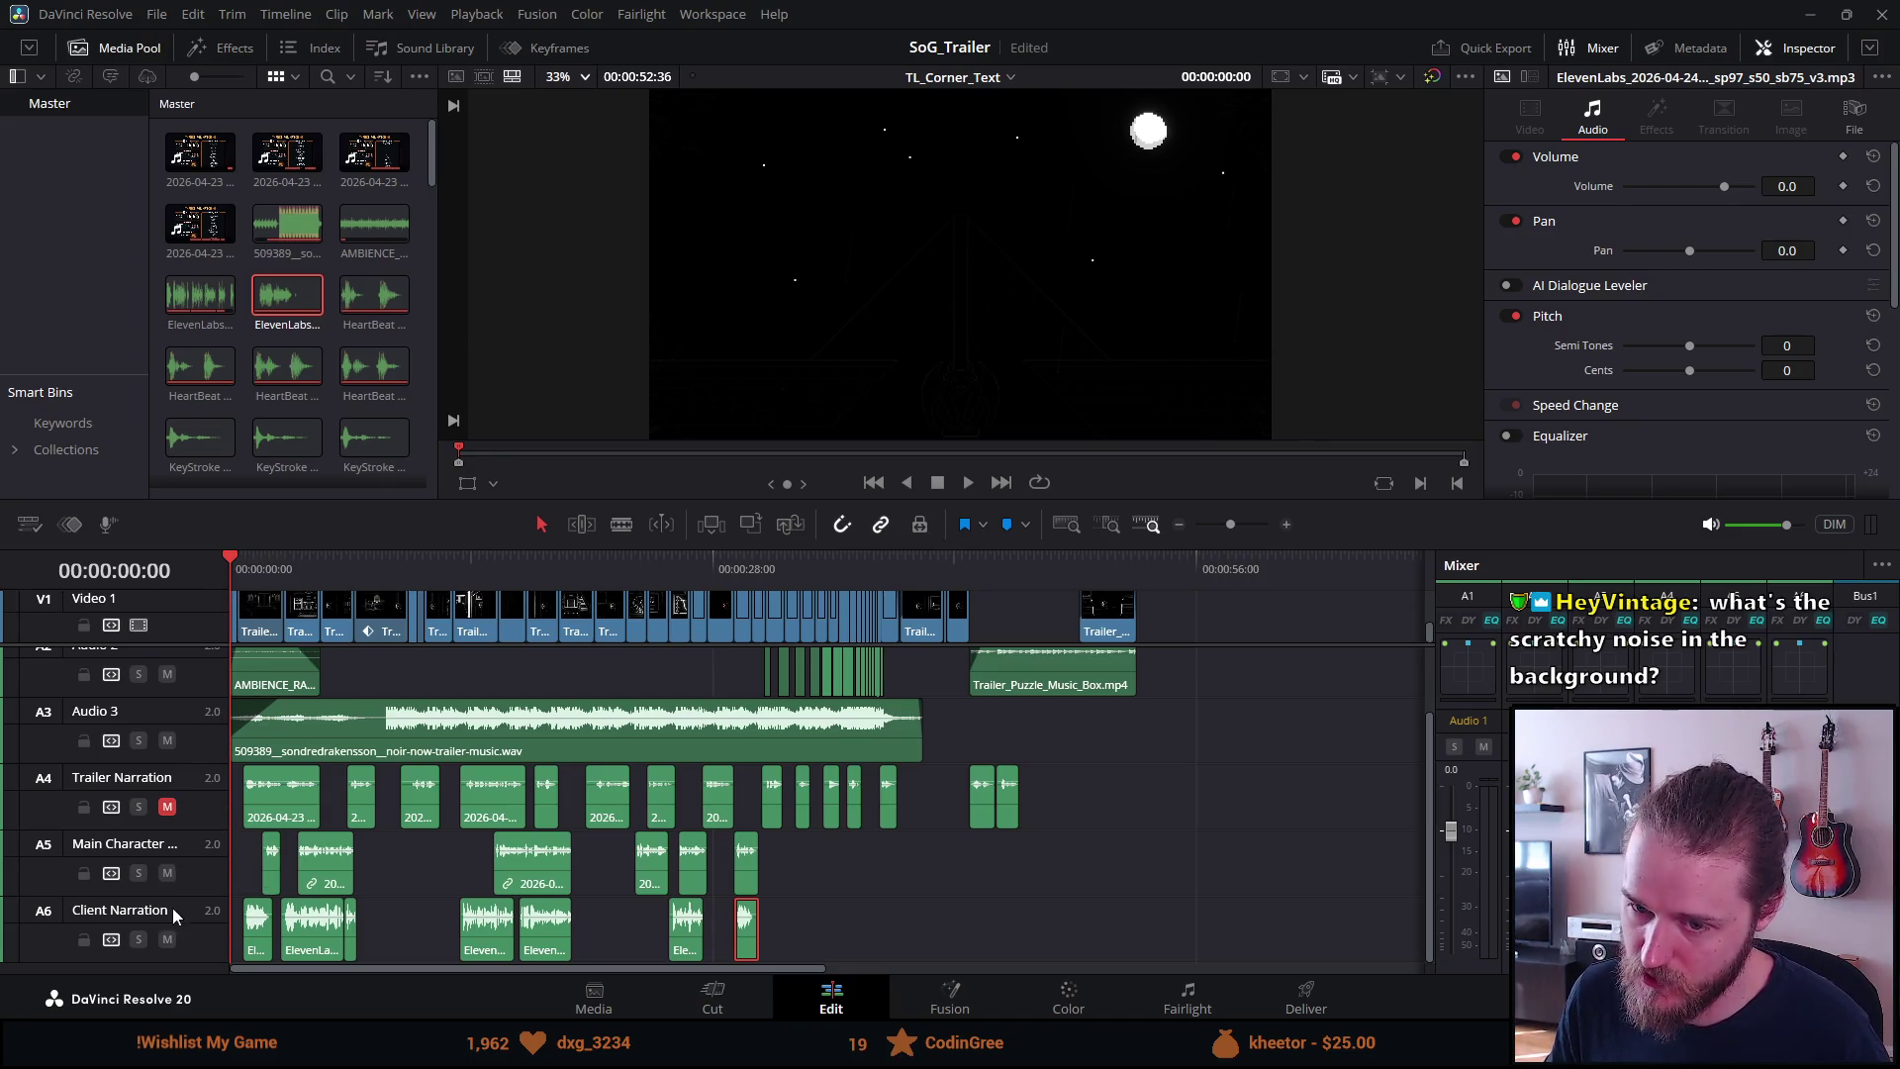
key(ctrl+f)
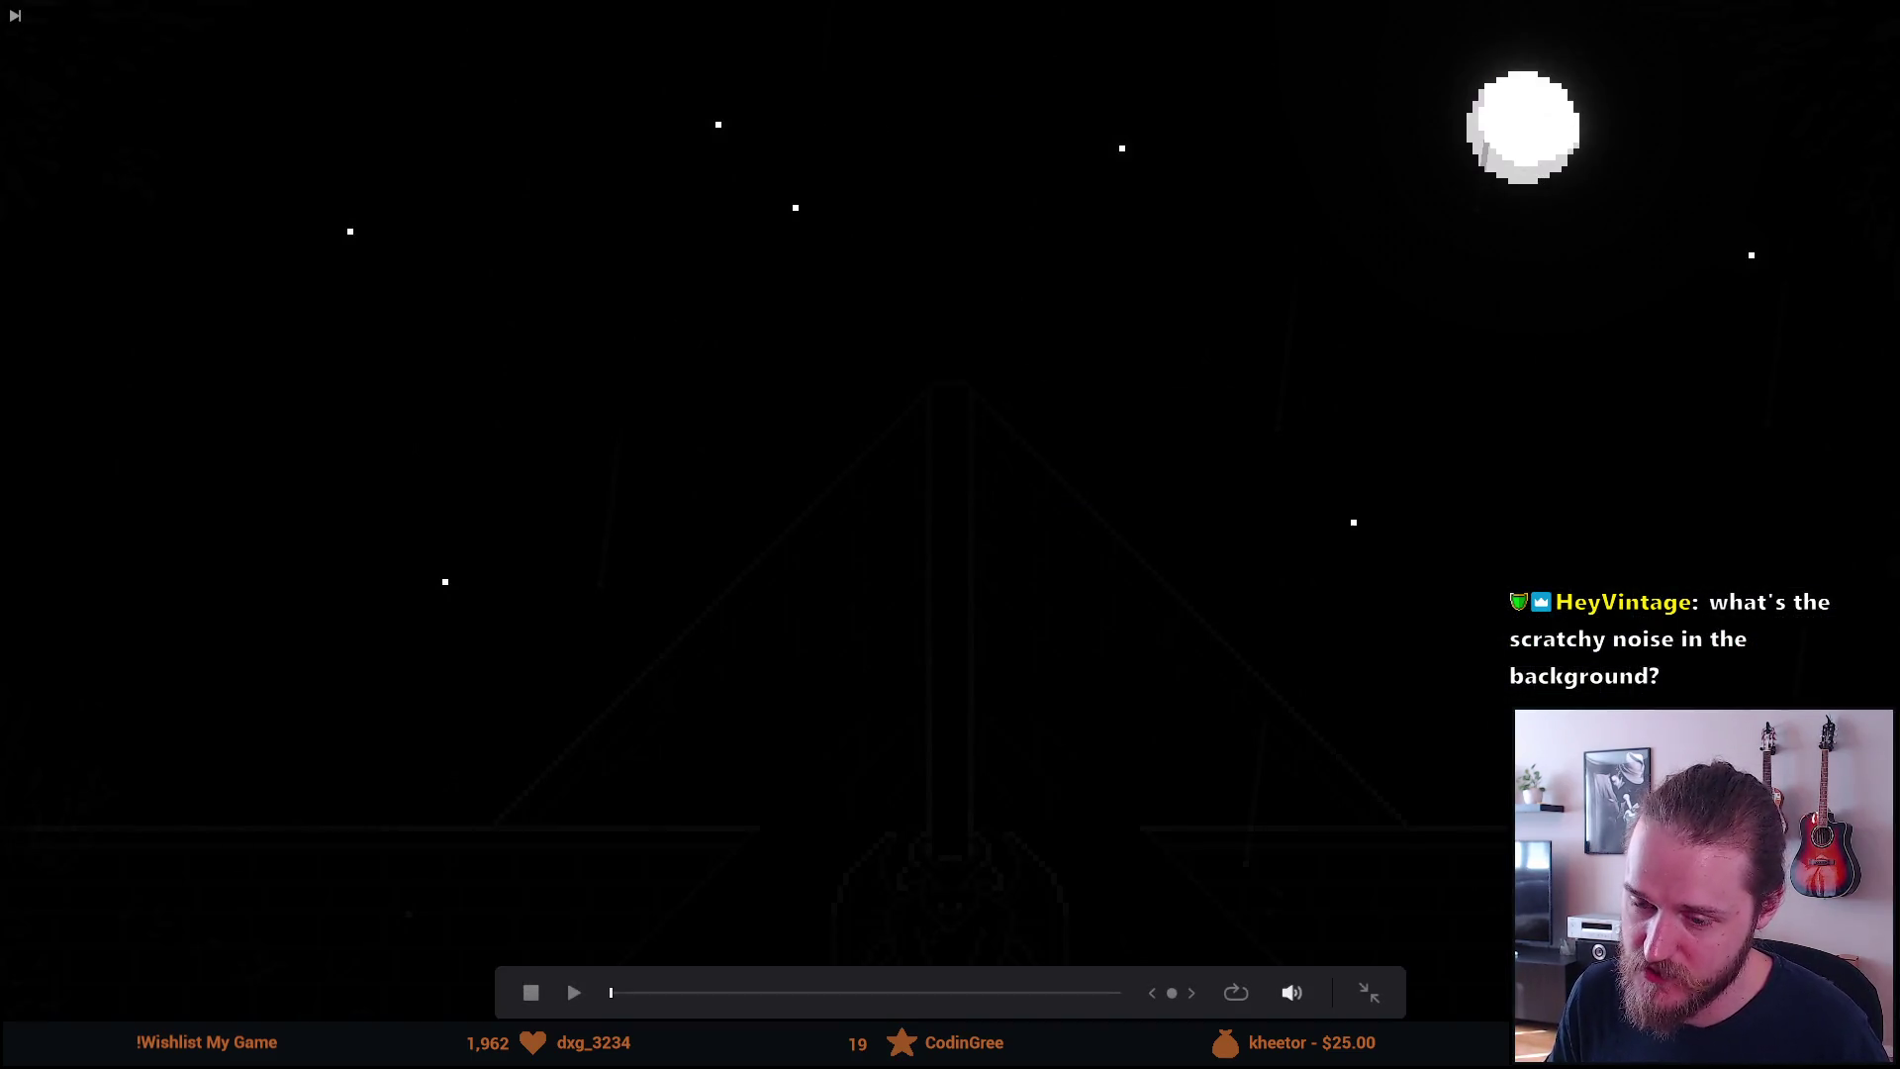
Play SoG_Trailer full-screen through to the closing 'WISHLIST NOW' card, then exit to the Edit page
key(space)
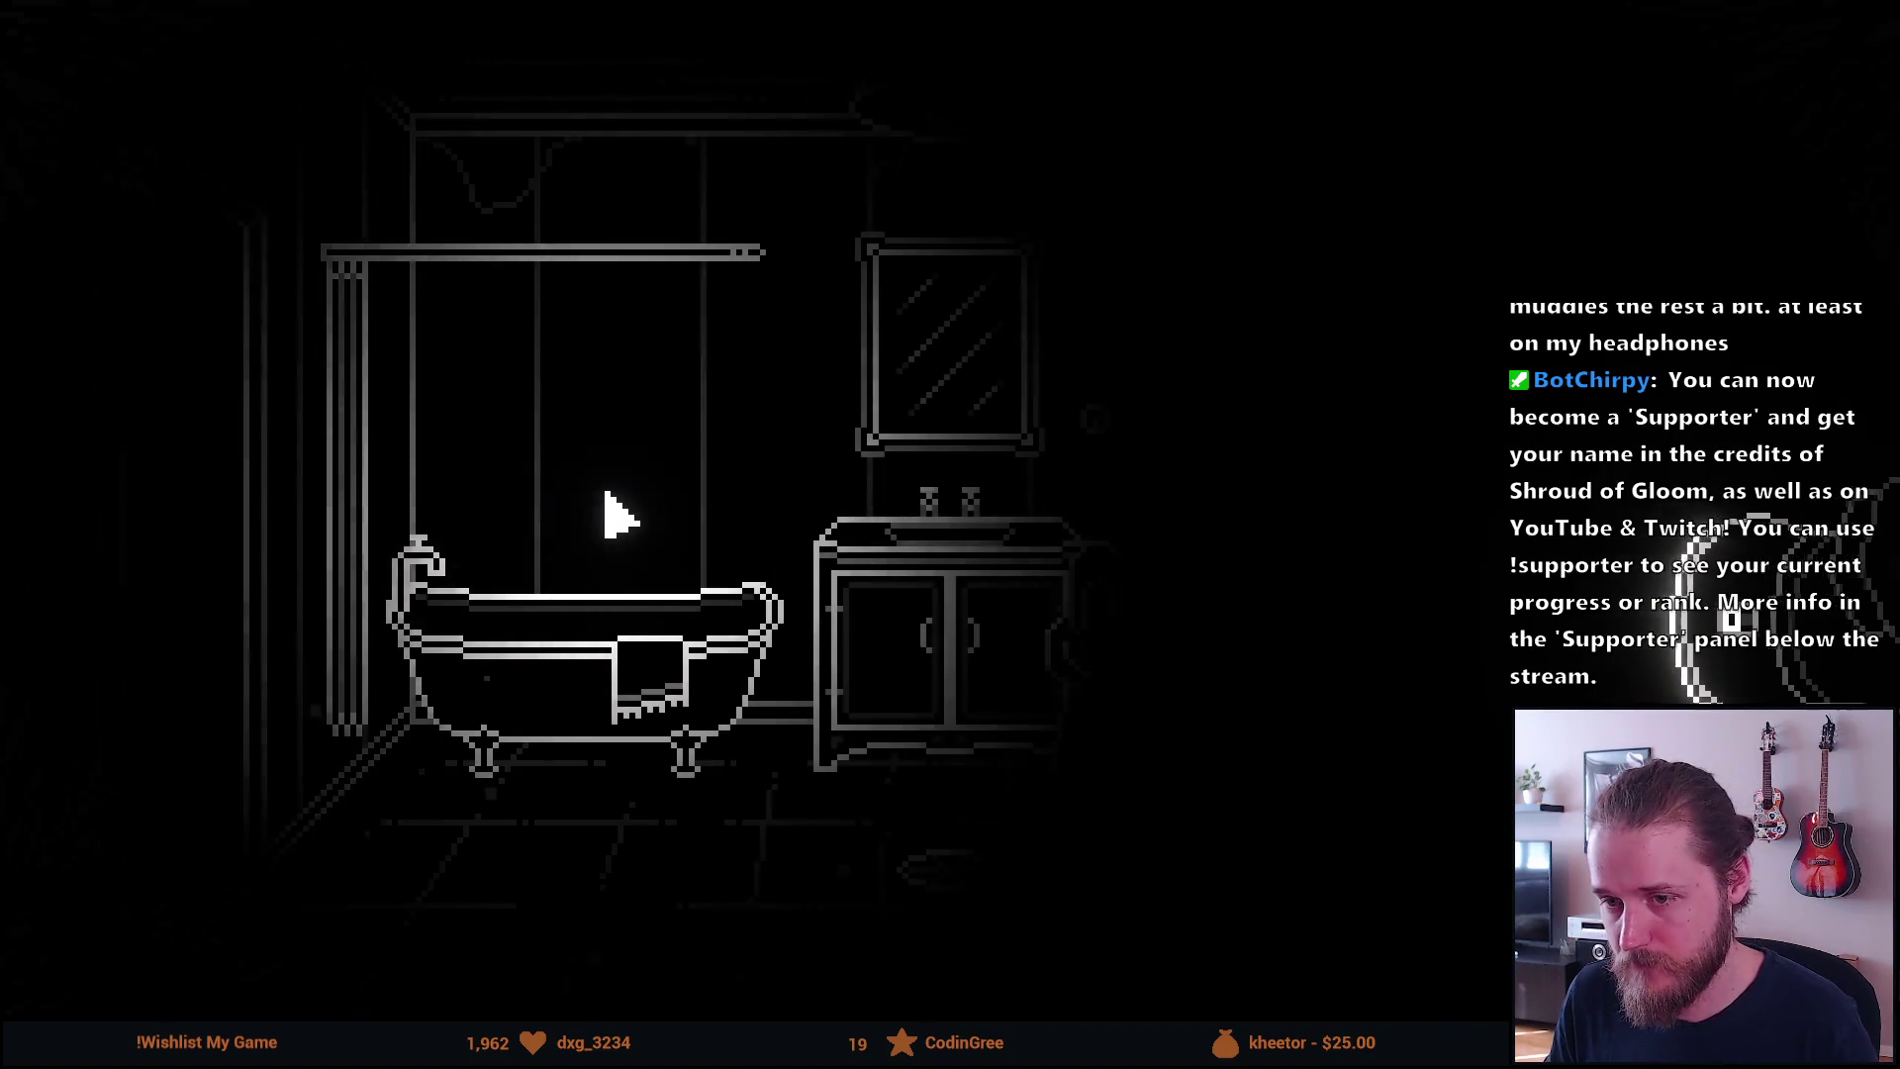
key(Escape)
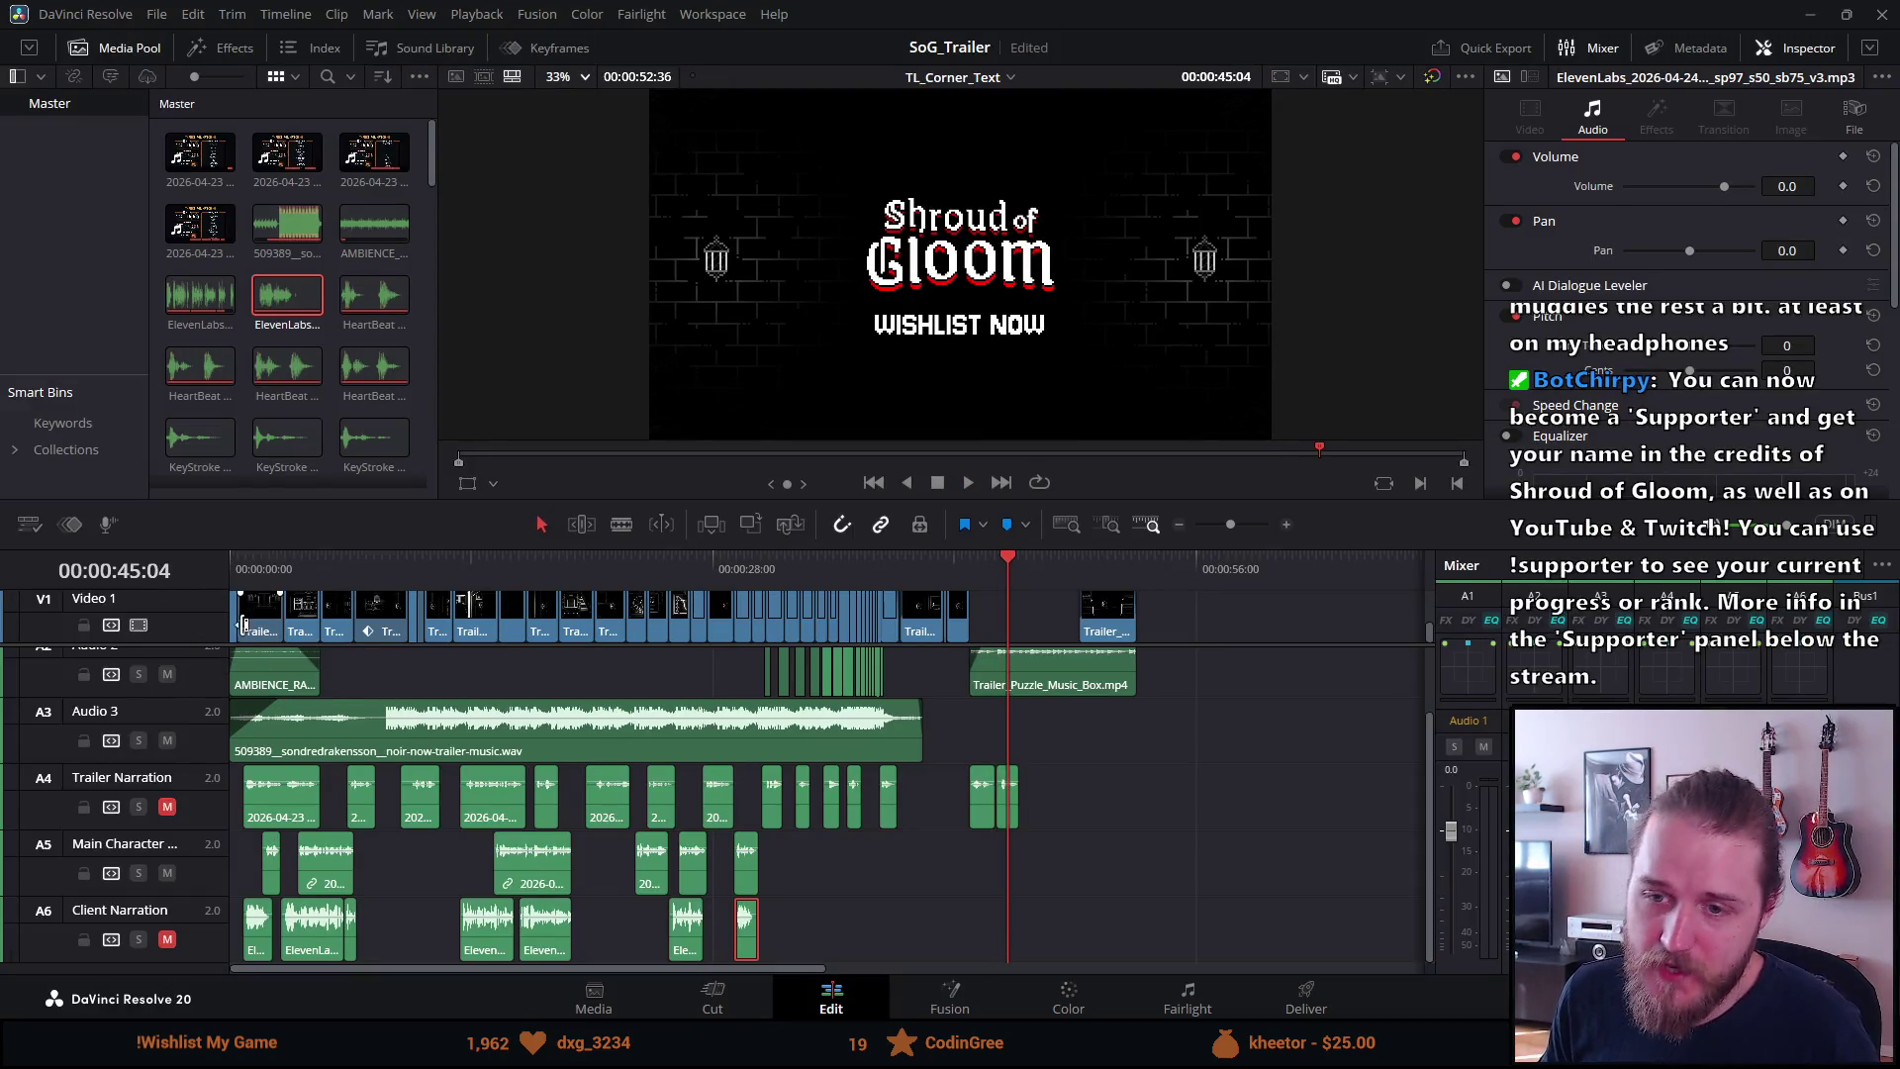
Rewind, mute Main Character (A5), unmute Client Narration (A6), save, and enlarge the viewer
key(ctrl+s)
key(Home)
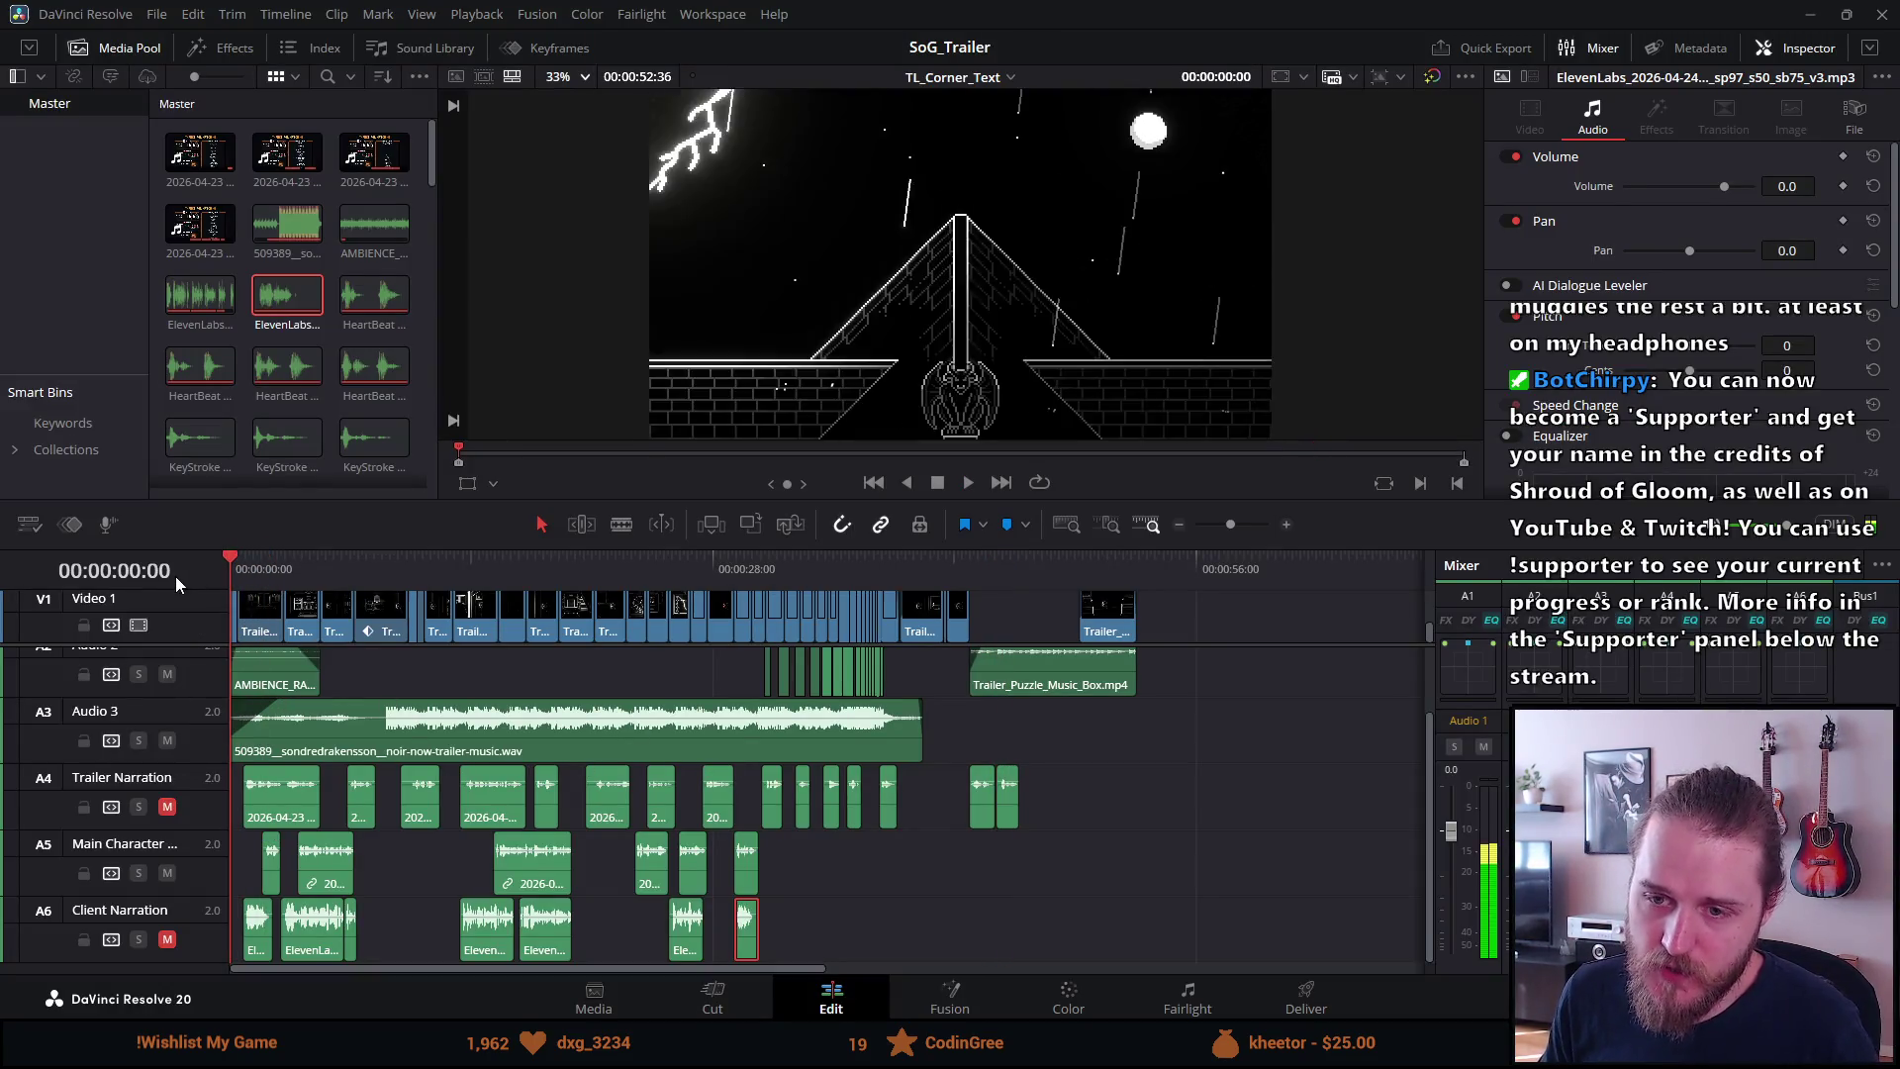
click(169, 874)
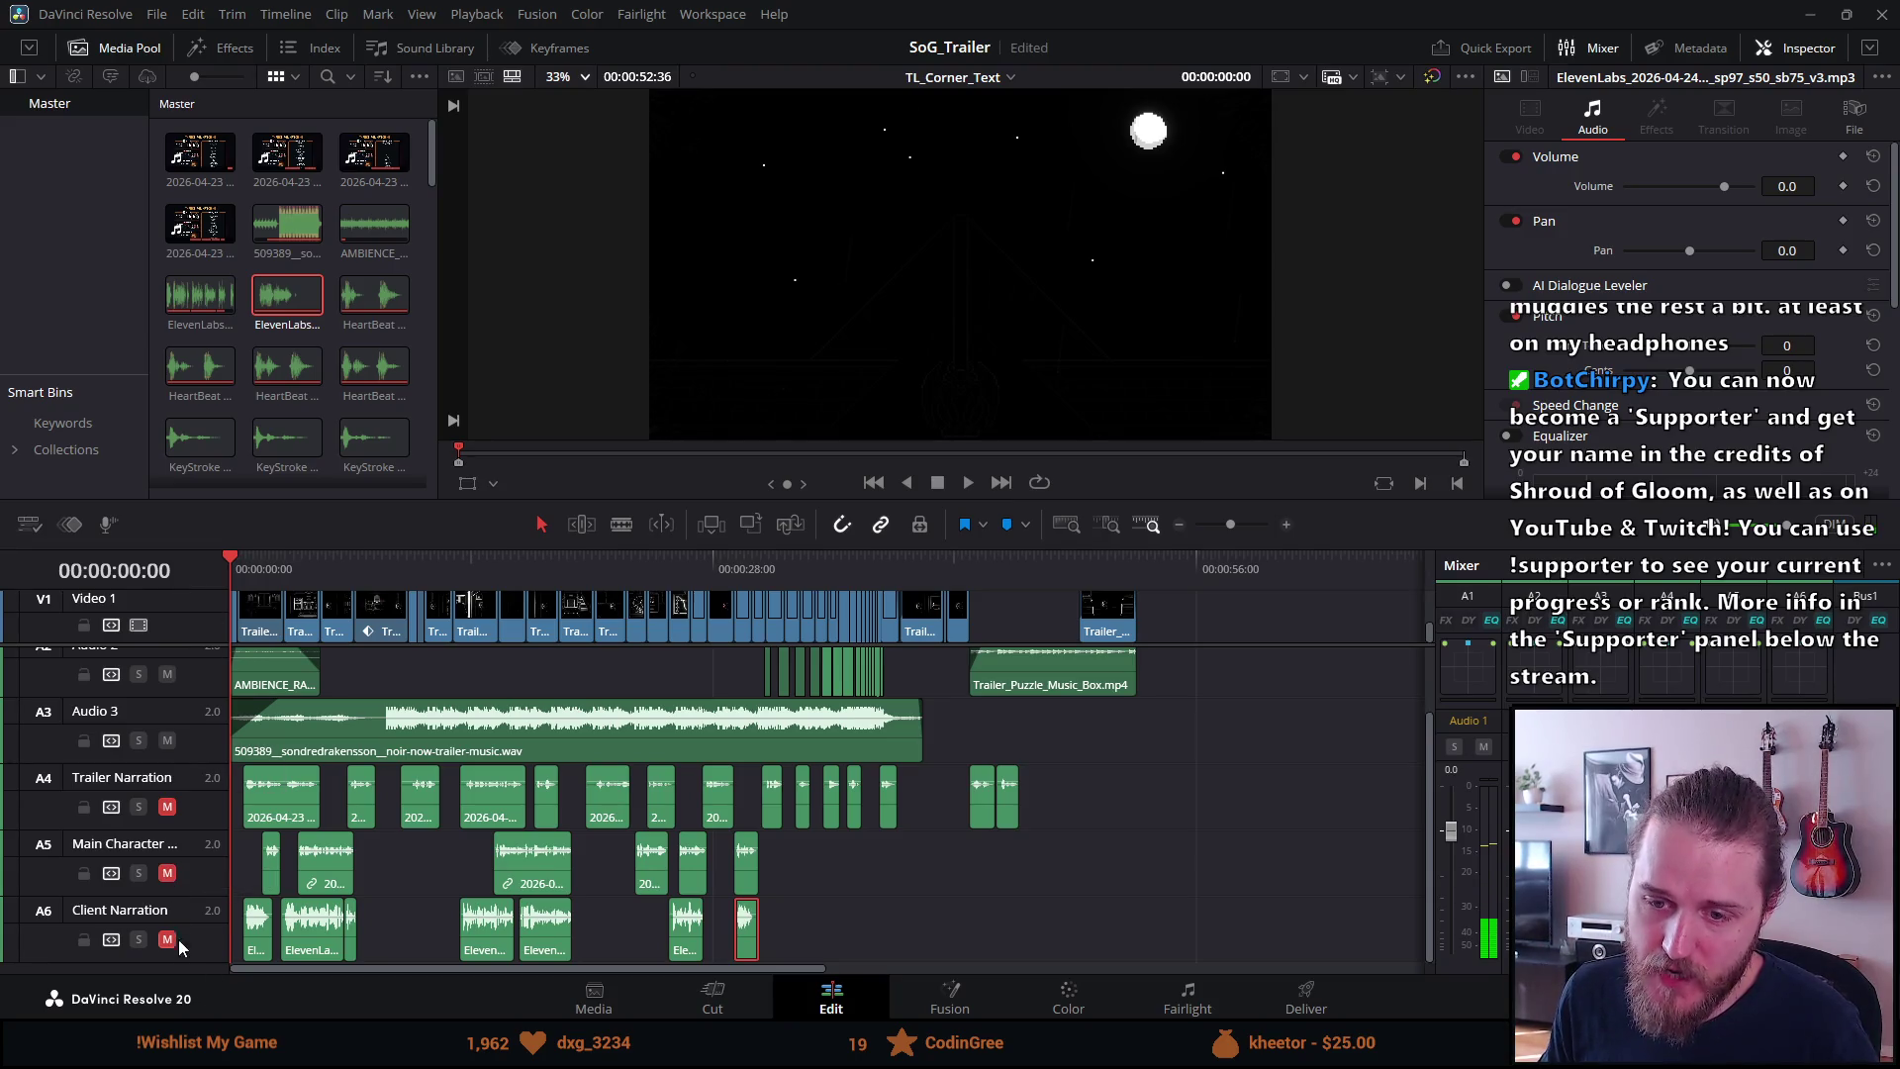
click(170, 940)
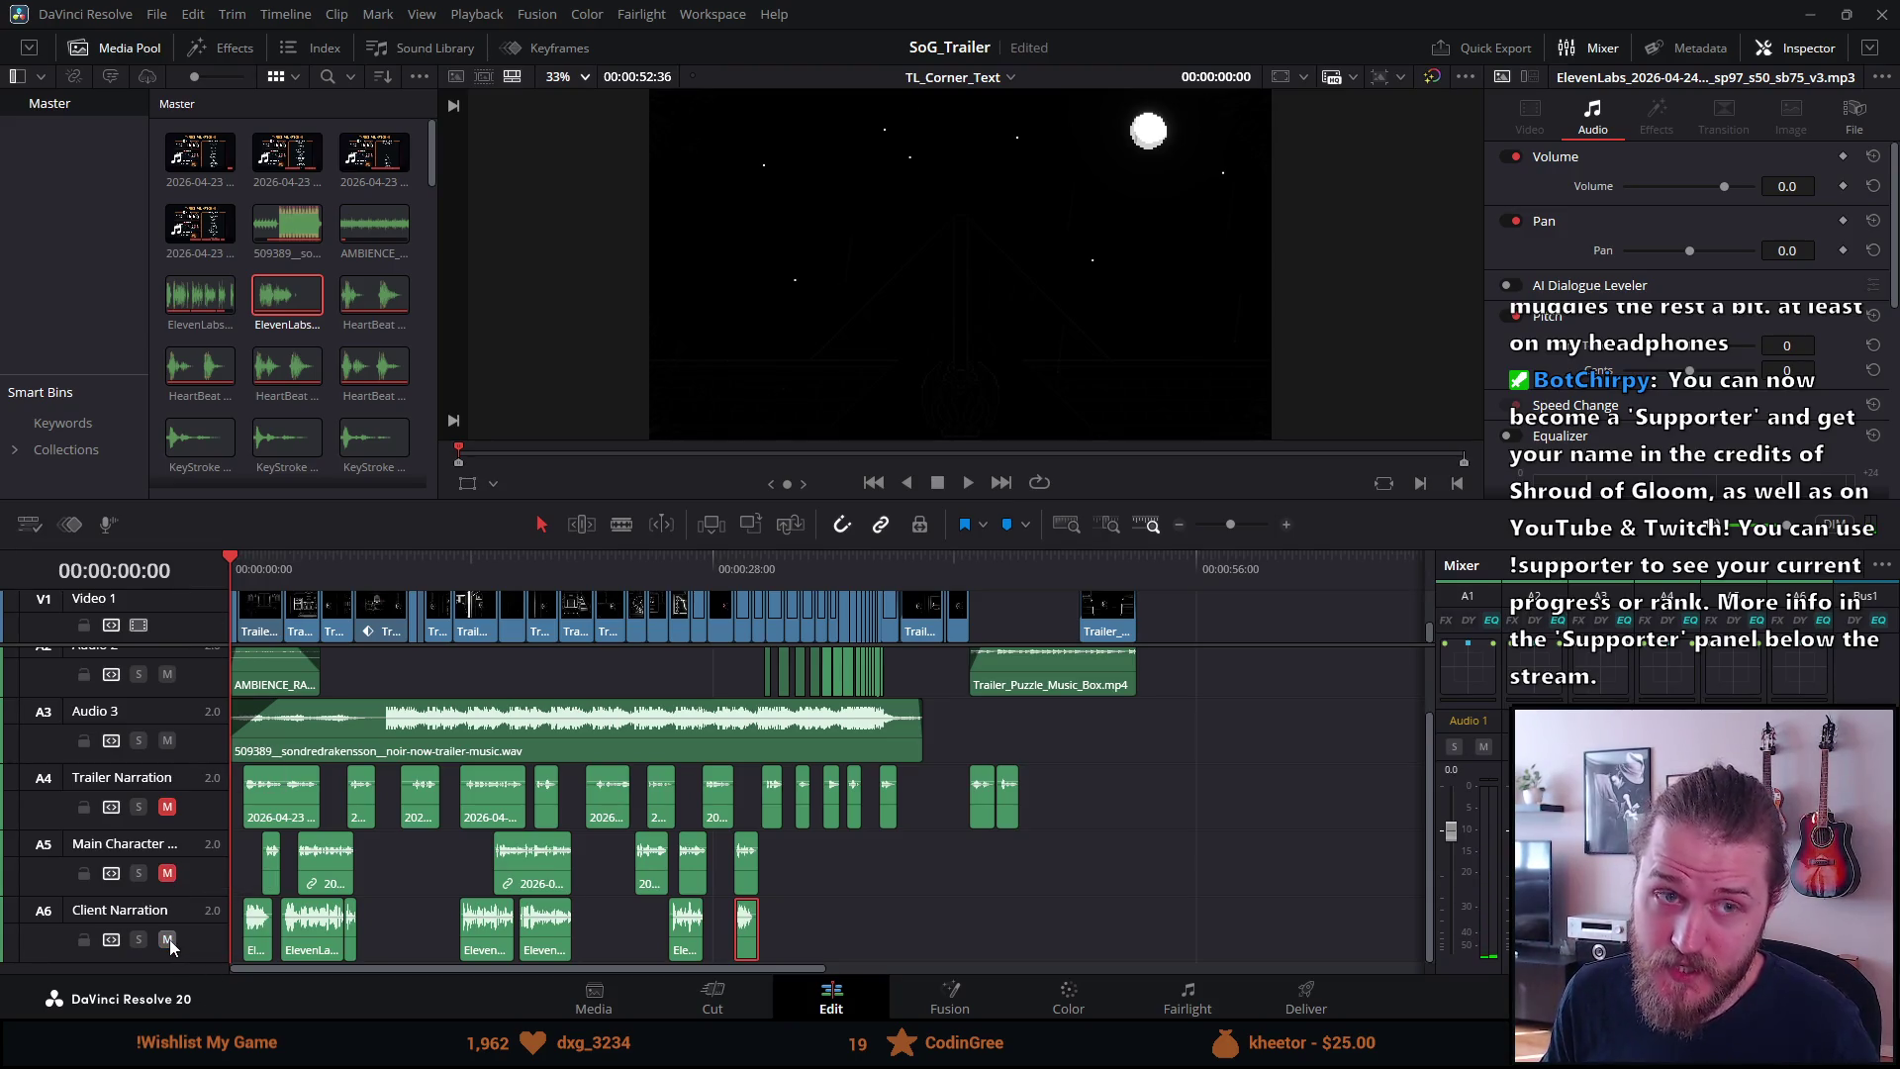
key(ctrl+s)
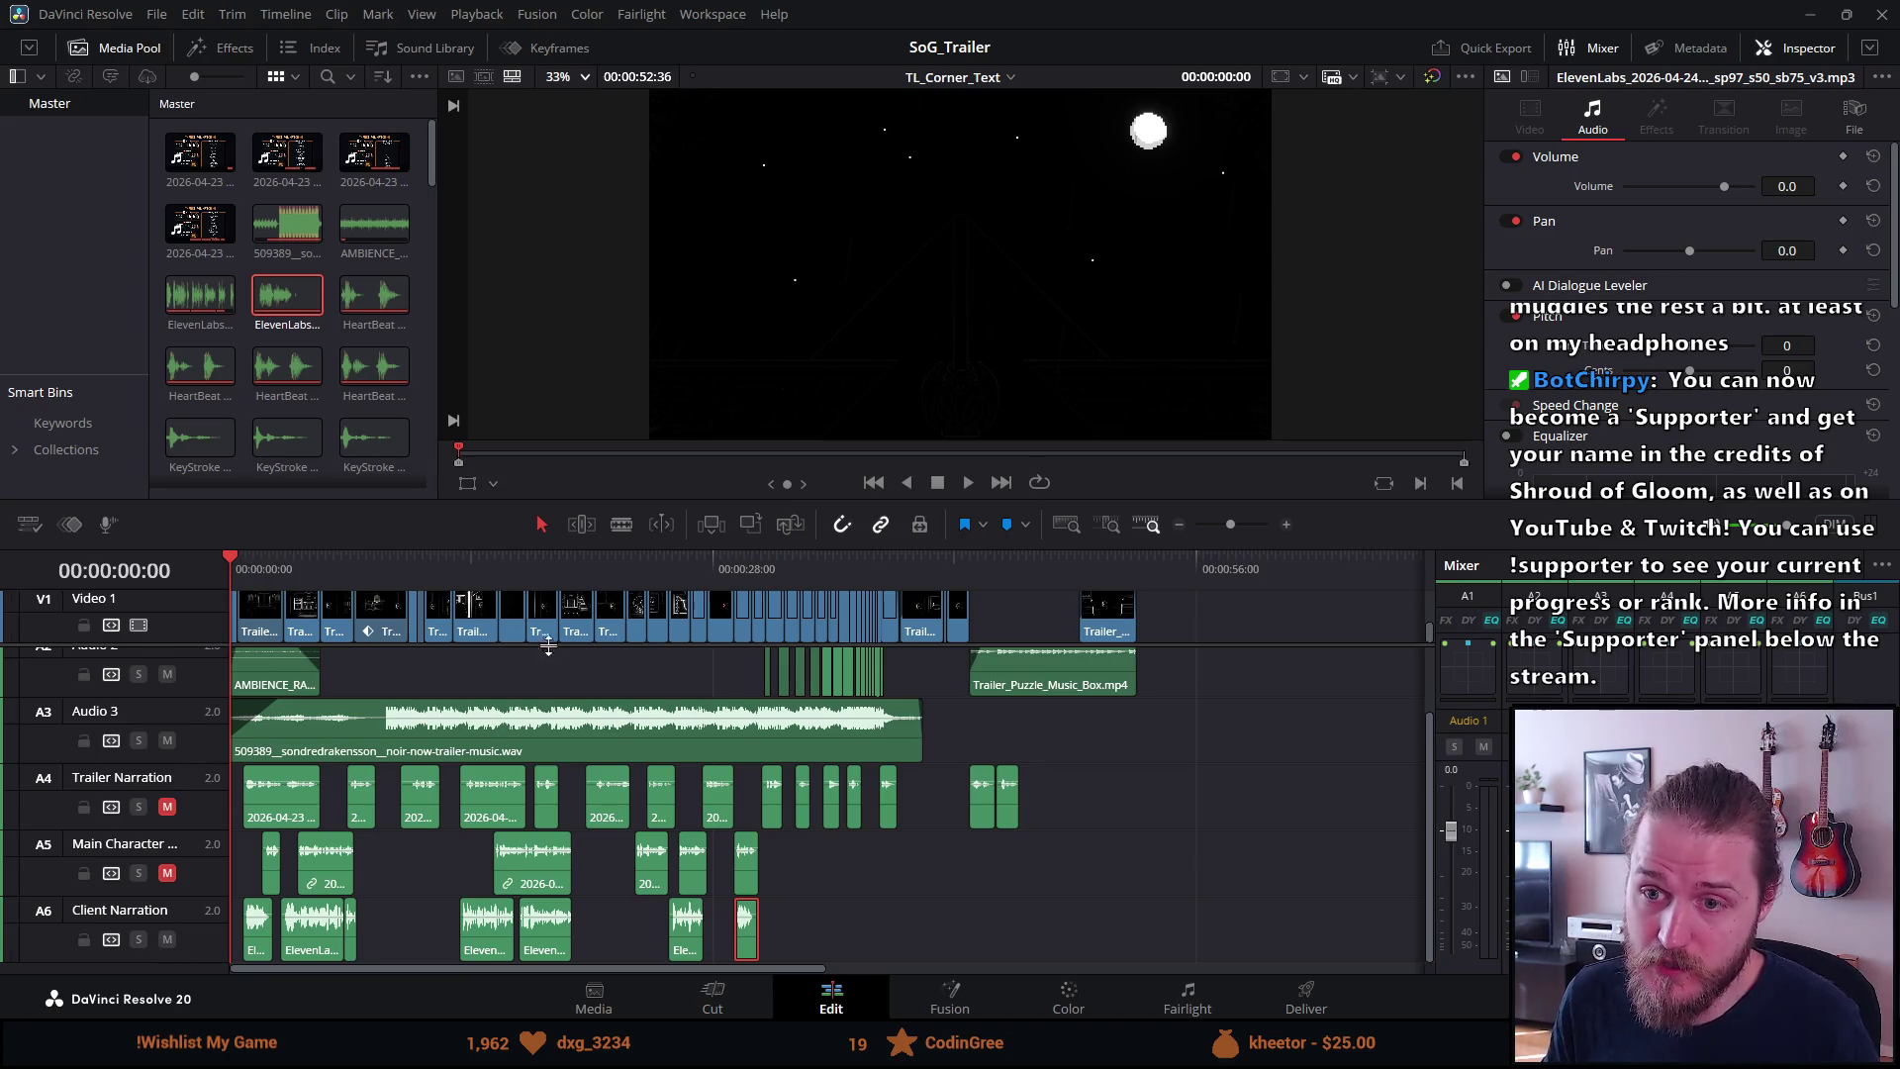
mouse_move(629, 500)
mouse_down()
mouse_move(586, 713)
mouse_move(577, 692)
mouse_up()
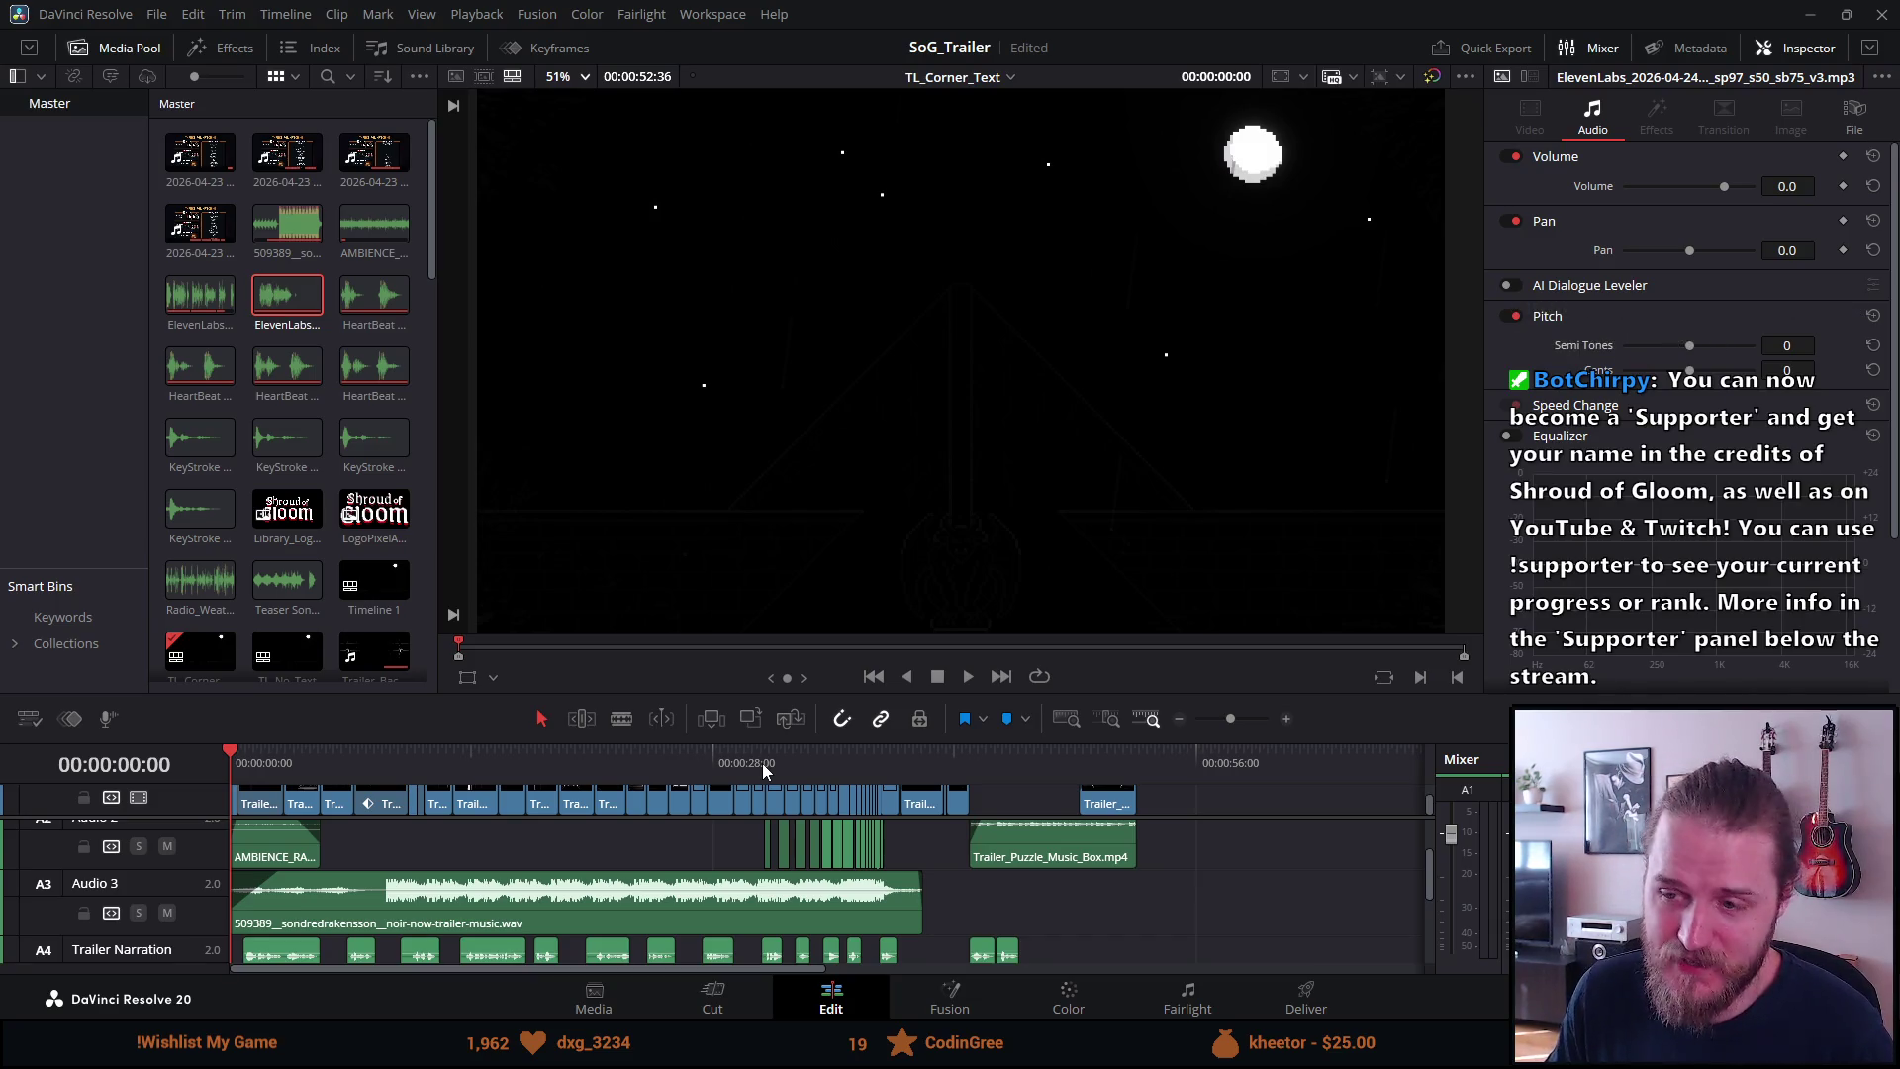
Play the trailer full-screen, jump back slightly, then exit to the Edit page
key(p)
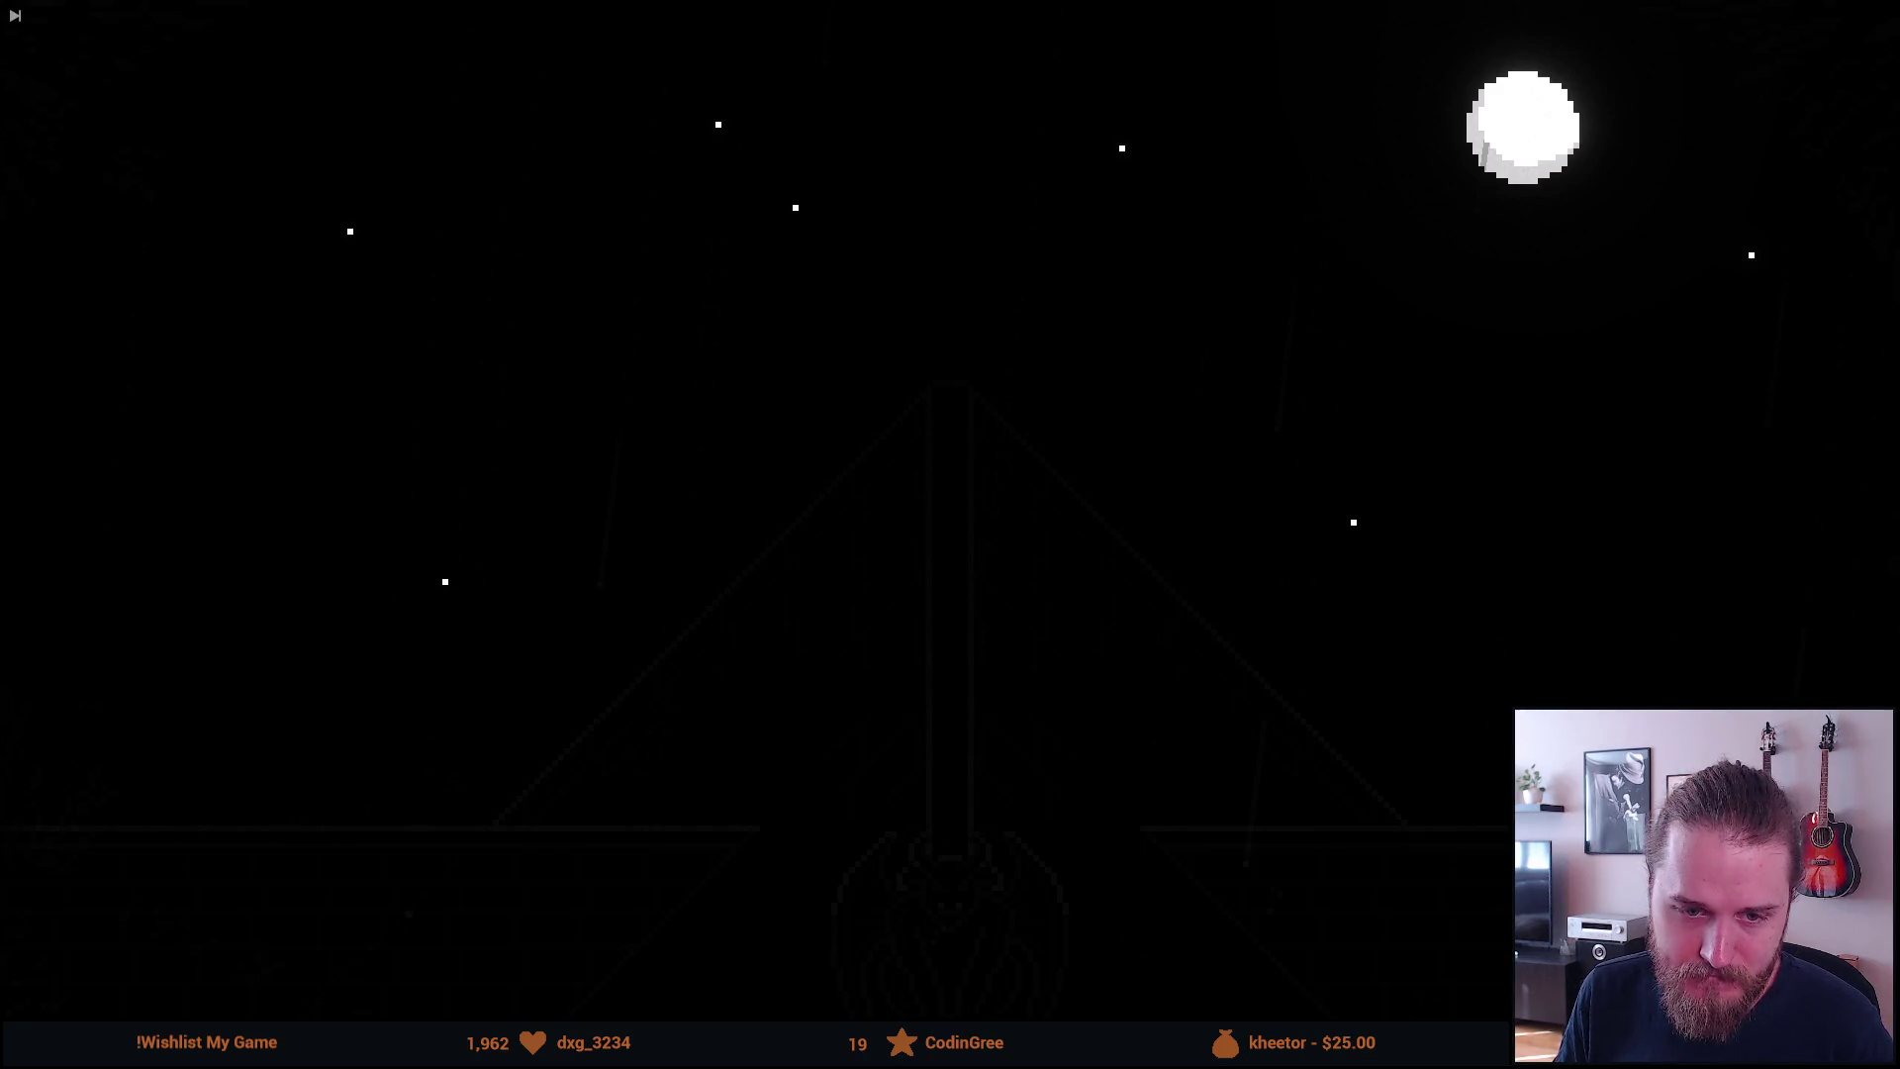
mouse_move(594, 964)
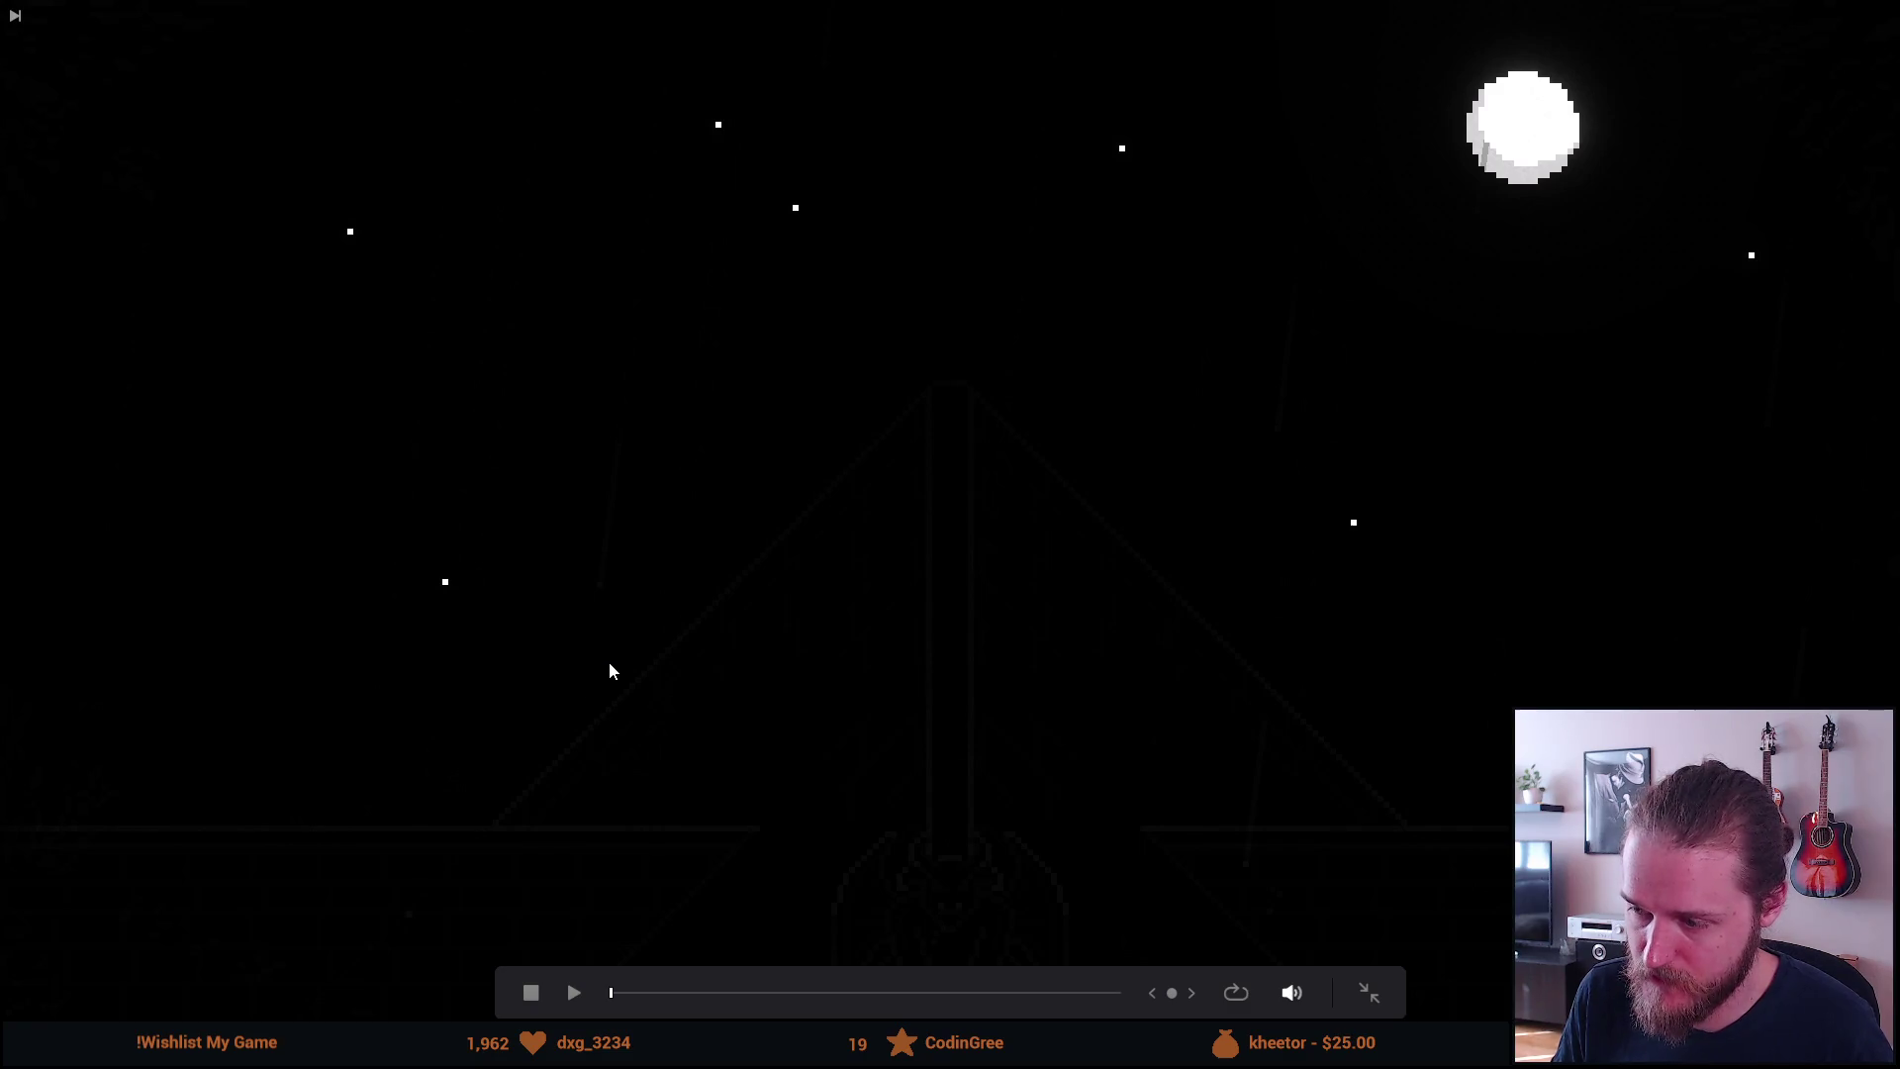
key(space)
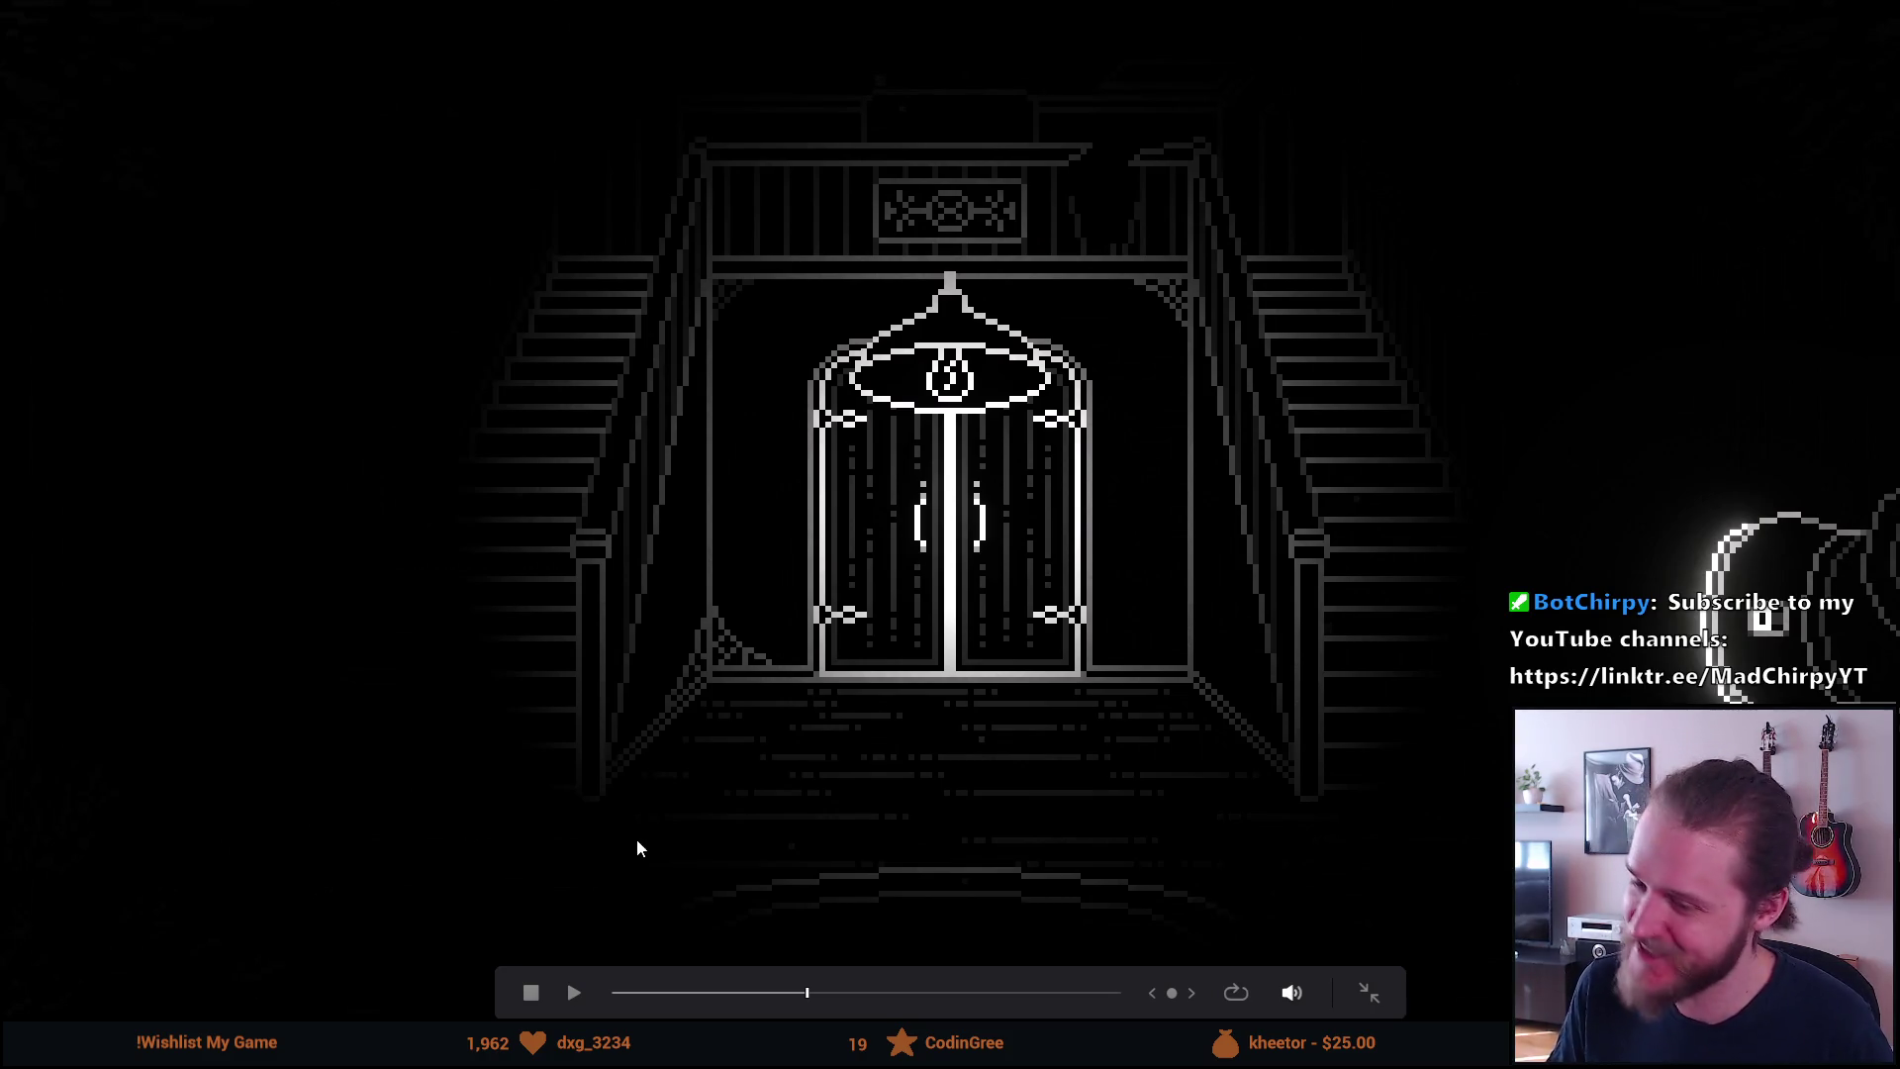
click(773, 991)
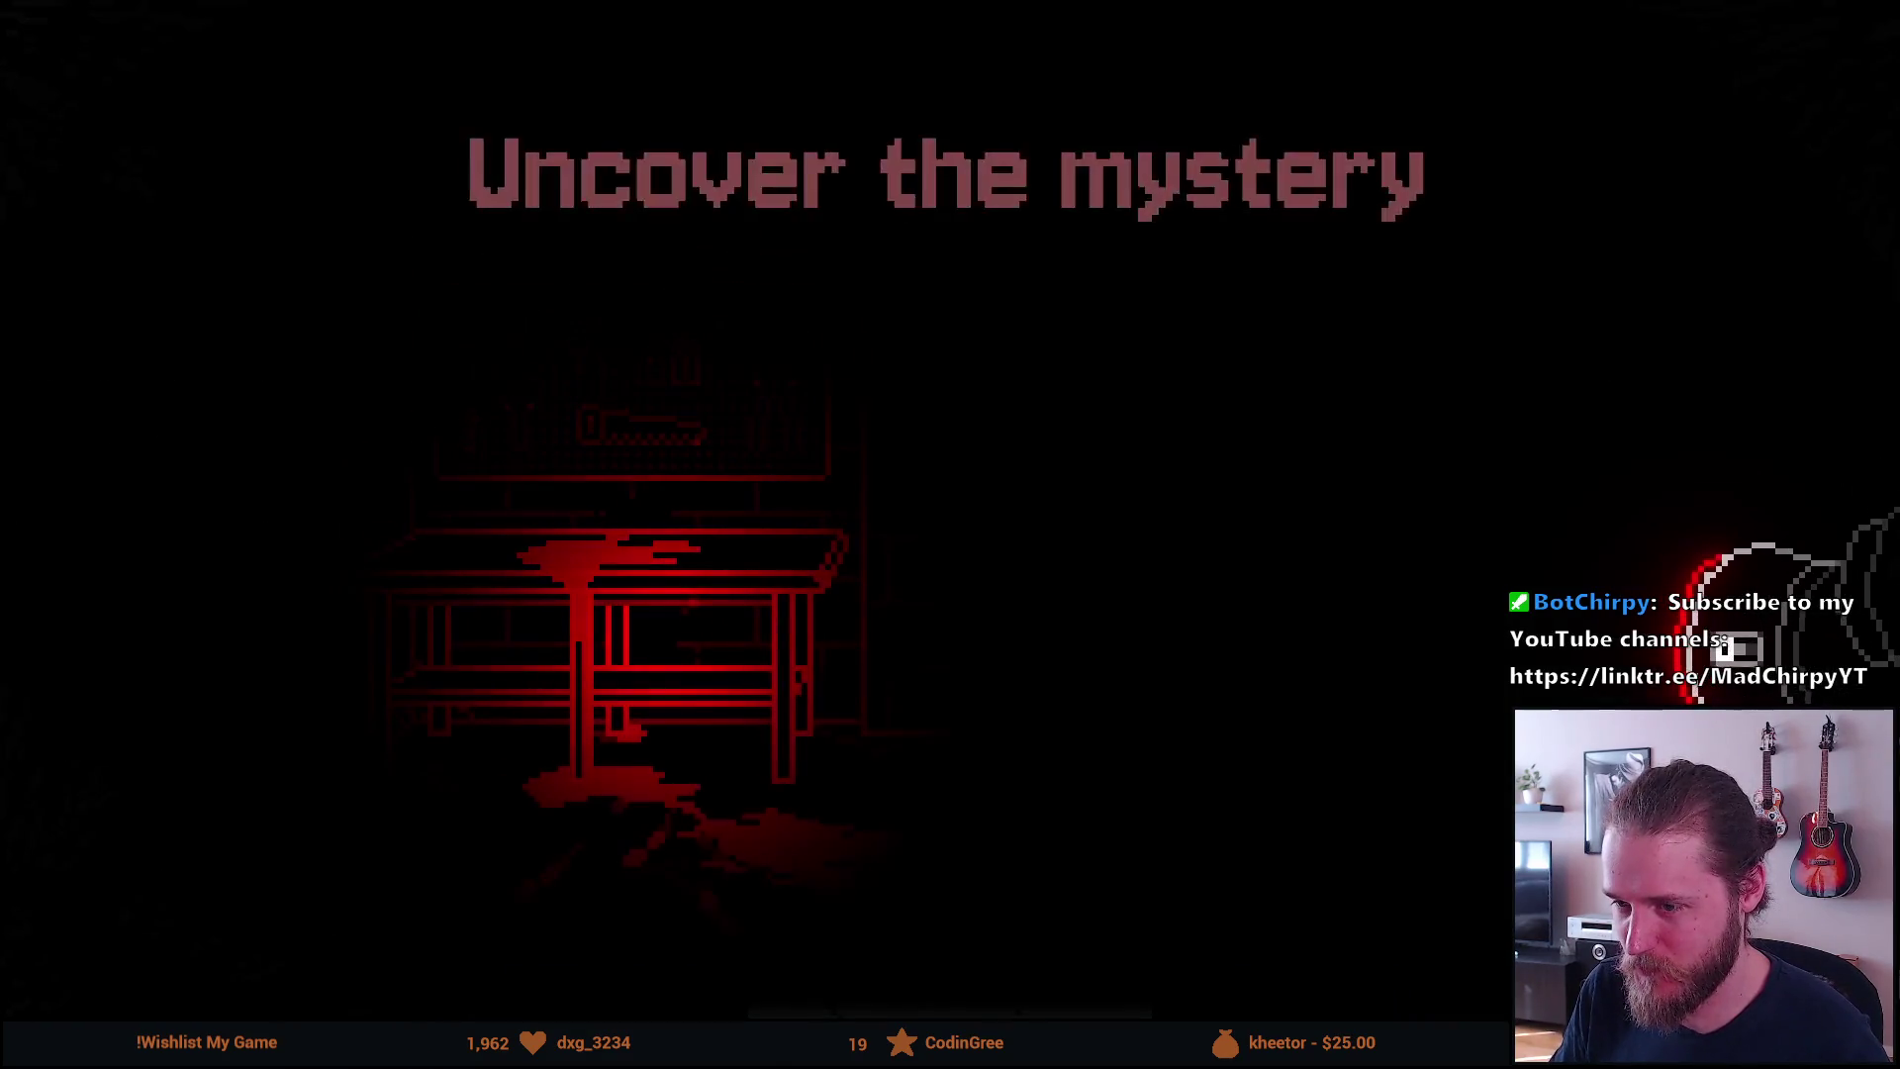
mouse_move(115, 686)
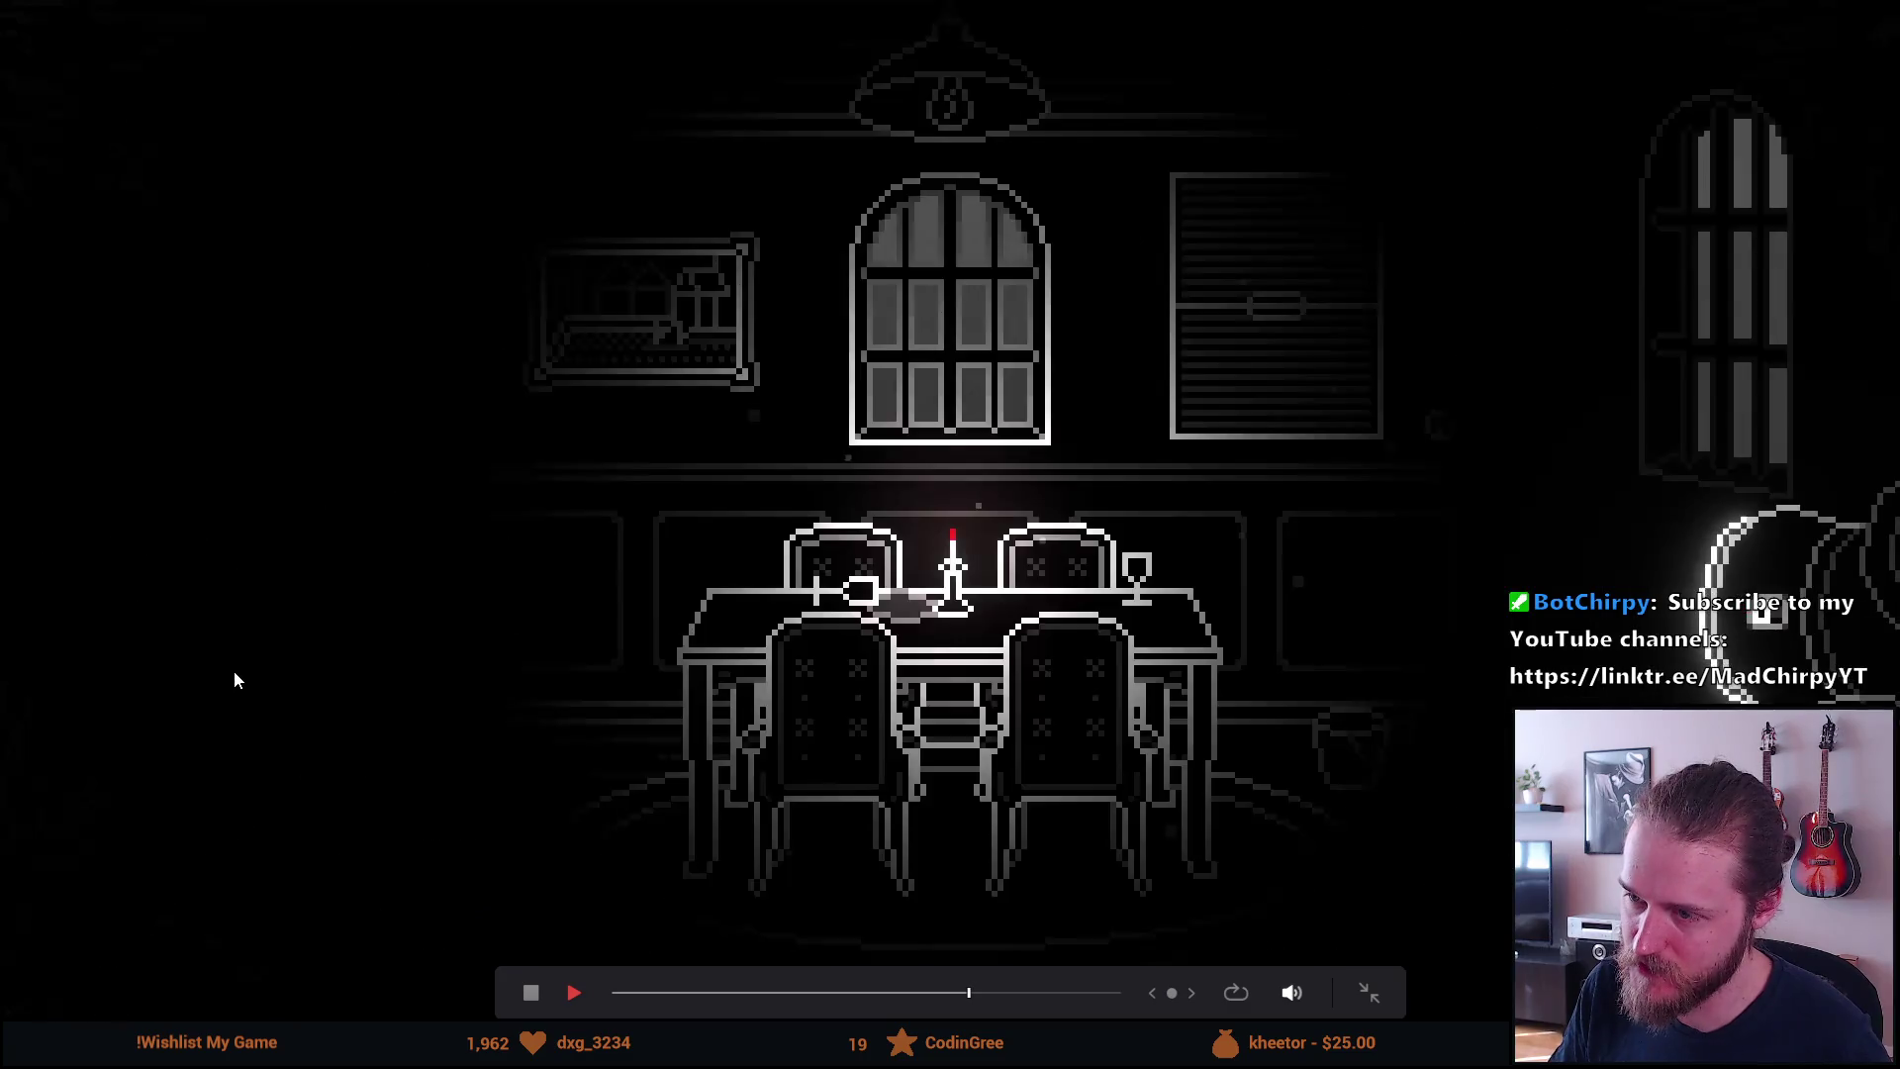
key(Escape)
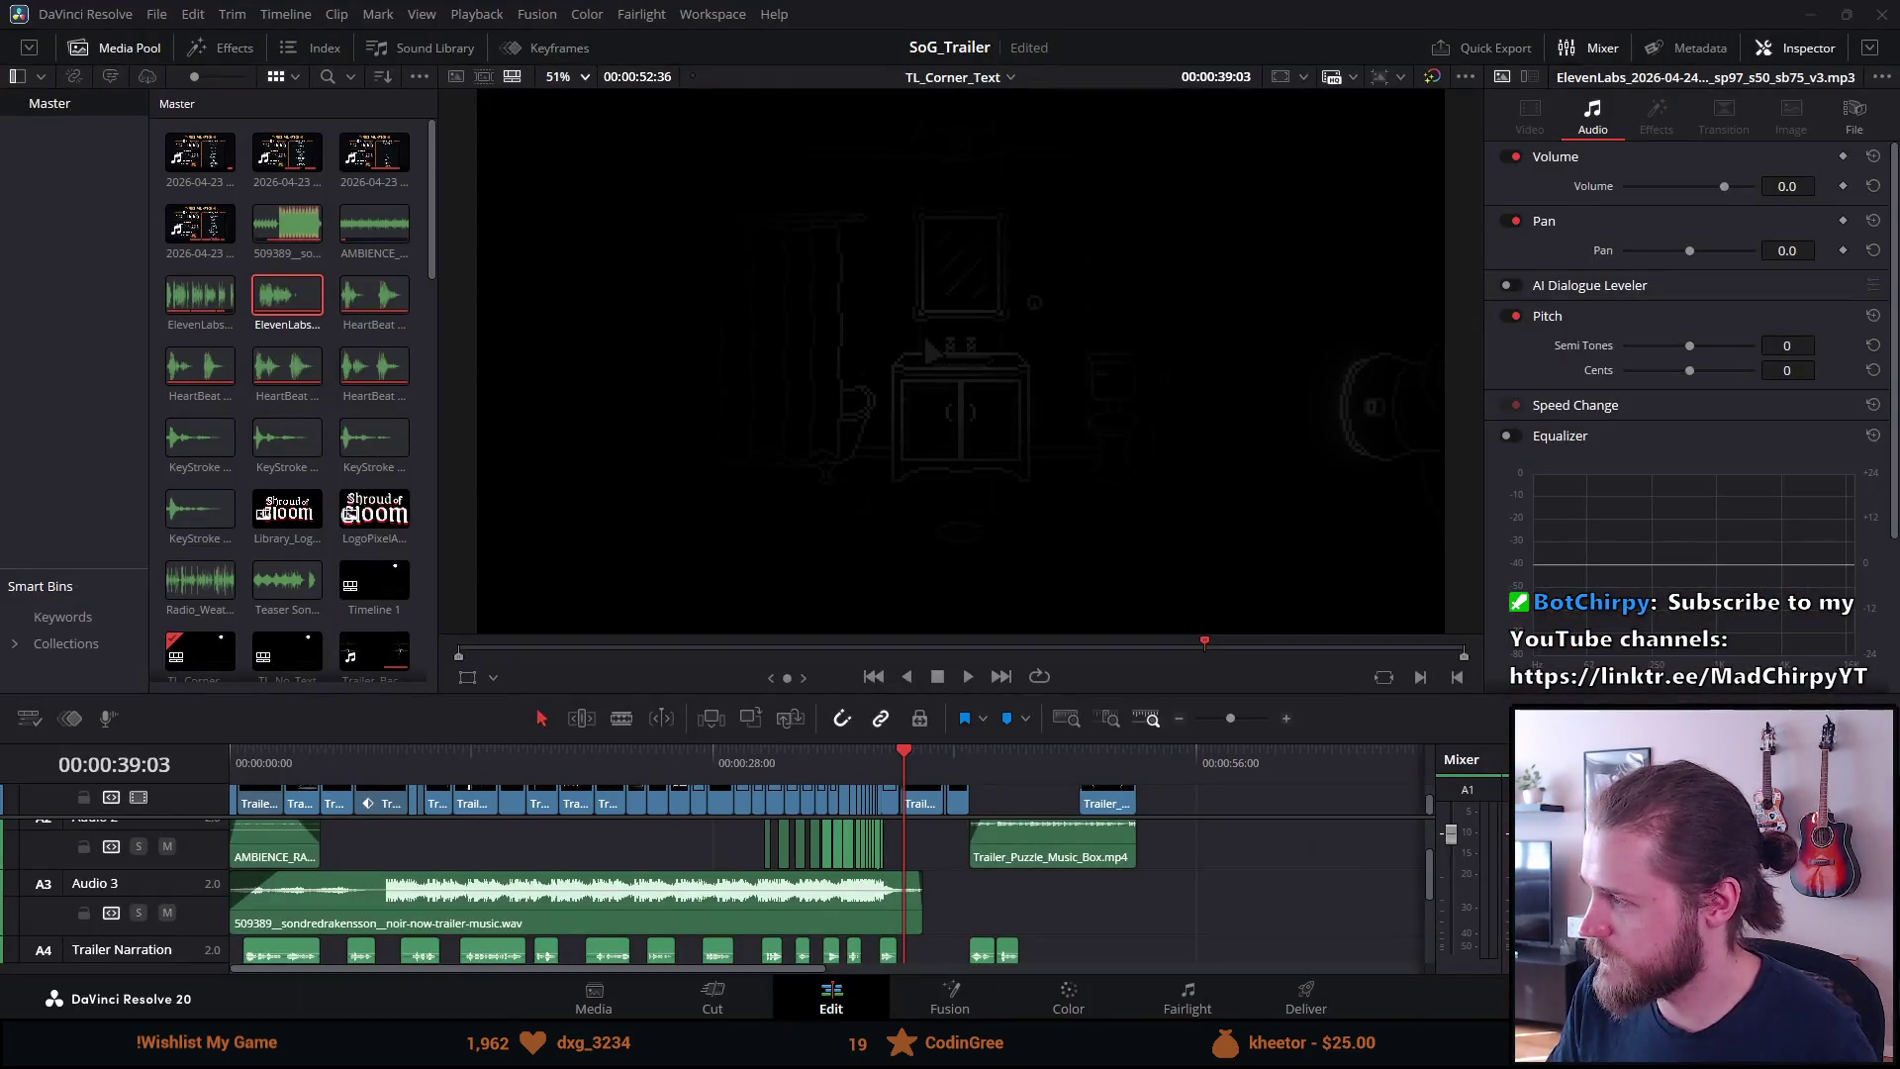
Play SoG_Trailer from near the start and stop at 00:00:20:41 on the double-doors shot
click(247, 760)
key(space)
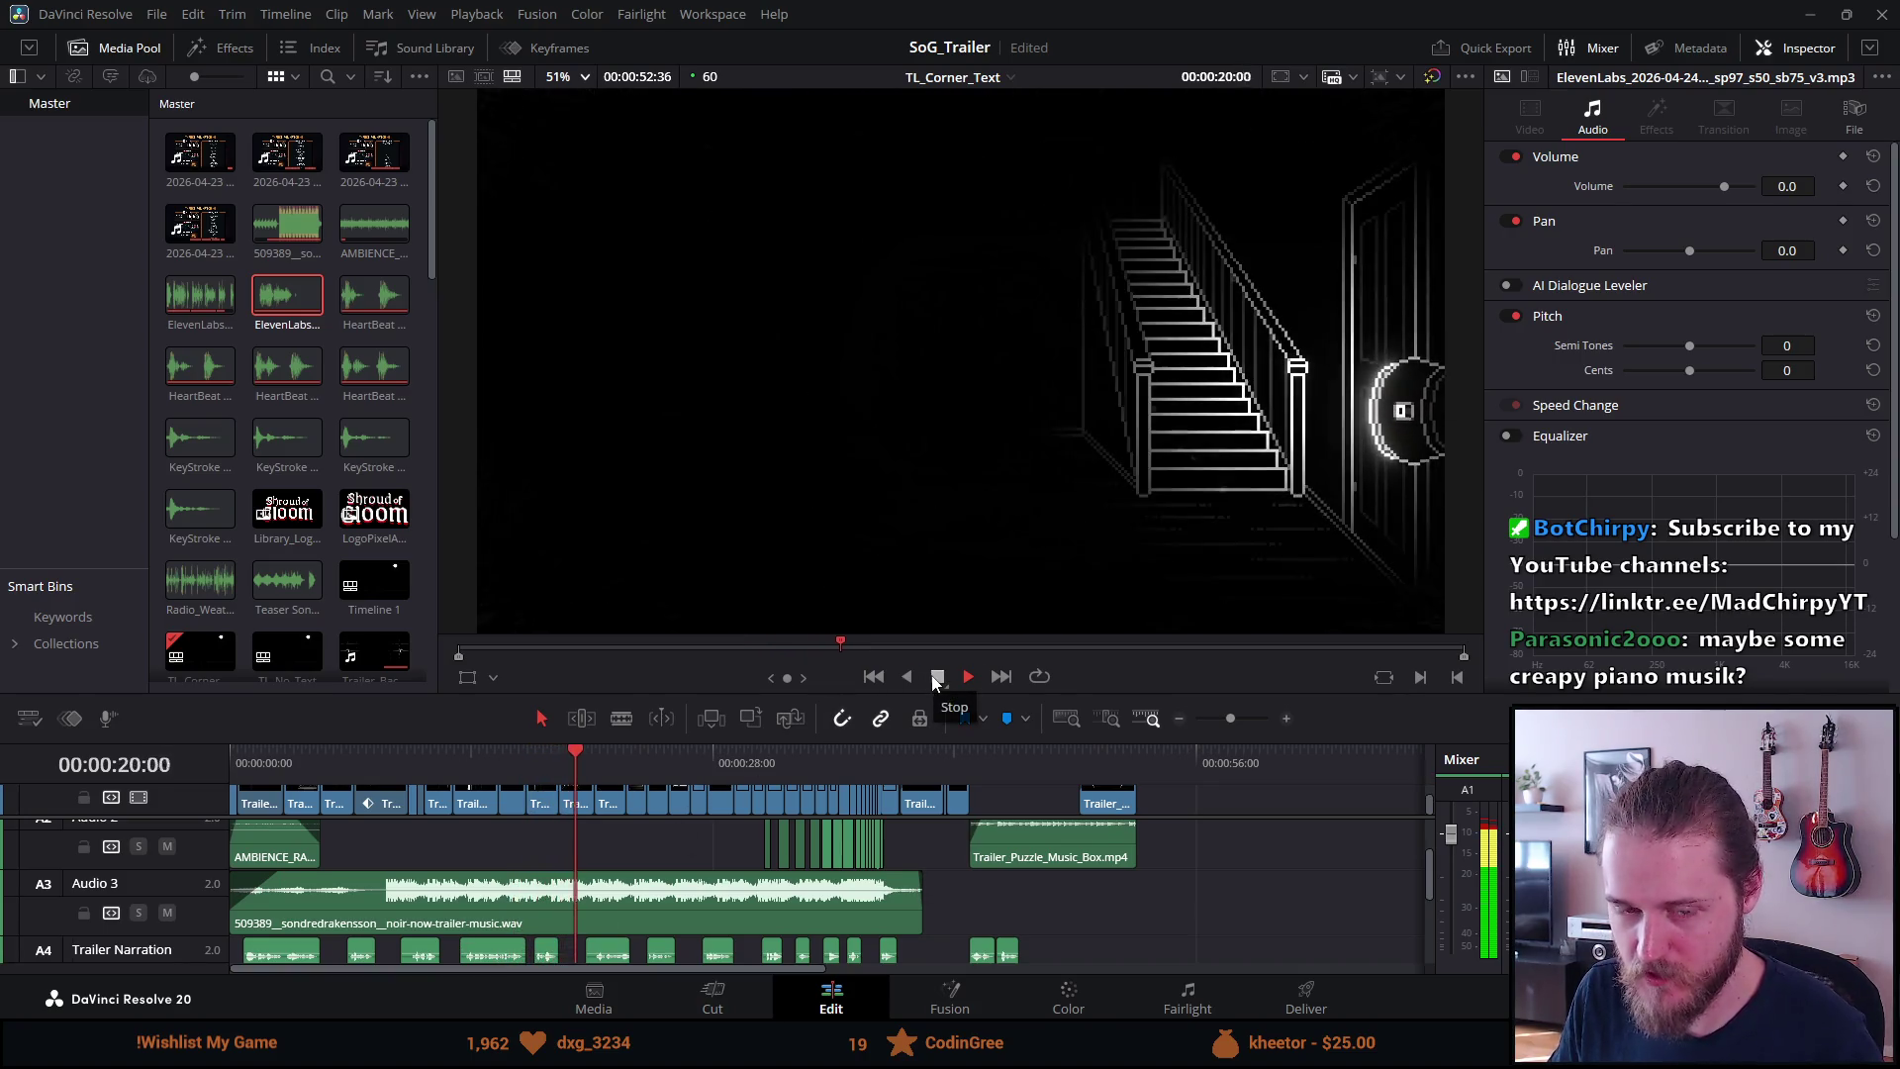
click(935, 678)
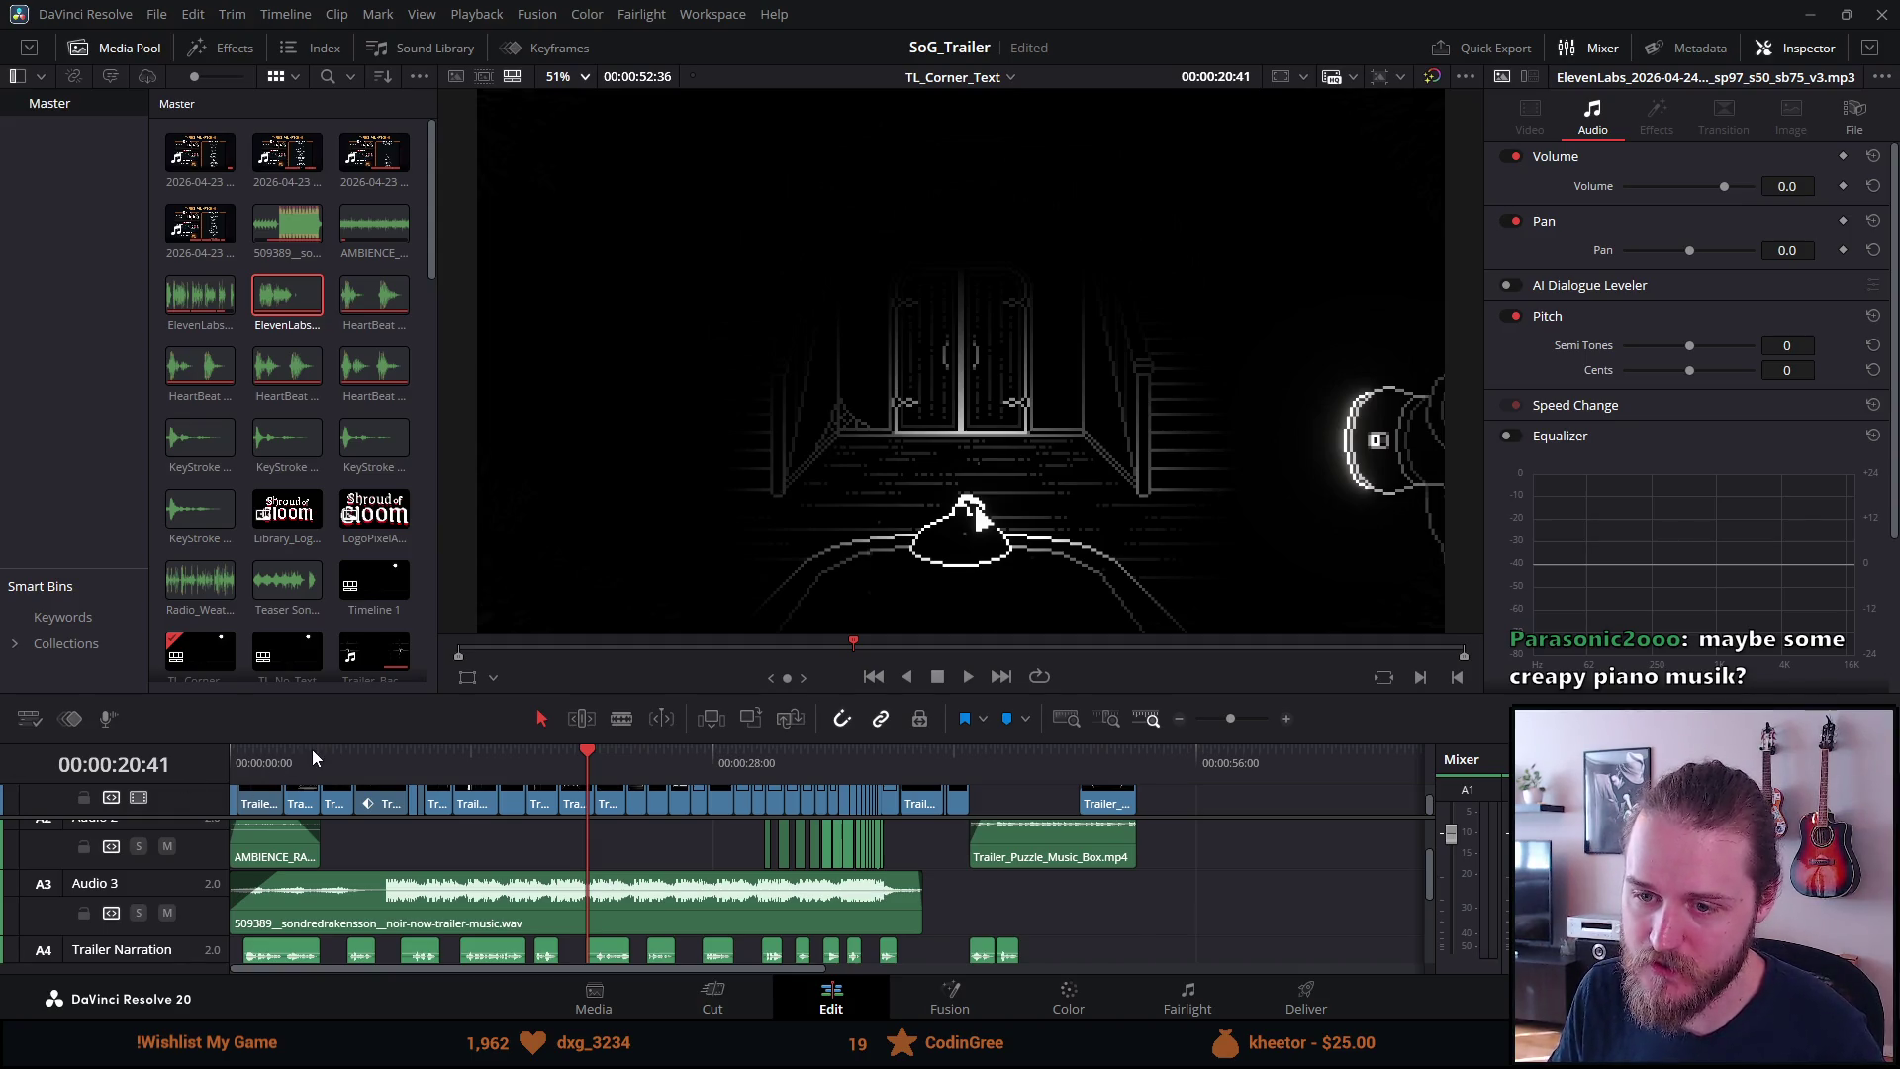
Make the timeline taller to reveal more audio tracks, then replay from near the start
drag(323, 742, 326, 645)
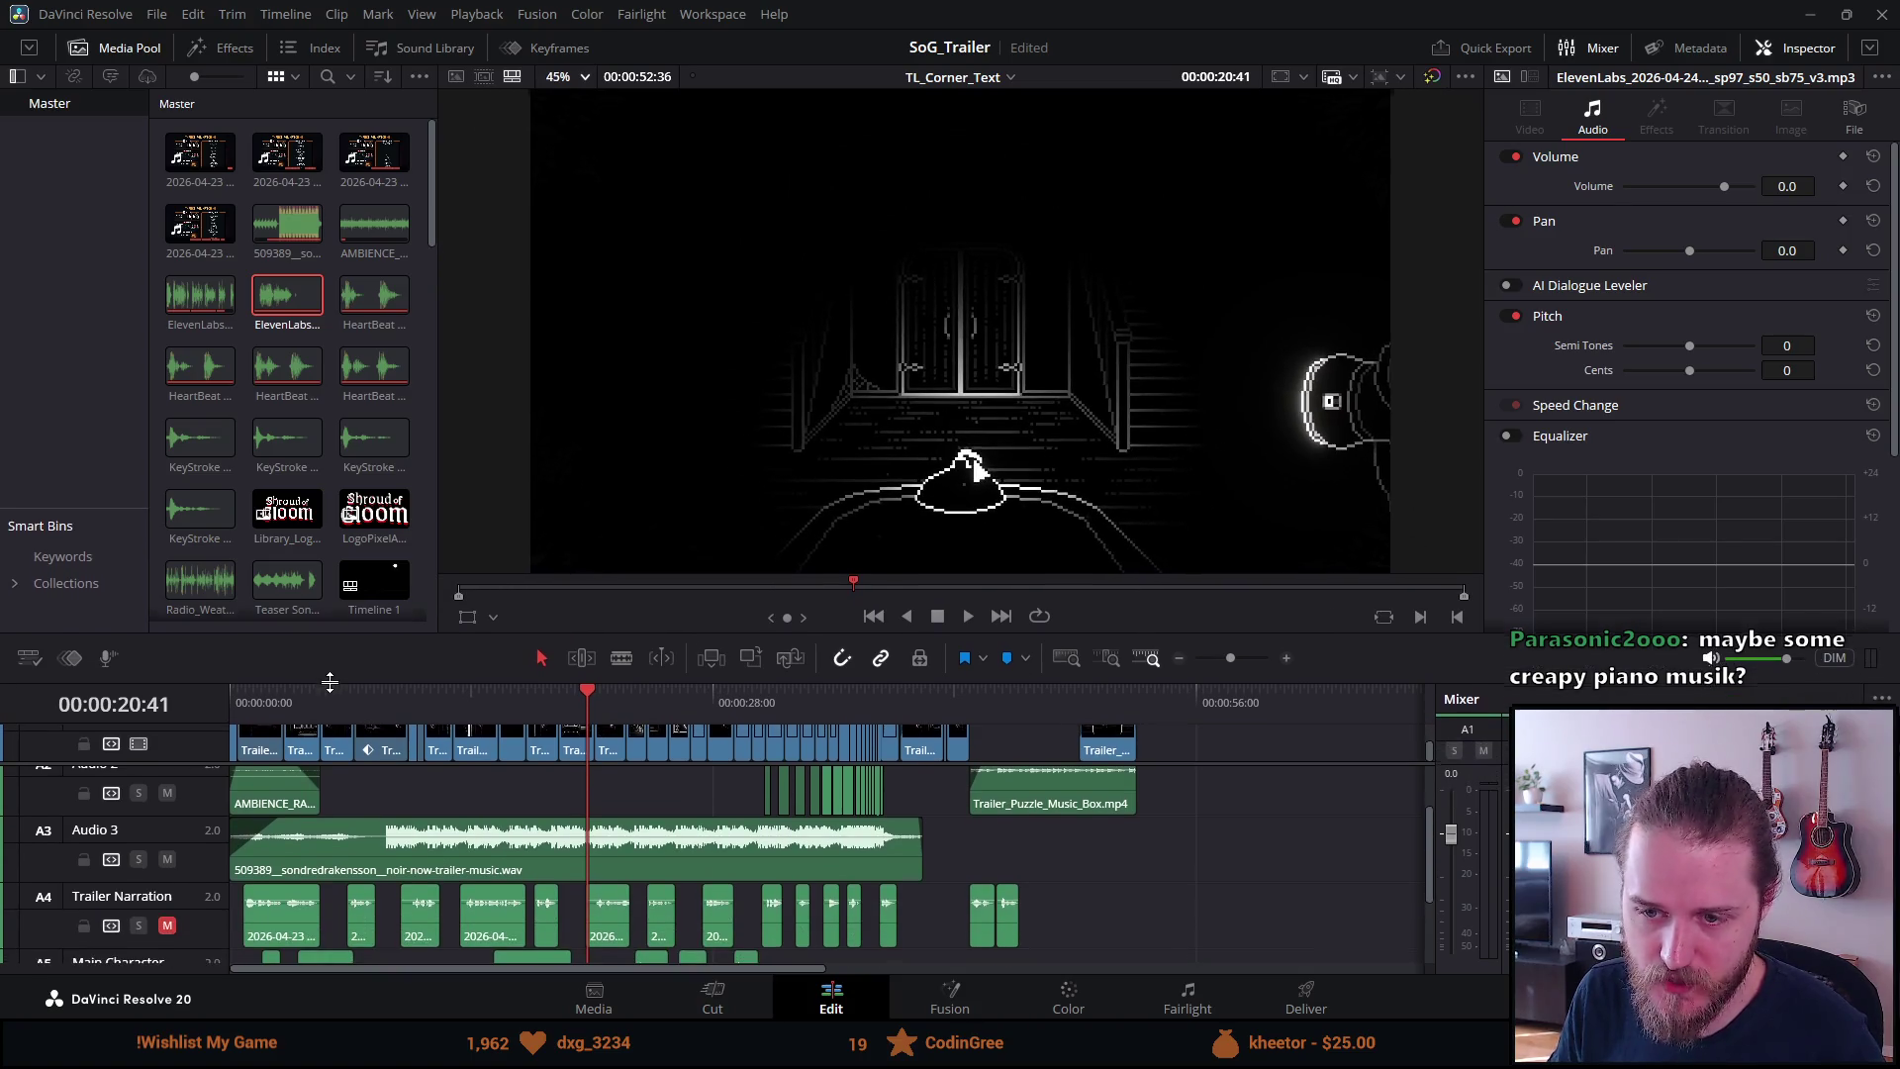
scroll(384, 889, down, 1)
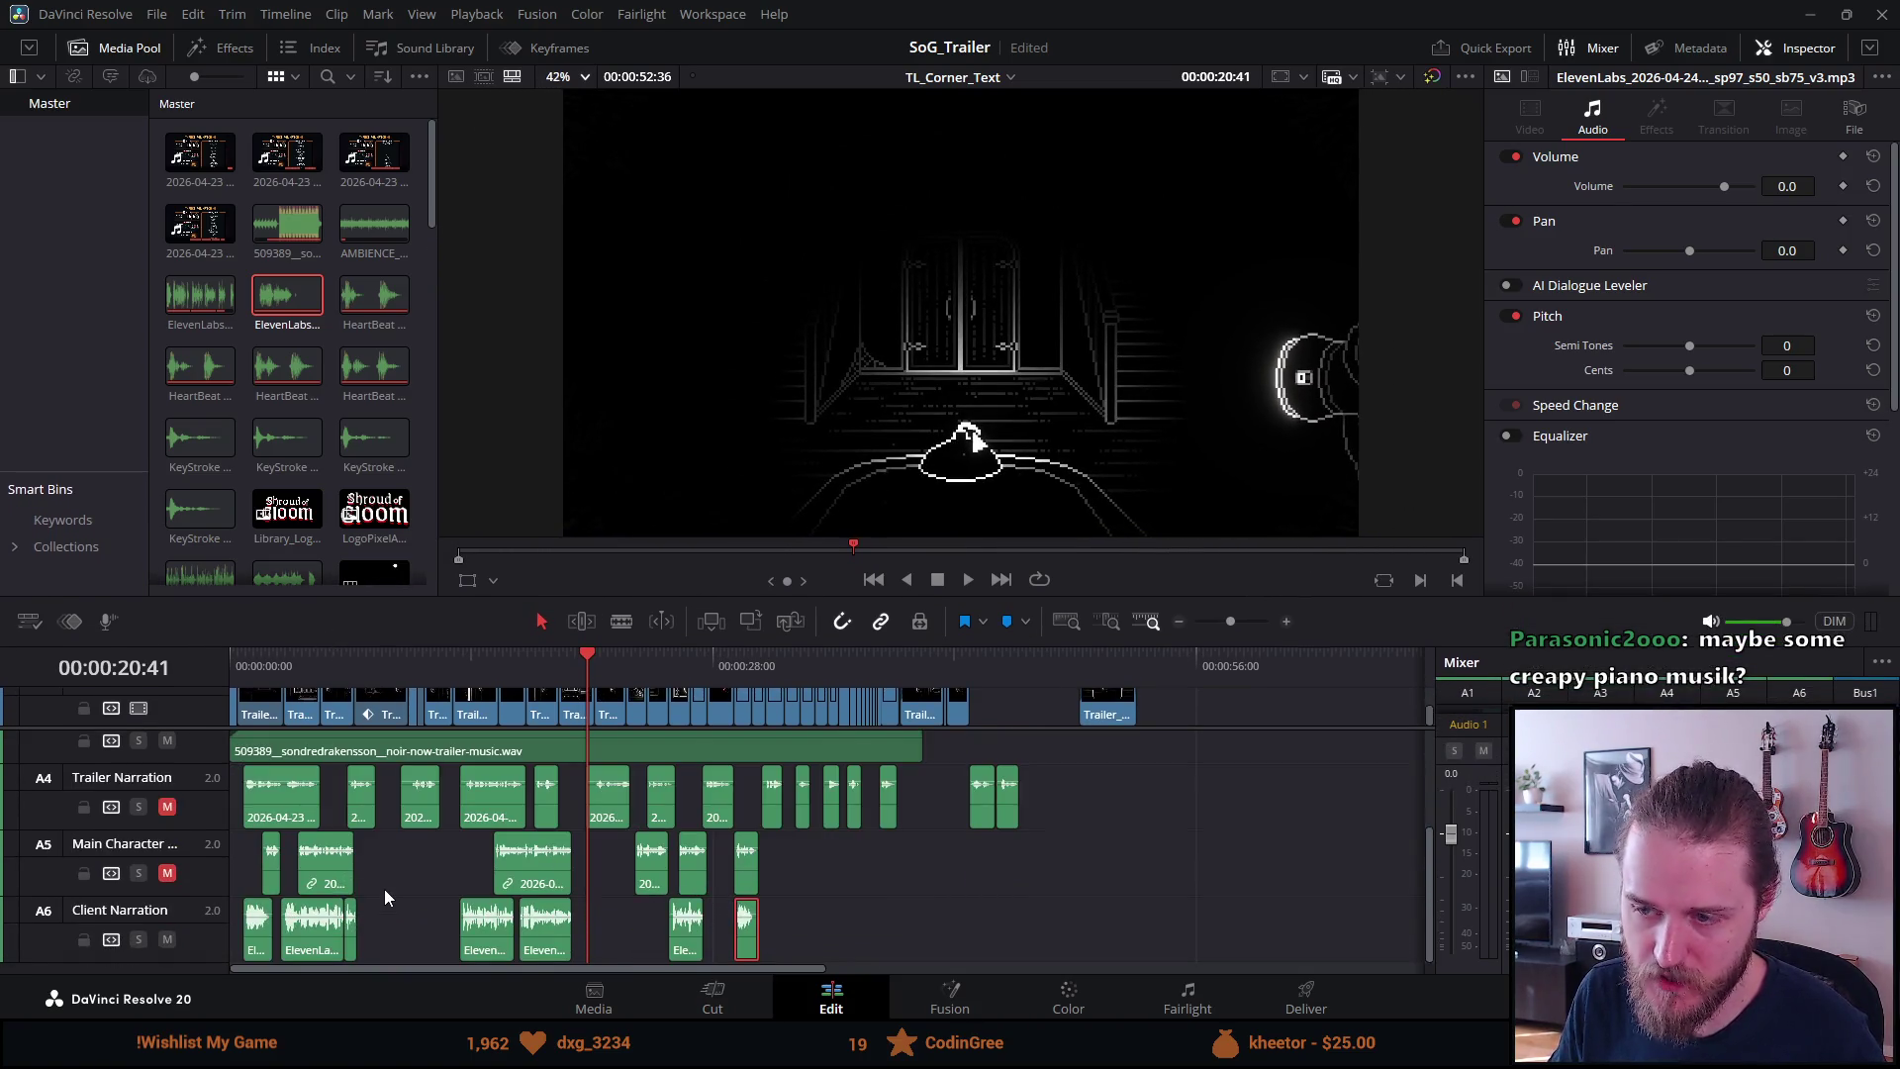
scroll(384, 889, up, 2)
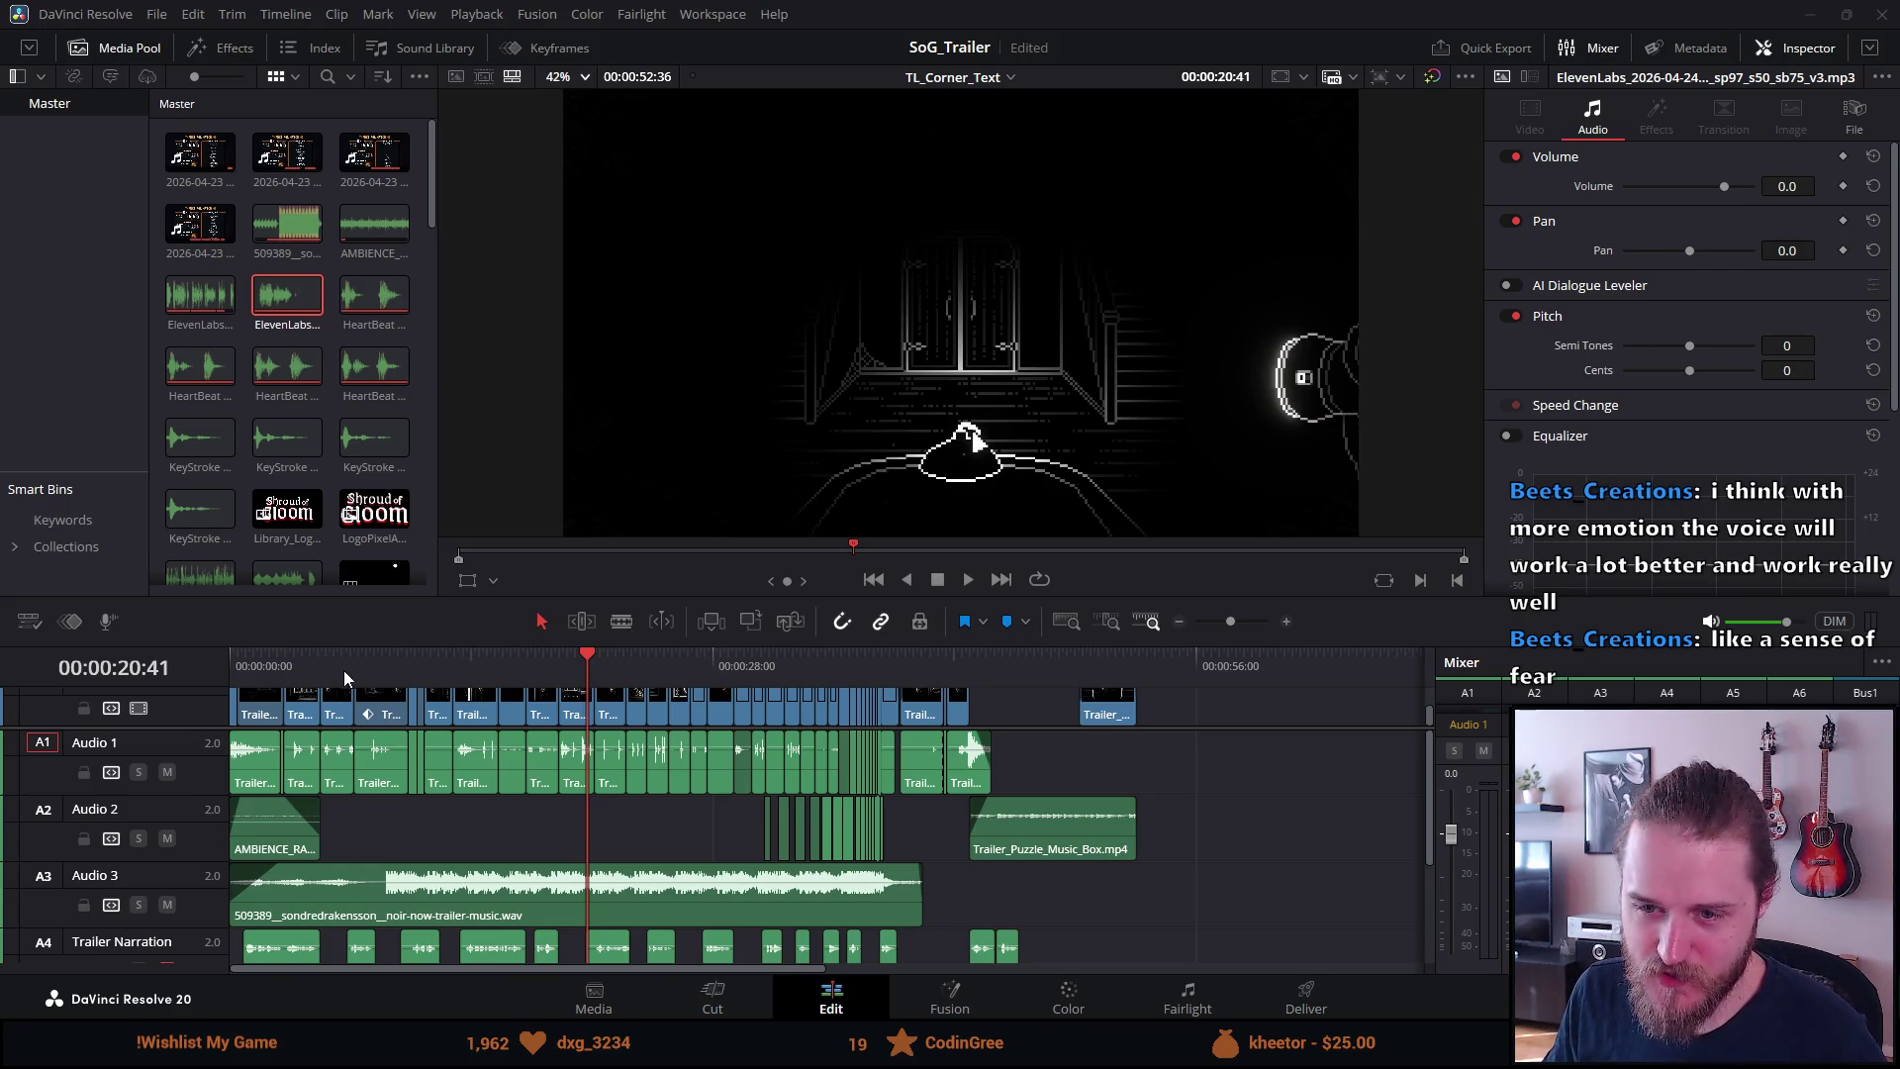
click(264, 663)
key(space)
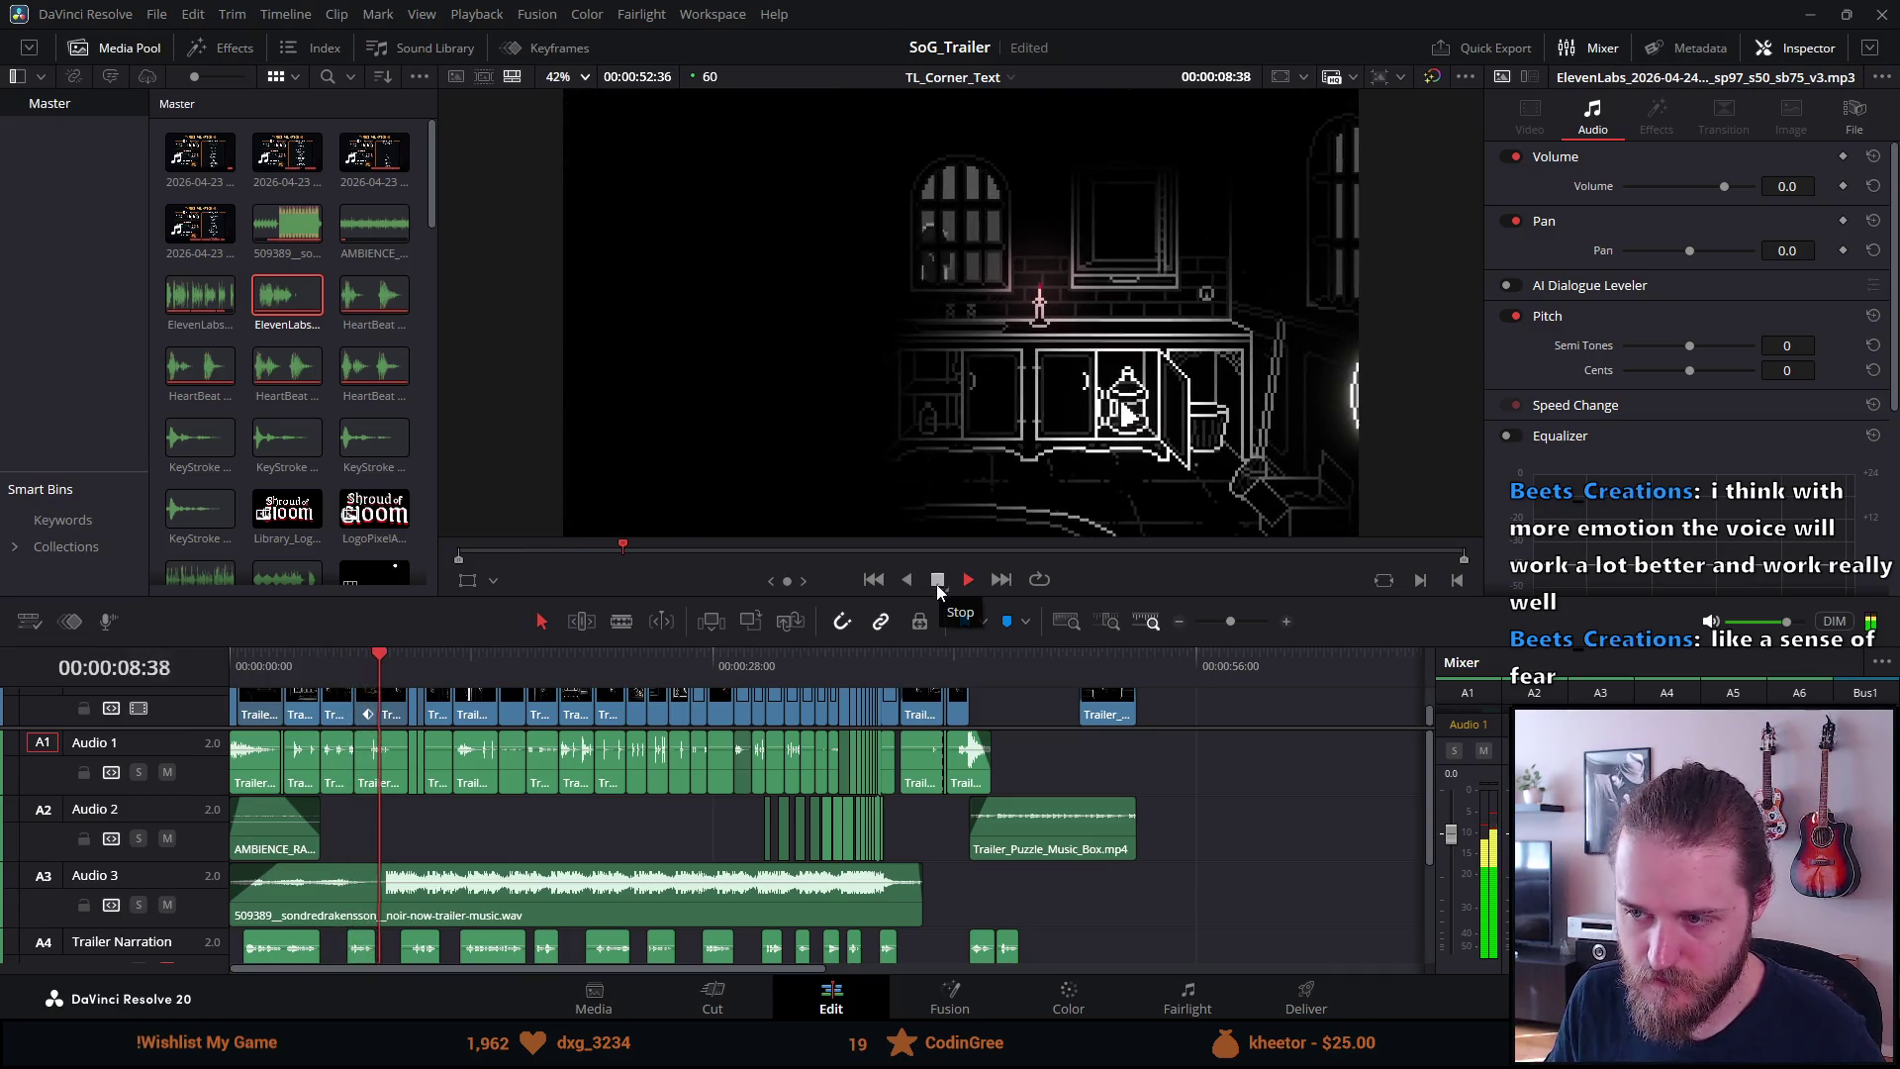
Stop playback at 00:00:08:43 on the candlelit cabinet shot and switch to ElevenLabs
click(937, 582)
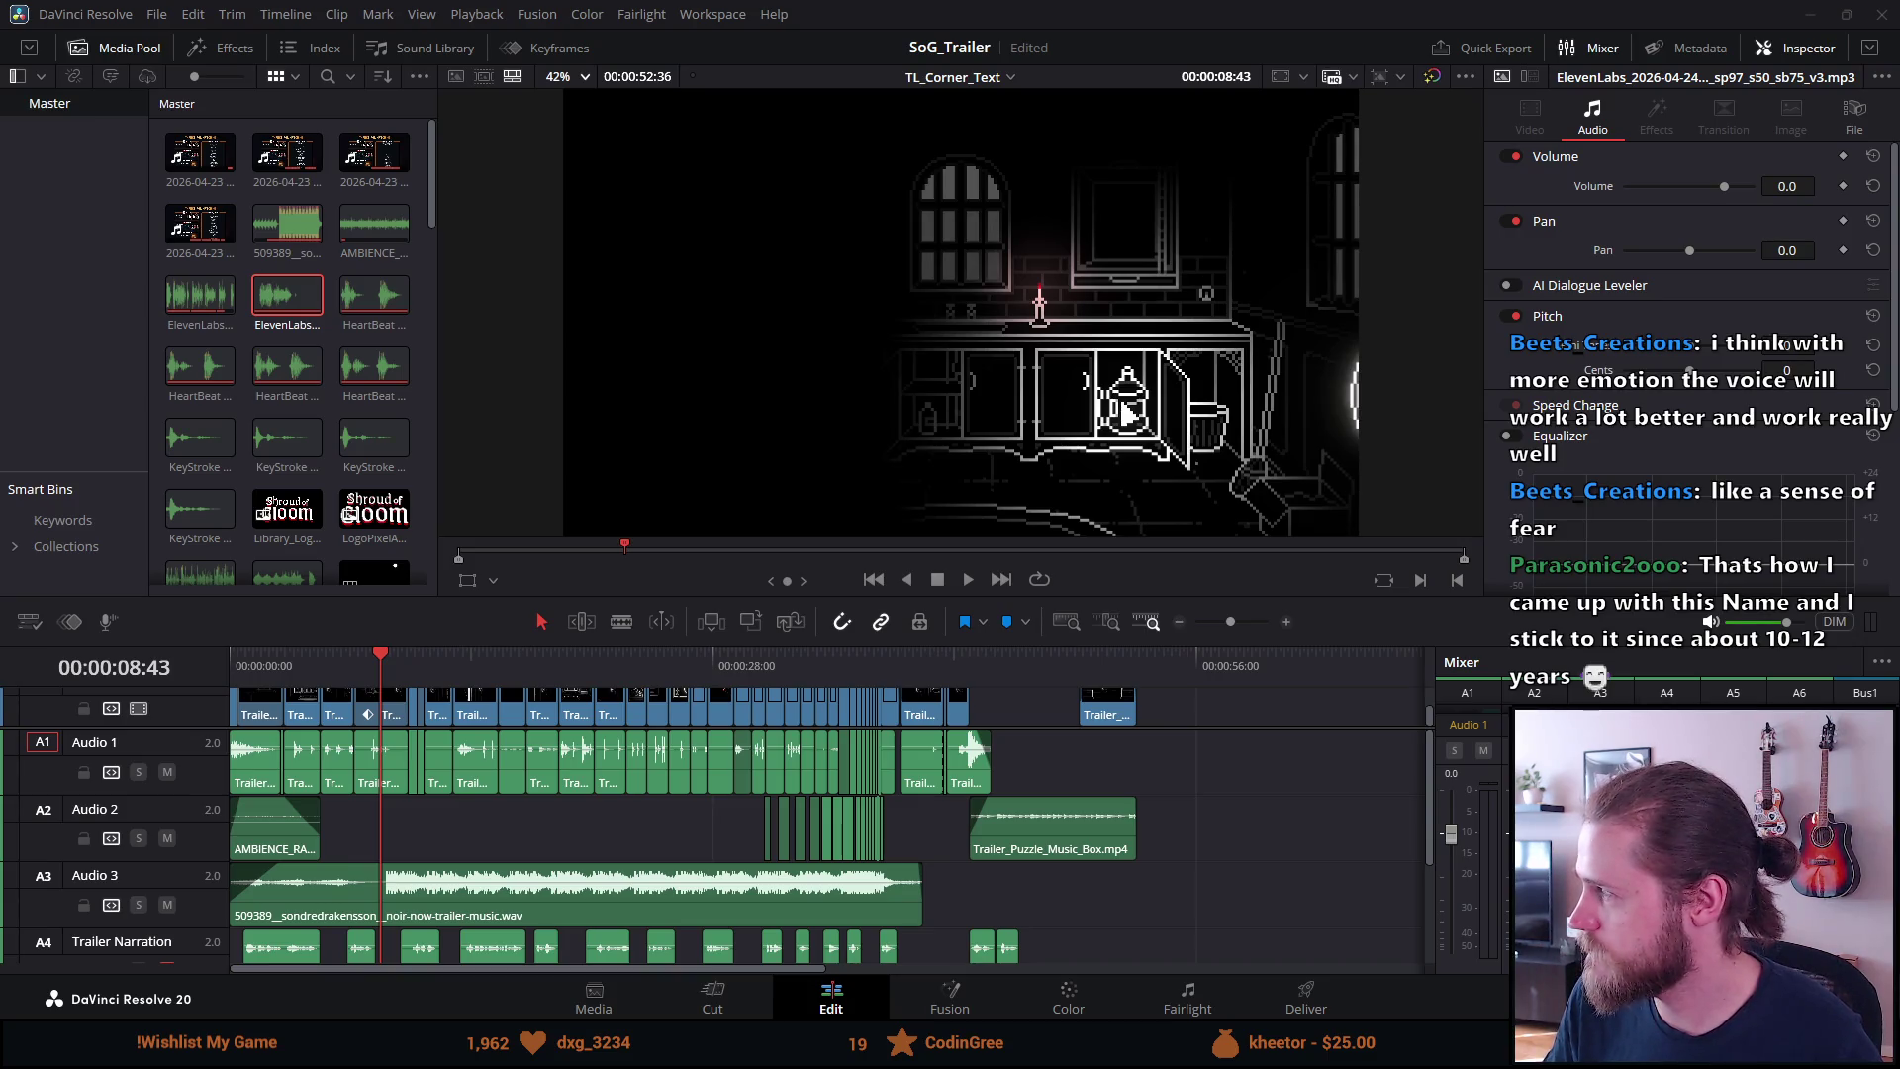
key(alt+Tab)
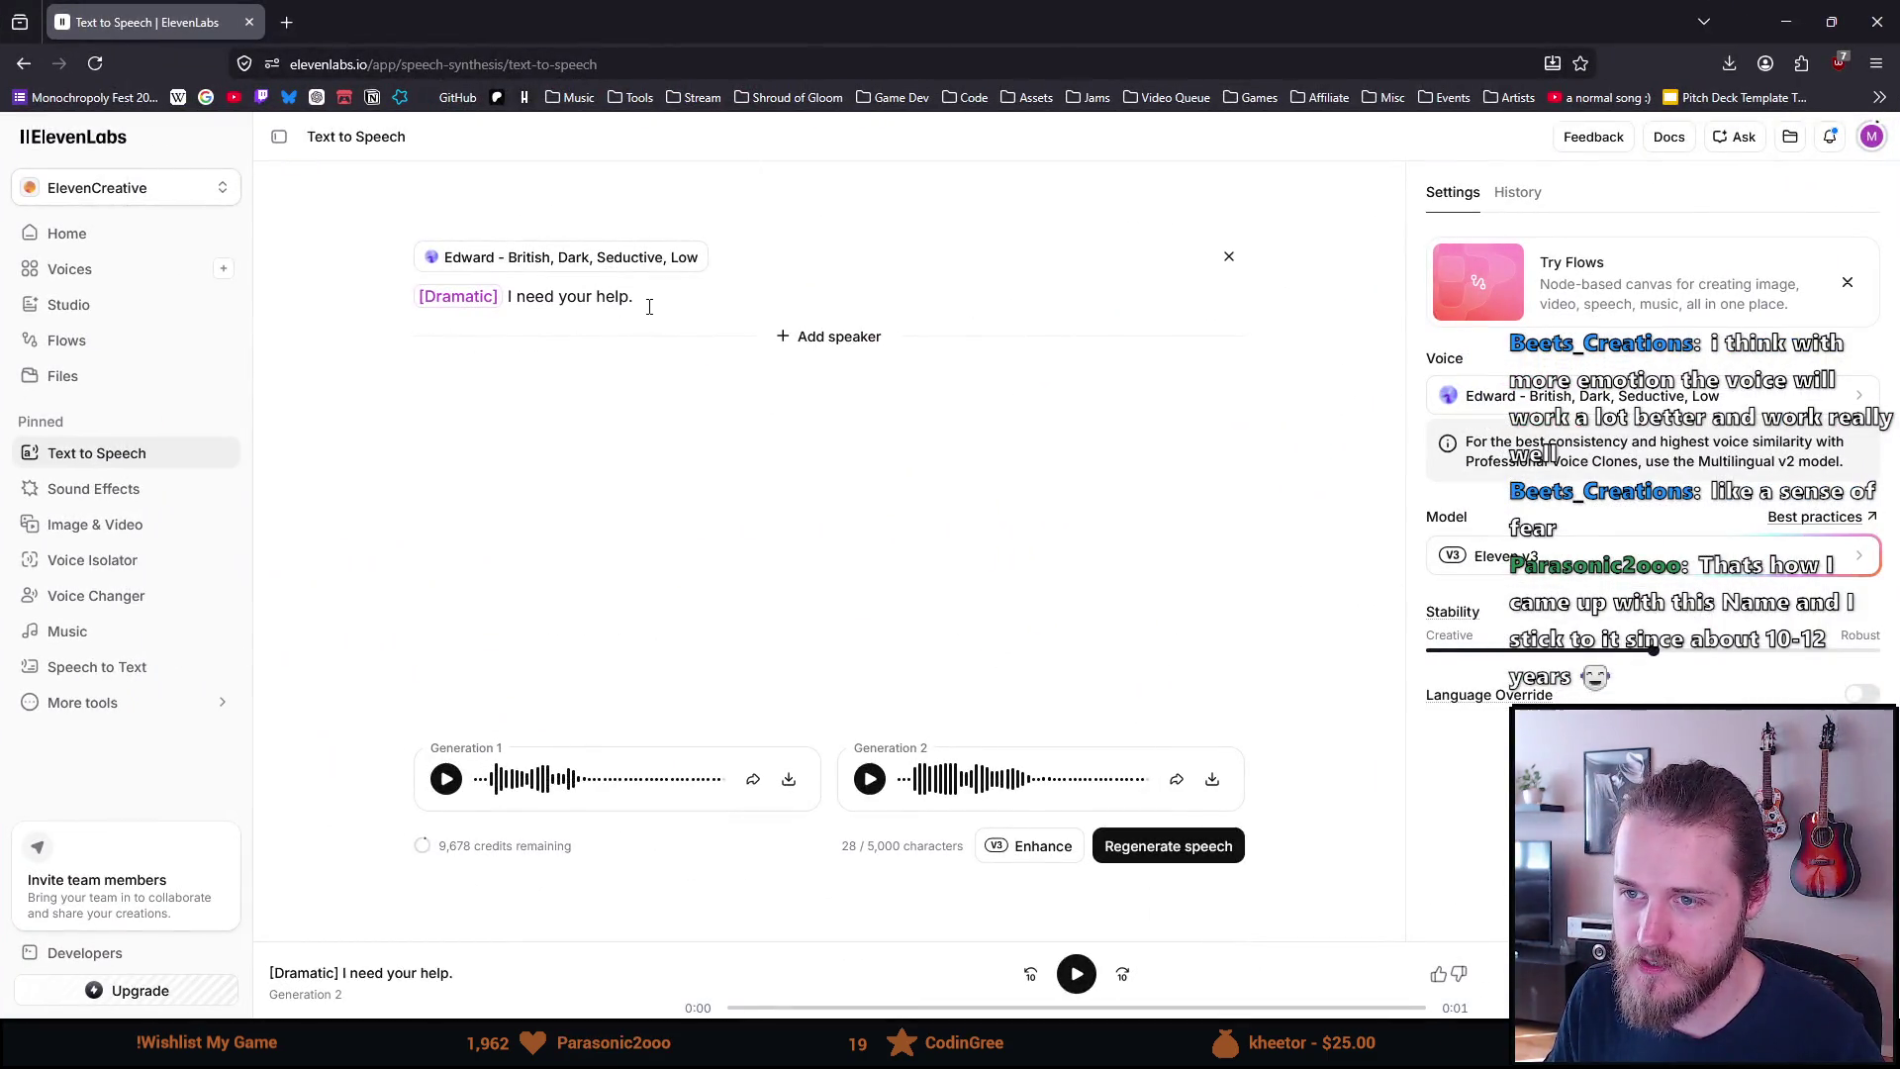
Add a '[Posh] [Afraid]' tag line above '[Dramatic] I need your help.' plus an empty [] tag after Dramatic
click(652, 300)
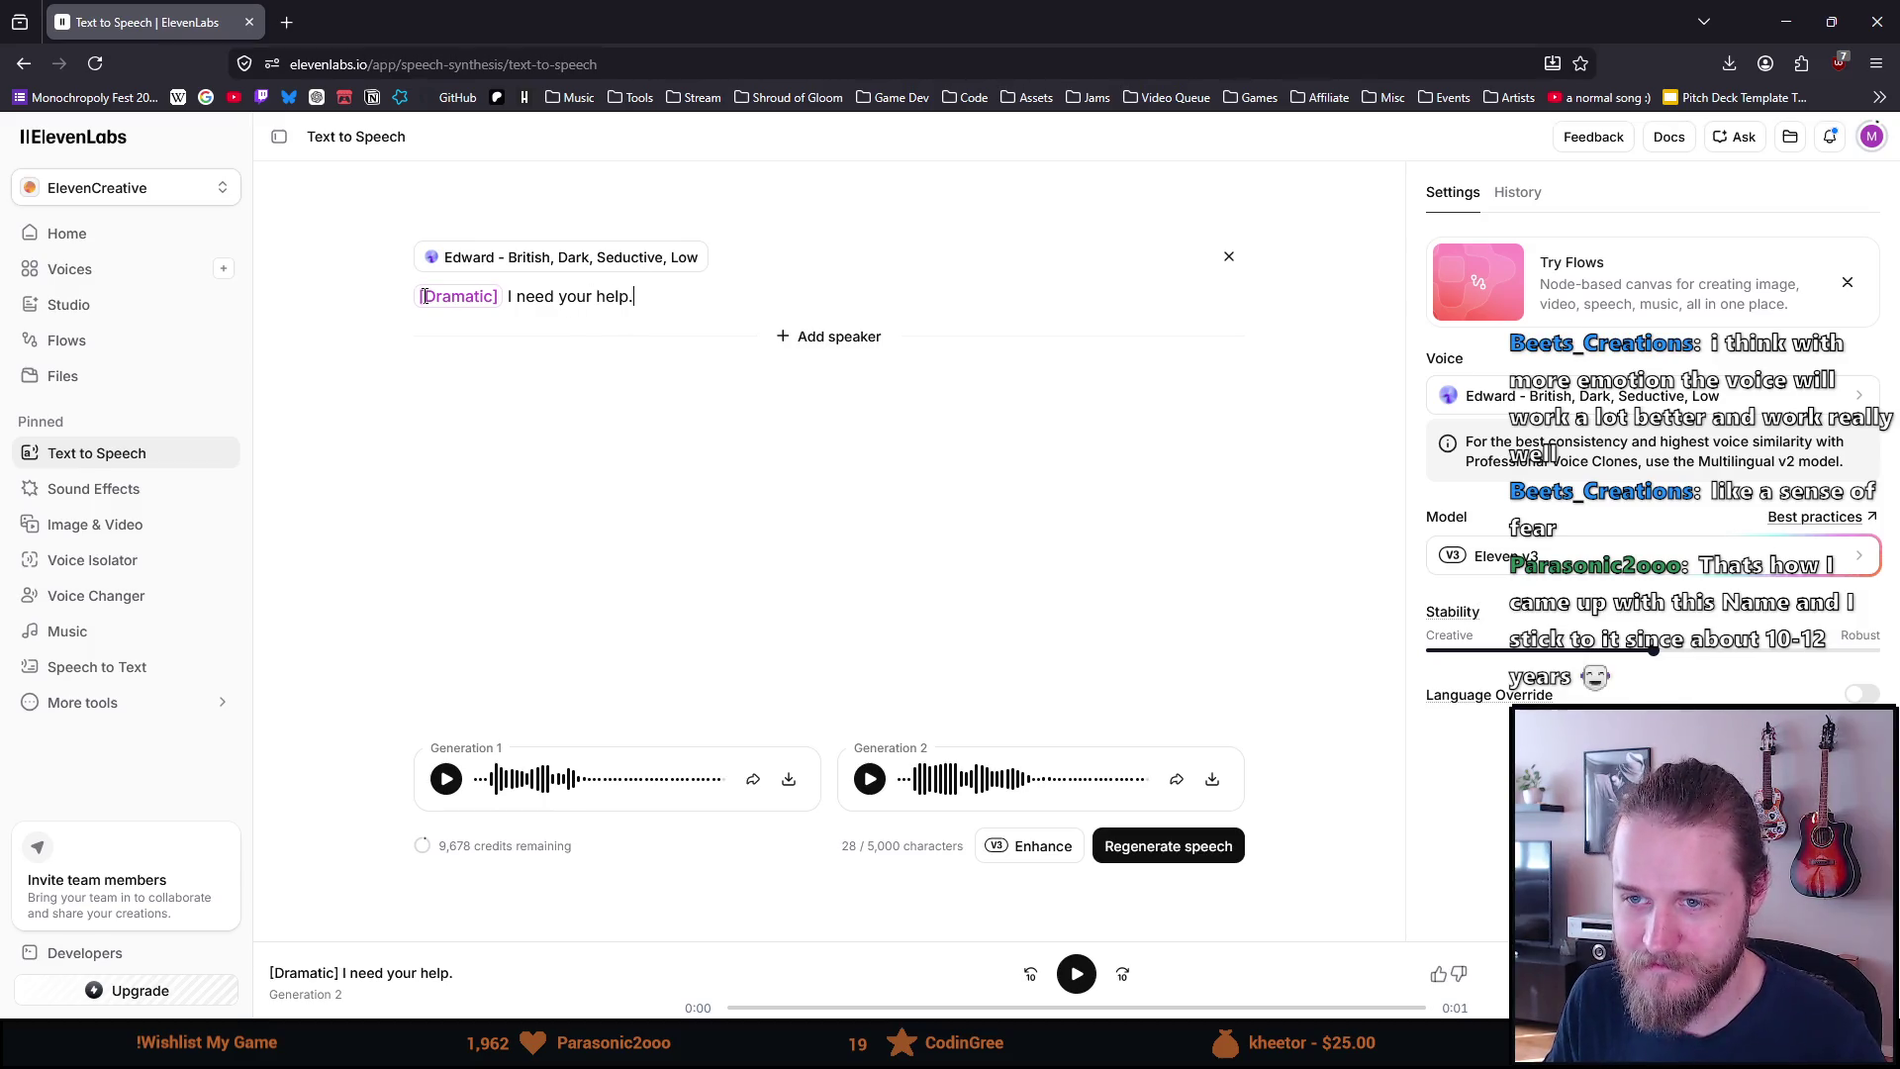
key(Return)
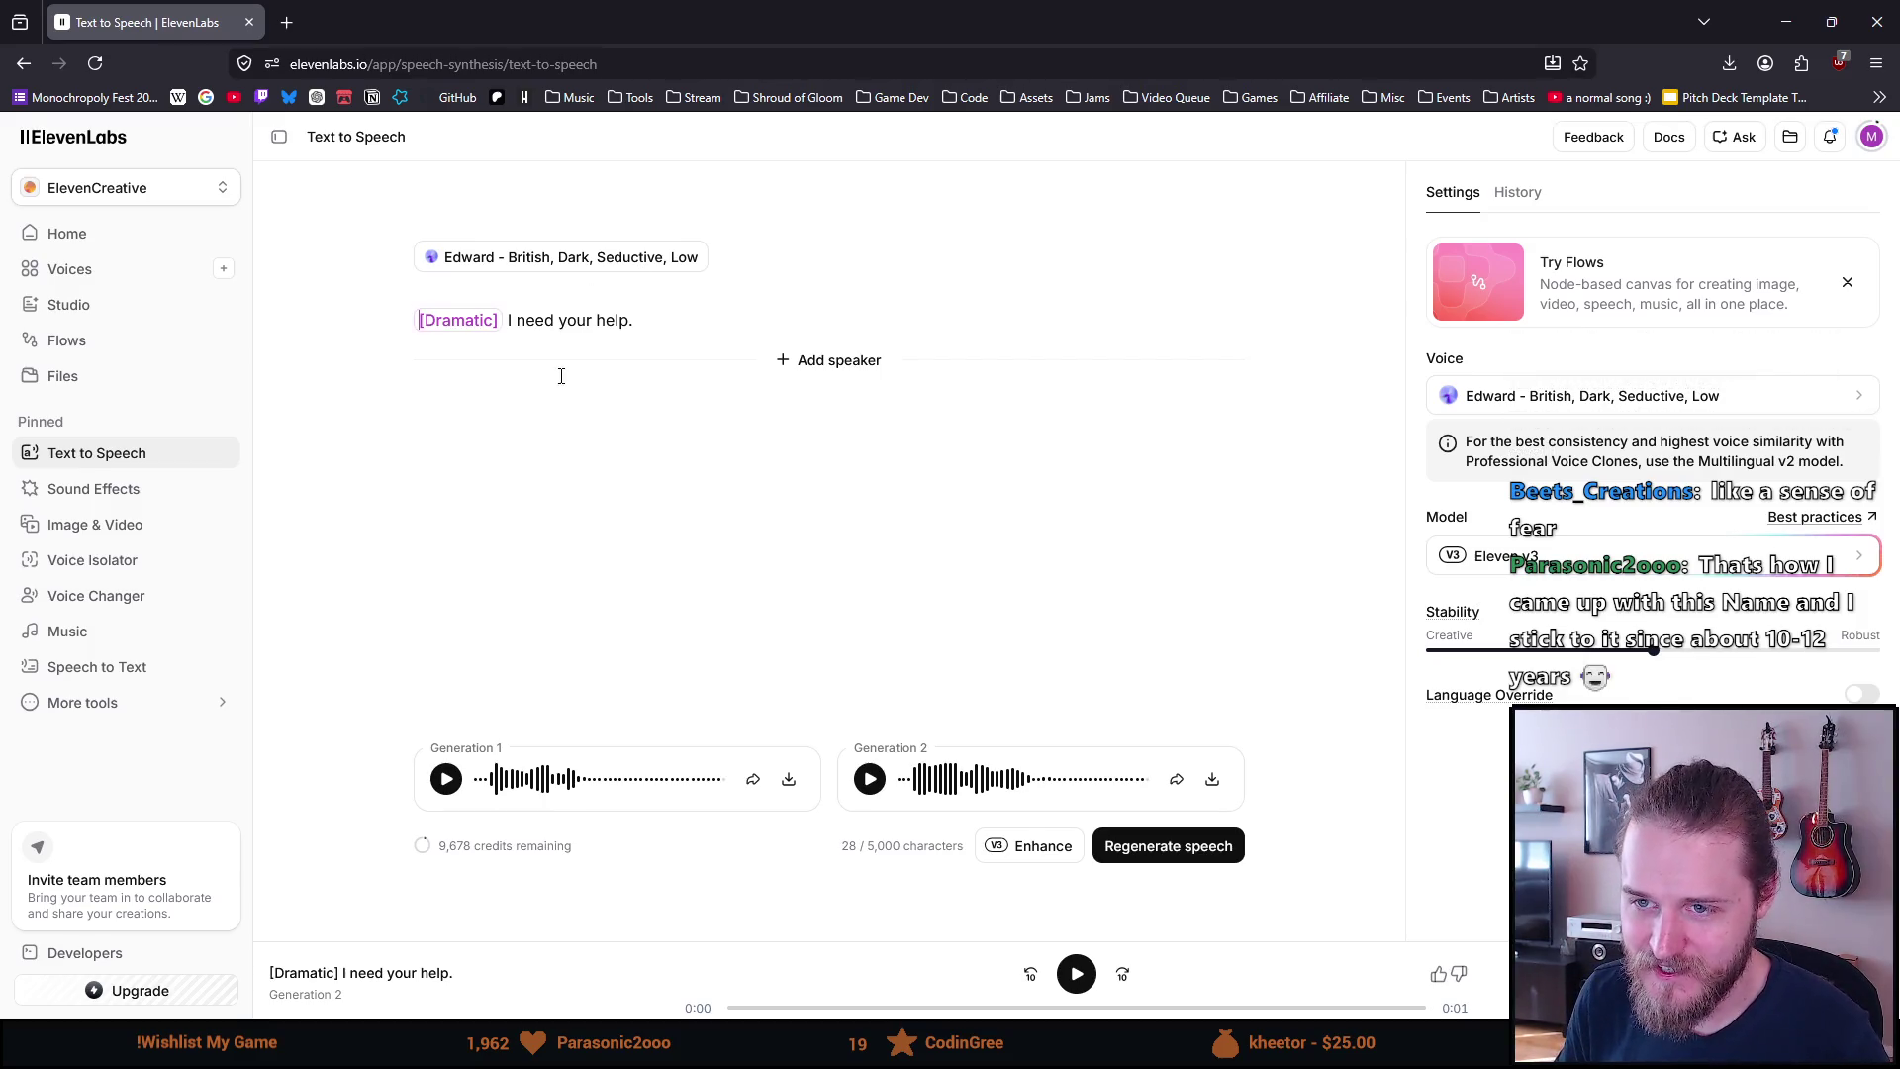
text([])
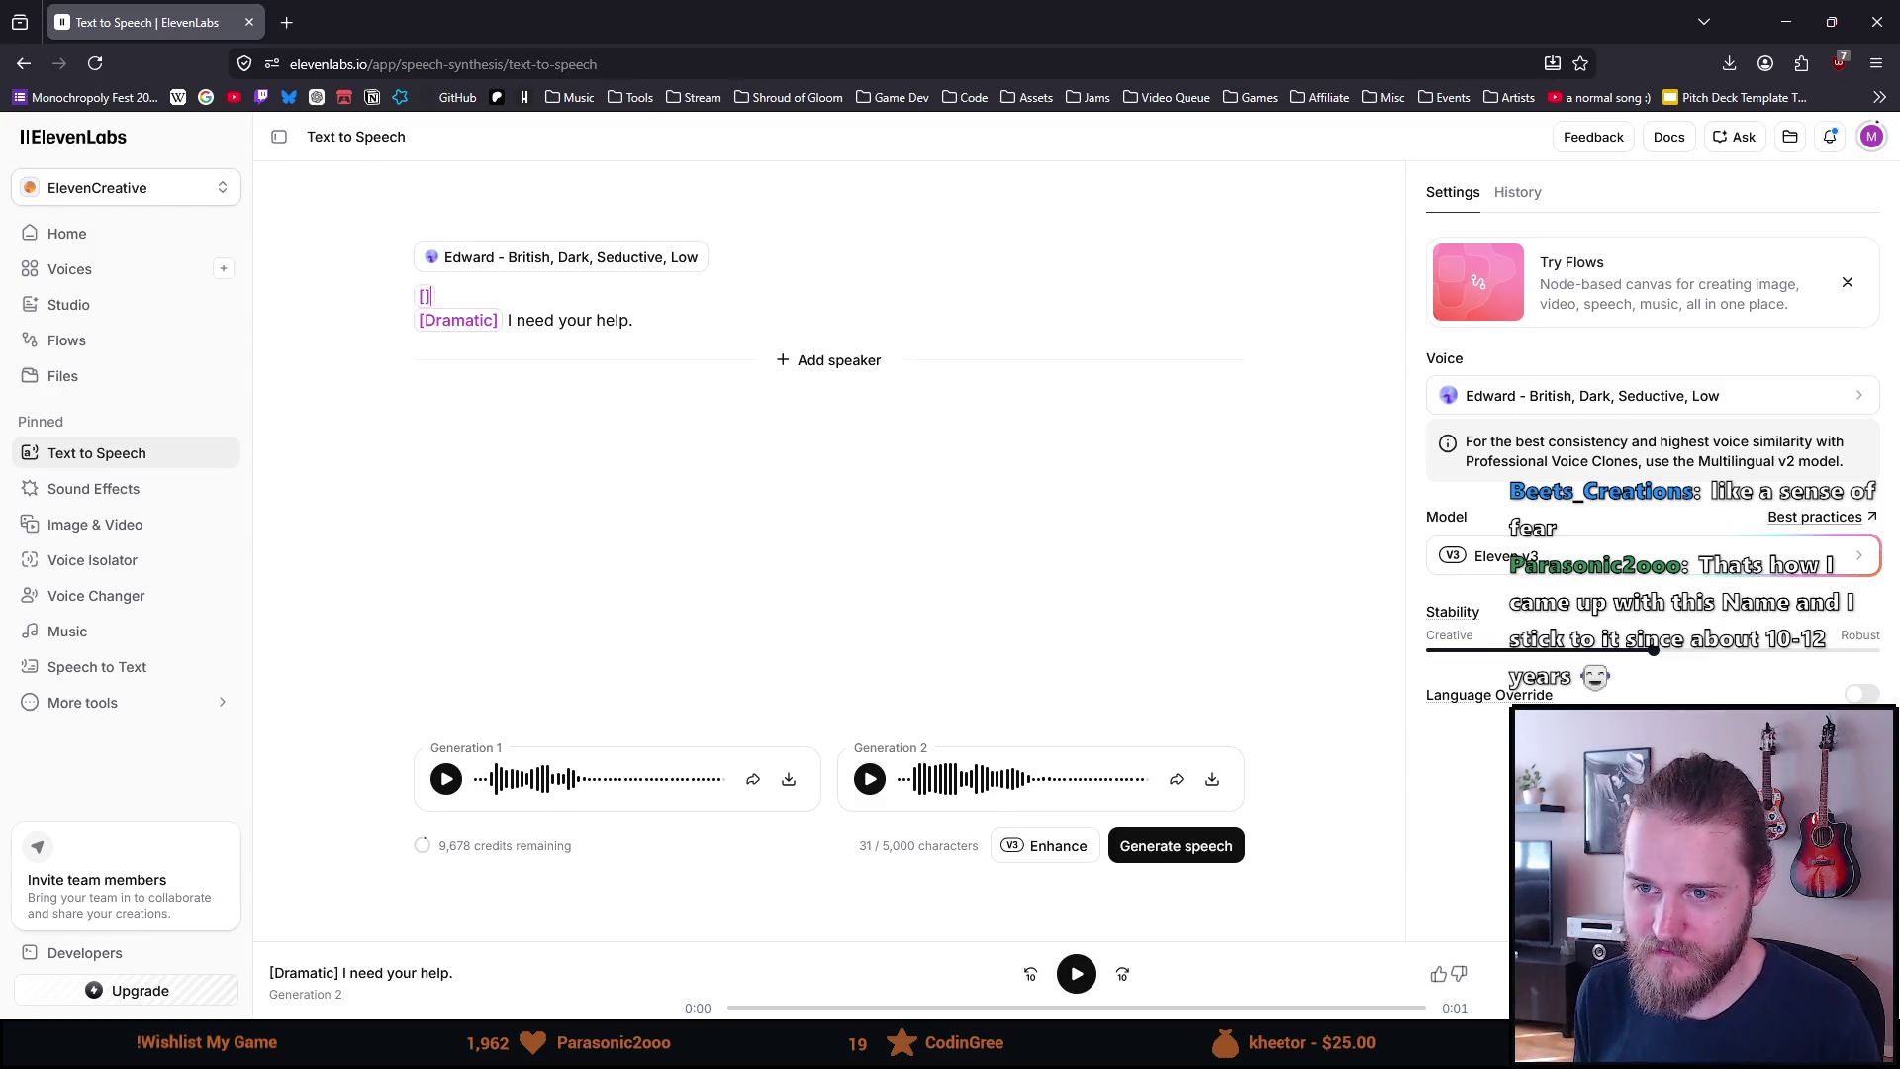
text(Posh)
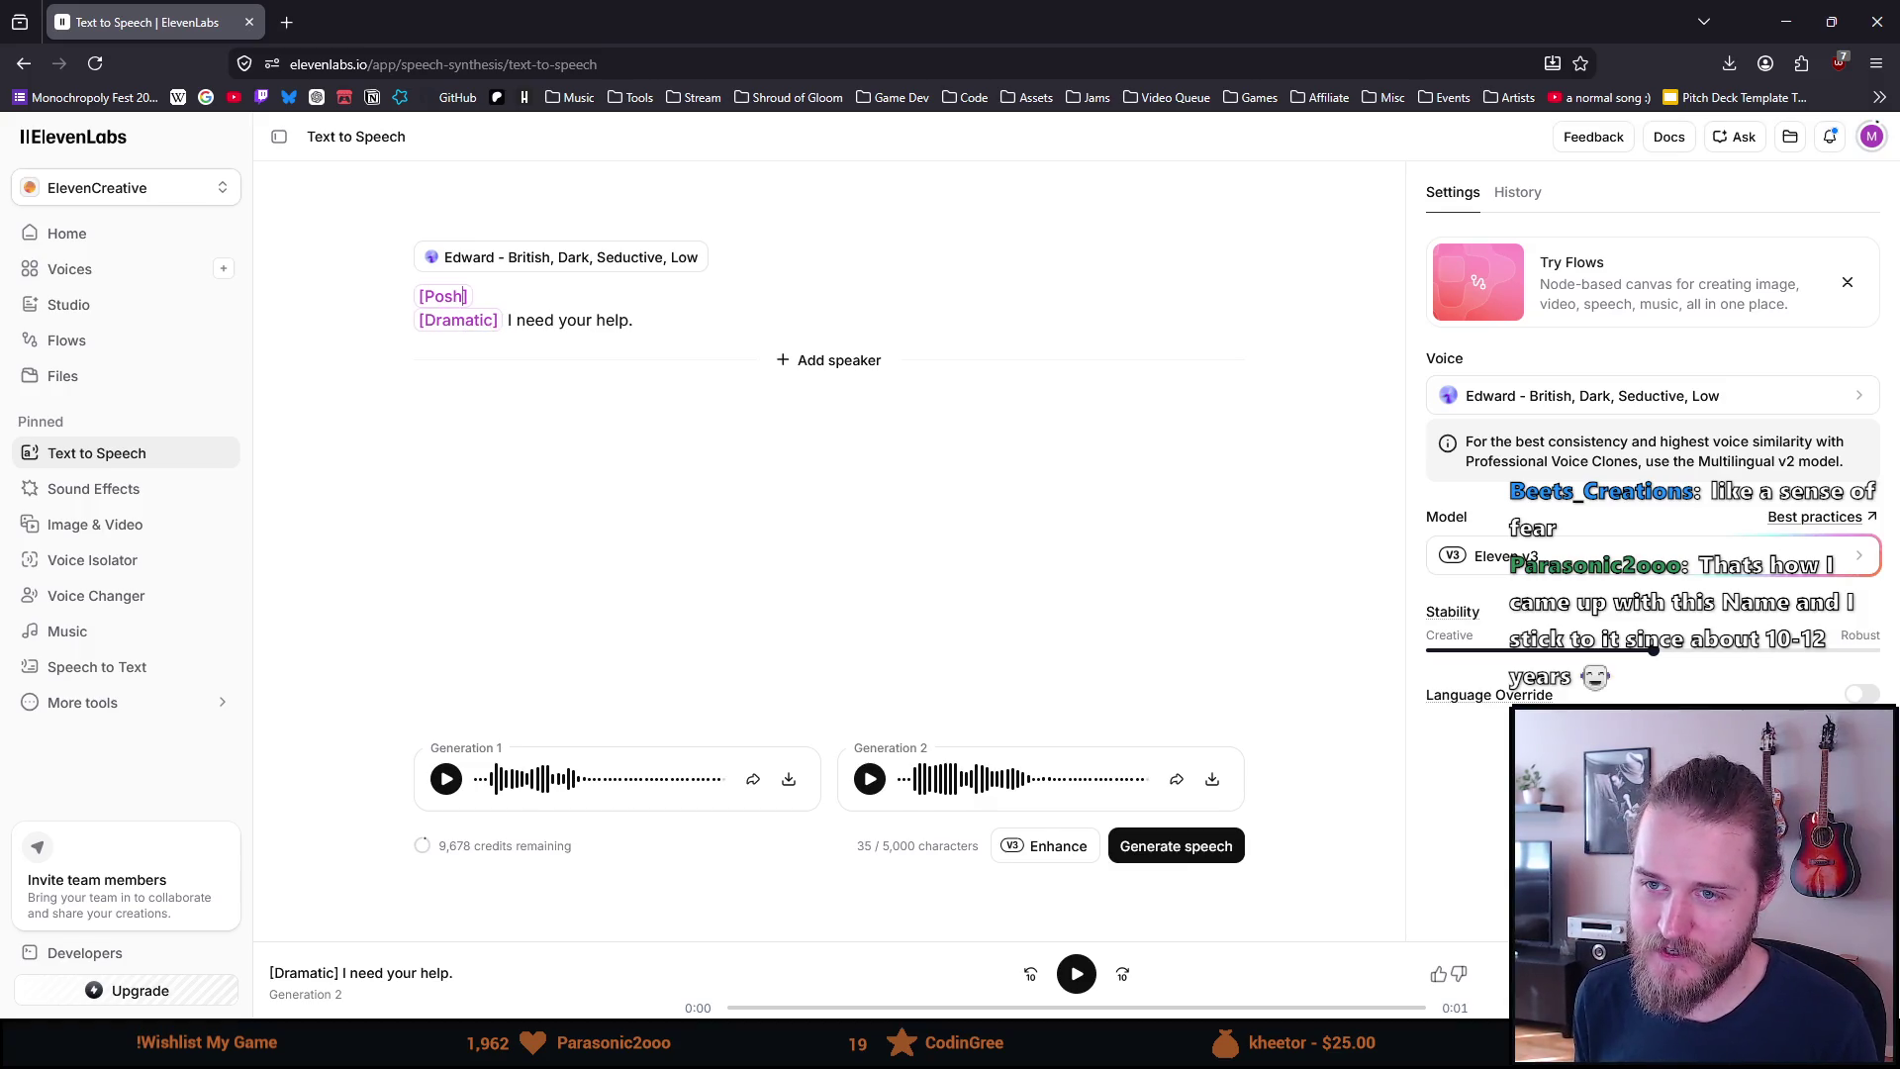
text([])
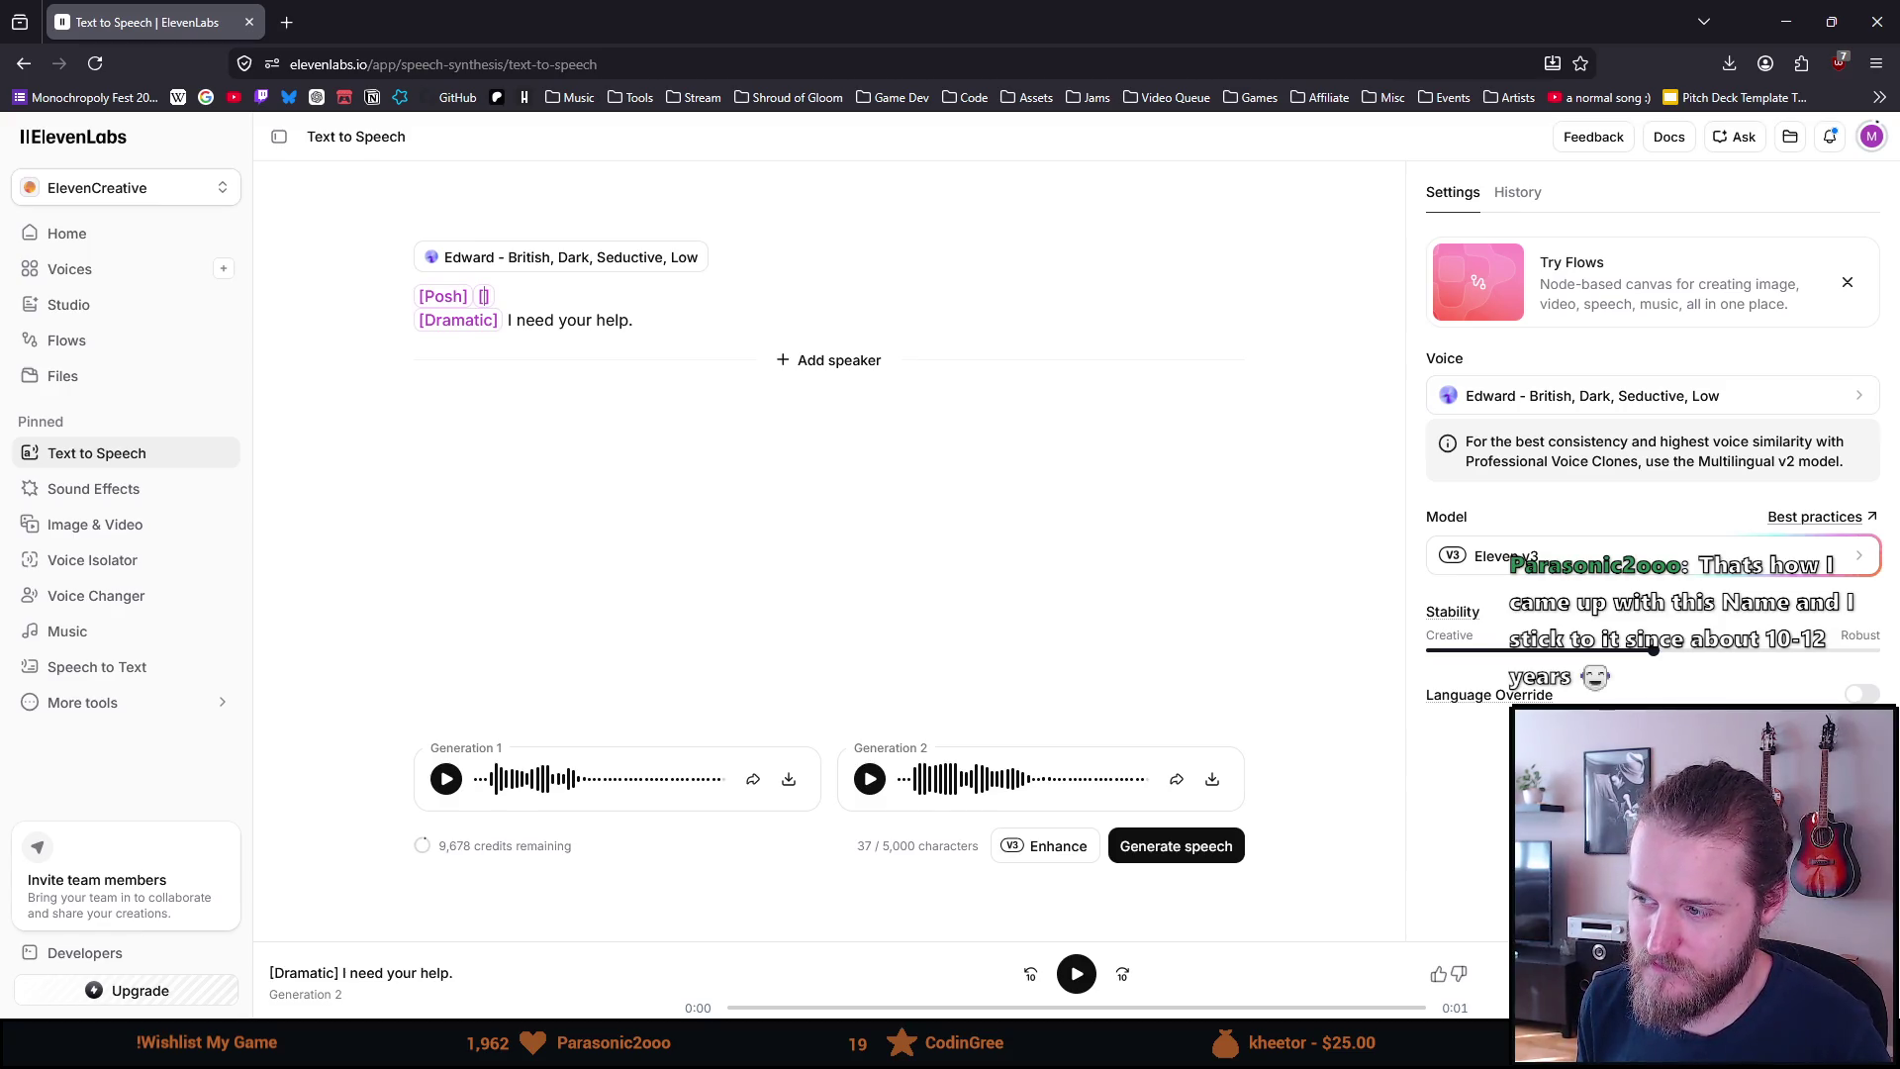
text(Afraid)
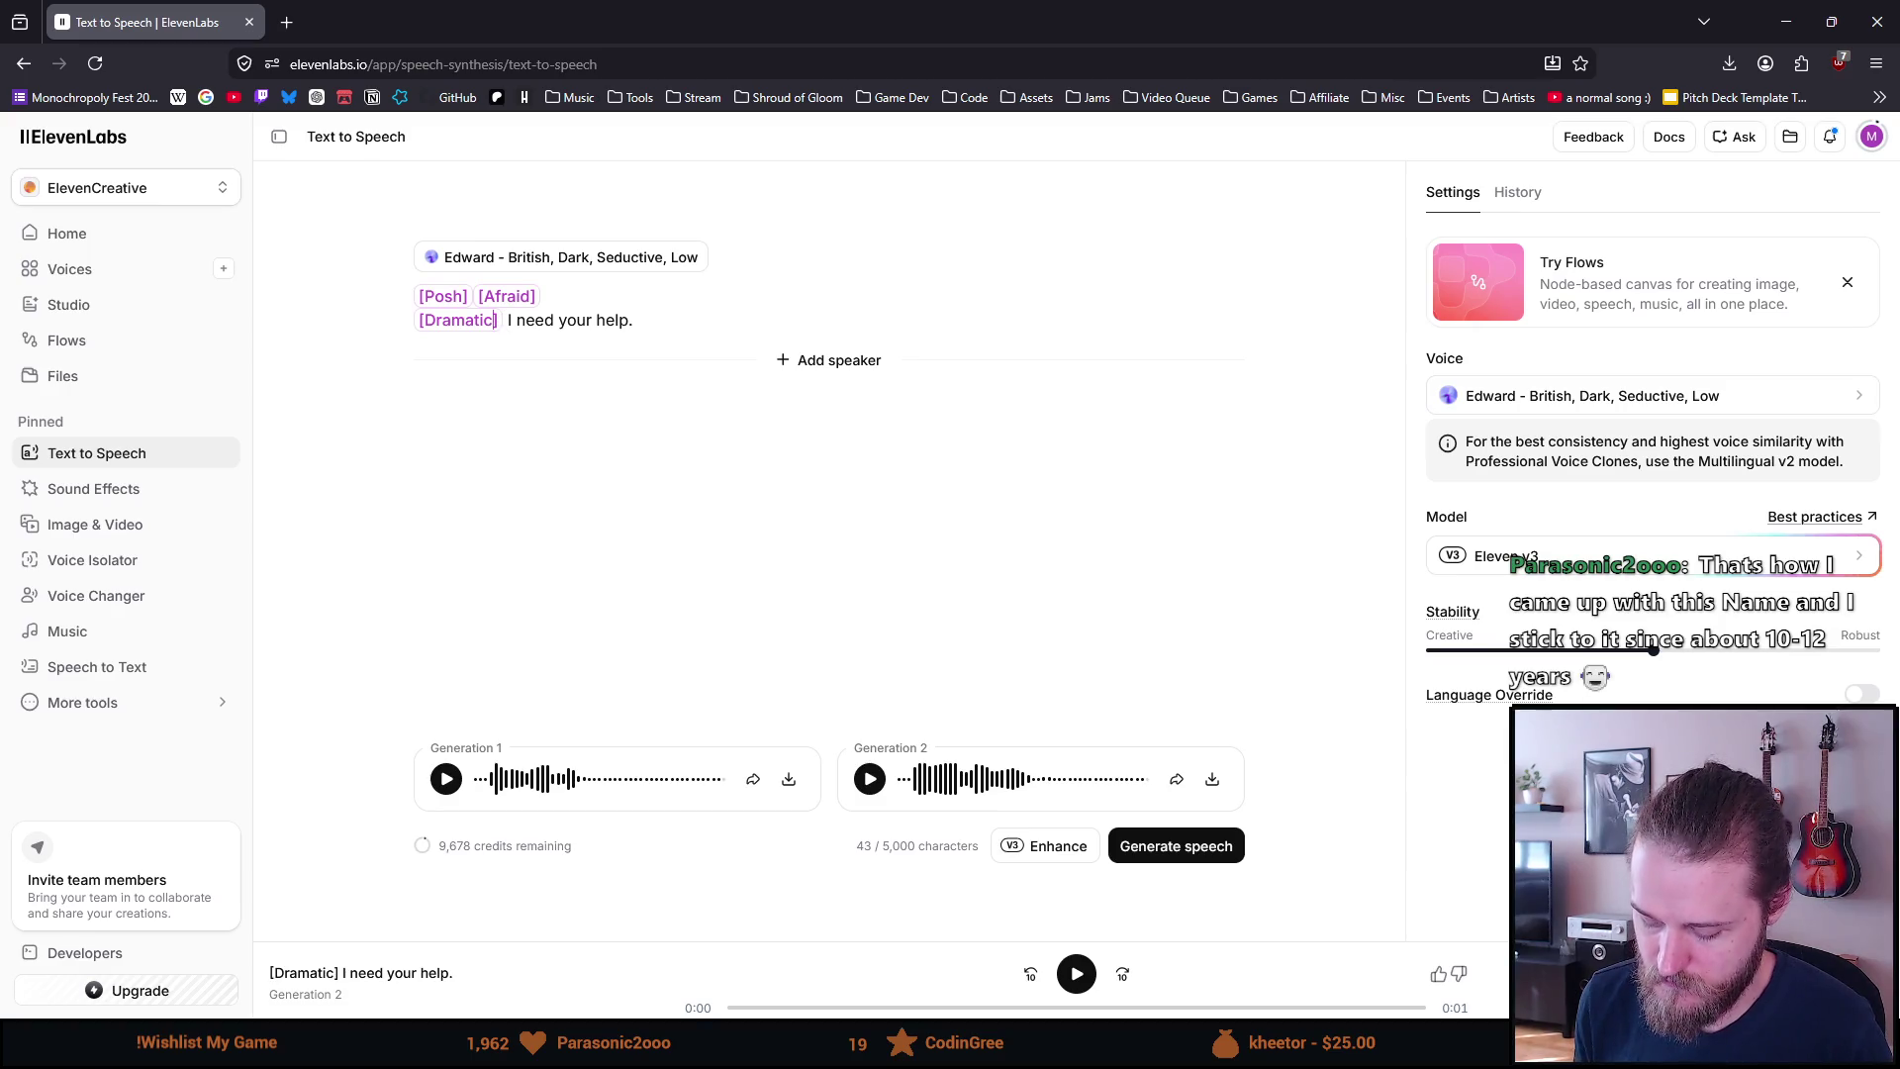
text([)
key(BackSpace)
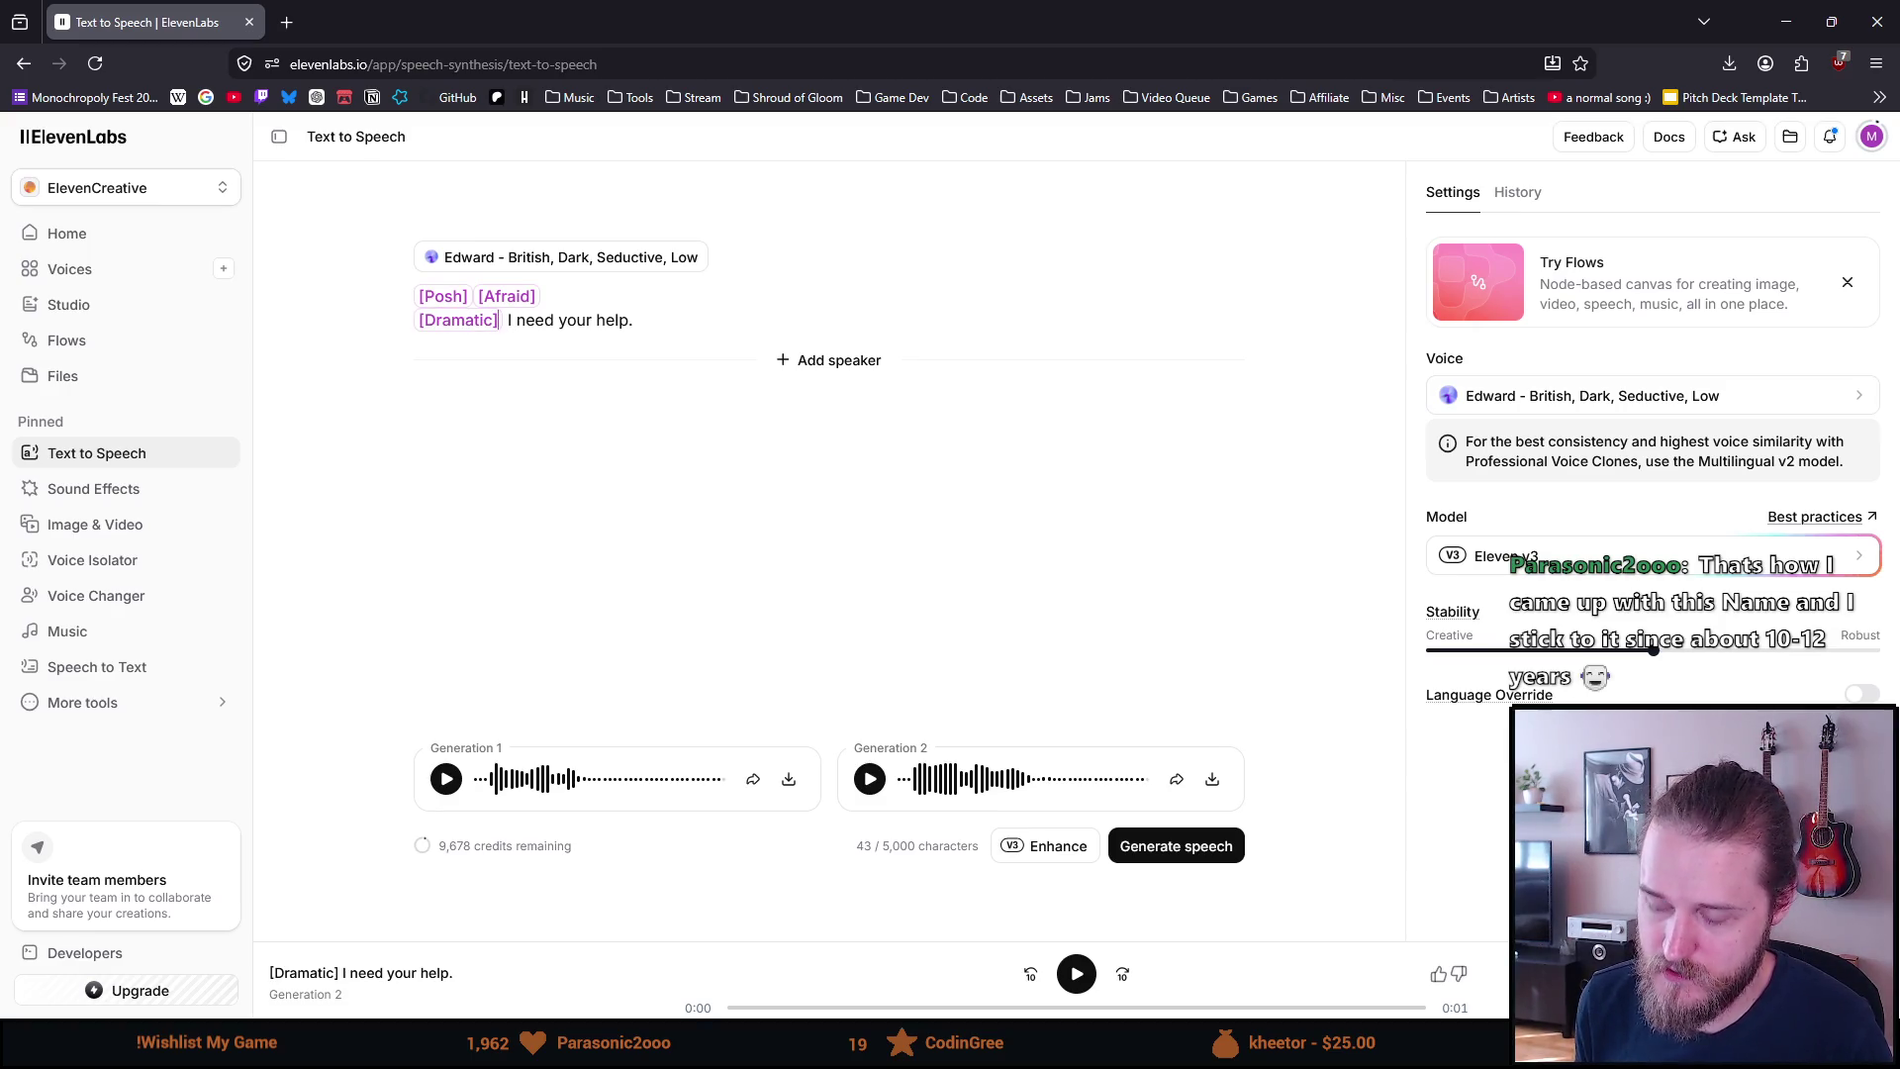
text([)
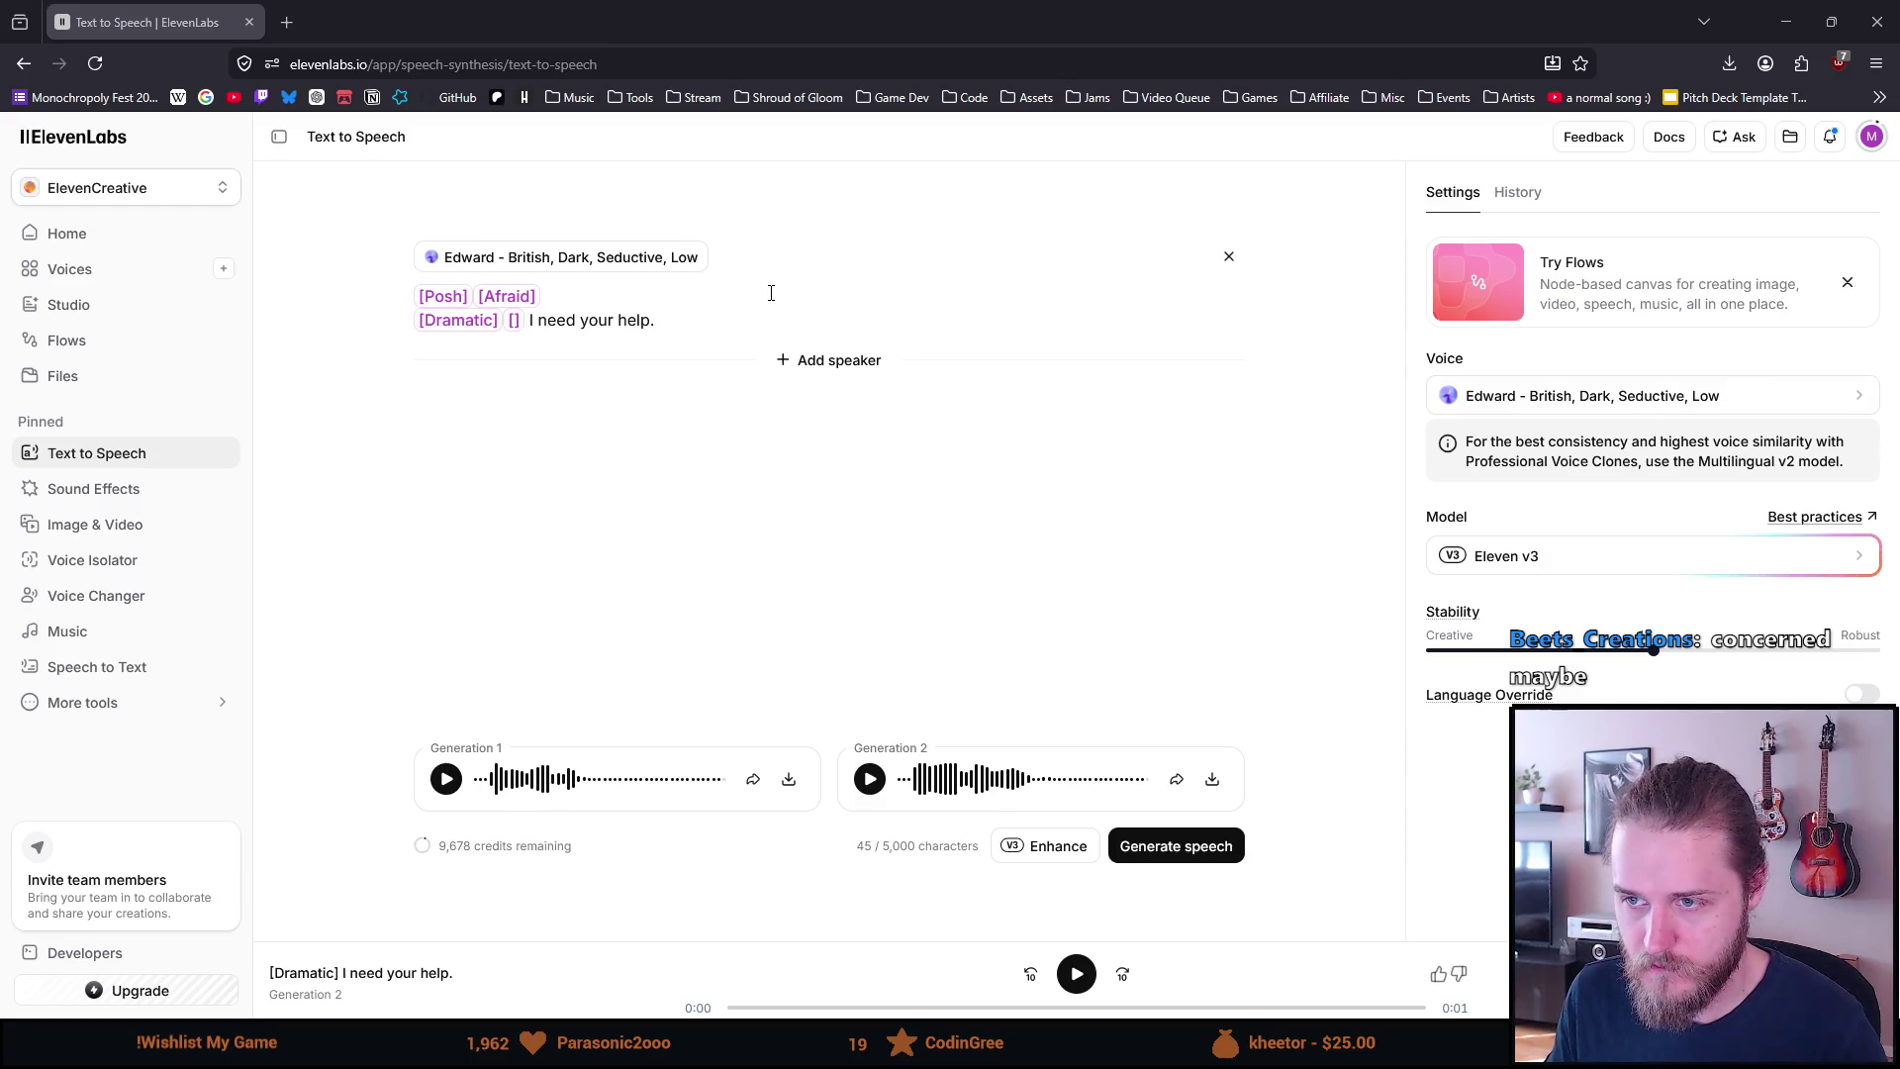
Paste the letter text below the tagged script and delete its From/To/Subject header lines
key(Return)
key(Return)
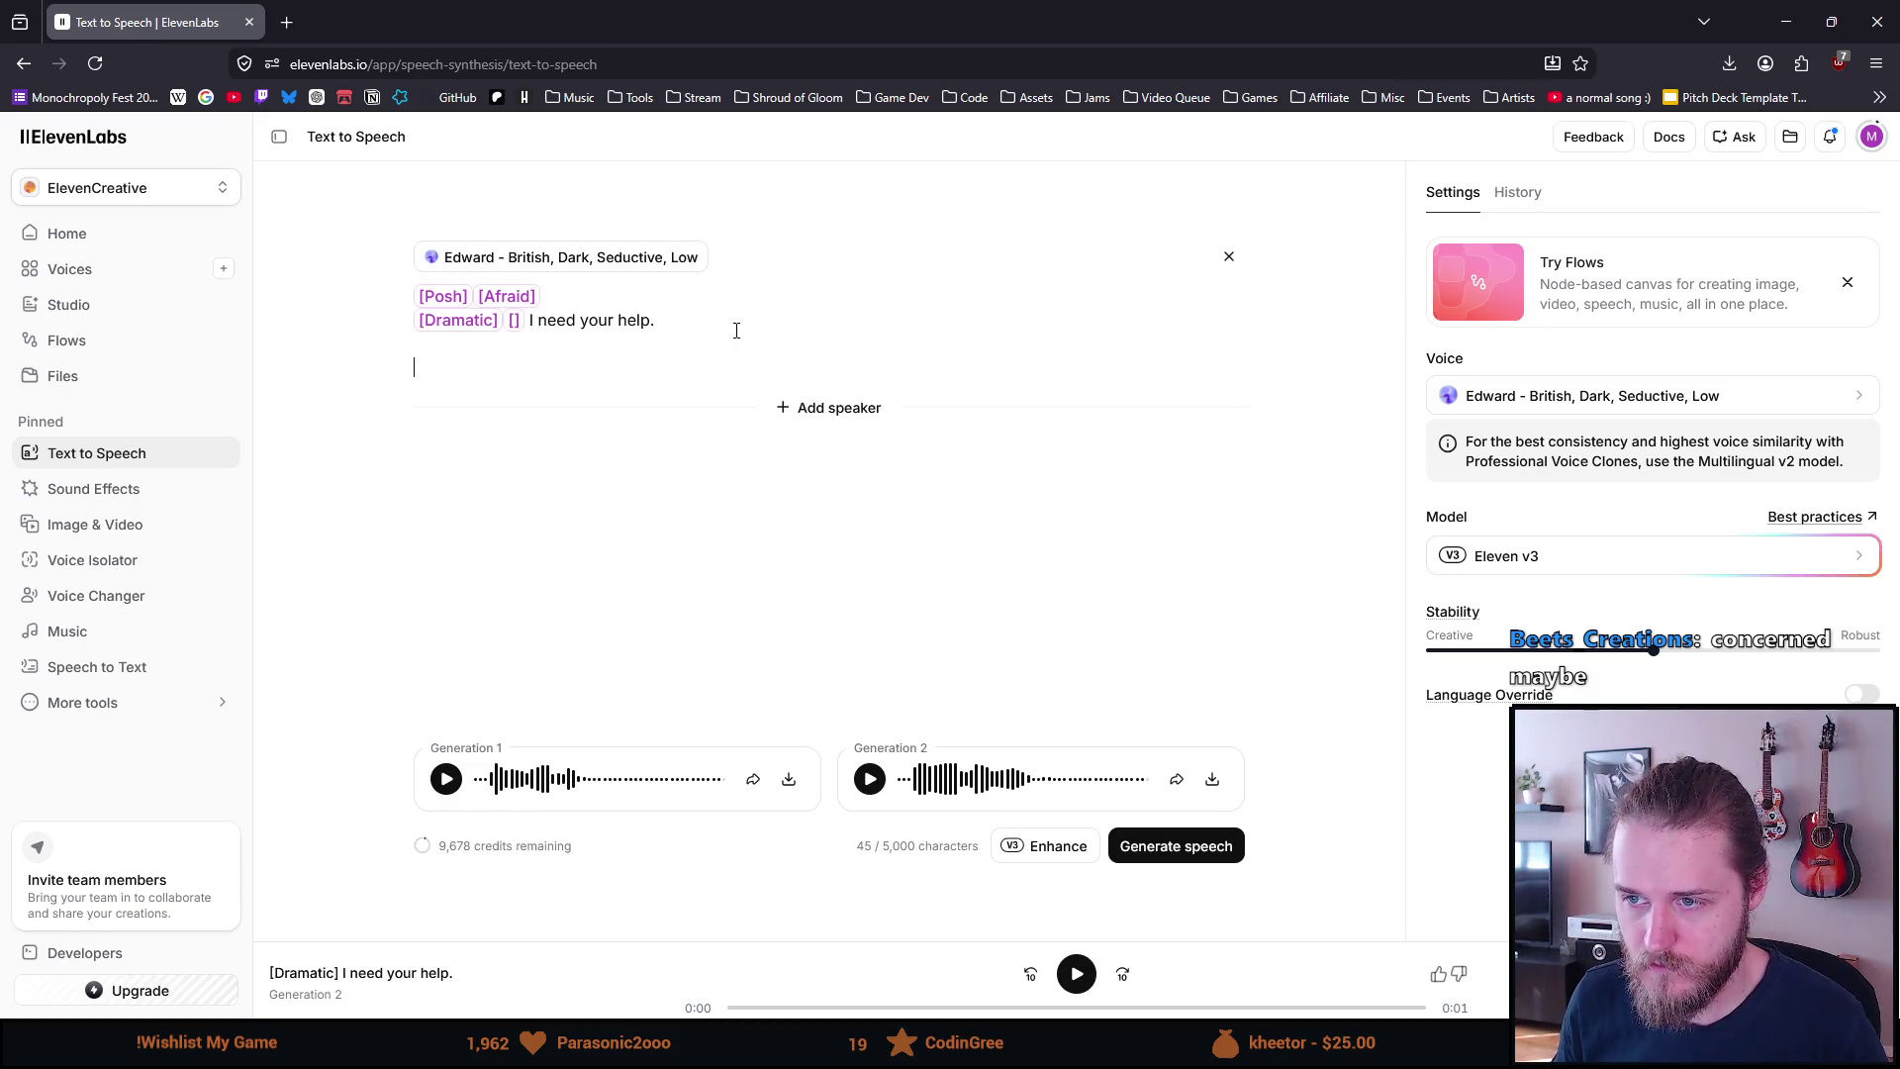
key(ctrl+v)
drag(777, 382, 658, 287)
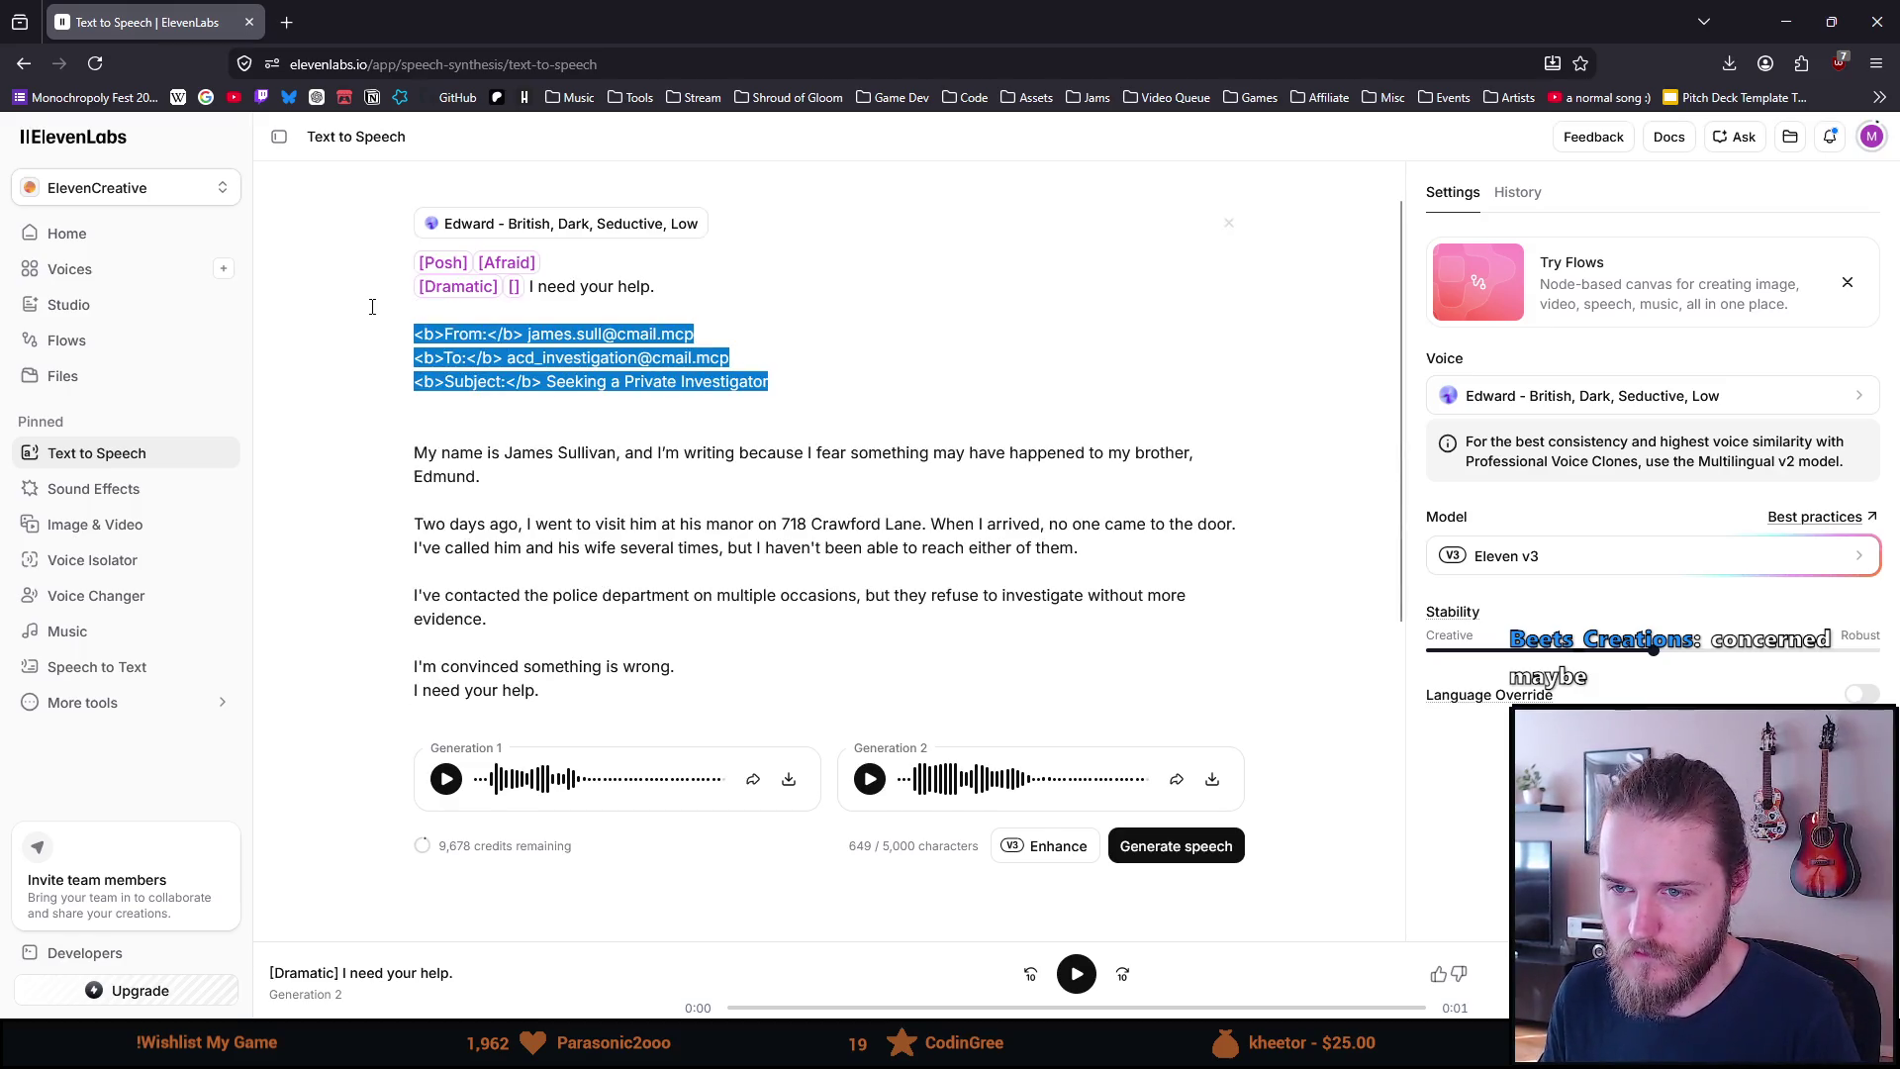
key(BackSpace)
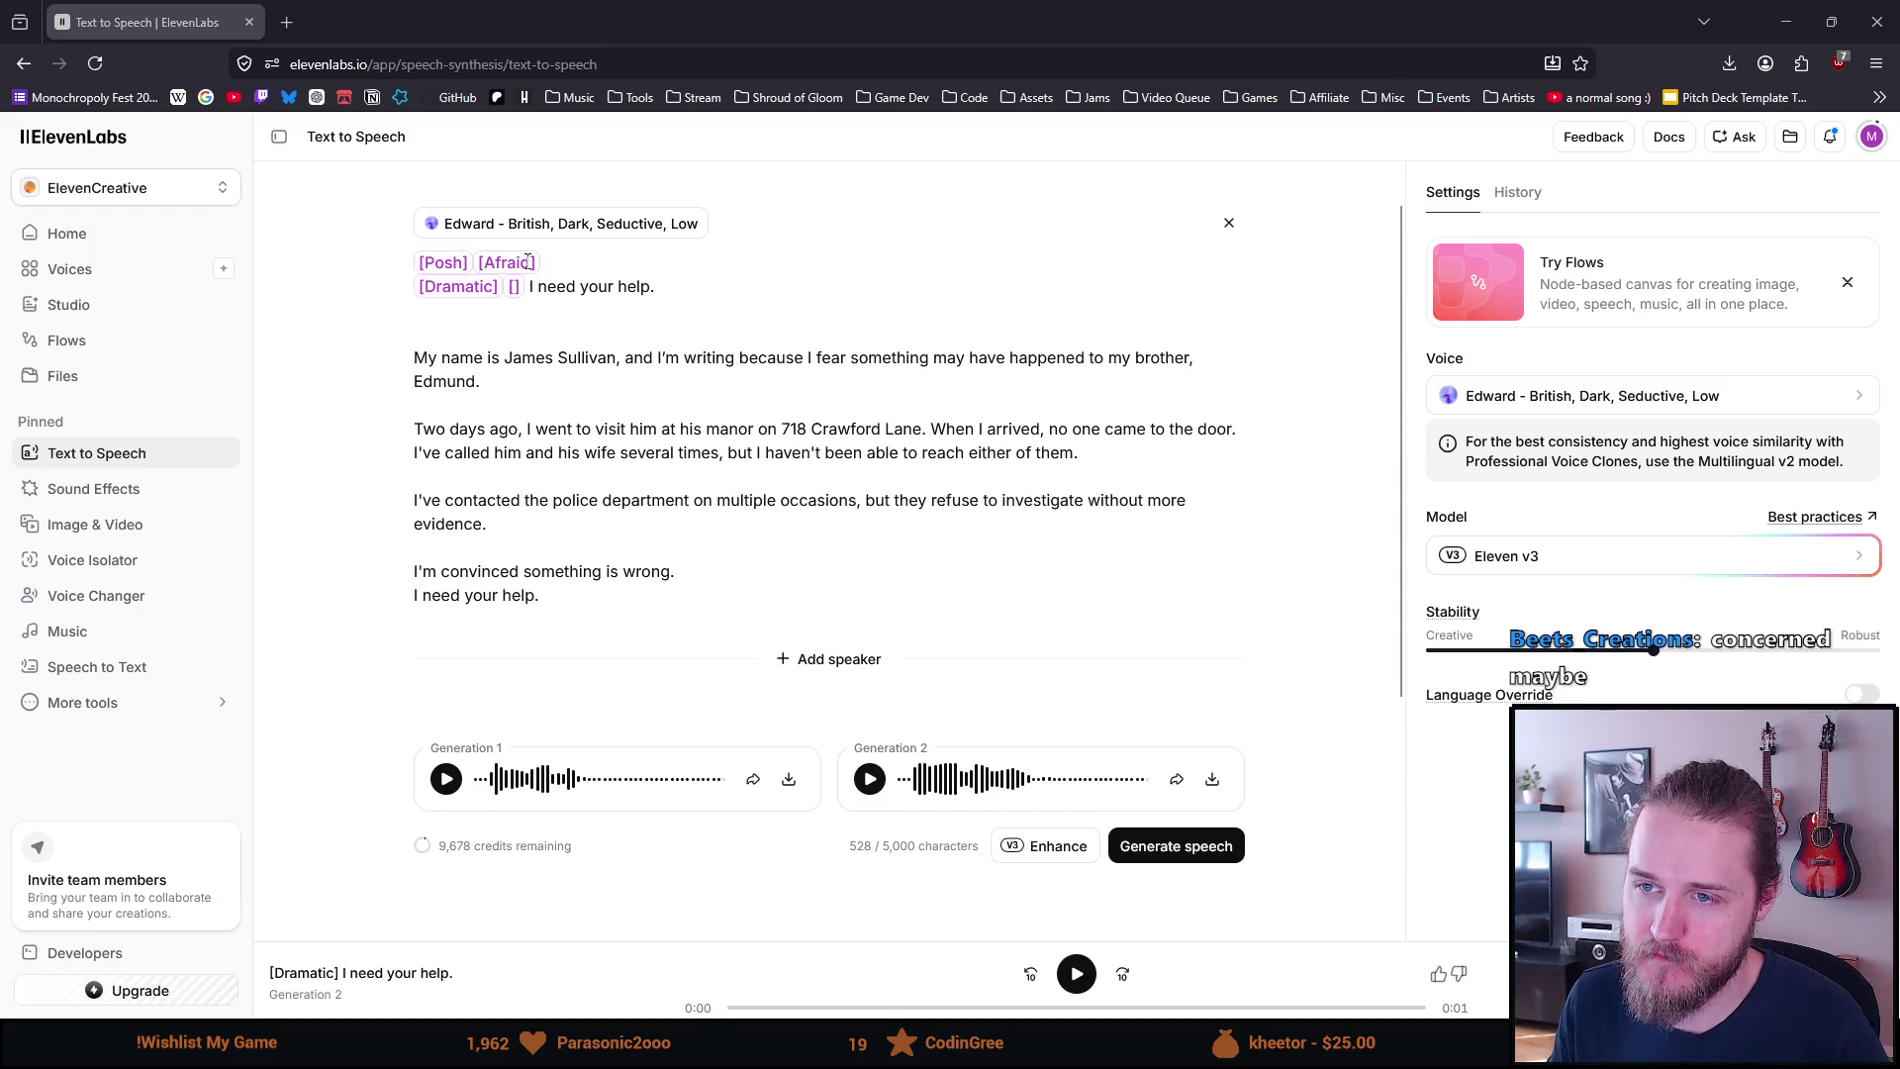
Change the [Afraid] tag to [Concerned] and remove the empty [] tag
drag(536, 262, 487, 260)
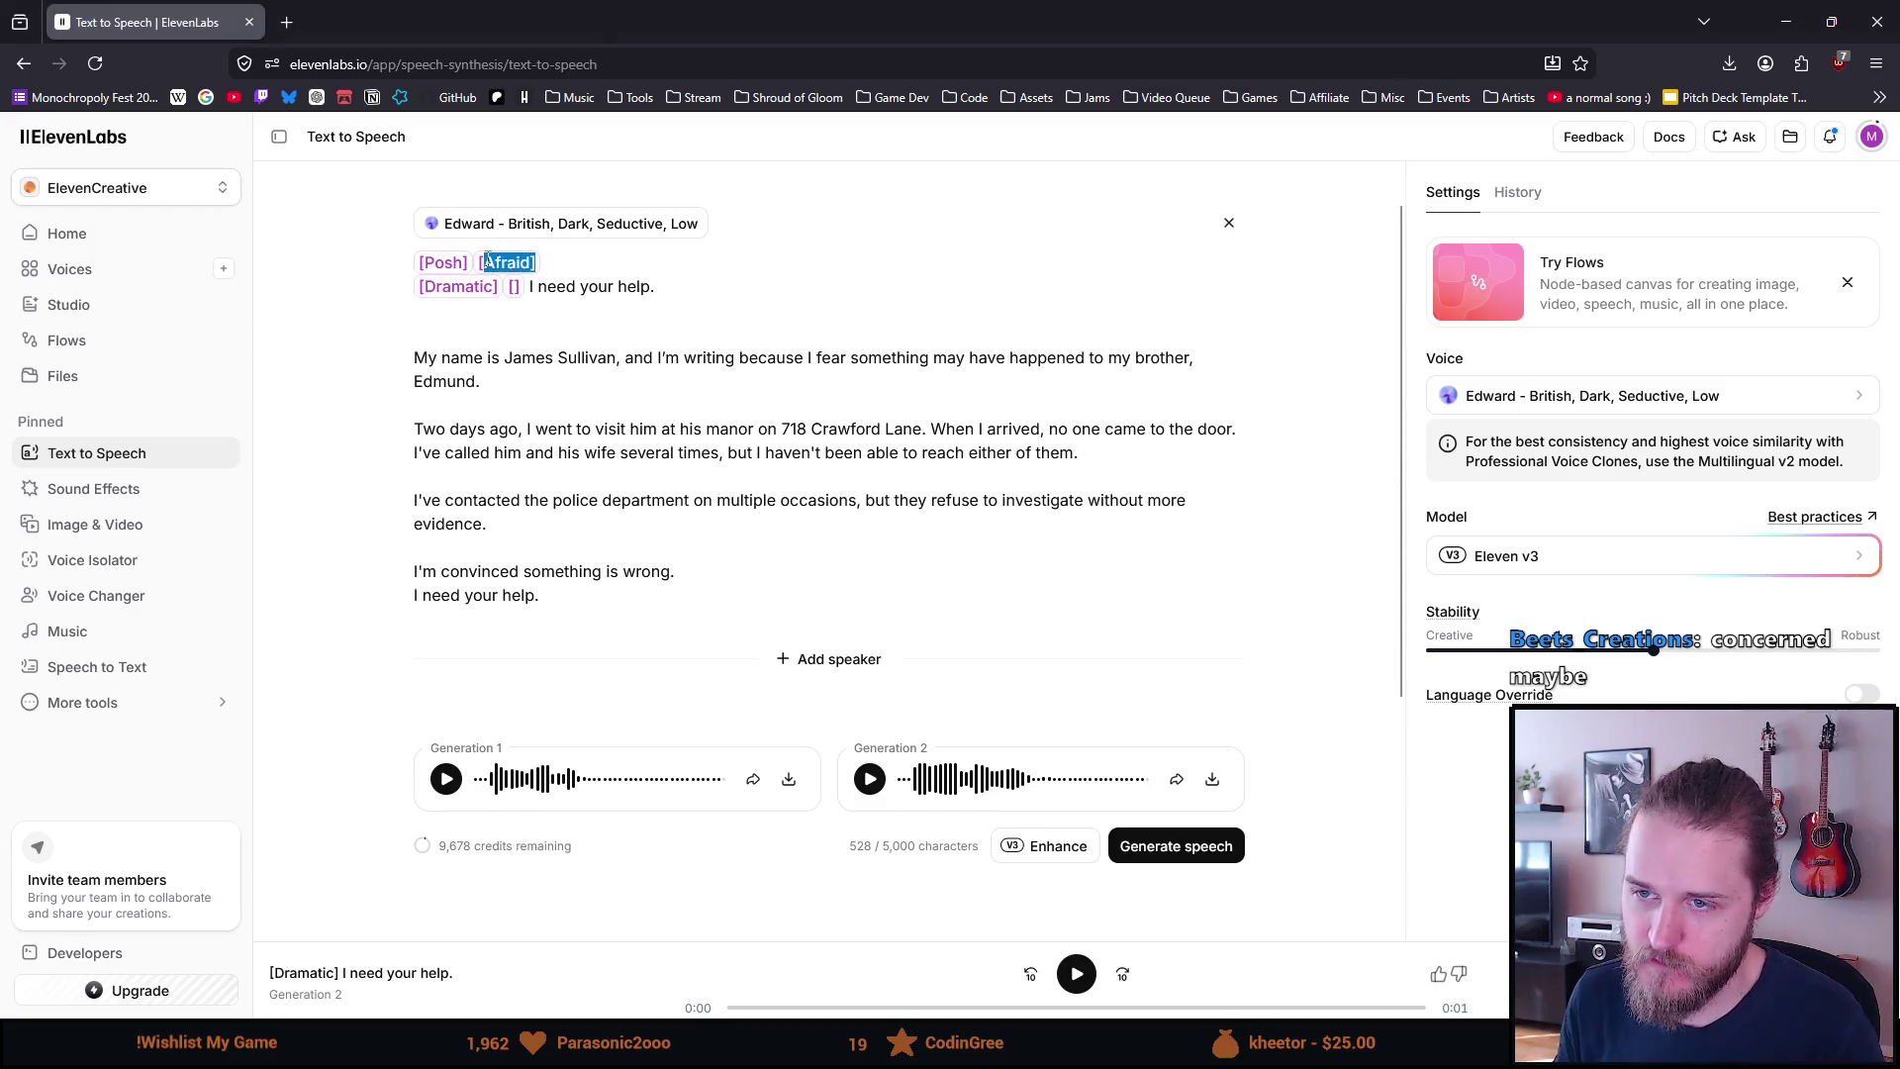
text(Concere)
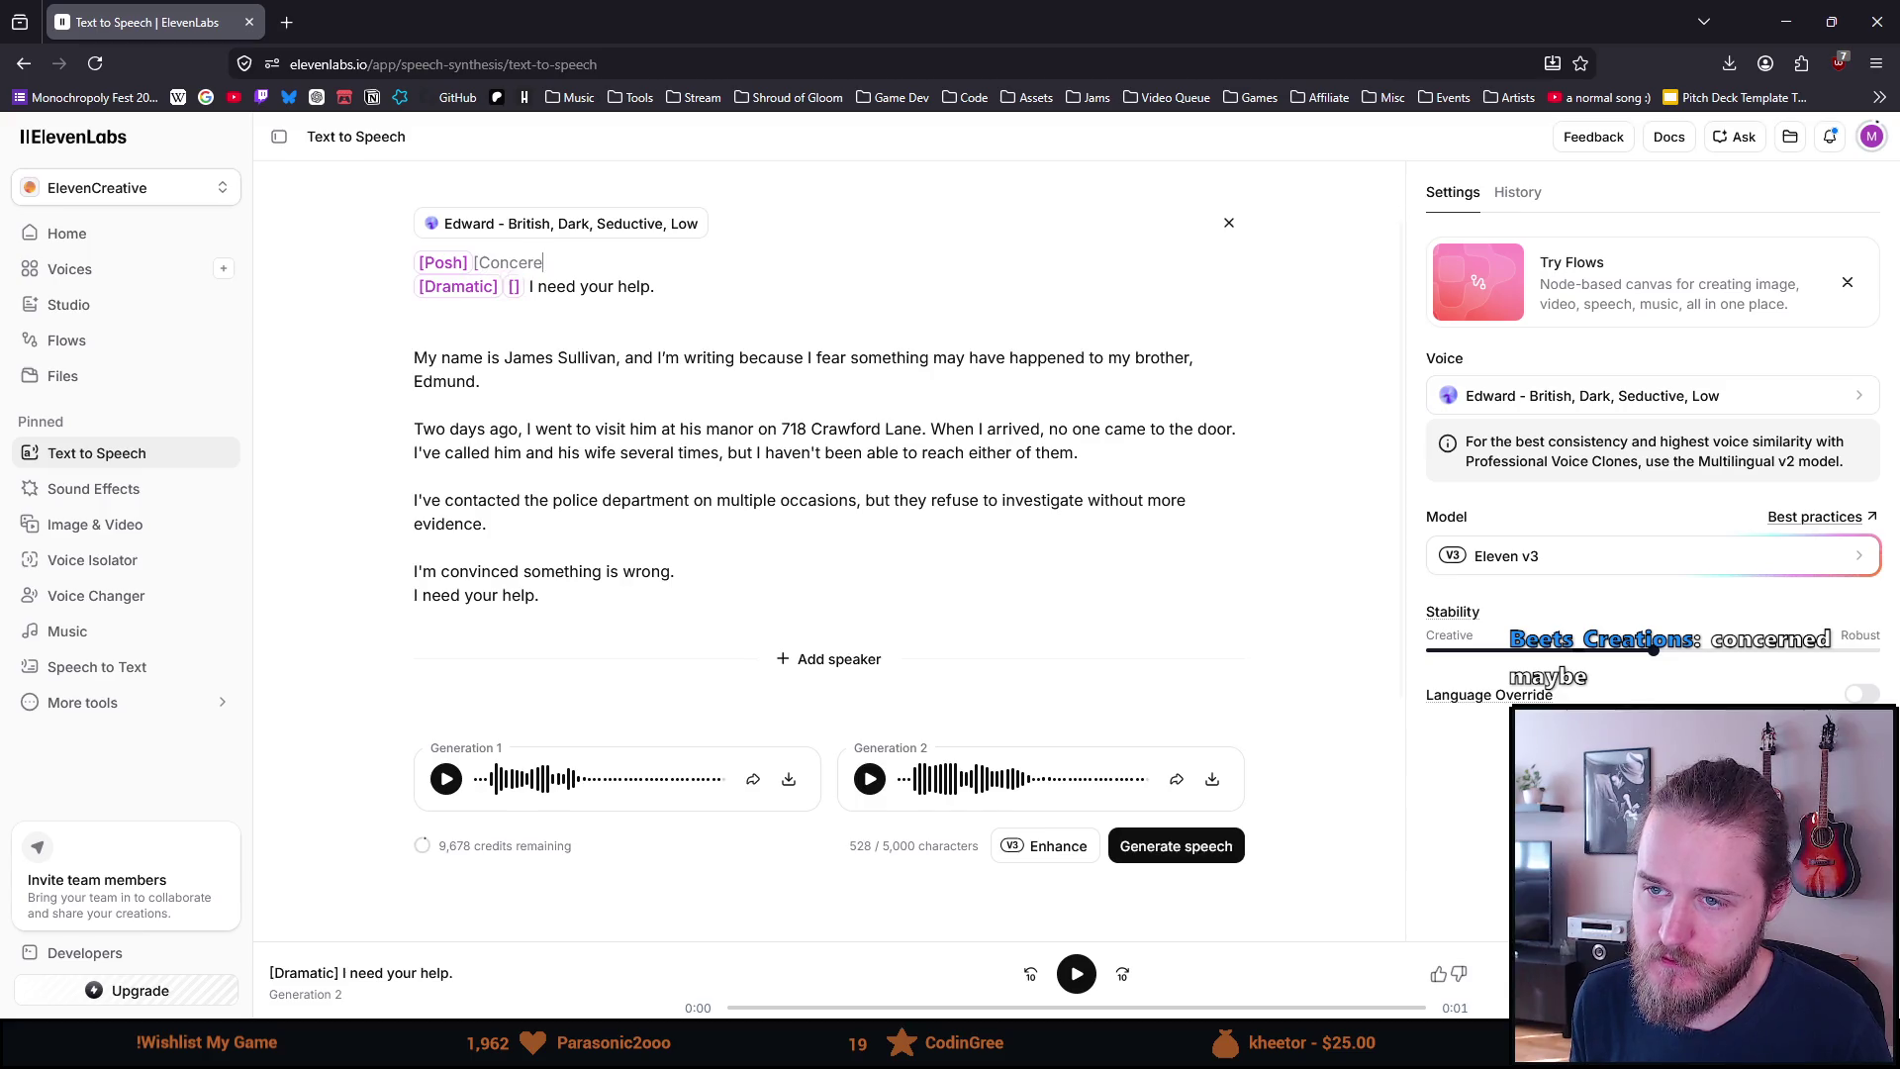
key(BackSpace)
text(ned])
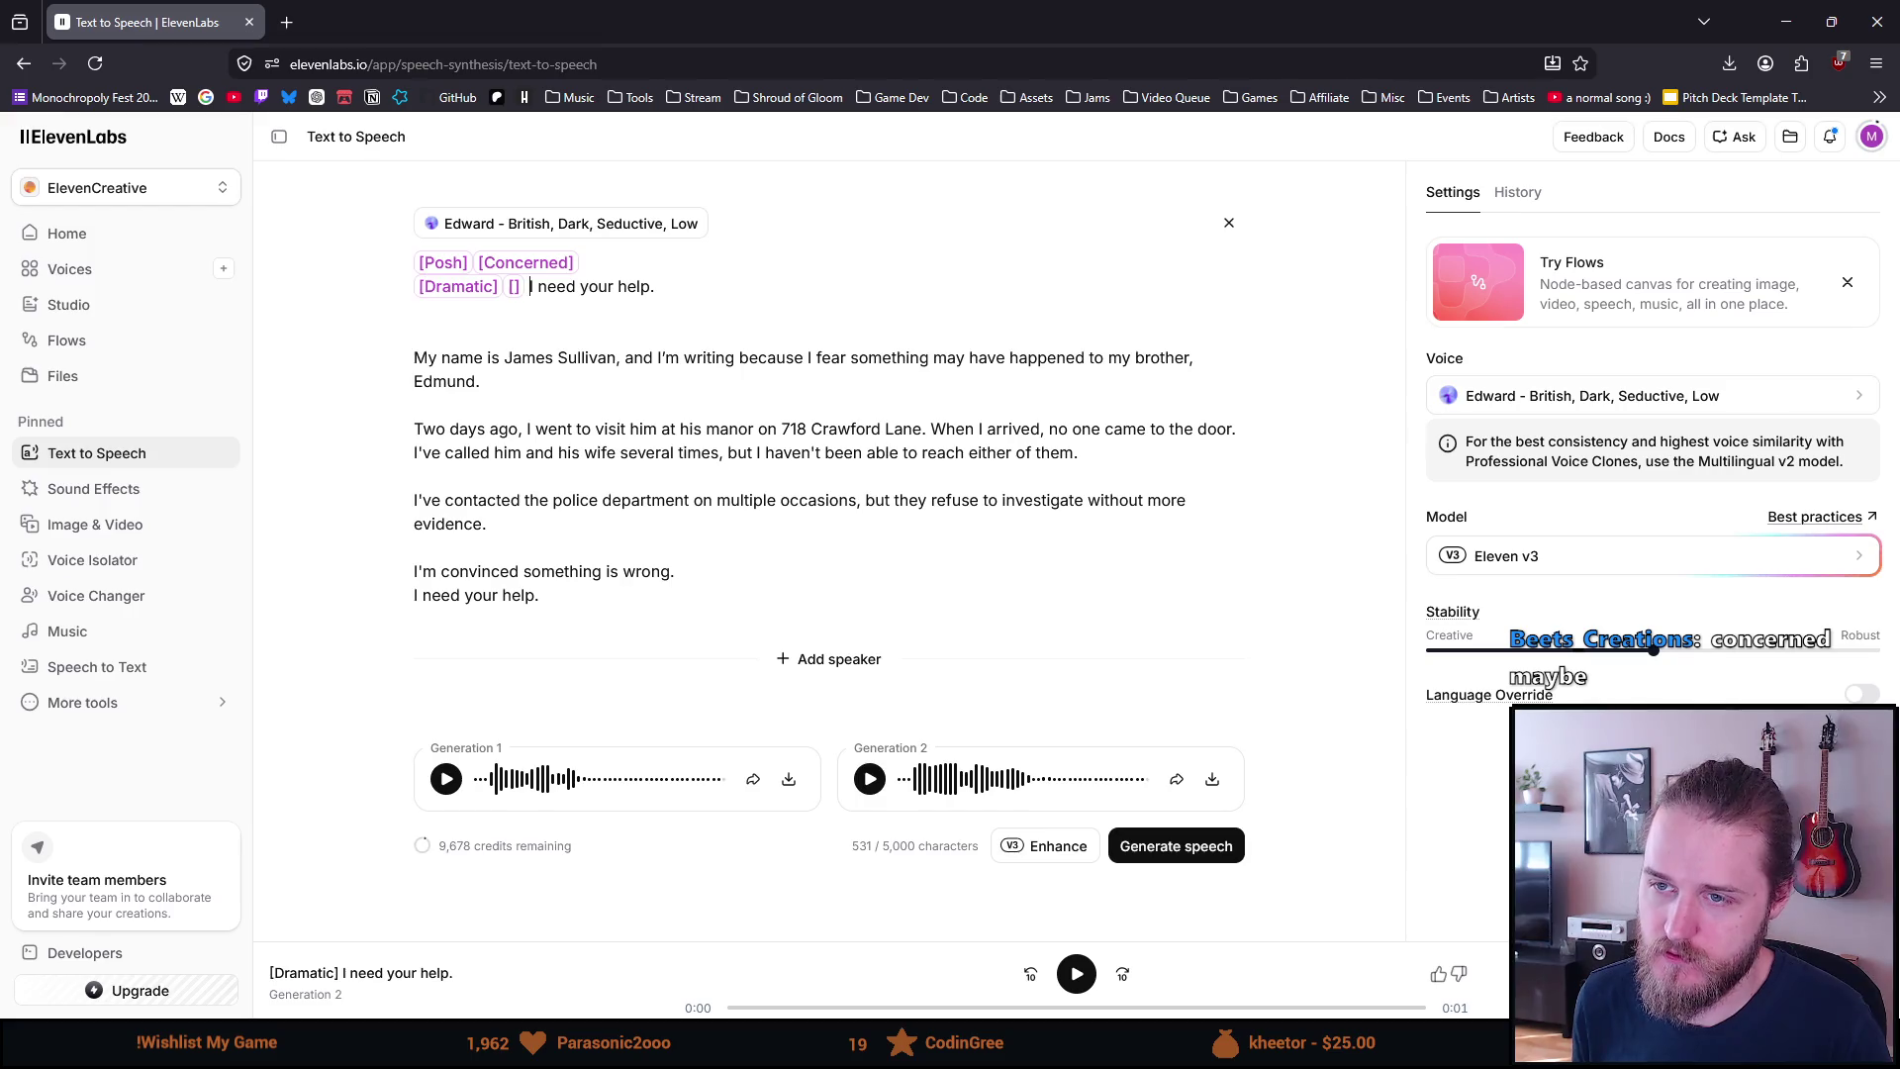
key(BackSpace)
key(BackSpace)
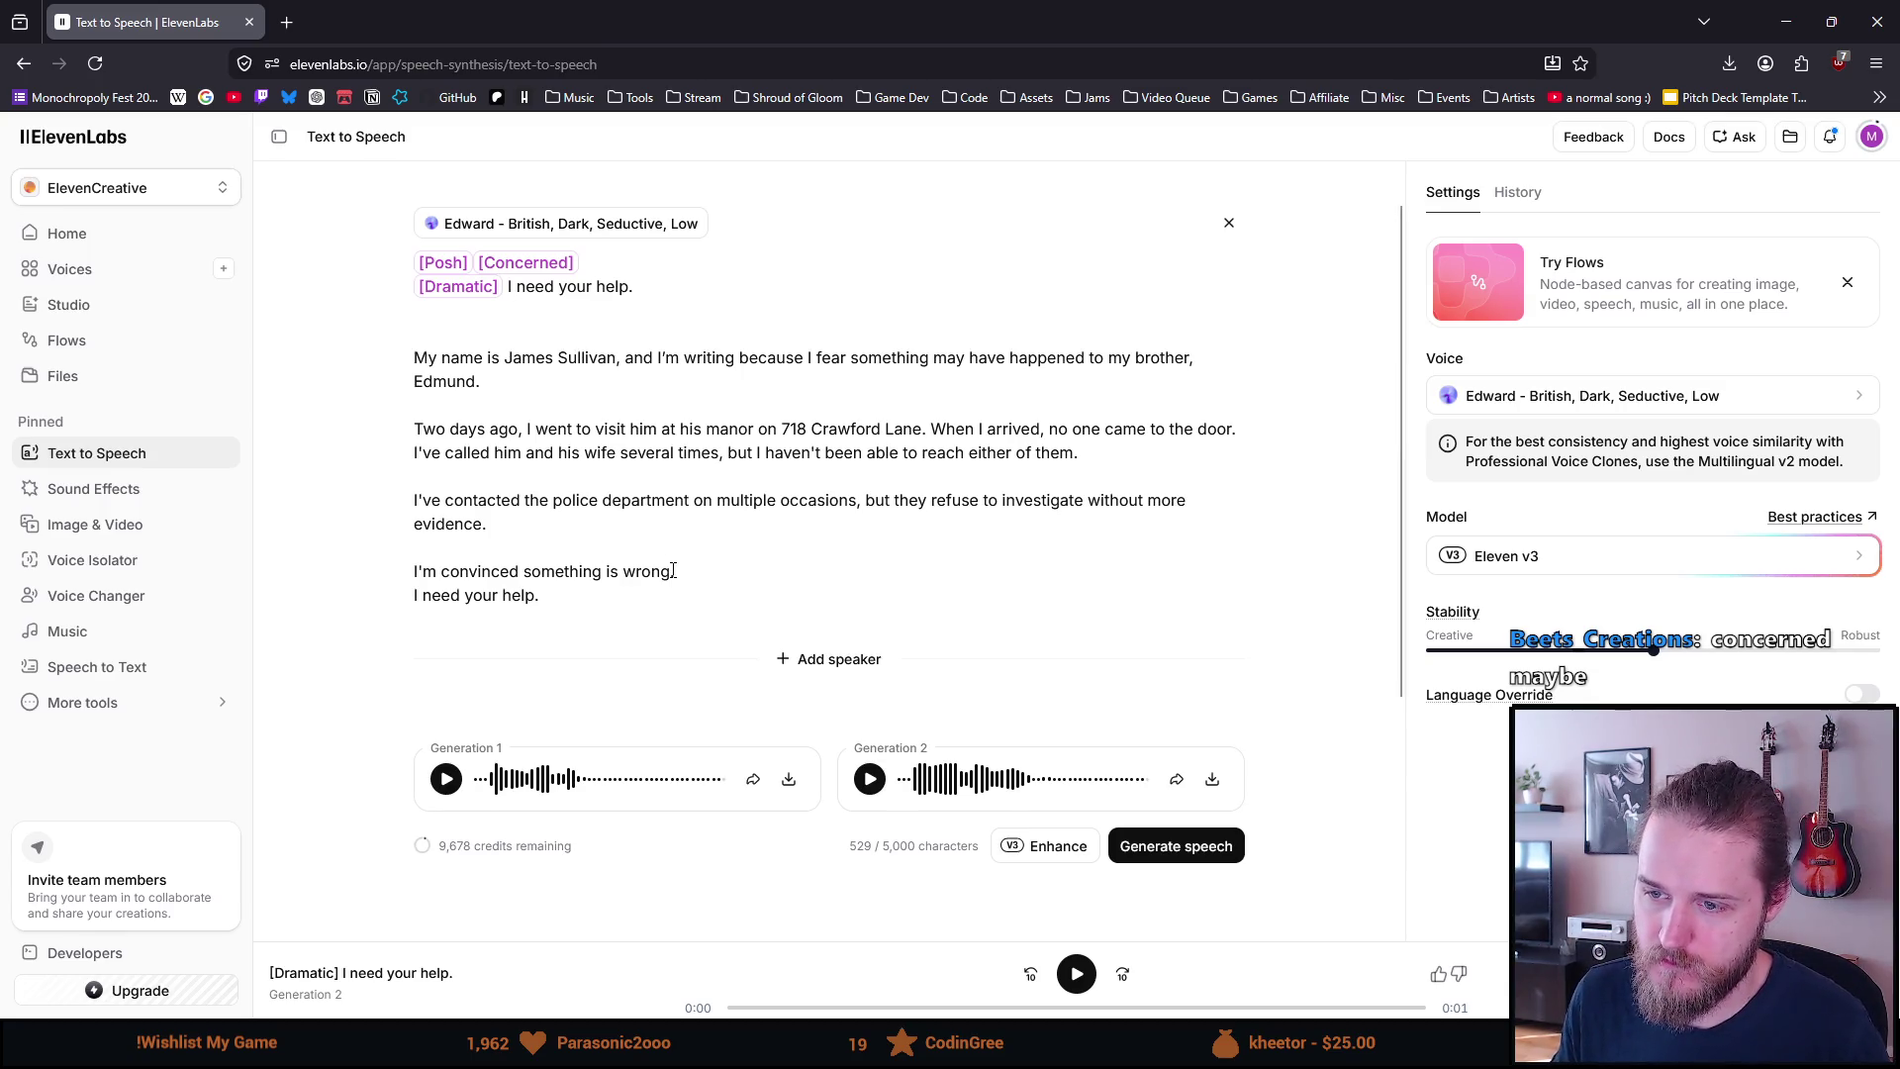
Paste the convinced sentence, the police paragraph and the introduction paragraph right after the [Concerned] tag
triple_click(681, 572)
key(ctrl+c)
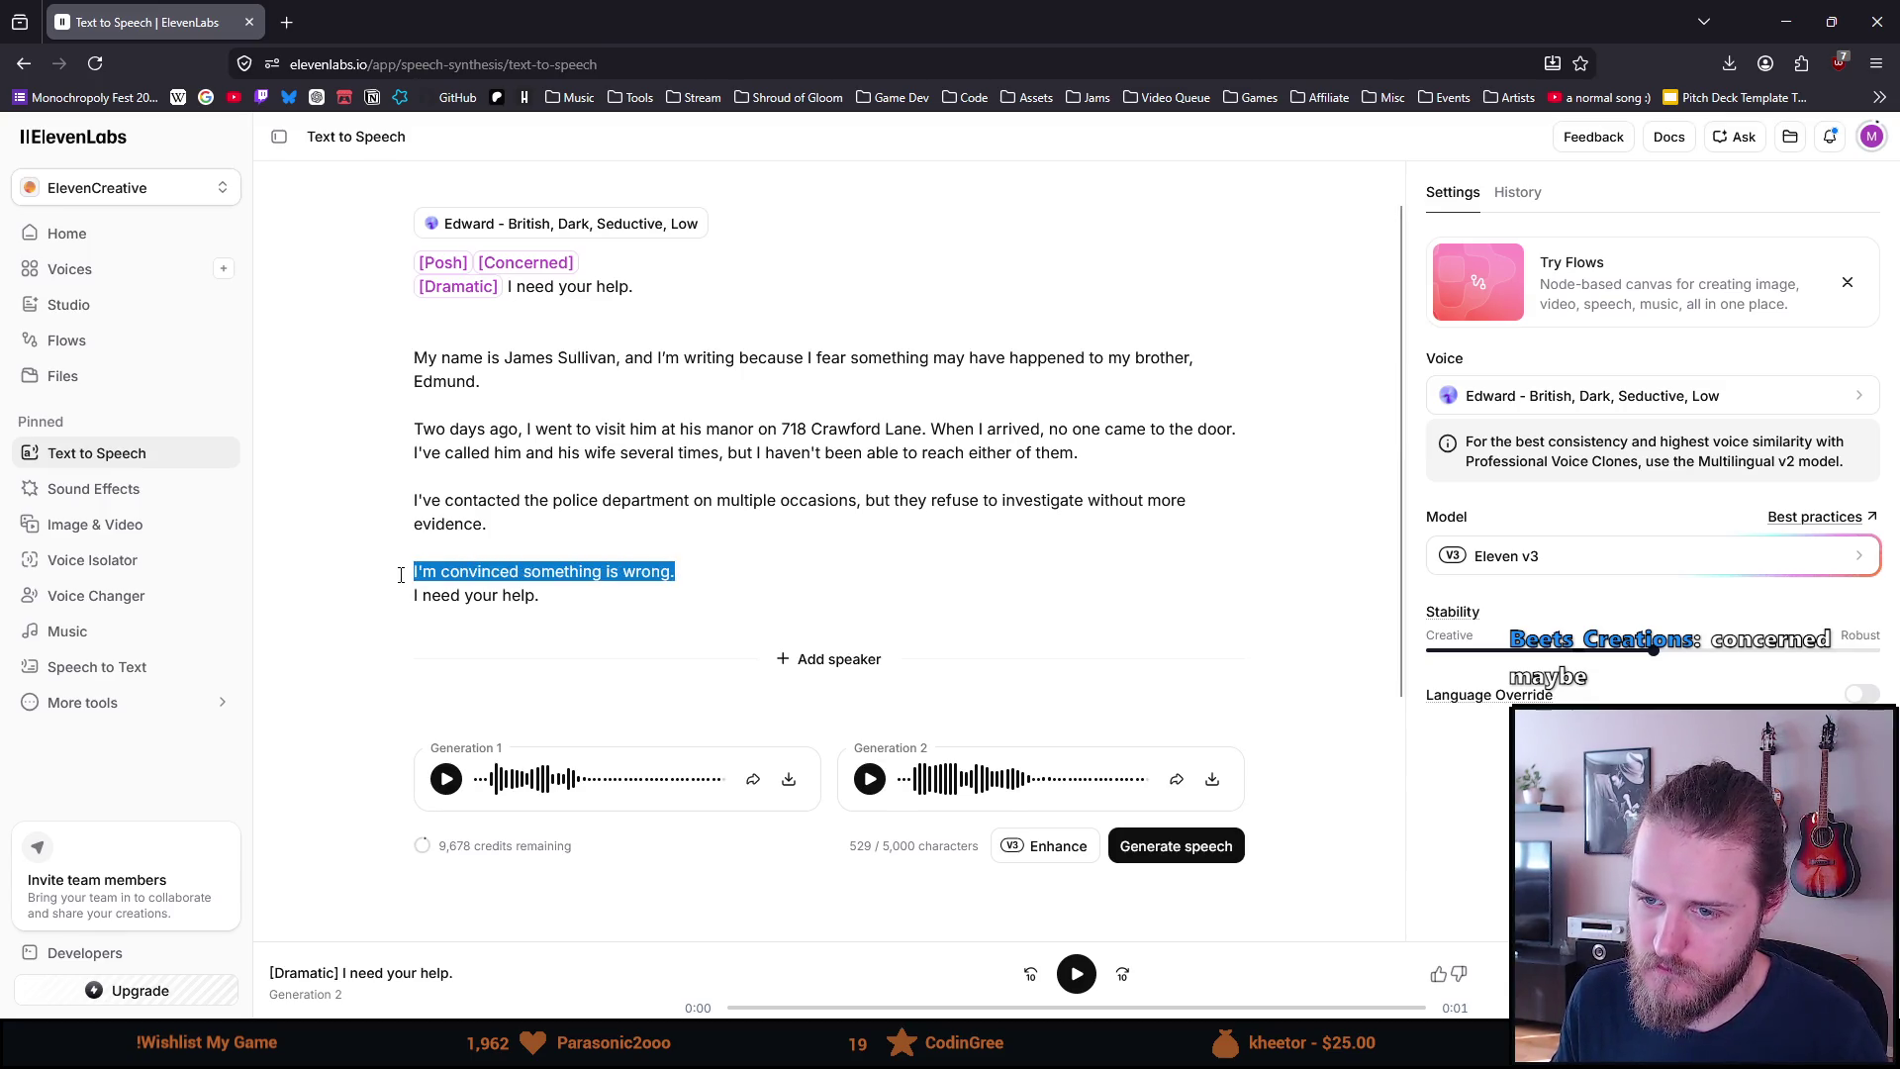
click(655, 261)
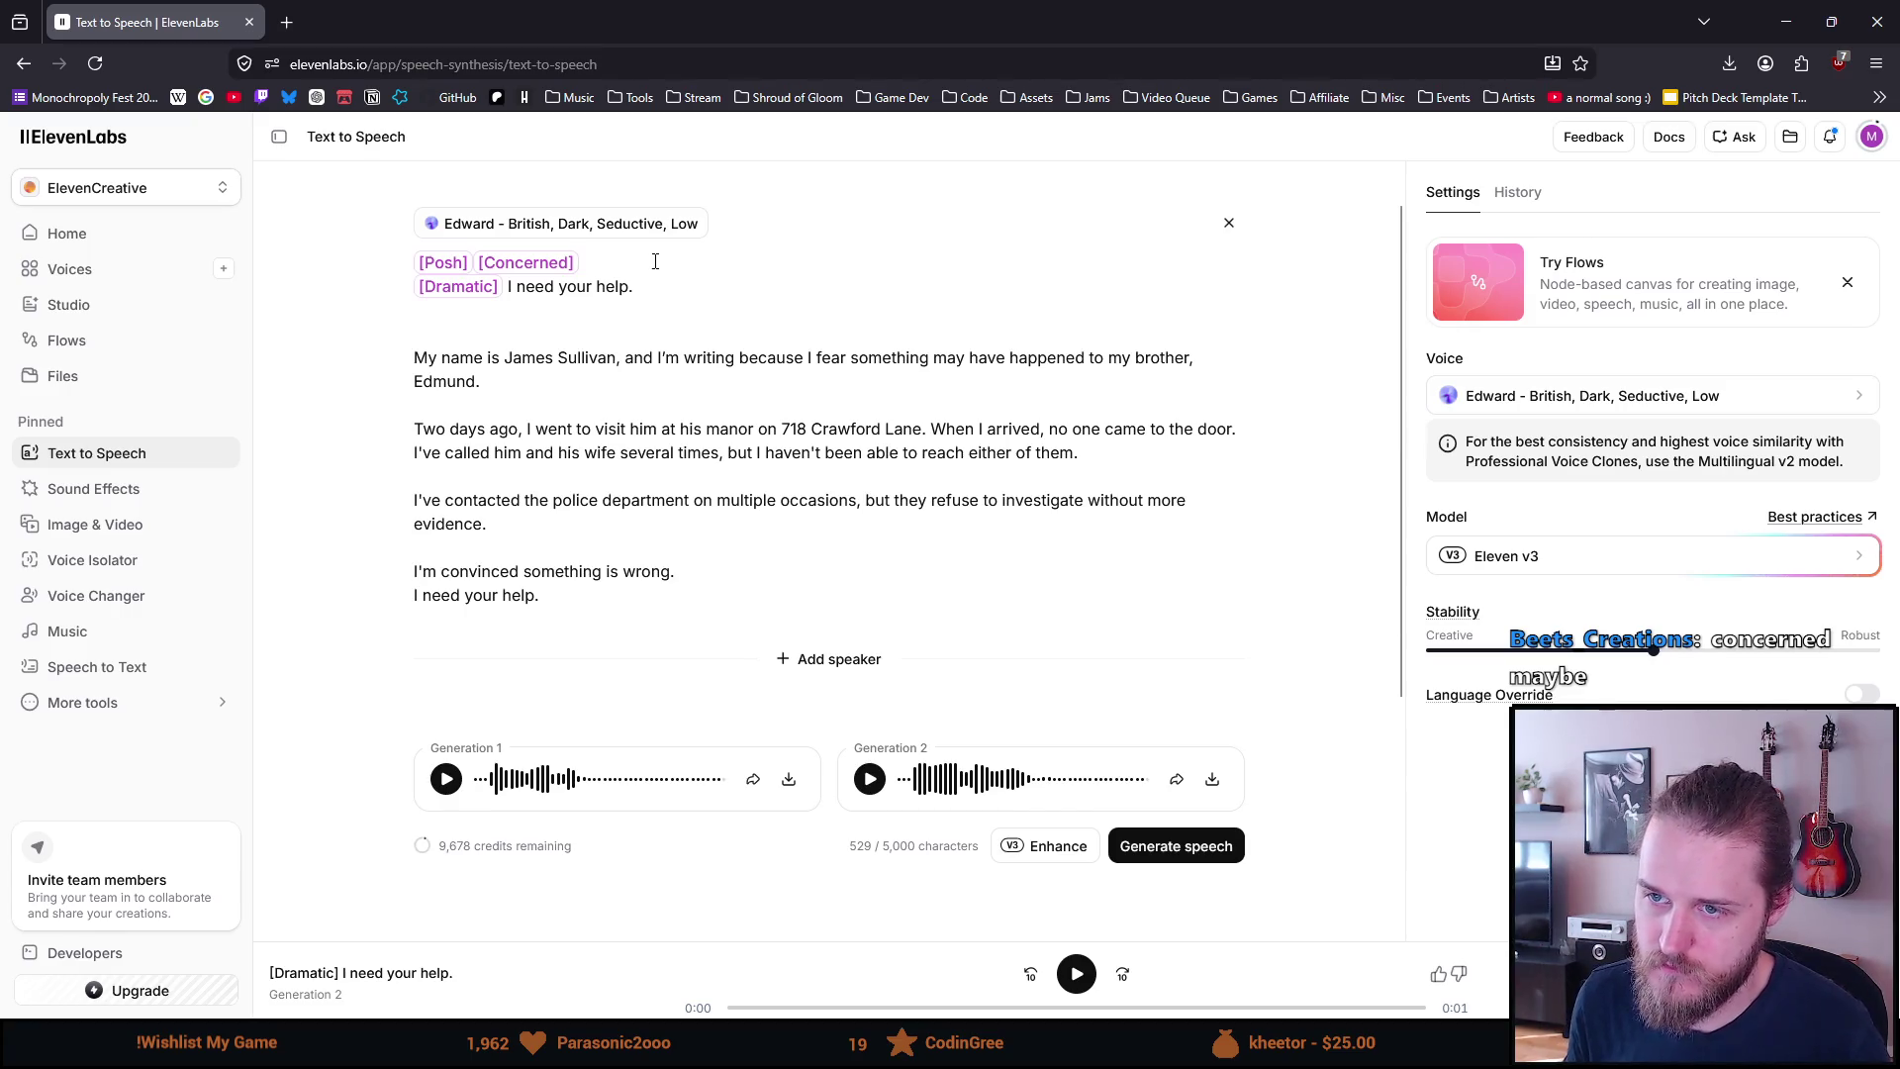
key(ctrl+v)
drag(524, 547, 413, 524)
key(ctrl+c)
click(707, 255)
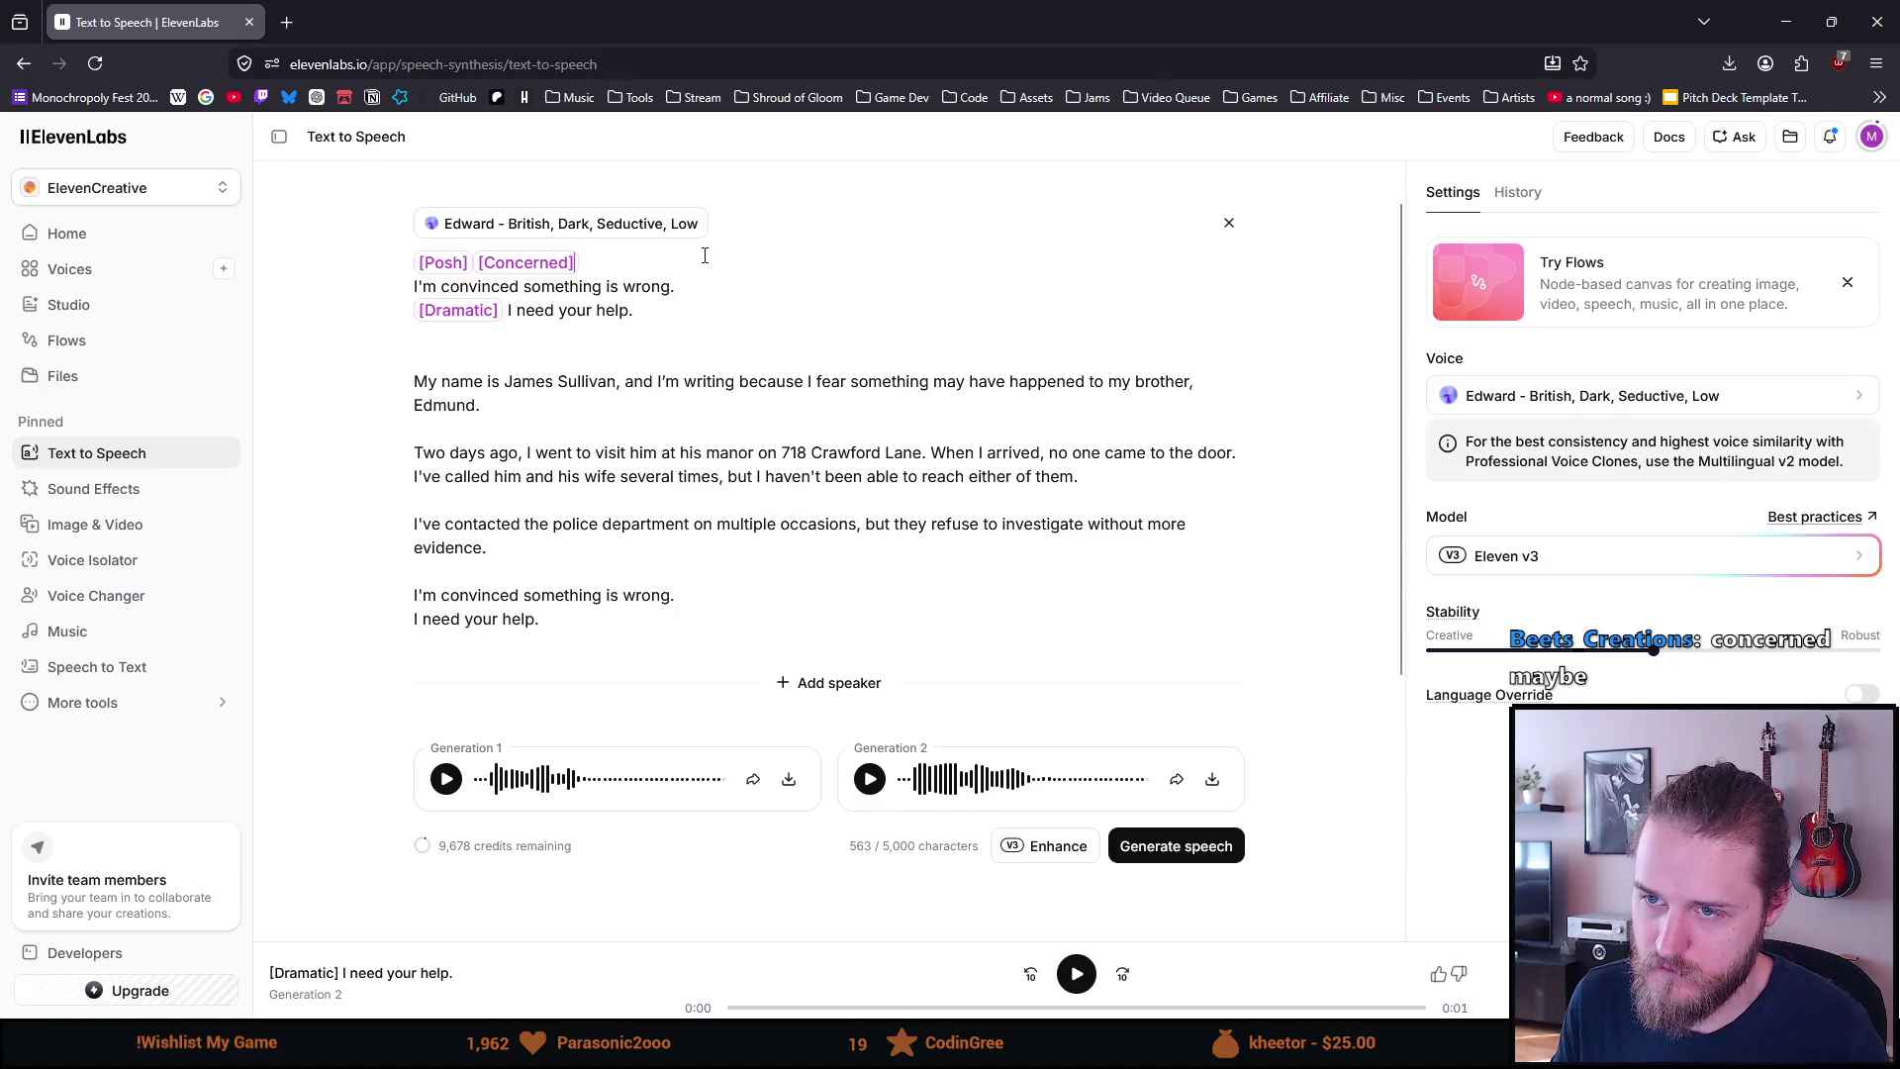
key(ctrl+v)
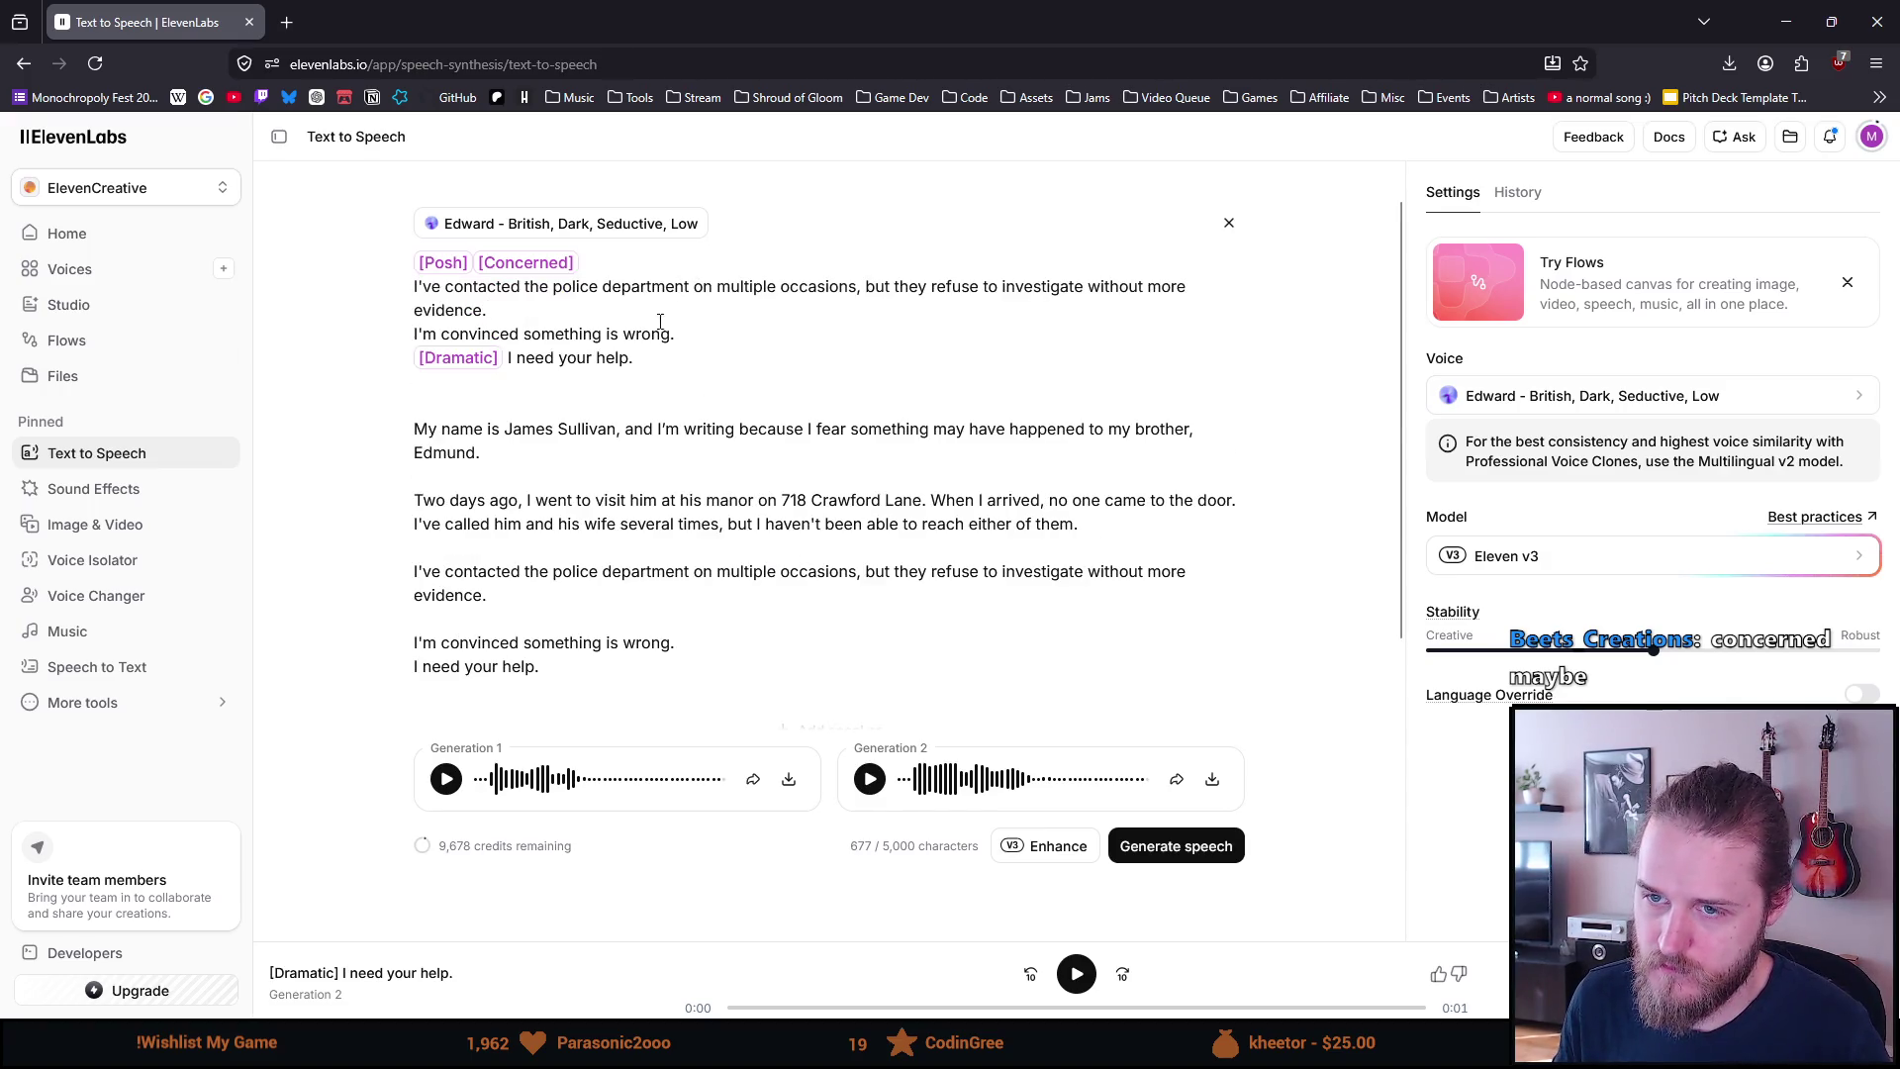
mouse_move(515, 460)
mouse_down()
mouse_move(416, 453)
mouse_move(413, 429)
mouse_up()
key(ctrl+c)
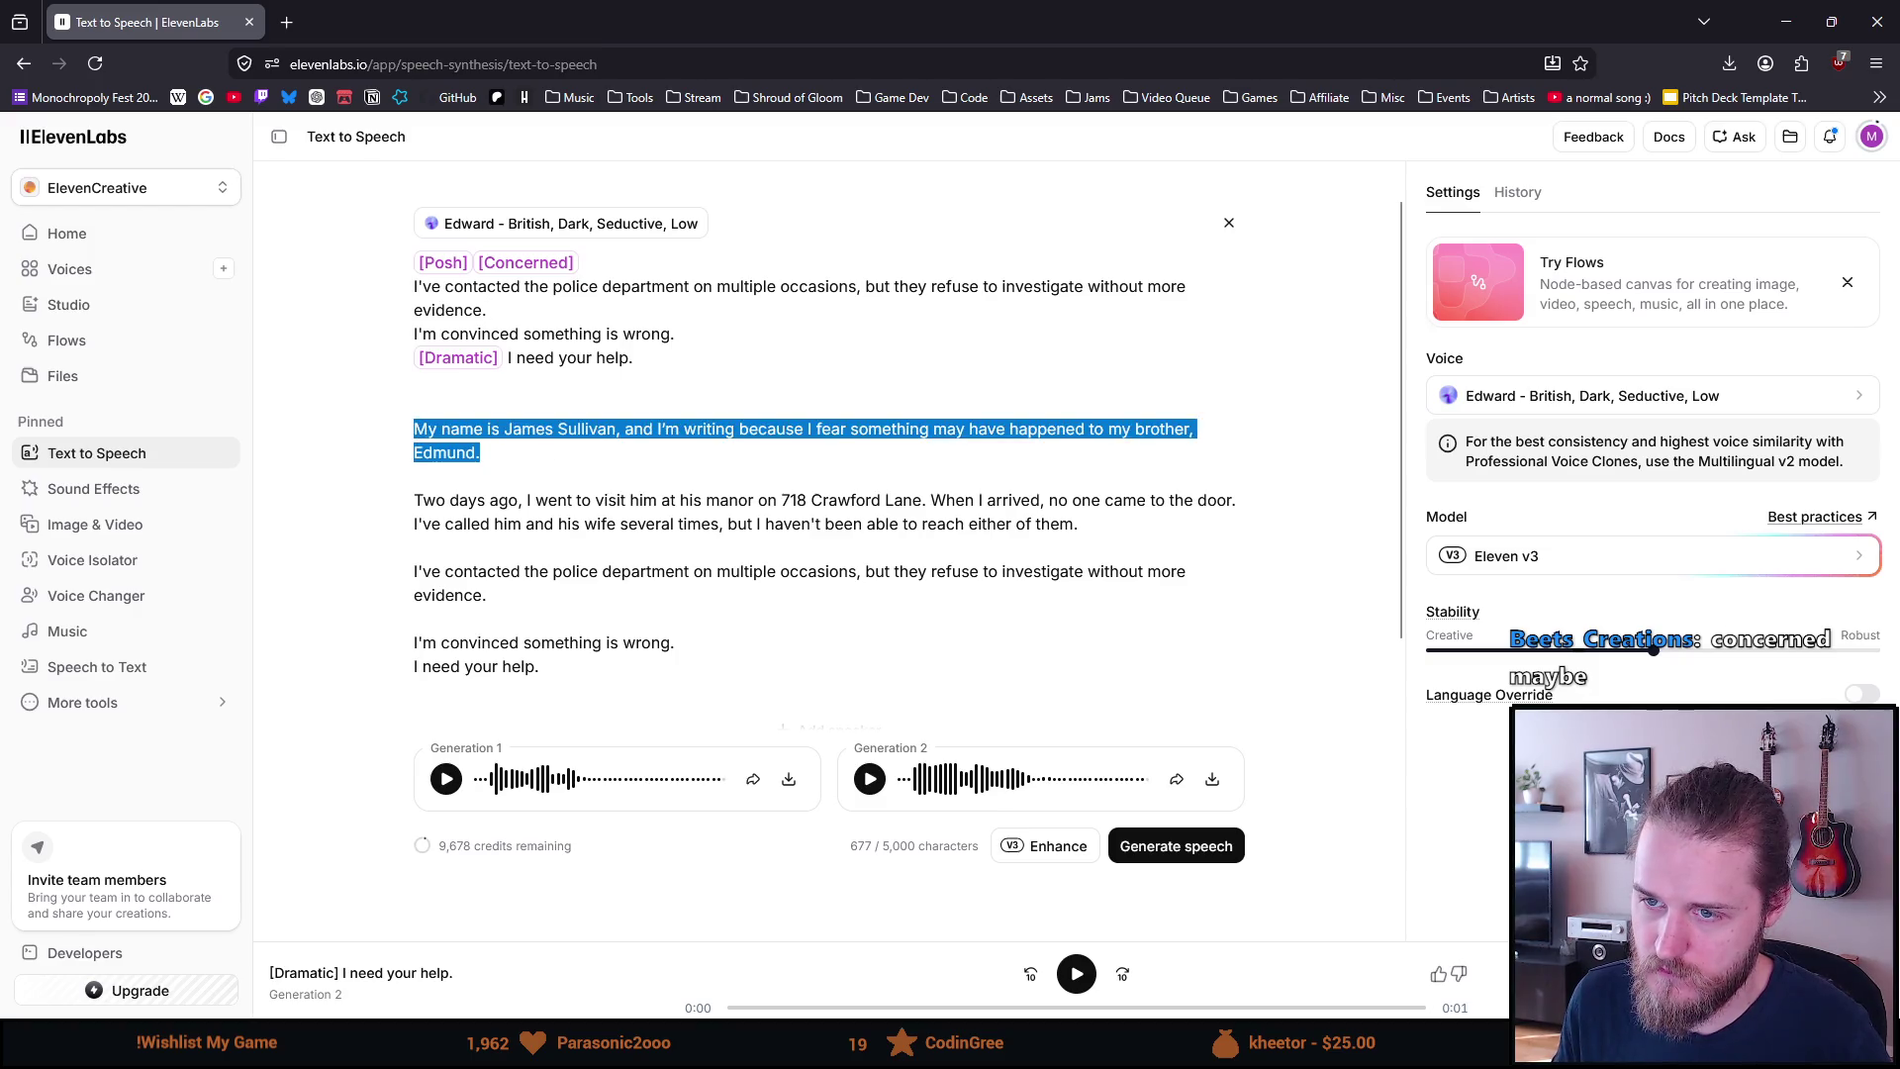
click(633, 262)
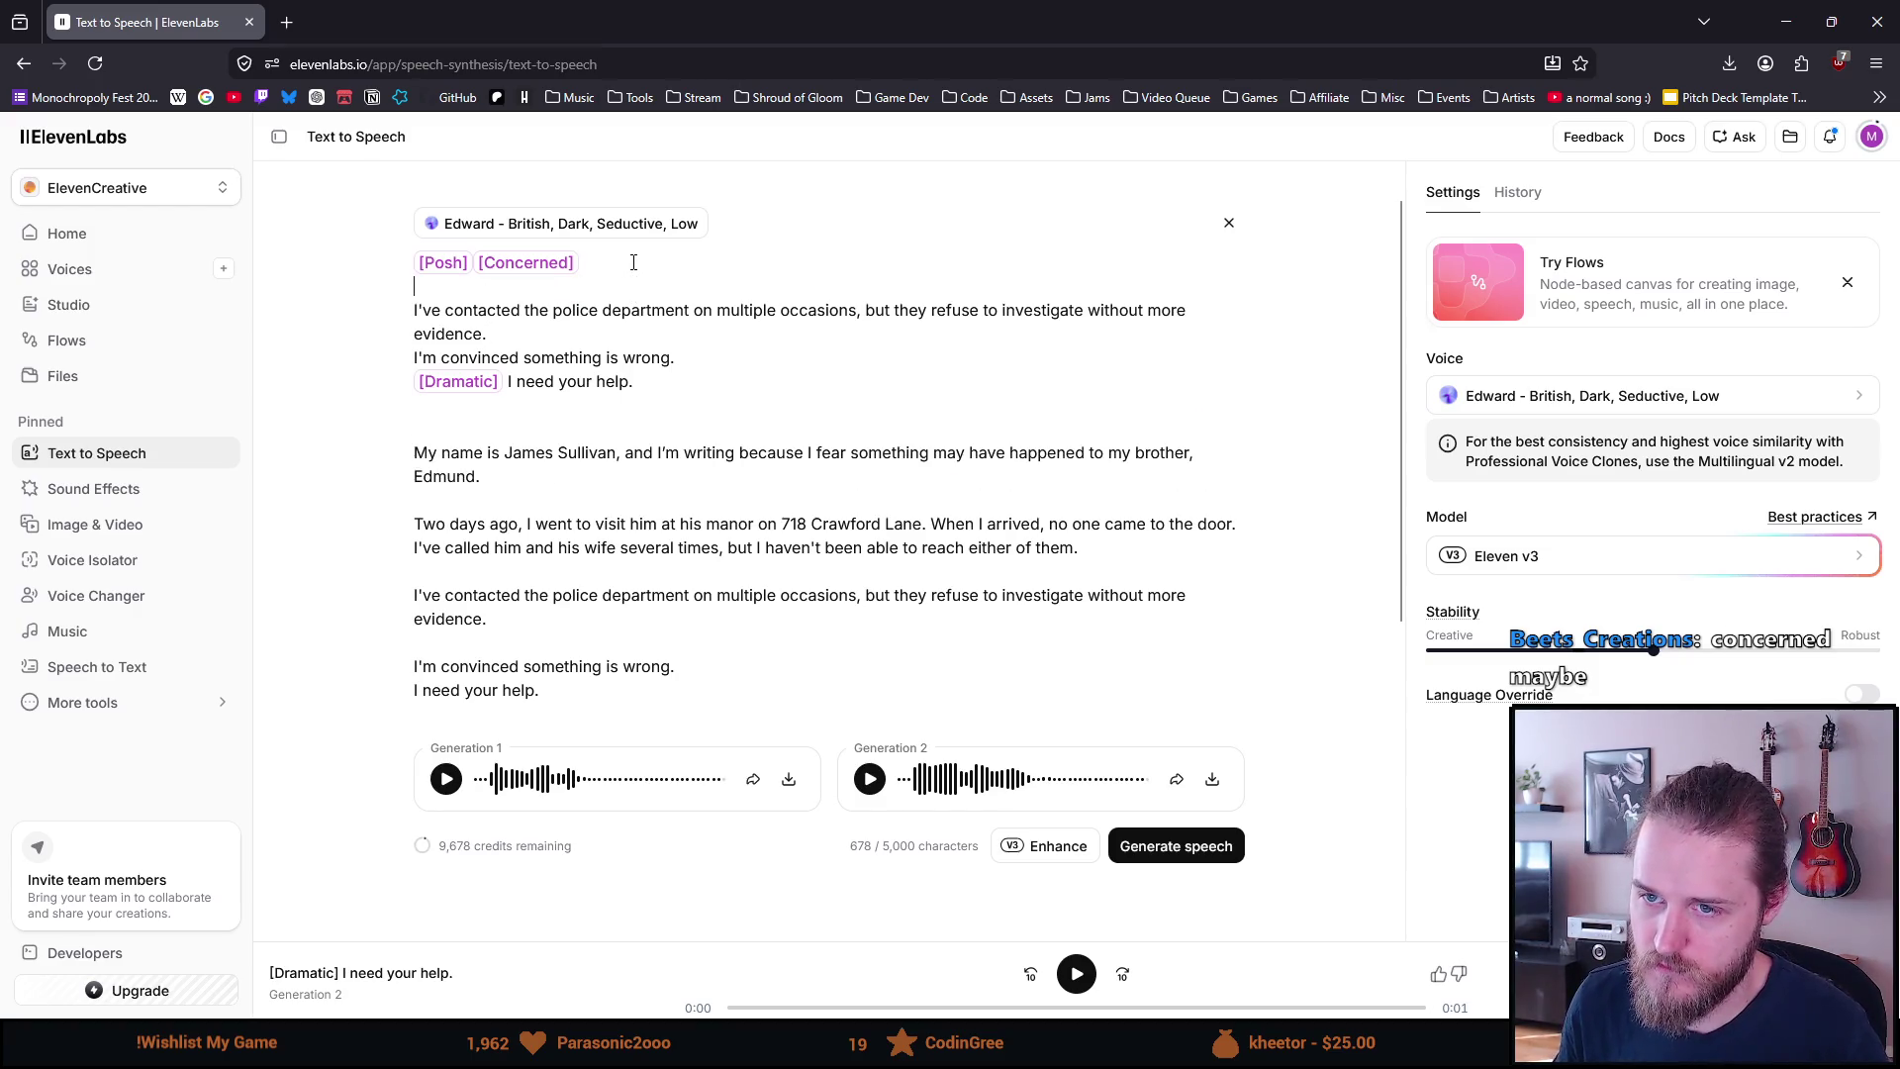
key(ctrl+v)
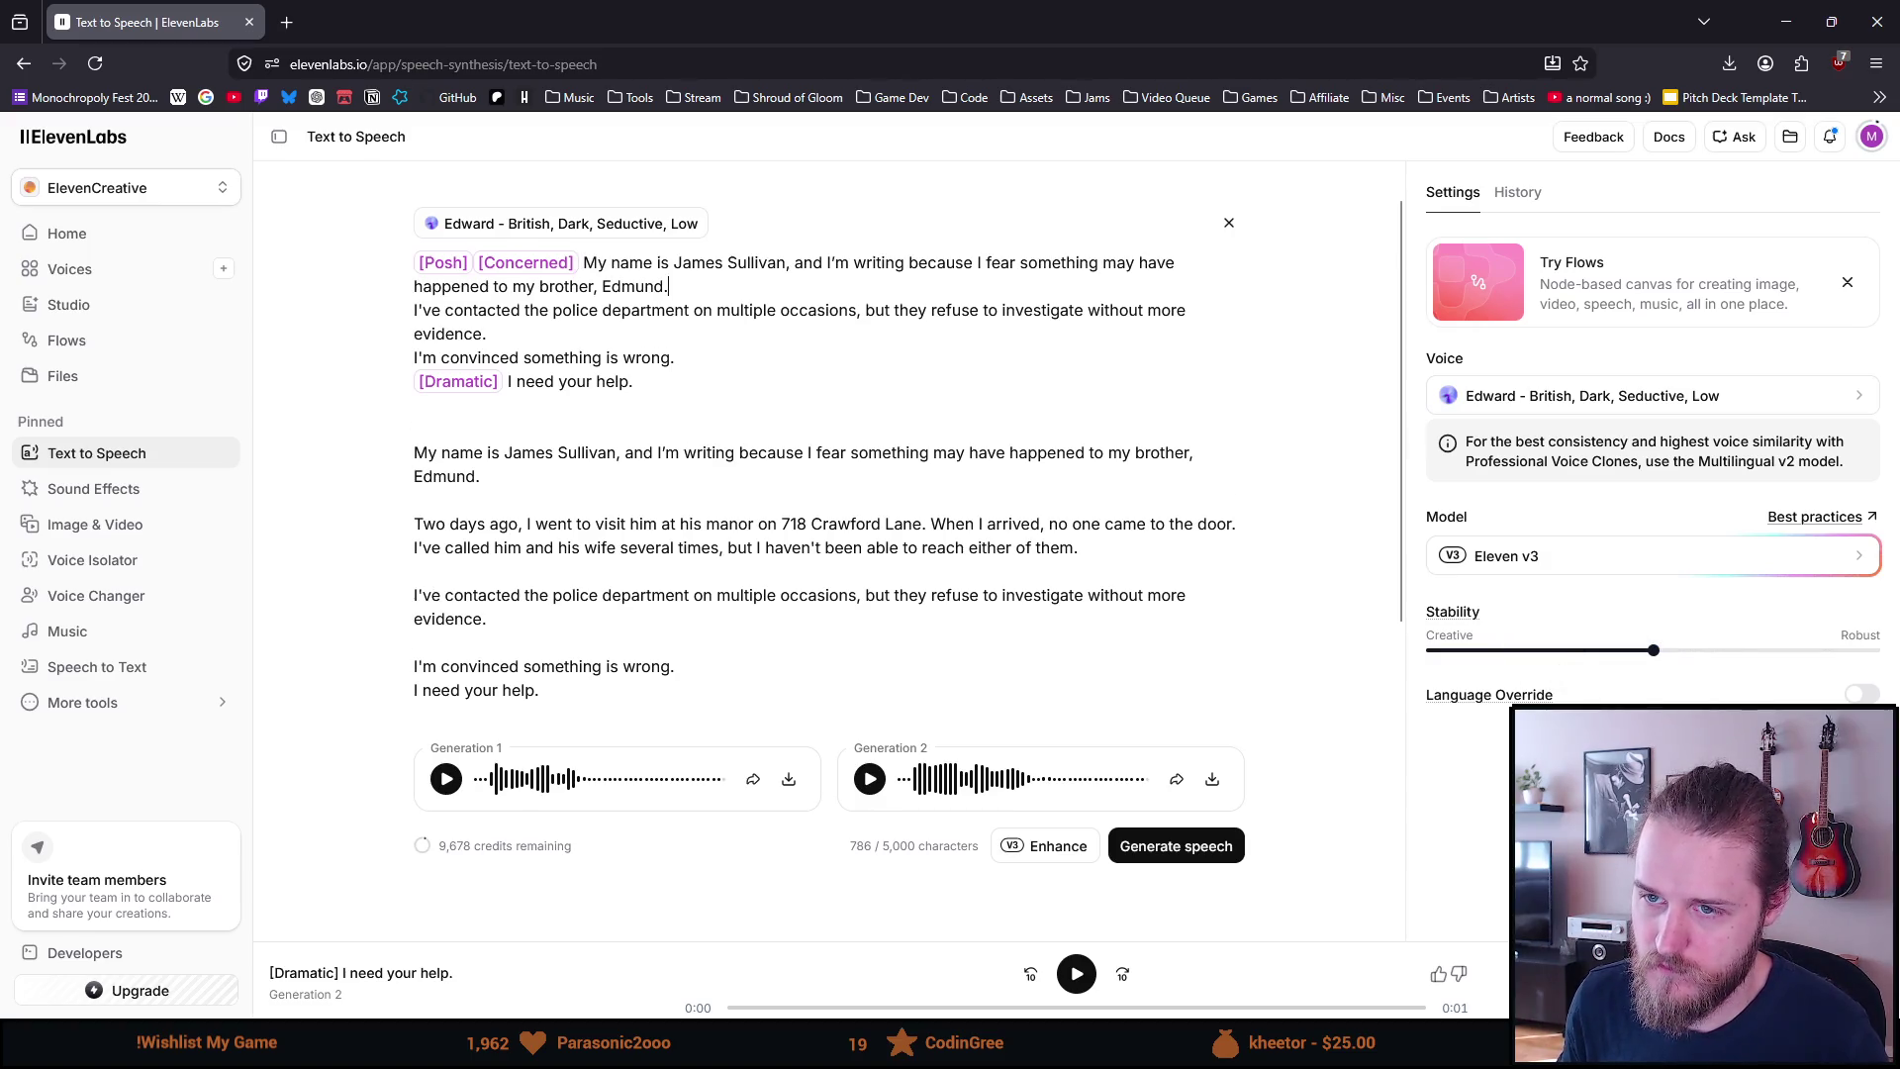
Join the pasted sentences into one paragraph and delete the leftover letter paragraphs and empty line
key(BackSpace)
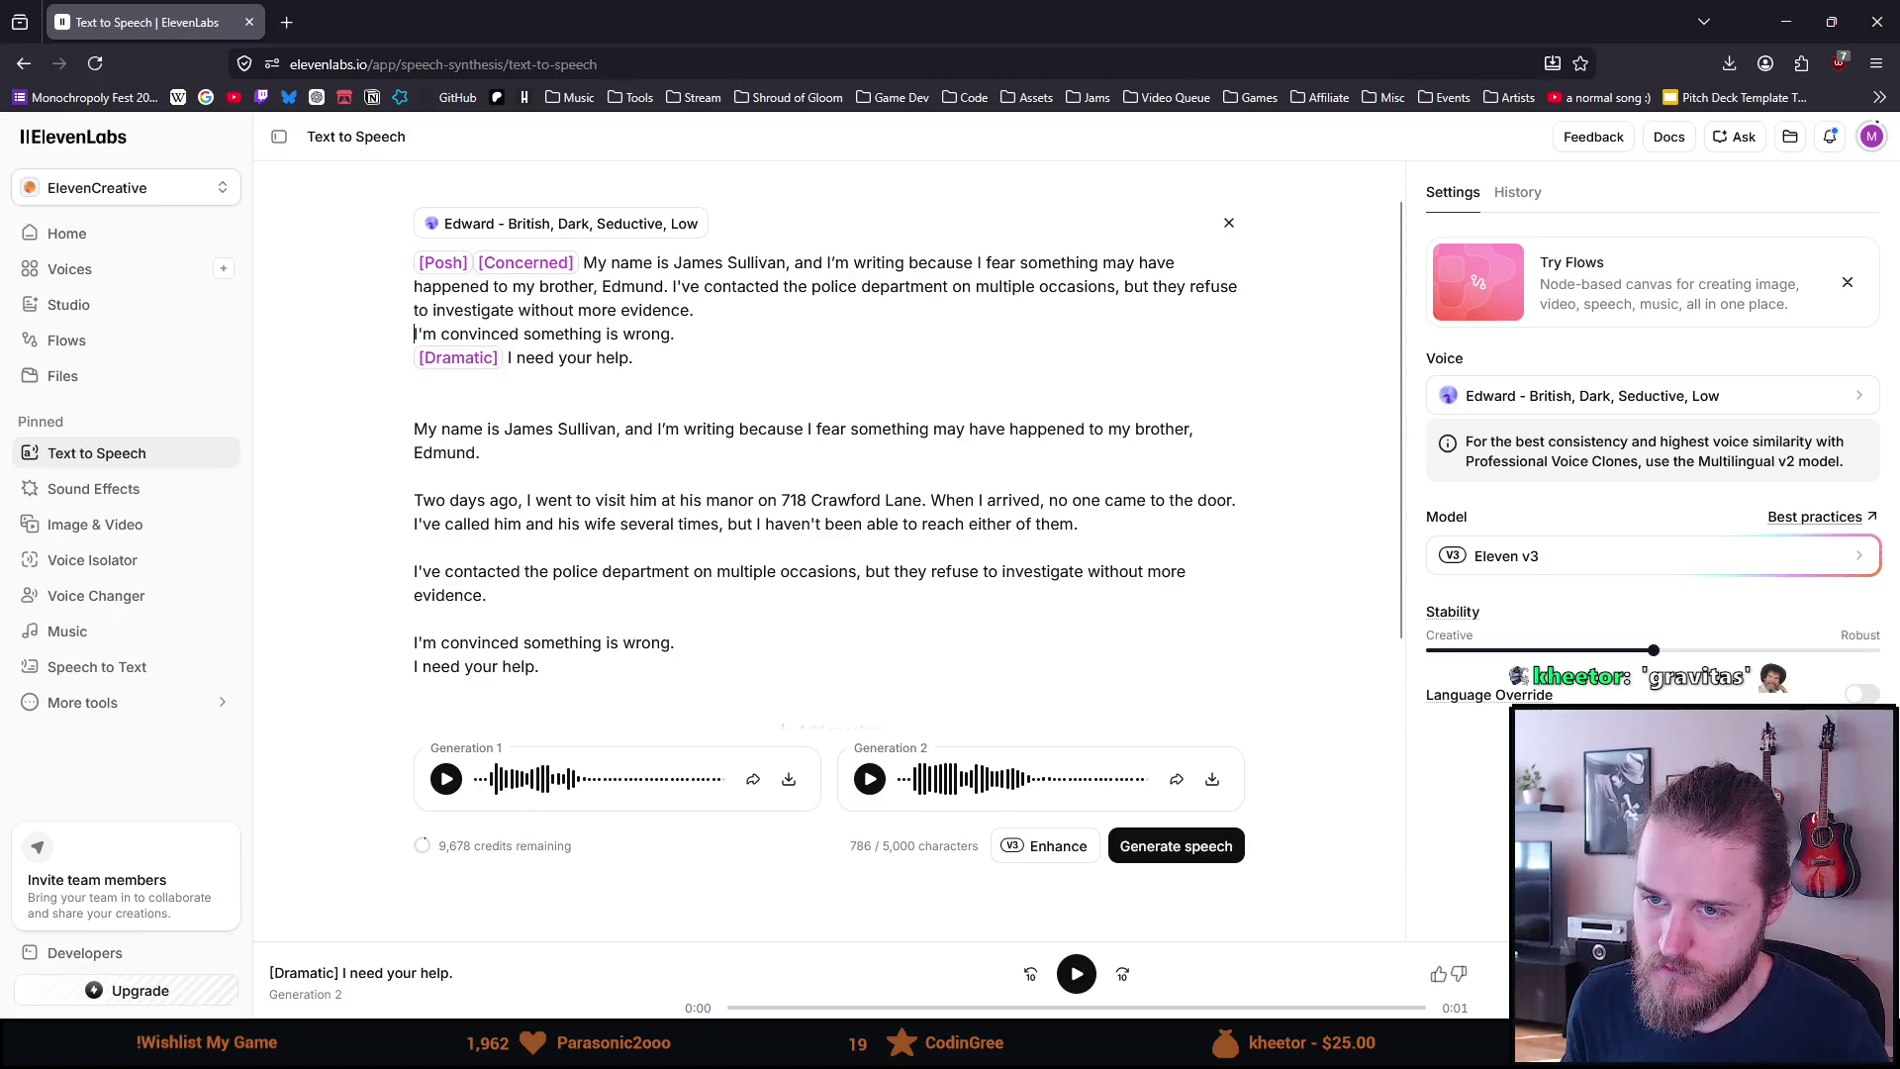
key(BackSpace)
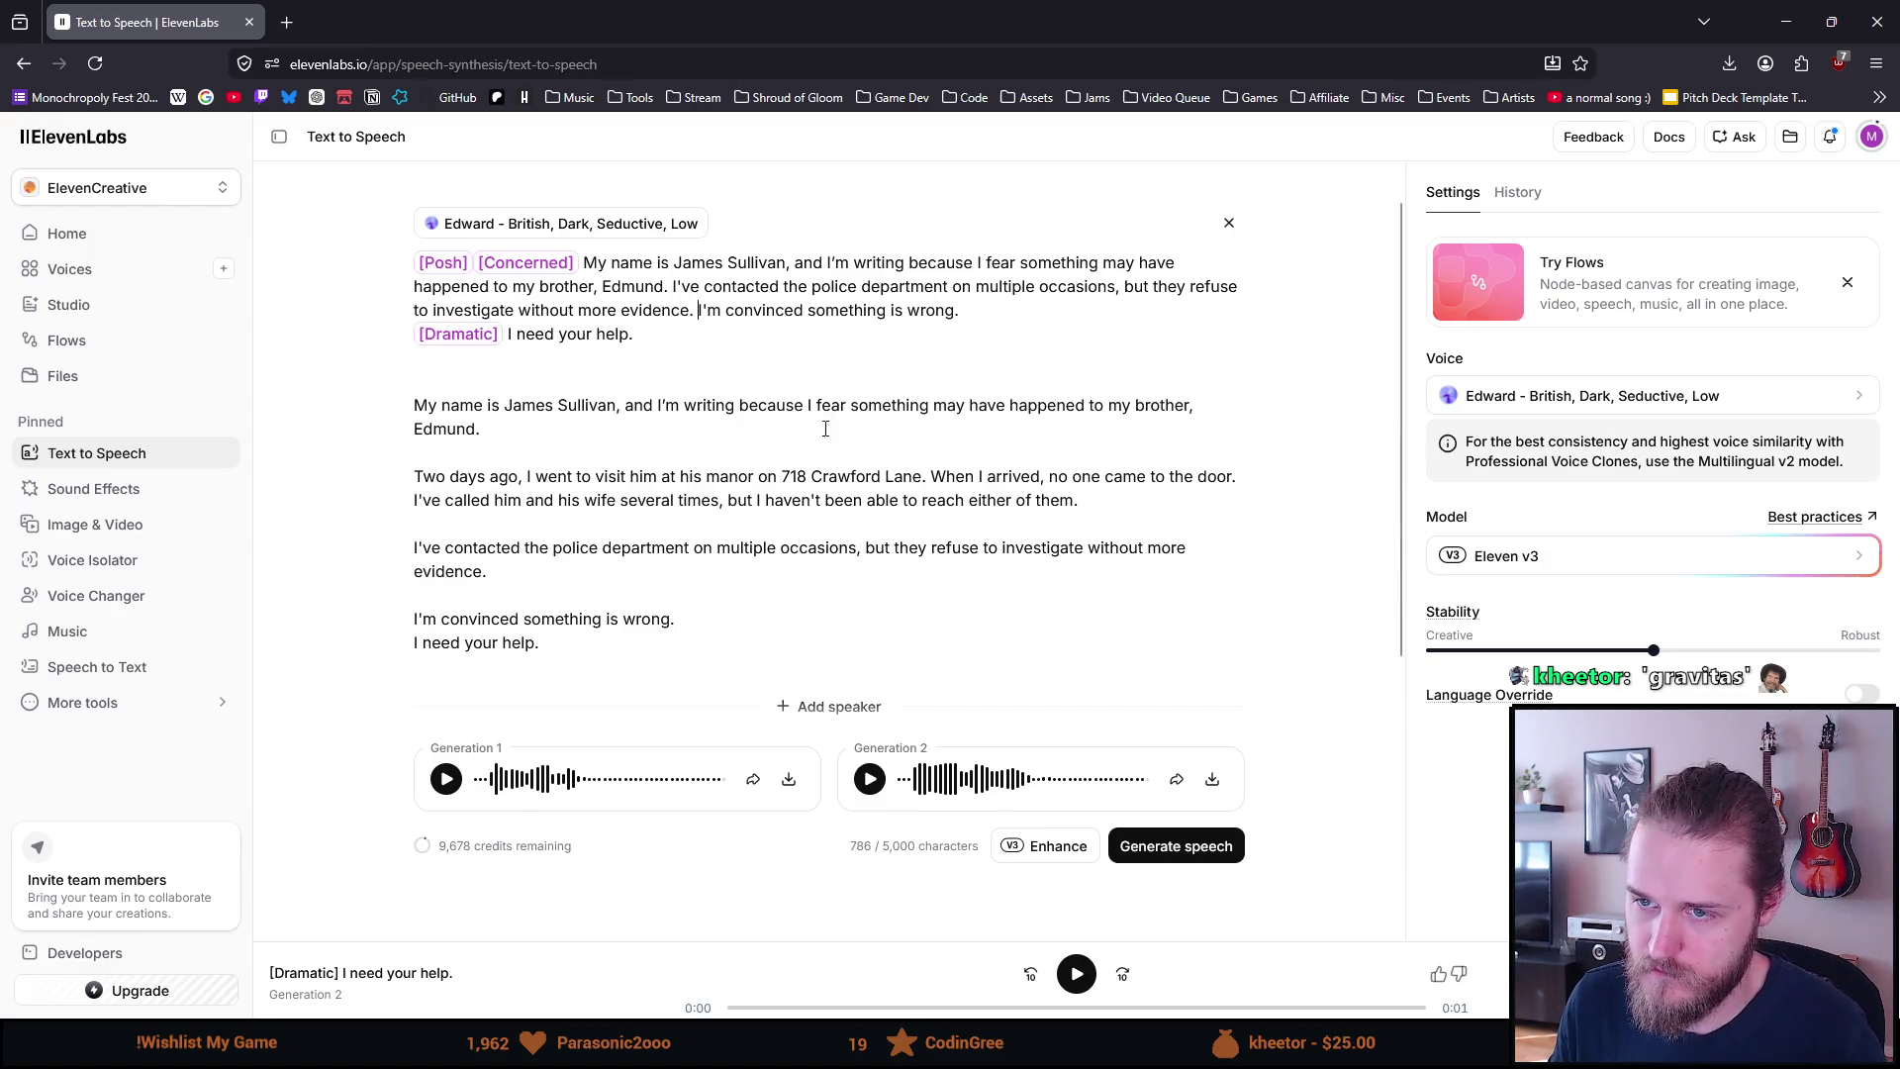
mouse_move(597, 651)
mouse_down()
mouse_move(405, 544)
mouse_move(364, 403)
mouse_up()
key(BackSpace)
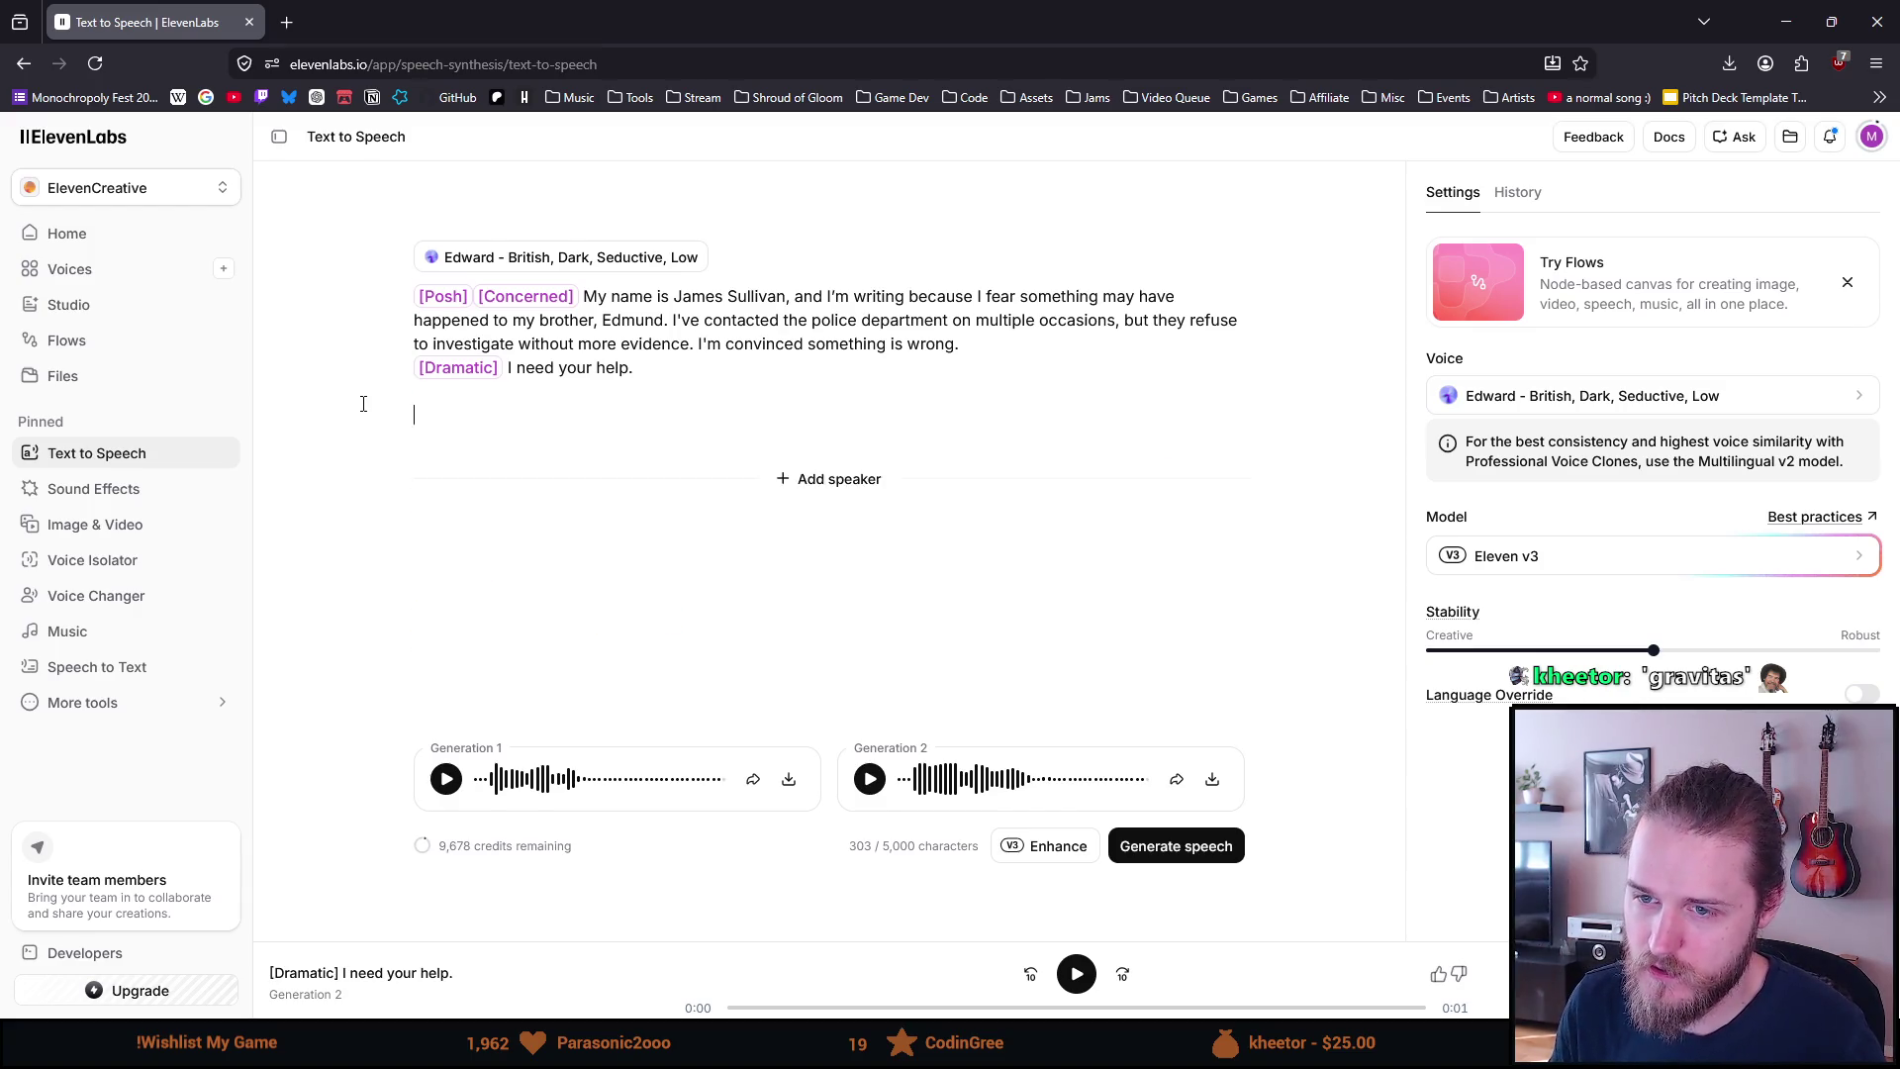
key(BackSpace)
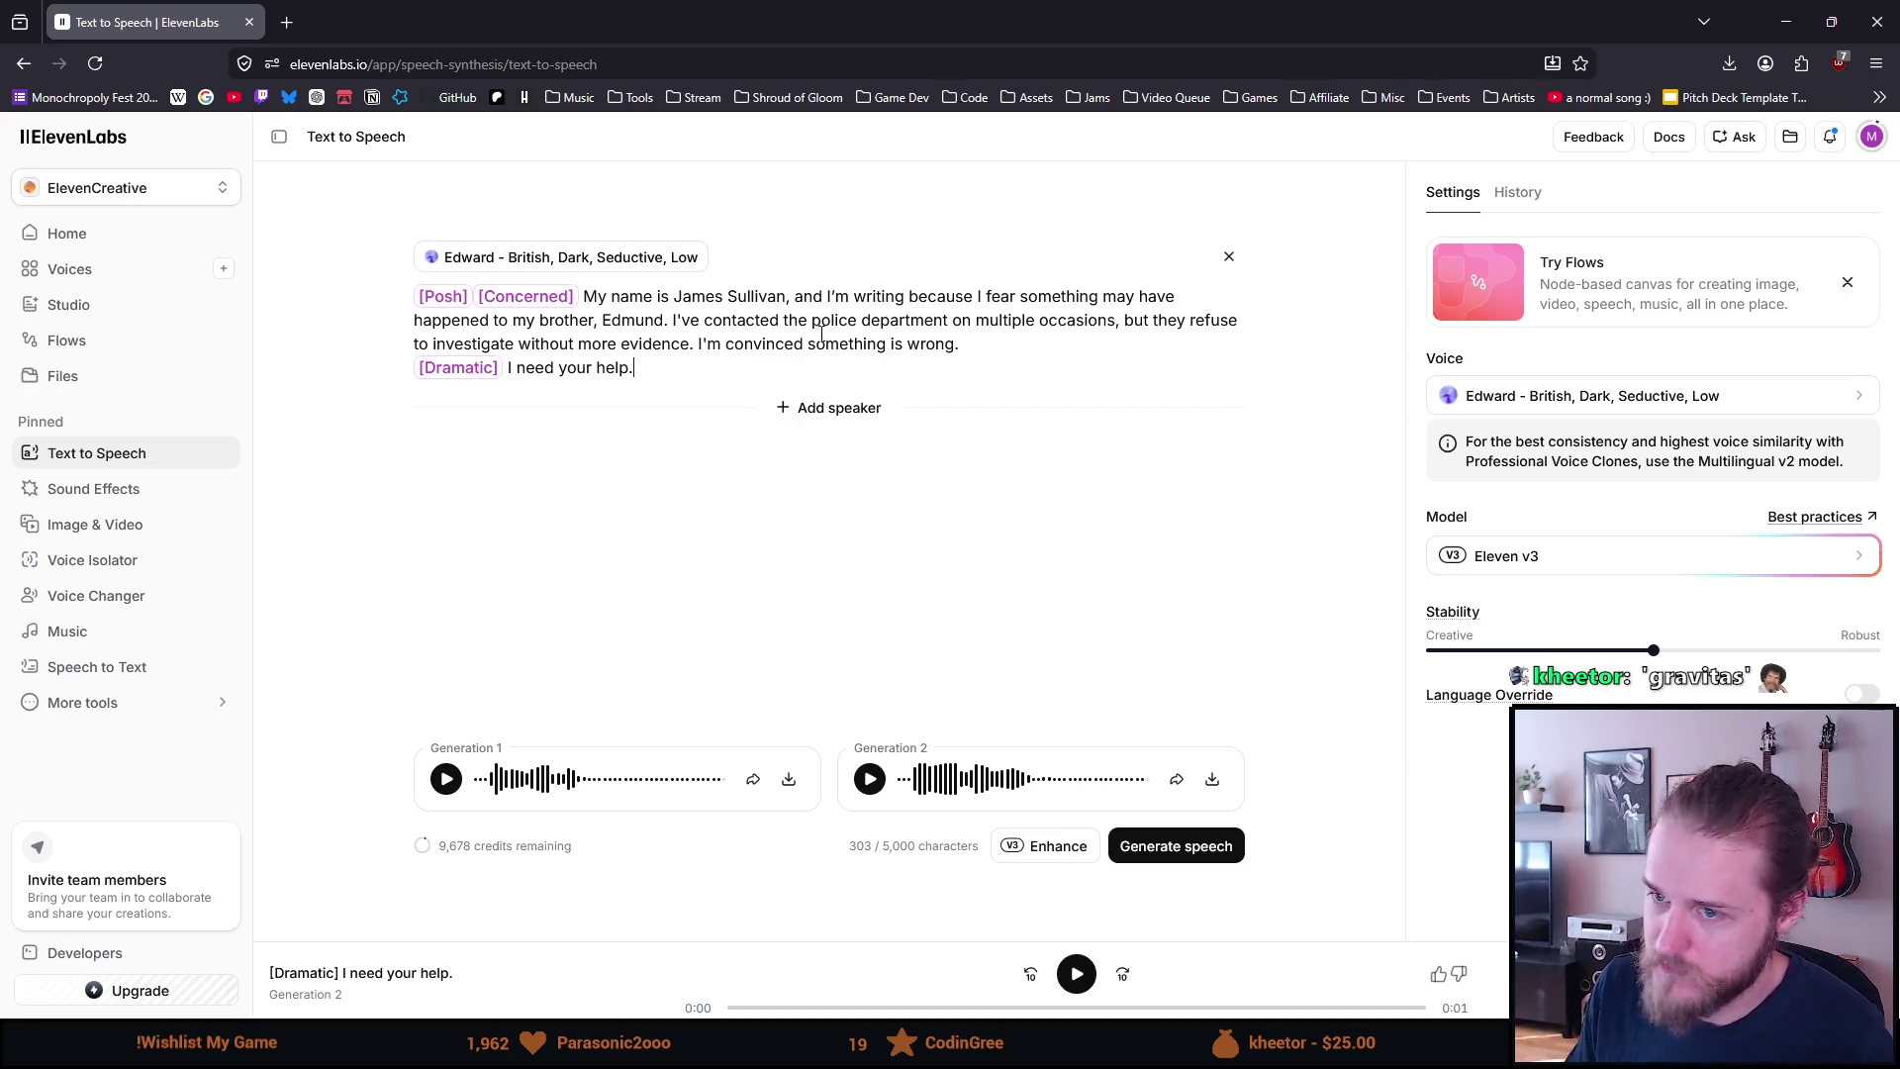
click(507, 371)
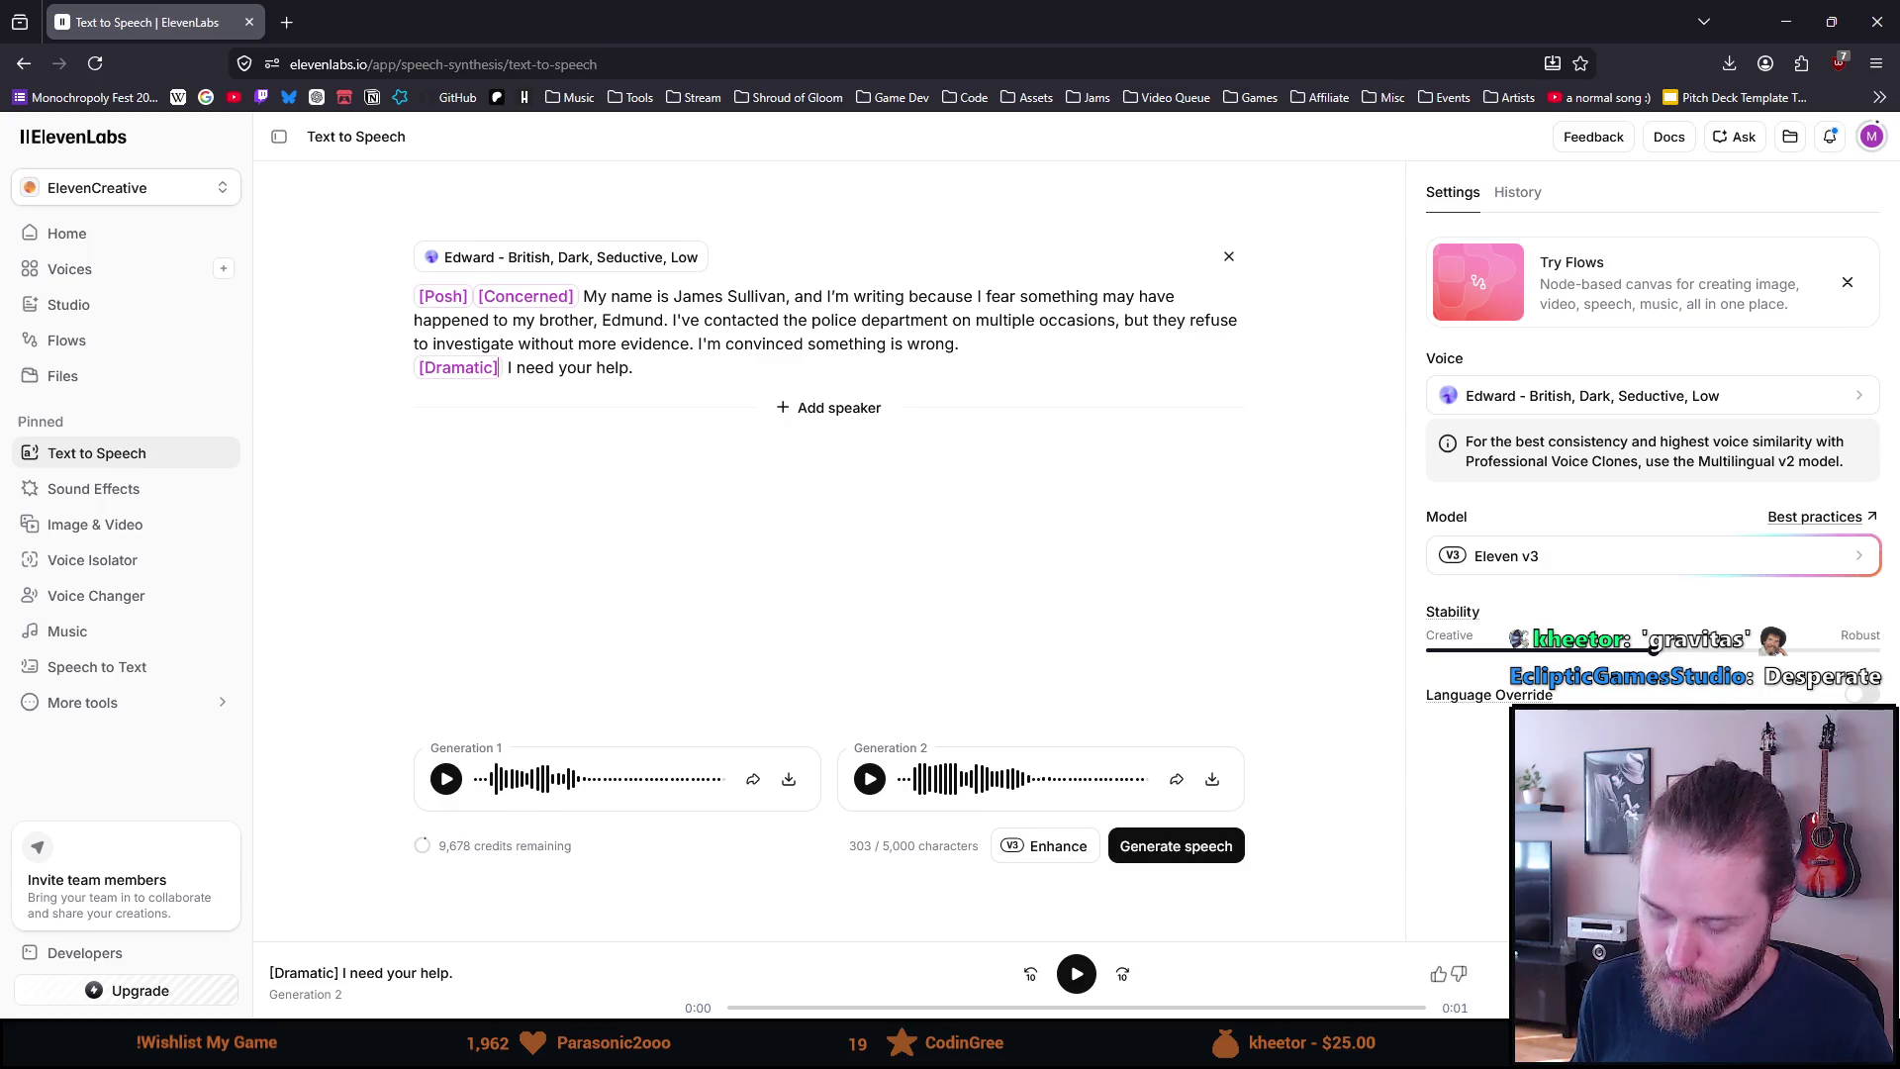
Insert a [Desperate] tag after [Dramatic] on the closing 'I need your help.' line
text([Desperate)
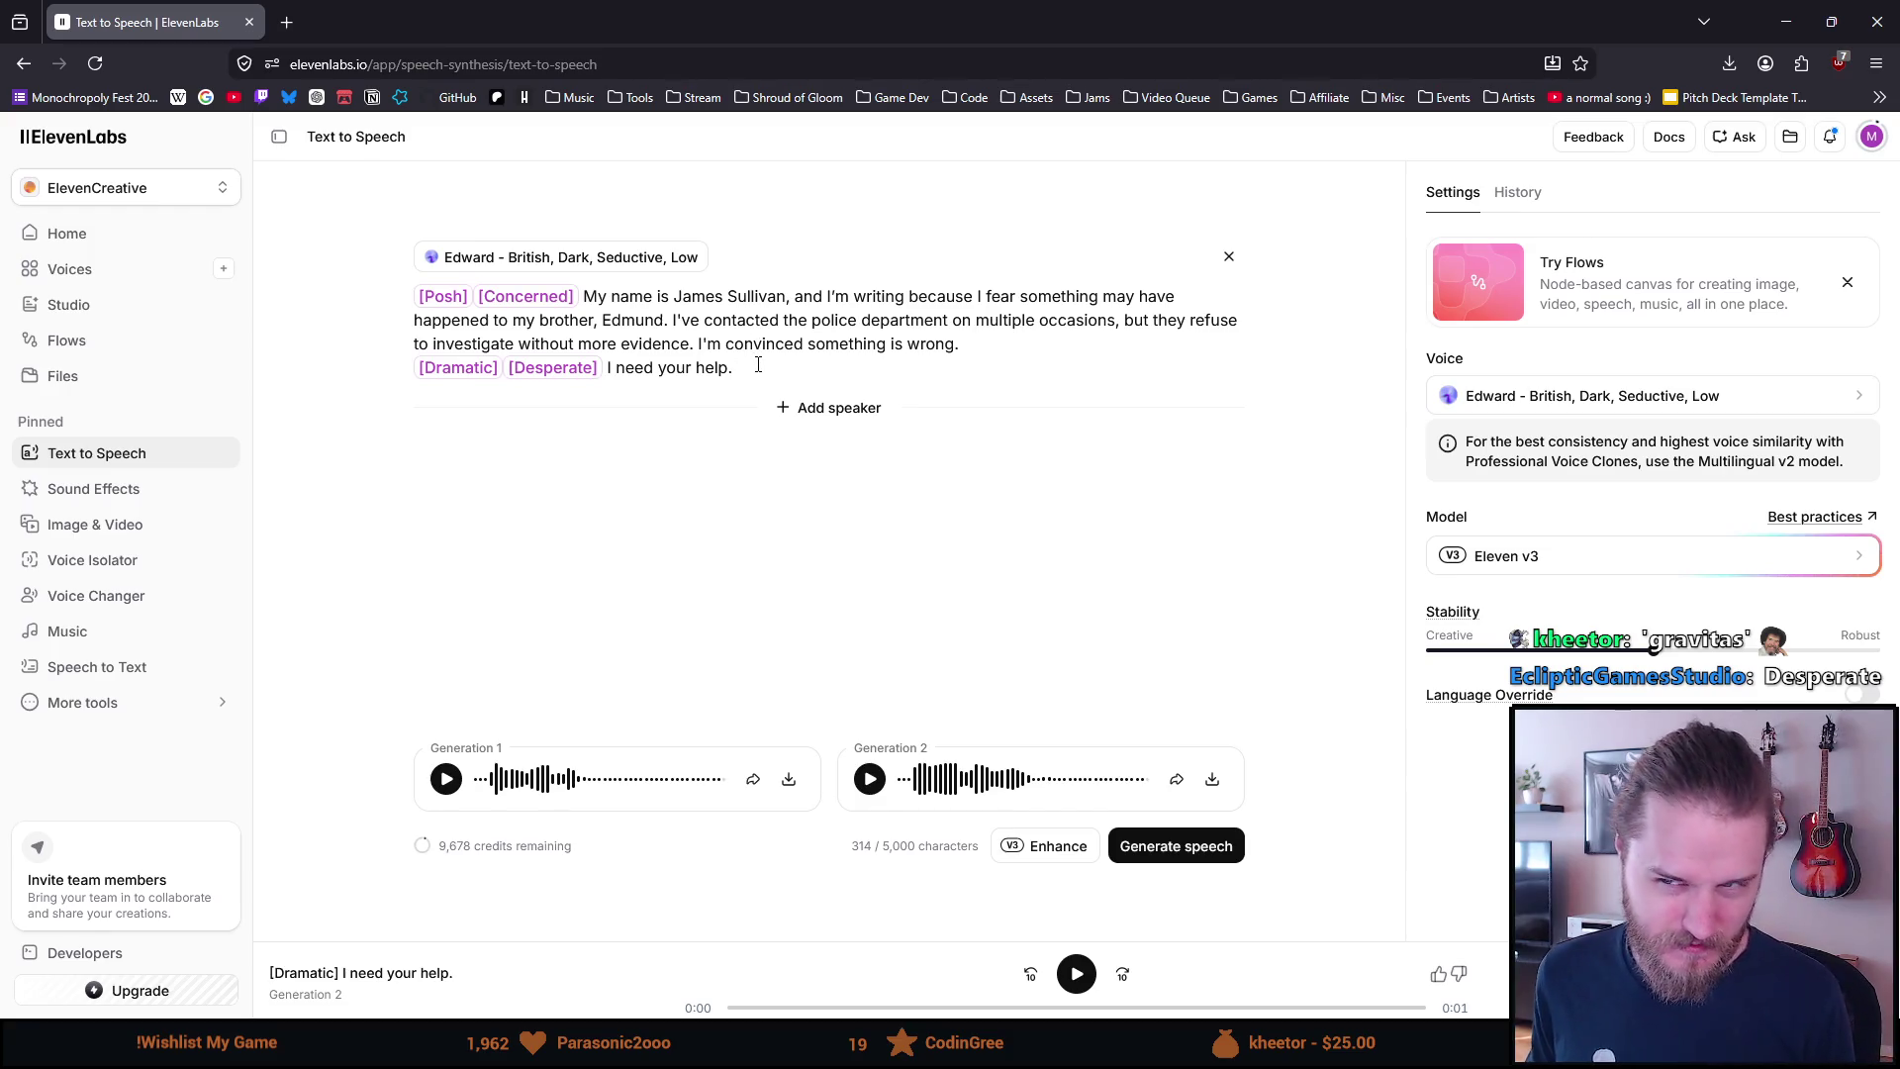
mouse_move(703, 320)
mouse_down()
mouse_move(1064, 346)
mouse_move(1034, 327)
mouse_up()
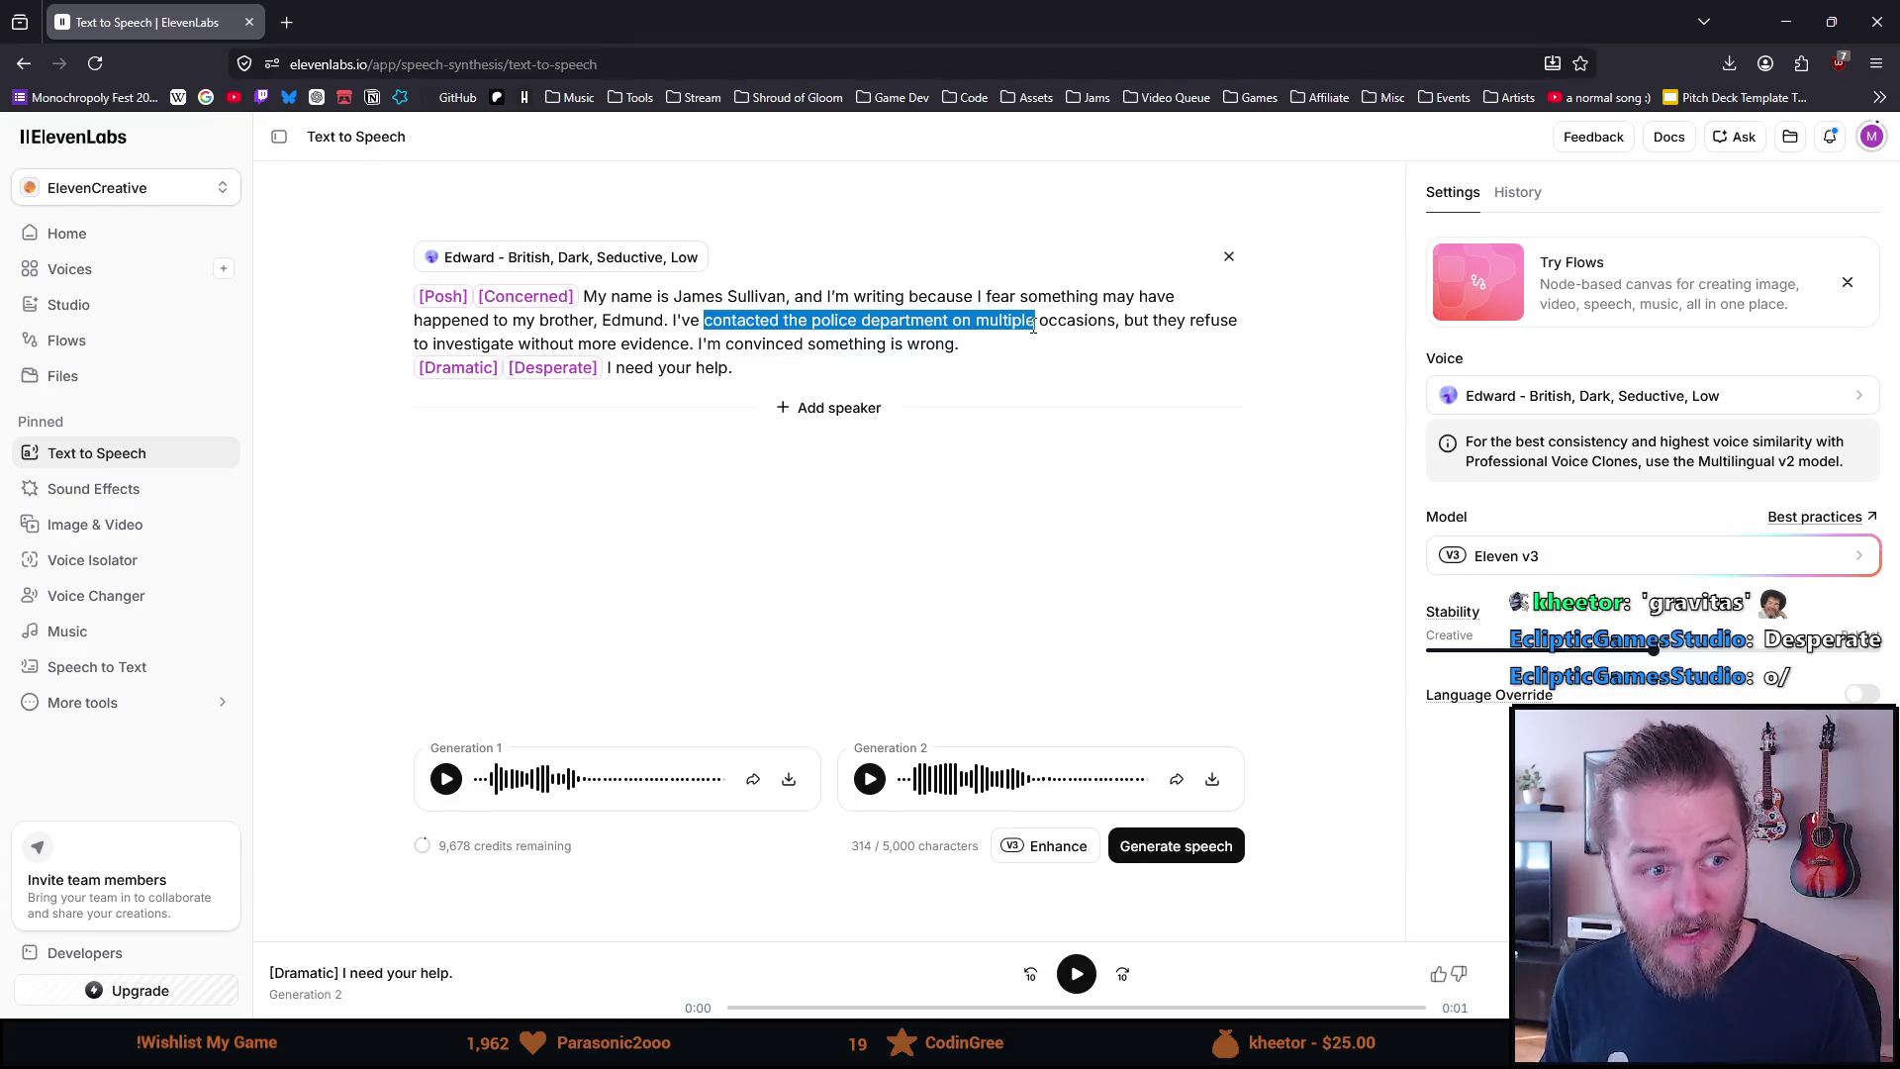
click(975, 359)
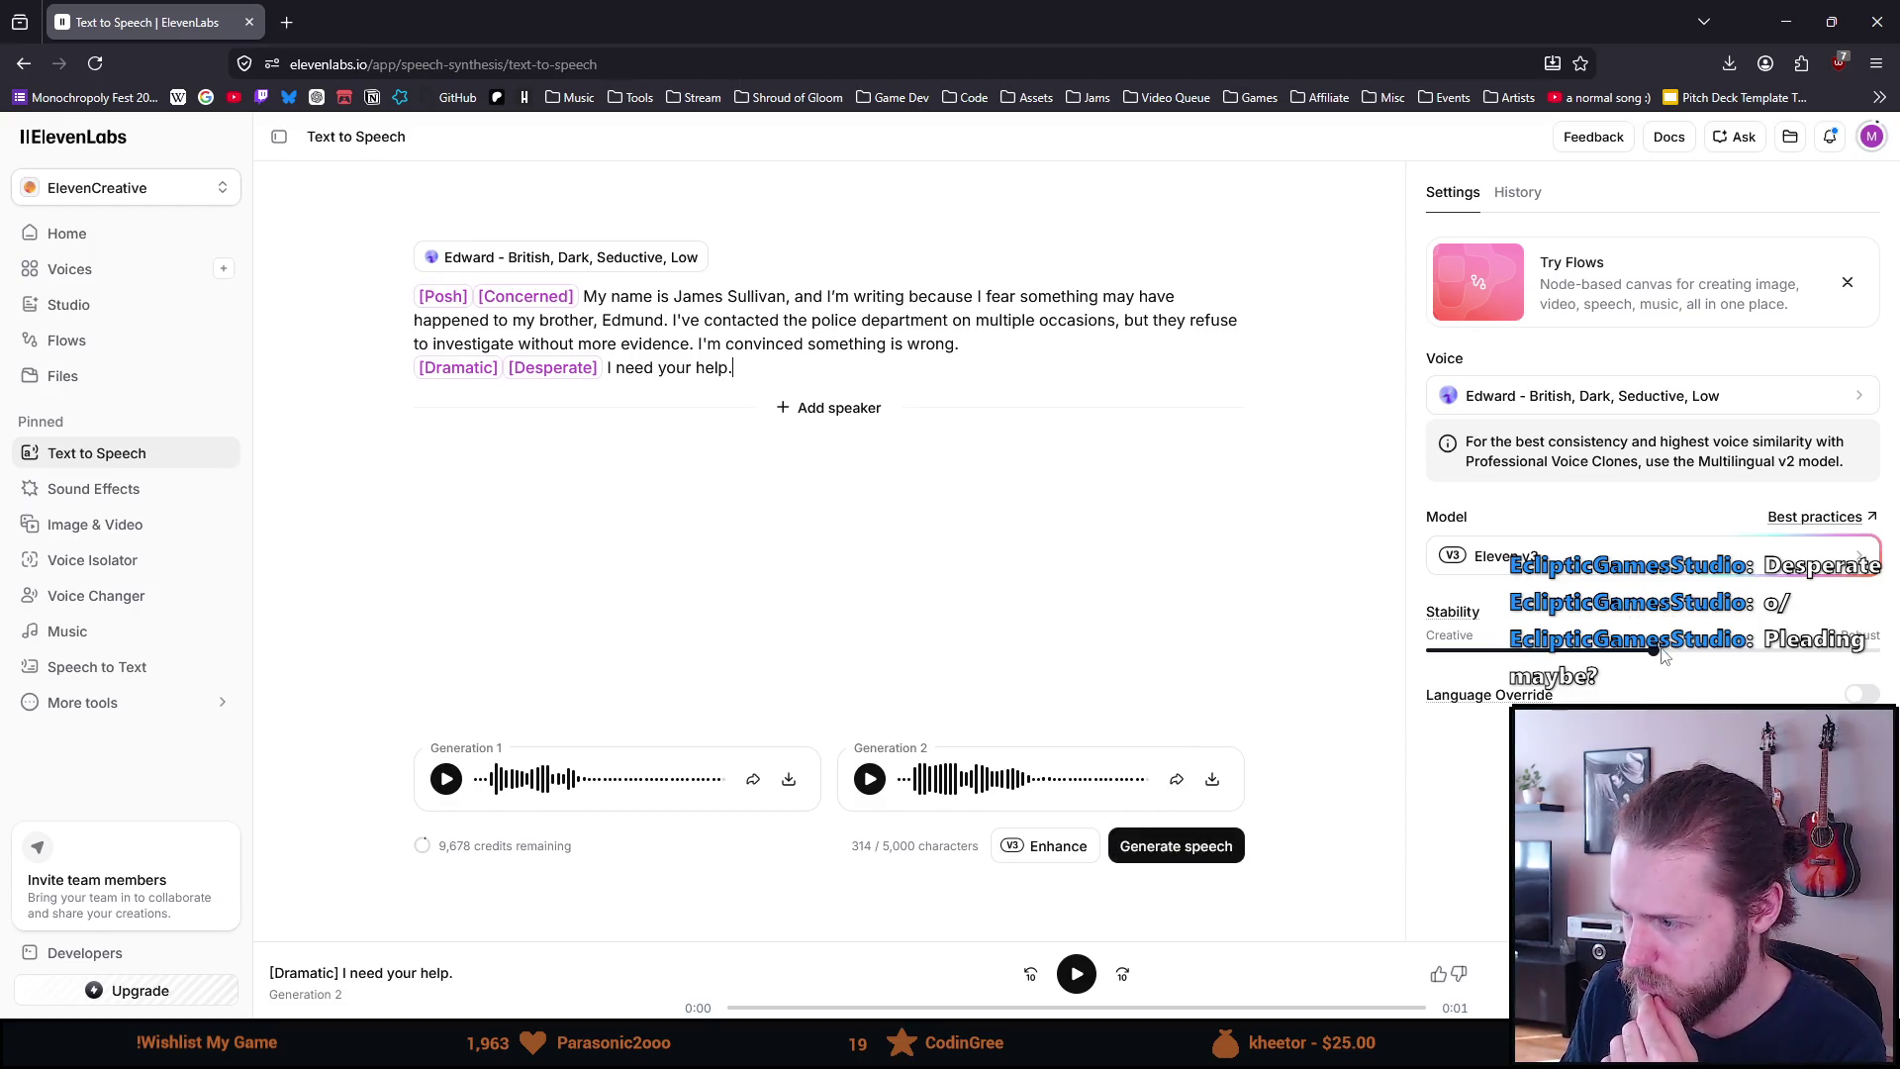
mouse_move(1654, 653)
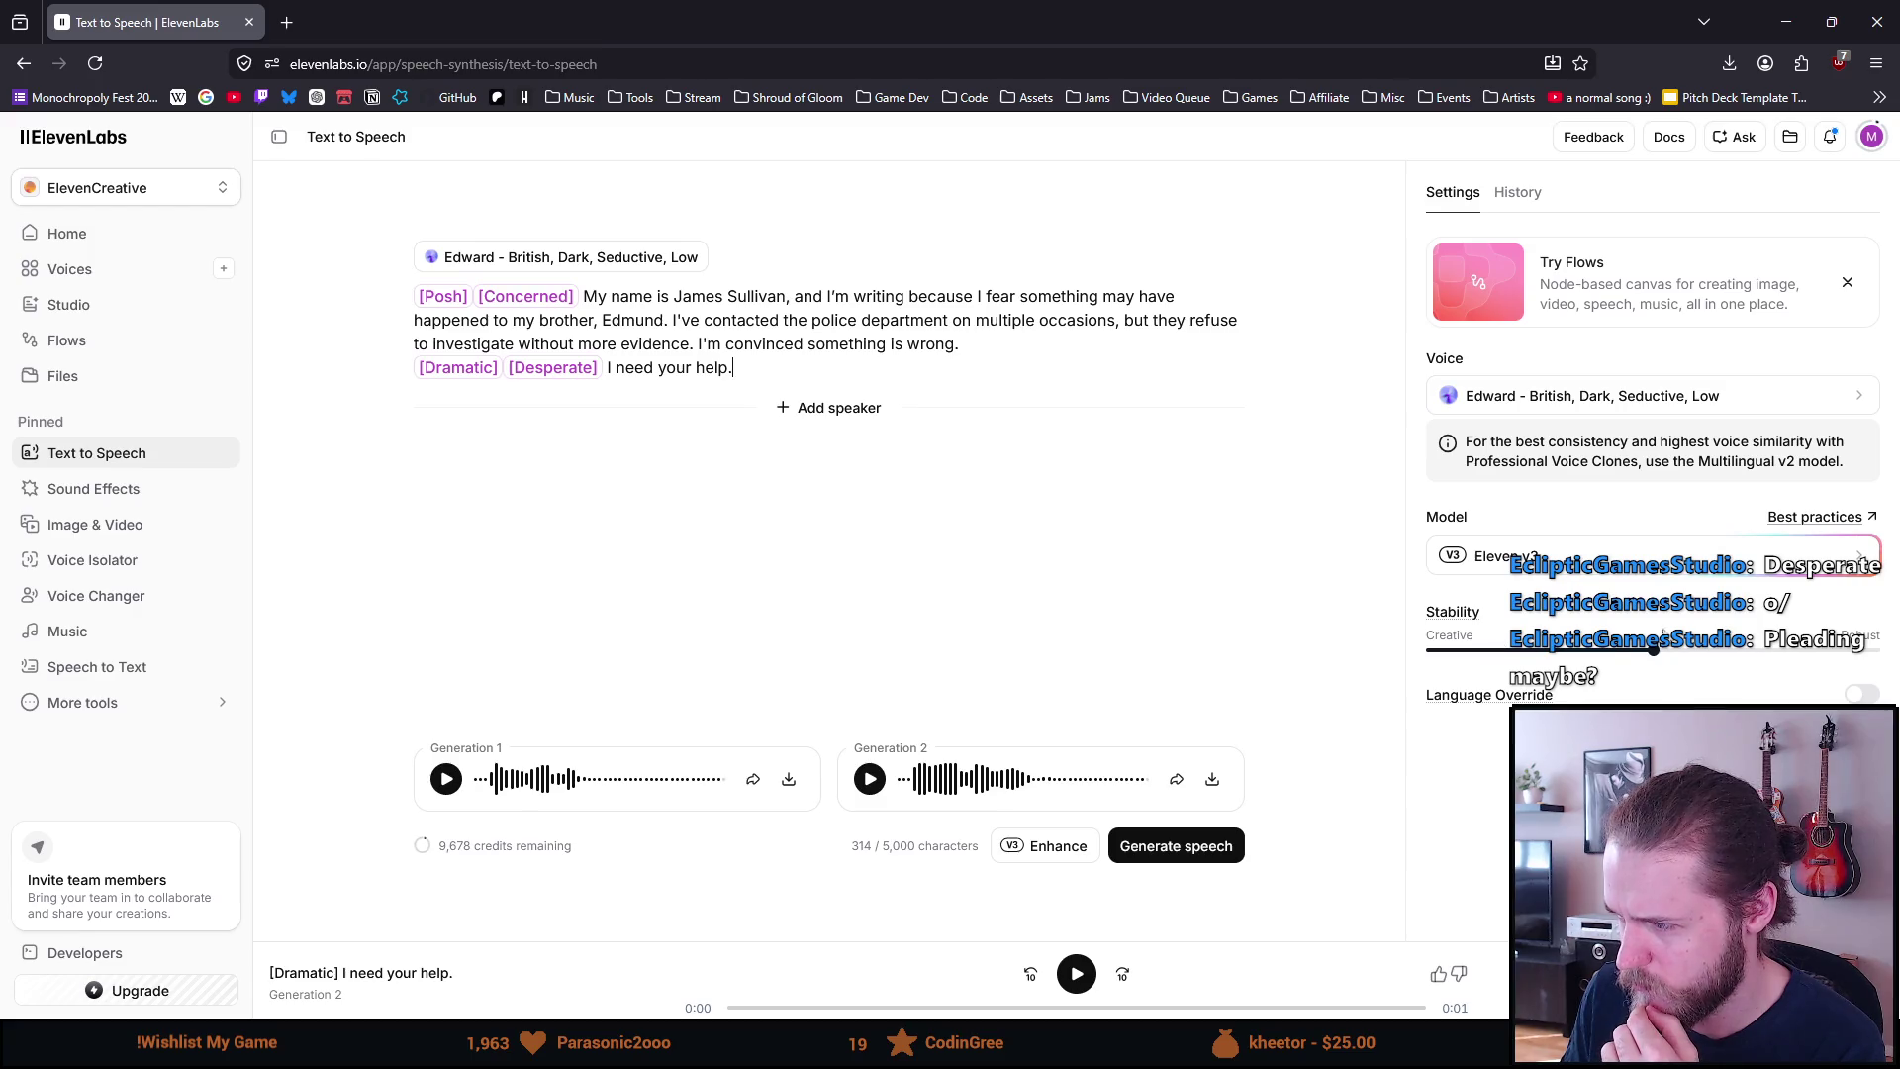